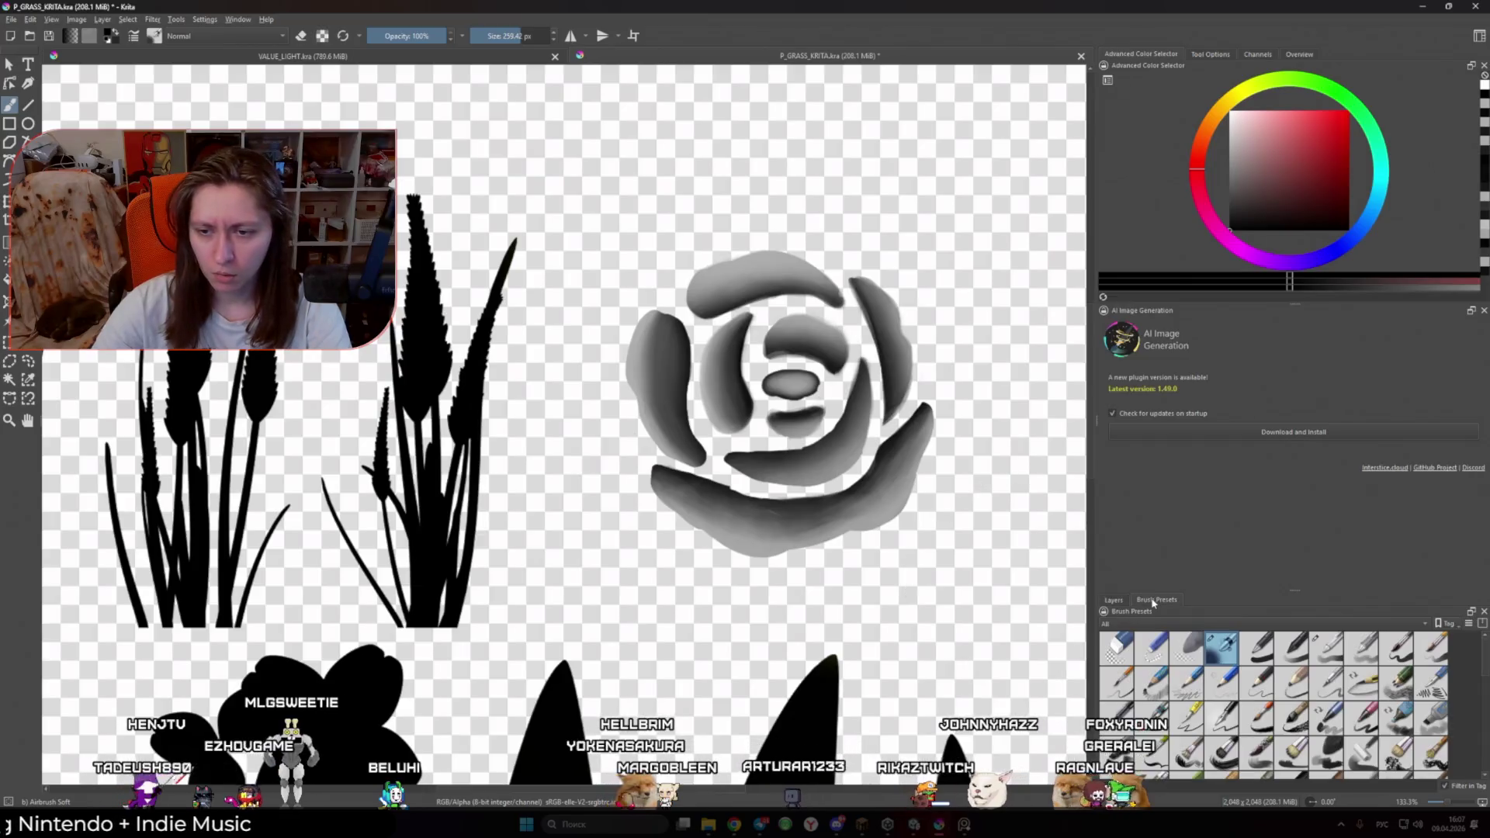
# Step: Show the brush presets panel and zoom in with the rose centred in view
pyautogui.click(1114, 600)
pyautogui.click(1151, 602)
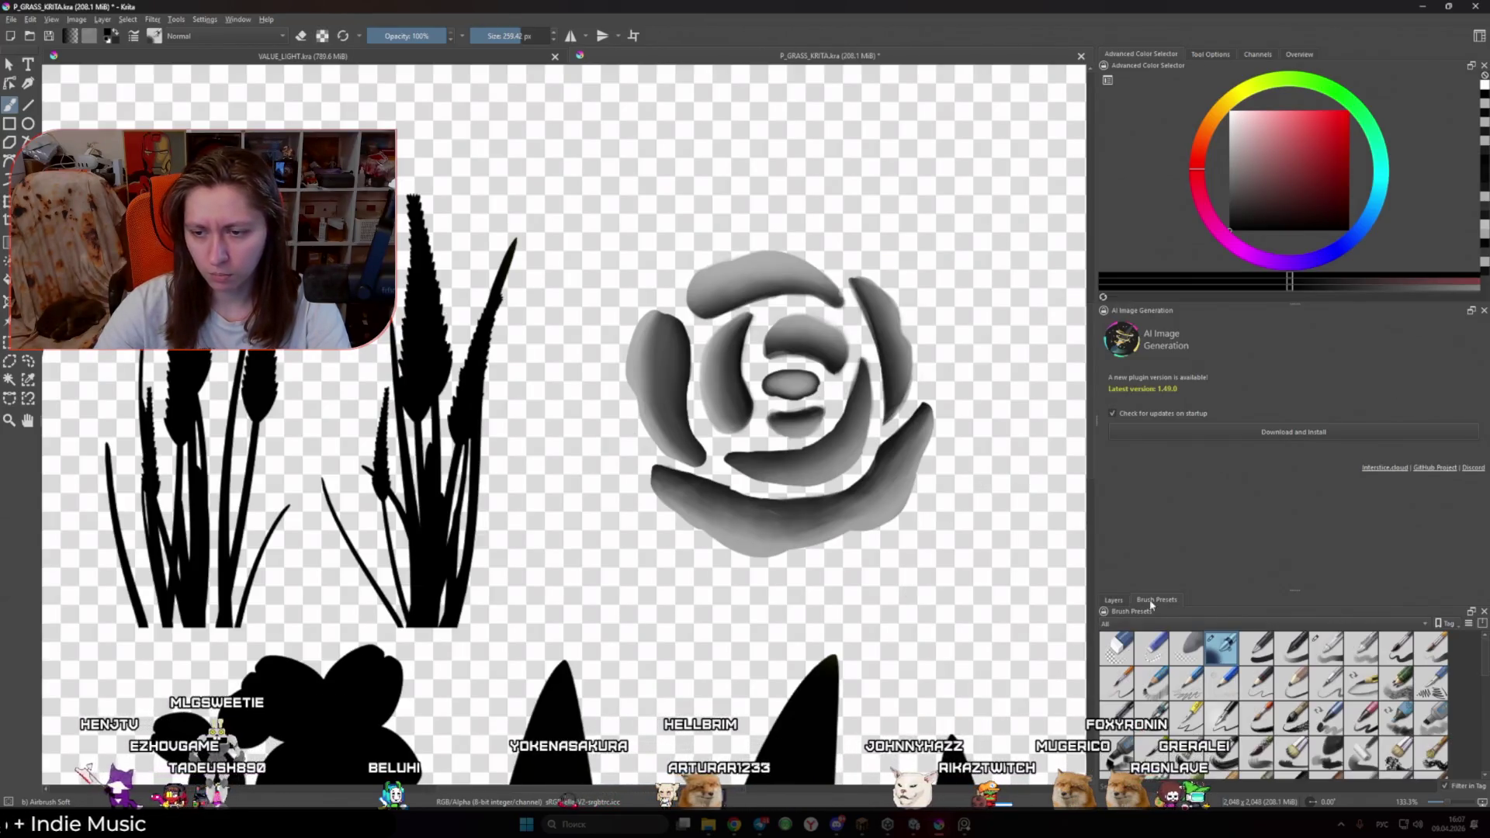
pyautogui.scroll(1, 718, 451)
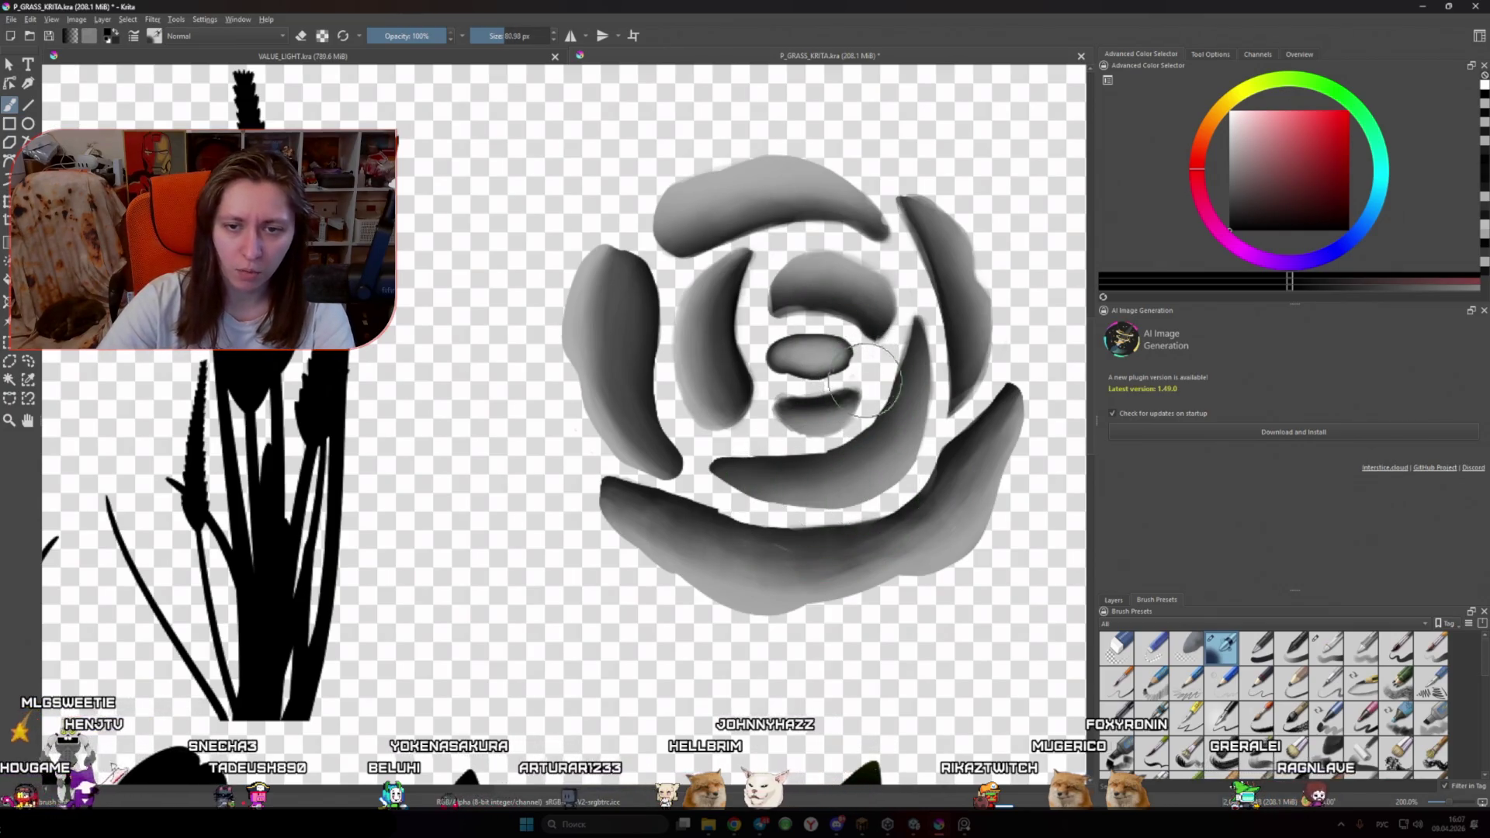
pyautogui.moveTo(864, 381); pyautogui.dragTo(324, 455)
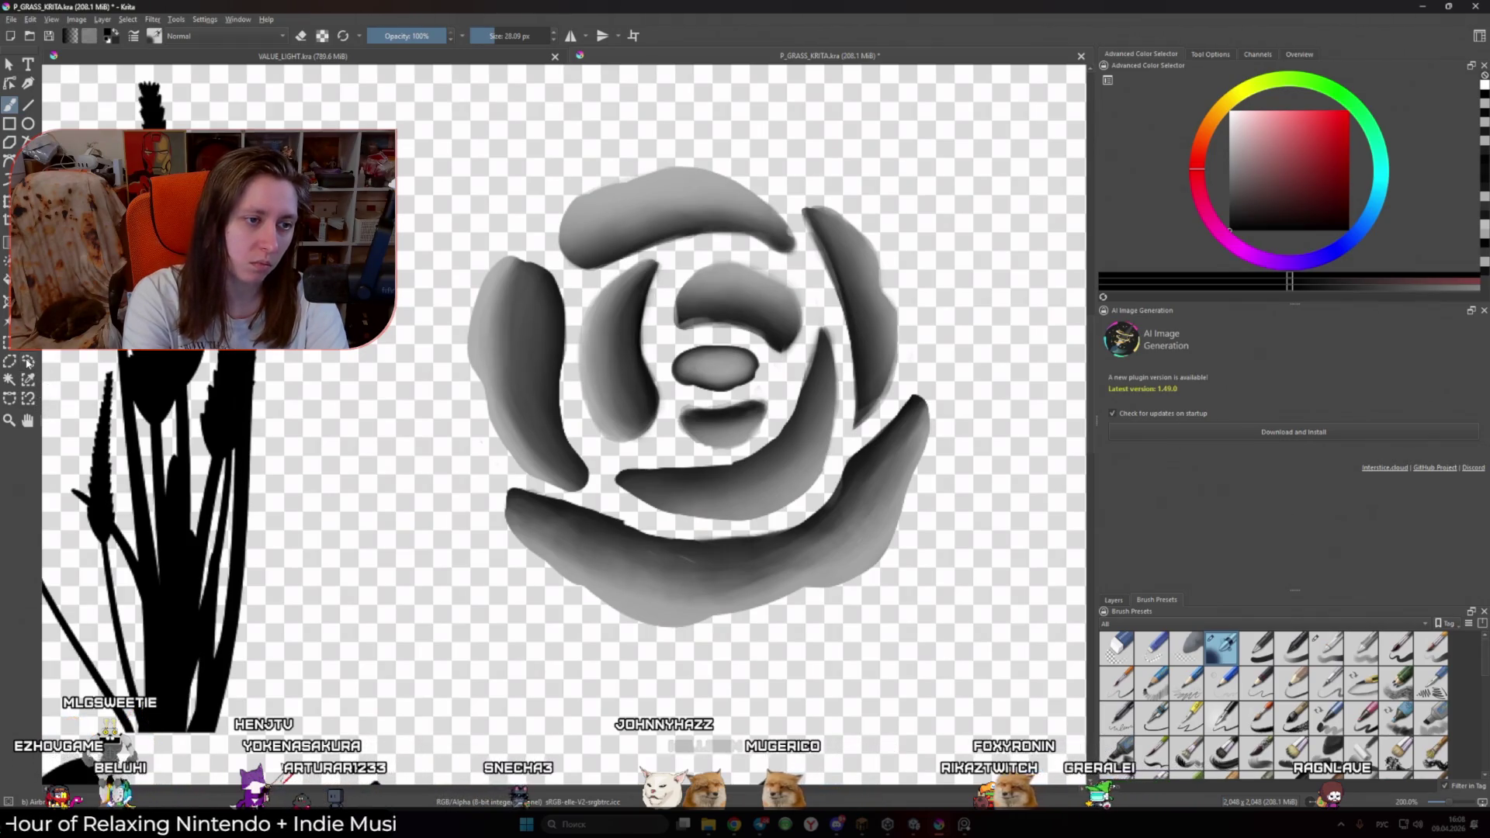
# Step: Lasso the left outer petal with Freehand Selection and return to a ~53 px brush
pyautogui.click(29, 362)
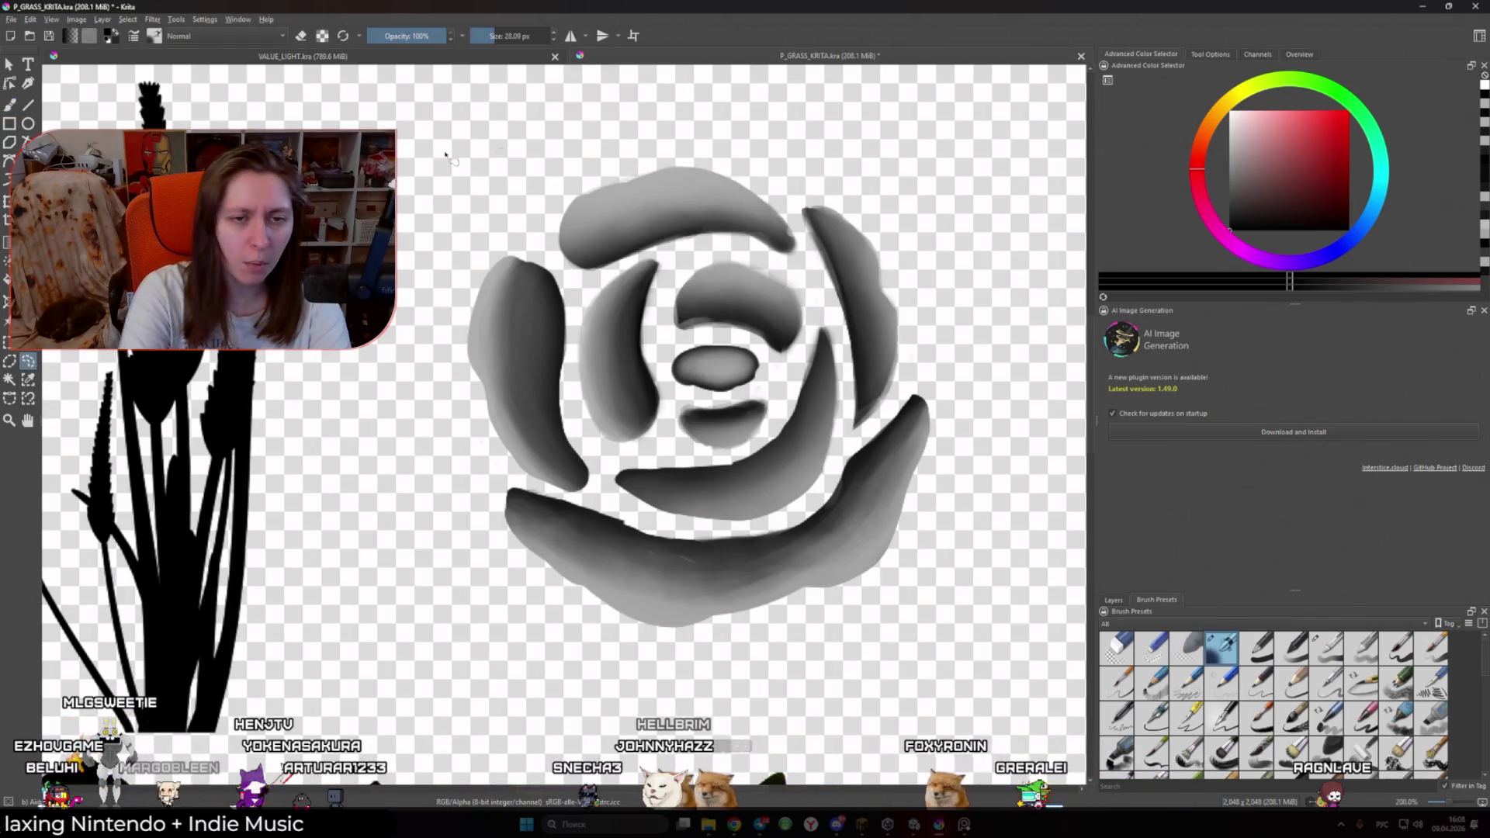
pyautogui.moveTo(502, 203)
pyautogui.mouseDown()
pyautogui.moveTo(584, 329)
pyautogui.moveTo(600, 473)
pyautogui.moveTo(571, 497)
pyautogui.moveTo(489, 473)
pyautogui.moveTo(423, 365)
pyautogui.moveTo(524, 253)
pyautogui.moveTo(561, 281)
pyautogui.moveTo(575, 339)
pyautogui.mouseUp()
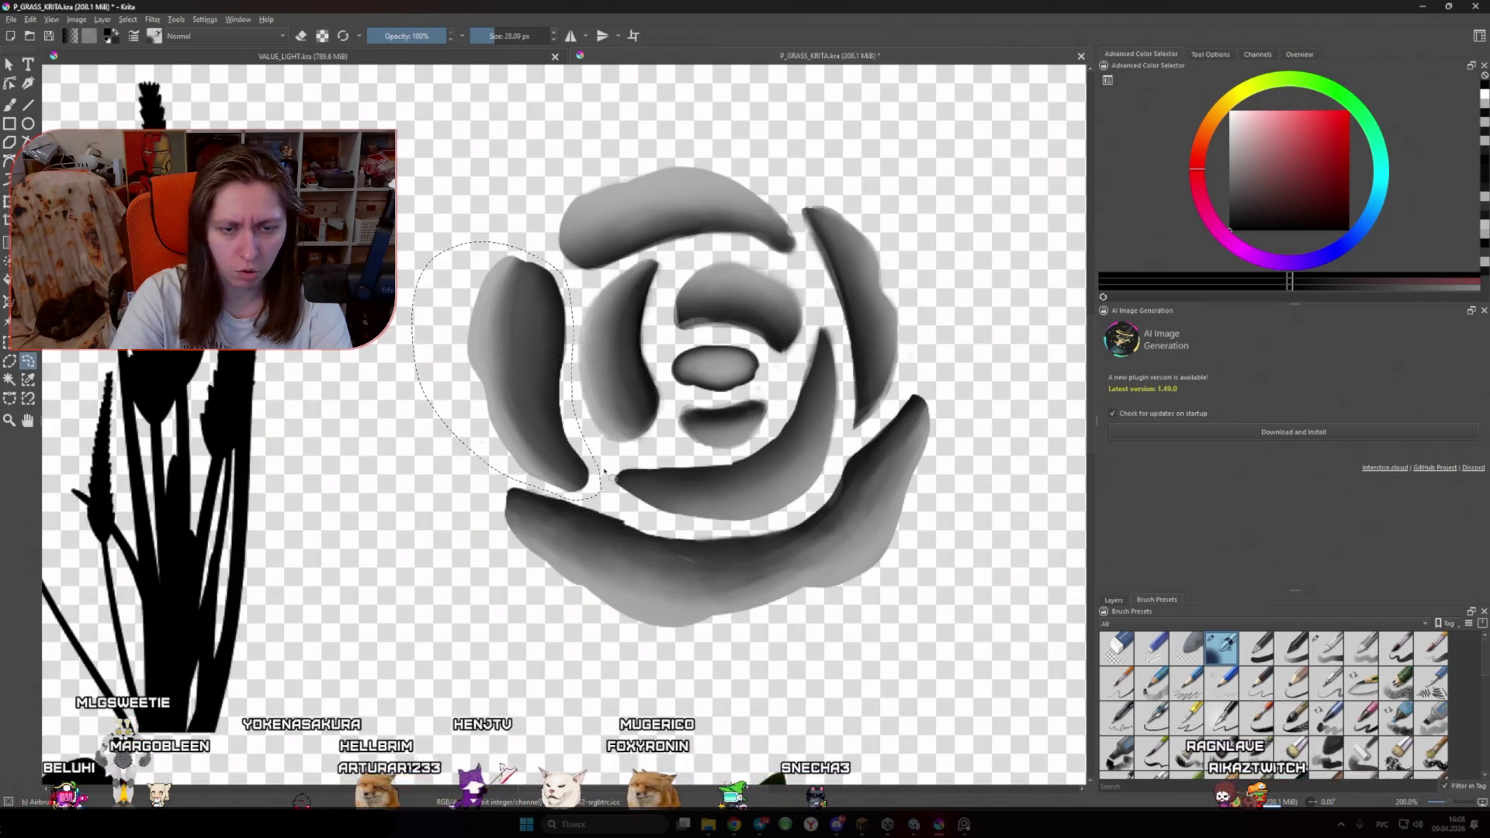
pyautogui.press('b')
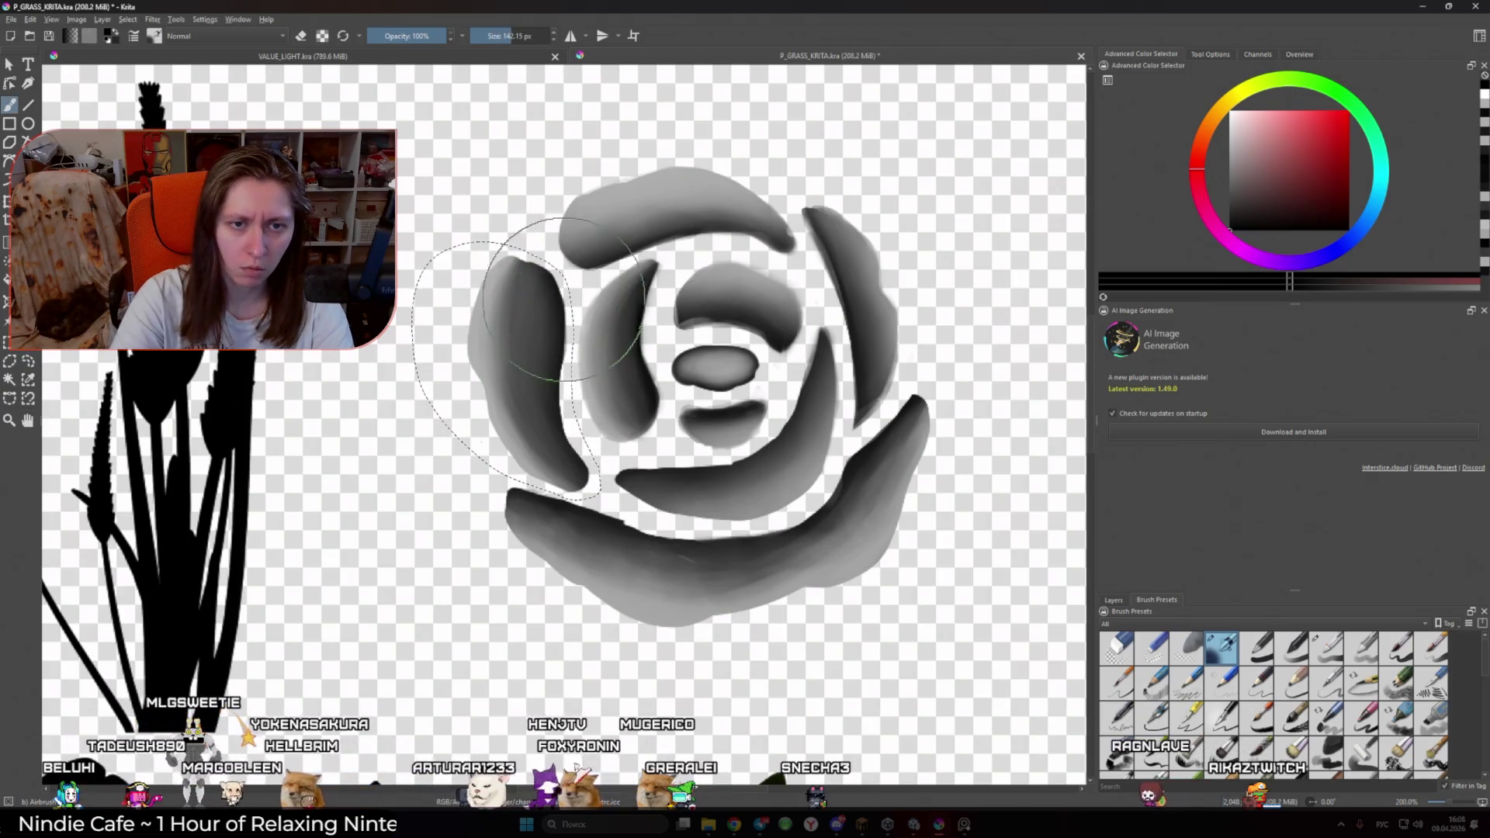
pyautogui.press('[')
pyautogui.press('[')
pyautogui.press('[')
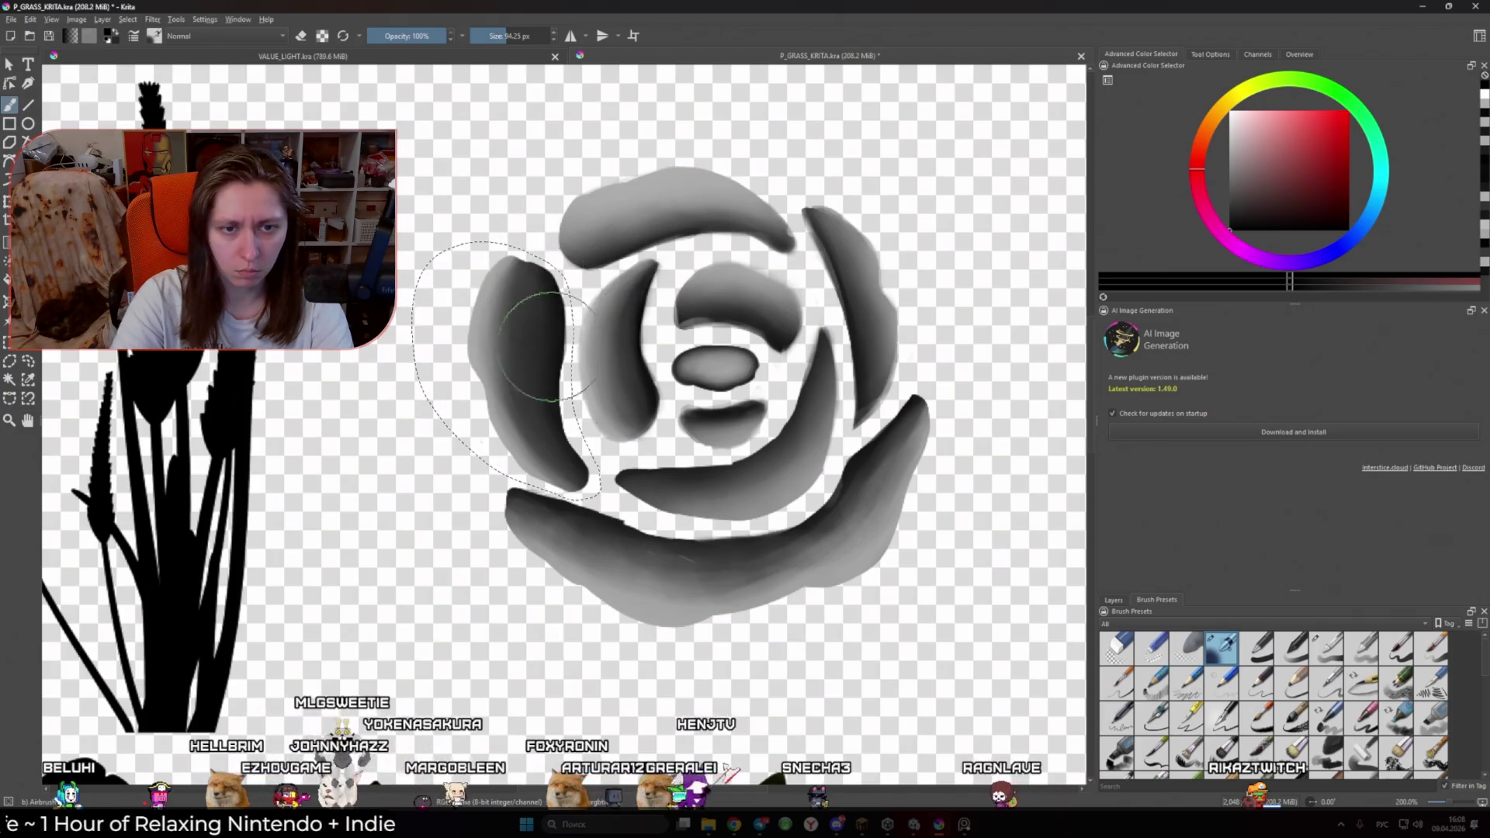
# Step: Sample grey, near-black and mid-grey tones from the left petal to shade it
pyautogui.keyDown('ctrl'); pyautogui.click(490, 285); pyautogui.keyUp('ctrl')
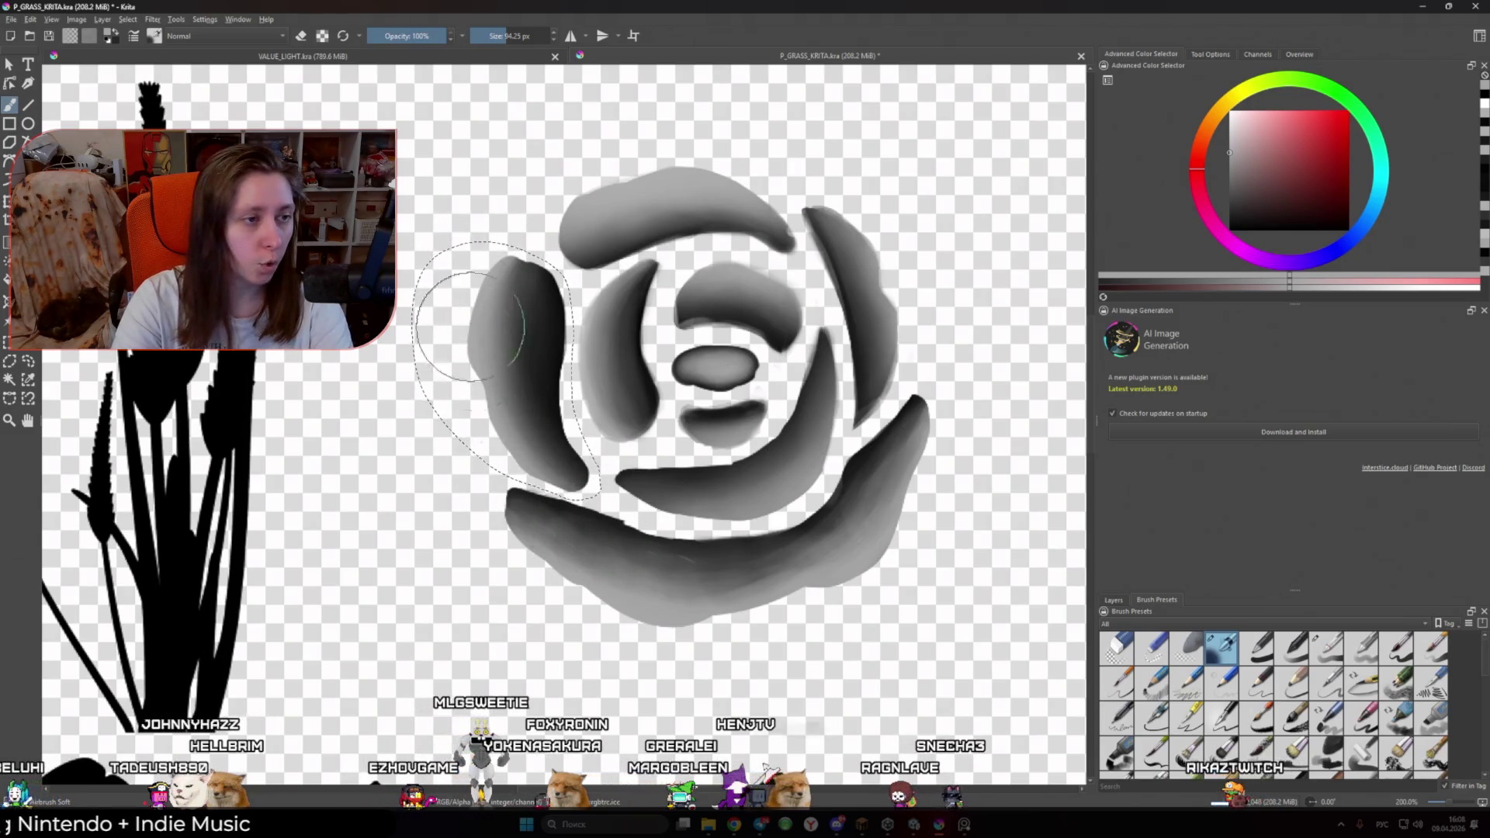
pyautogui.keyDown('ctrl'); pyautogui.click(570, 322); pyautogui.keyUp('ctrl')
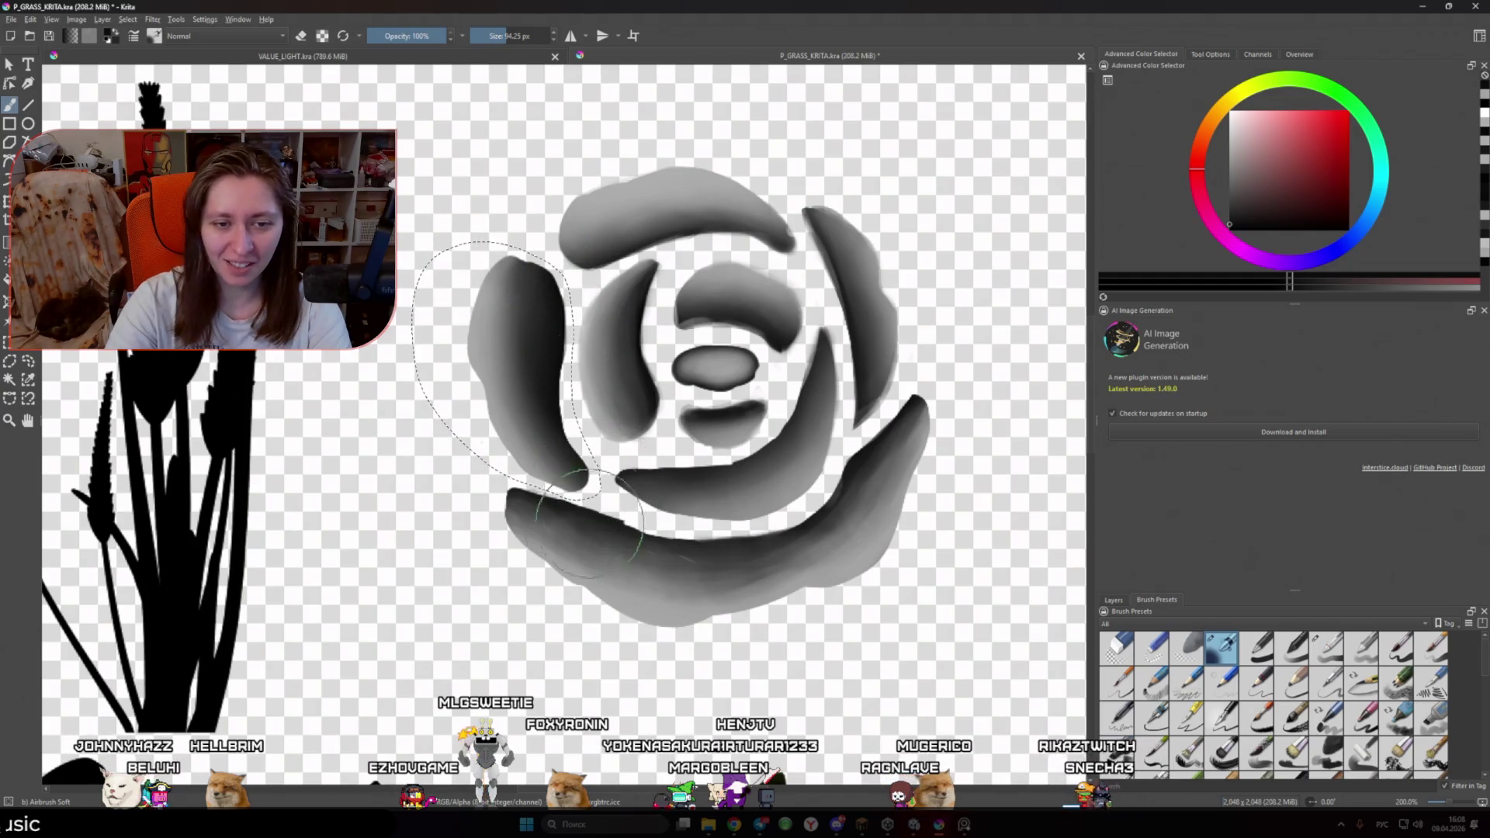
pyautogui.keyDown('ctrl'); pyautogui.click(475, 329); pyautogui.keyUp('ctrl')
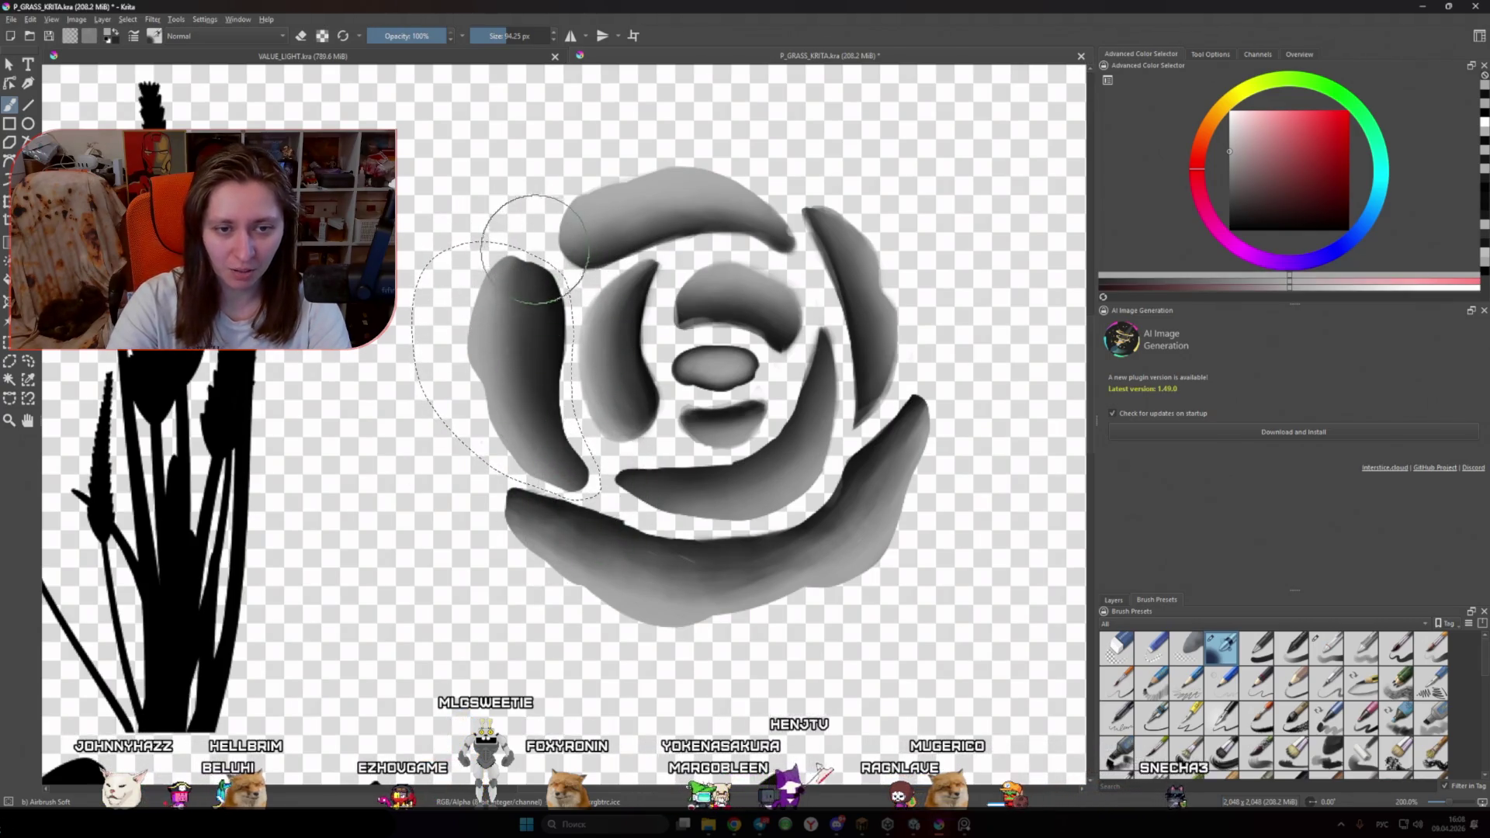
pyautogui.keyDown('ctrl'); pyautogui.click(561, 314); pyautogui.keyUp('ctrl')
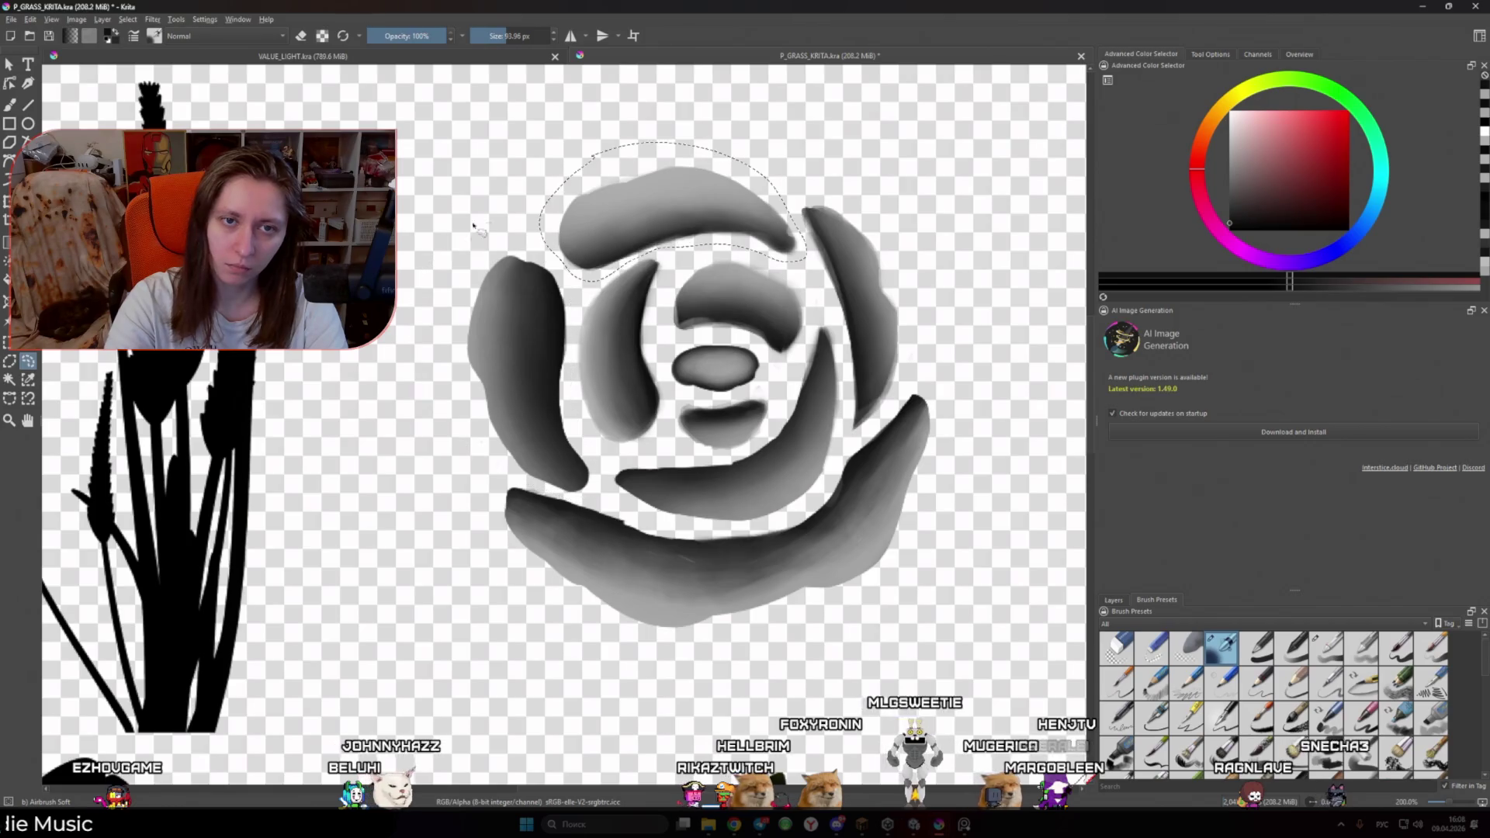
# Step: Shade the top petal with mid and darker greys at 130 then 103 px, then zoom out
pyautogui.press('b')
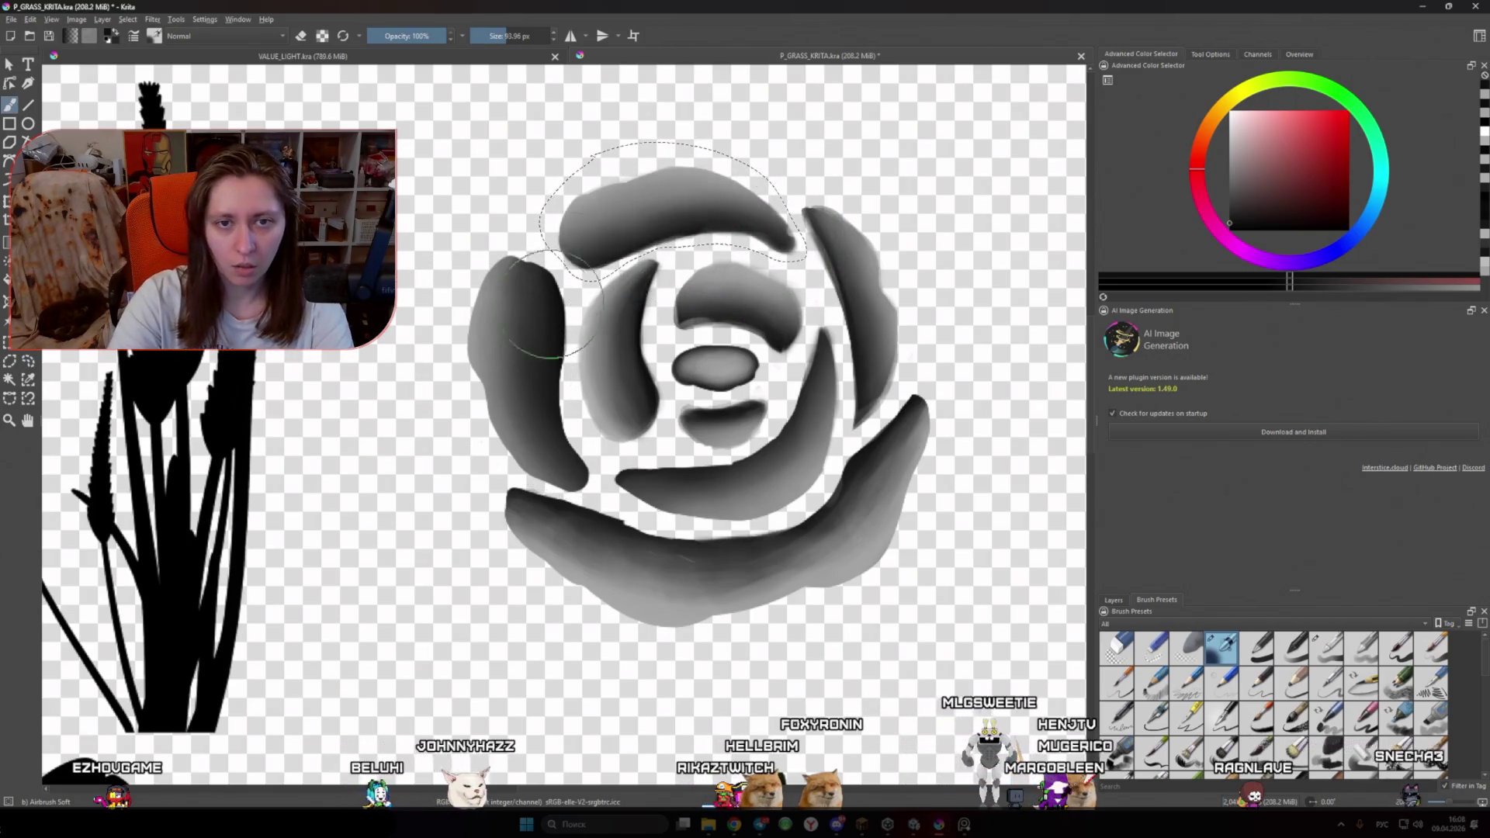
pyautogui.moveTo(621, 252); pyautogui.dragTo(499, 327)
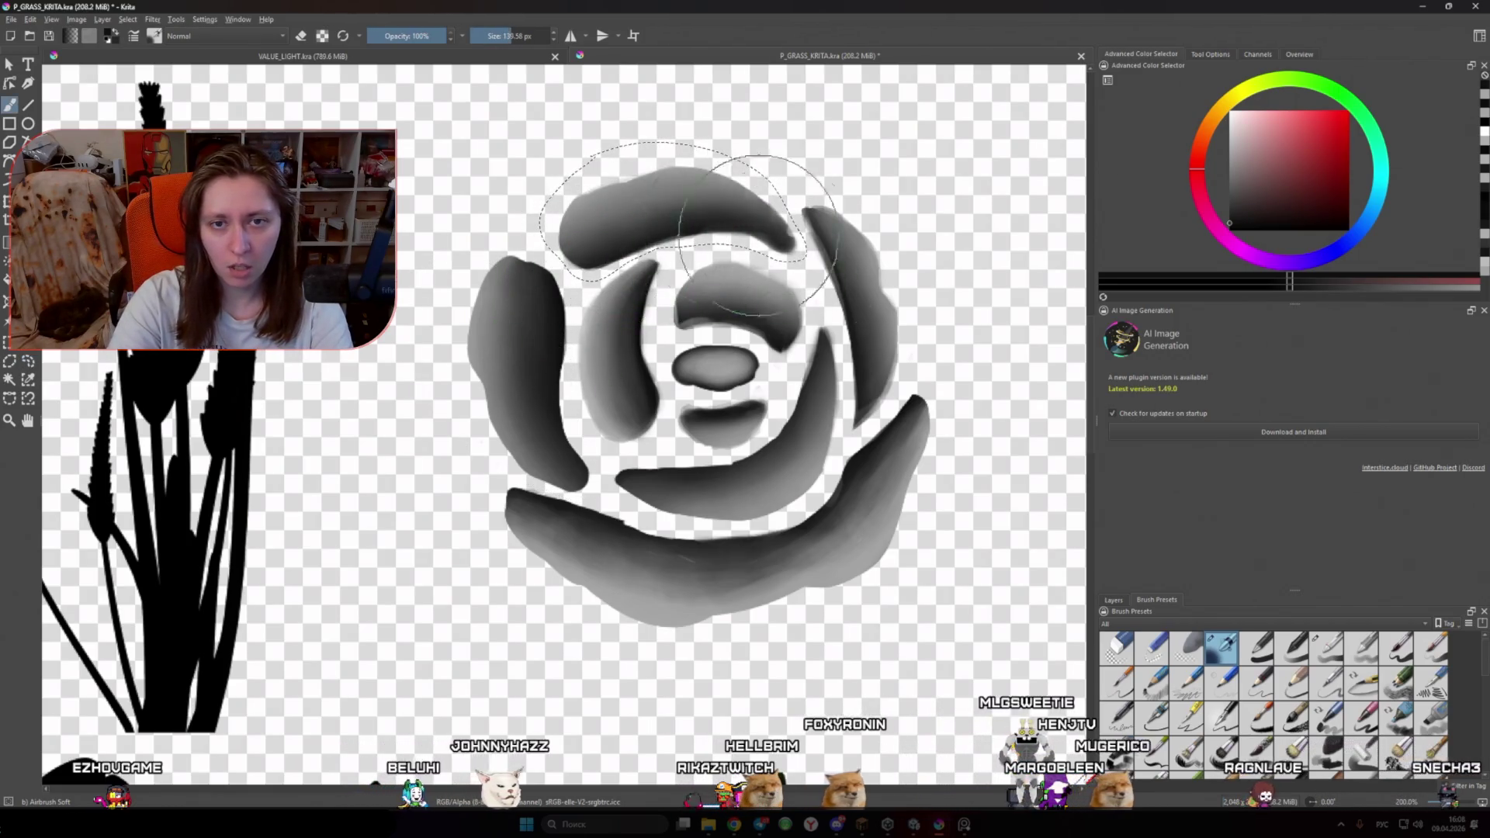
pyautogui.keyDown('ctrl'); pyautogui.click(477, 330); pyautogui.keyUp('ctrl')
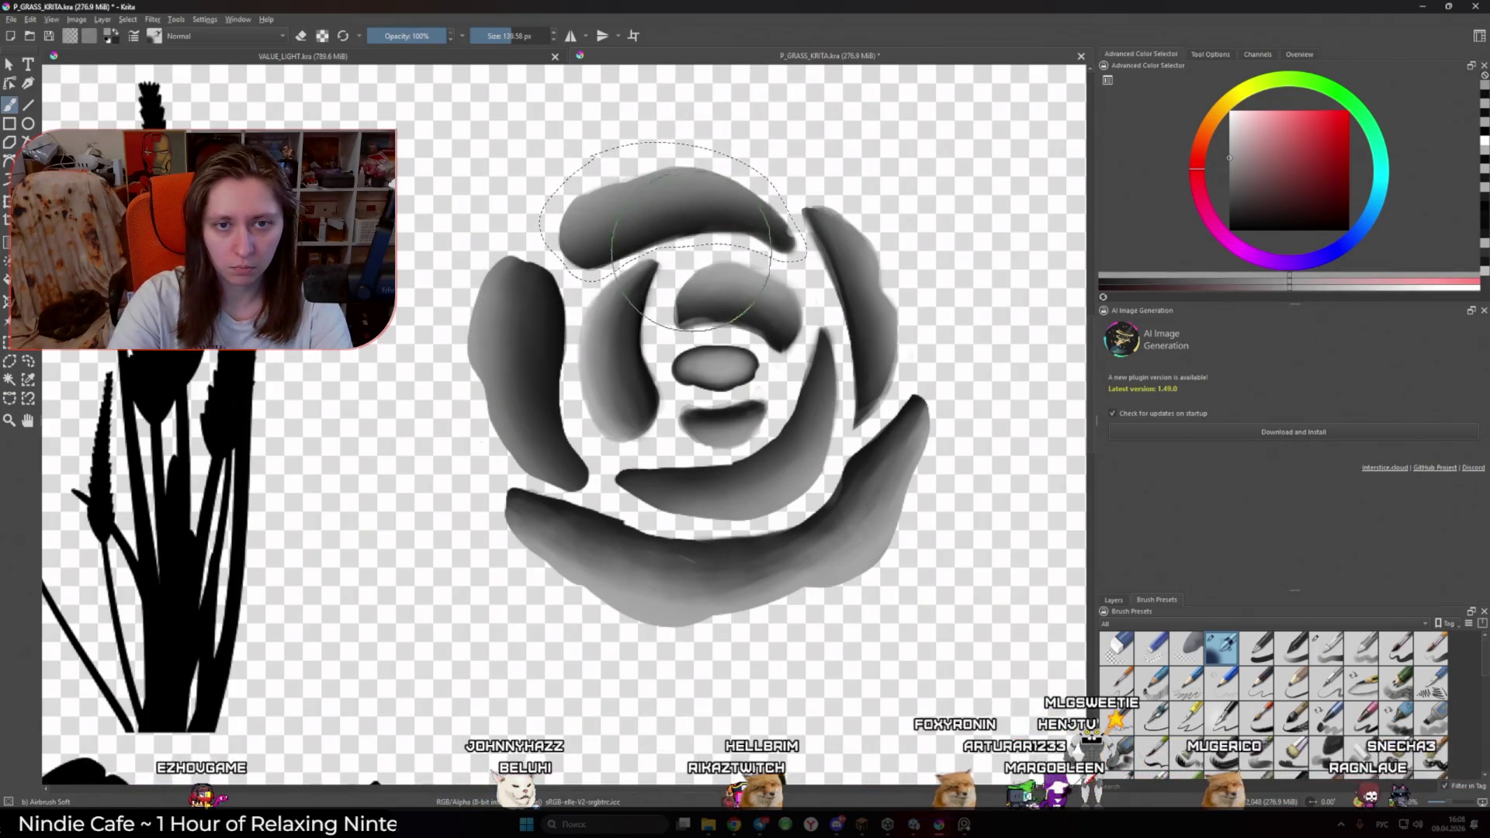
pyautogui.moveTo(656, 235)
pyautogui.mouseDown()
pyautogui.moveTo(635, 251)
pyautogui.moveTo(780, 268)
pyautogui.mouseUp()
pyautogui.keyDown('ctrl'); pyautogui.click(582, 358); pyautogui.keyUp('ctrl')
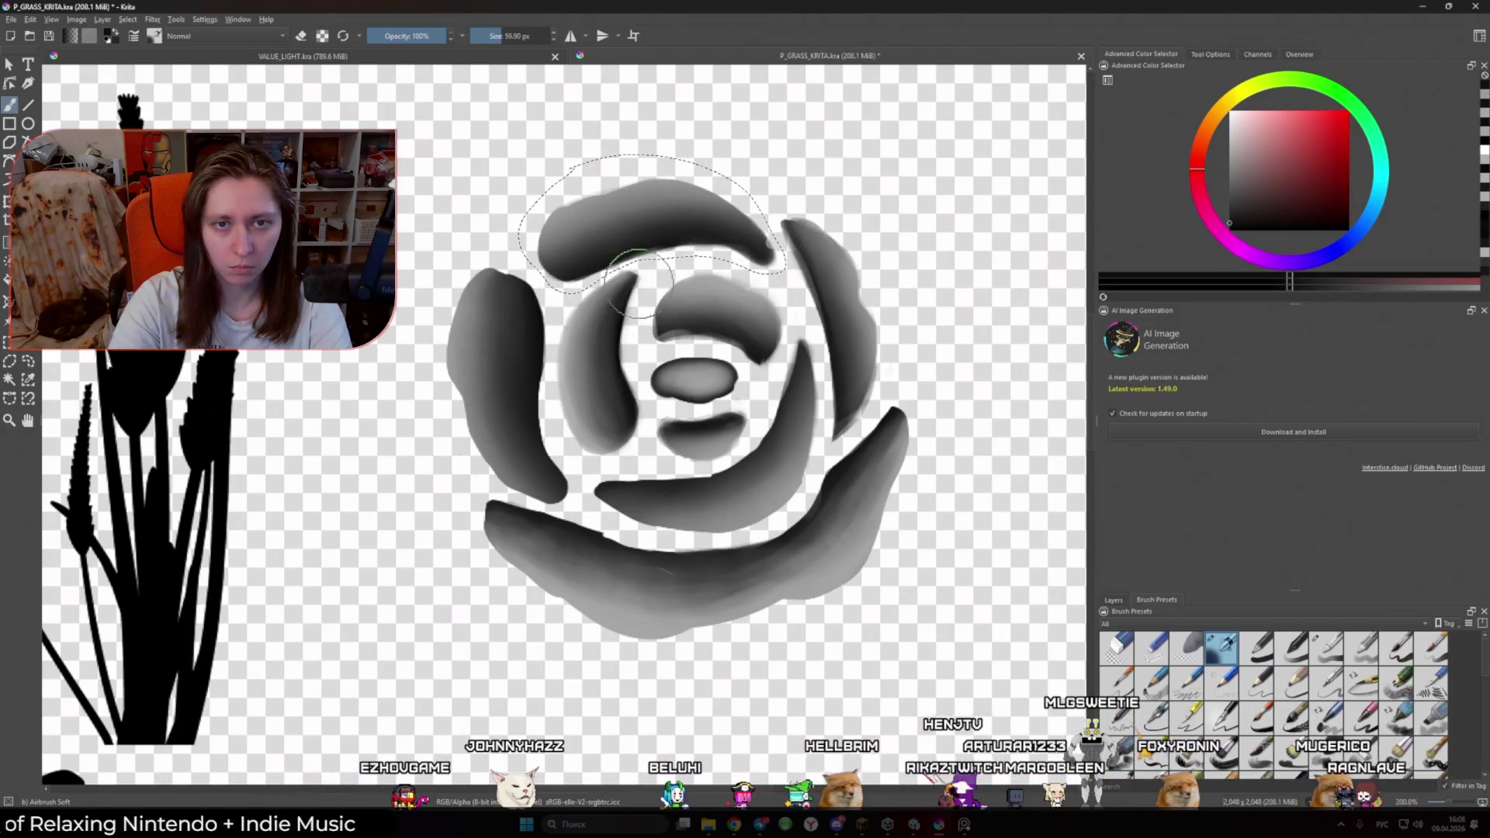
pyautogui.moveTo(655, 295)
pyautogui.keyDown('ctrl'); pyautogui.mouseDown()
pyautogui.moveTo(621, 372)
pyautogui.moveTo(697, 287)
pyautogui.moveTo(431, 342)
pyautogui.mouseUp(); pyautogui.keyUp('ctrl')
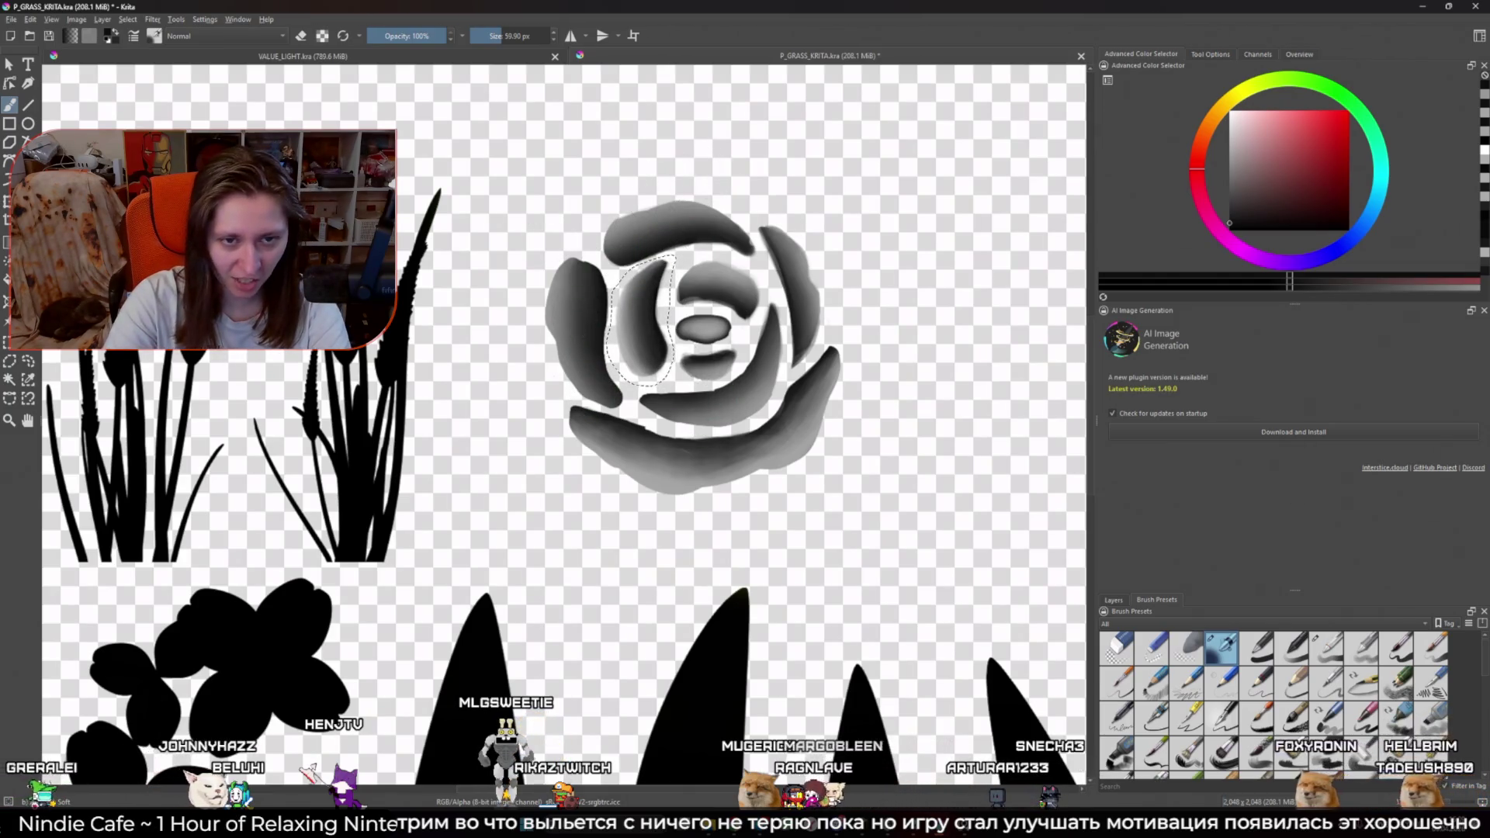
# Step: Shade the inner left petal with alternating light and dark greys using a ~125 px brush
pyautogui.keyDown('ctrl'); pyautogui.click(584, 330); pyautogui.keyUp('ctrl')
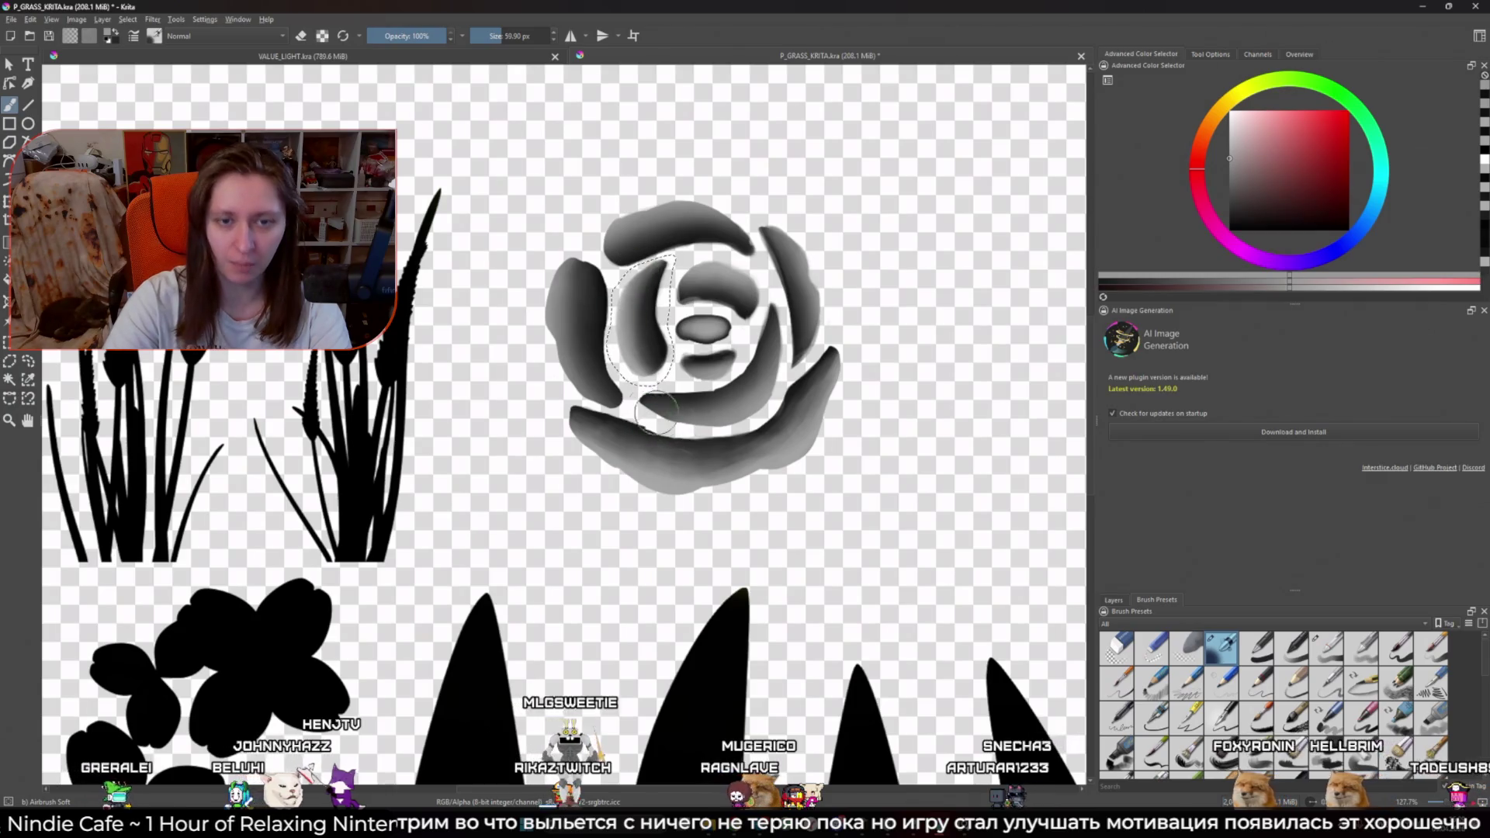
pyautogui.keyDown('ctrl'); pyautogui.click(631, 383); pyautogui.keyUp('ctrl')
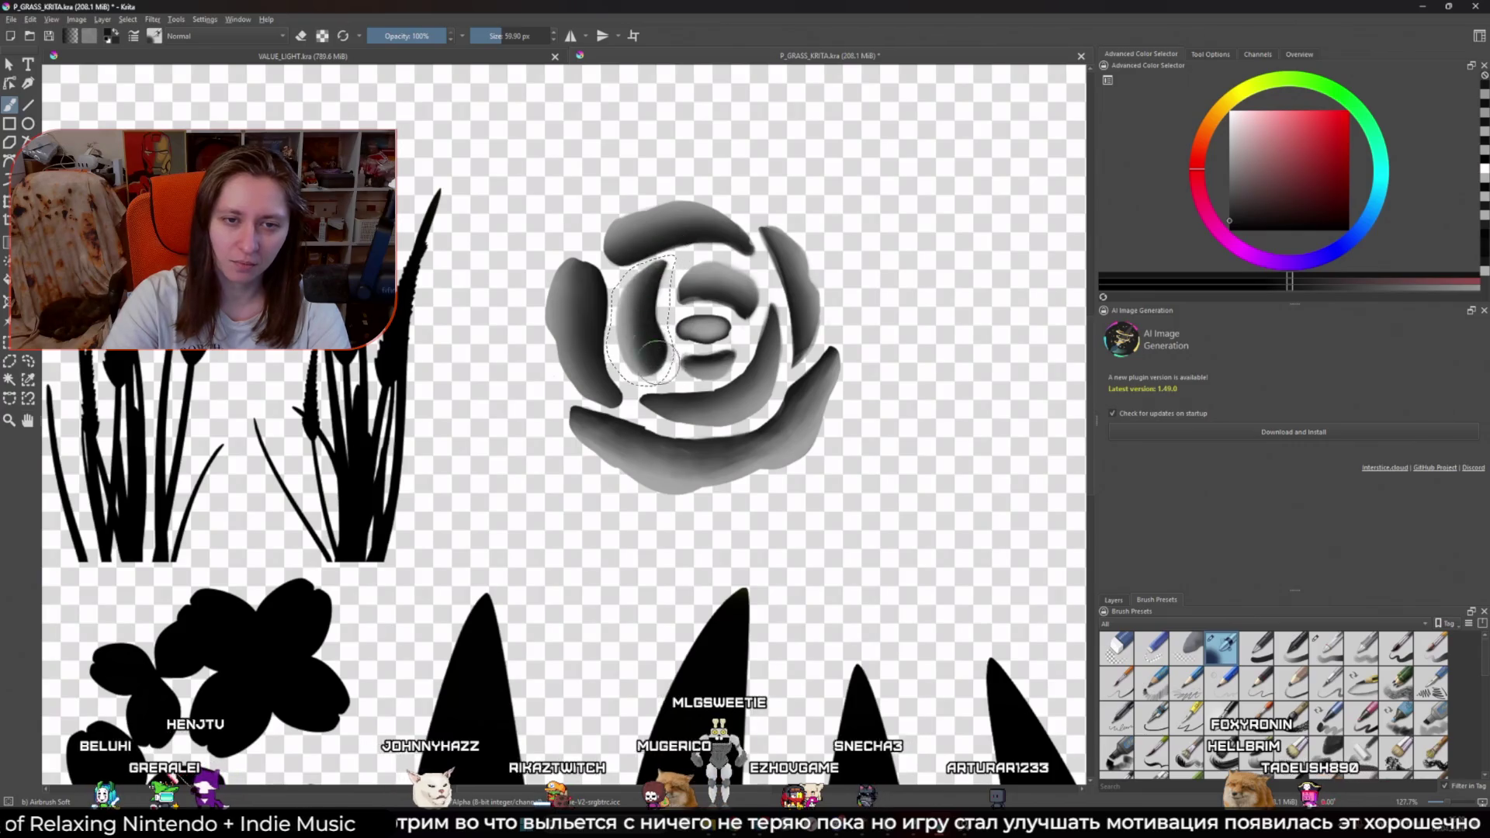
pyautogui.keyDown('ctrl'); pyautogui.click(555, 310); pyautogui.keyUp('ctrl')
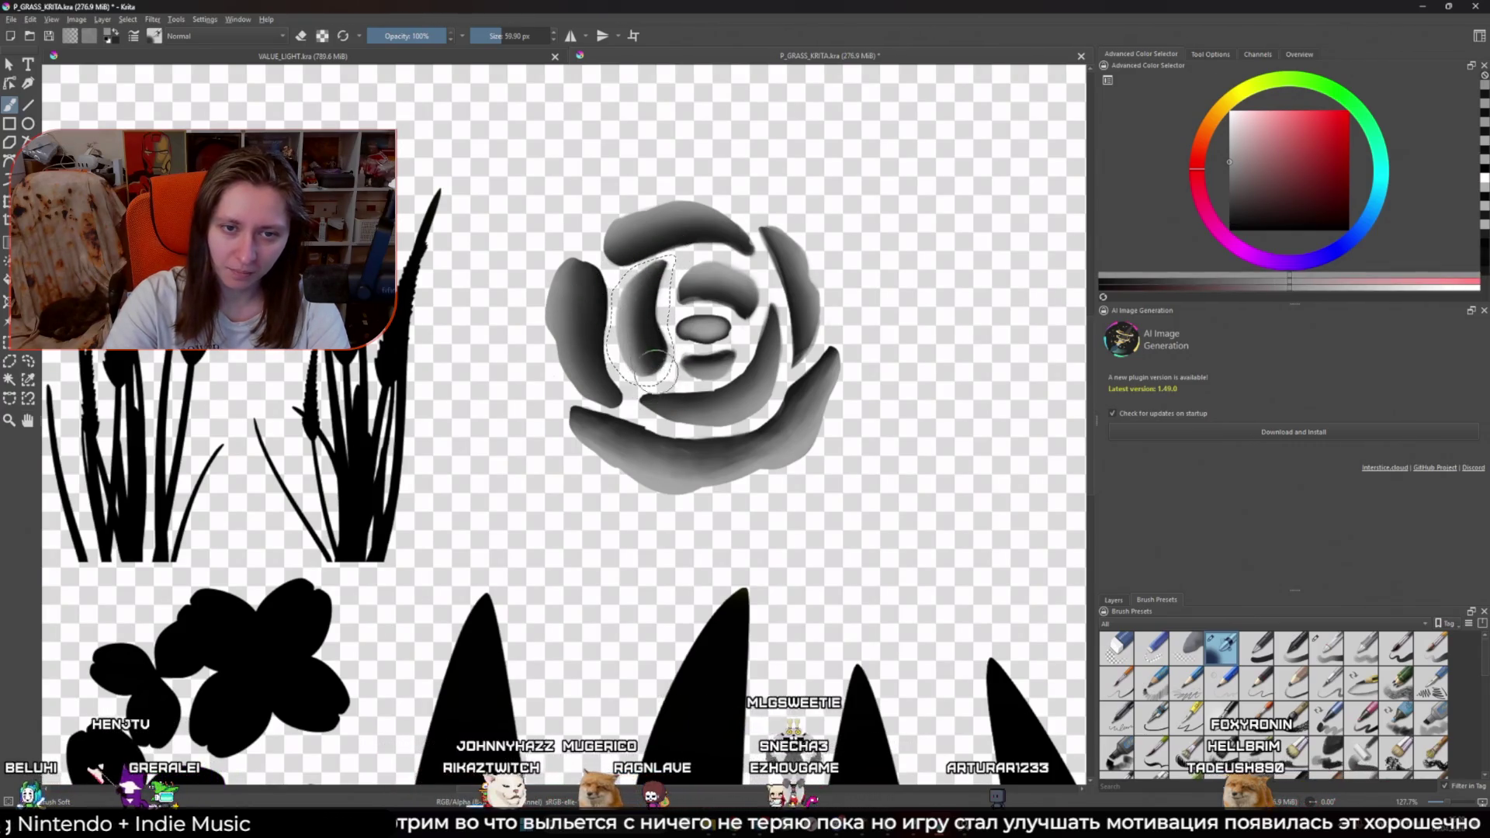
pyautogui.moveTo(615, 309); pyautogui.dragTo(667, 309)
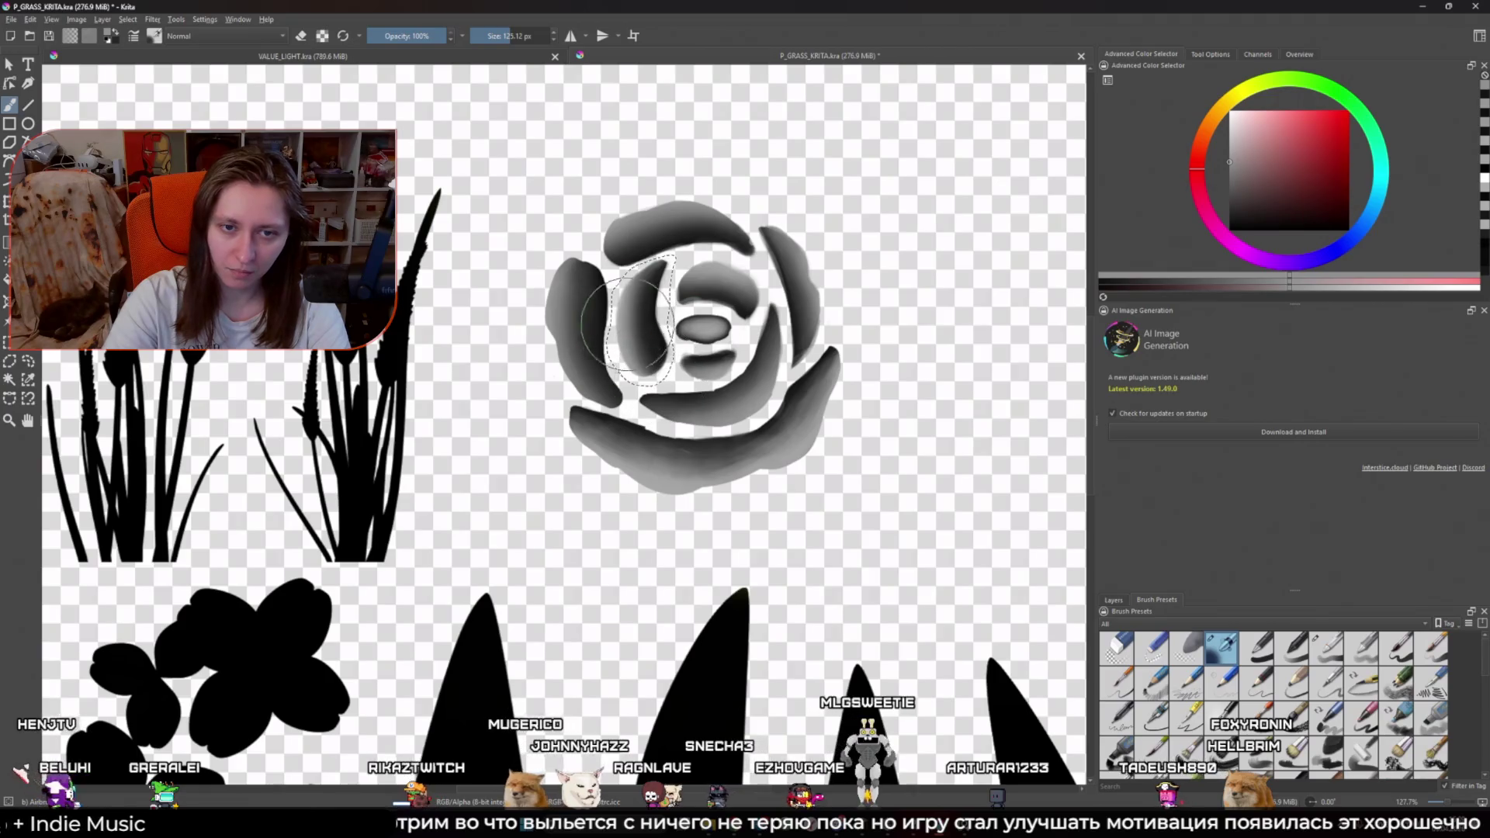
pyautogui.keyDown('ctrl'); pyautogui.click(606, 286); pyautogui.keyUp('ctrl')
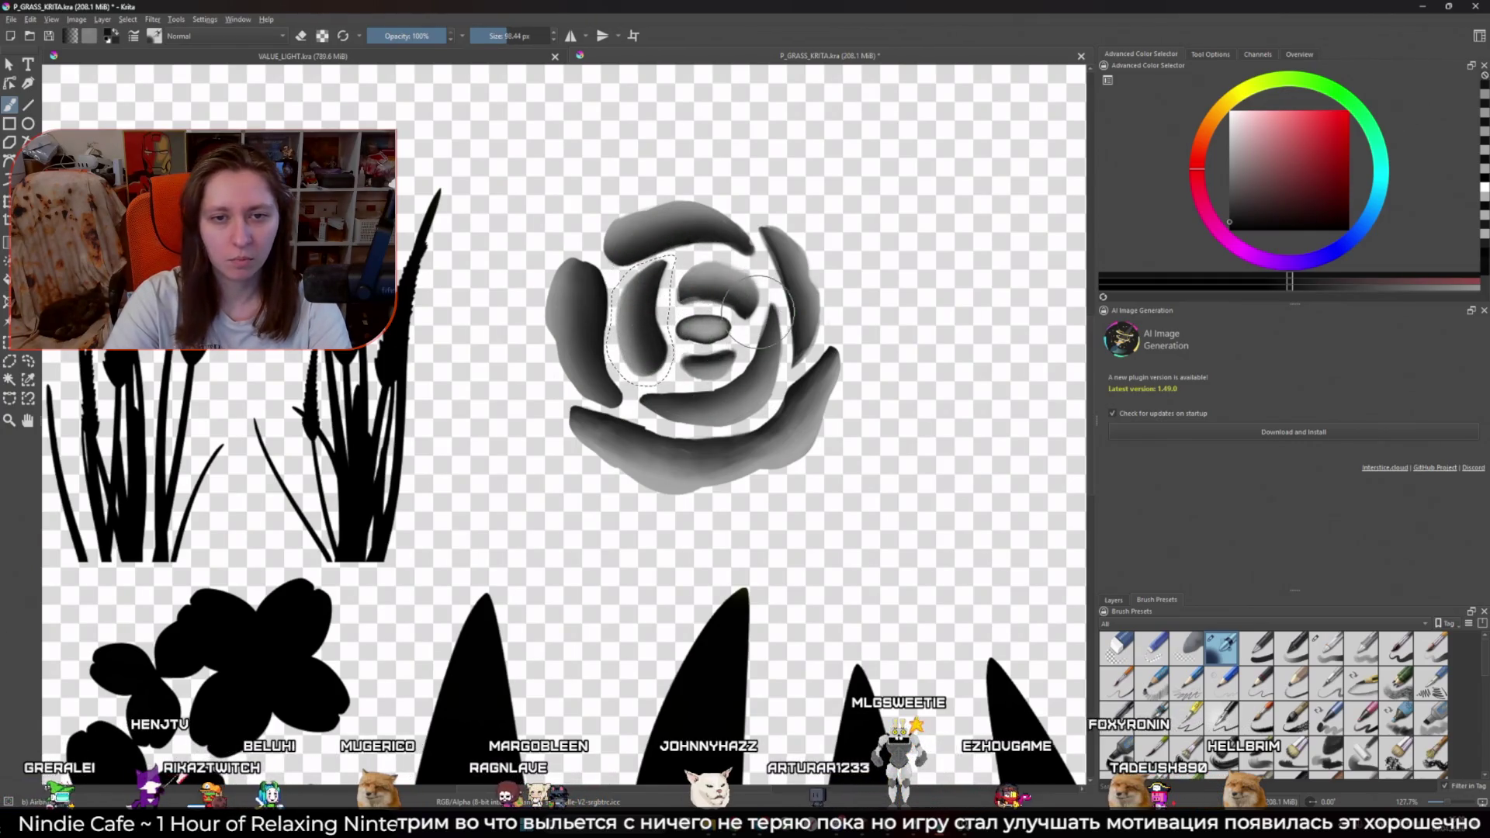
# Step: Draw a freehand selection around the large bottom petal along the rose's lower edge
pyautogui.press('l')
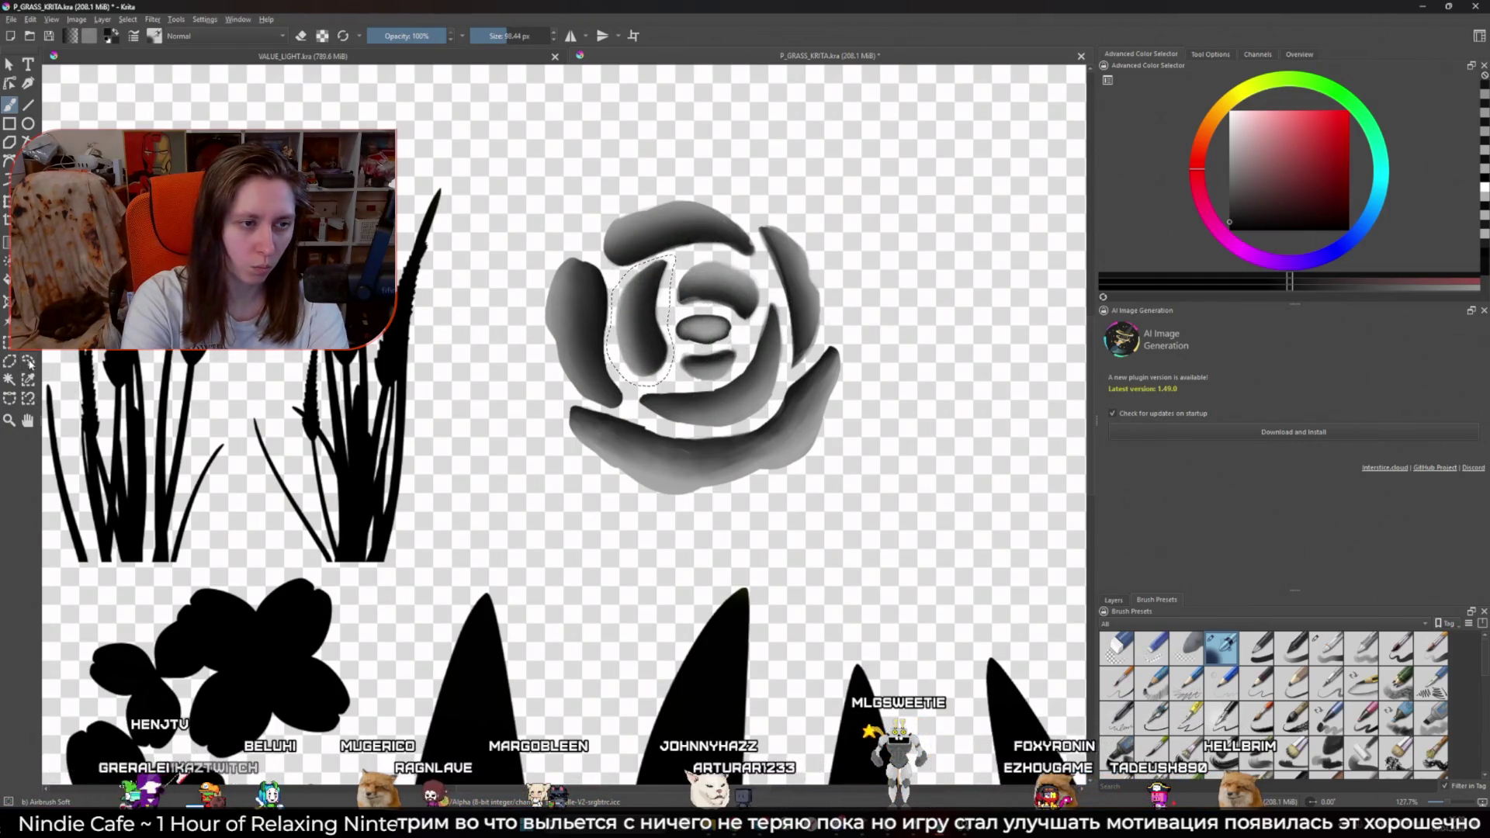
pyautogui.moveTo(684, 270)
pyautogui.mouseDown()
pyautogui.moveTo(710, 250)
pyautogui.moveTo(747, 261)
pyautogui.moveTo(764, 287)
pyautogui.moveTo(748, 333)
pyautogui.mouseUp()
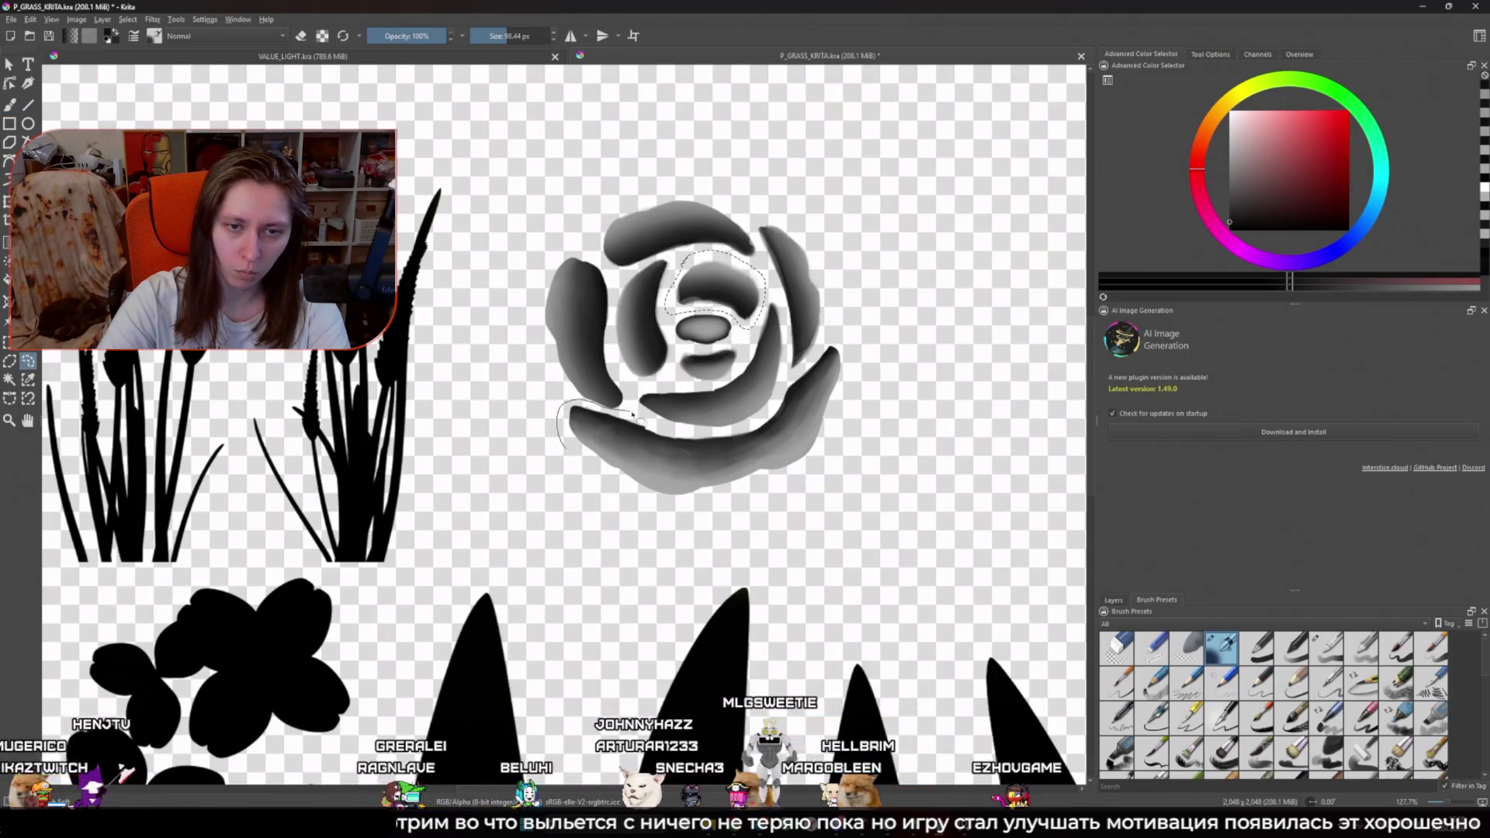
pyautogui.moveTo(730, 439); pyautogui.dragTo(815, 372)
pyautogui.moveTo(905, 347)
pyautogui.mouseDown()
pyautogui.moveTo(691, 516)
pyautogui.moveTo(552, 448)
pyautogui.mouseUp()
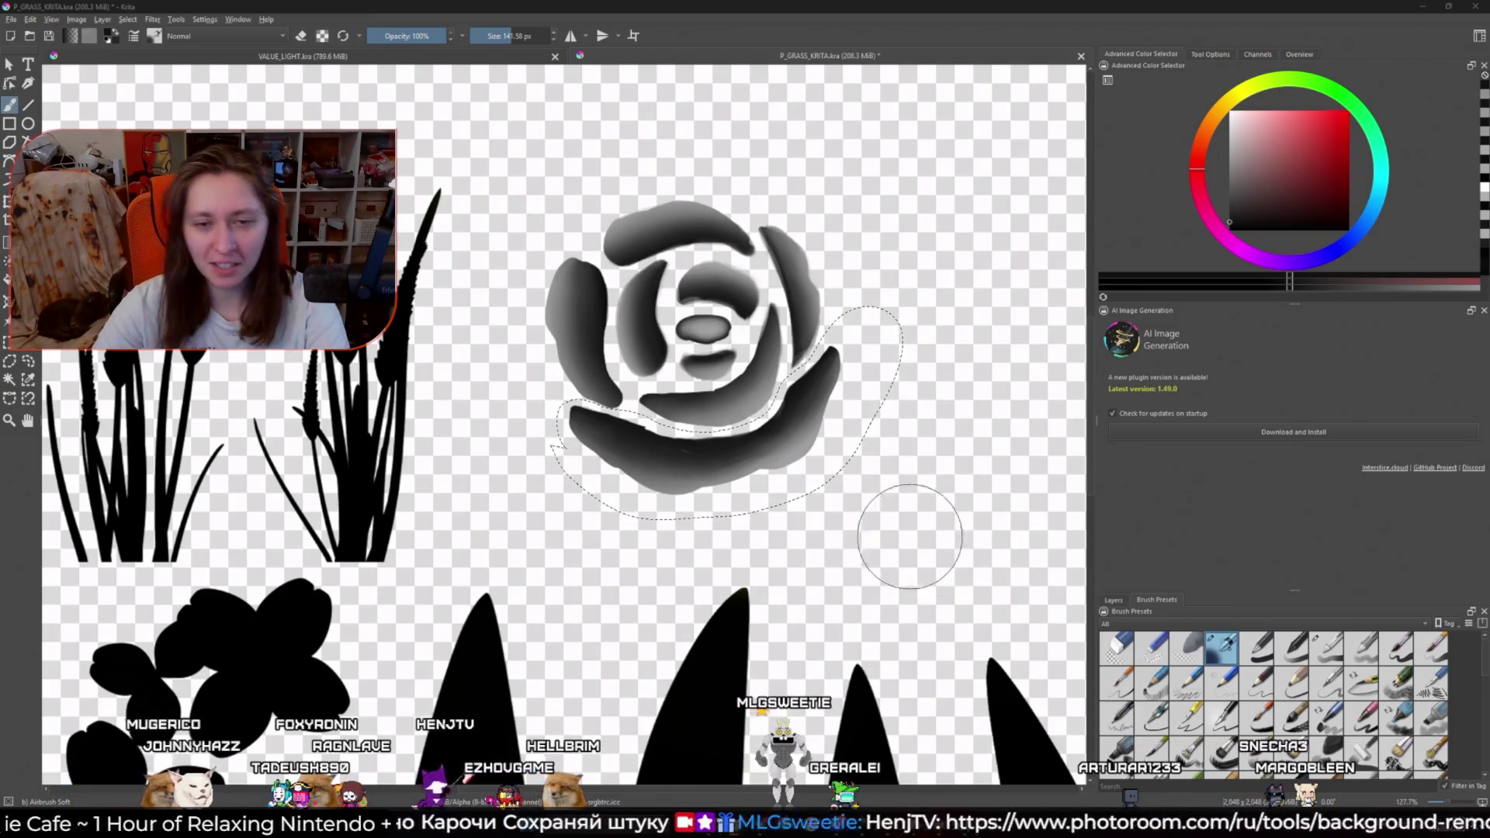
# Step: Sample a lighter grey from the left petal, resize the brush to ~92 px, and recentre the rose
pyautogui.moveTo(870, 518); pyautogui.dragTo(878, 508)
pyautogui.press(']')
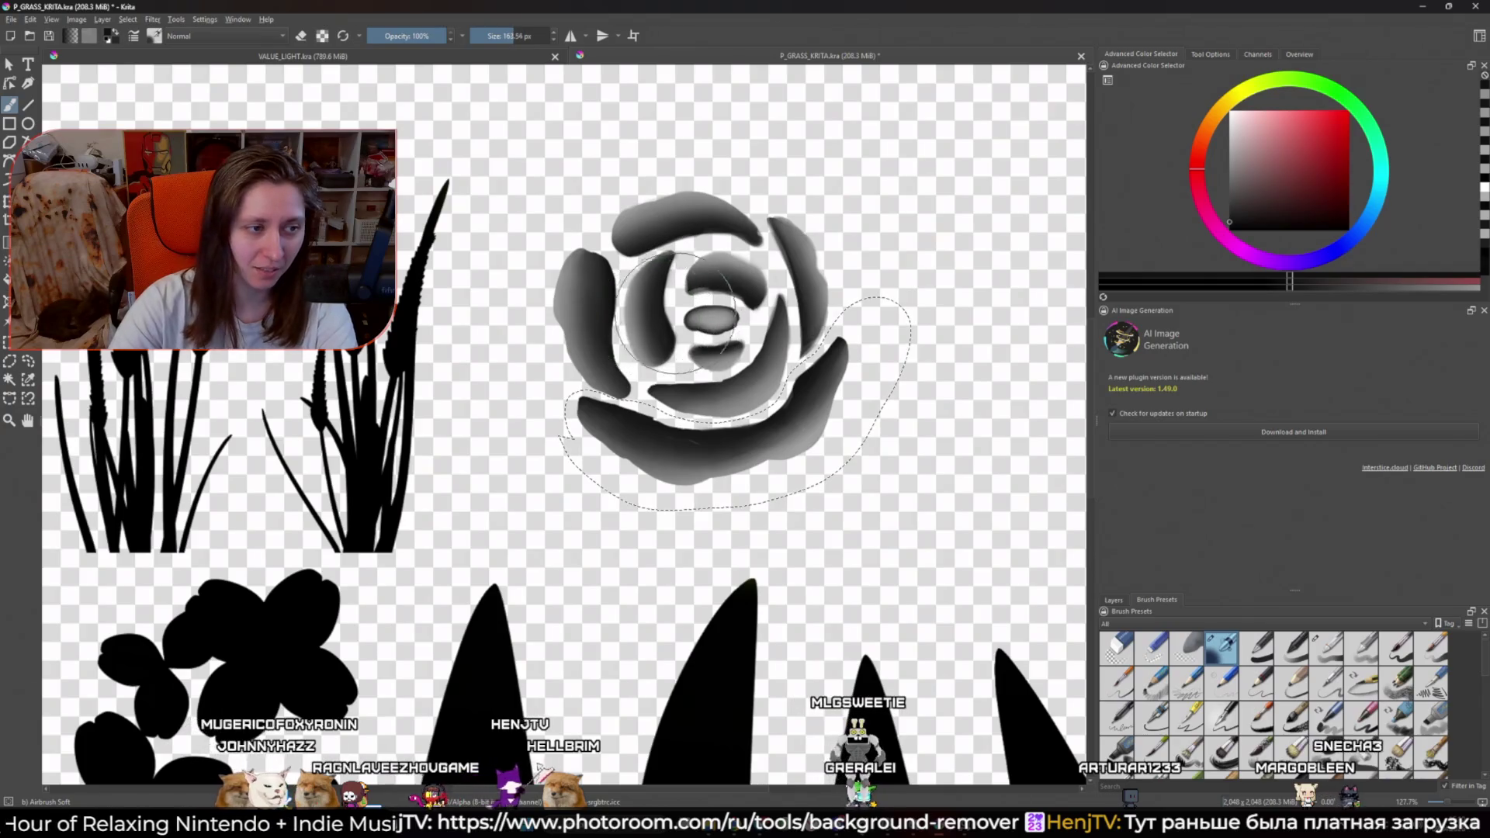
pyautogui.press('[')
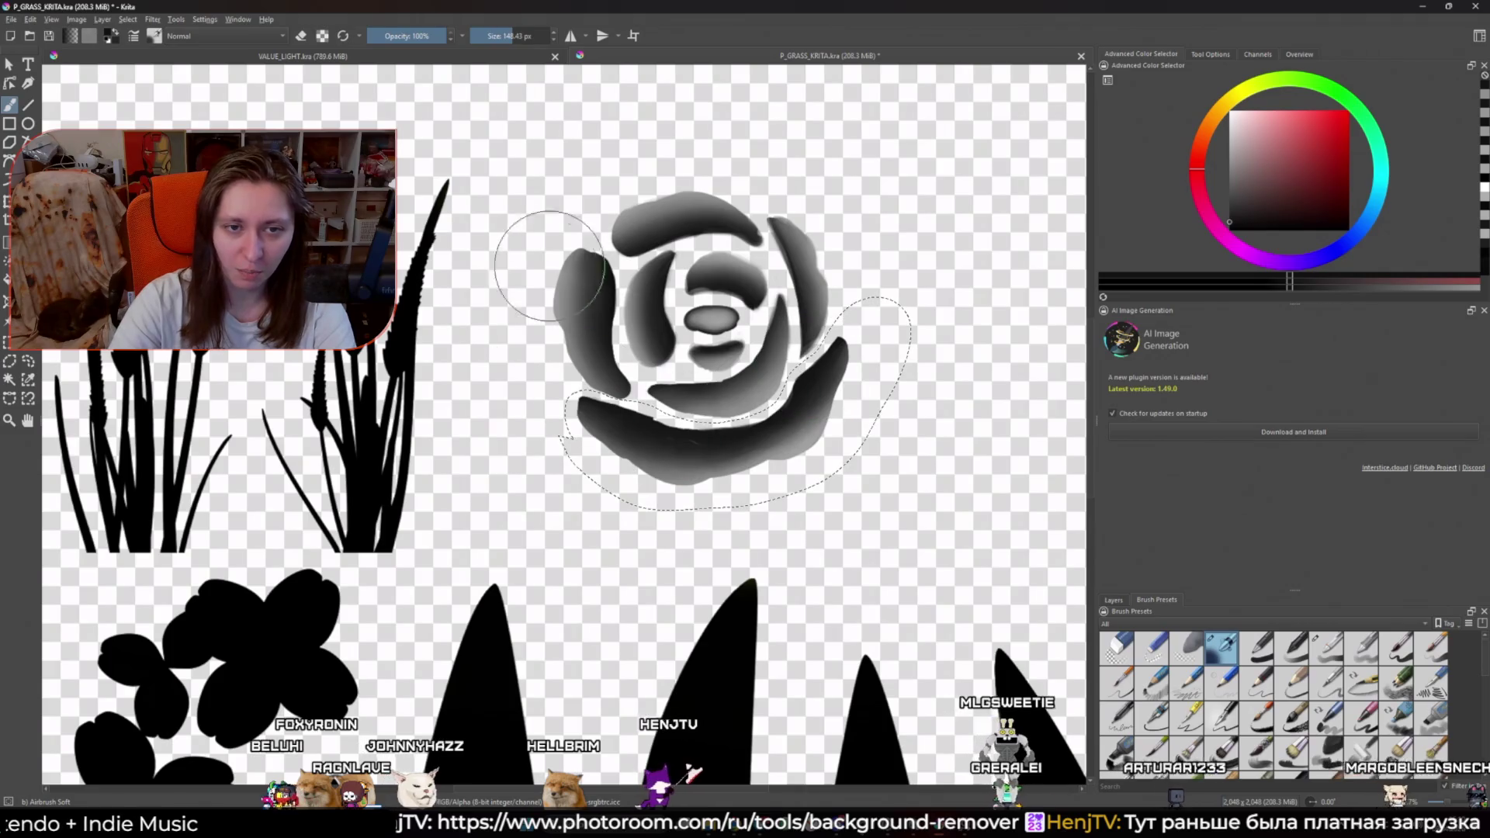
pyautogui.keyDown('ctrl'); pyautogui.click(562, 305); pyautogui.keyUp('ctrl')
pyautogui.press('[')
pyautogui.press('[')
pyautogui.press('[')
pyautogui.press('[')
pyautogui.press('[')
pyautogui.press('[')
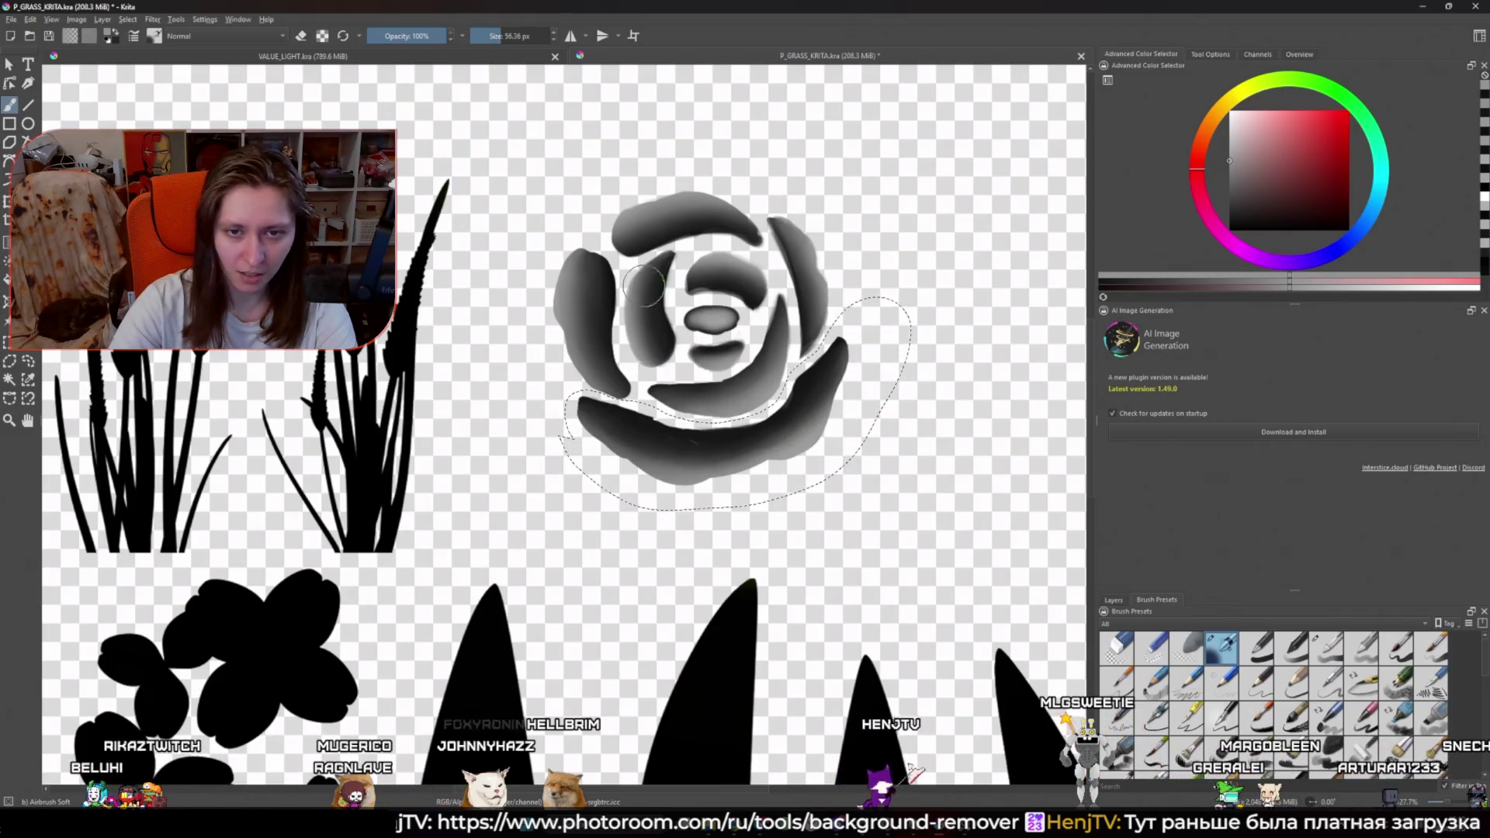
pyautogui.moveTo(680, 312); pyautogui.dragTo(641, 375)
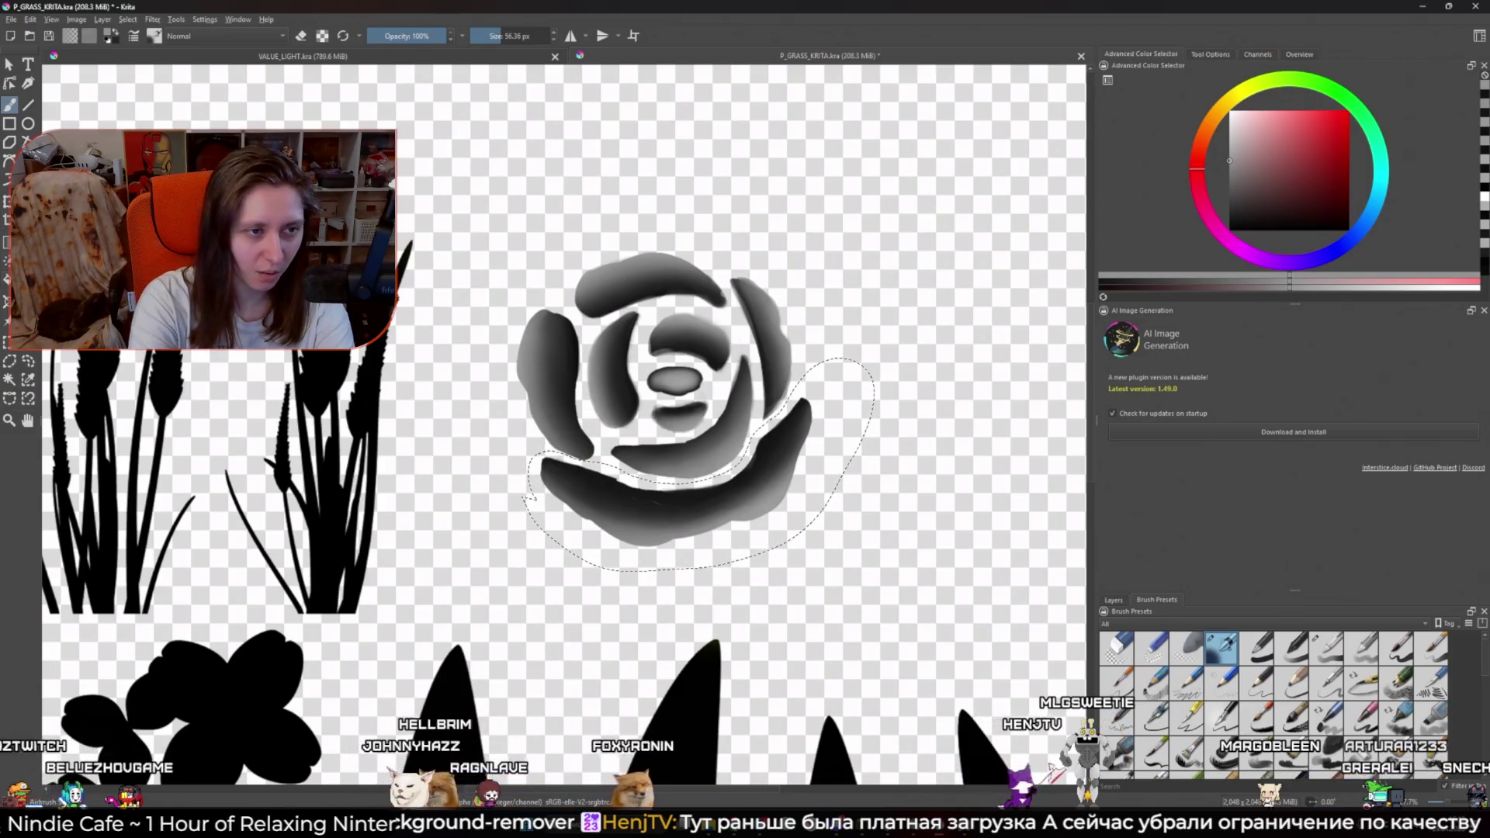
# Step: Select the small petal below the centre and pick a dark grey from the rose to shade it
pyautogui.click(28, 360)
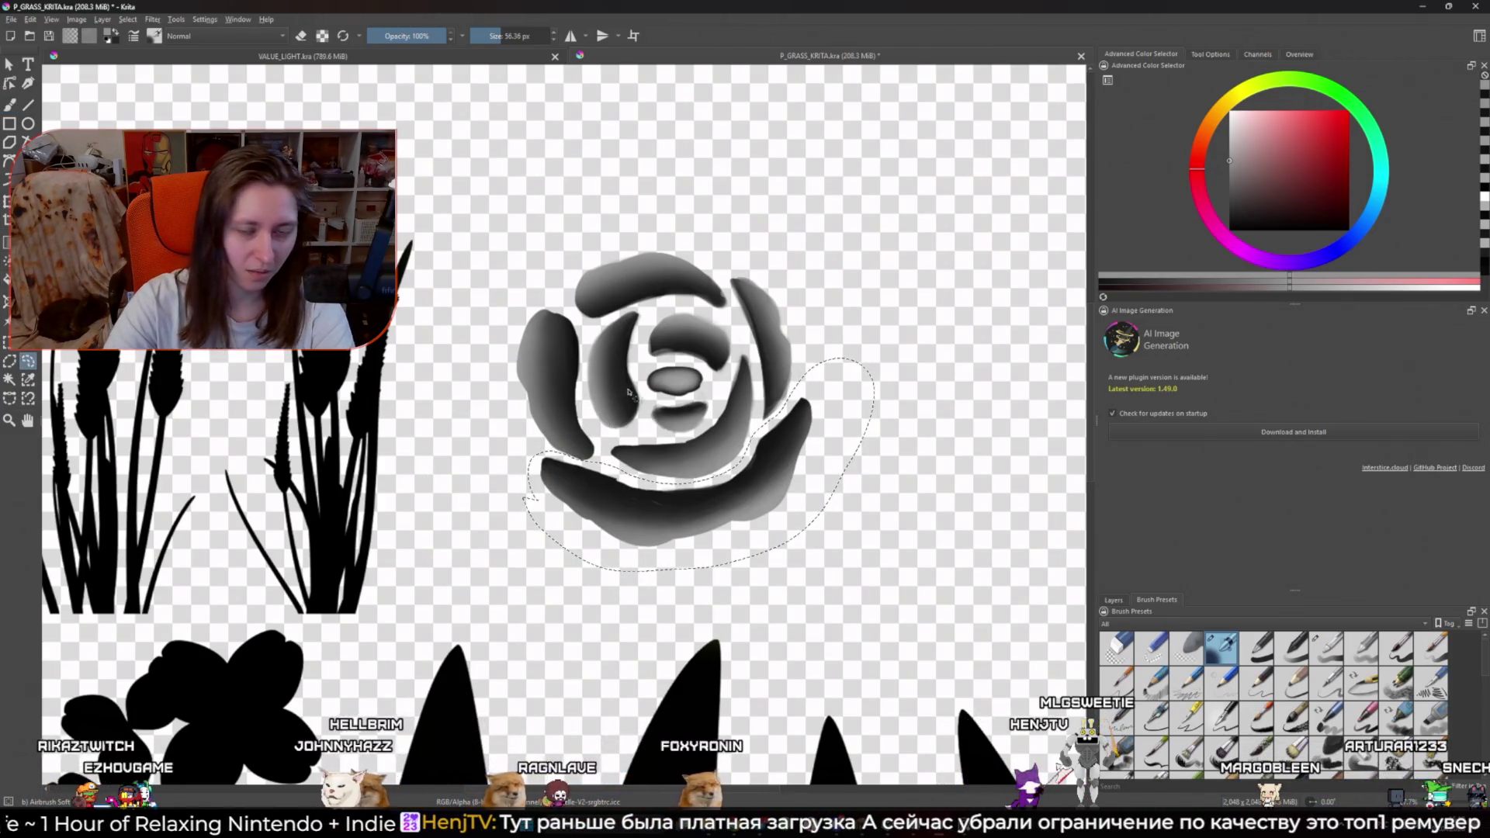
pyautogui.moveTo(648, 419)
pyautogui.mouseDown()
pyautogui.moveTo(650, 402)
pyautogui.moveTo(711, 400)
pyautogui.moveTo(702, 438)
pyautogui.moveTo(650, 423)
pyautogui.mouseUp()
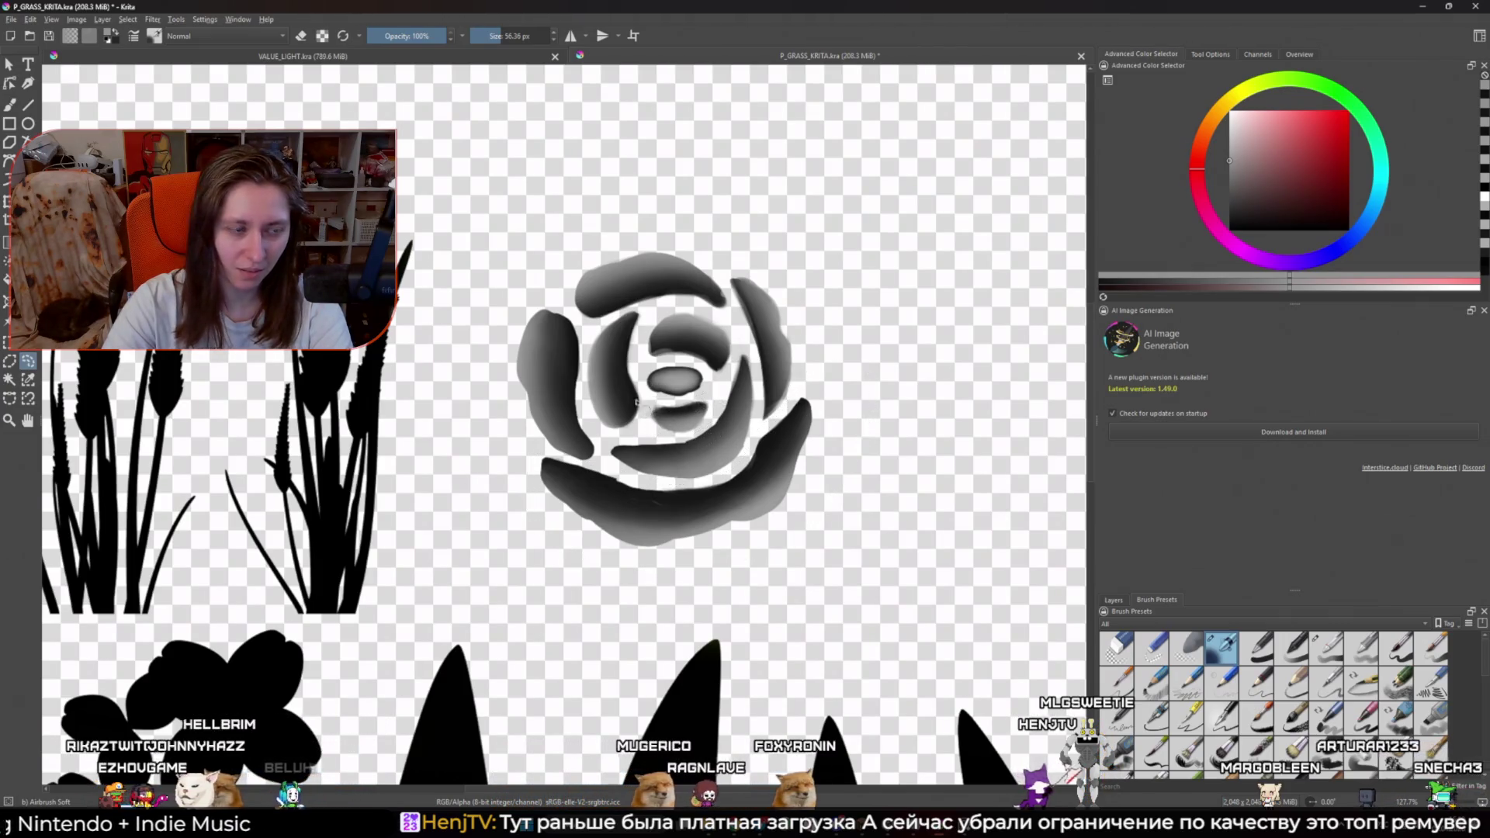
pyautogui.press('b')
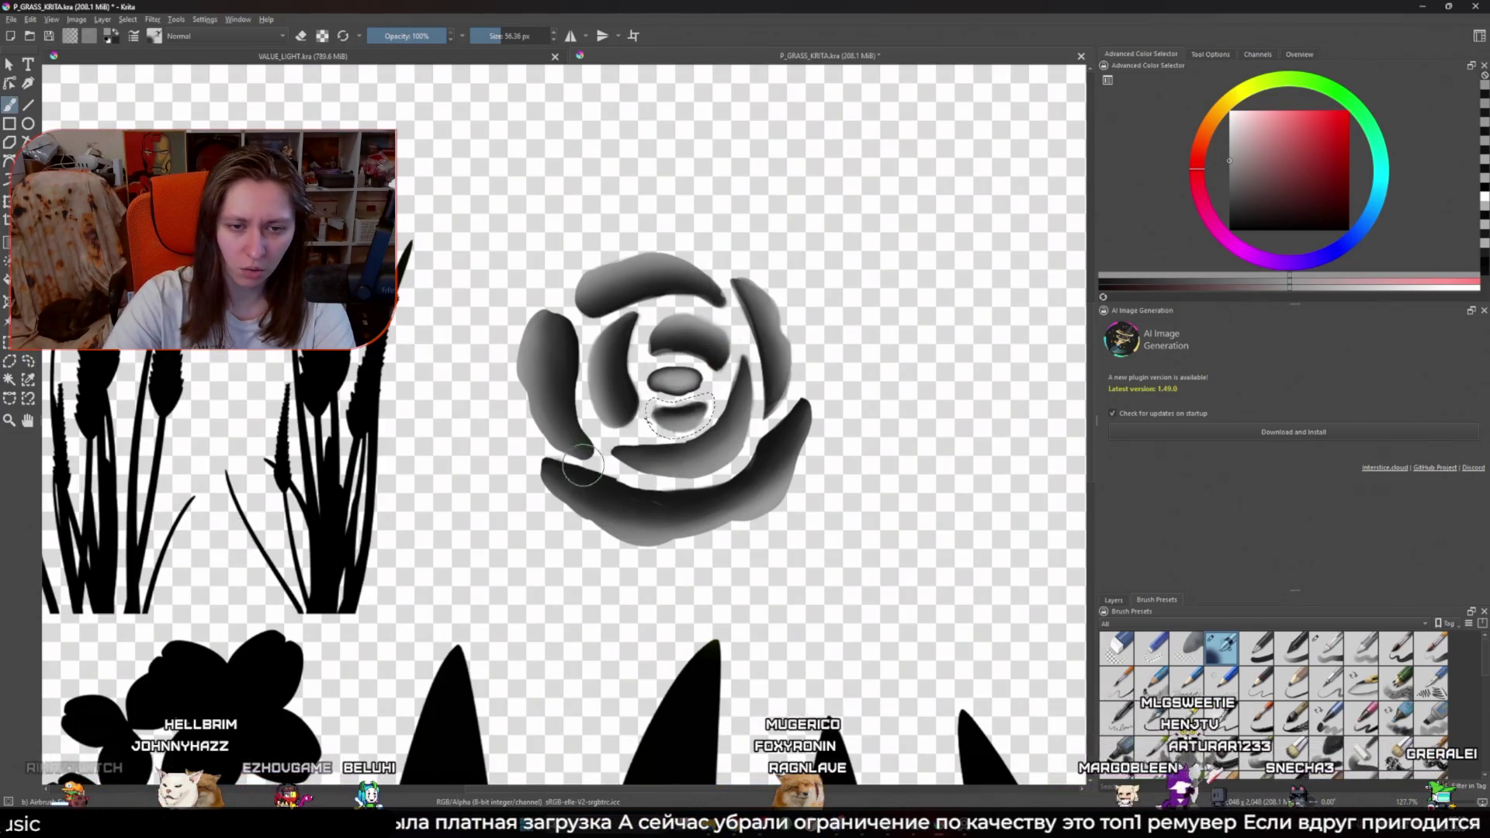
pyautogui.keyDown('ctrl'); pyautogui.click(669, 384); pyautogui.keyUp('ctrl')
pyautogui.scroll(5, 669, 384)
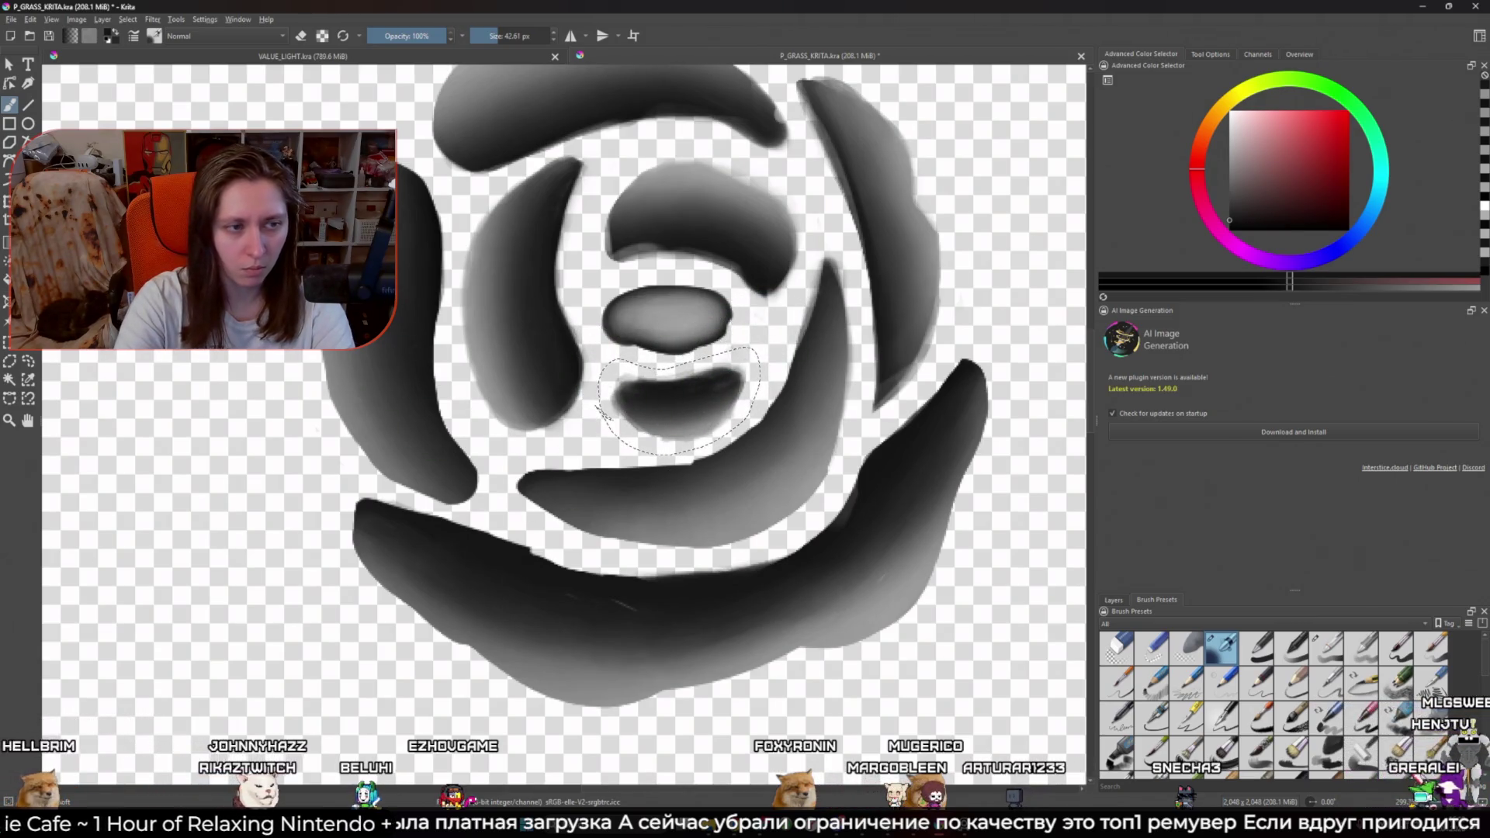
# Step: Select the long curved inner petal and shade it in lighter and darker greys at 75.30 px
pyautogui.keyDown('ctrl'); pyautogui.click(713, 388); pyautogui.keyUp('ctrl')
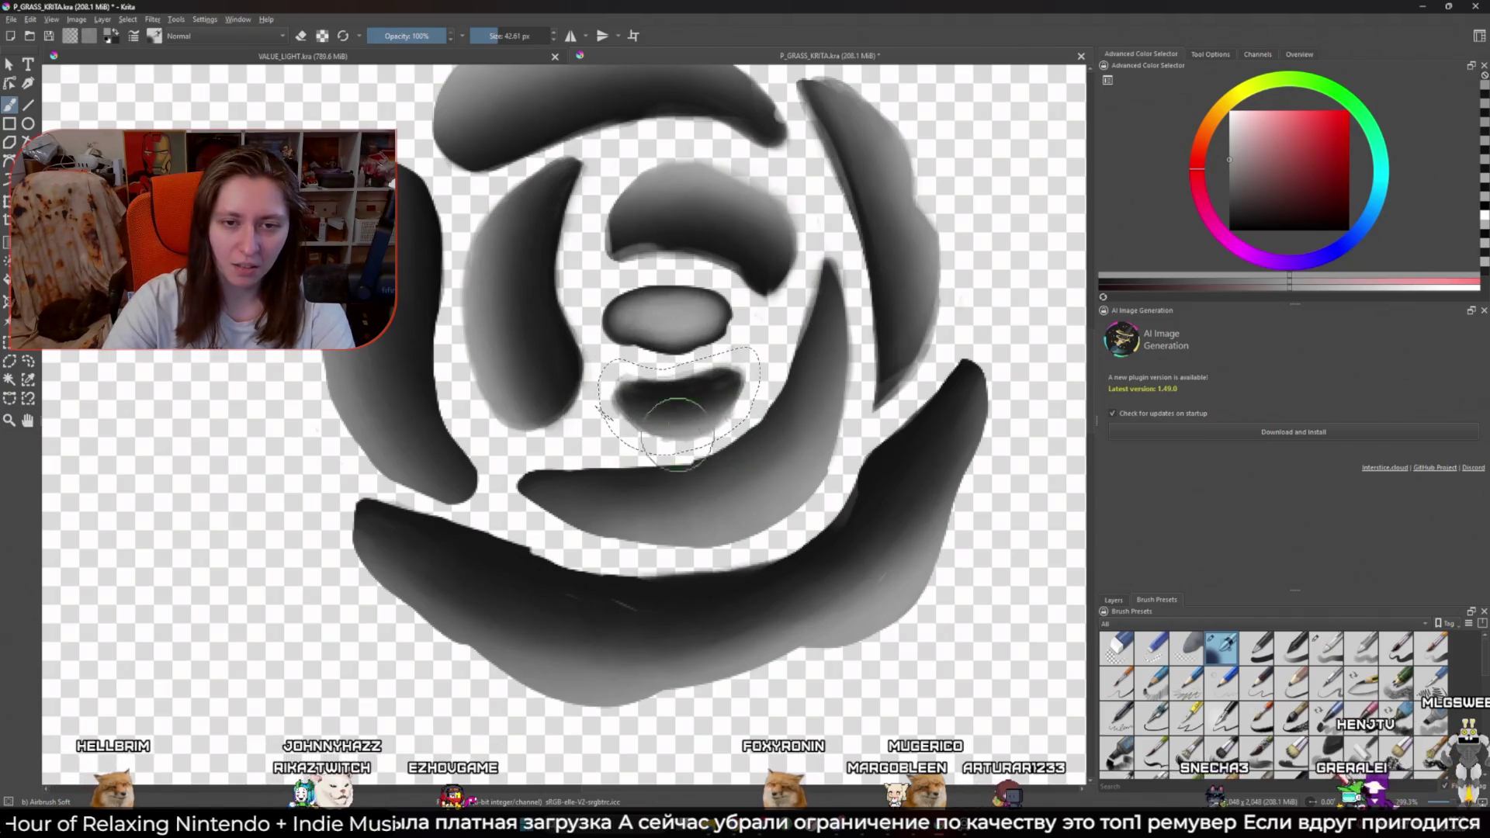
pyautogui.keyDown('ctrl'); pyautogui.click(761, 235); pyautogui.keyUp('ctrl')
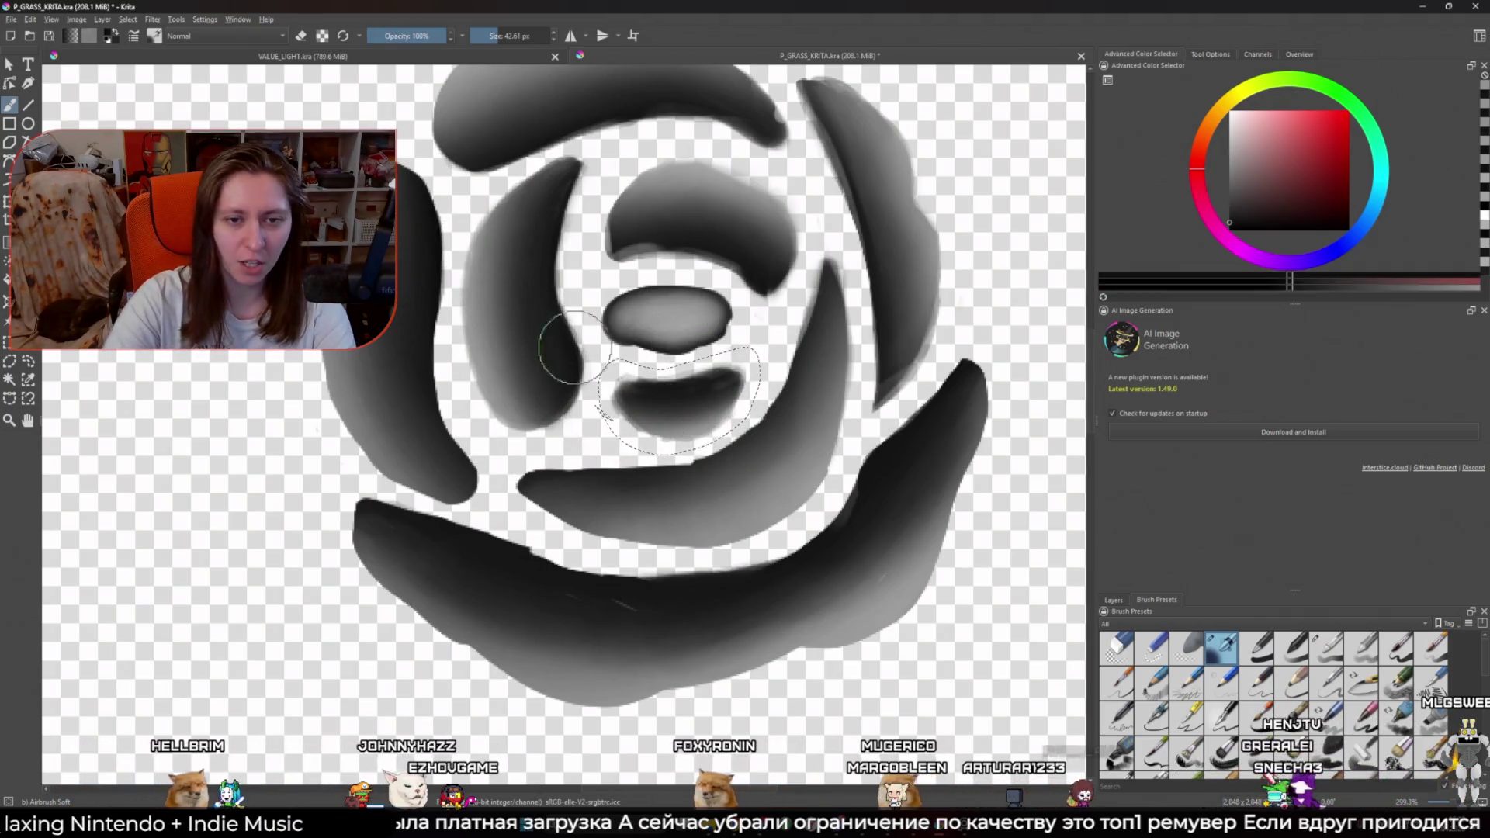
pyautogui.press('-')
pyautogui.click(28, 361)
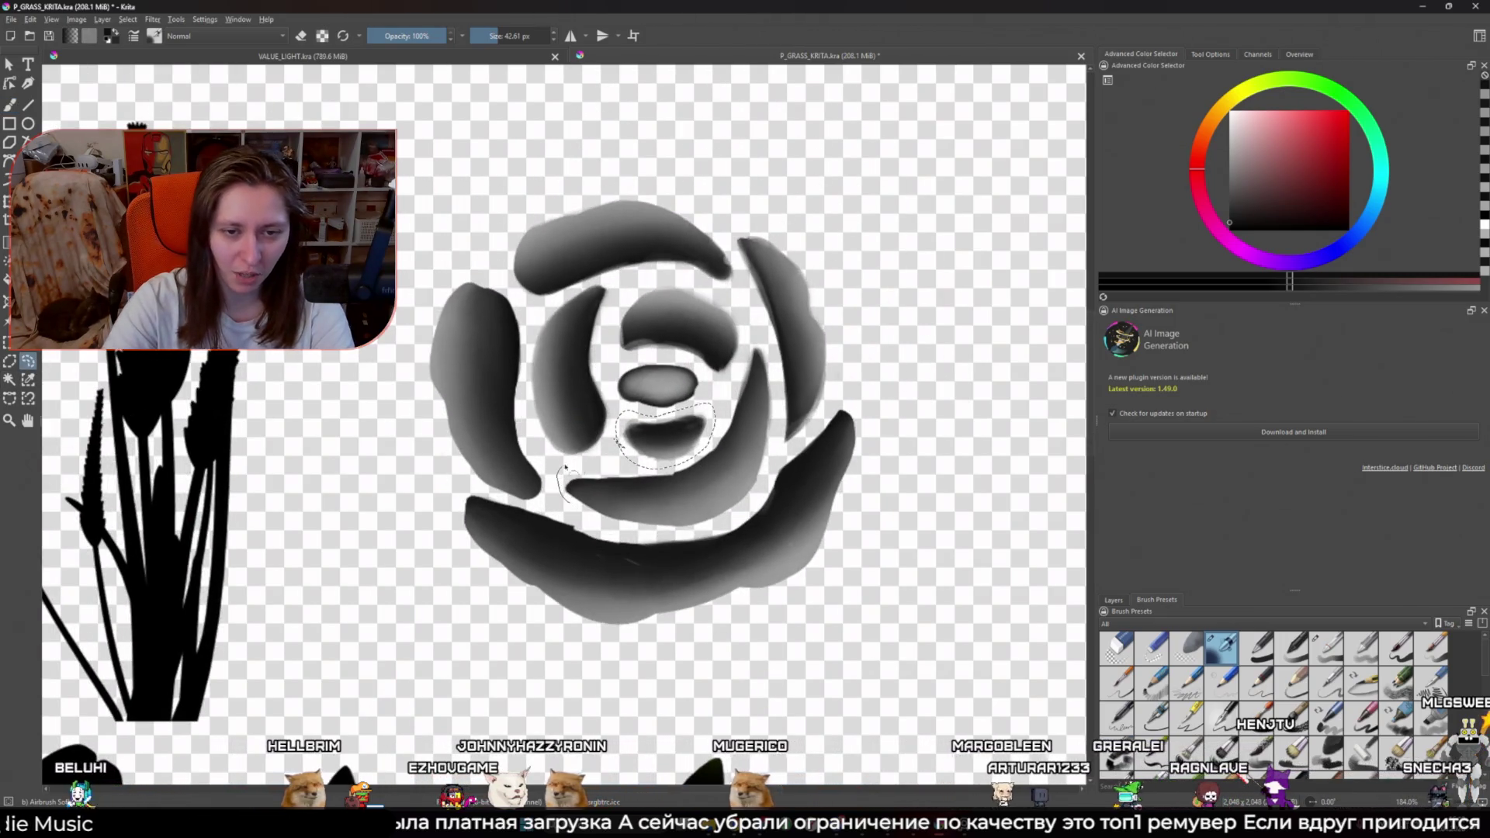
pyautogui.moveTo(569, 500)
pyautogui.mouseDown()
pyautogui.moveTo(686, 464)
pyautogui.moveTo(765, 340)
pyautogui.moveTo(784, 402)
pyautogui.moveTo(749, 513)
pyautogui.moveTo(668, 535)
pyautogui.moveTo(578, 520)
pyautogui.moveTo(570, 503)
pyautogui.mouseUp()
pyautogui.press('b')
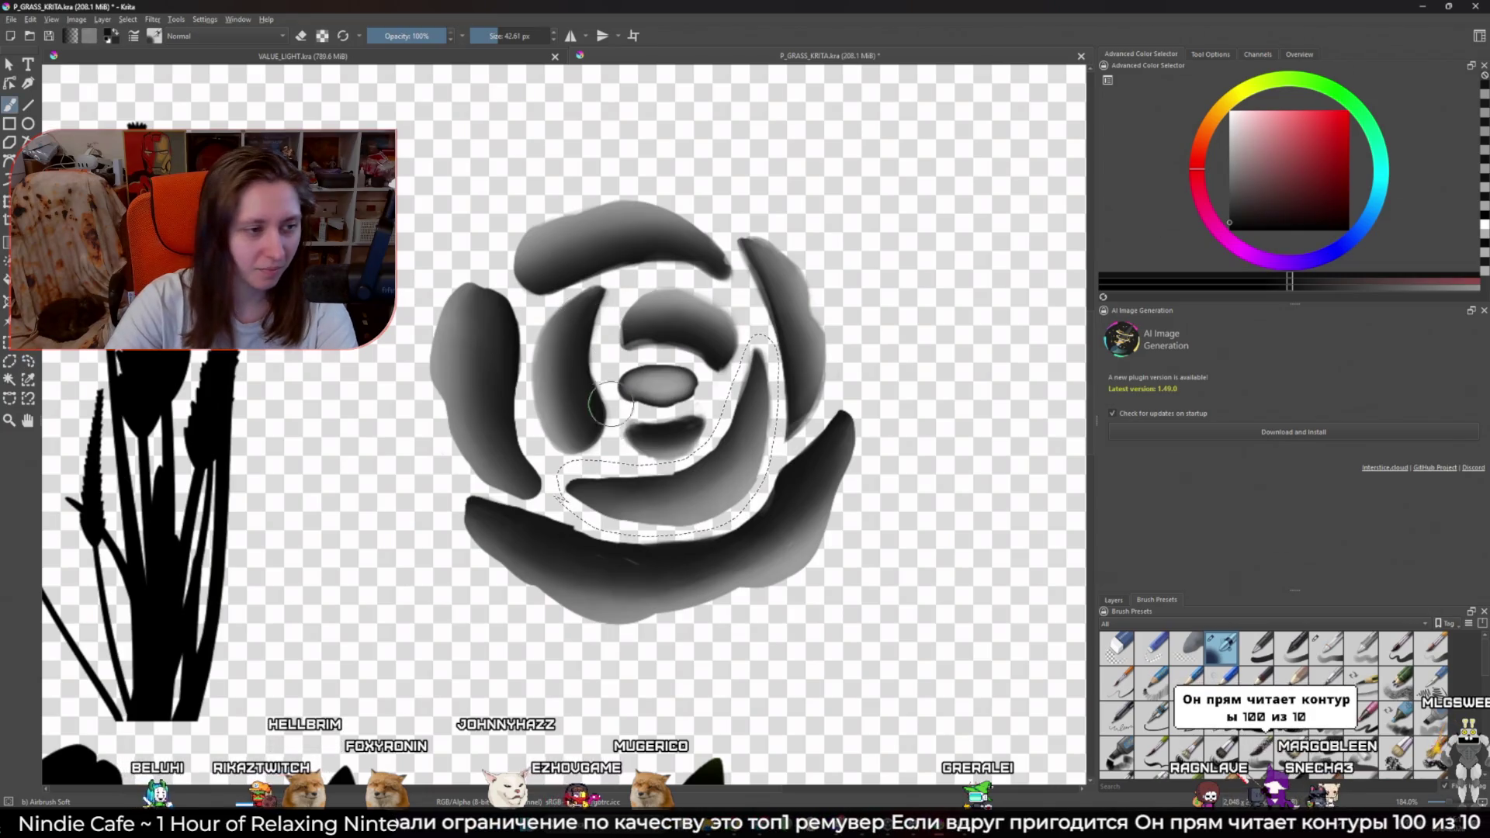
pyautogui.press('[')
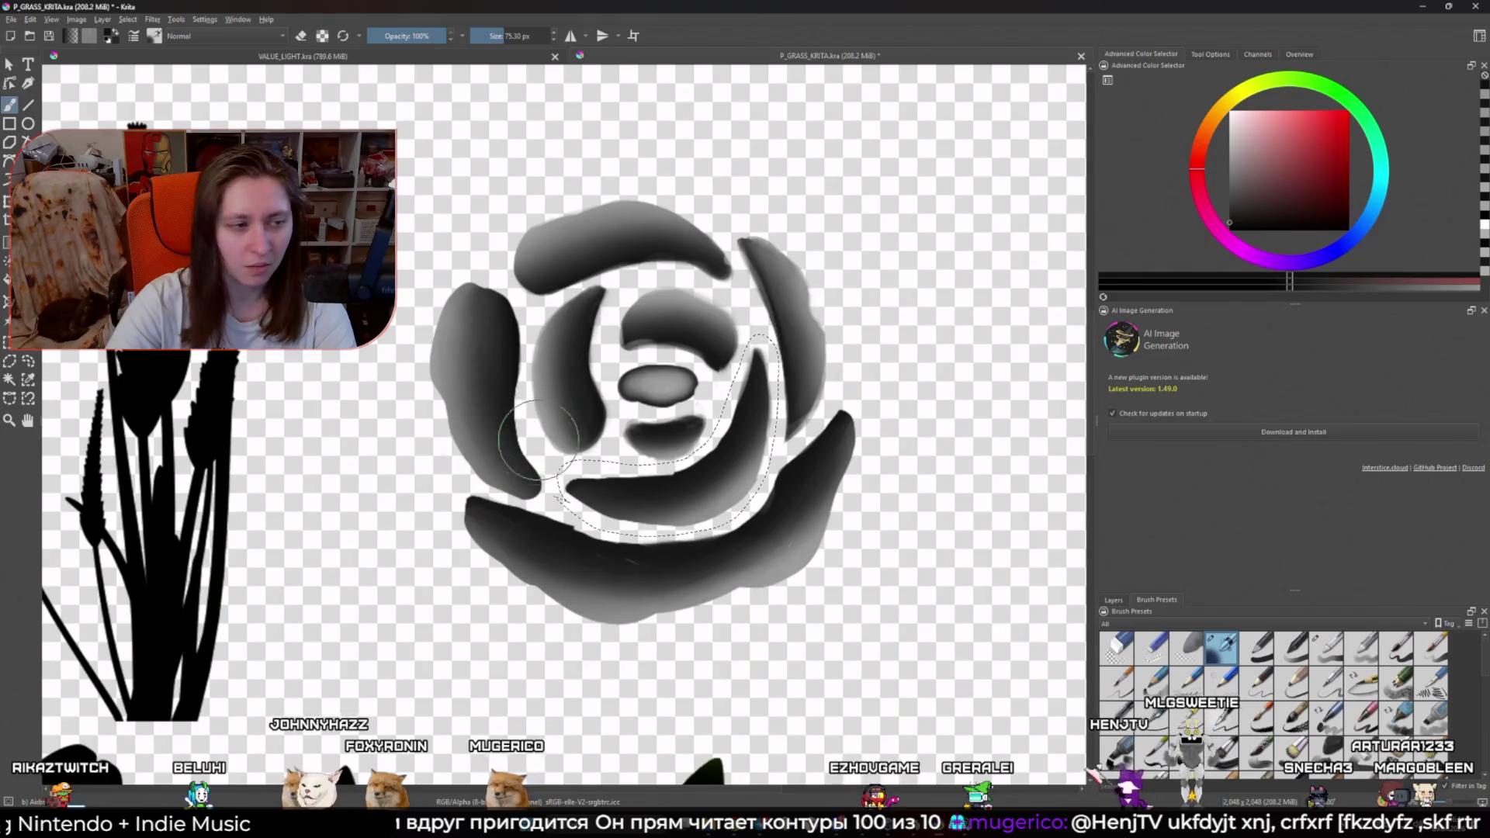
pyautogui.click(35, 361)
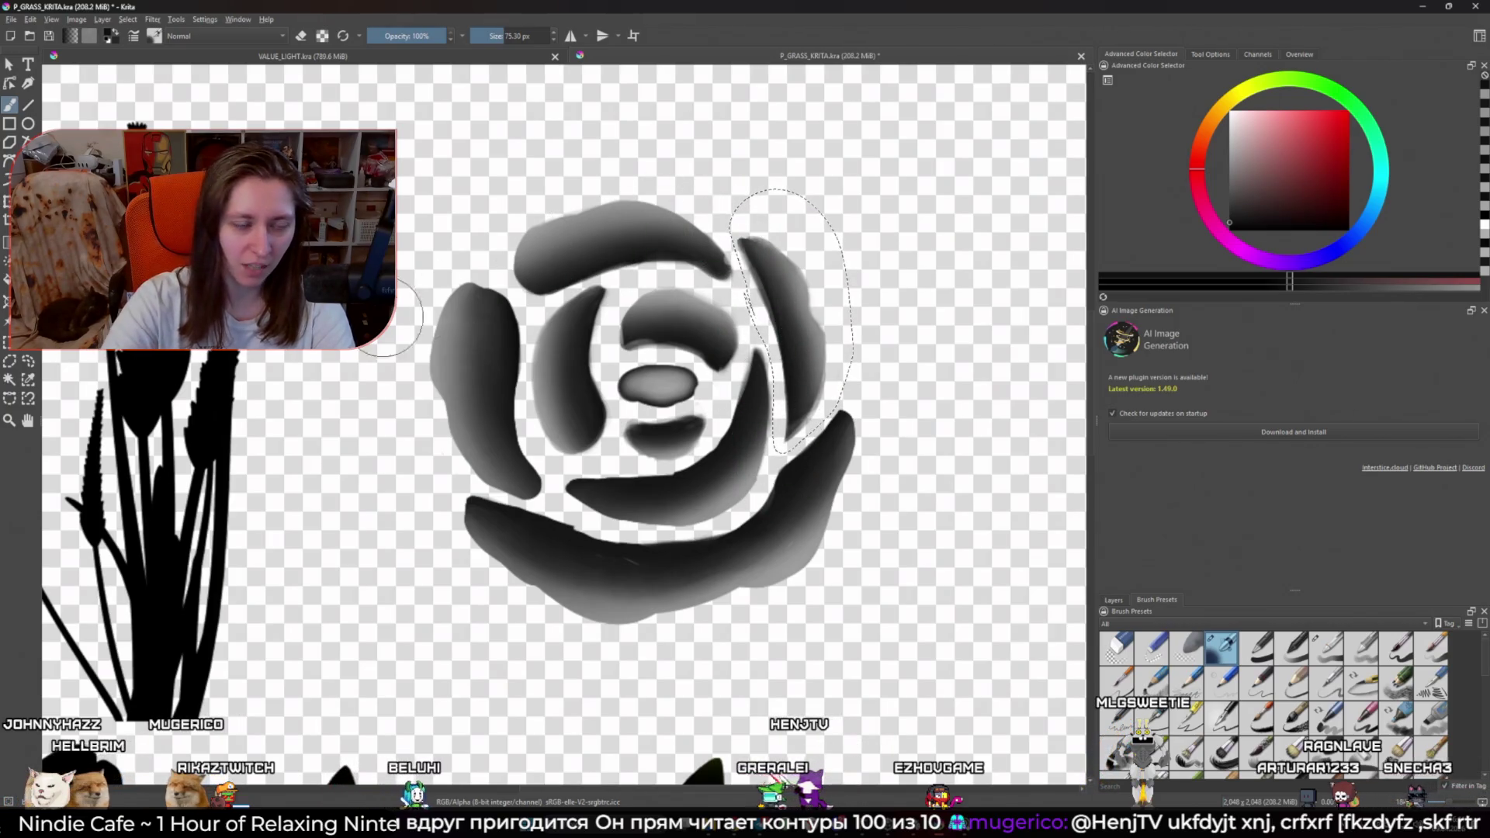
# Step: Lasso the small central oval and shade it with the brush sized between 42 and 54 px
pyautogui.click(28, 360)
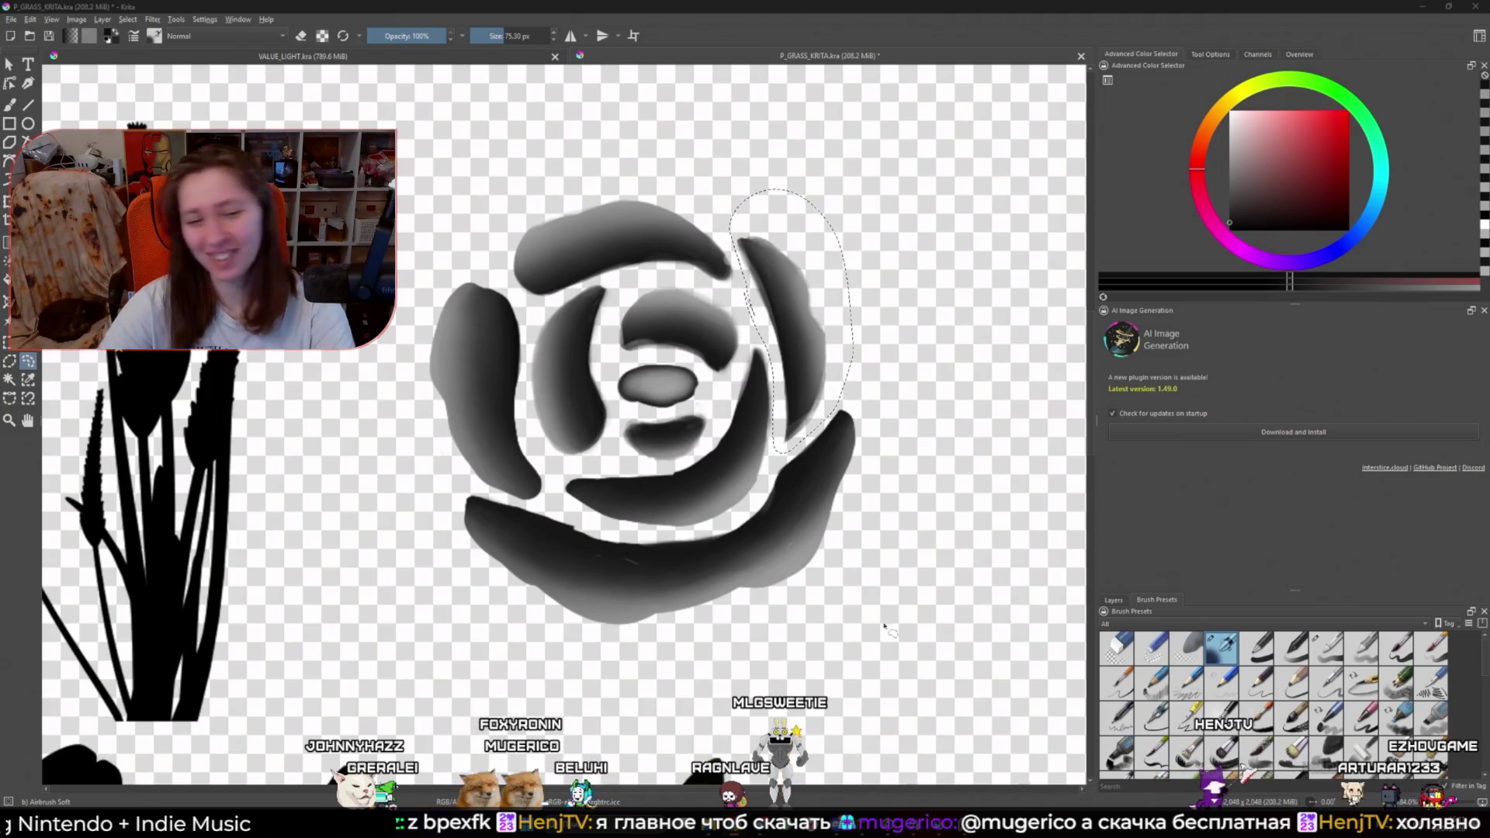
pyautogui.scroll(1, 667, 572)
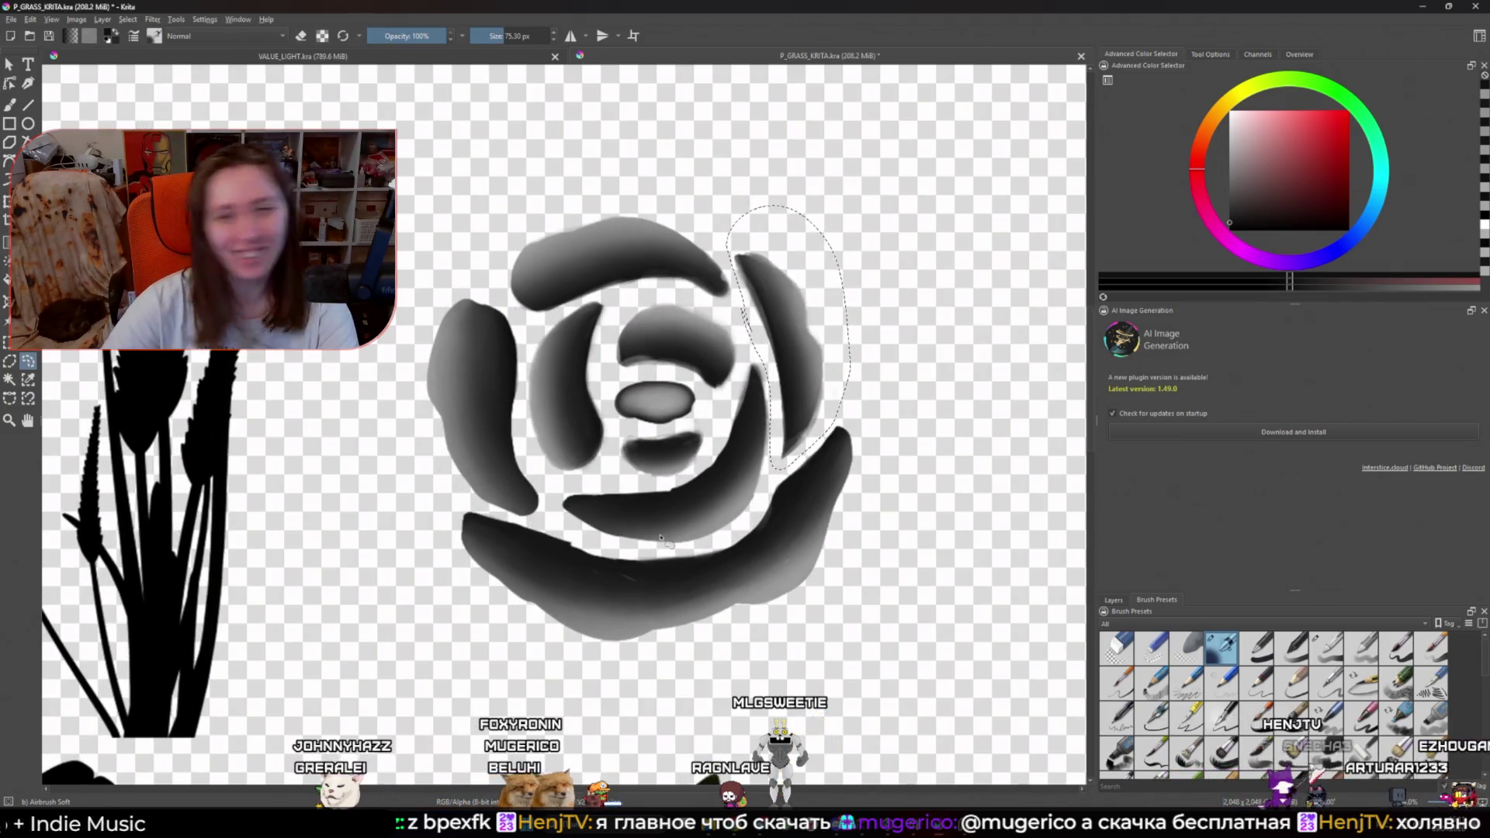
pyautogui.moveTo(618, 381); pyautogui.dragTo(683, 378)
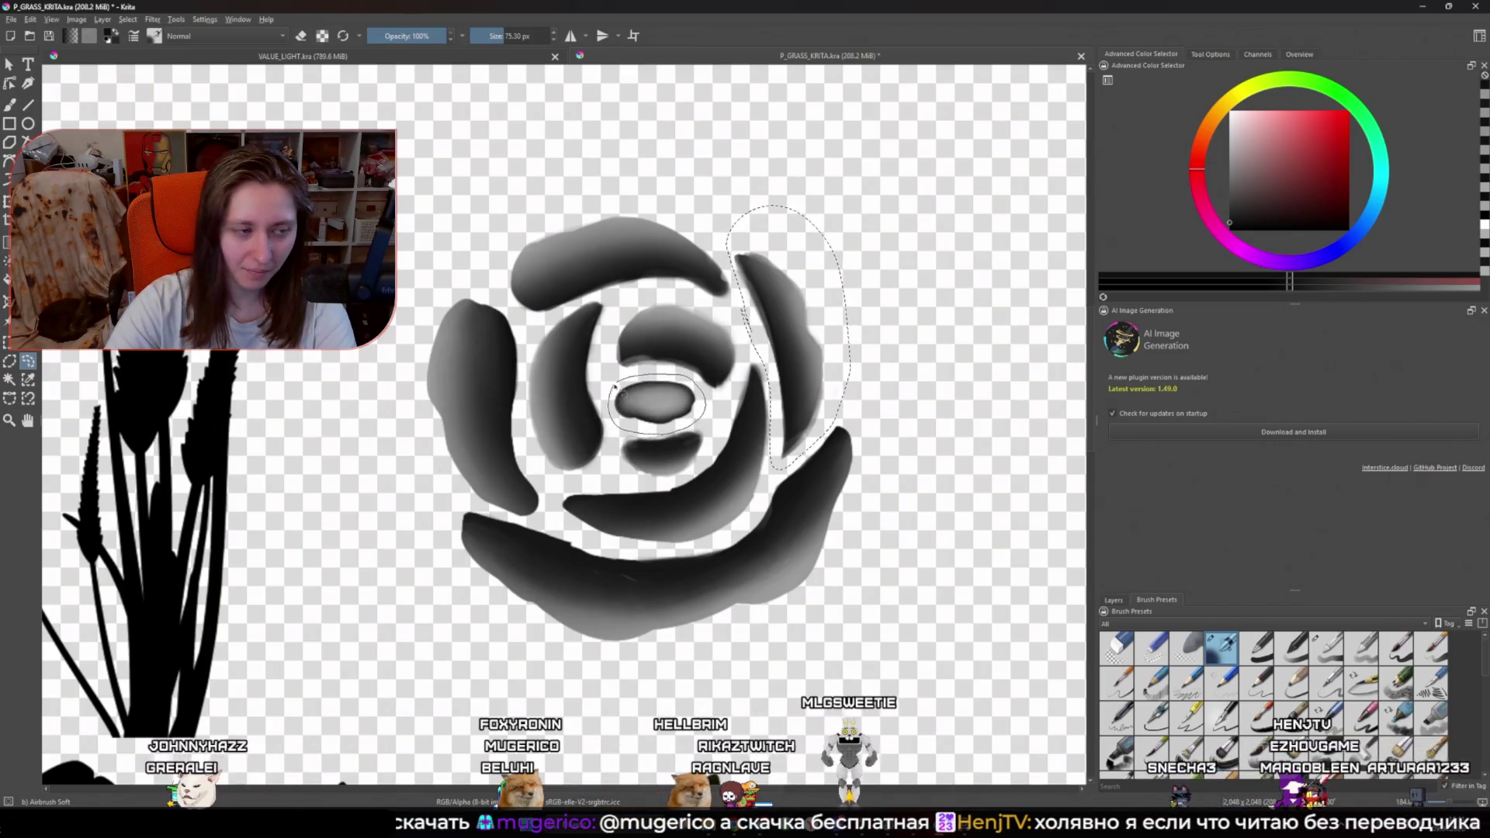
pyautogui.press('b')
pyautogui.press('[')
pyautogui.press('[')
pyautogui.press('[')
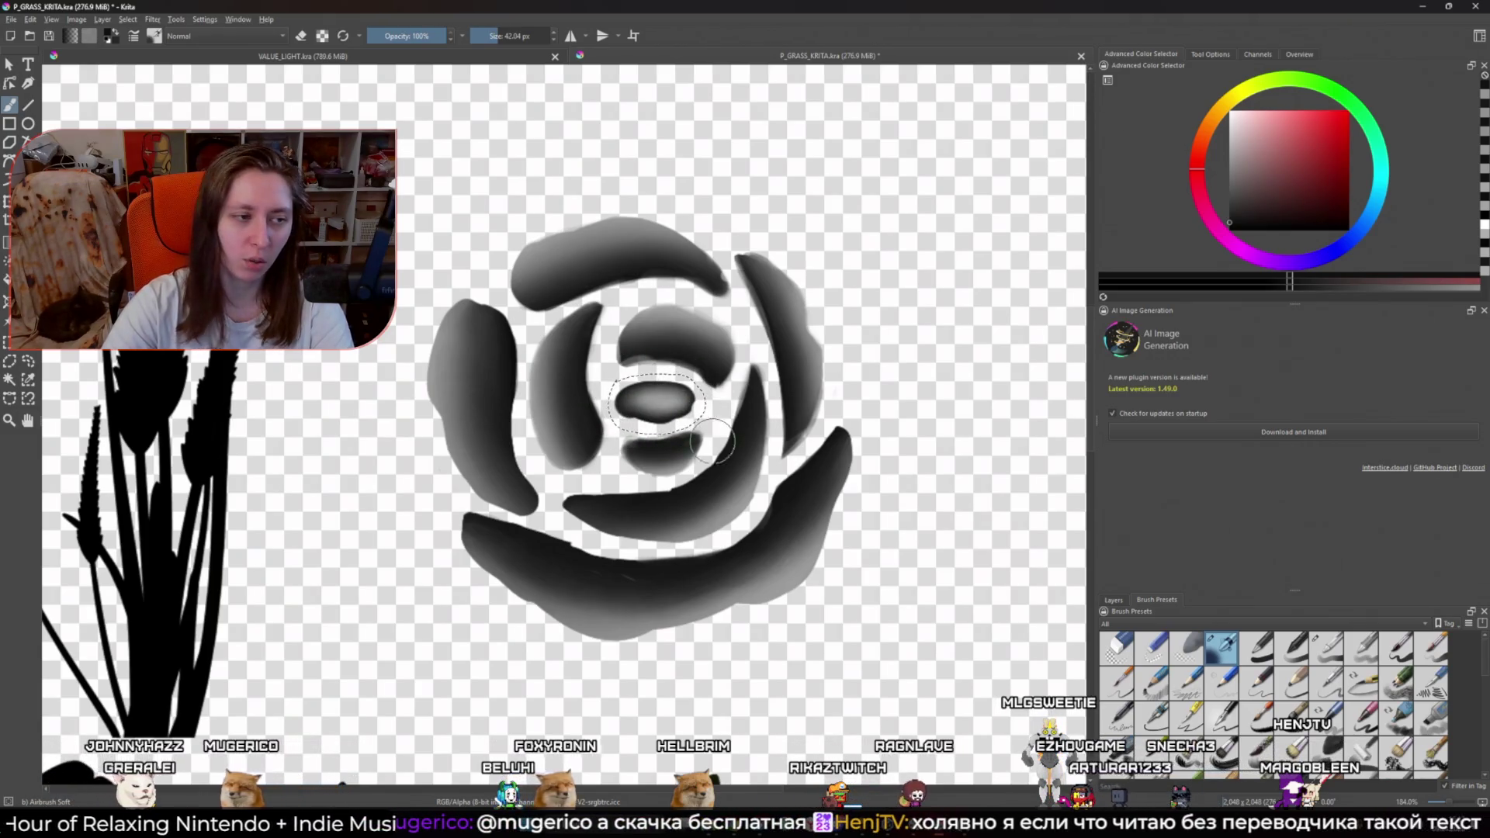
pyautogui.press(']')
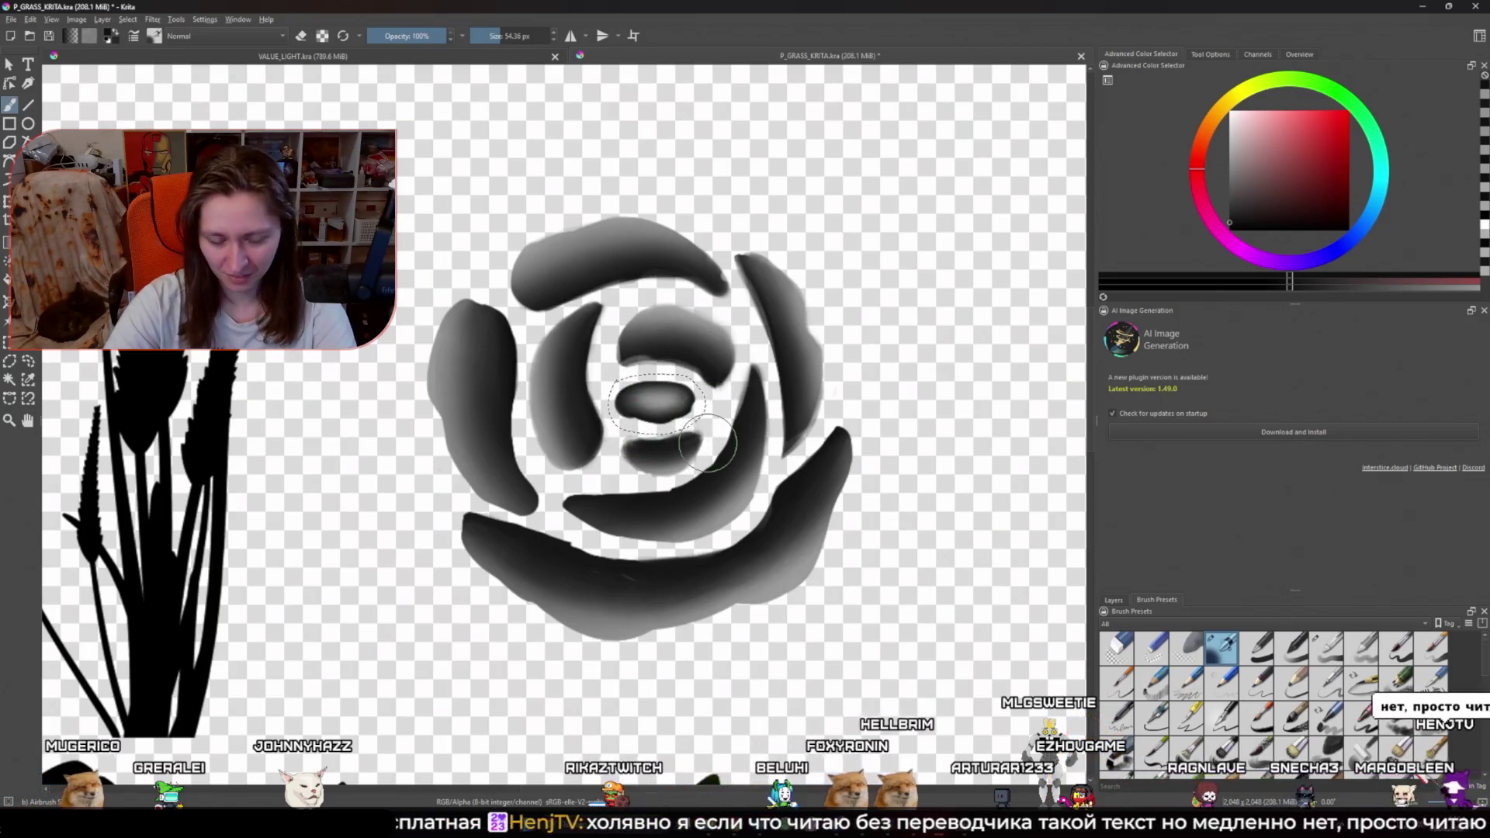
pyautogui.scroll(1, 671, 360)
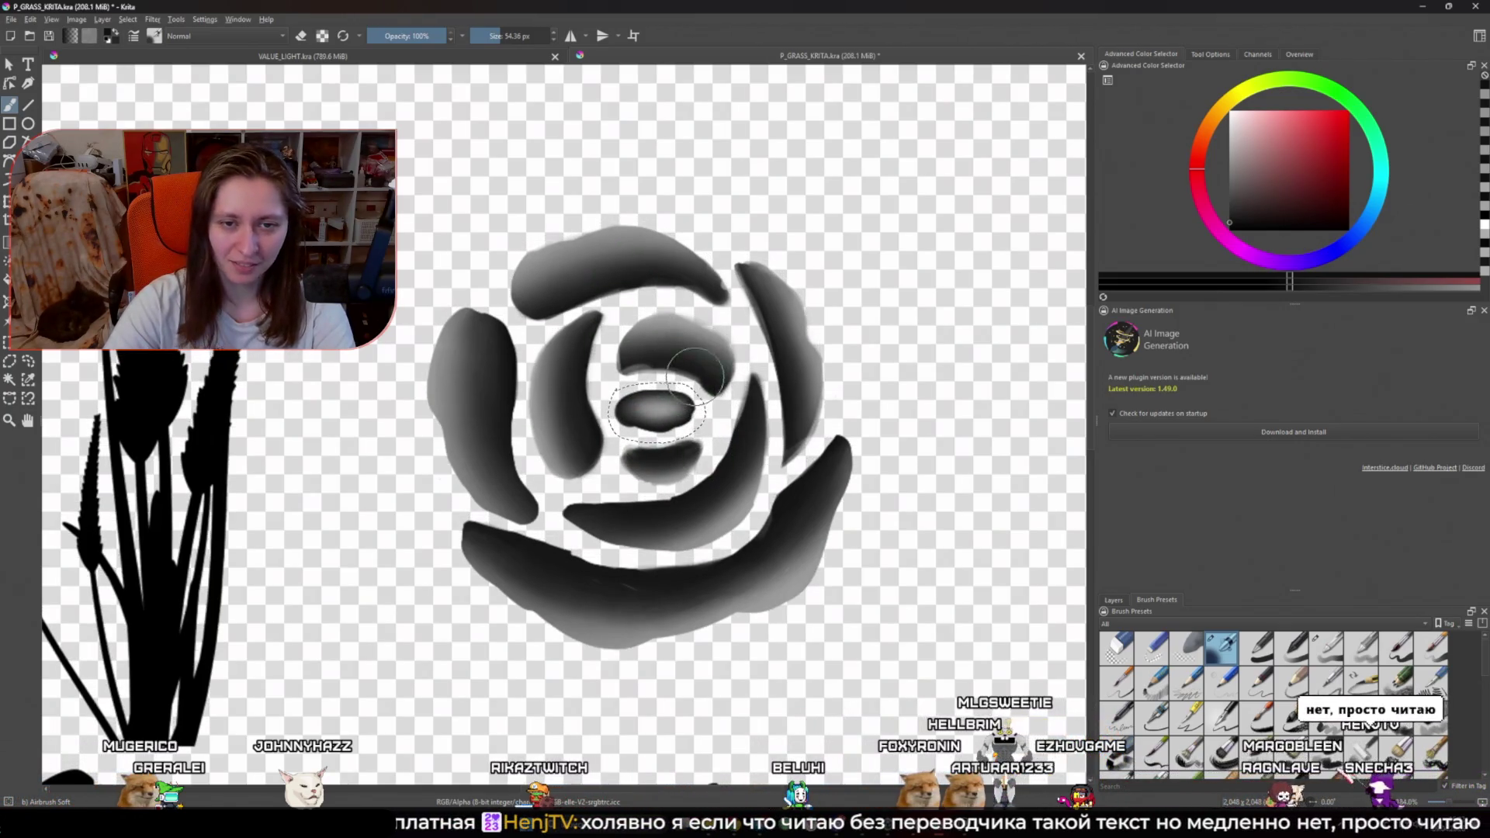
# Step: Save the Krita file and export it over P_GRASS_MASK_ROSES.png, accepting the PNG options
pyautogui.keyDown('ctrl'); pyautogui.scroll(-7, 591, 510); pyautogui.keyUp('ctrl')
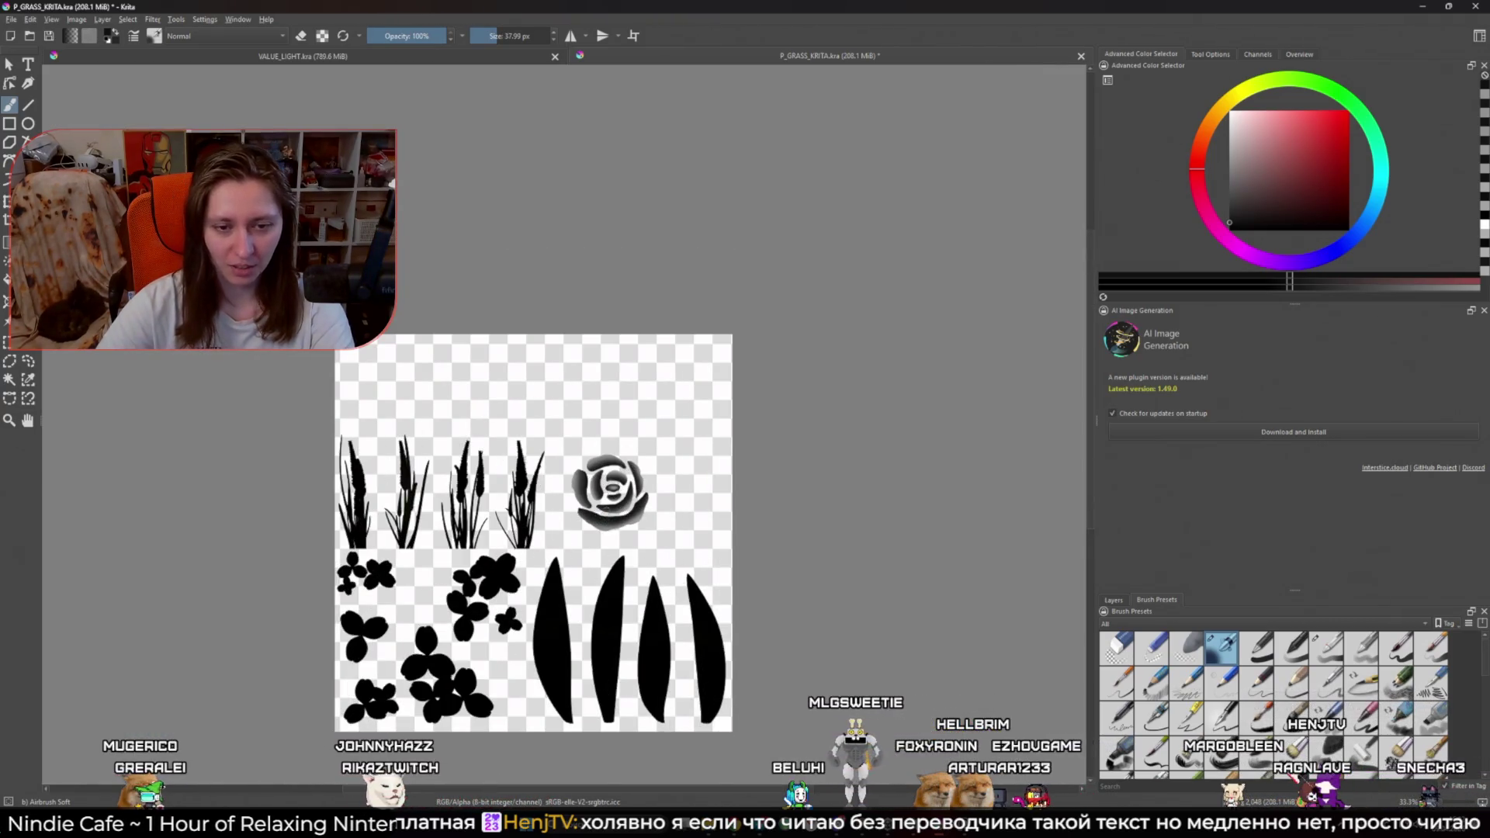
pyautogui.hotkey('ctrl', 's')
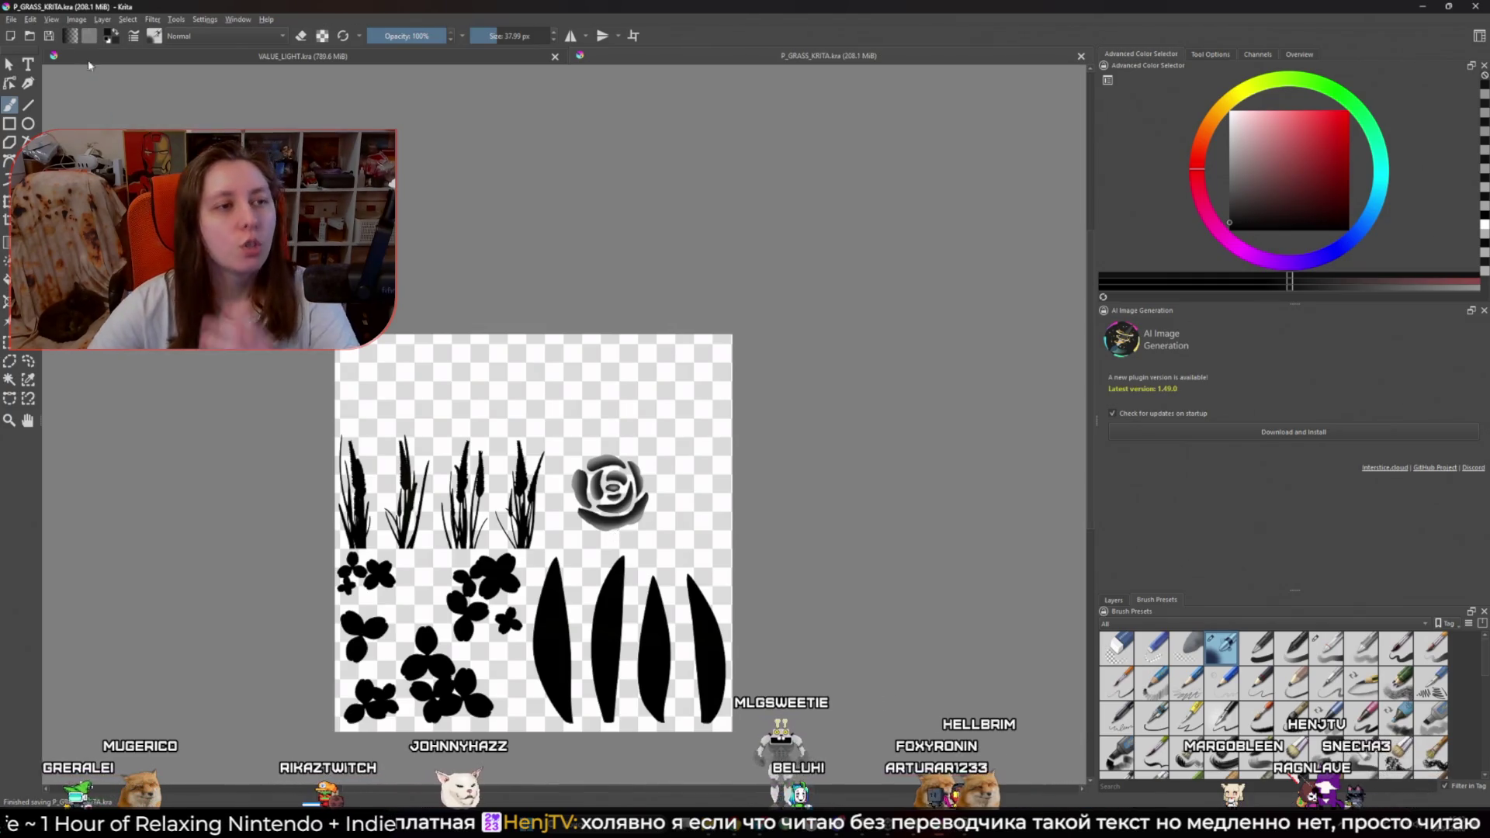
pyautogui.click(12, 19)
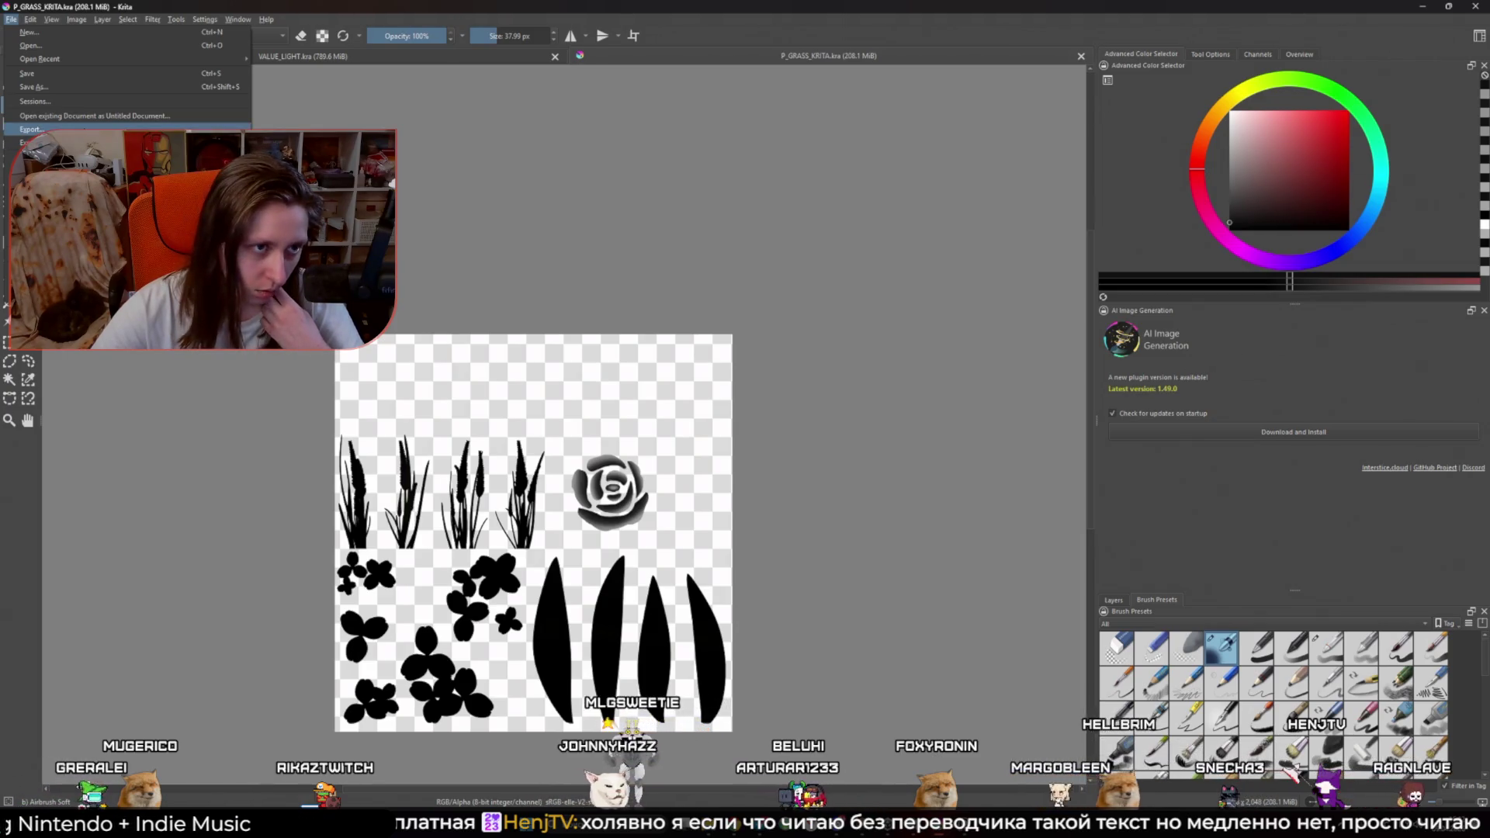
pyautogui.click(31, 129)
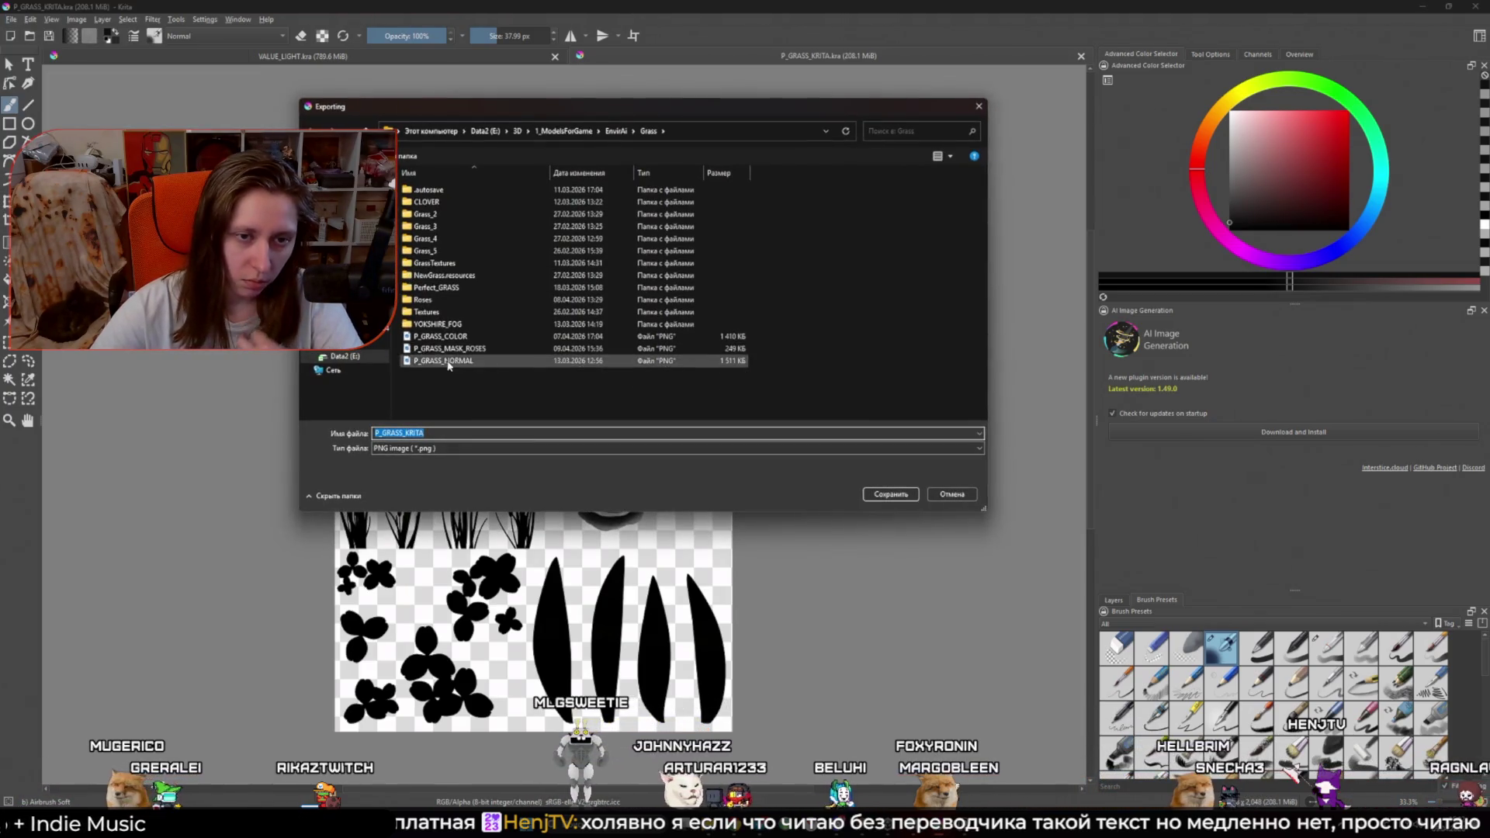
pyautogui.click(465, 349)
pyautogui.click(889, 494)
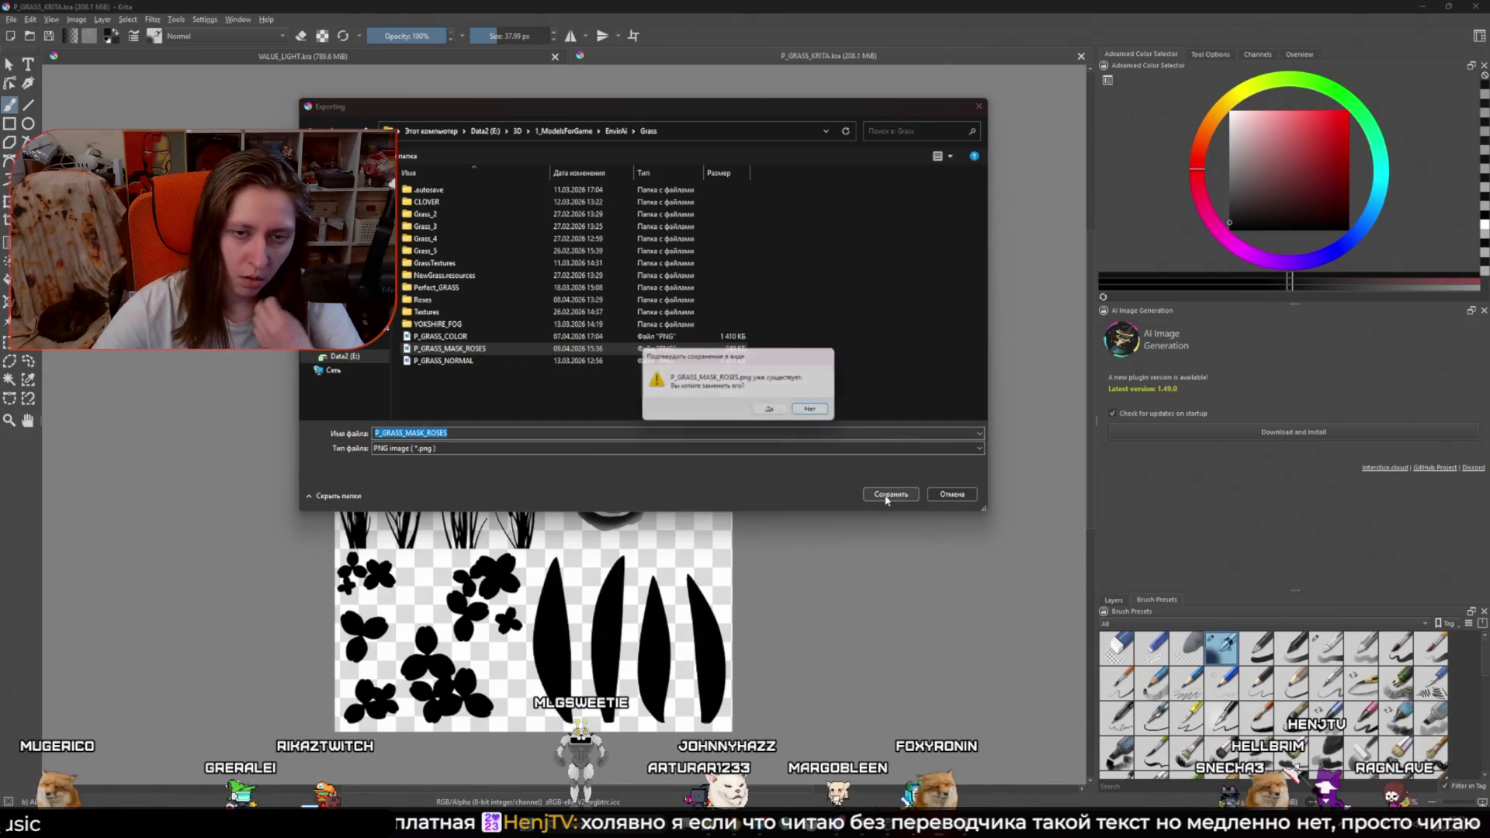
pyautogui.click(785, 416)
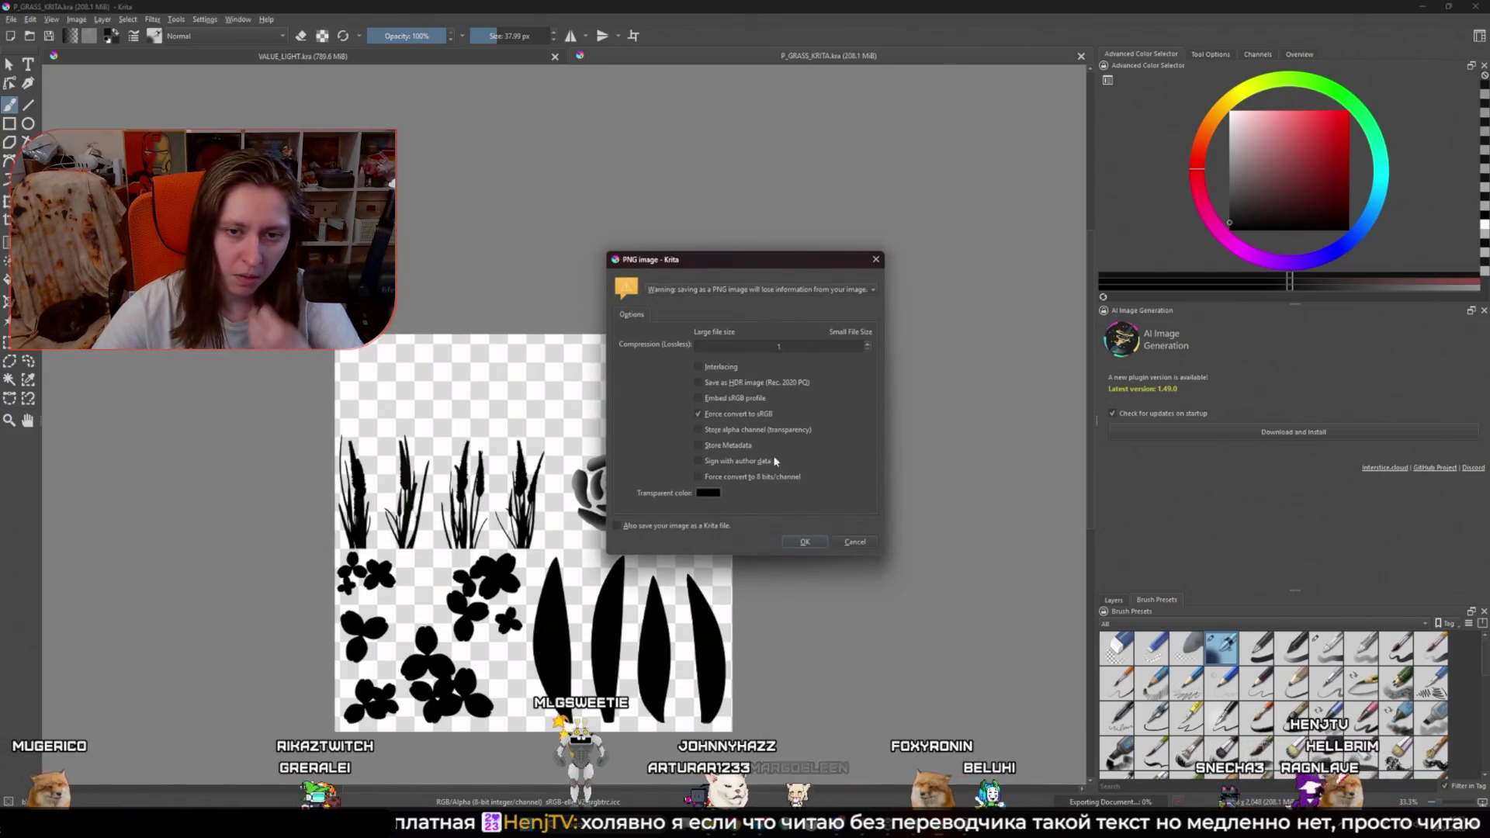
pyautogui.click(805, 544)
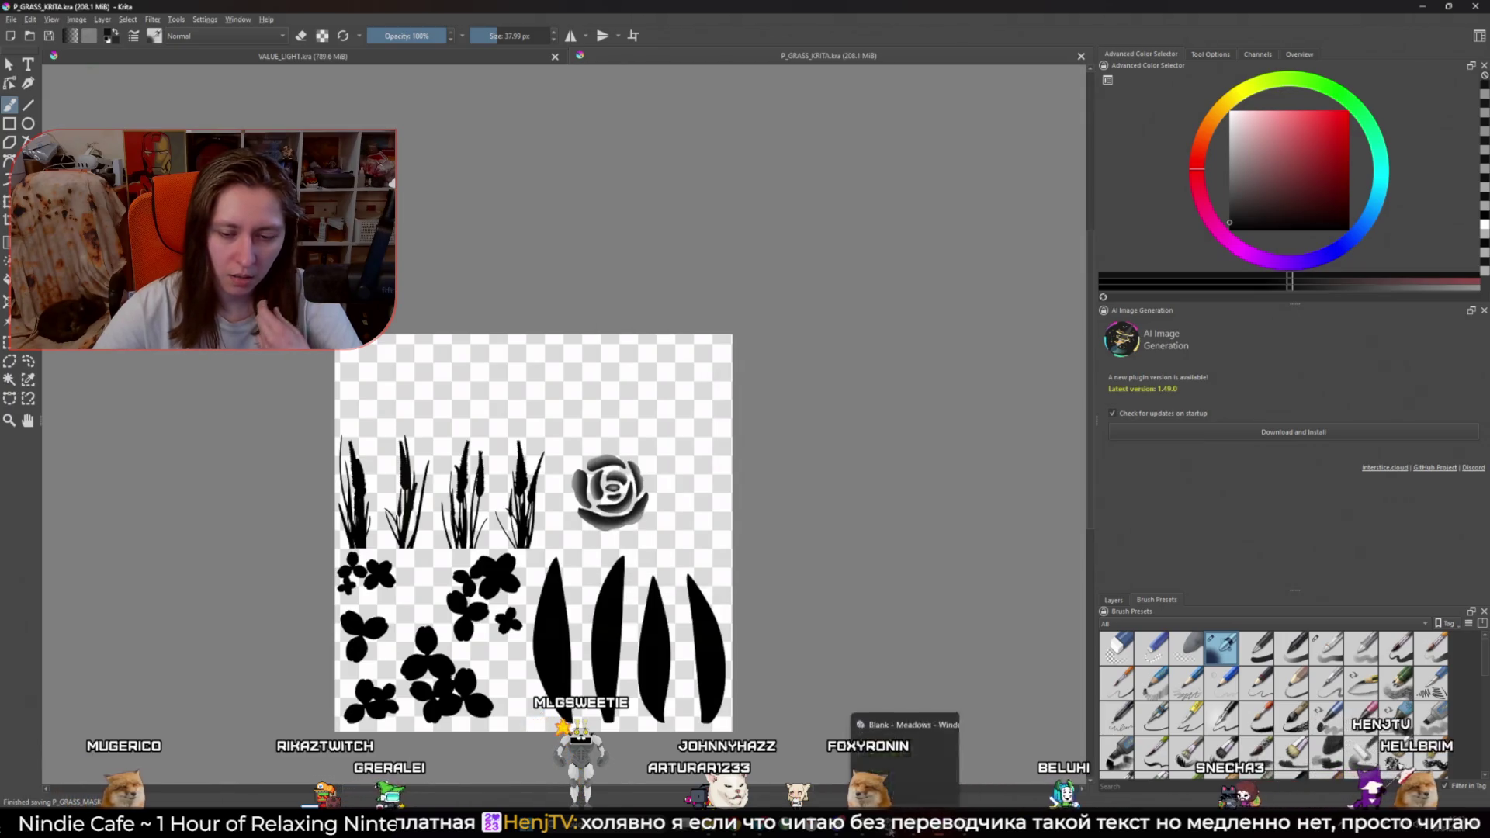
# Step: Back in Unity, delete the old P_GRASS_MASK_ROSES texture asset from the Project panel
pyautogui.click(894, 784)
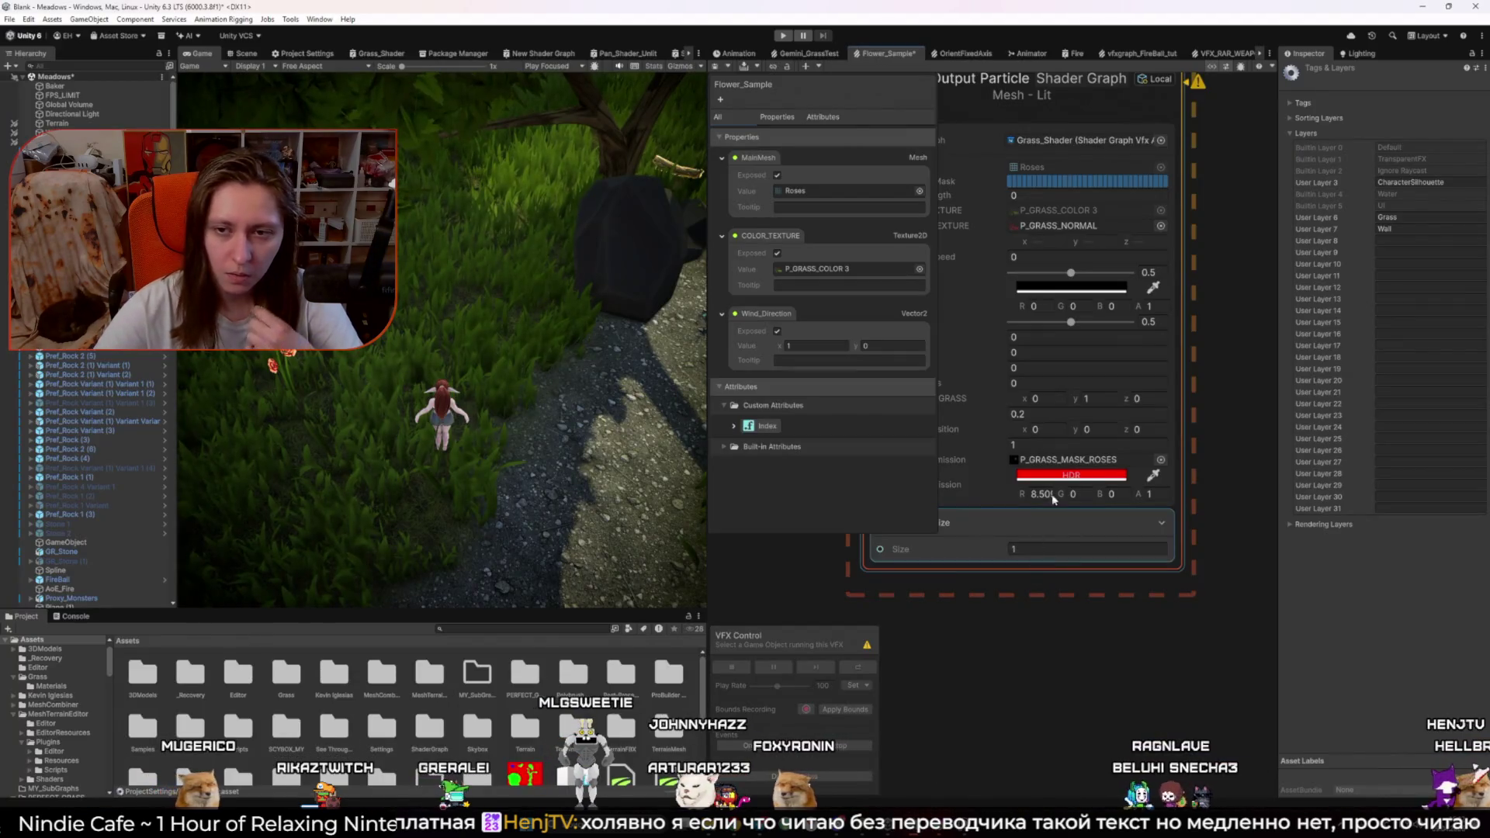
pyautogui.click(1068, 460)
pyautogui.click(494, 674)
pyautogui.press('Delete')
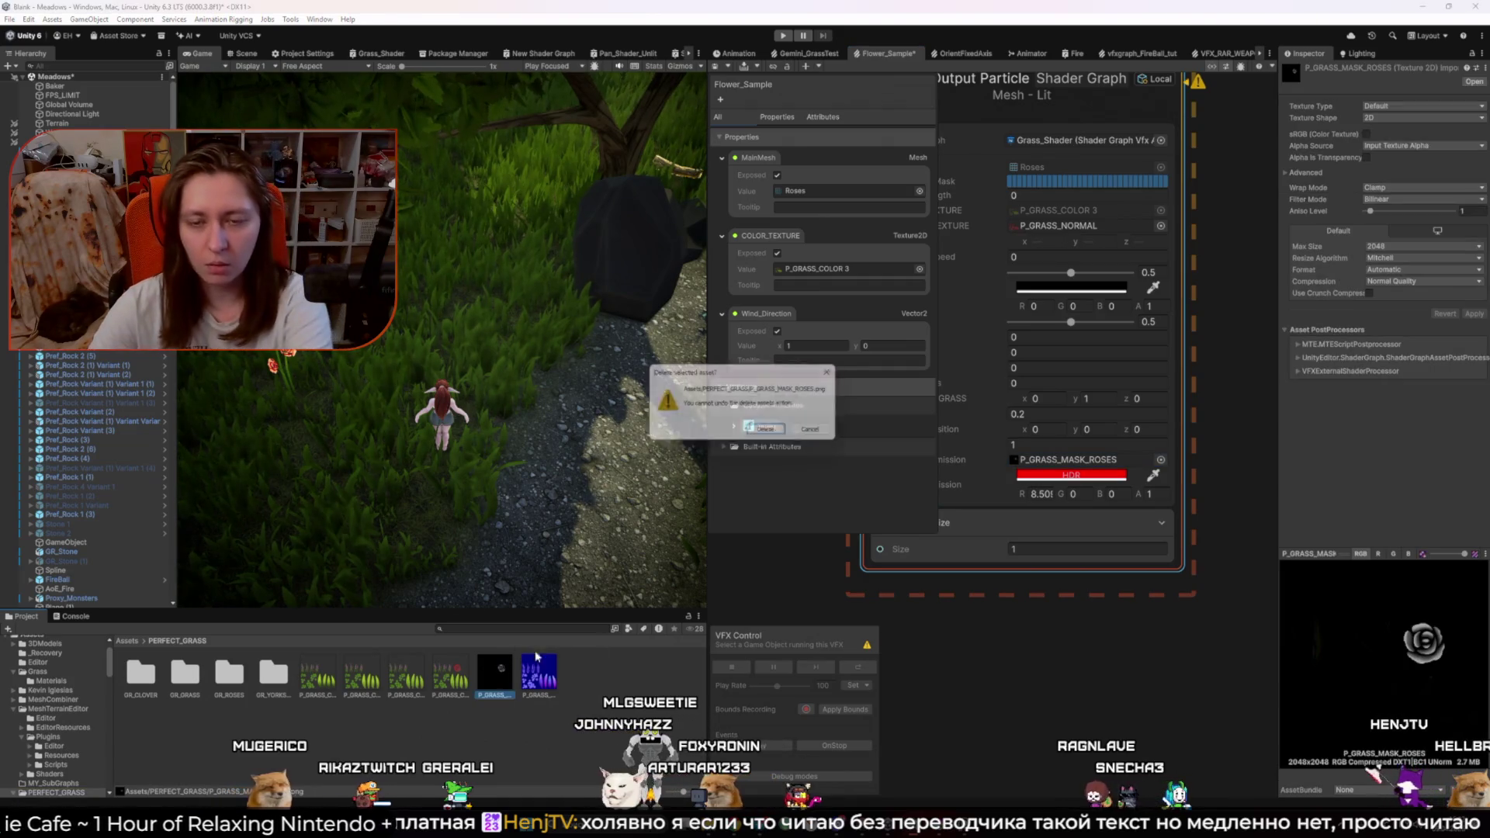
pyautogui.press('Return')
# Step: Check the Grass folder on disk, then raise the emission HDR intensity to 8.2
pyautogui.hotkey('alt', 'Tab')
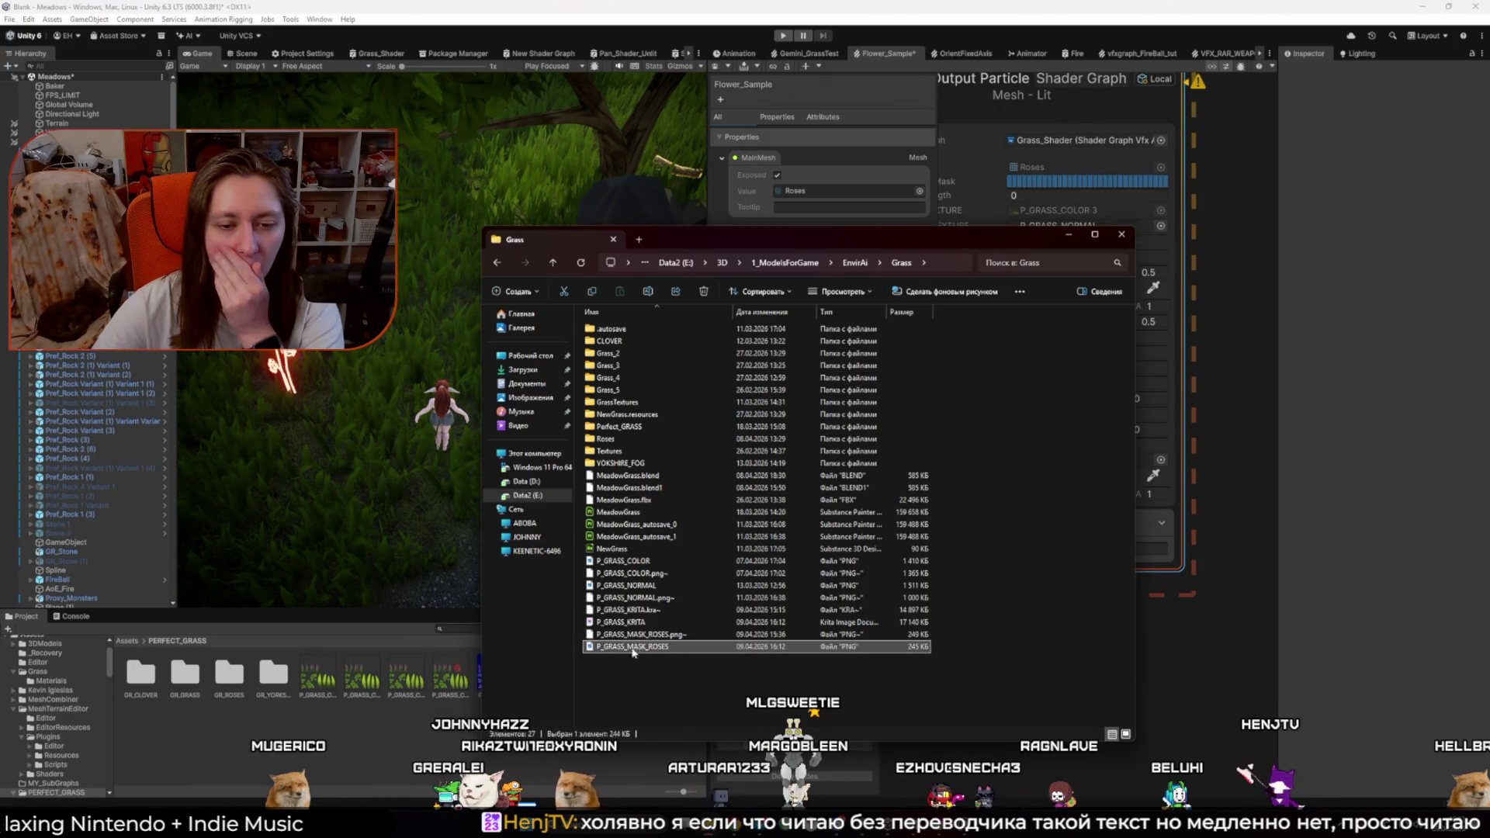
pyautogui.hotkey('alt', 'Tab')
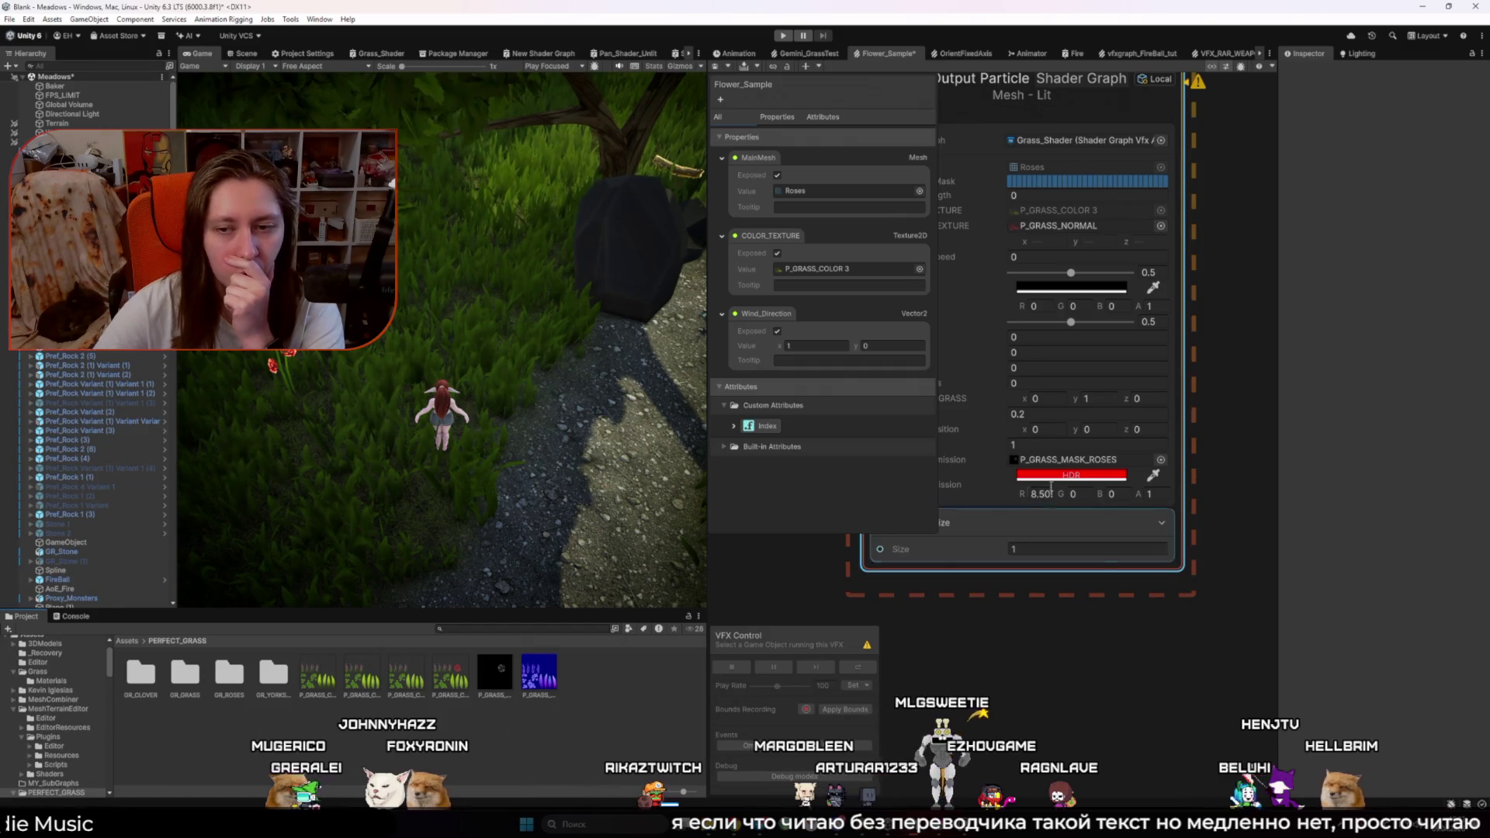
pyautogui.click(1071, 475)
pyautogui.moveTo(1122, 641); pyautogui.dragTo(1138, 641)
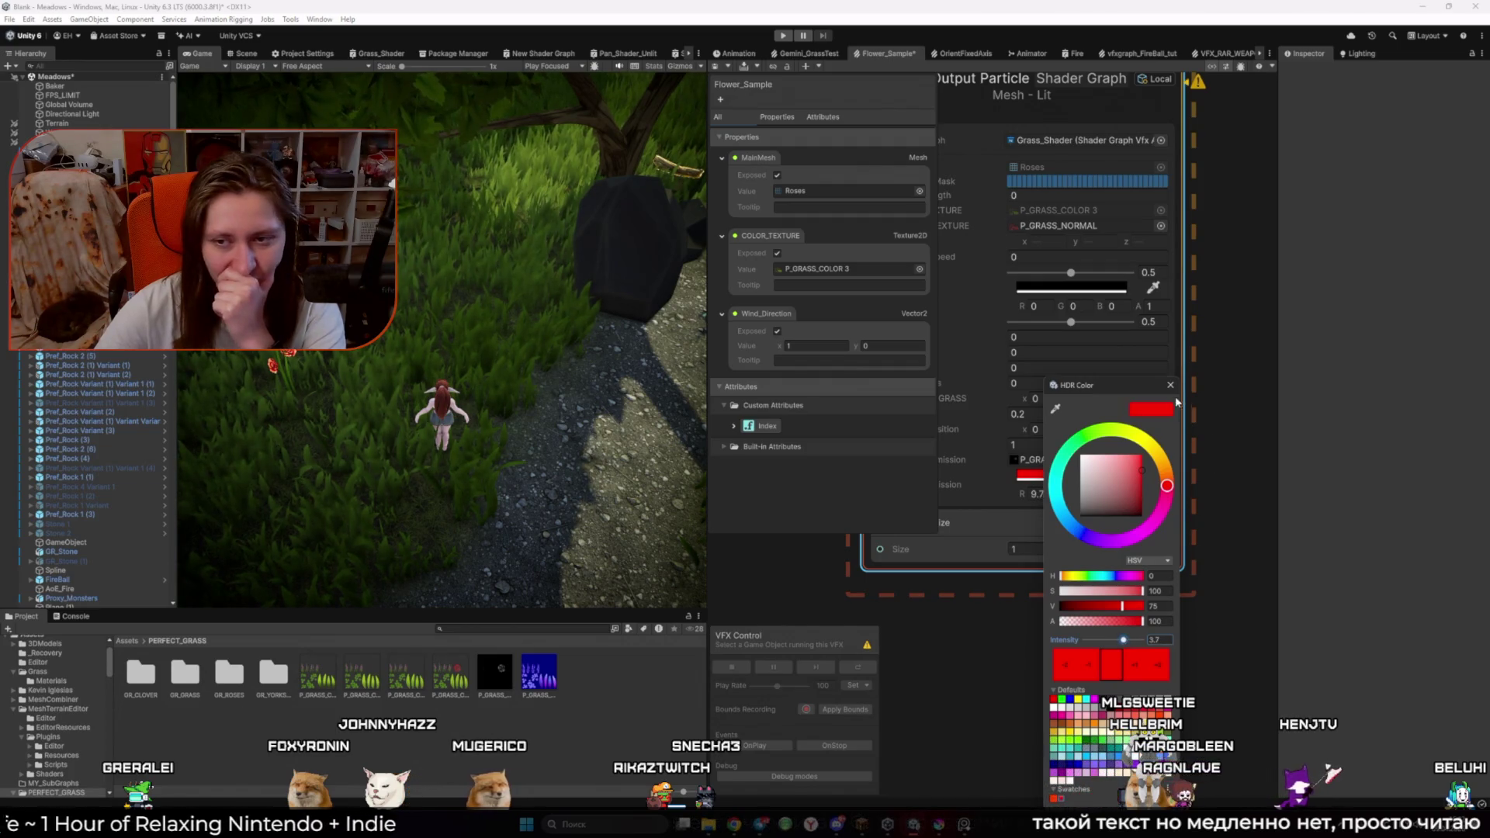
# Step: Select the Global Volume and try Bloom intensity values 0.21 and then 0
pyautogui.click(521, 384)
pyautogui.click(73, 114)
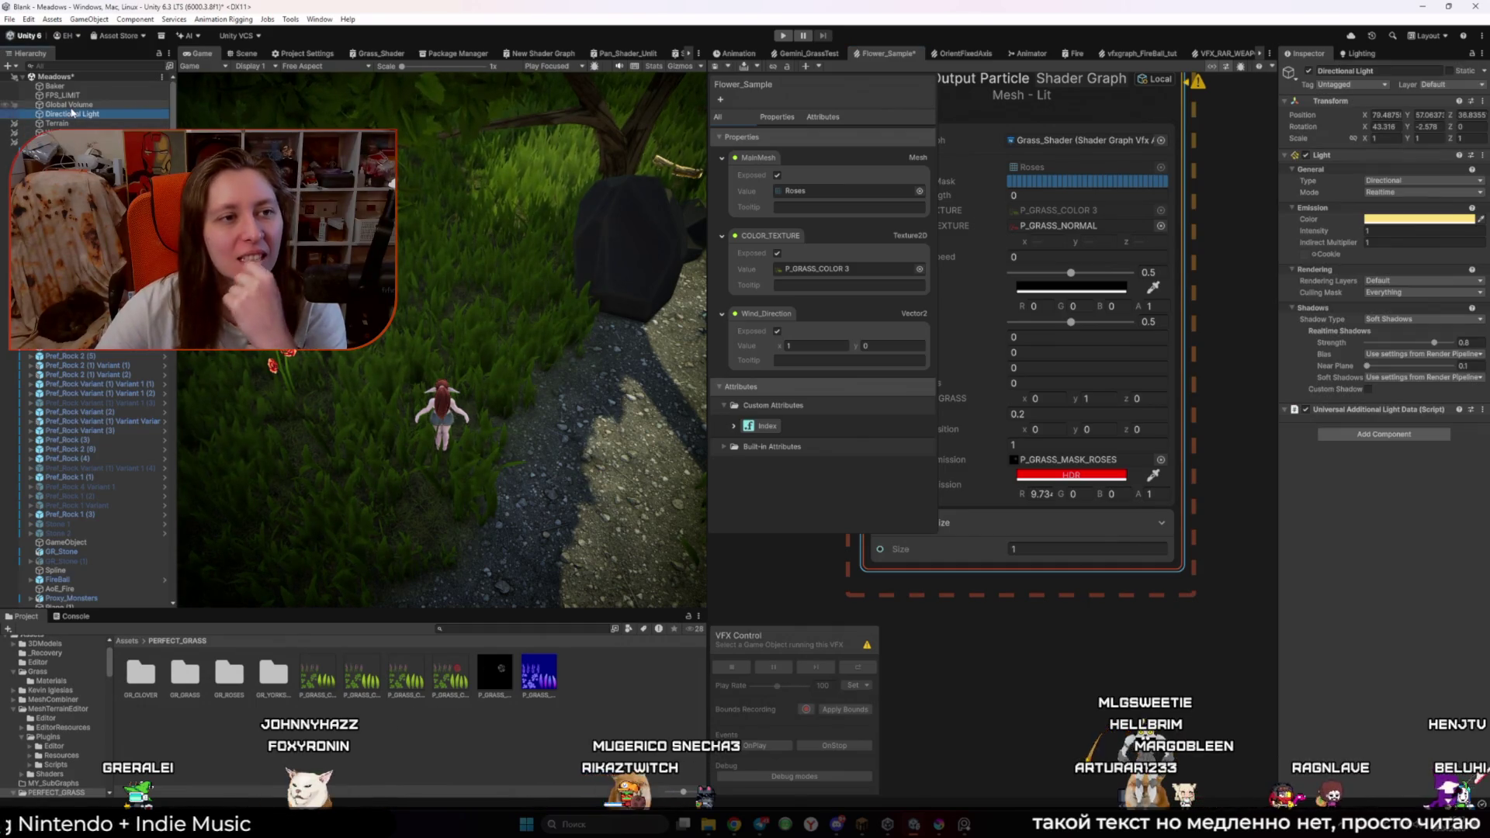
pyautogui.press('Up')
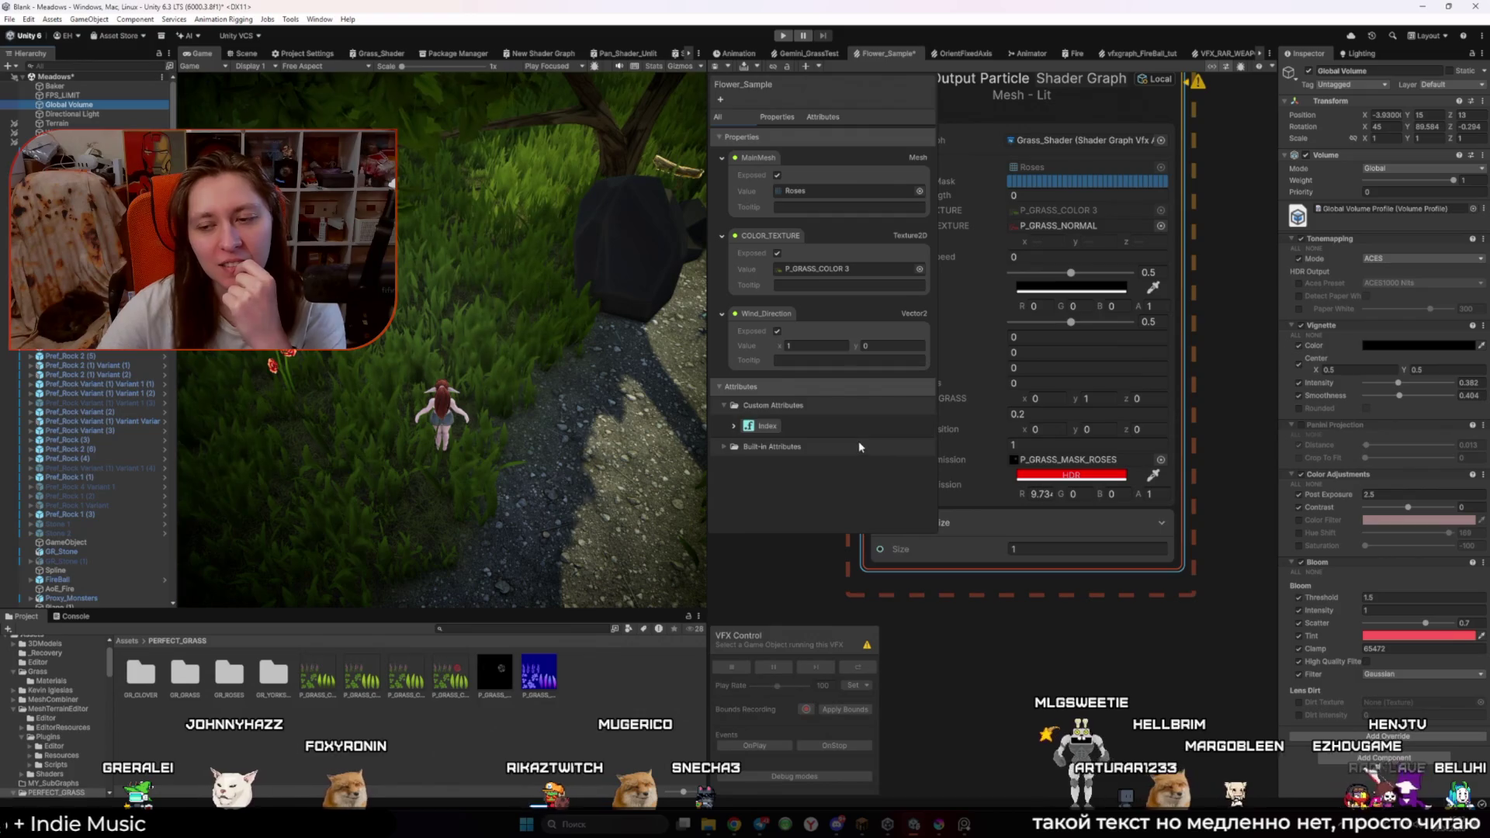
pyautogui.doubleClick(1368, 610)
pyautogui.write('0.21')
pyautogui.moveTo(1357, 609)
pyautogui.mouseDown()
pyautogui.moveTo(1299, 613)
pyautogui.moveTo(1371, 606)
pyautogui.mouseUp()
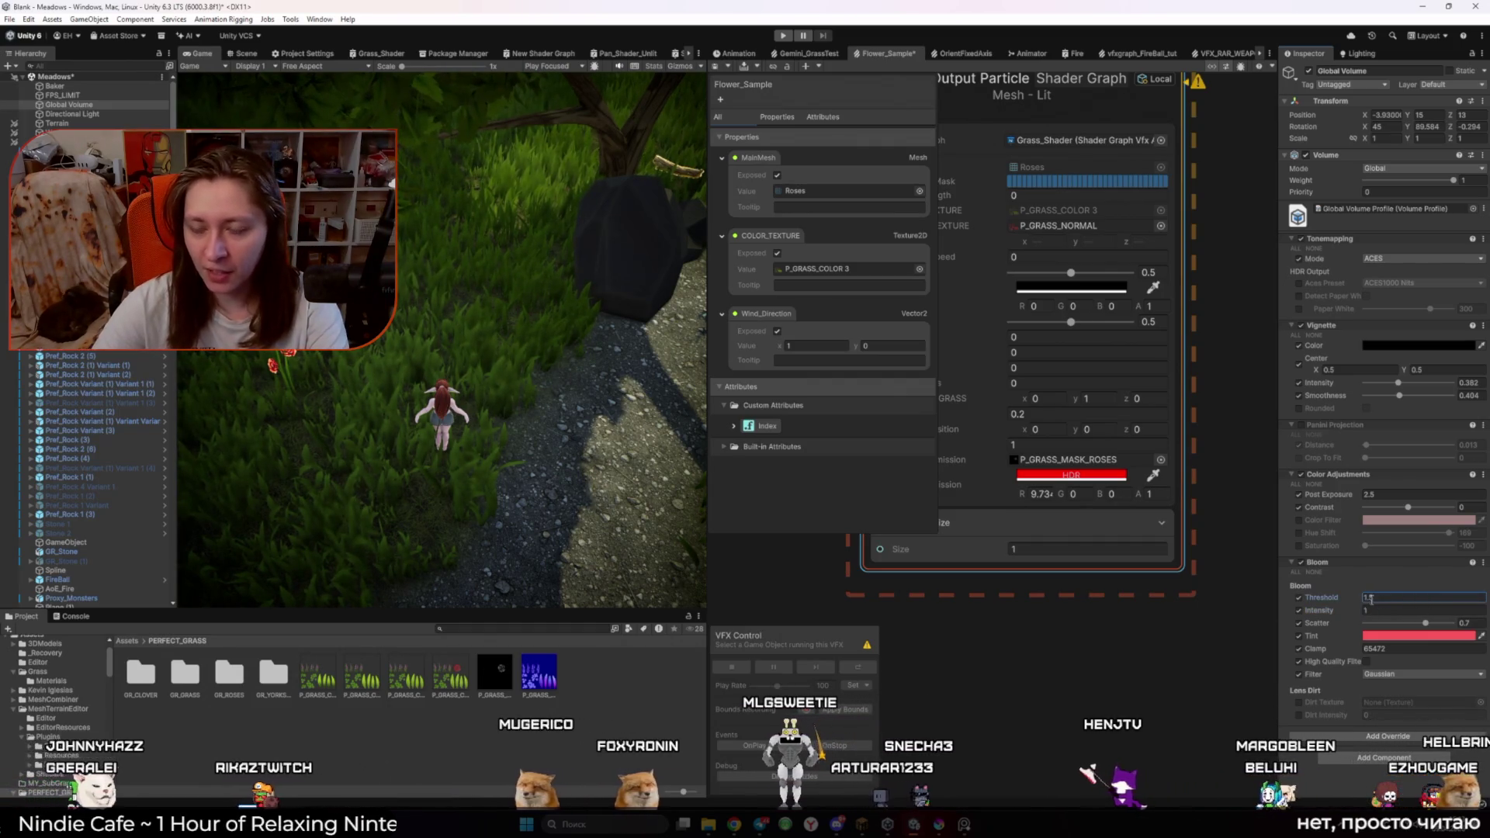
# Step: Set the rose particle's HDR emission intensity to 3
pyautogui.click(1071, 476)
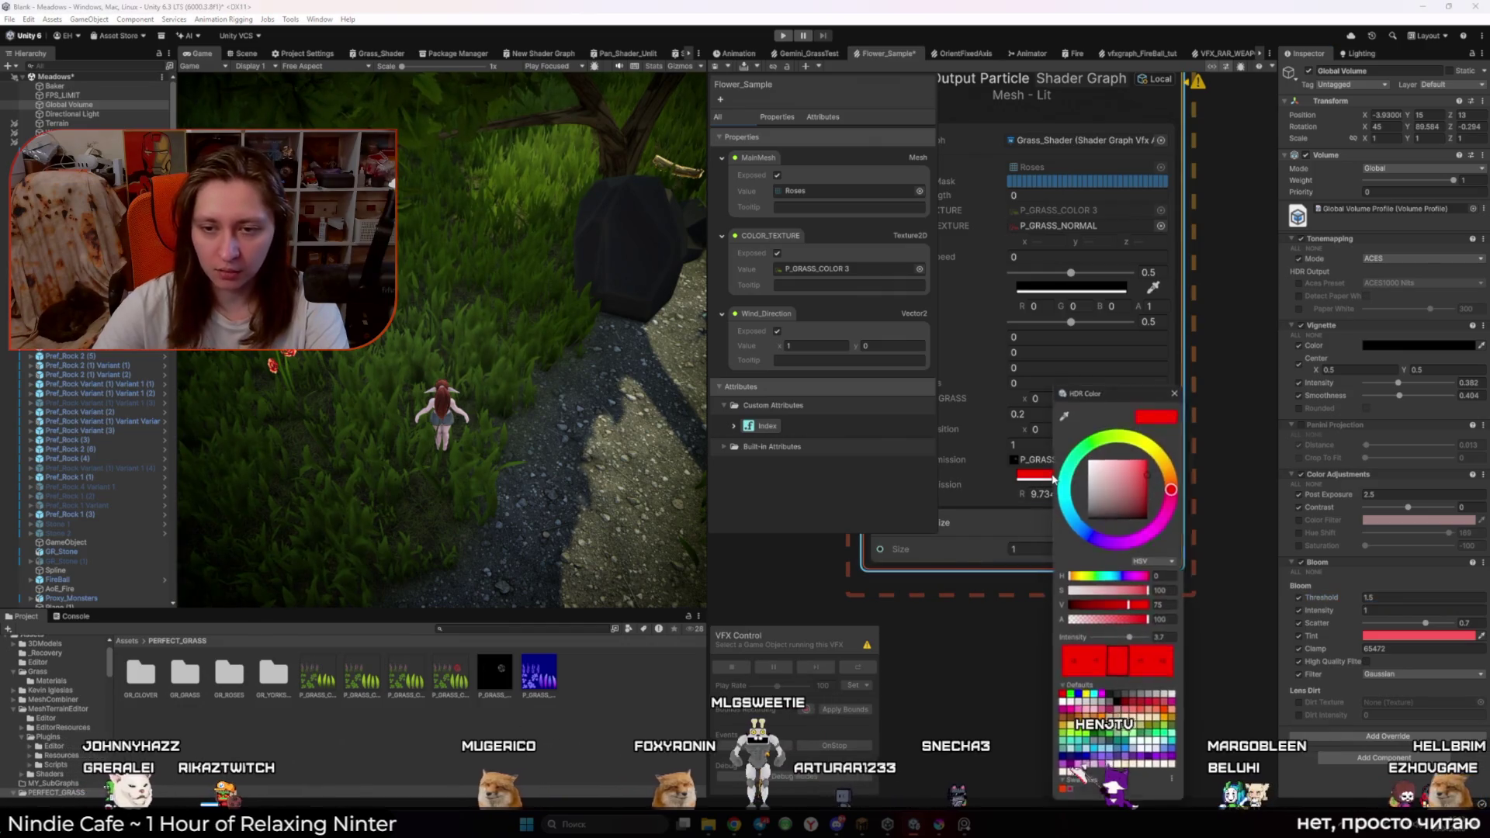
pyautogui.click(1162, 640)
pyautogui.write('4')
pyautogui.press('BackSpace')
pyautogui.write('3')
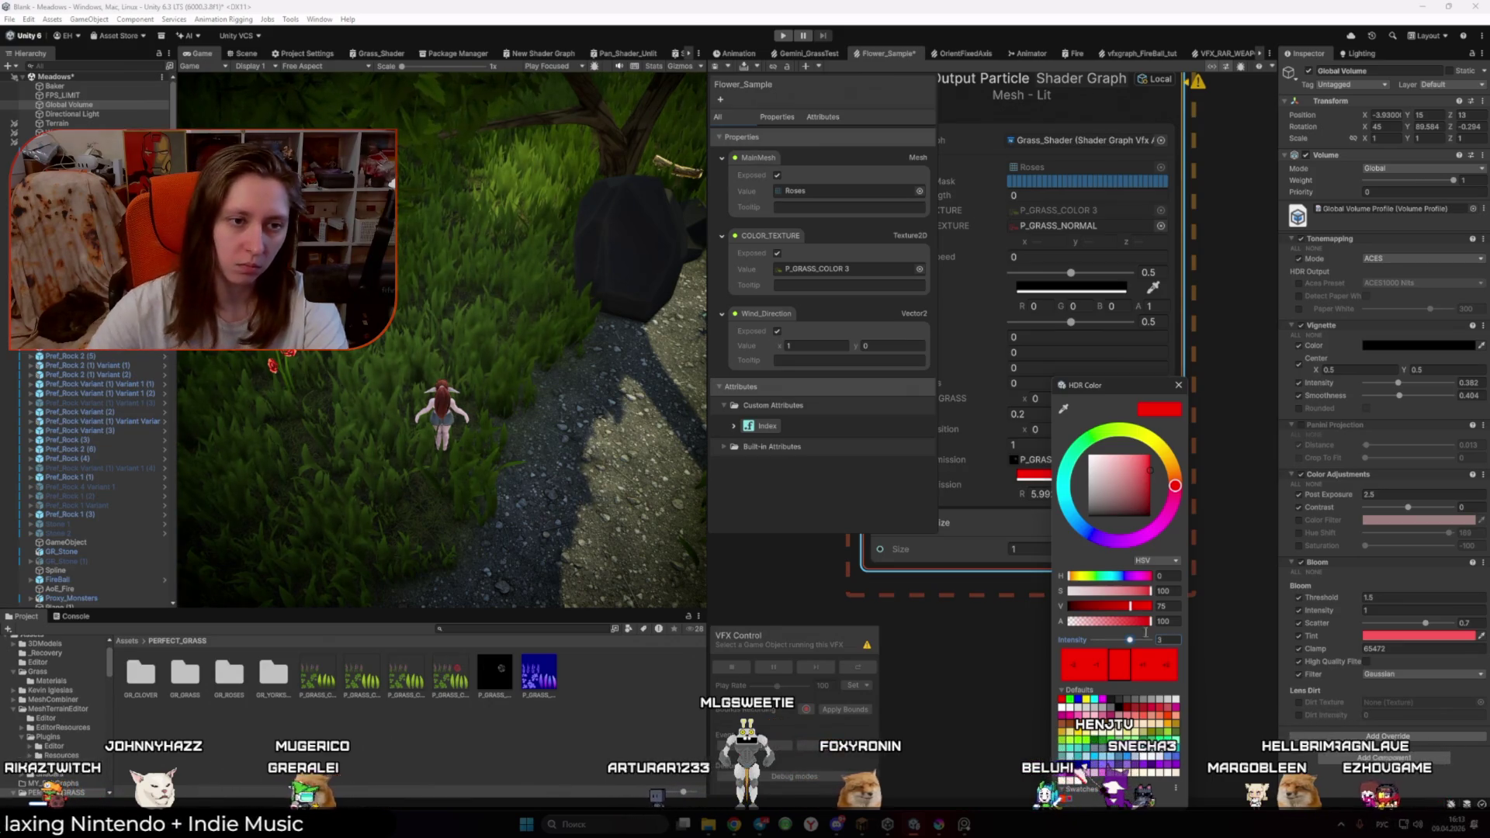
pyautogui.press('Return')
# Step: In the Scene view, try a bloom threshold of 2.14, then settle on 1.5
pyautogui.click(247, 54)
pyautogui.moveTo(493, 351); pyautogui.dragTo(501, 350)
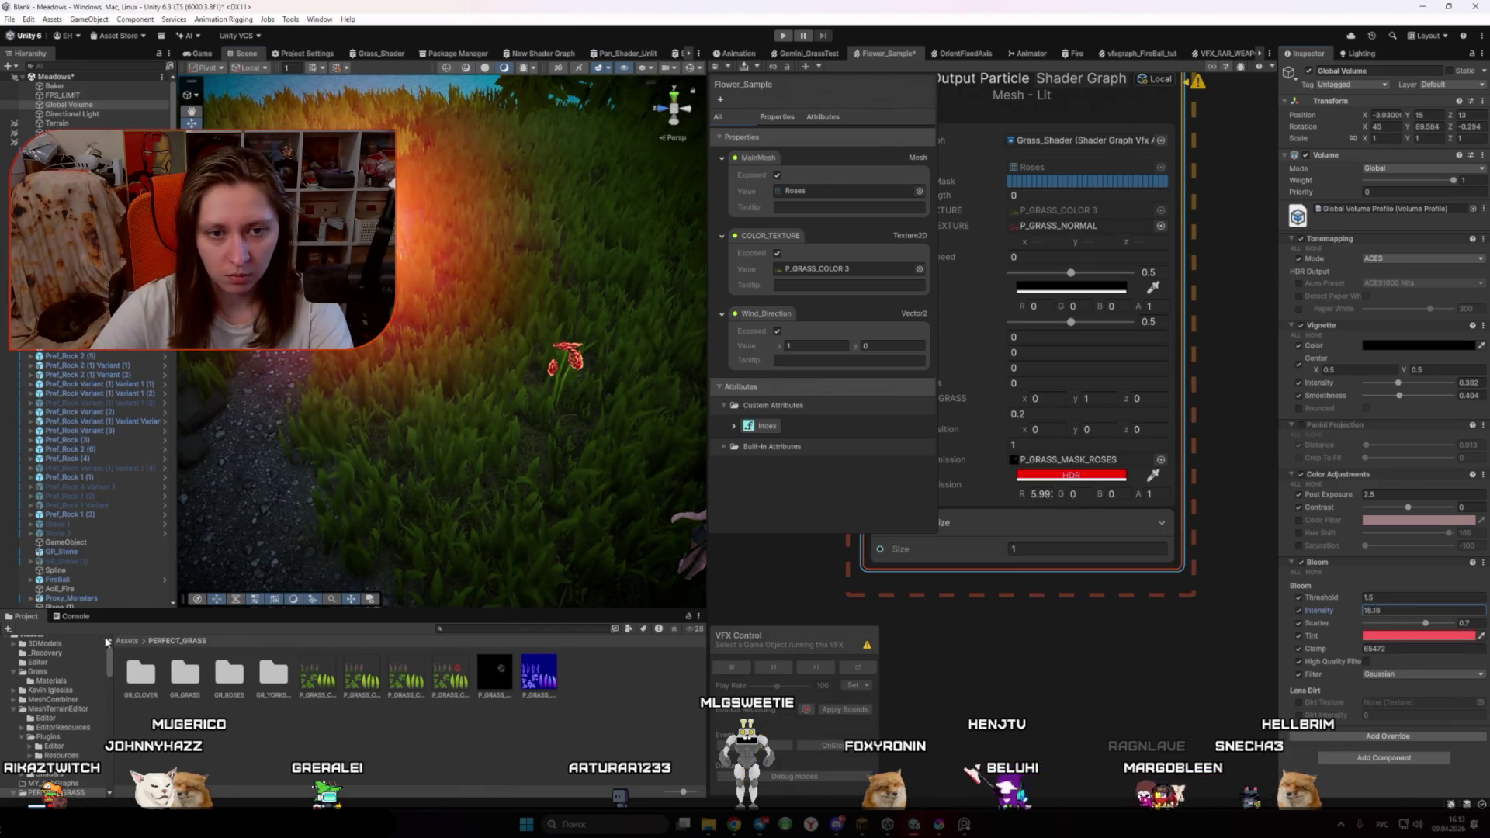
pyautogui.write('9.86')
pyautogui.write('118.87')
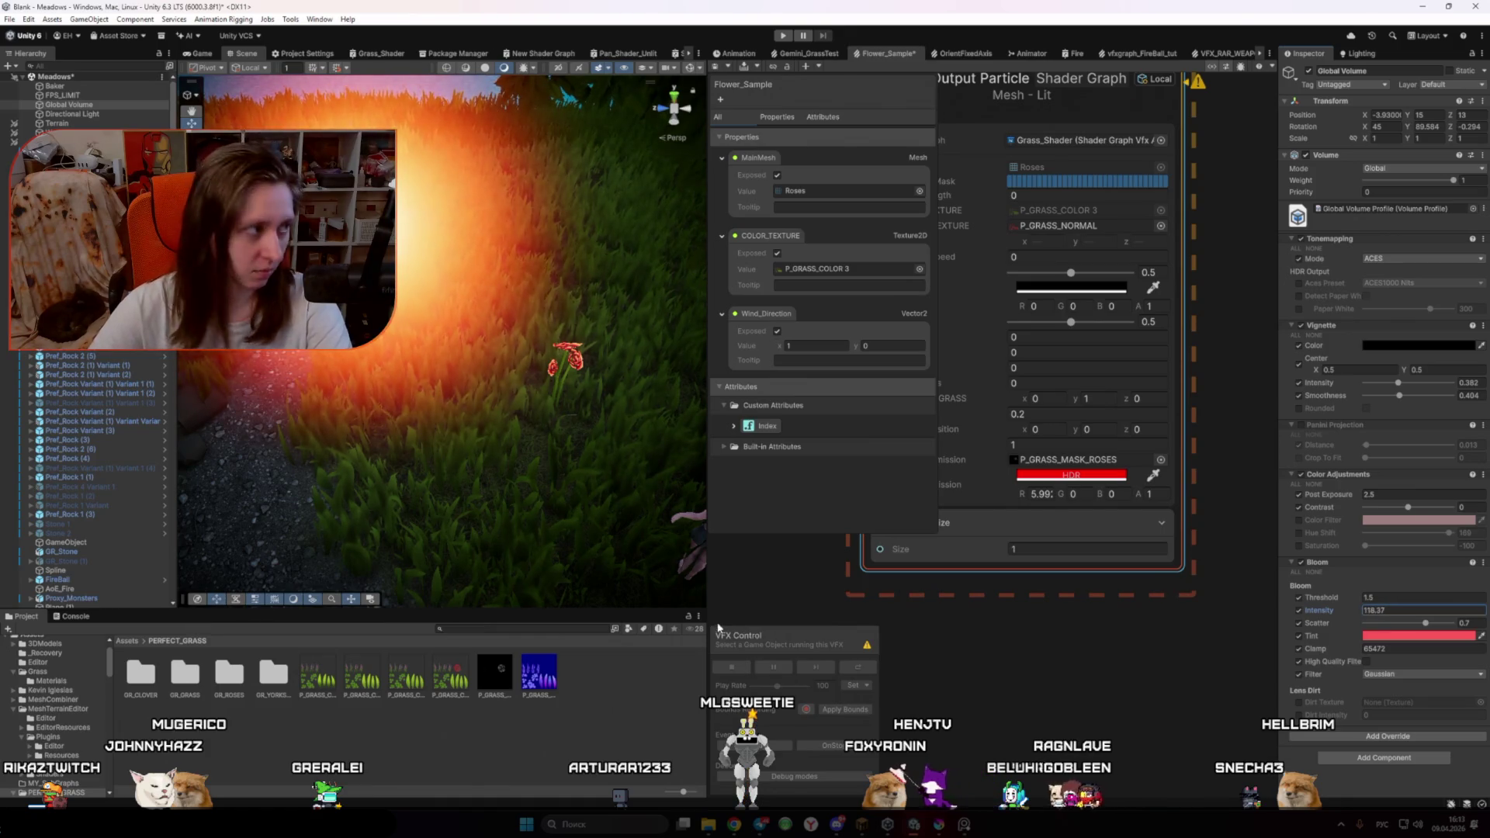
pyautogui.write('1')
pyautogui.moveTo(1344, 602); pyautogui.dragTo(1448, 605)
pyautogui.press('BackSpace')
pyautogui.press('BackSpace')
pyautogui.press('BackSpace')
pyautogui.write('2.14')
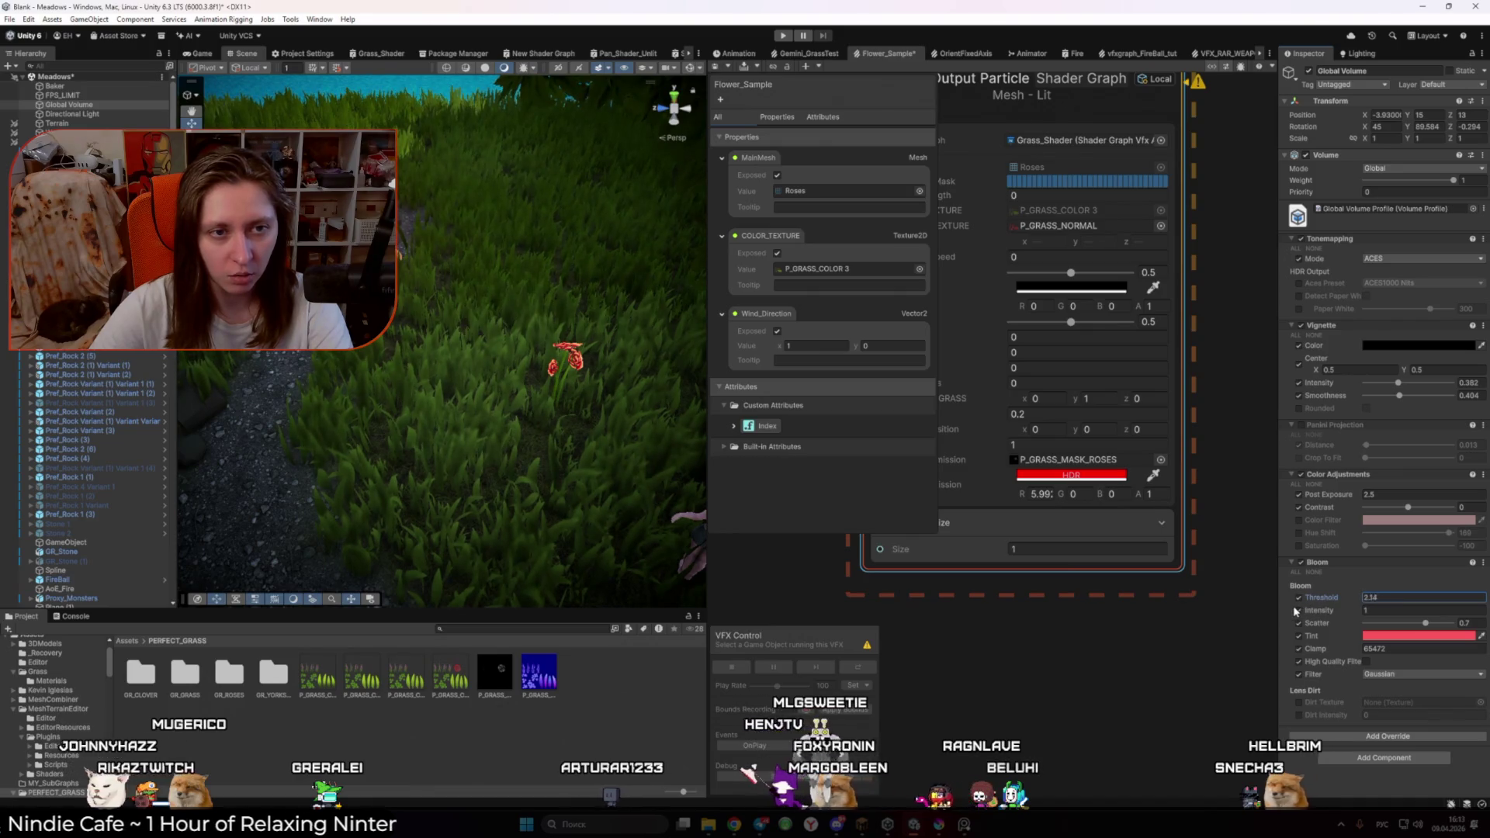
pyautogui.press('BackSpace')
pyautogui.press('BackSpace')
pyautogui.press('BackSpace')
pyautogui.write('1.5')
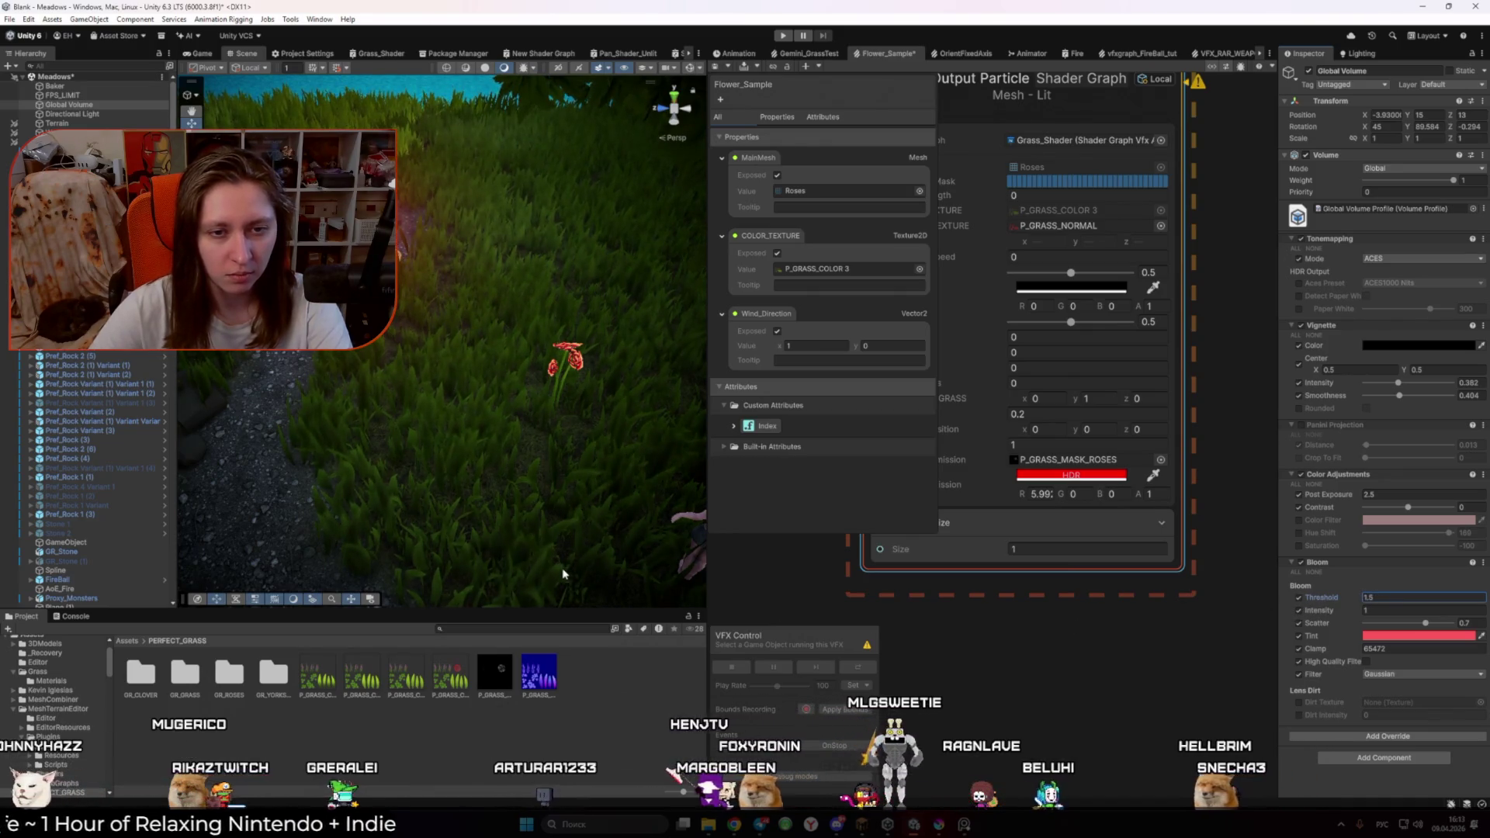
# Step: Select Spline_Cliff, return to the Game view, and bring up the ChatGPT VFX conversation
pyautogui.click(563, 575)
pyautogui.hotkey('ctrl', '2')
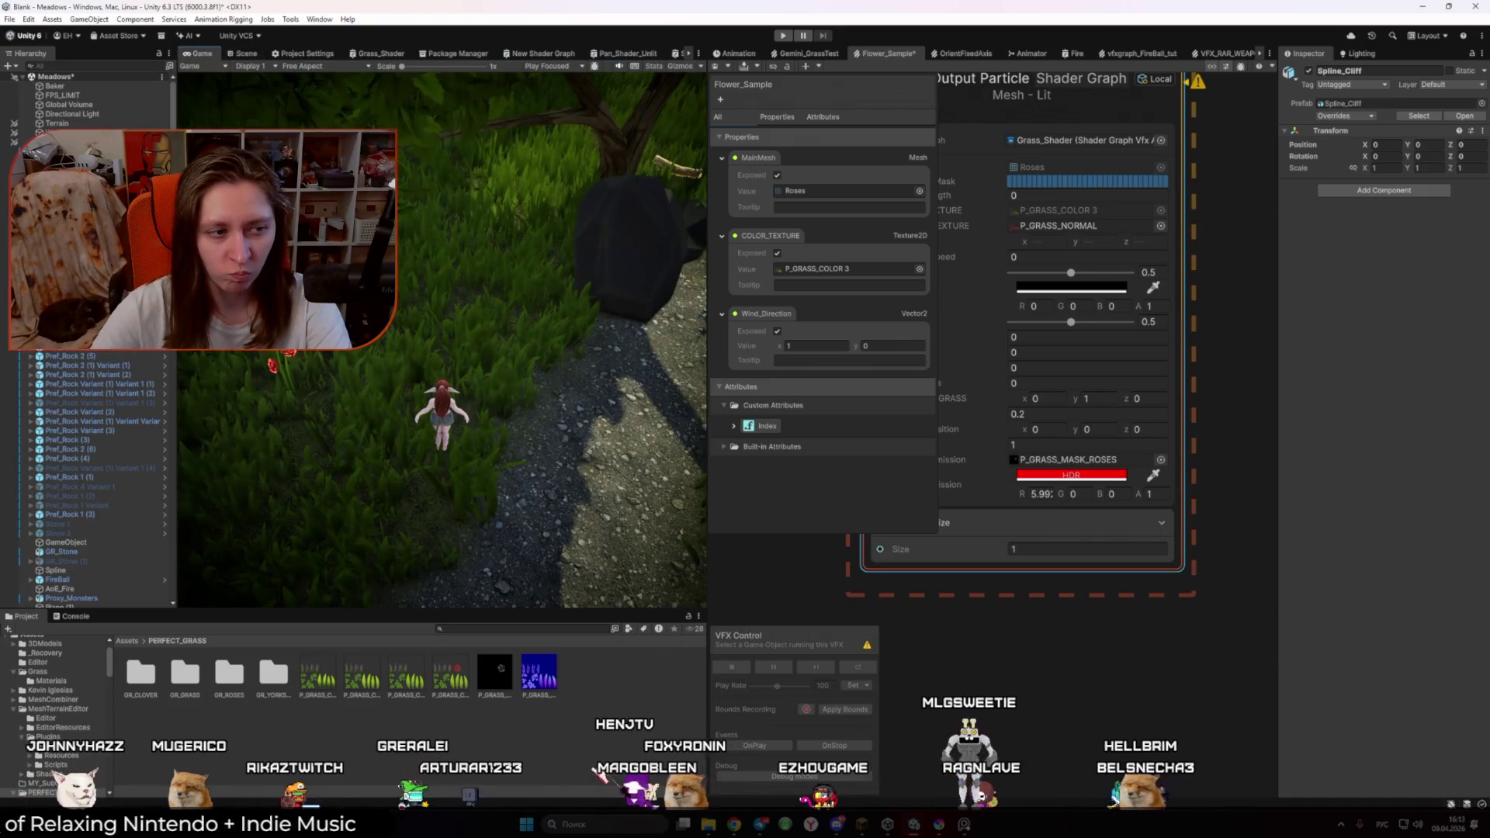
pyautogui.moveTo(735, 827)
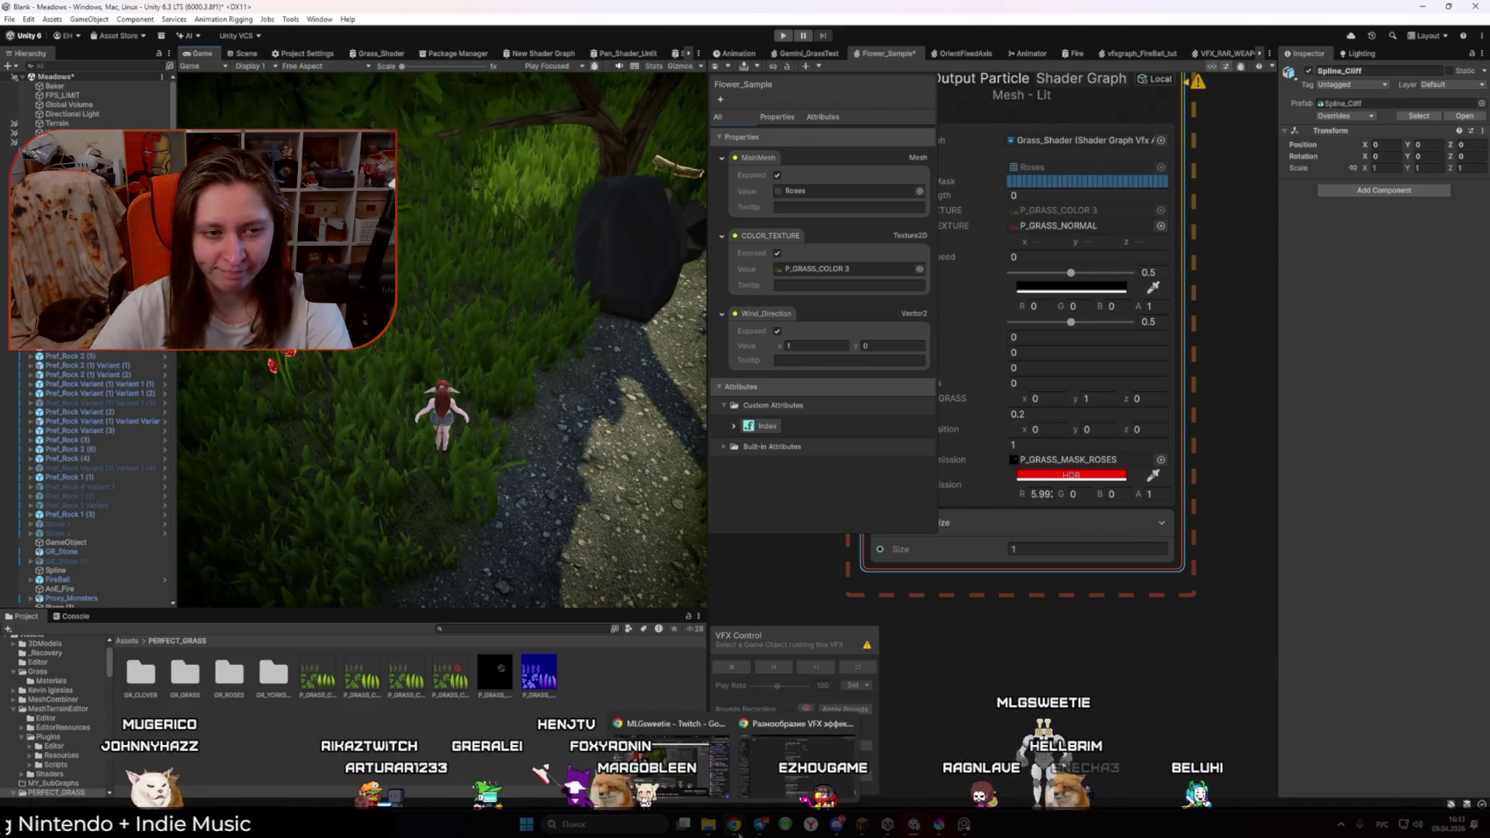
pyautogui.click(762, 769)
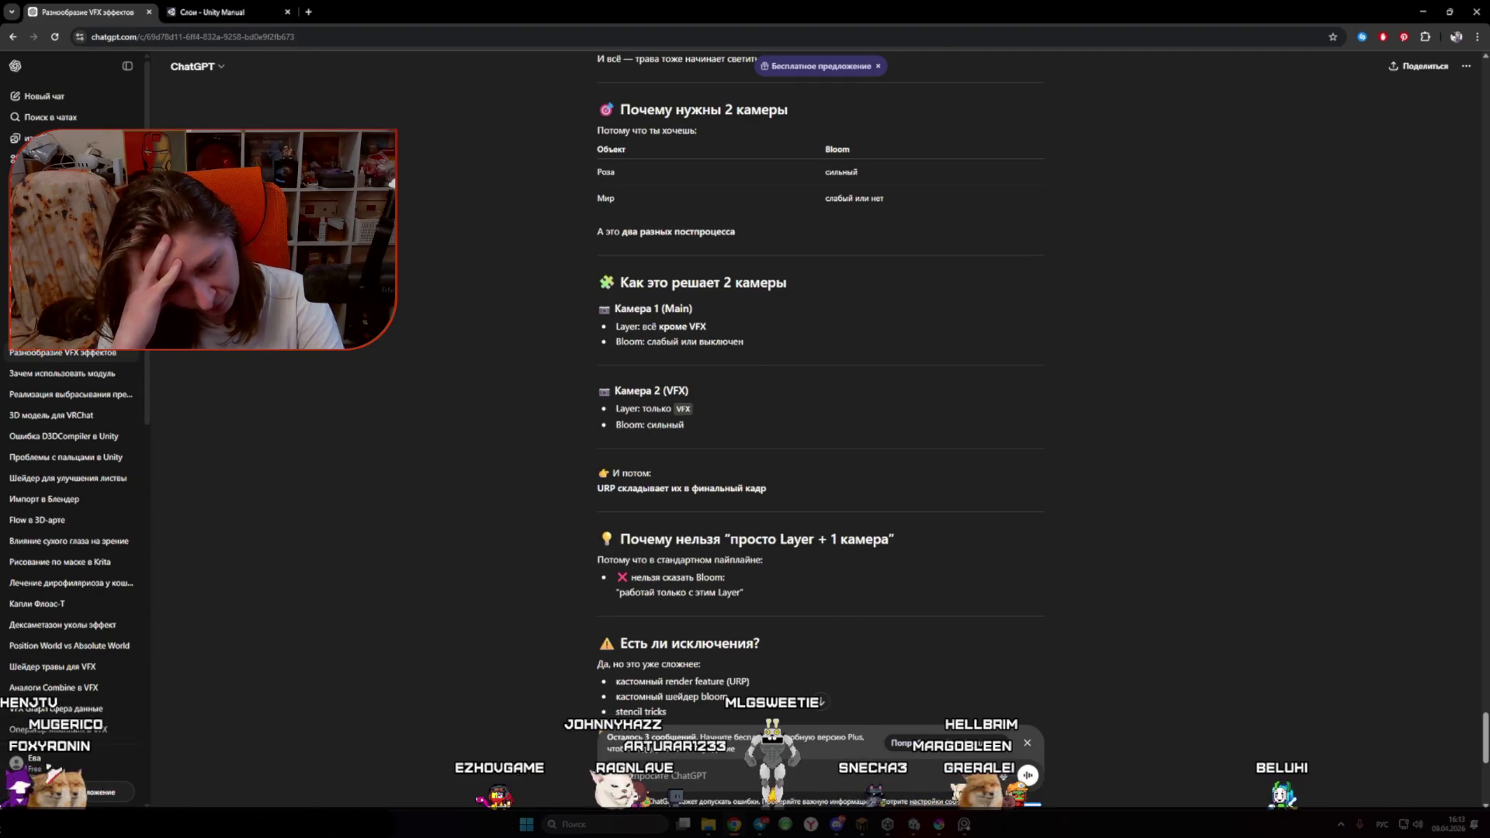
# Step: Send ChatGPT the follow-up 'Так ладно накинь еще раз' and scroll back to the bloom answer
pyautogui.write('Так ладно')
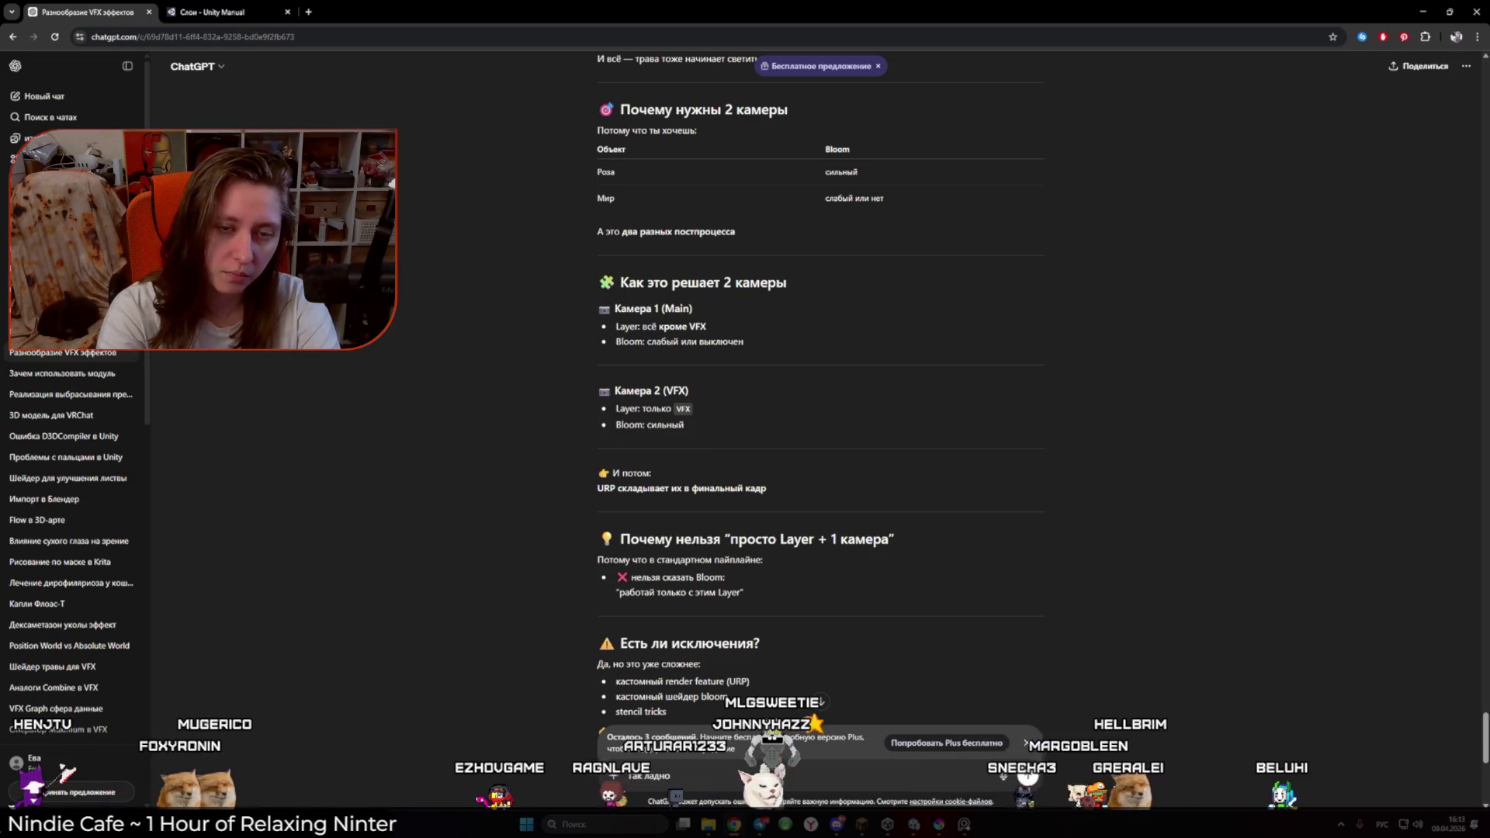
pyautogui.write(' накинь еще раз')
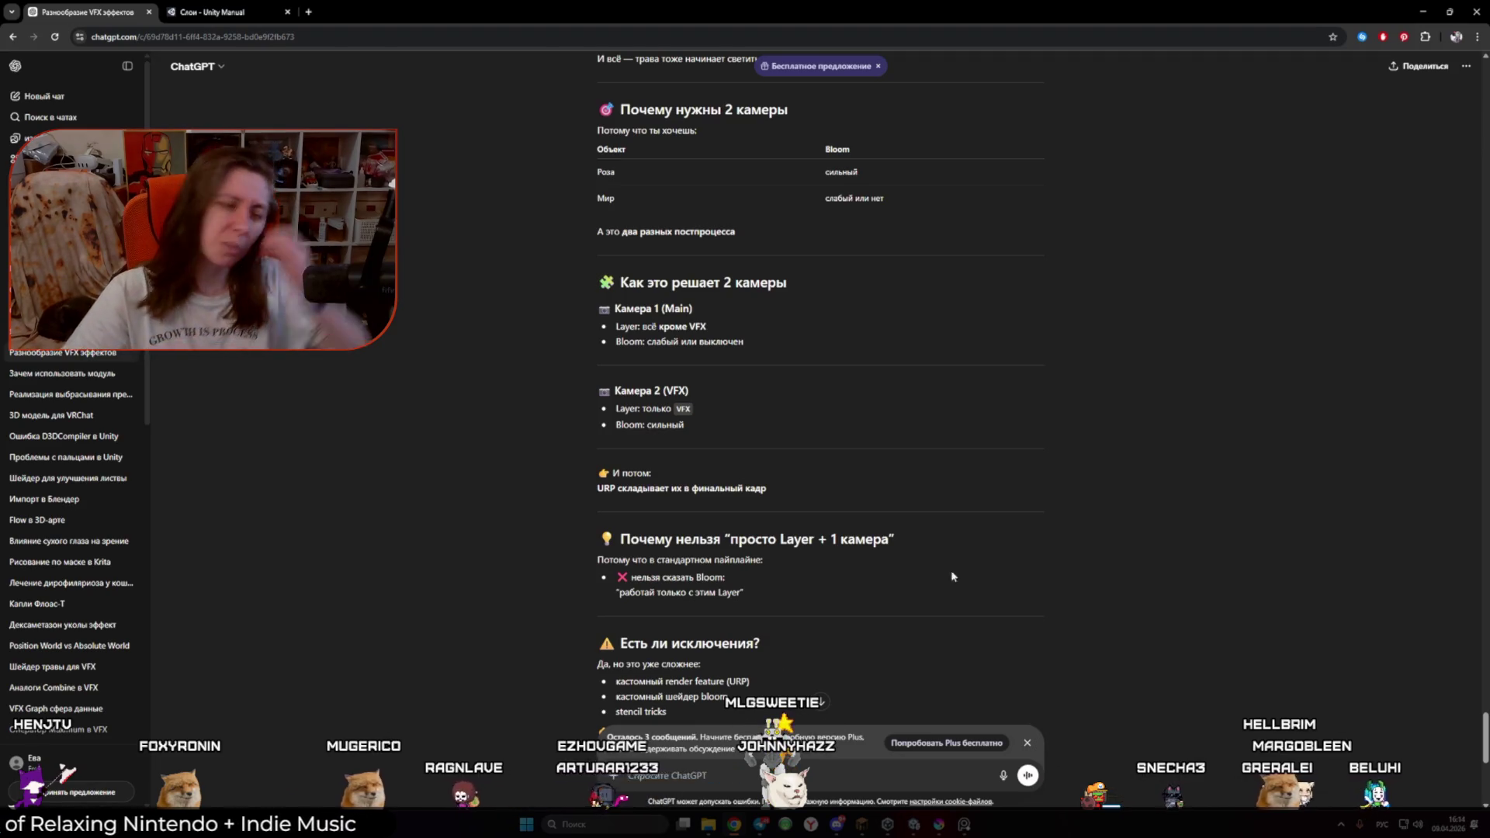
pyautogui.press('Return')
pyautogui.scroll(15, 934, 579)
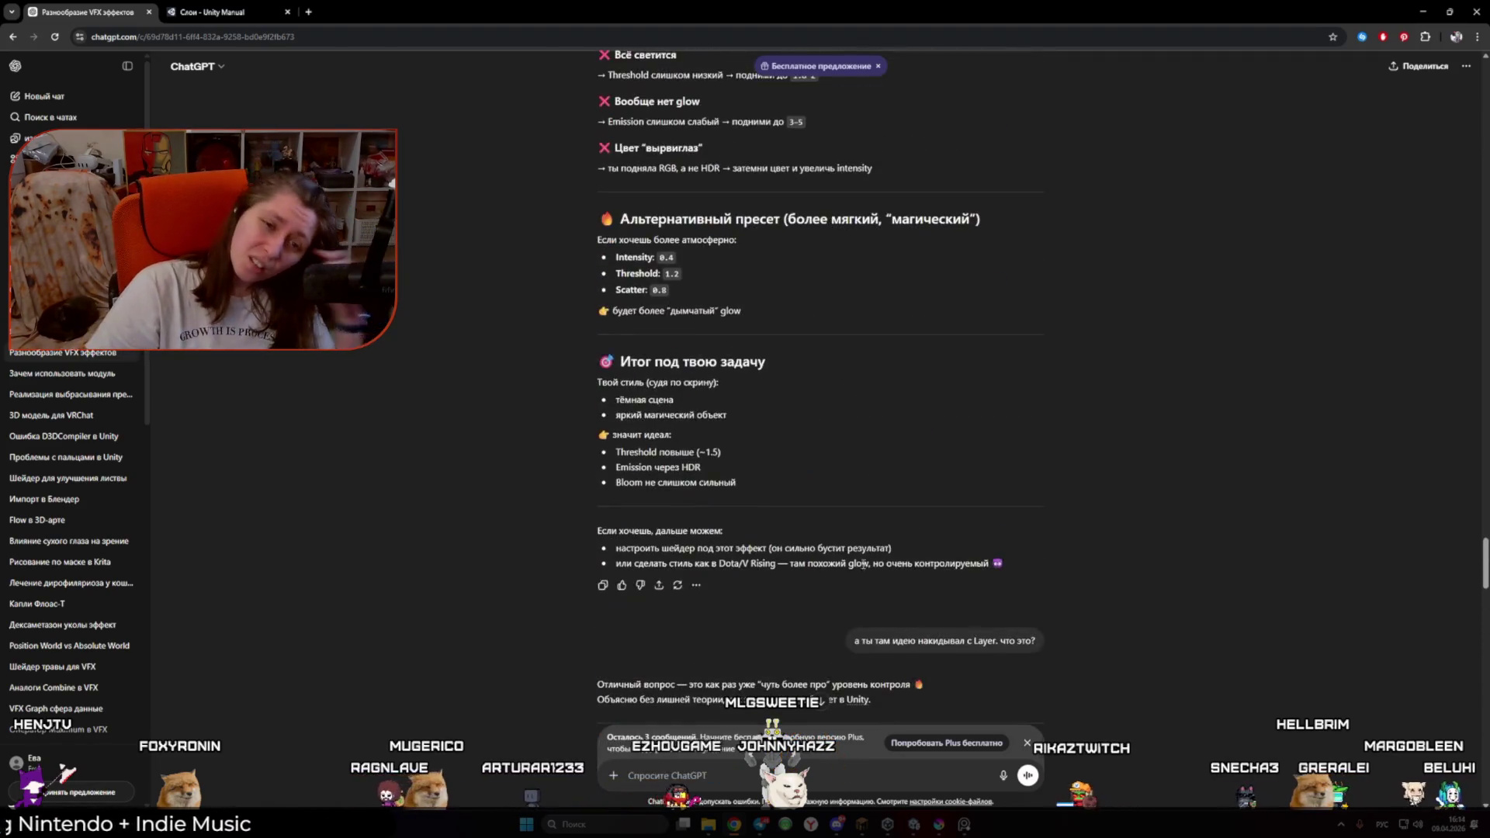
pyautogui.scroll(15, 850, 484)
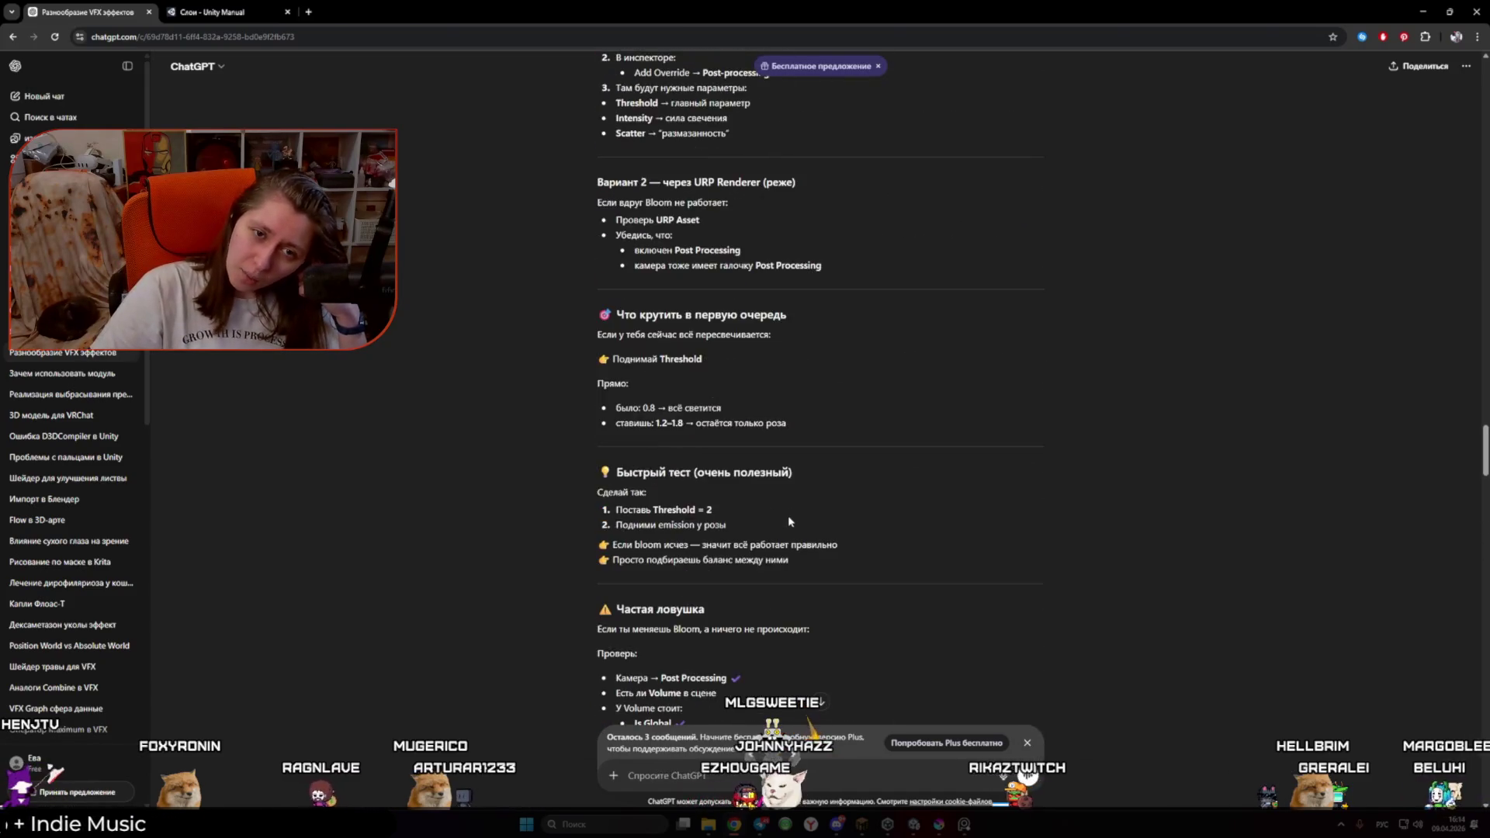
pyautogui.scroll(10, 780, 530)
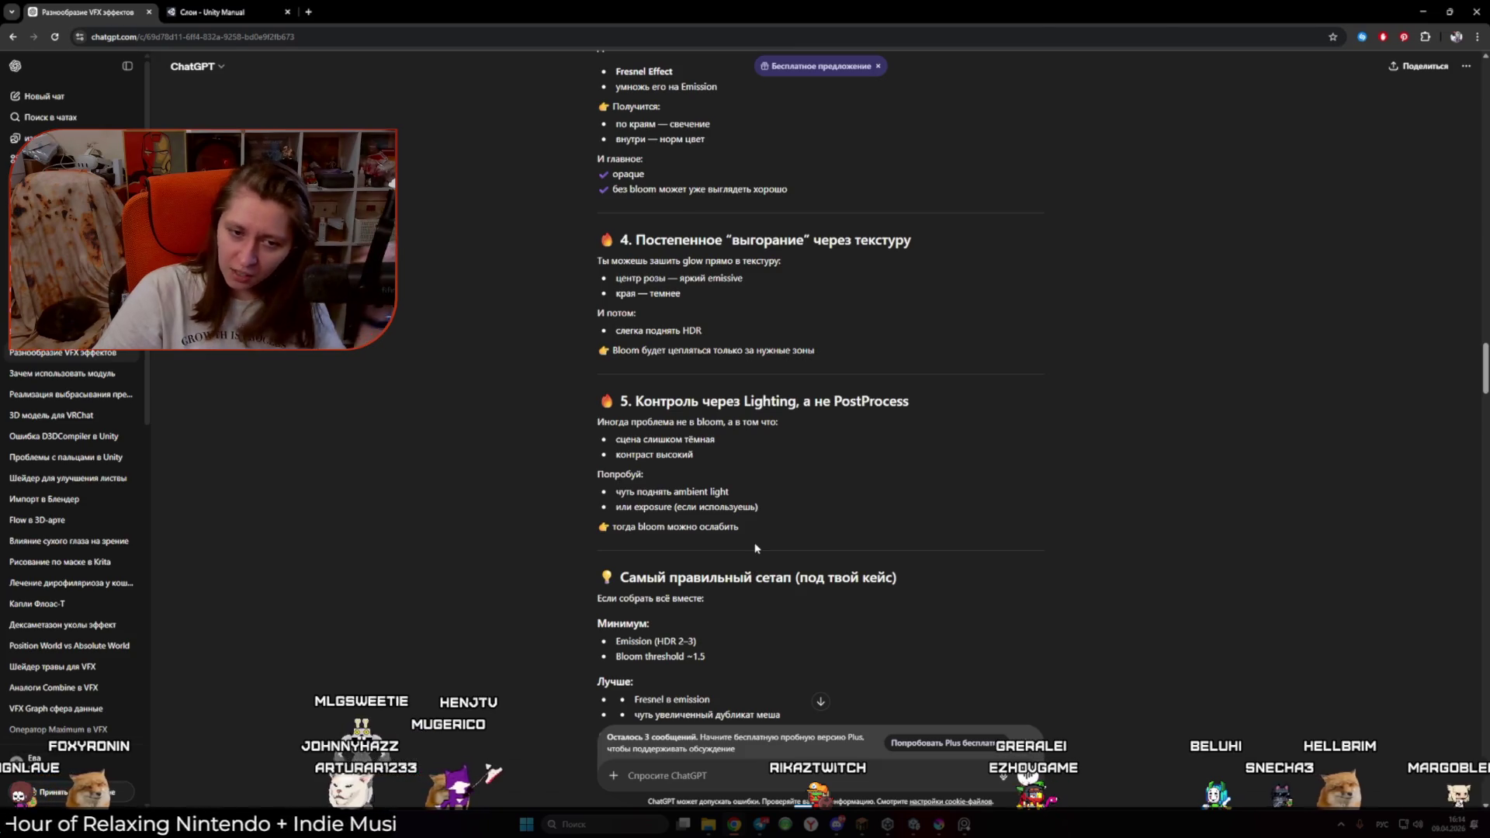
# Step: Select the Global Volume in the Hierarchy and widen the Inspector to show its settings
pyautogui.moveTo(916, 824)
pyautogui.click(925, 773)
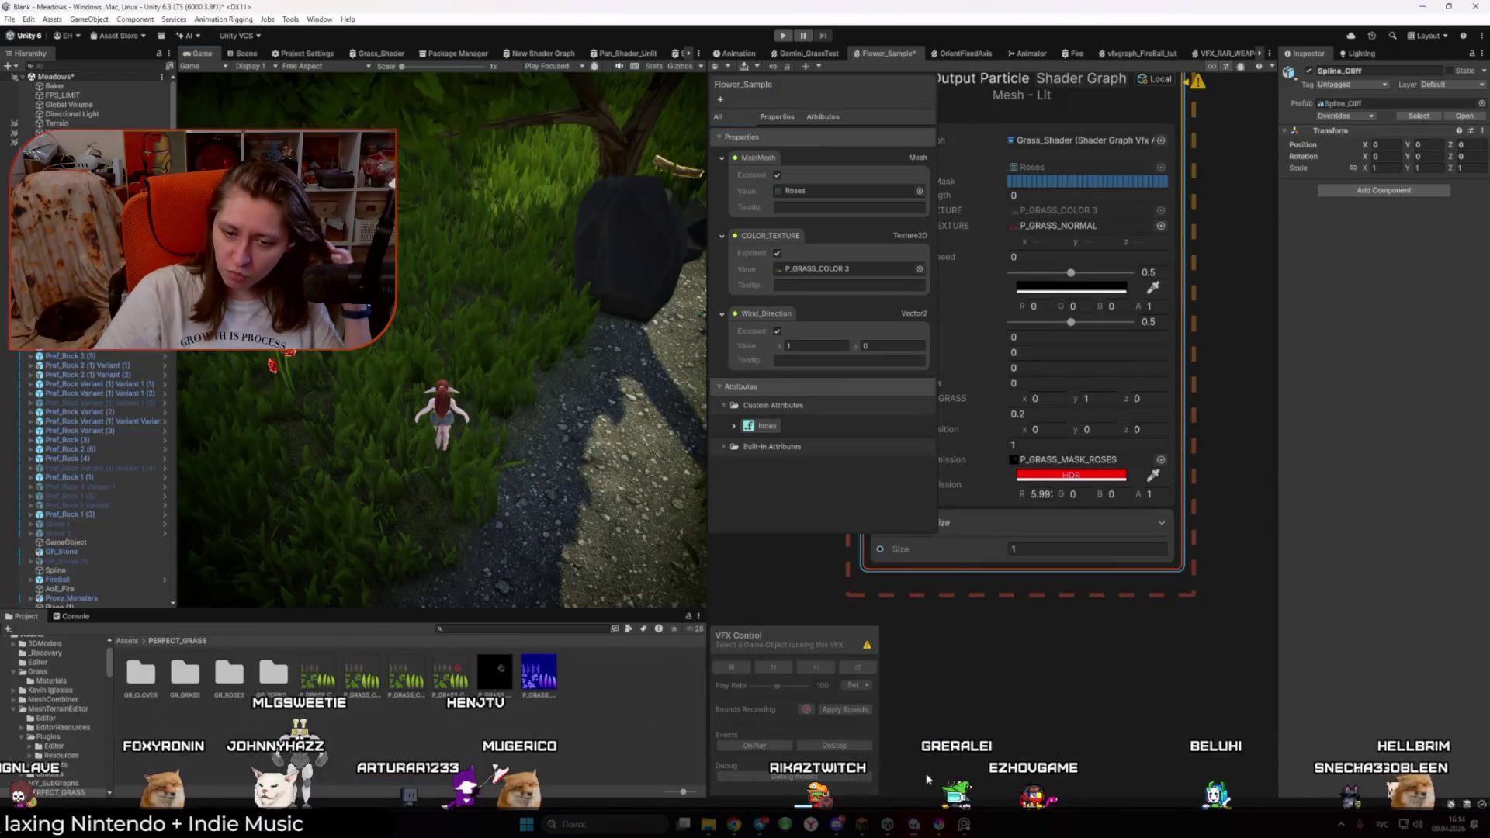
pyautogui.click(51, 123)
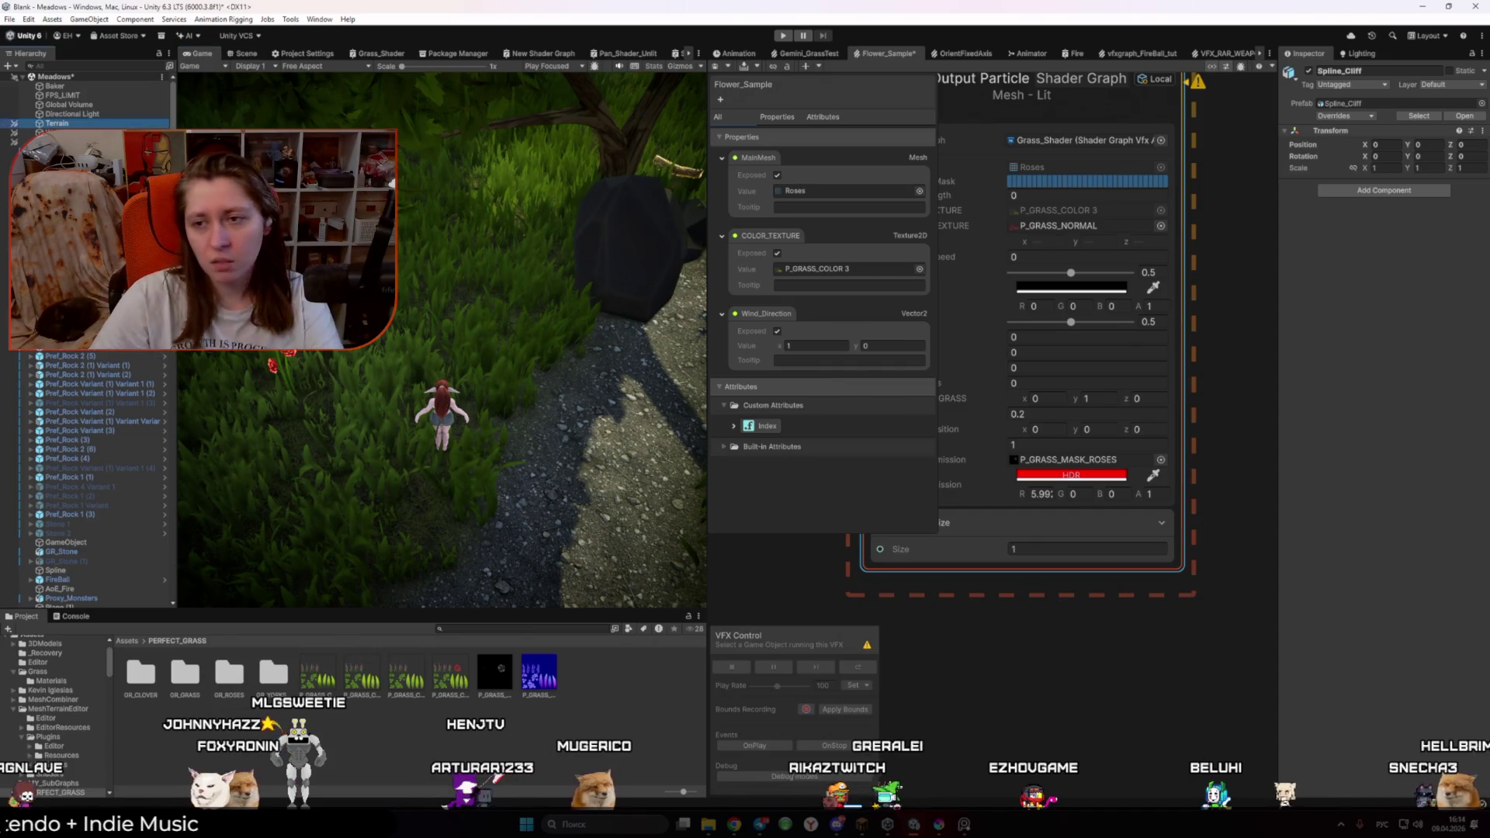
pyautogui.click(69, 105)
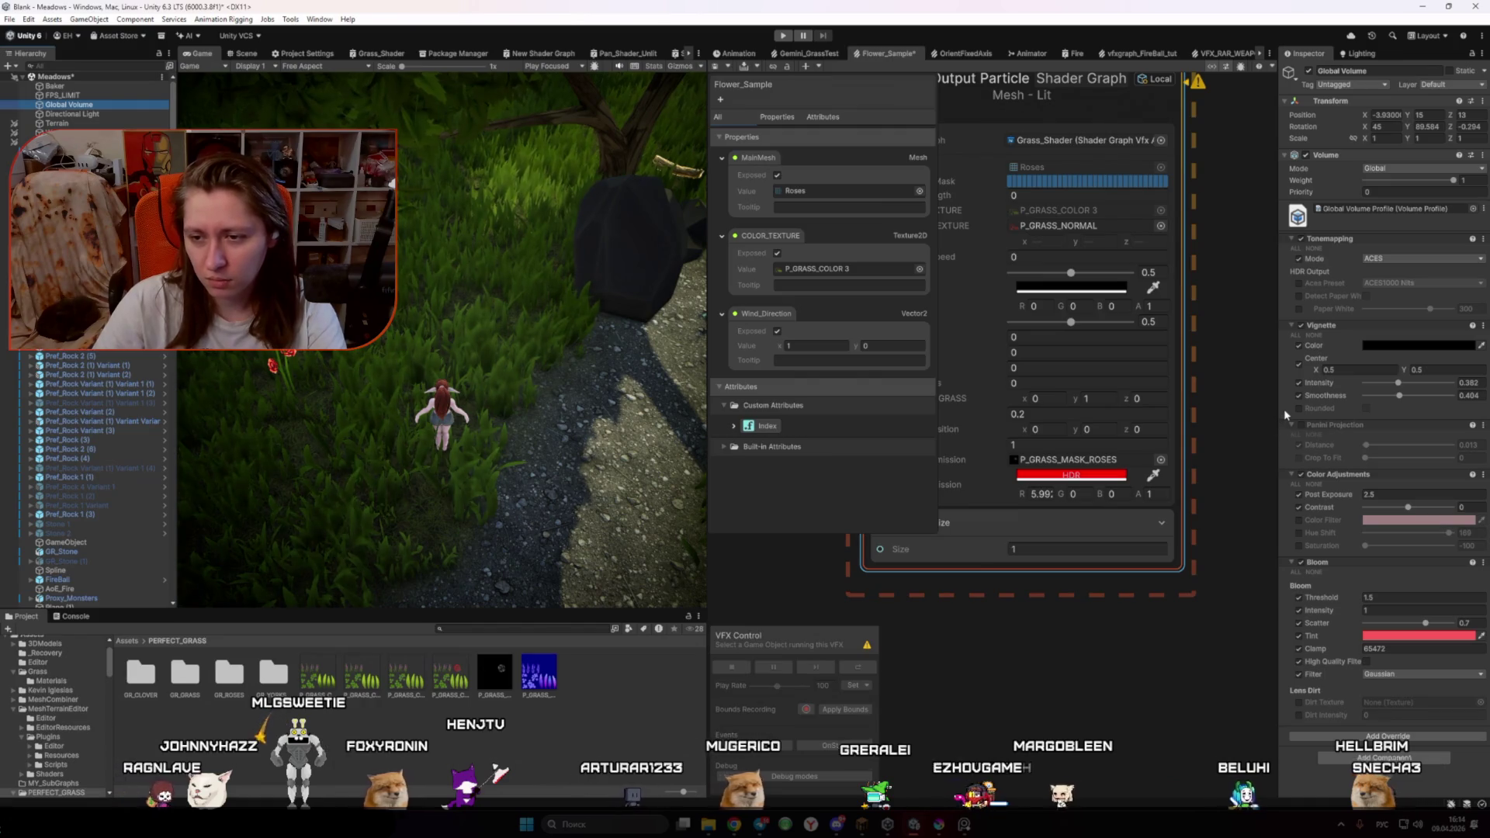
pyautogui.moveTo(1279, 409); pyautogui.dragTo(1130, 410)
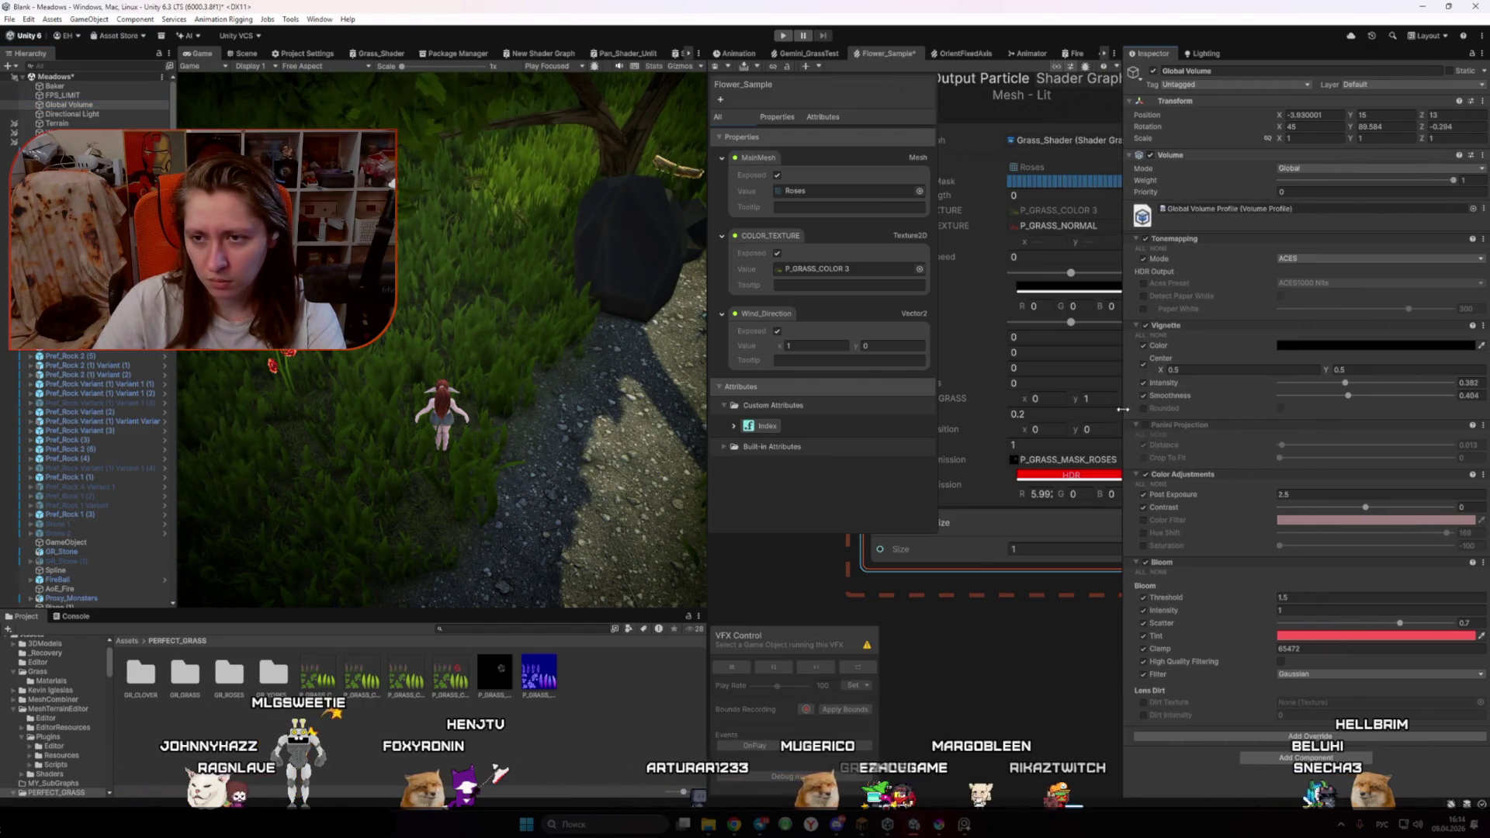
pyautogui.hotkey('alt', 'Tab')
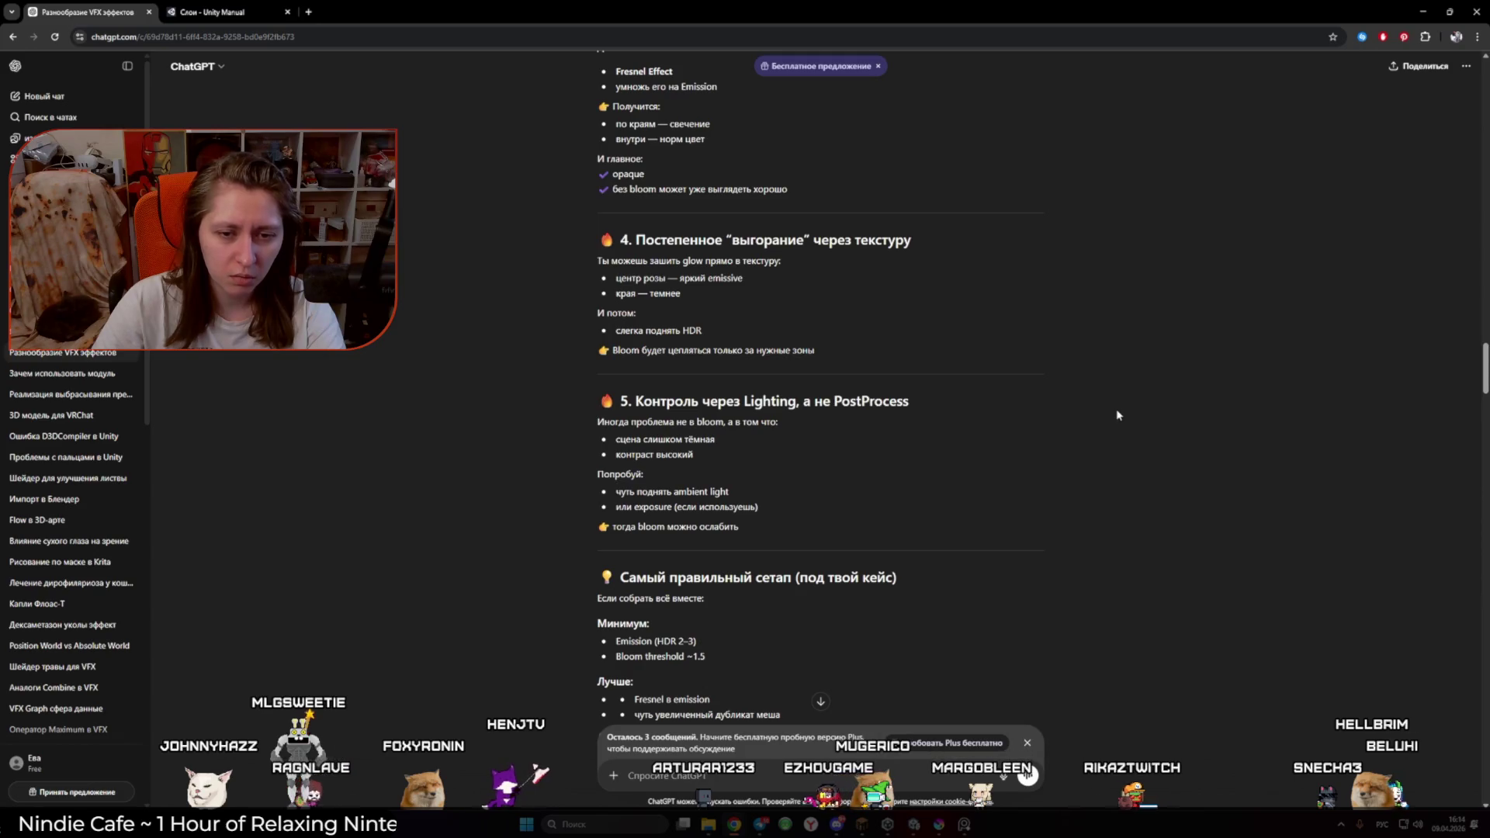
pyautogui.hotkey('alt', 'Tab')
# Step: Search the volume override list for 'Ambi' and 'expo', closing it without adding anything
pyautogui.click(1279, 736)
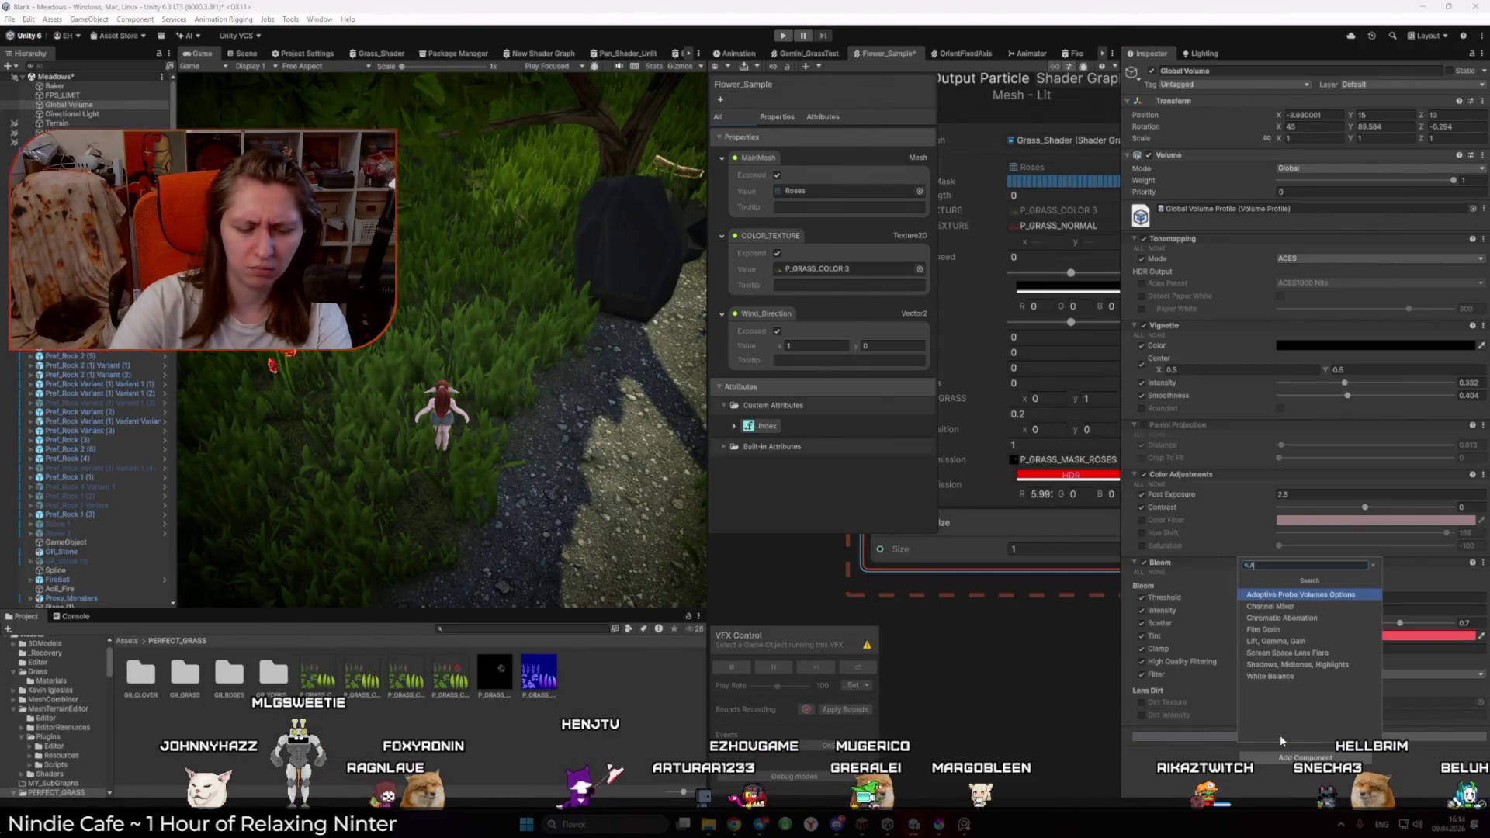
pyautogui.hotkey('alt', 'shift')
pyautogui.write('Ambi')
pyautogui.press('BackSpace')
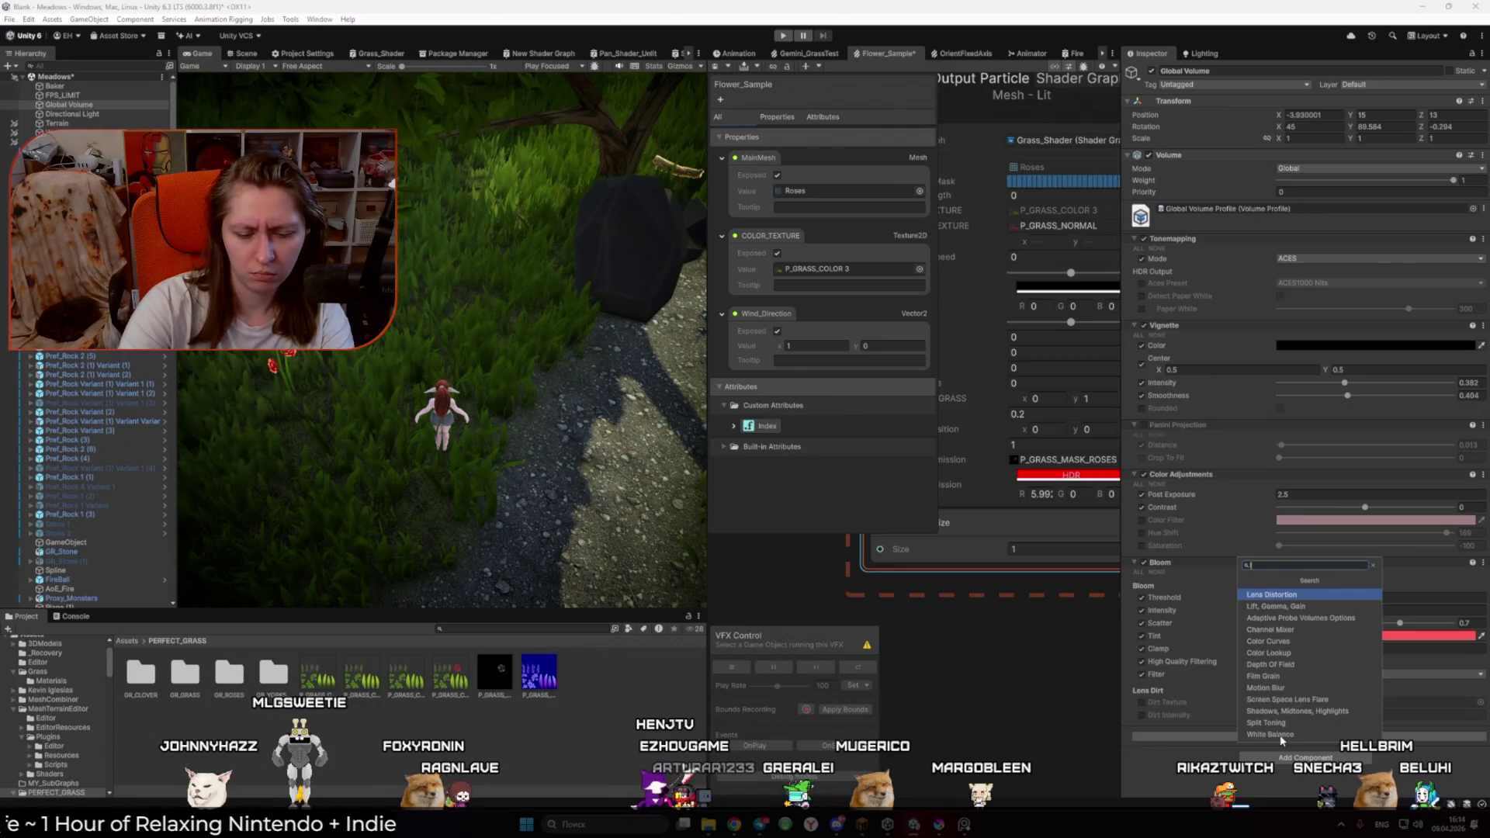
pyautogui.hotkey('alt', 'Tab')
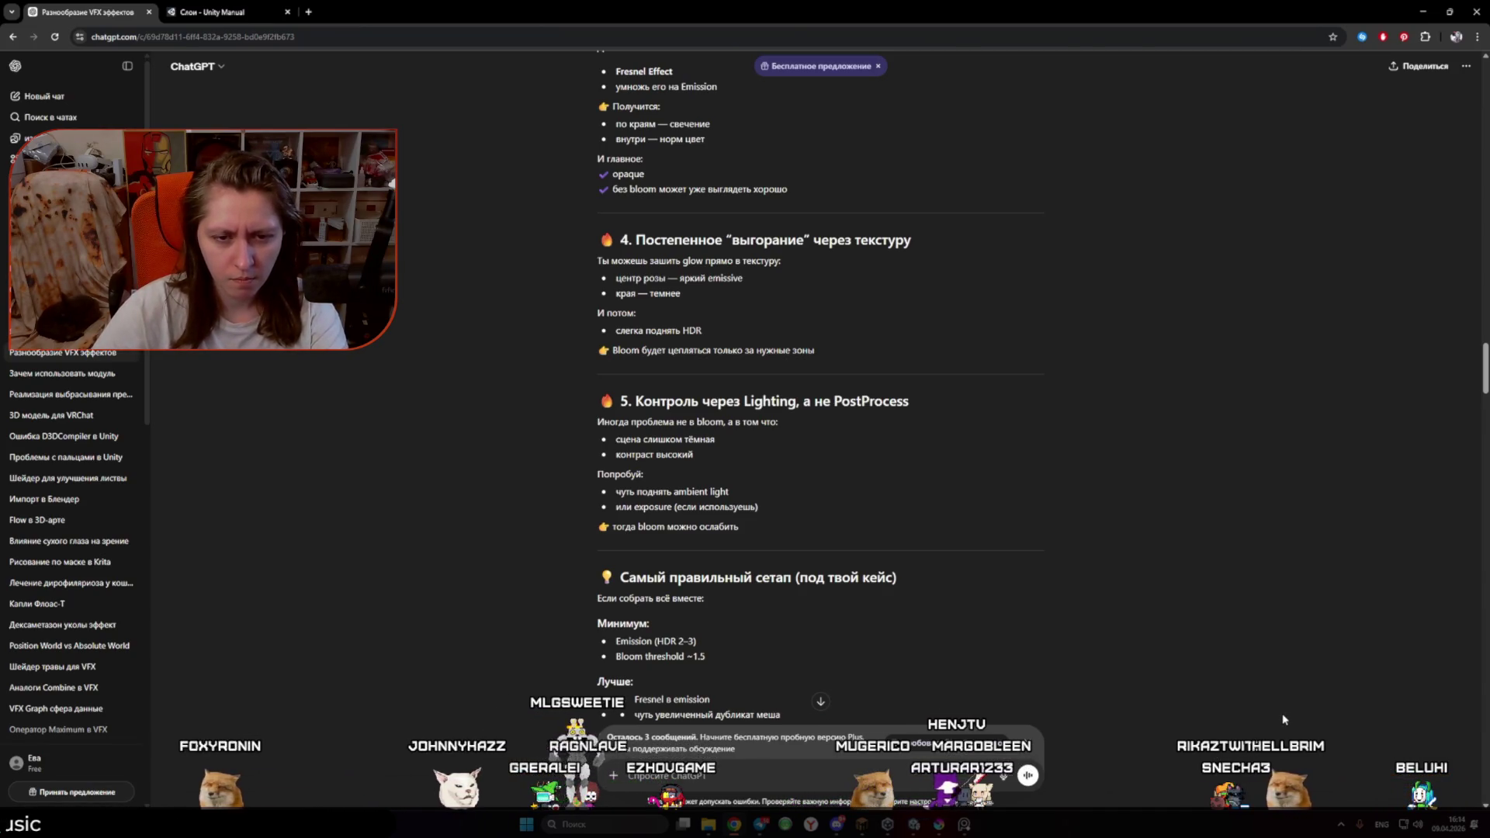
pyautogui.hotkey('alt', 'Tab')
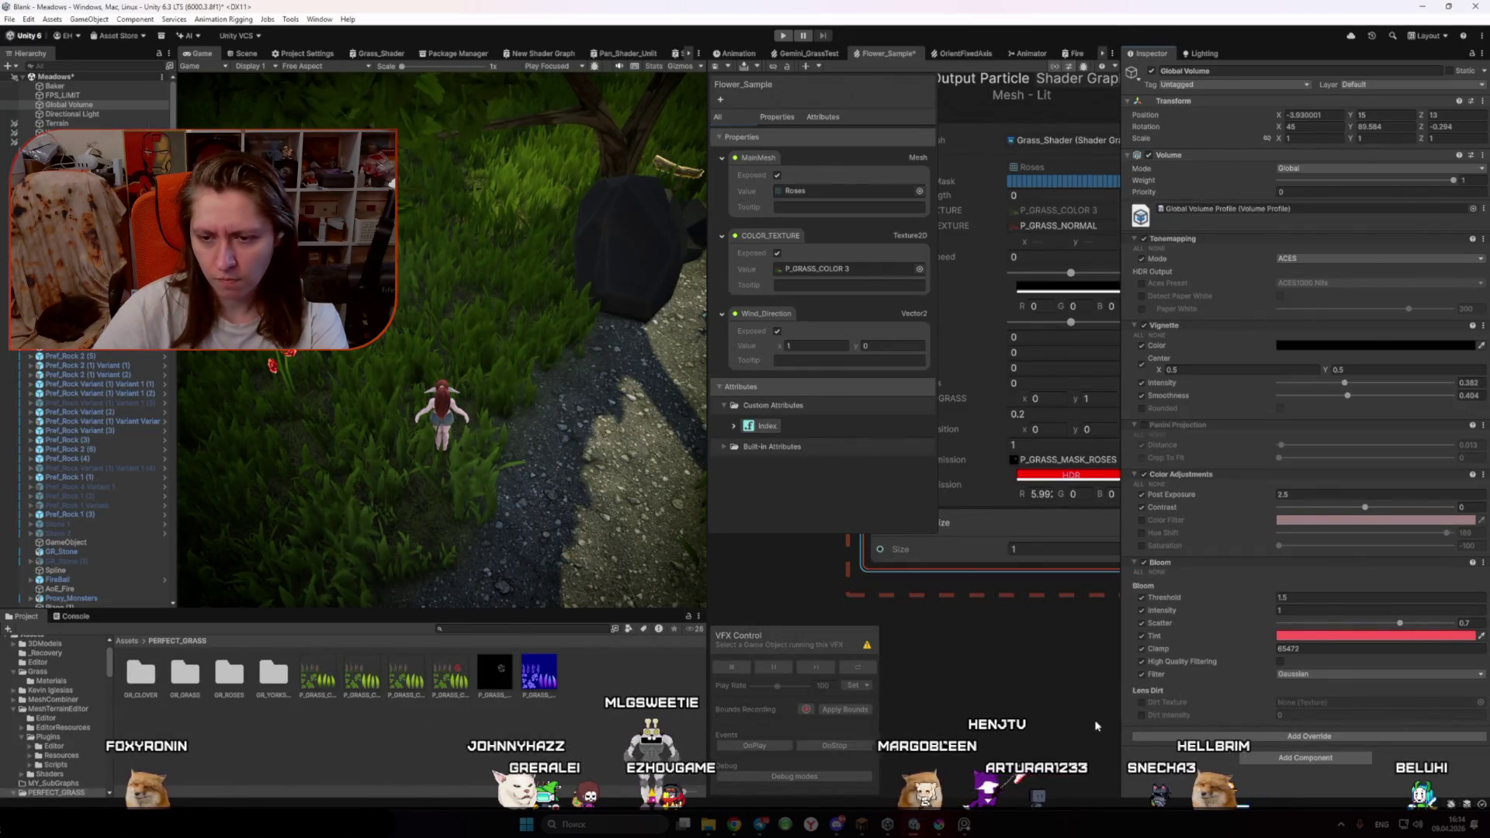
pyautogui.click(1298, 736)
pyautogui.write('expo')
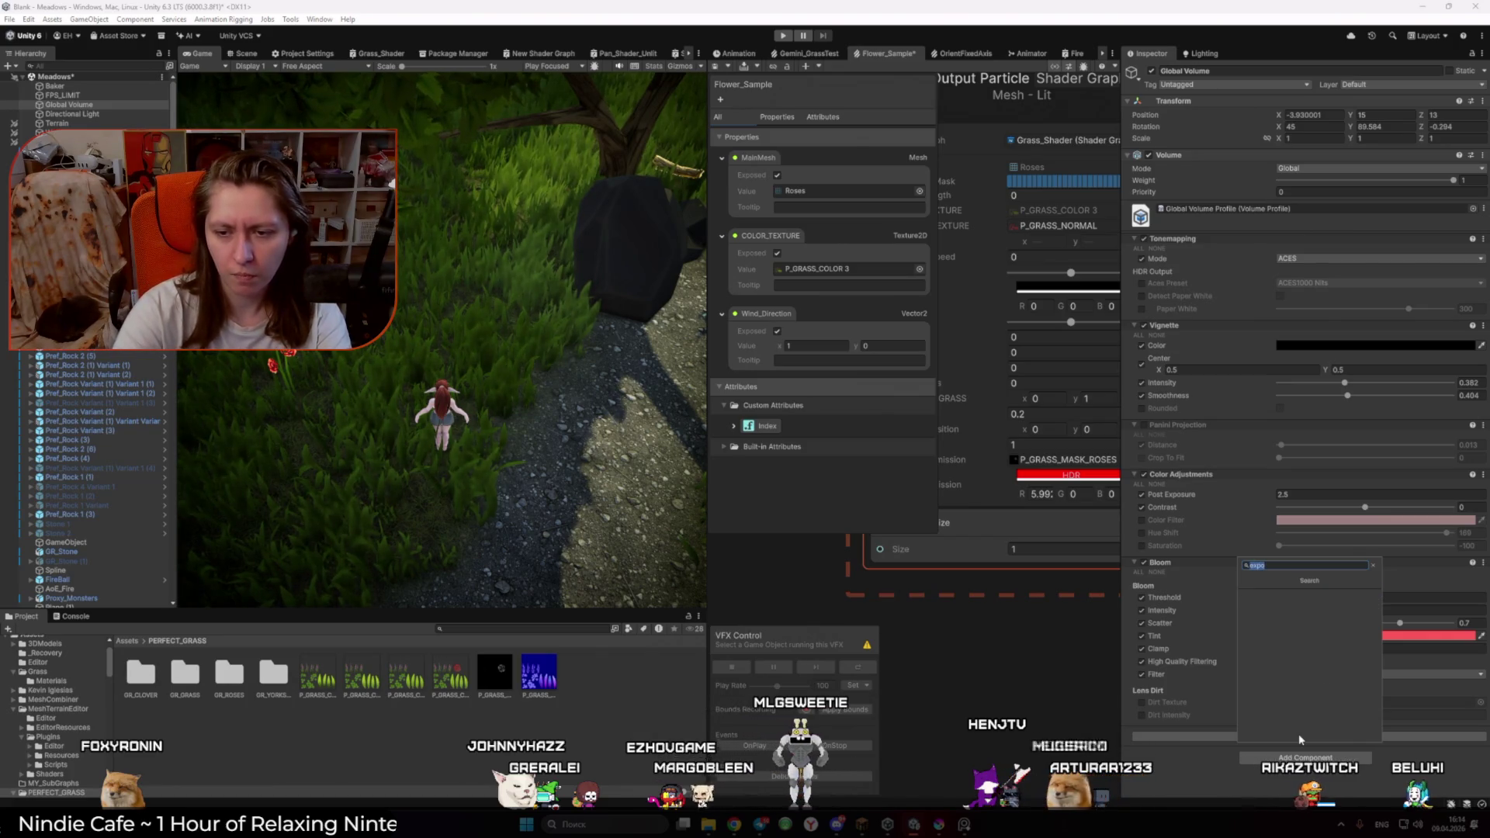
pyautogui.click(1006, 685)
# Step: Paste the section 5 Lighting control text into a ChatGPT message asking 'а расскажи где'
pyautogui.hotkey('alt', 'Tab')
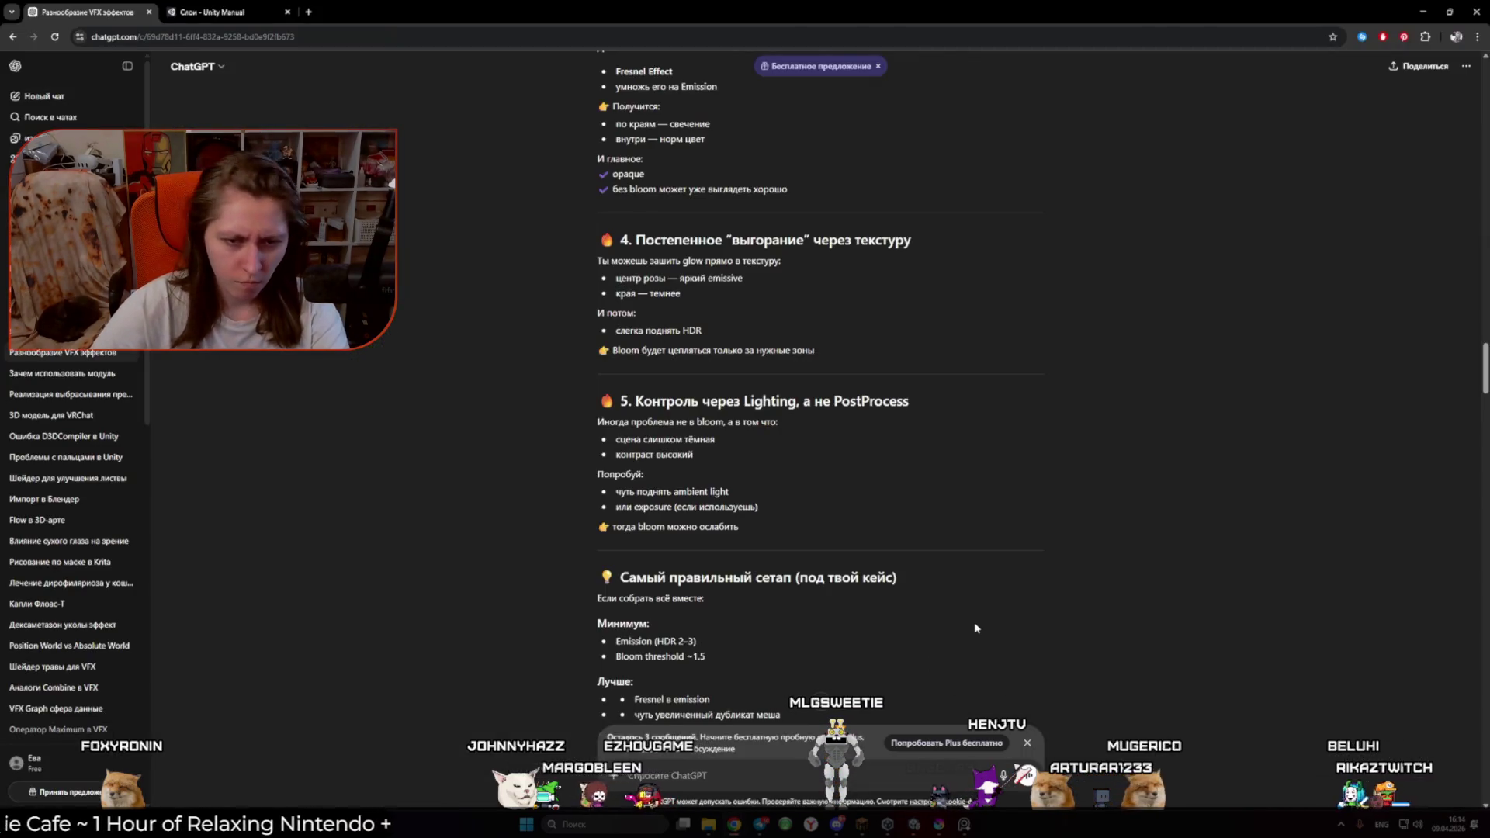
pyautogui.moveTo(757, 536)
pyautogui.mouseDown()
pyautogui.moveTo(683, 488)
pyautogui.moveTo(619, 400)
pyautogui.mouseUp()
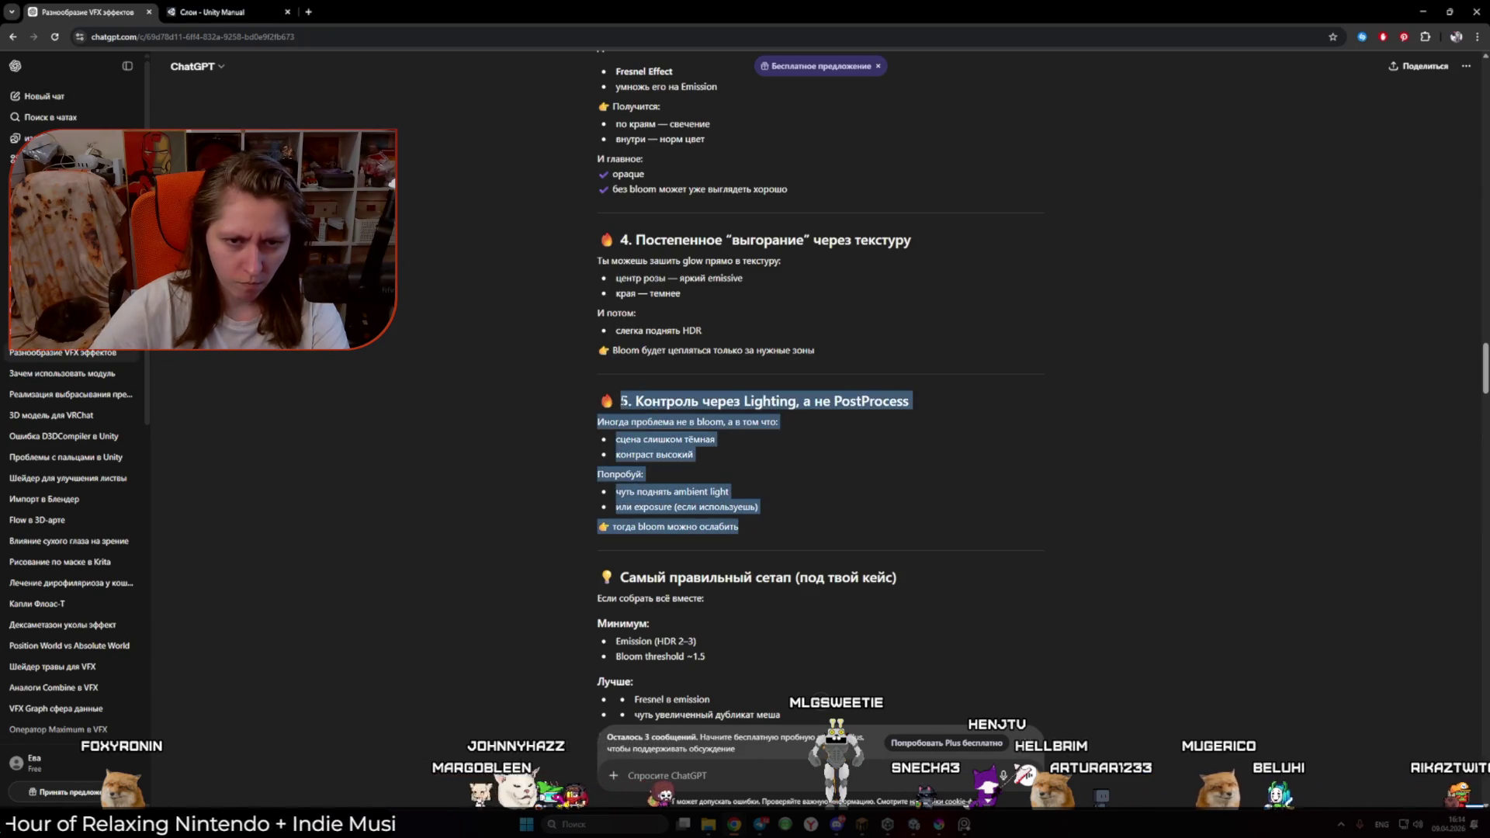
pyautogui.hotkey('ctrl', 'c')
pyautogui.click(723, 776)
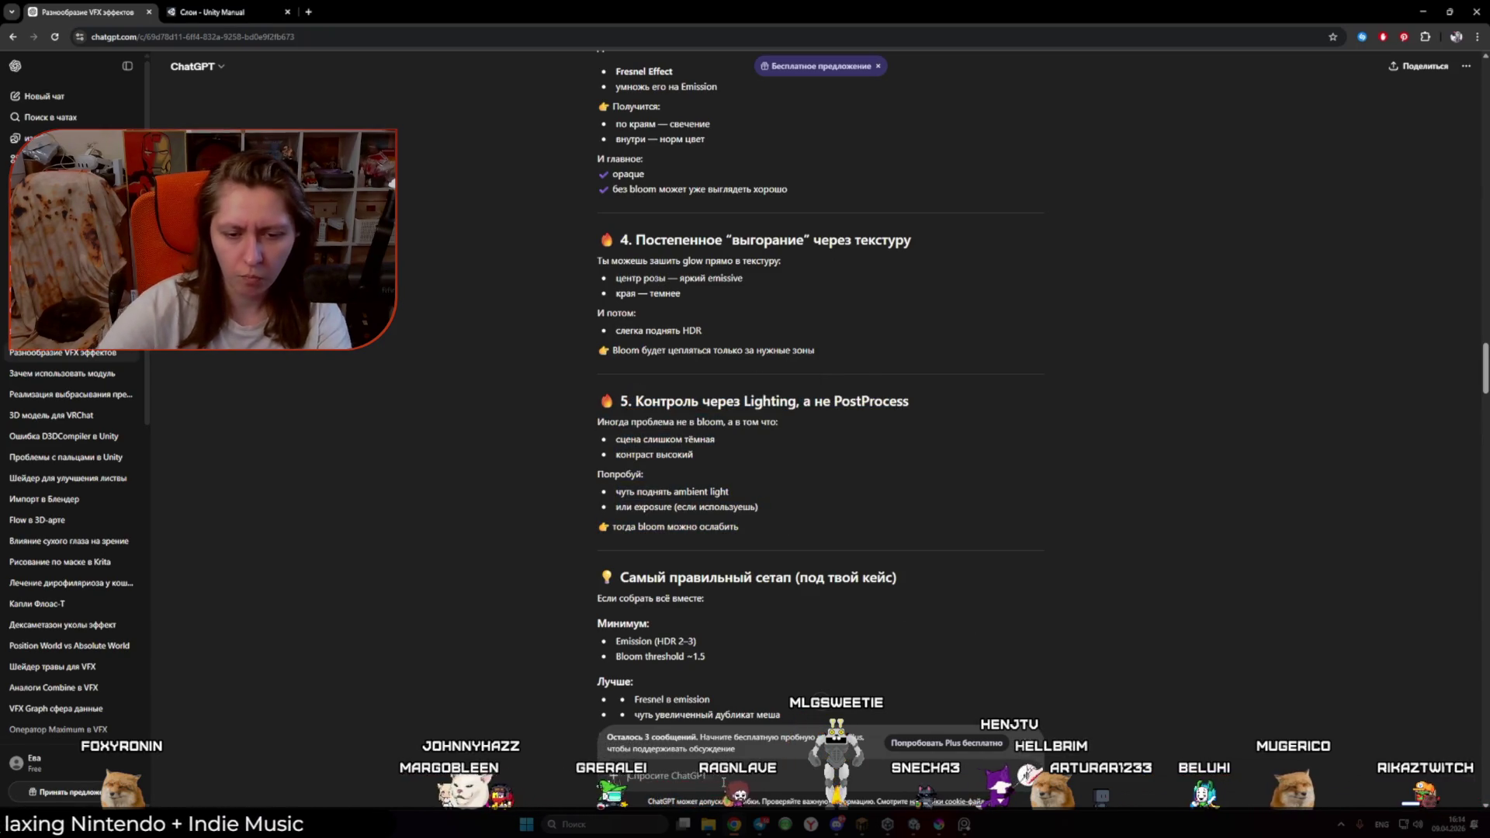
pyautogui.hotkey('ctrl', 'v')
pyautogui.hotkey('alt', 'shift')
pyautogui.write('а ра')
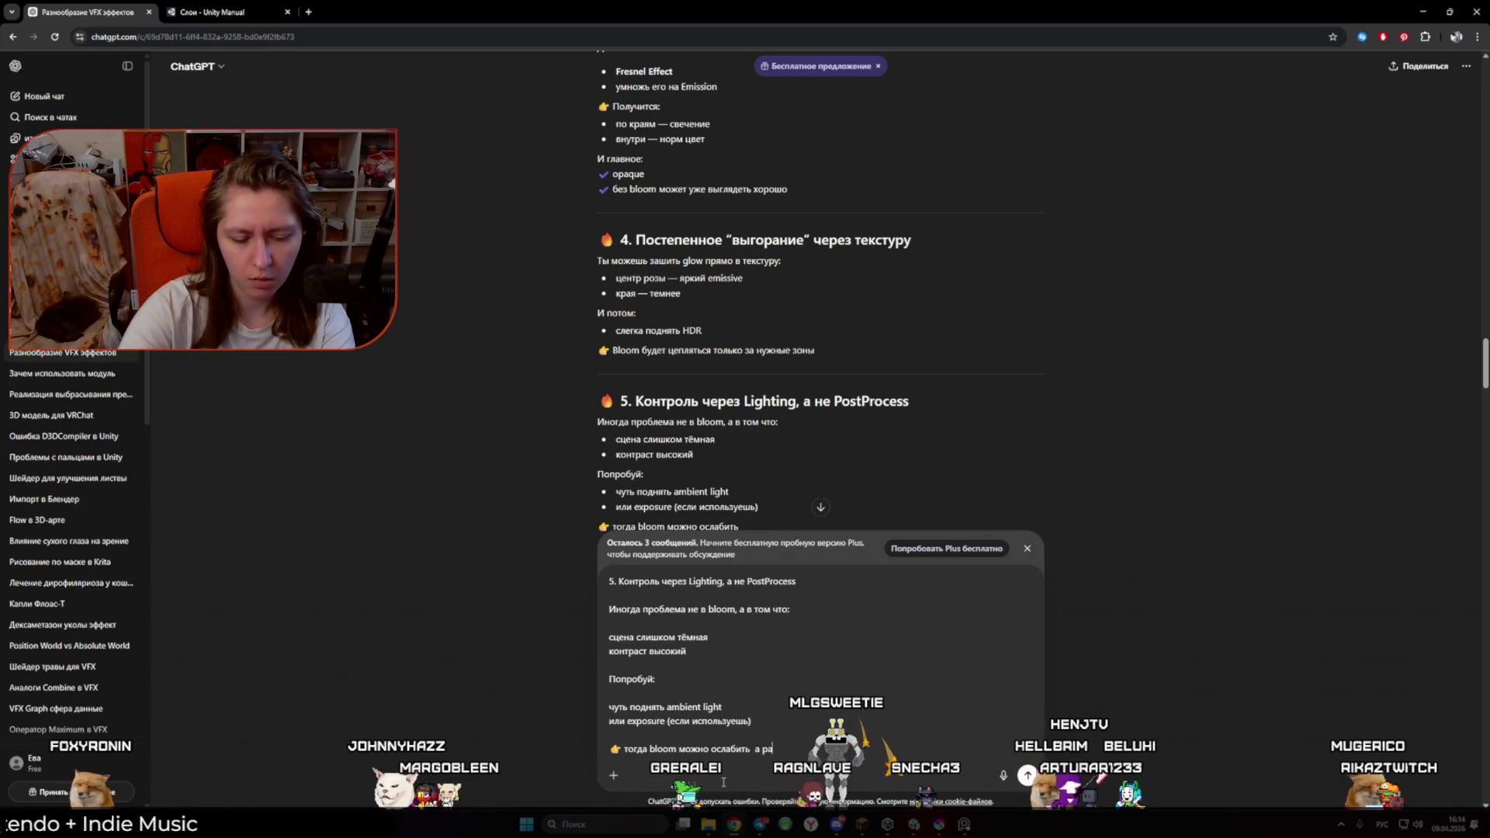
pyautogui.write('сскажи где это найт')
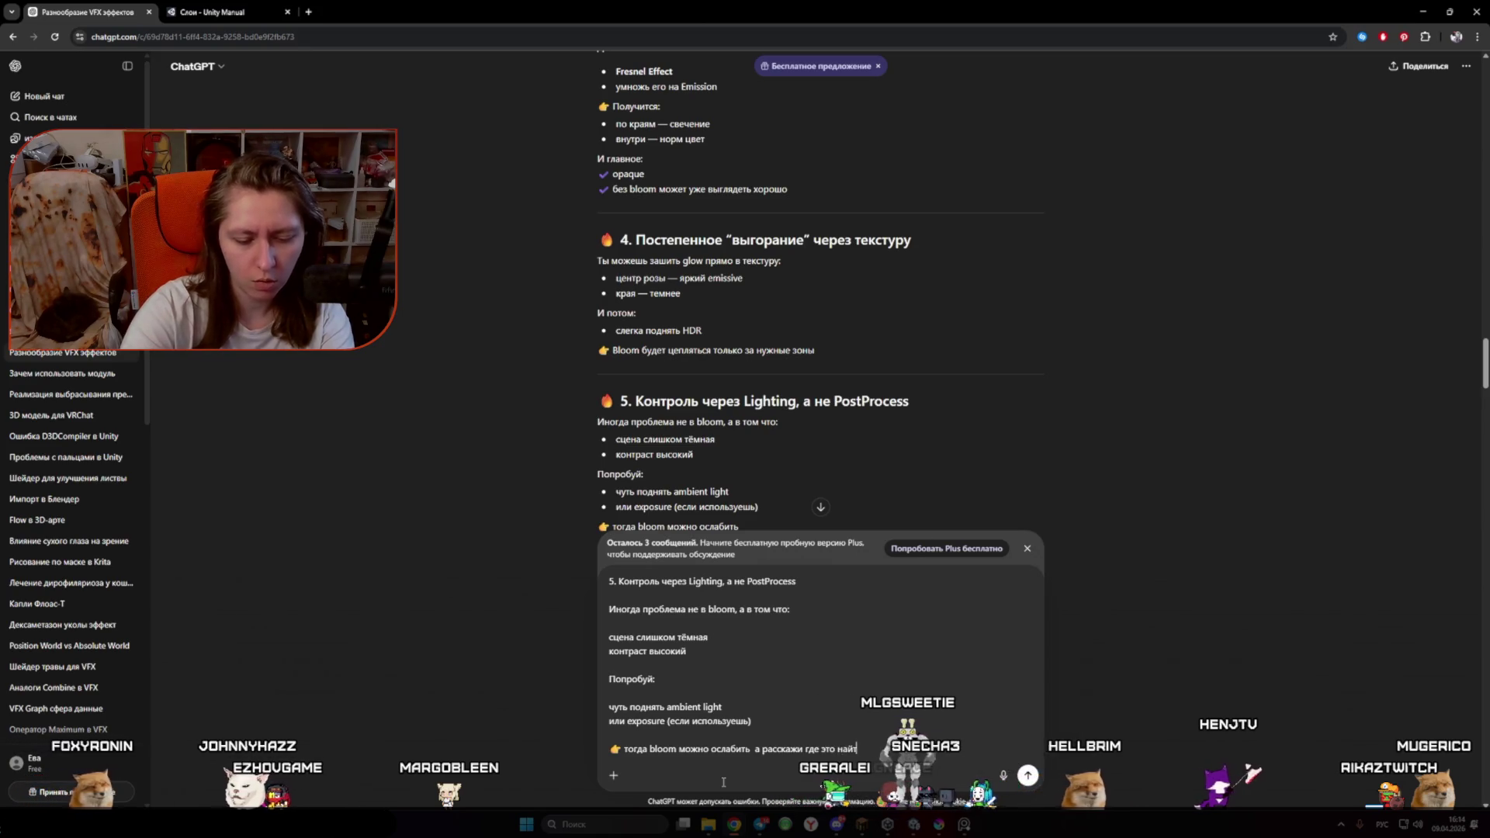
pyautogui.hotkey('alt', 'Tab')
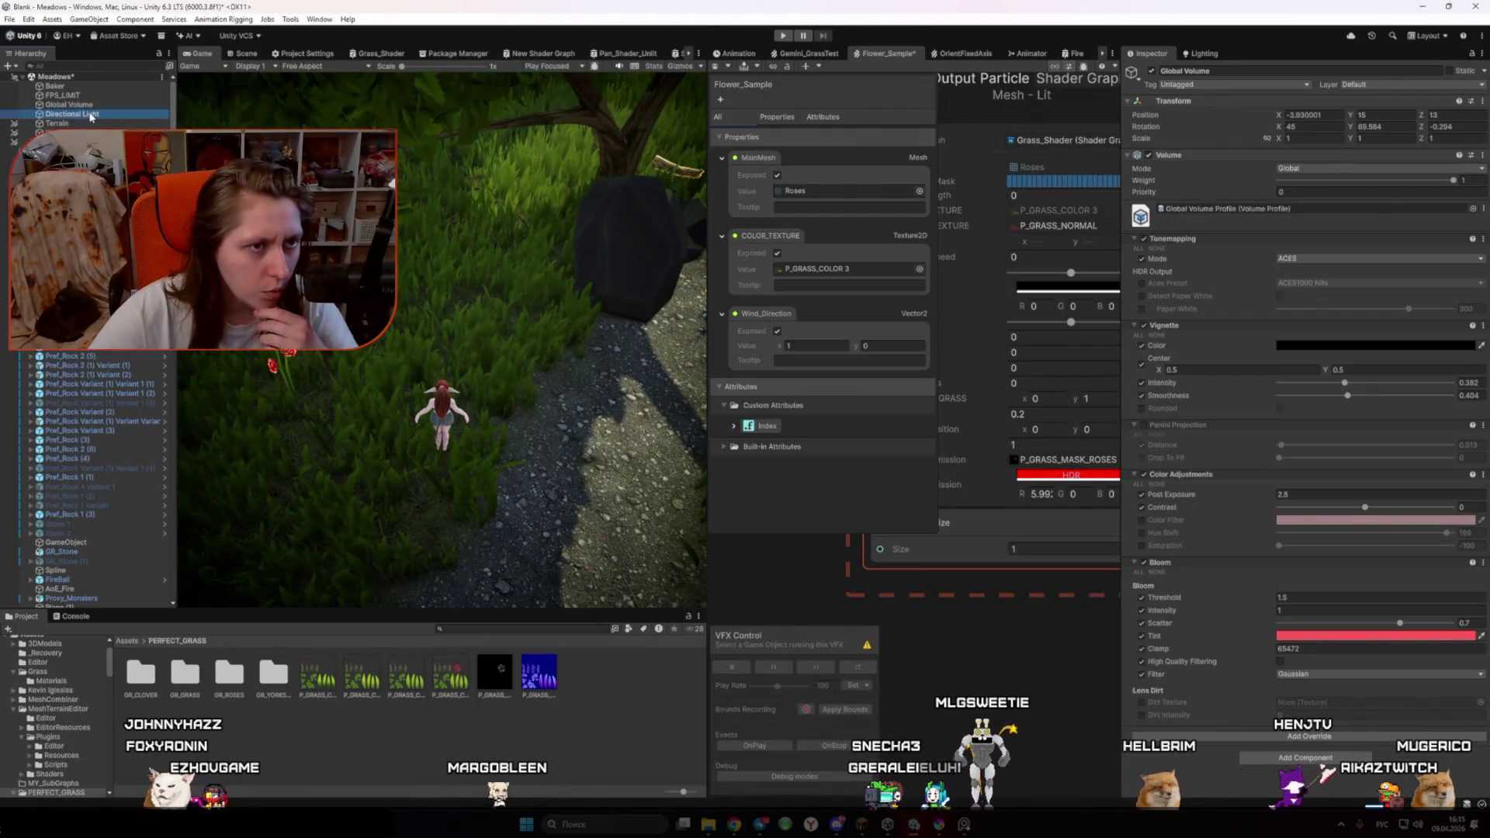
# Step: Select the Directional Light, read ChatGPT's reply, and bring up the Project Settings Graphics page
pyautogui.press('Down')
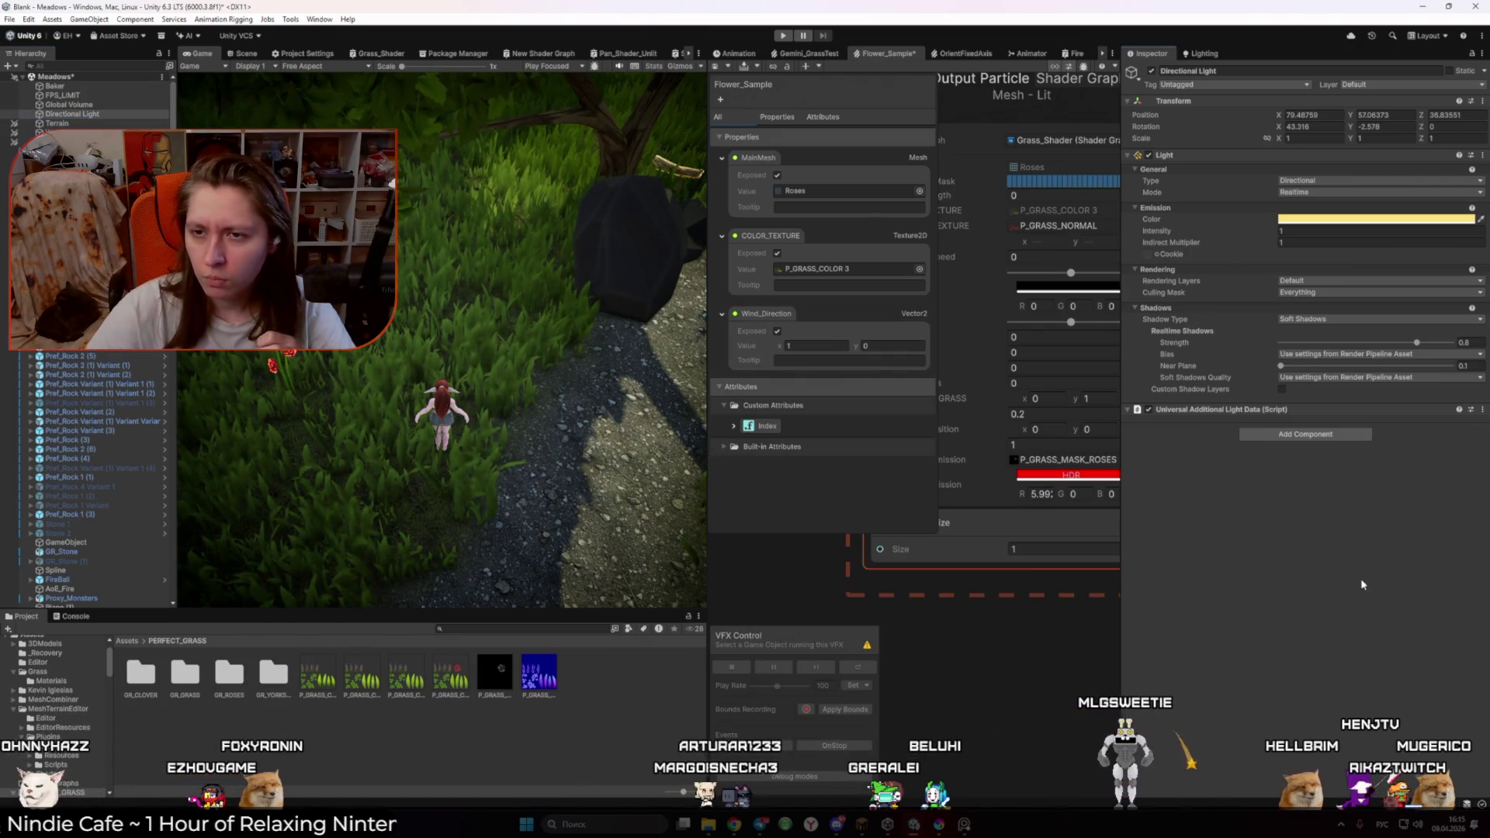
pyautogui.hotkey('alt', 'Tab')
pyautogui.scroll(-15, 1082, 665)
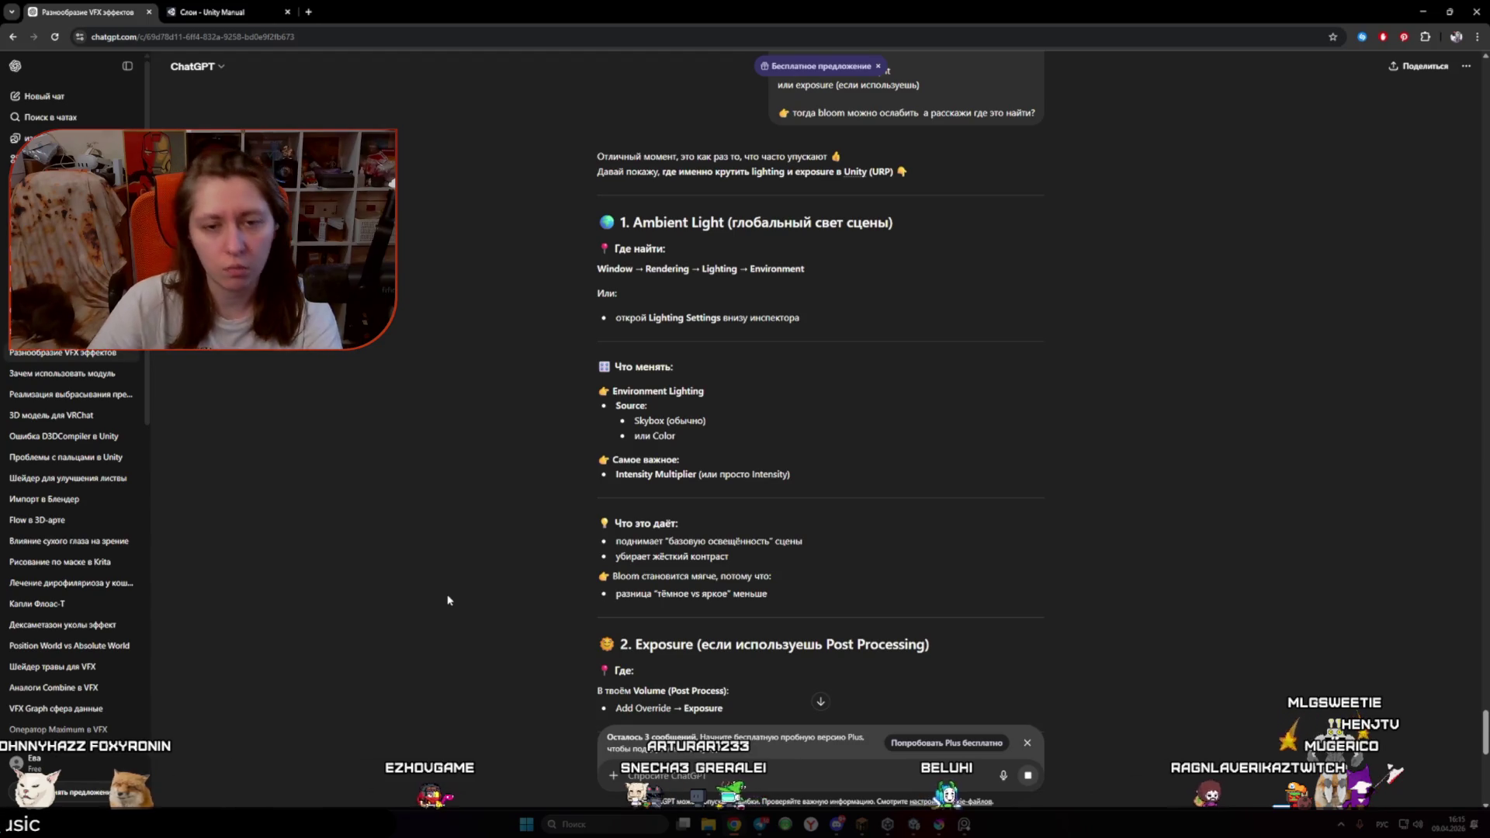
pyautogui.hotkey('alt', 'Tab')
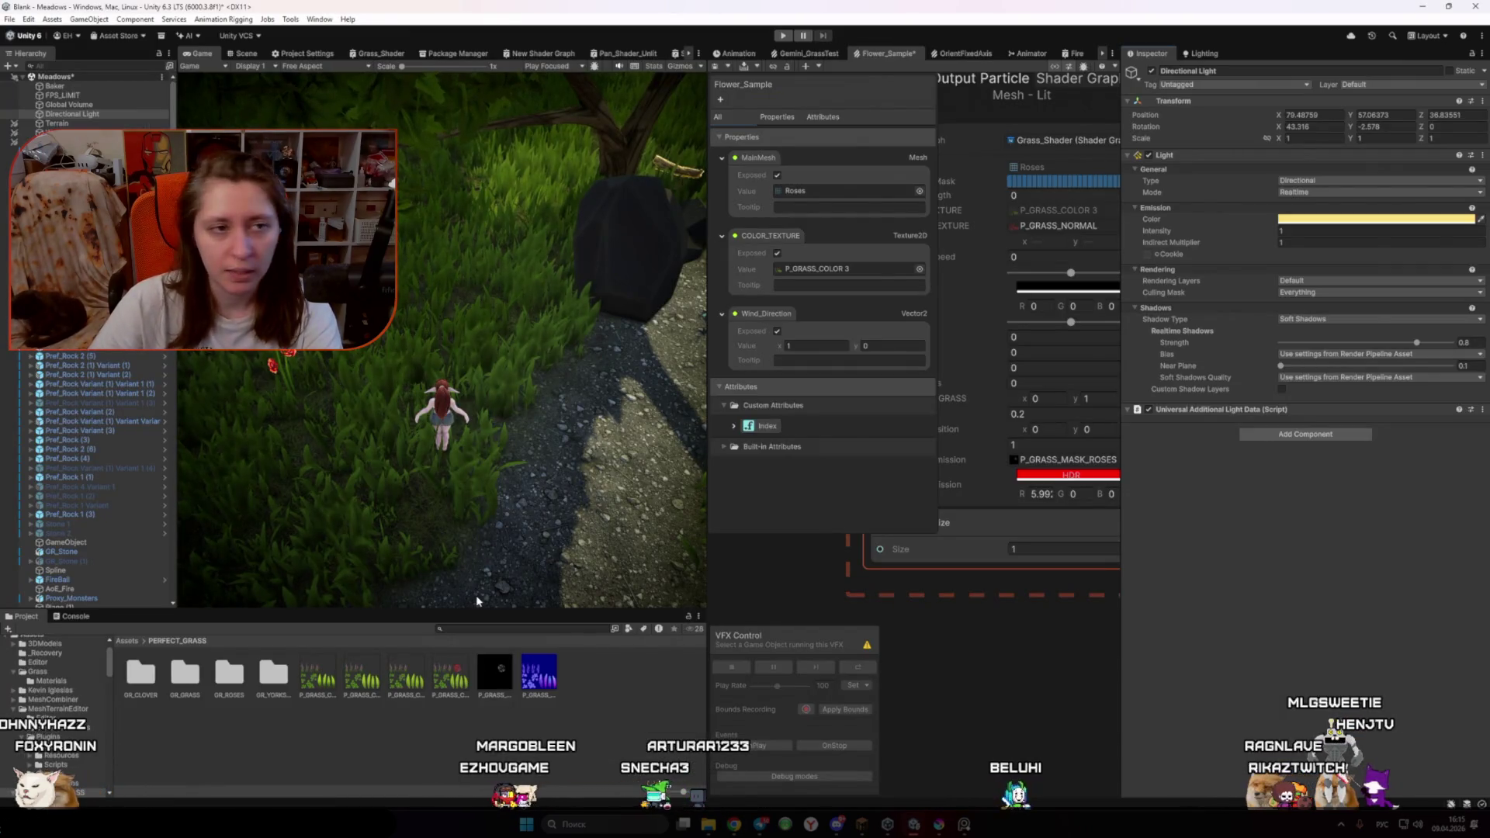
pyautogui.click(305, 53)
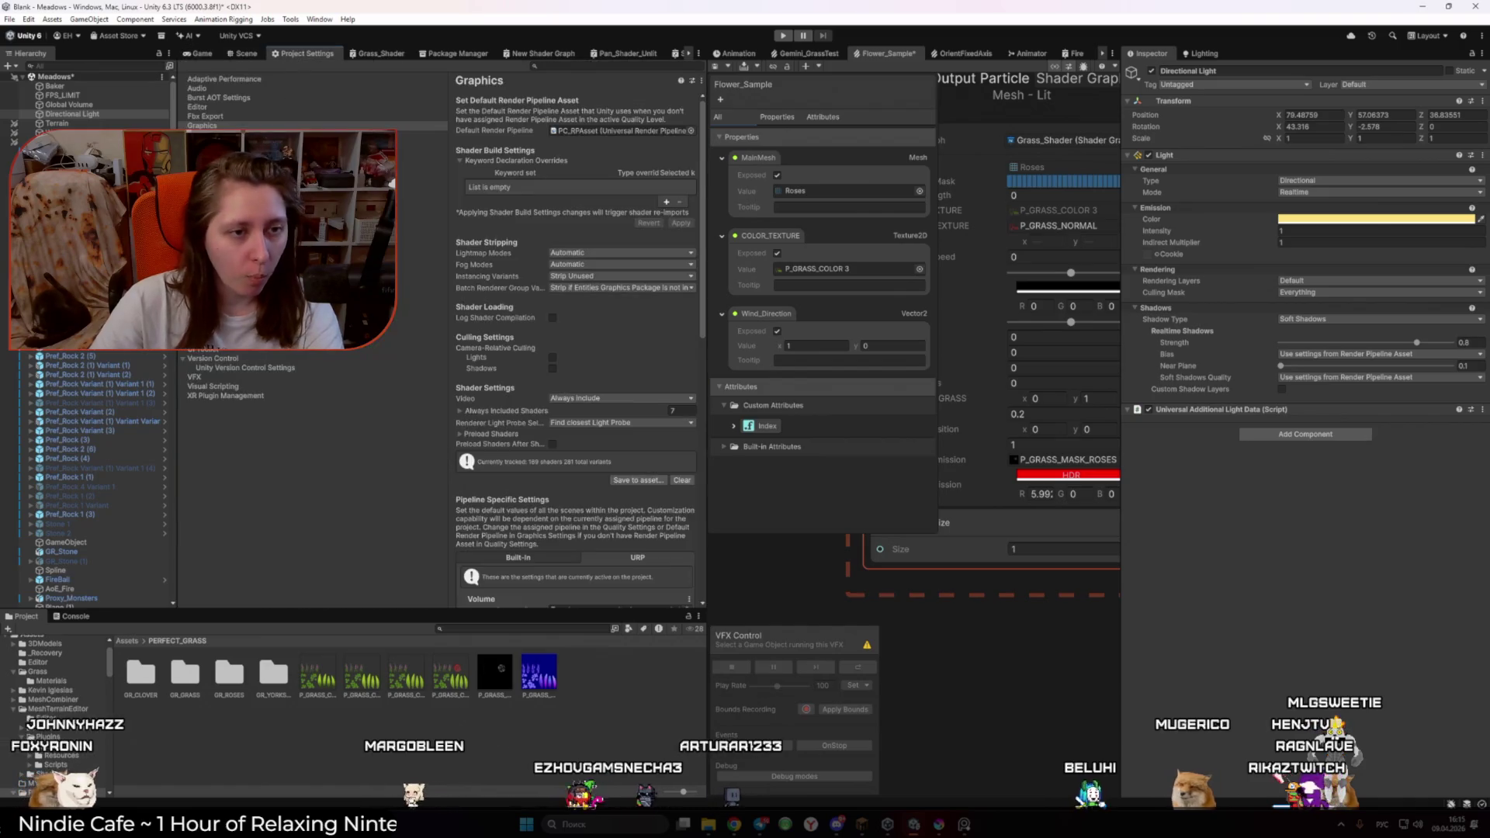
# Step: Inspect the PC_RPAsset and PC_Renderer assets, browsing renderer features without adding one
pyautogui.click(599, 130)
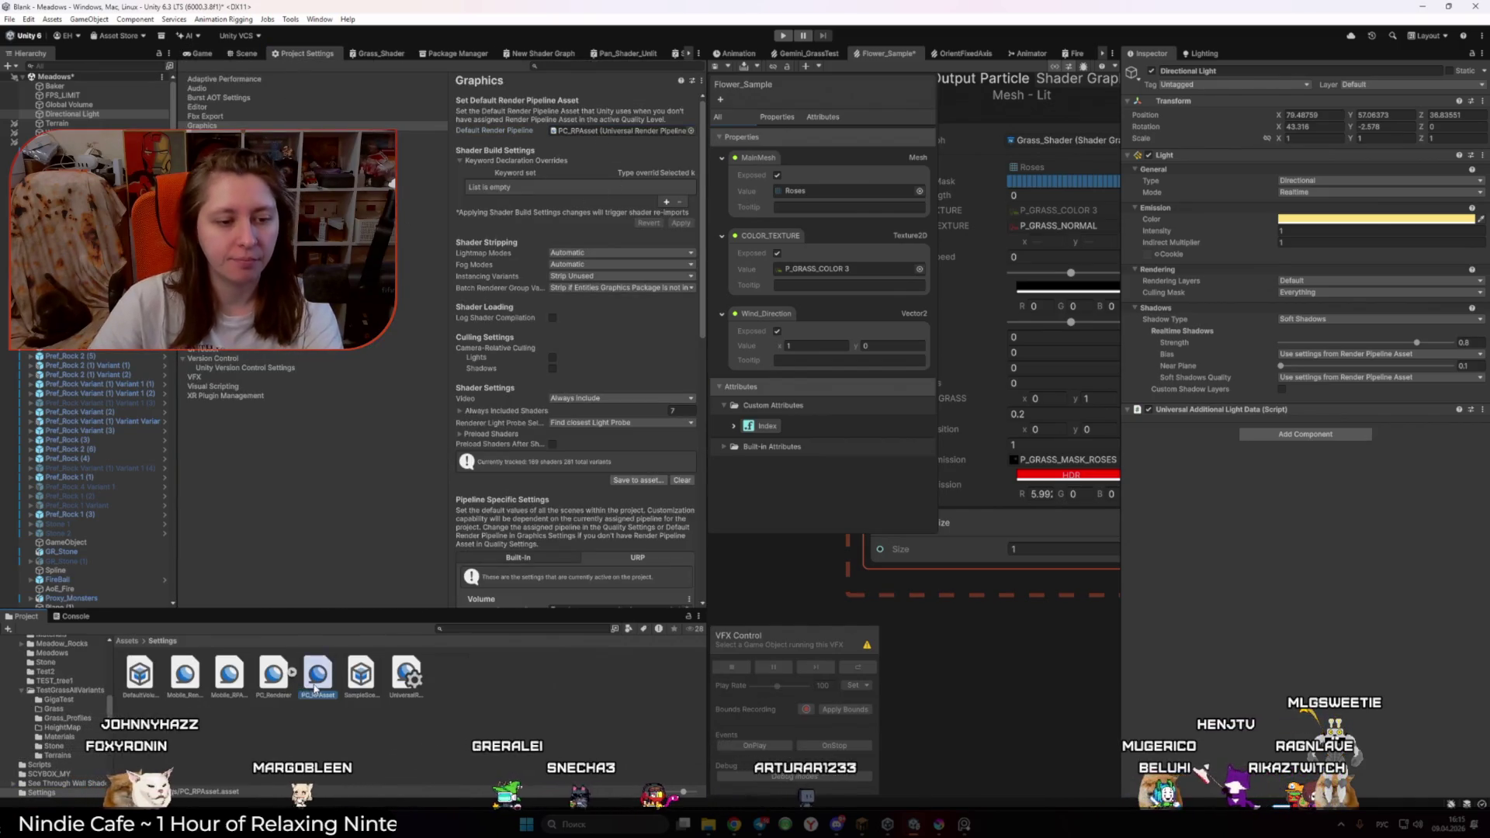
pyautogui.click(318, 673)
pyautogui.click(263, 683)
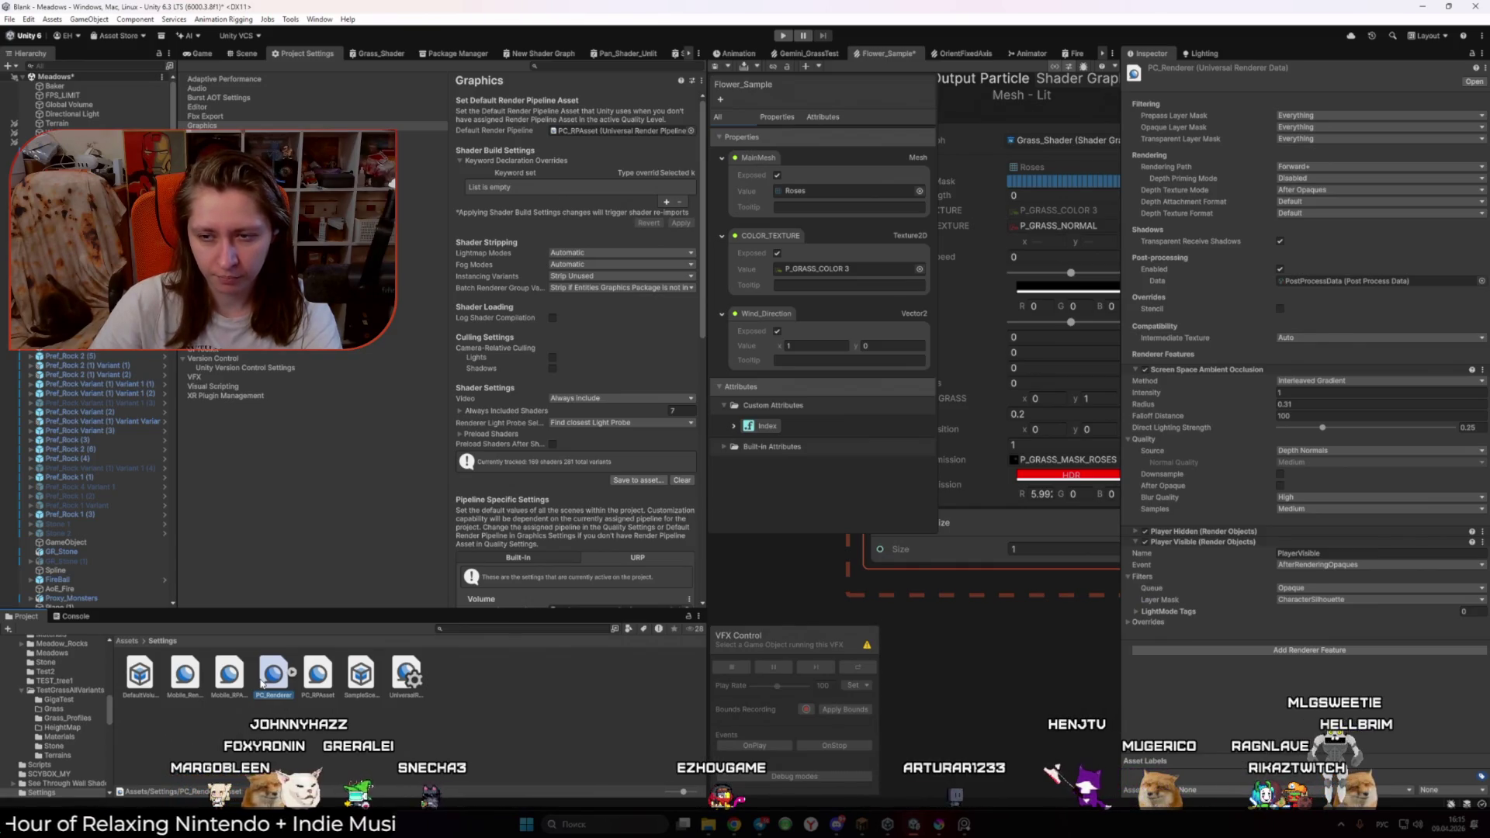
pyautogui.click(244, 53)
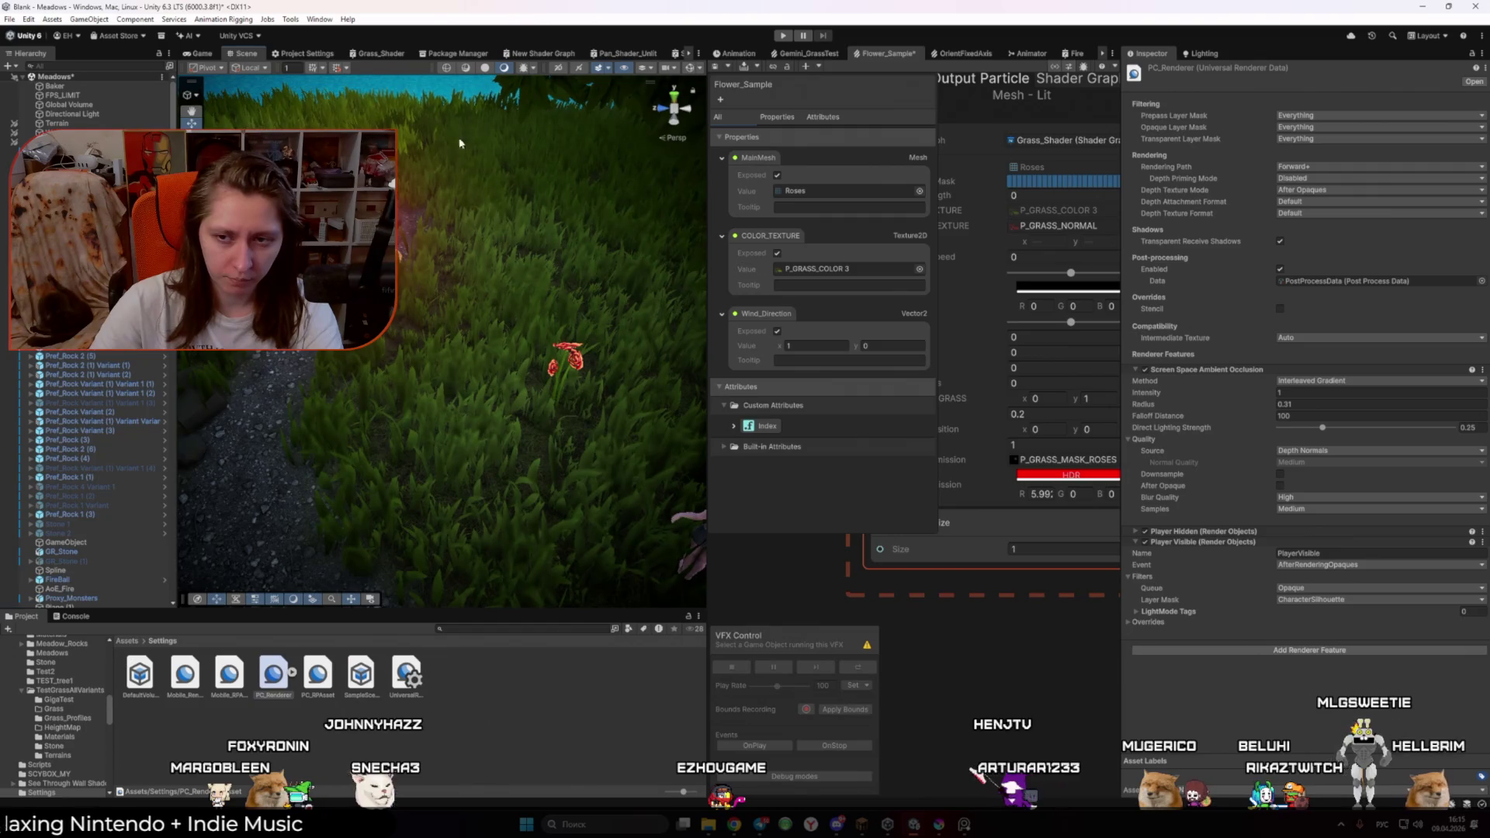
pyautogui.click(1220, 652)
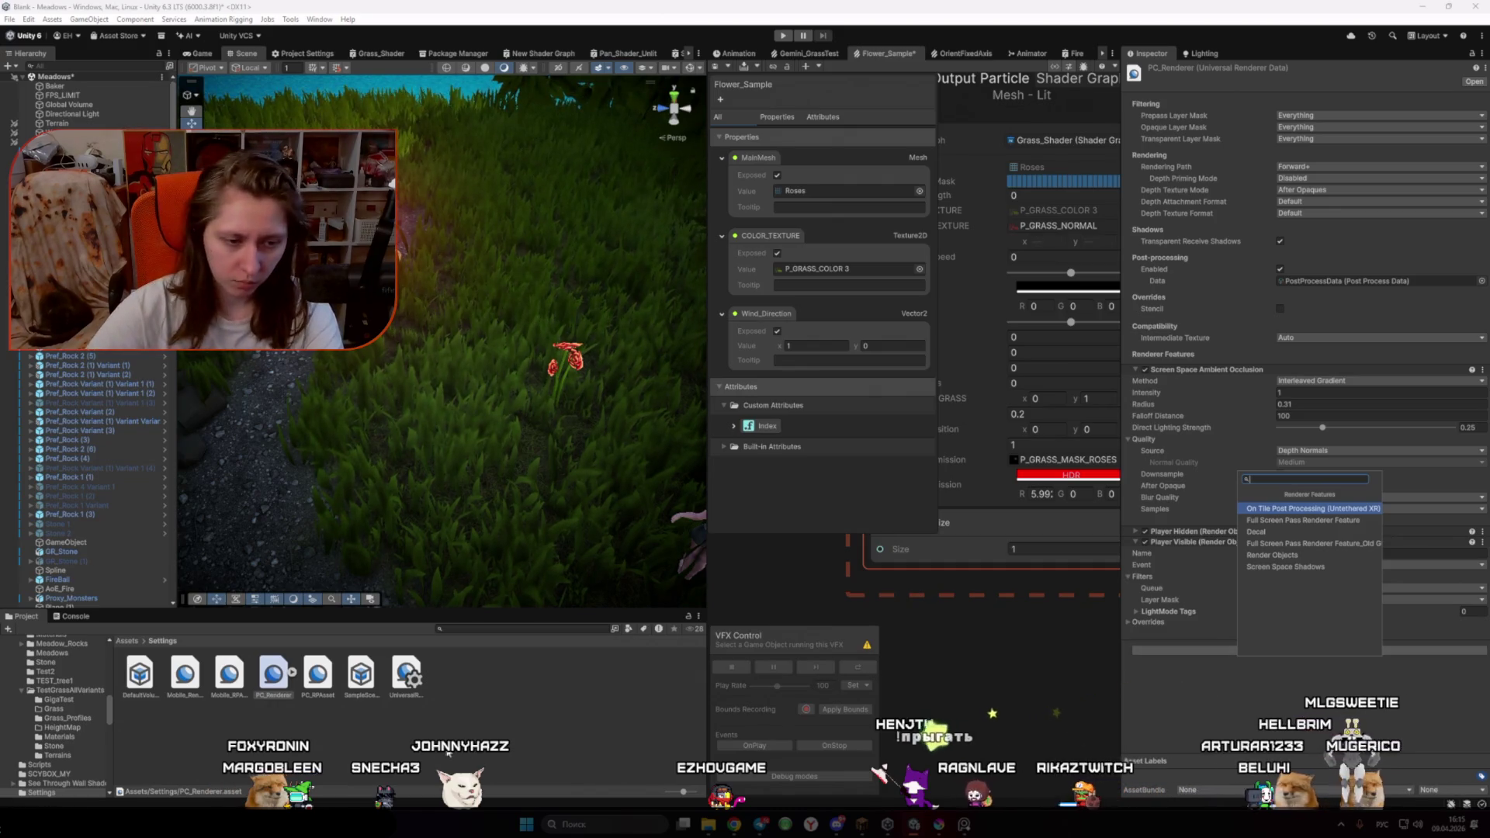
pyautogui.click(347, 713)
pyautogui.click(275, 675)
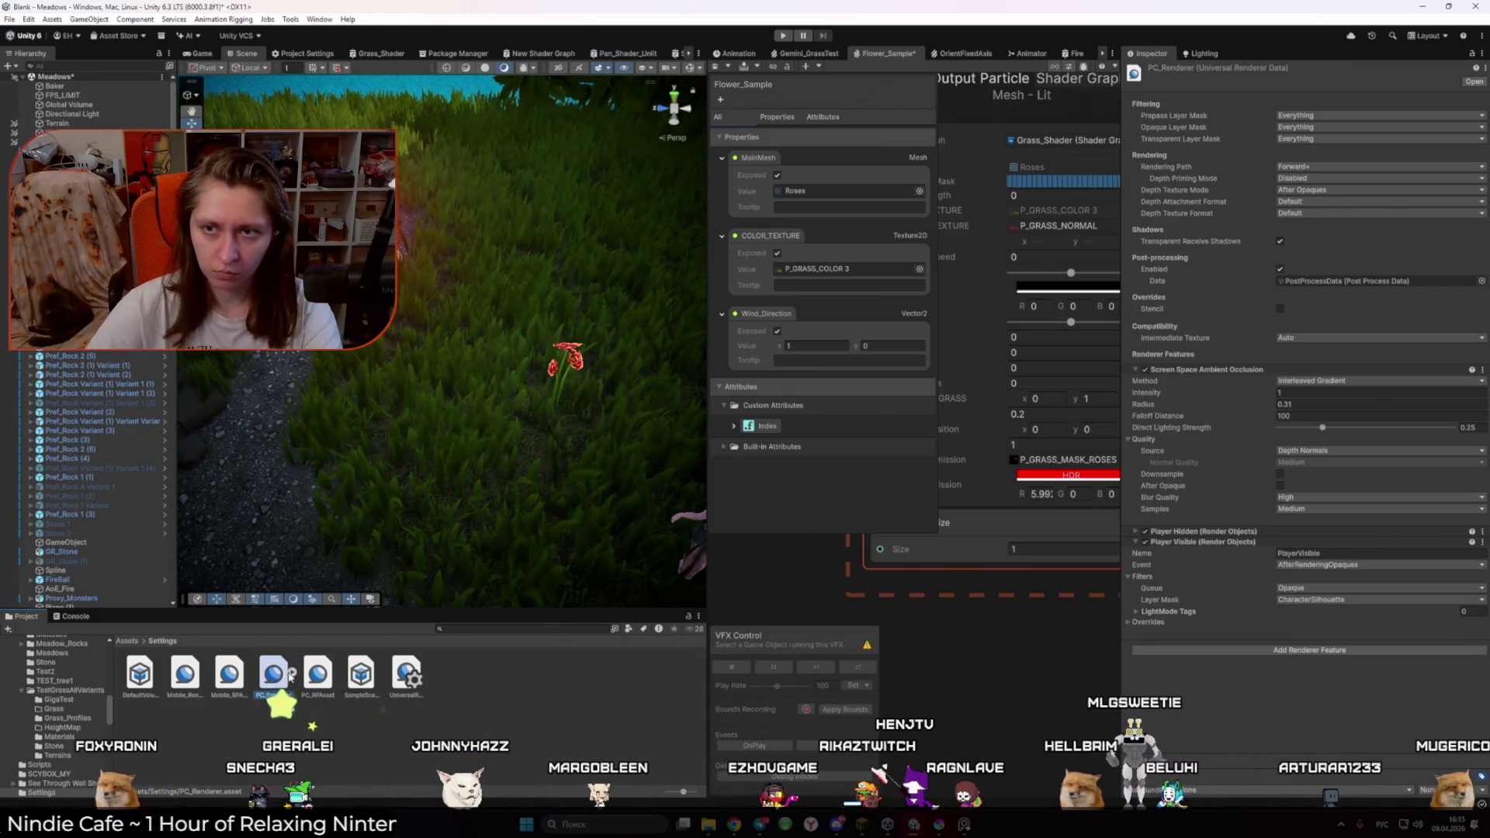
pyautogui.click(314, 677)
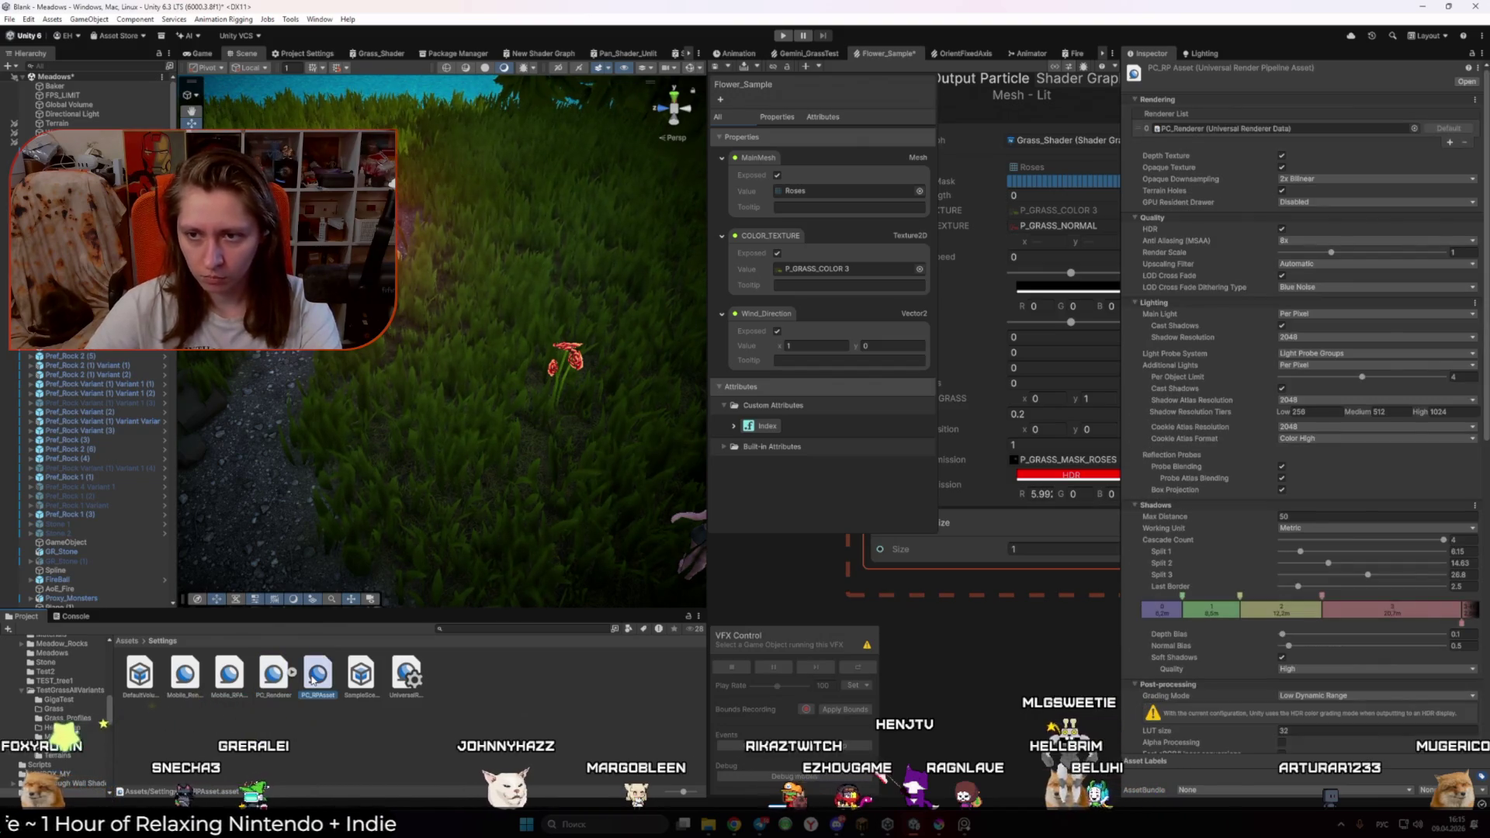
# Step: Check ChatGPT's answer, widen the Graphics settings area, and scroll through the PC_RPAsset settings
pyautogui.hotkey('alt', 'Tab')
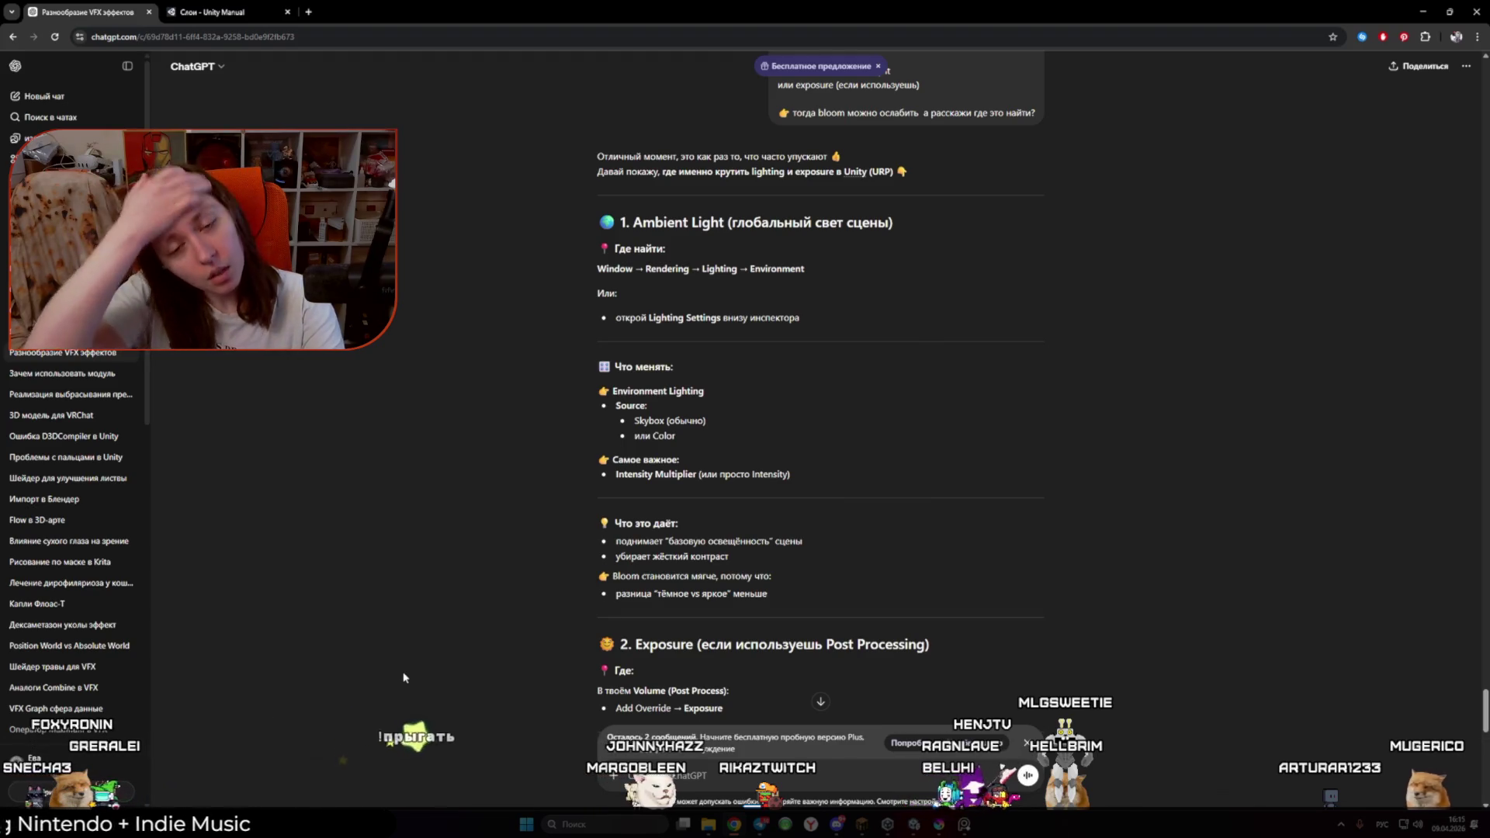
pyautogui.hotkey('alt', 'Tab')
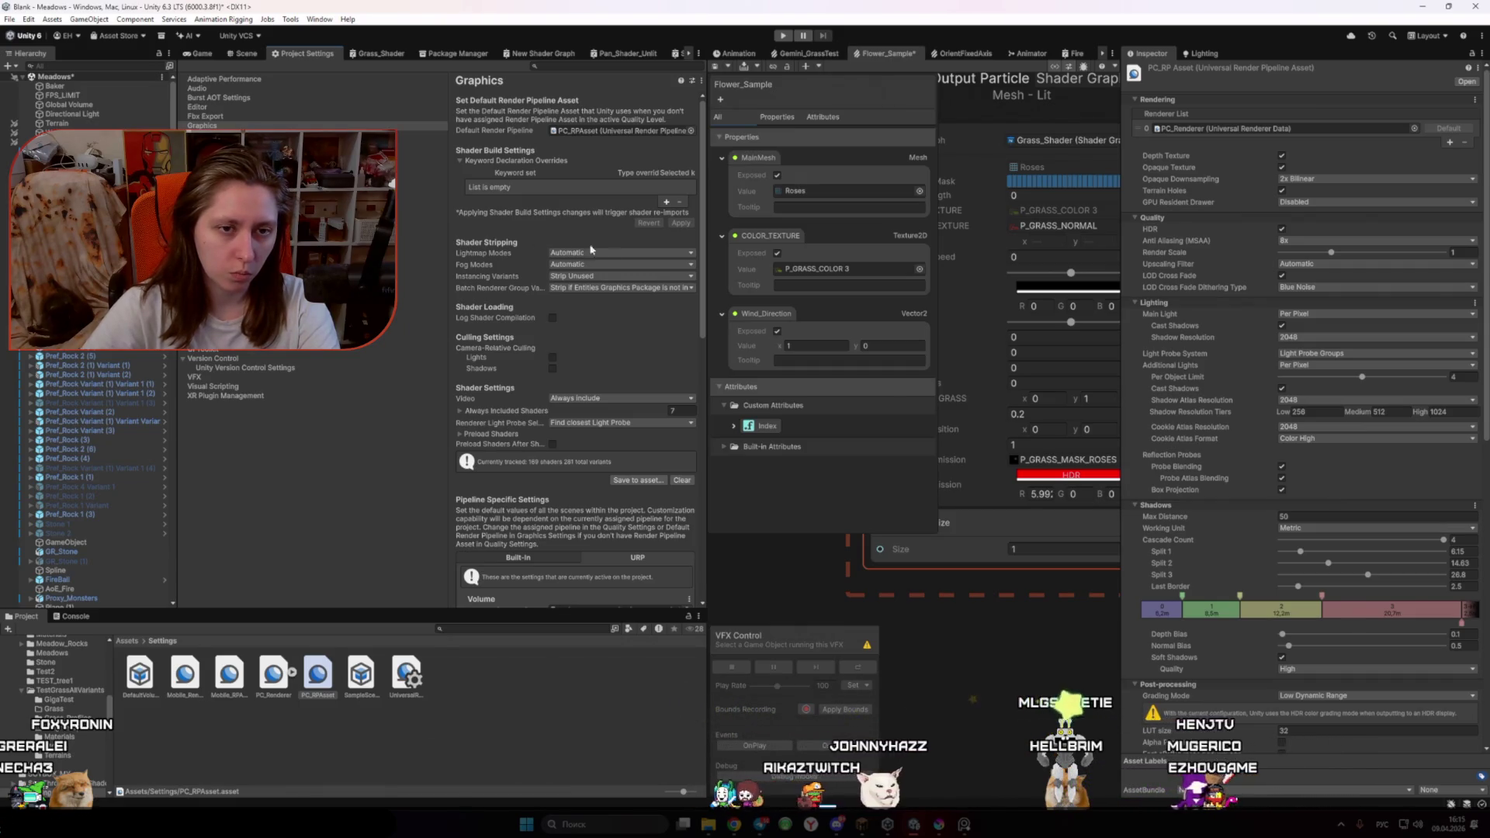
pyautogui.moveTo(708, 299); pyautogui.dragTo(746, 299)
pyautogui.hotkey('alt', 'Tab')
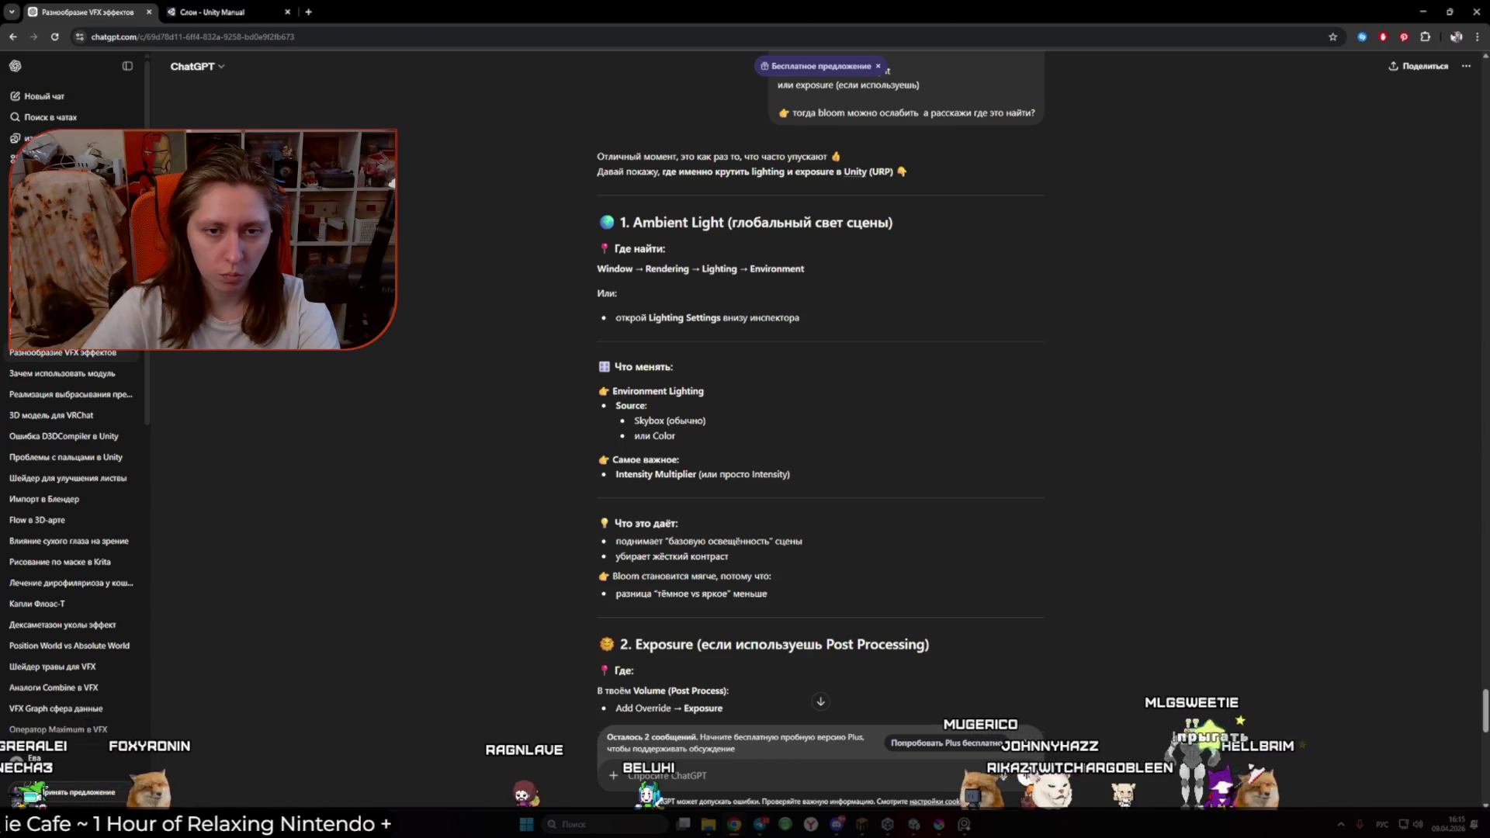
pyautogui.hotkey('alt', 'Tab')
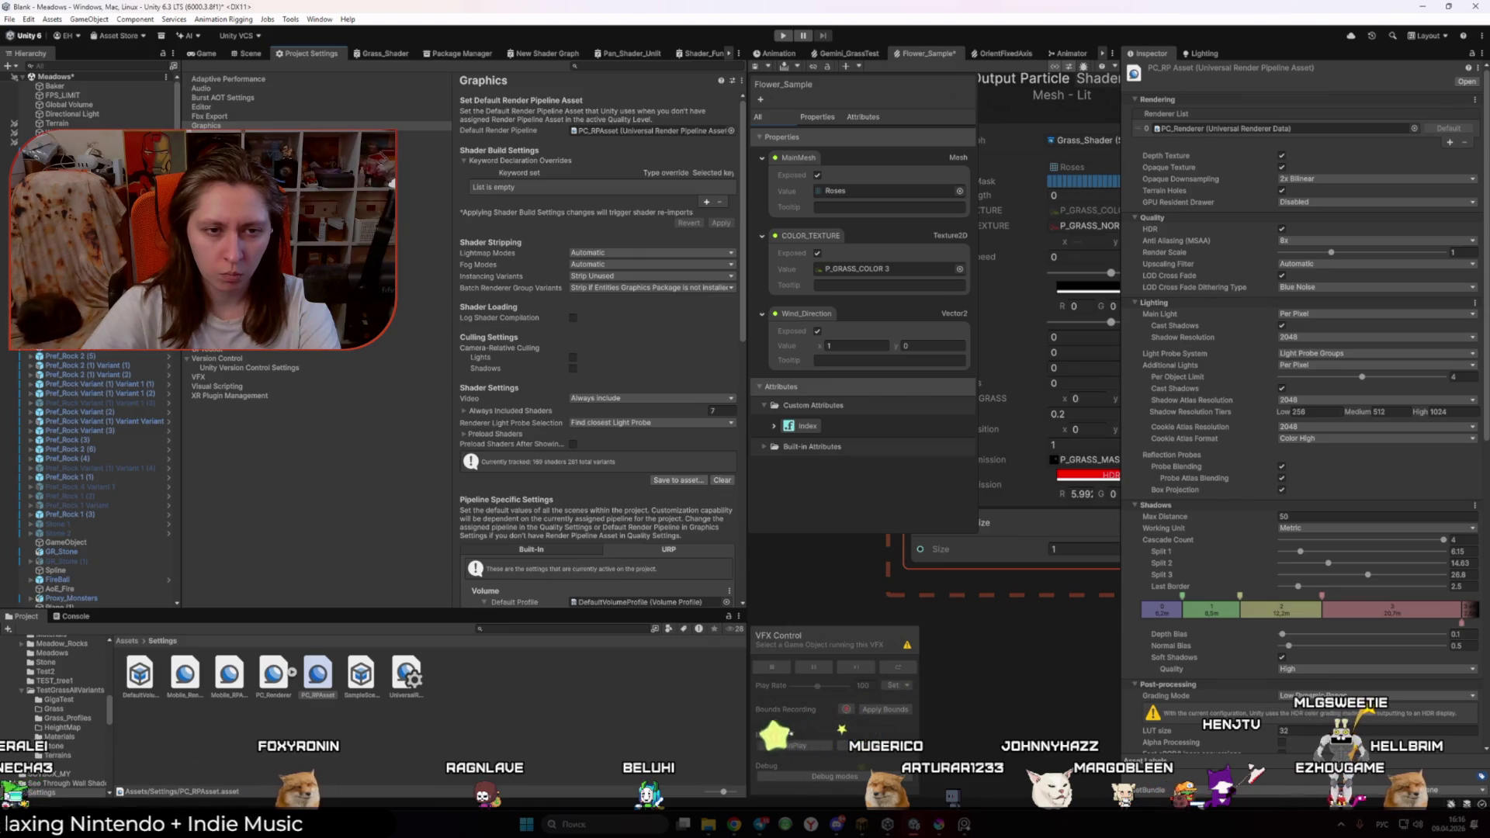
pyautogui.scroll(-5, 551, 345)
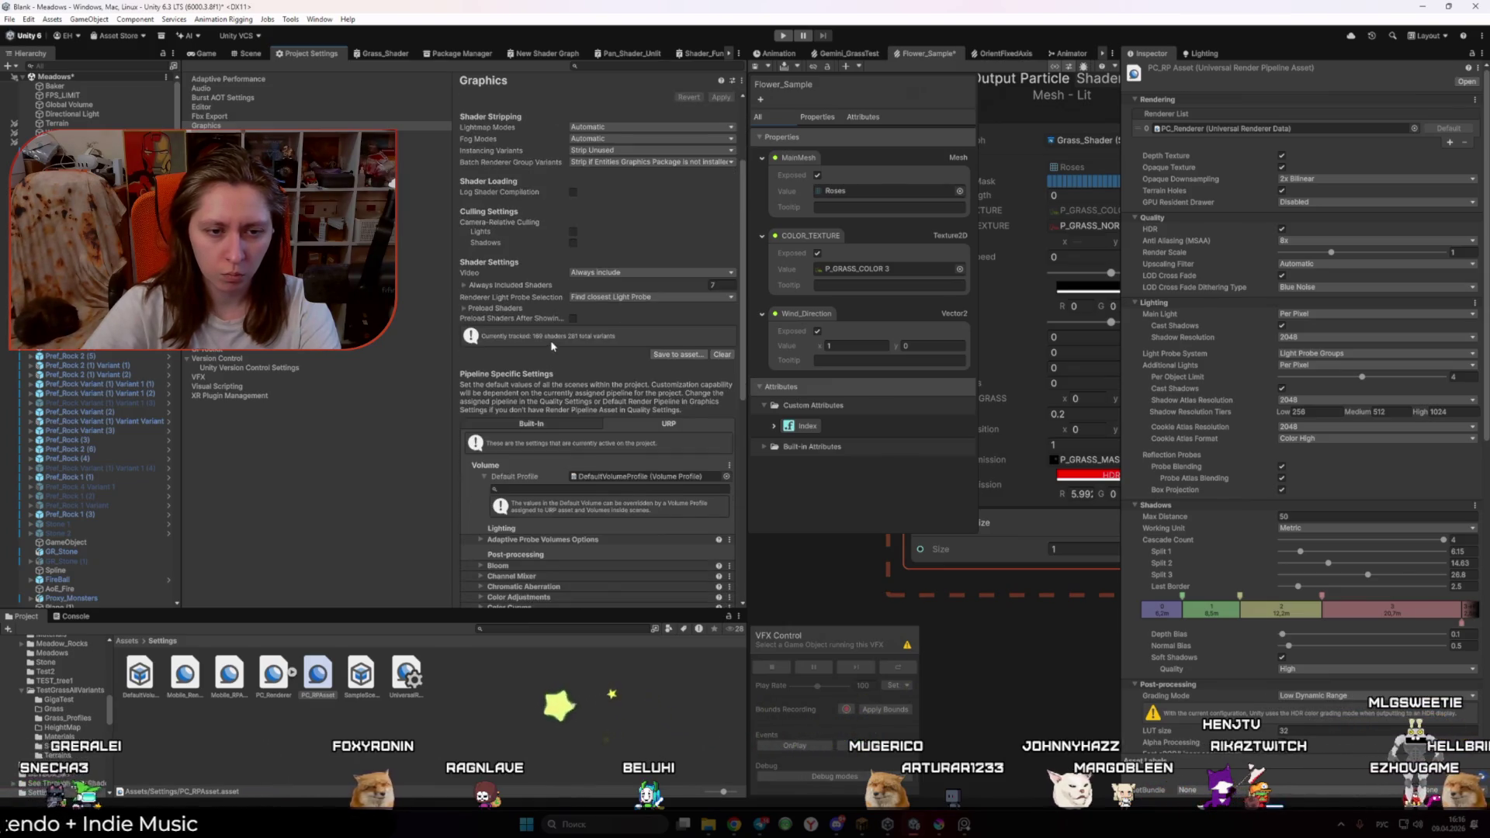
pyautogui.scroll(-6, 497, 335)
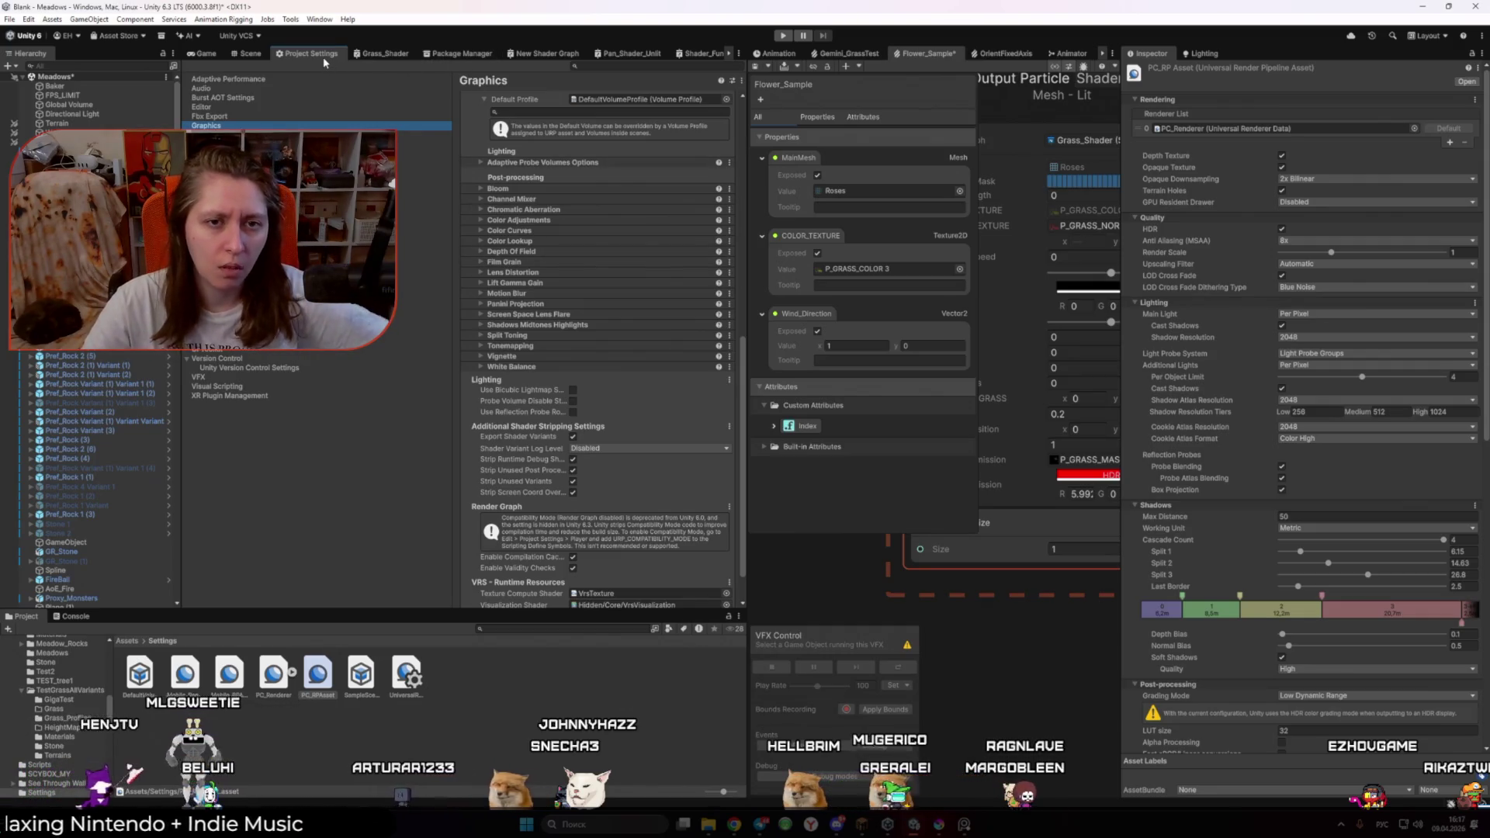
pyautogui.scroll(10, 538, 329)
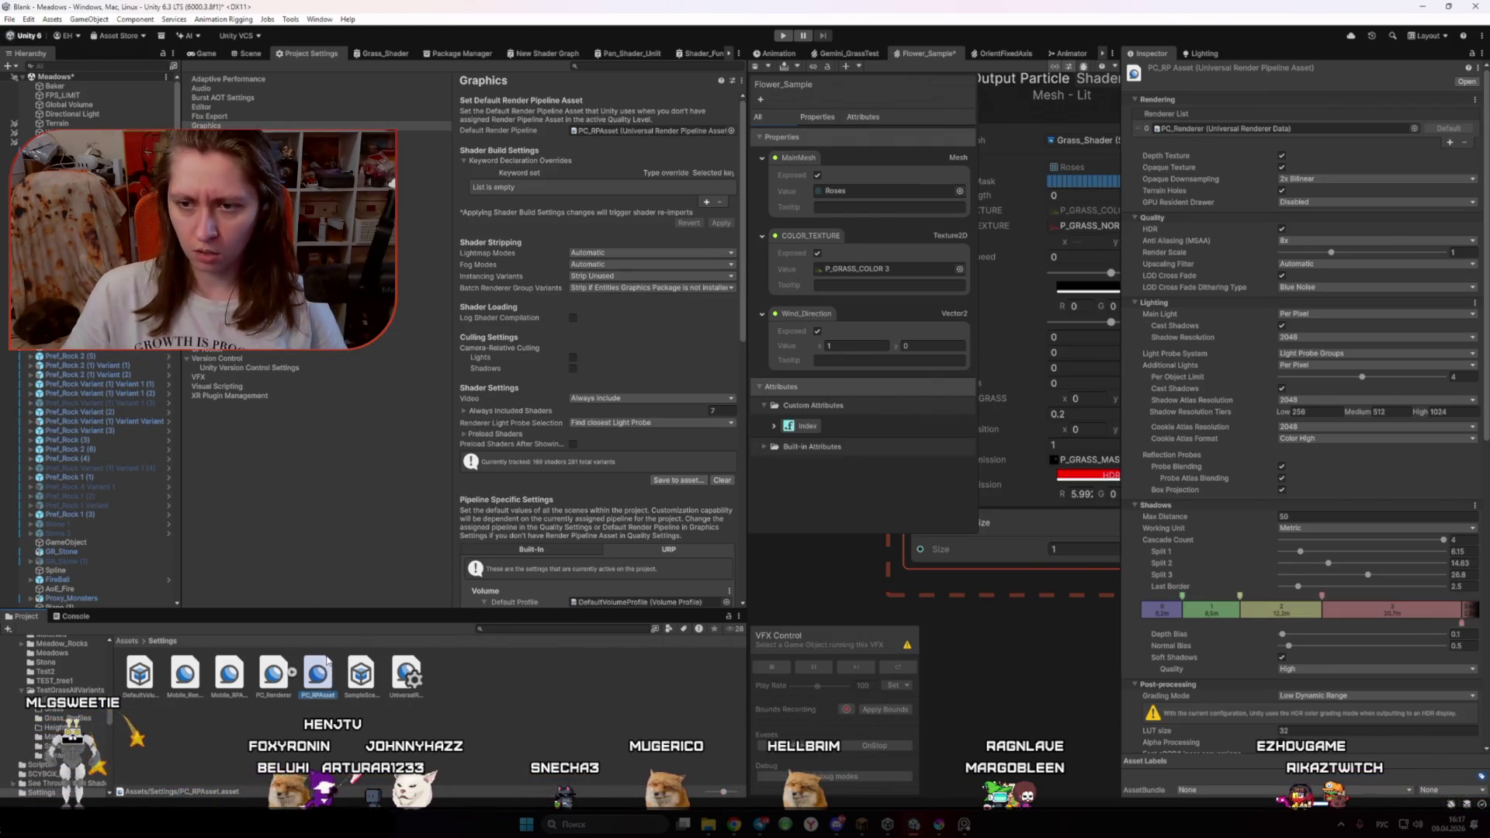
pyautogui.moveTo(734, 829)
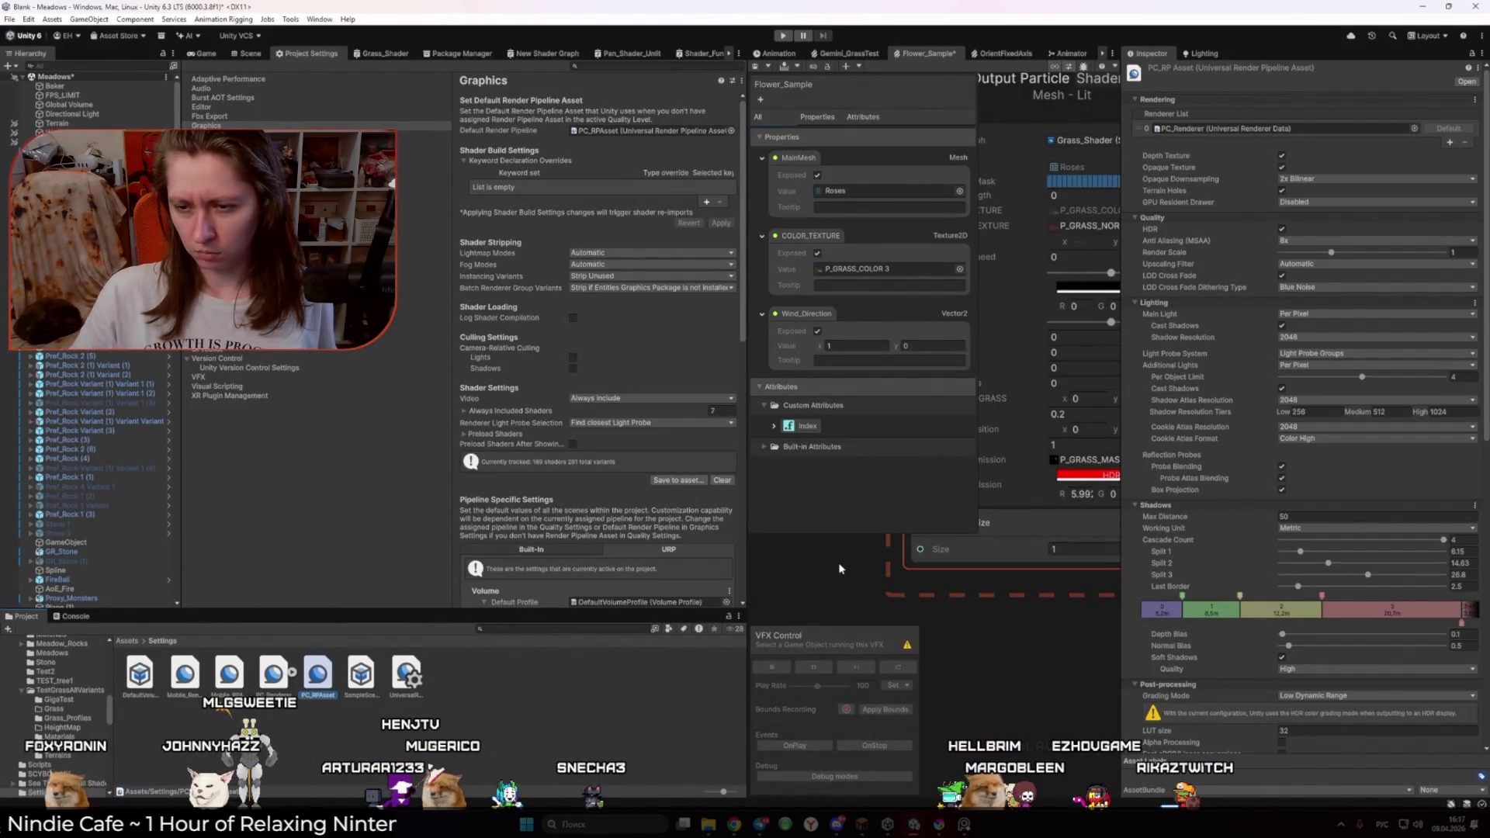
pyautogui.scroll(-3, 1331, 547)
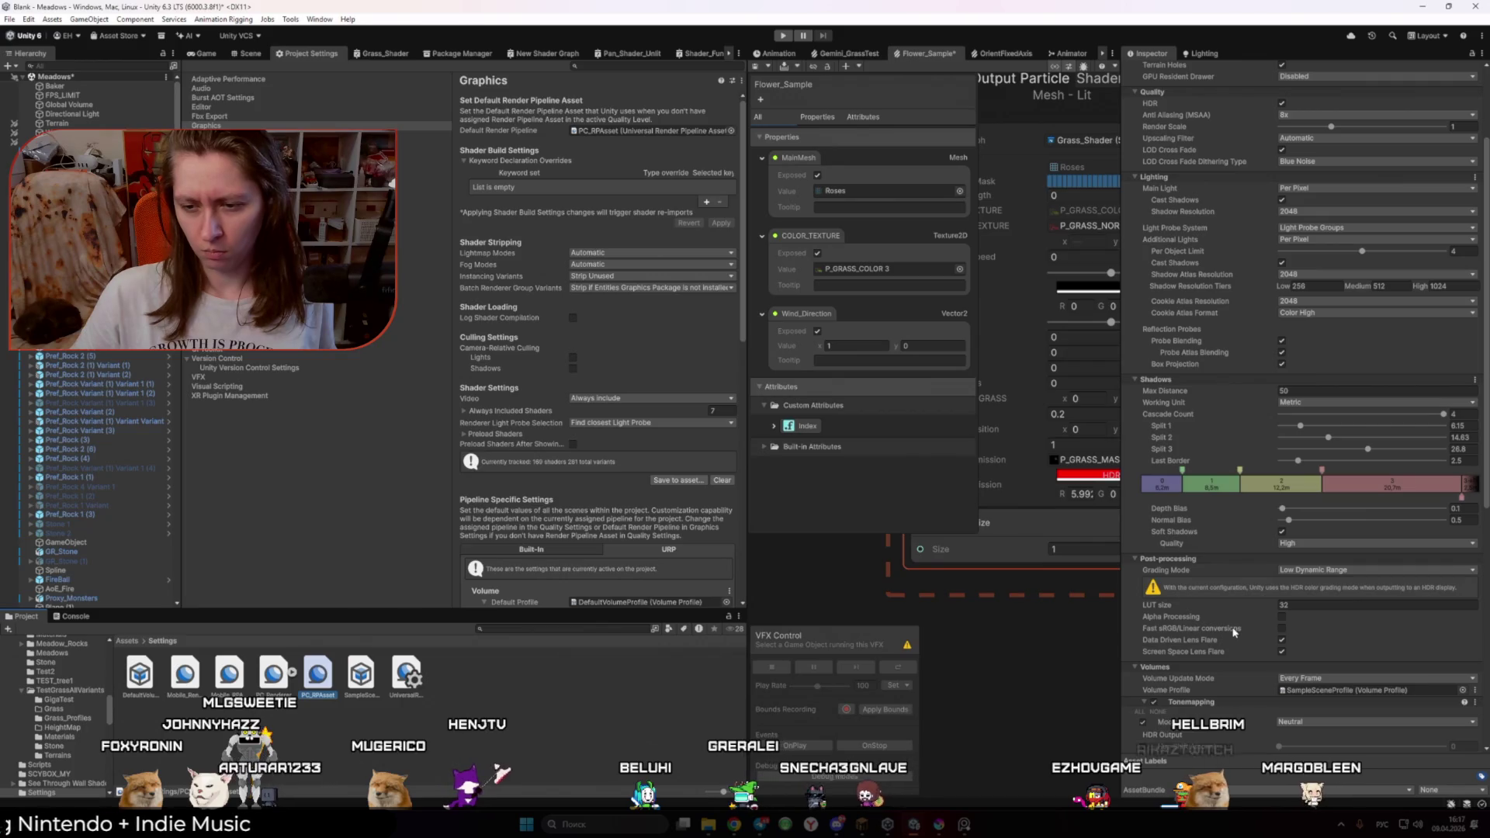
# Step: Leave the PC_RP Asset's Main Light mode at Per Pixel and return to ChatGPT
pyautogui.moveTo(1234, 633)
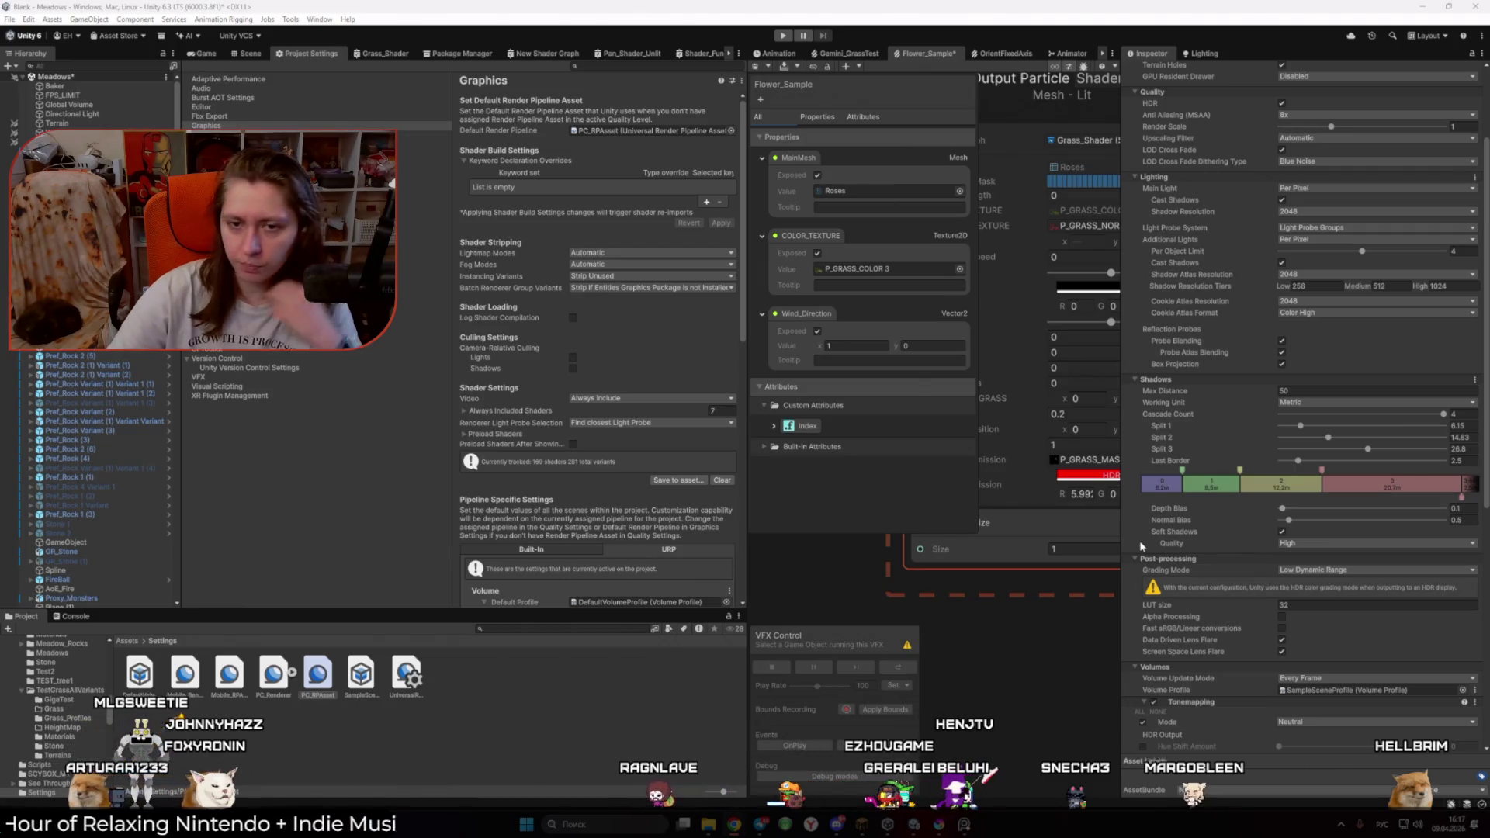
pyautogui.click(1304, 188)
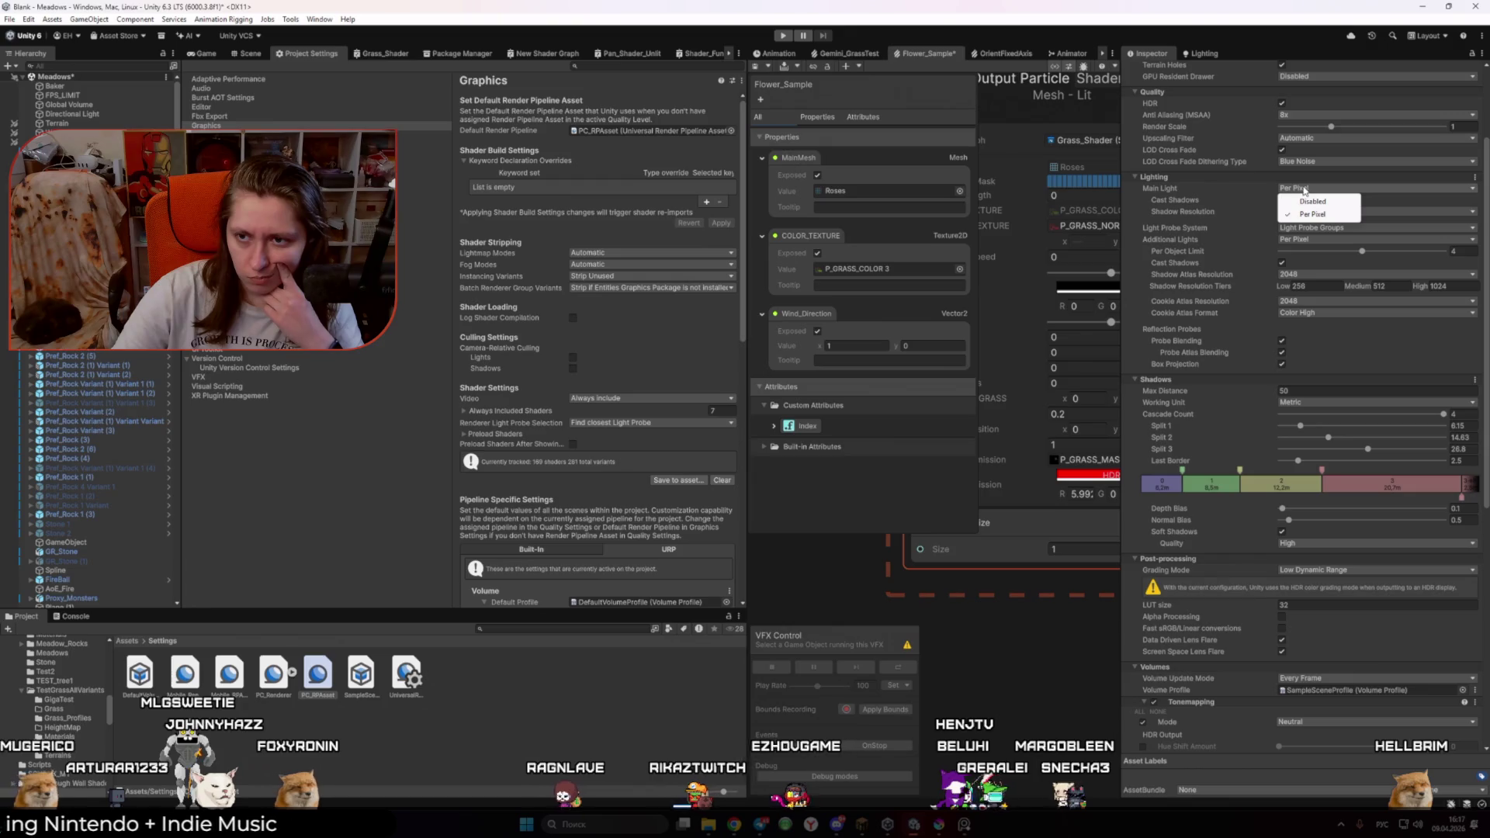
pyautogui.click(1162, 205)
pyautogui.scroll(5, 1191, 216)
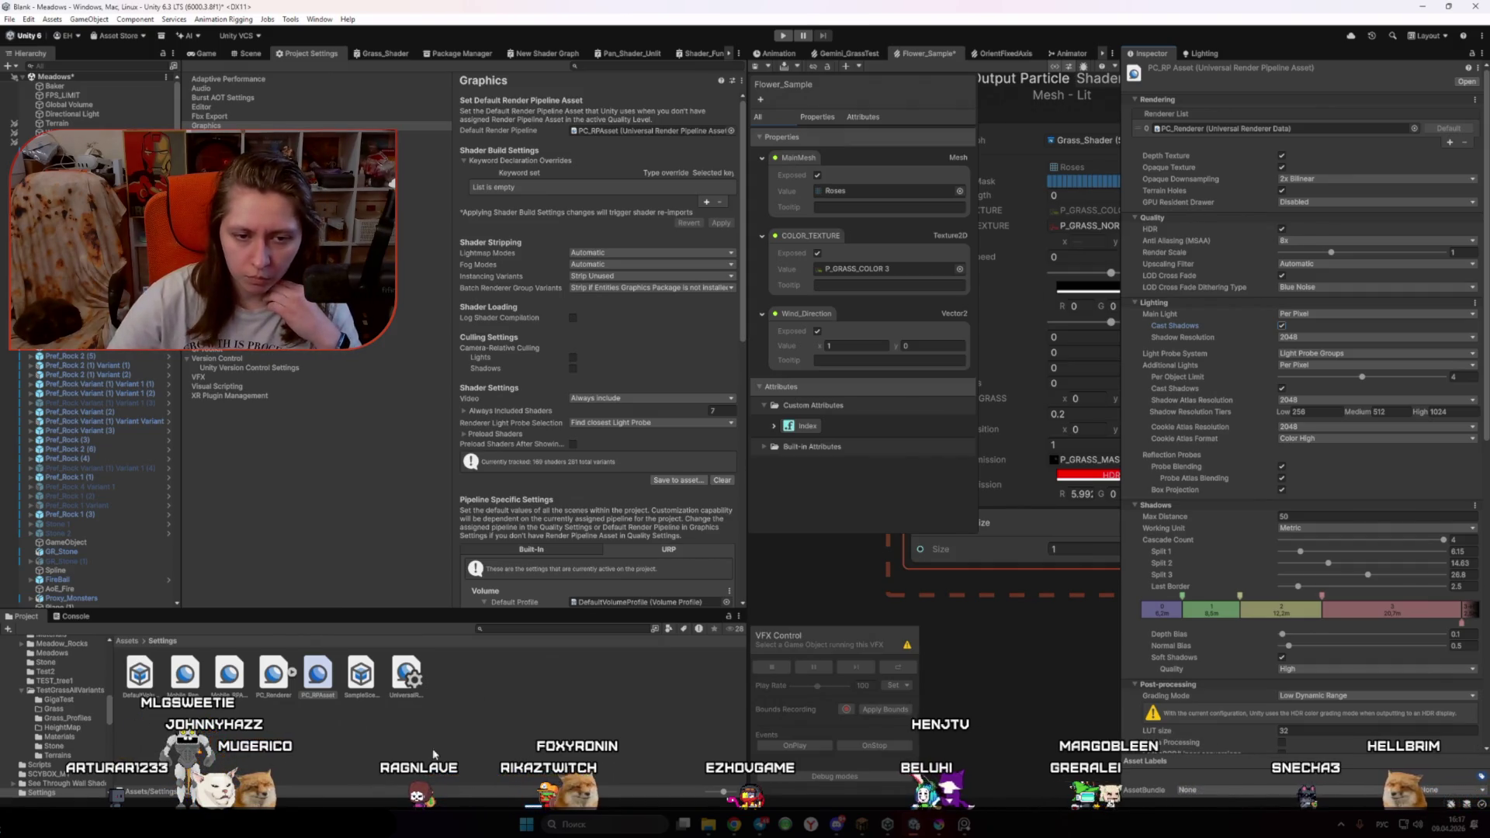
pyautogui.hotkey('alt', 'Tab')
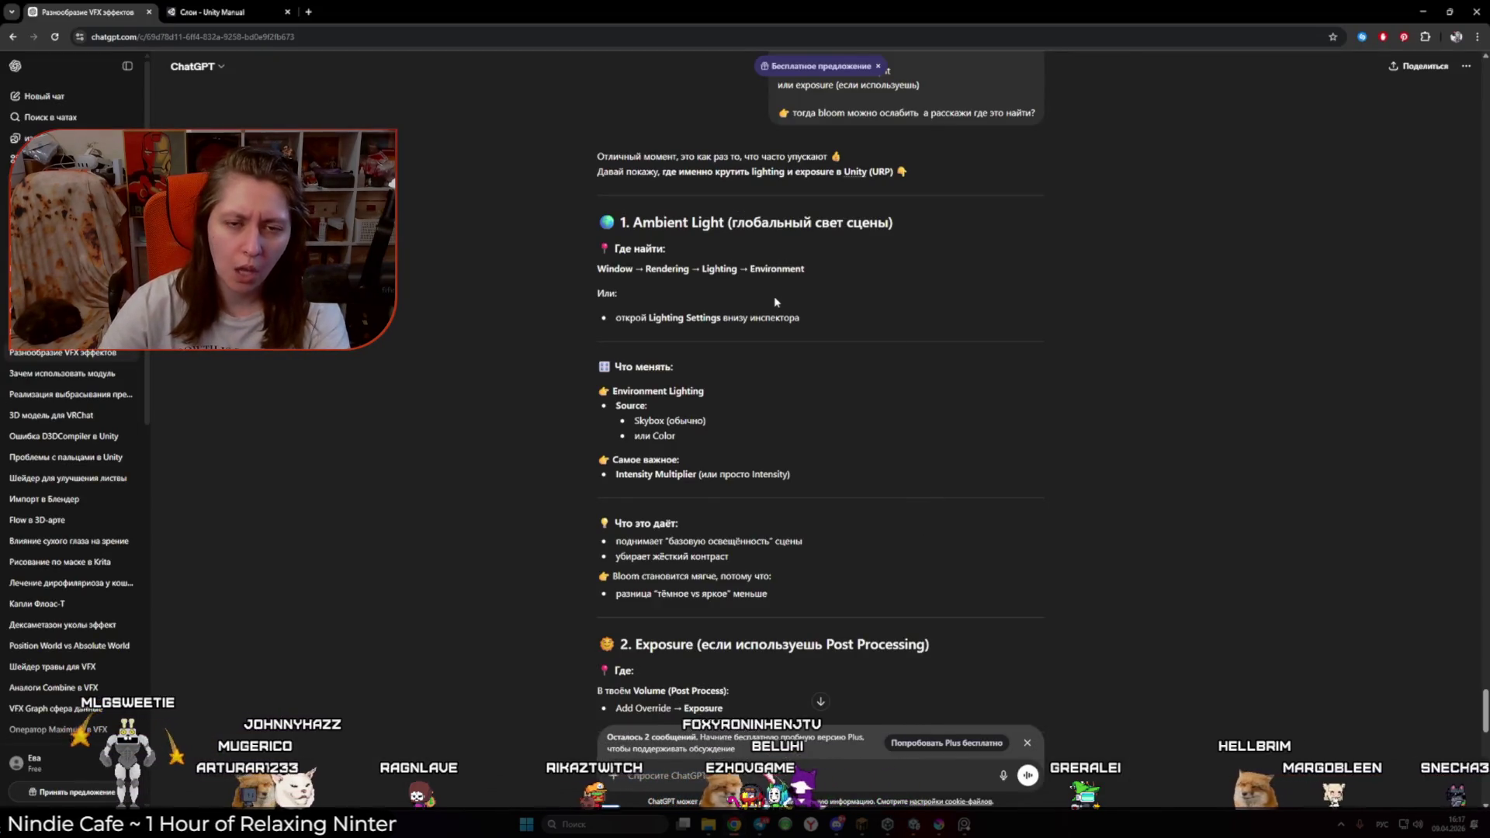
# Step: Google 'Ambient Light Unity' in a new tab and expand the AI overview
pyautogui.moveTo(724, 224); pyautogui.dragTo(635, 225)
pyautogui.hotkey('ctrl', 'c')
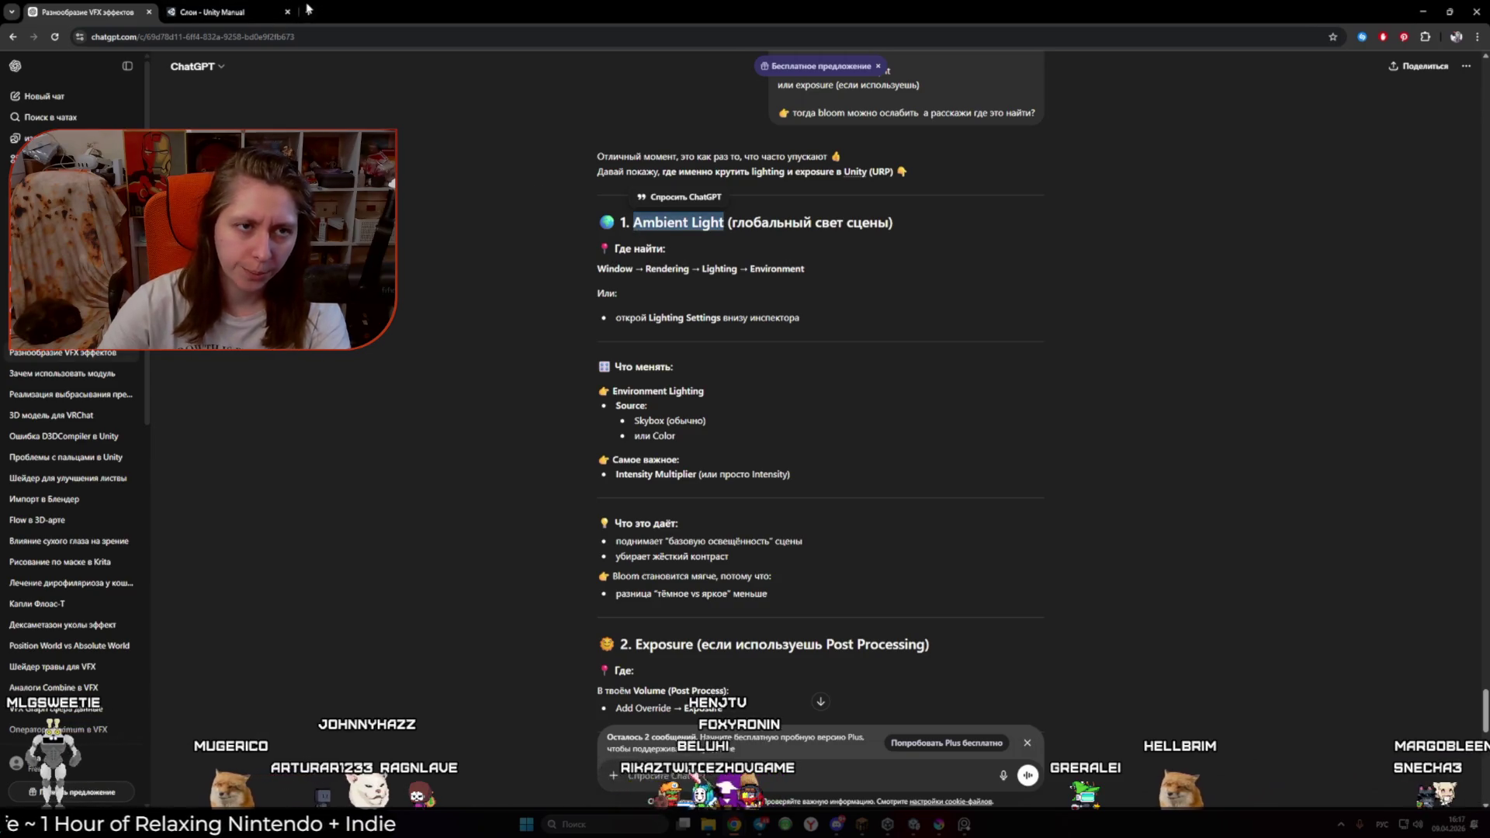
pyautogui.click(308, 8)
pyautogui.hotkey('ctrl', 'v')
pyautogui.write('Unity')
pyautogui.press('Return')
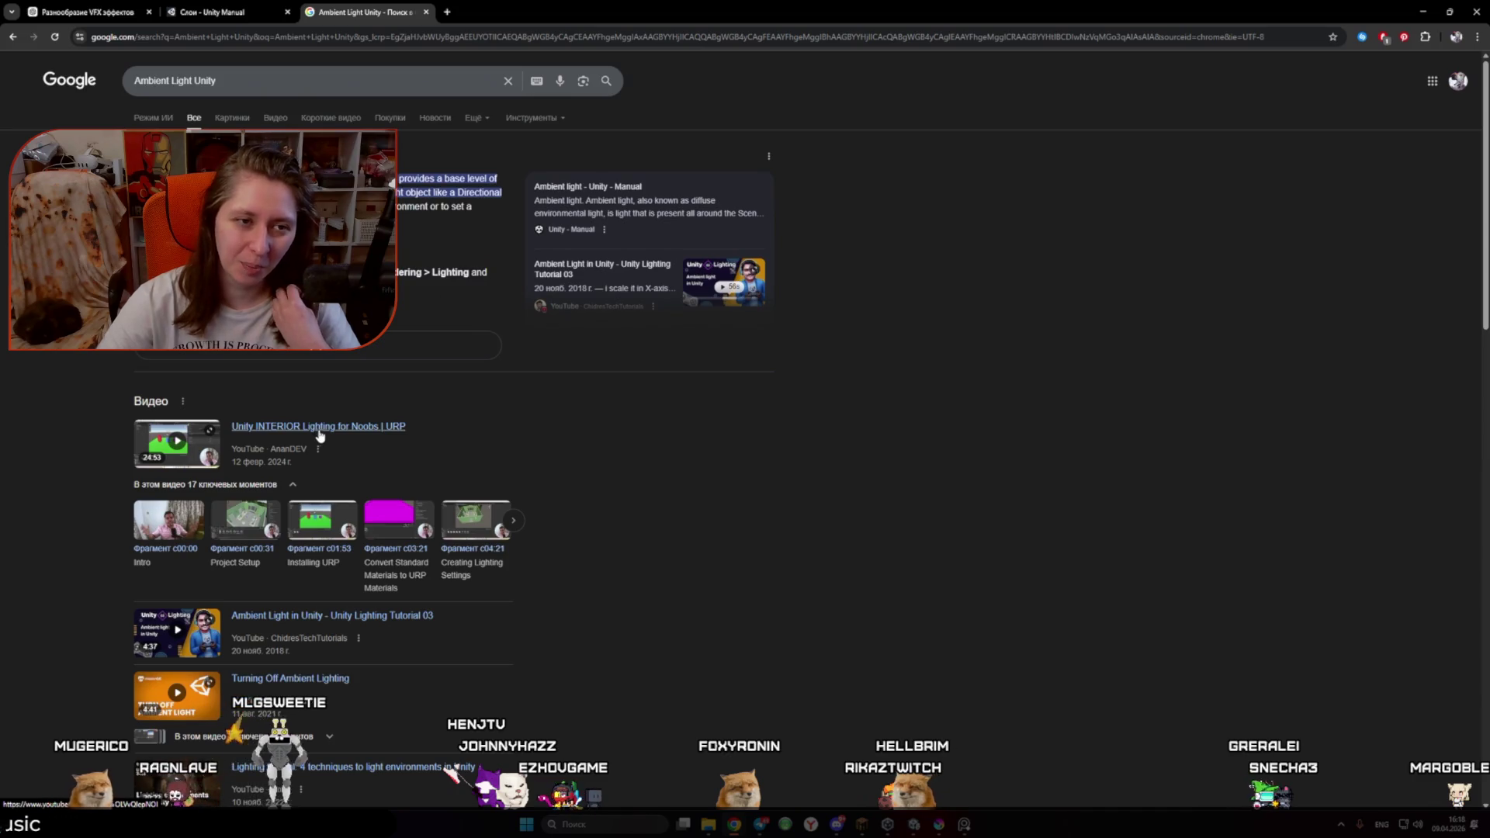
pyautogui.click(358, 351)
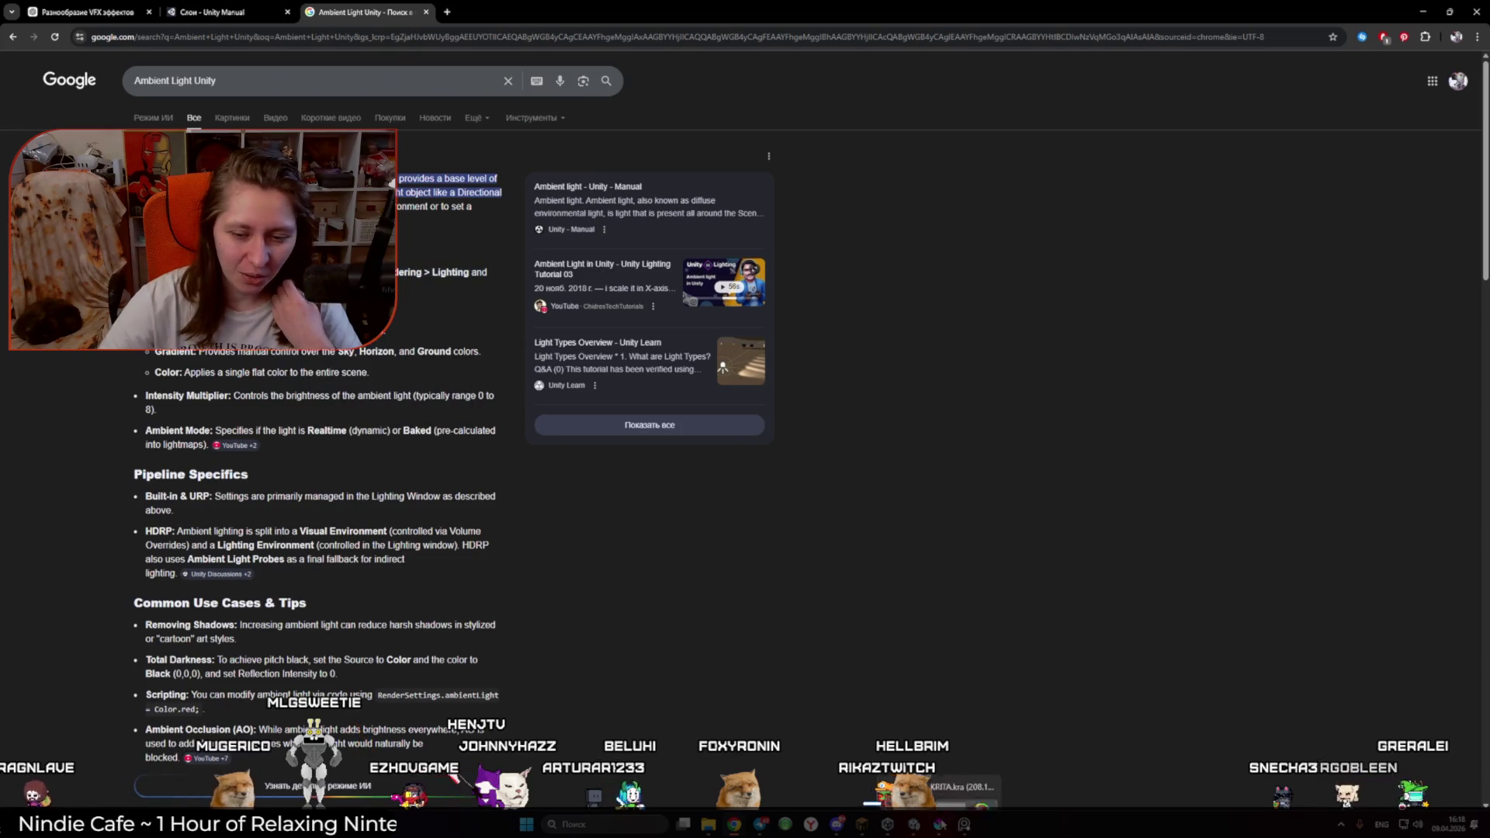
pyautogui.hotkey('alt', 'Tab')
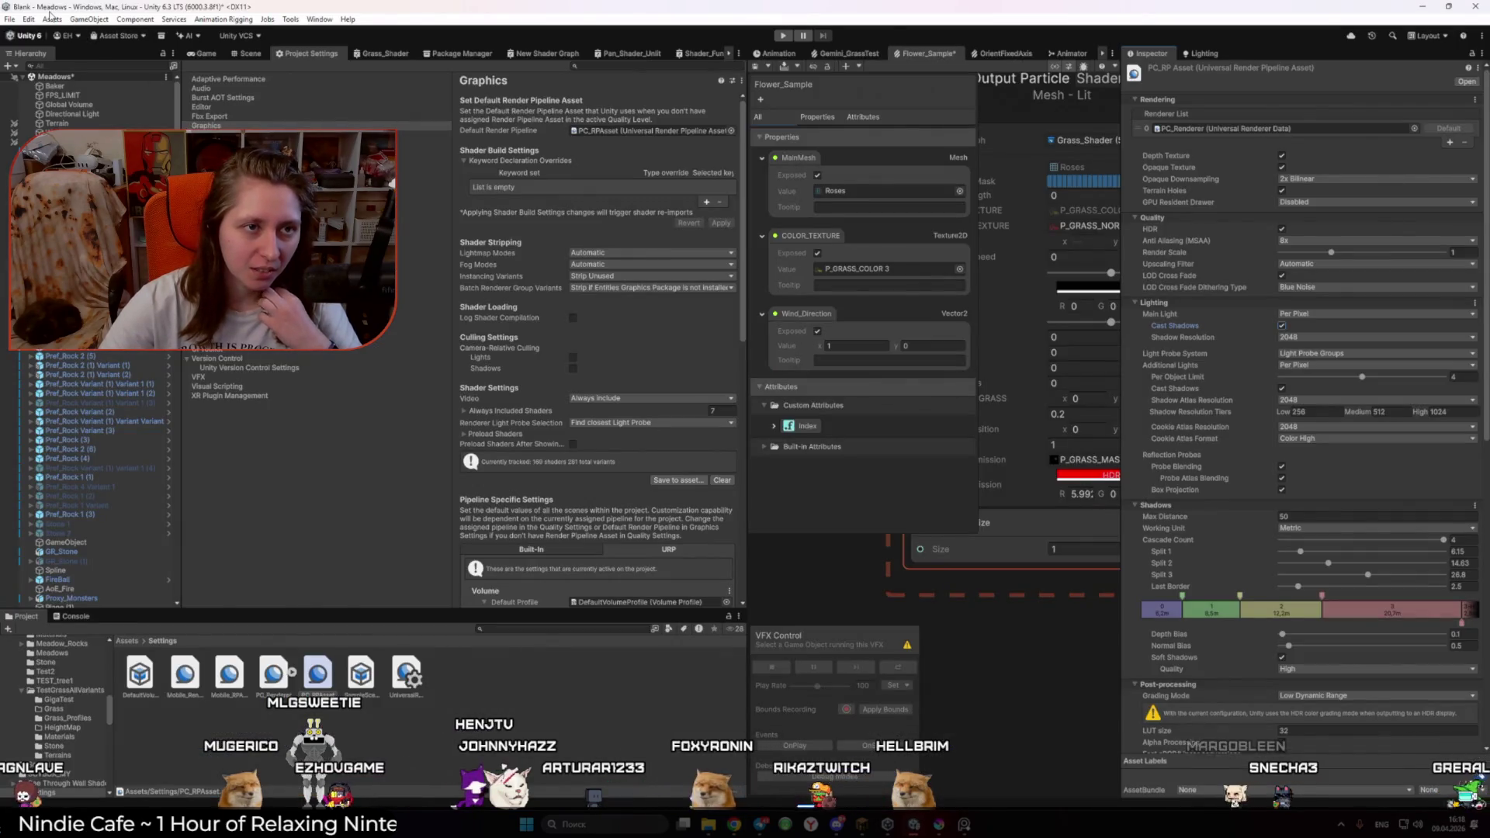
# Step: Open the Lighting window on its Environment settings
pyautogui.click(324, 21)
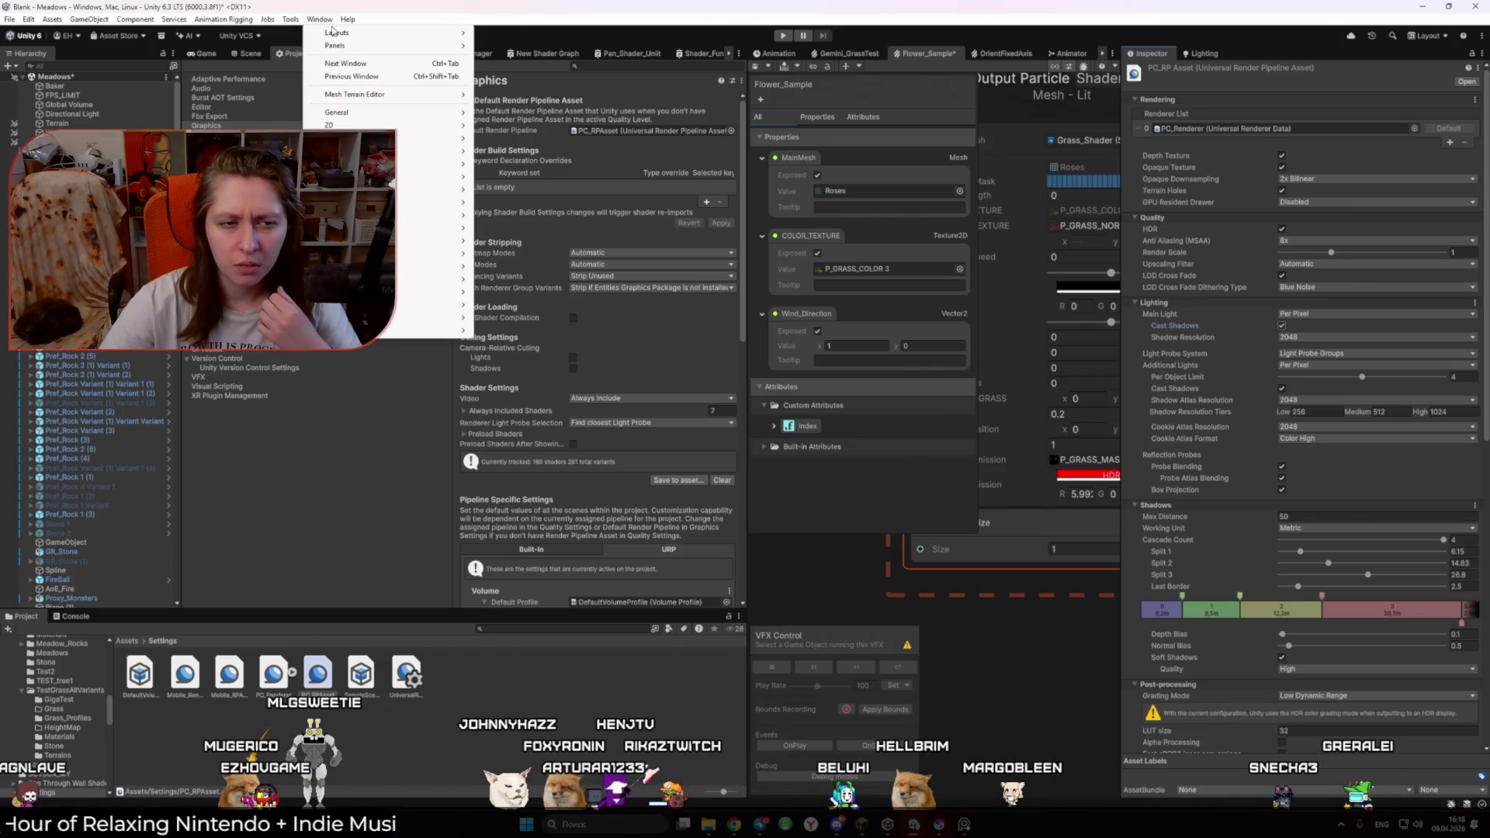
pyautogui.moveTo(435, 227)
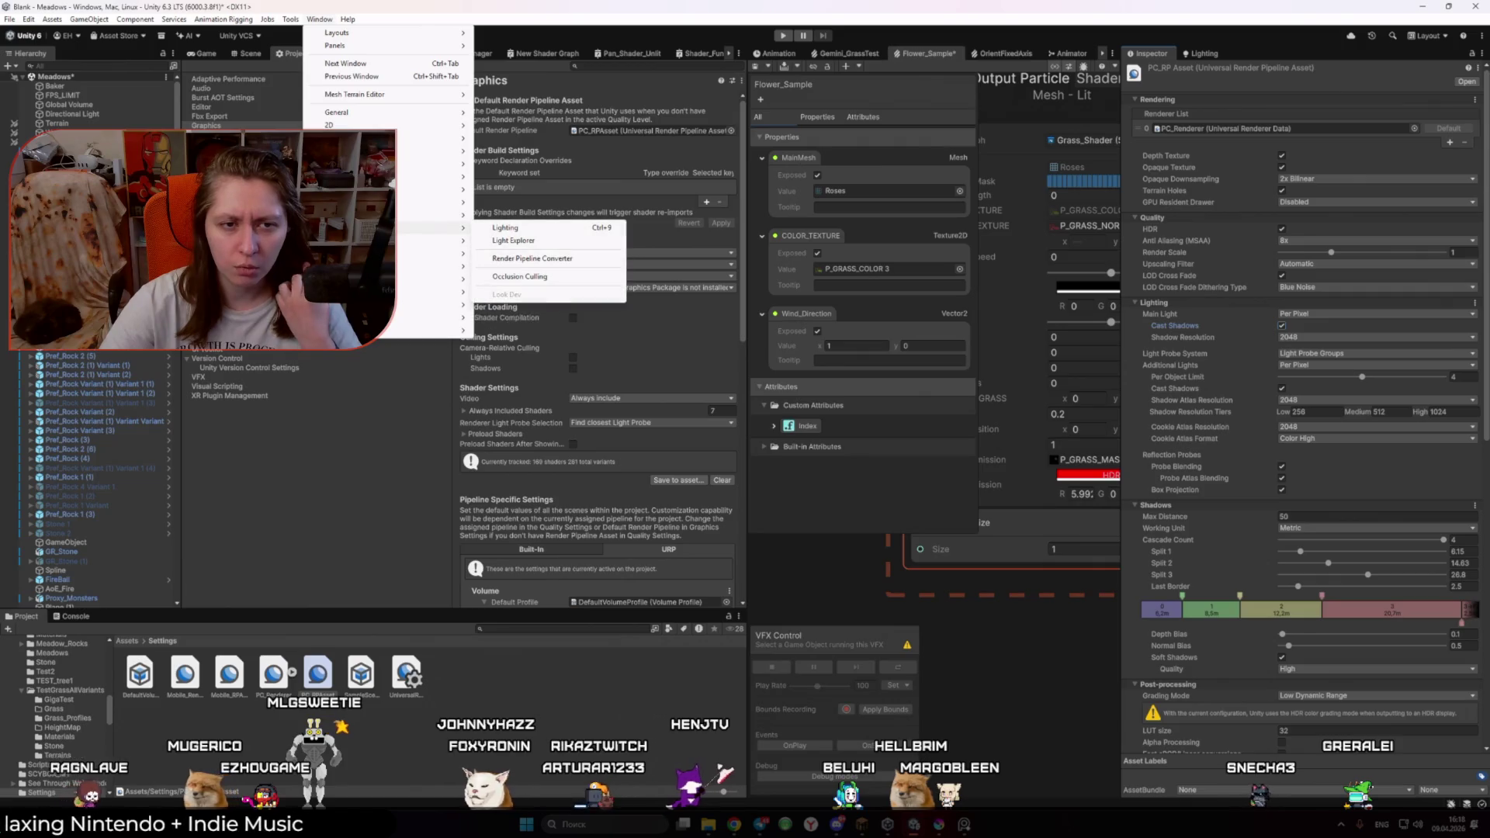
pyautogui.click(496, 228)
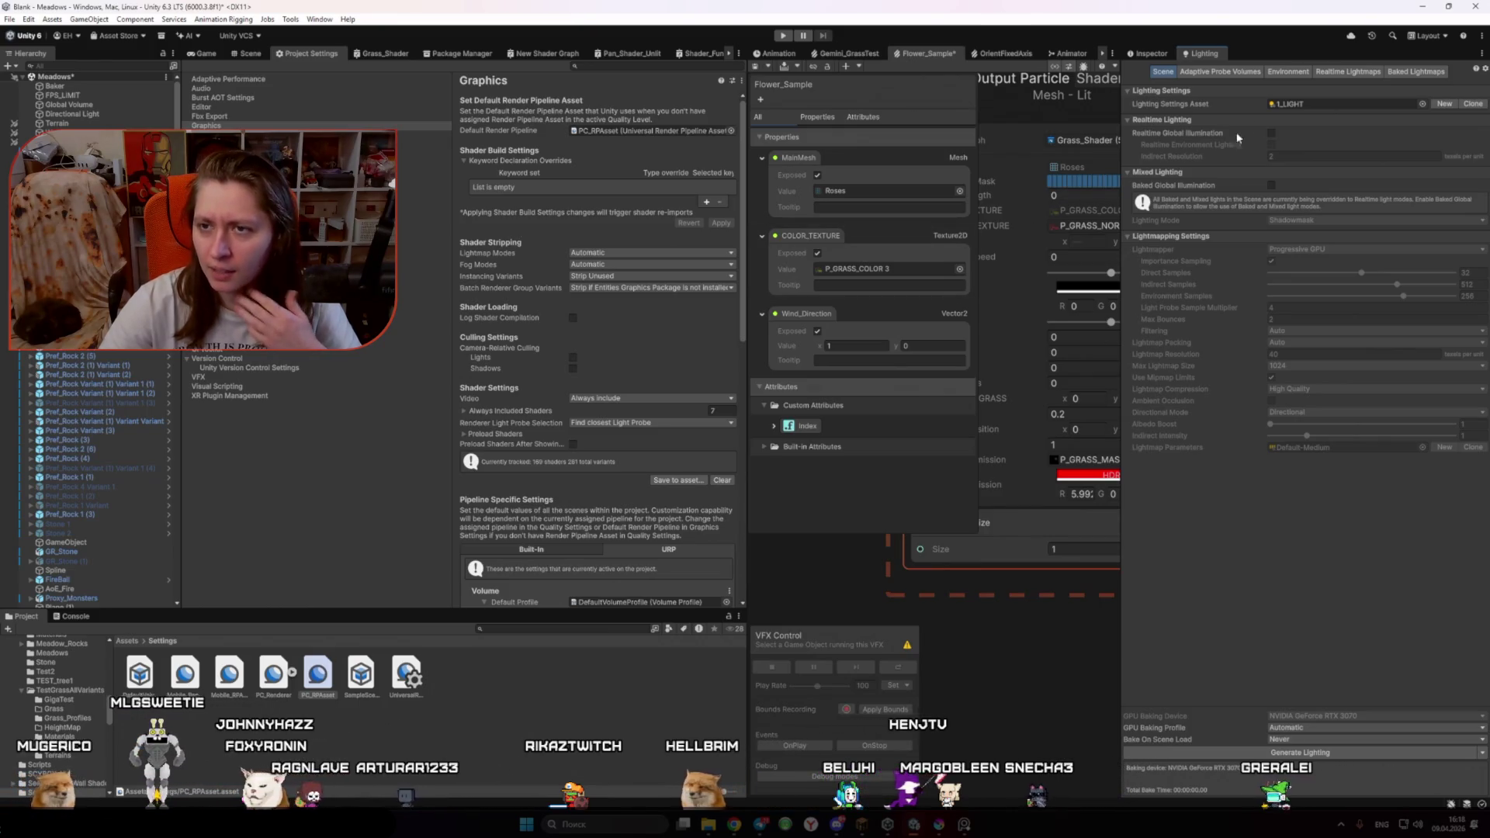
pyautogui.click(1288, 71)
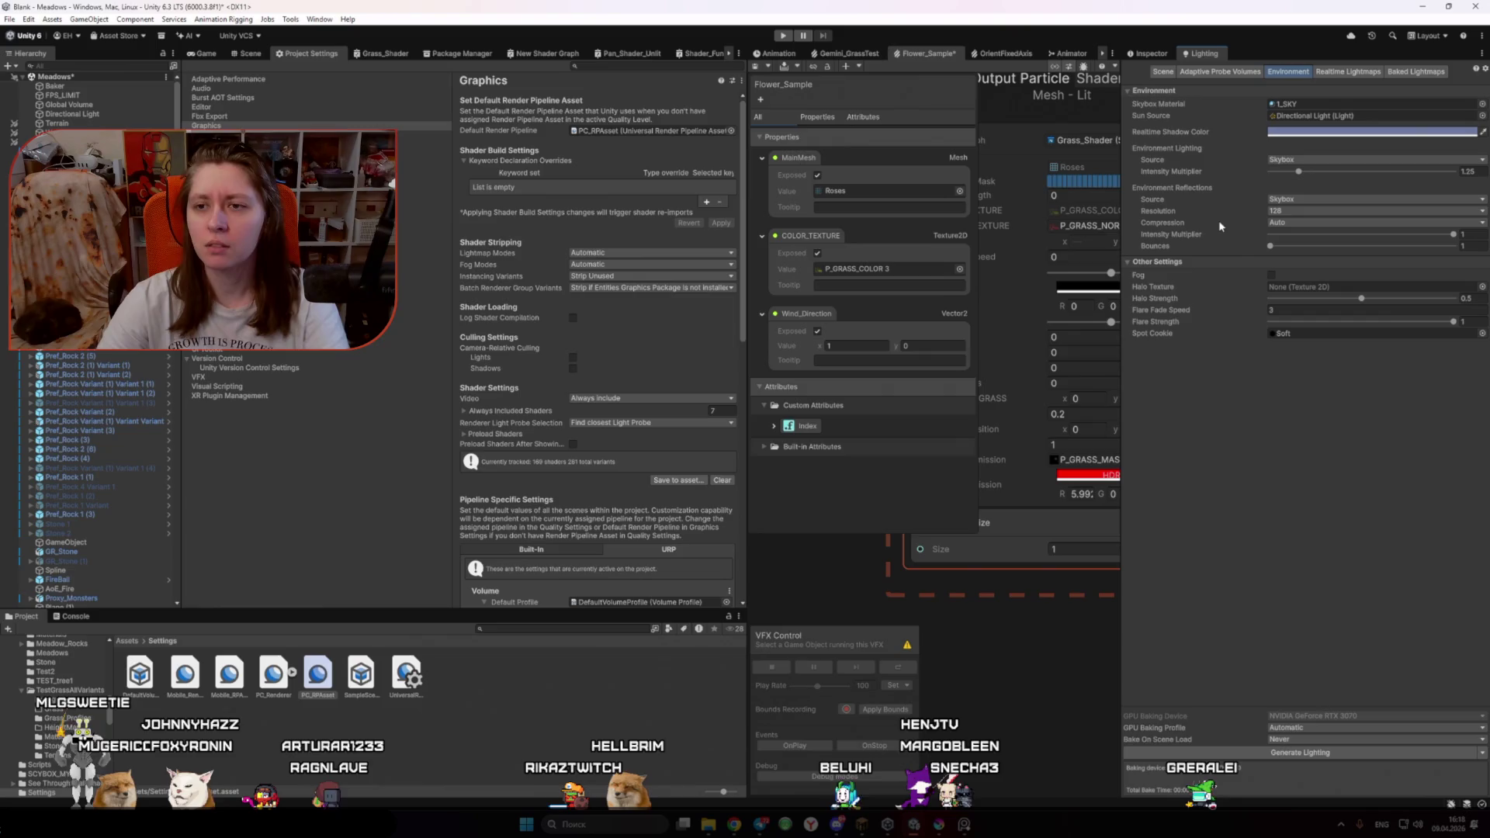
# Step: Consult the Unity manual and ChatGPT's lighting advice, bringing the grass scene back into view
pyautogui.hotkey('alt', 'Tab')
pyautogui.click(159, 17)
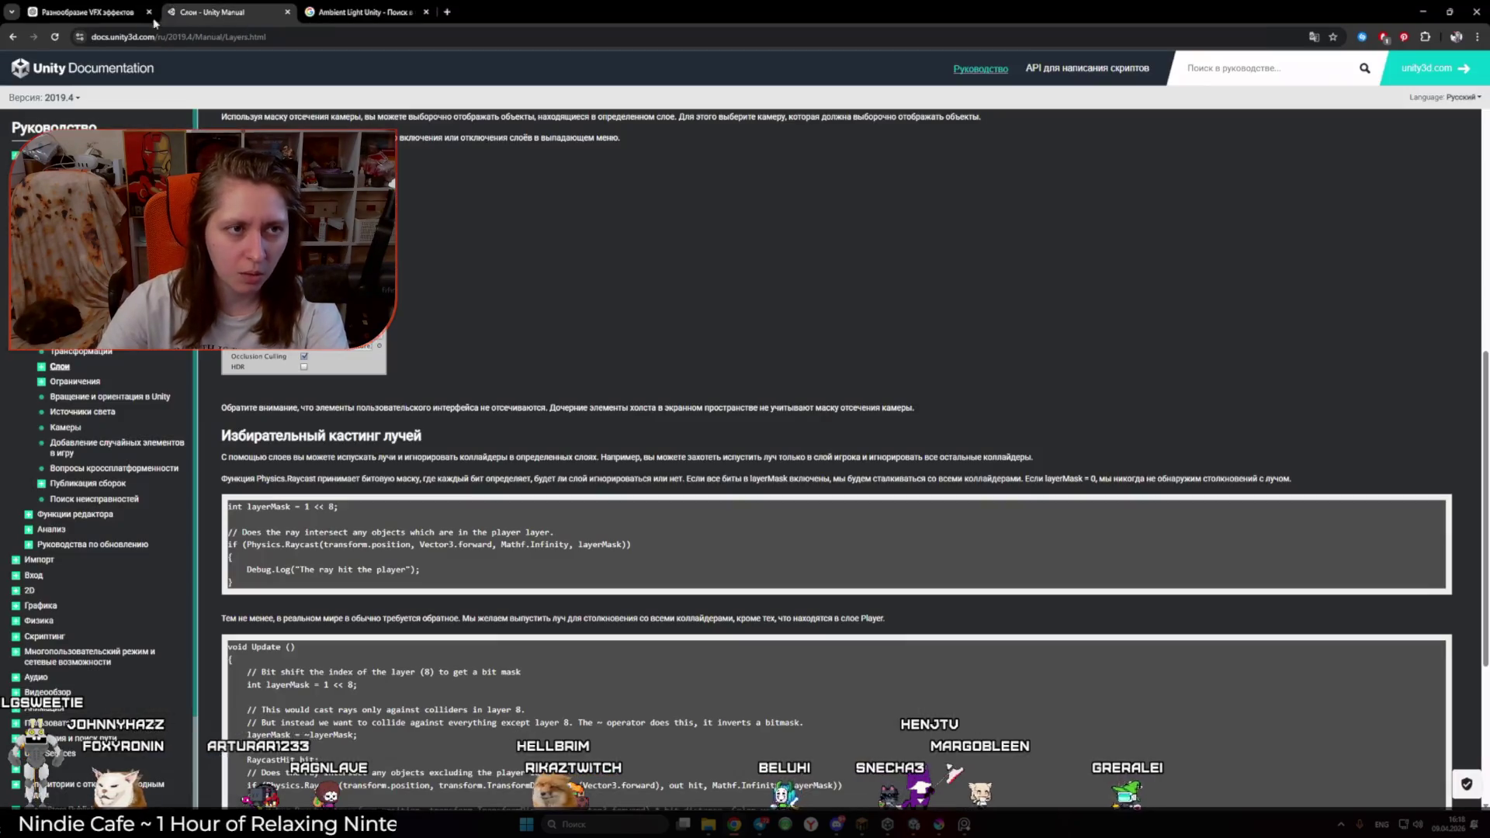
pyautogui.click(154, 22)
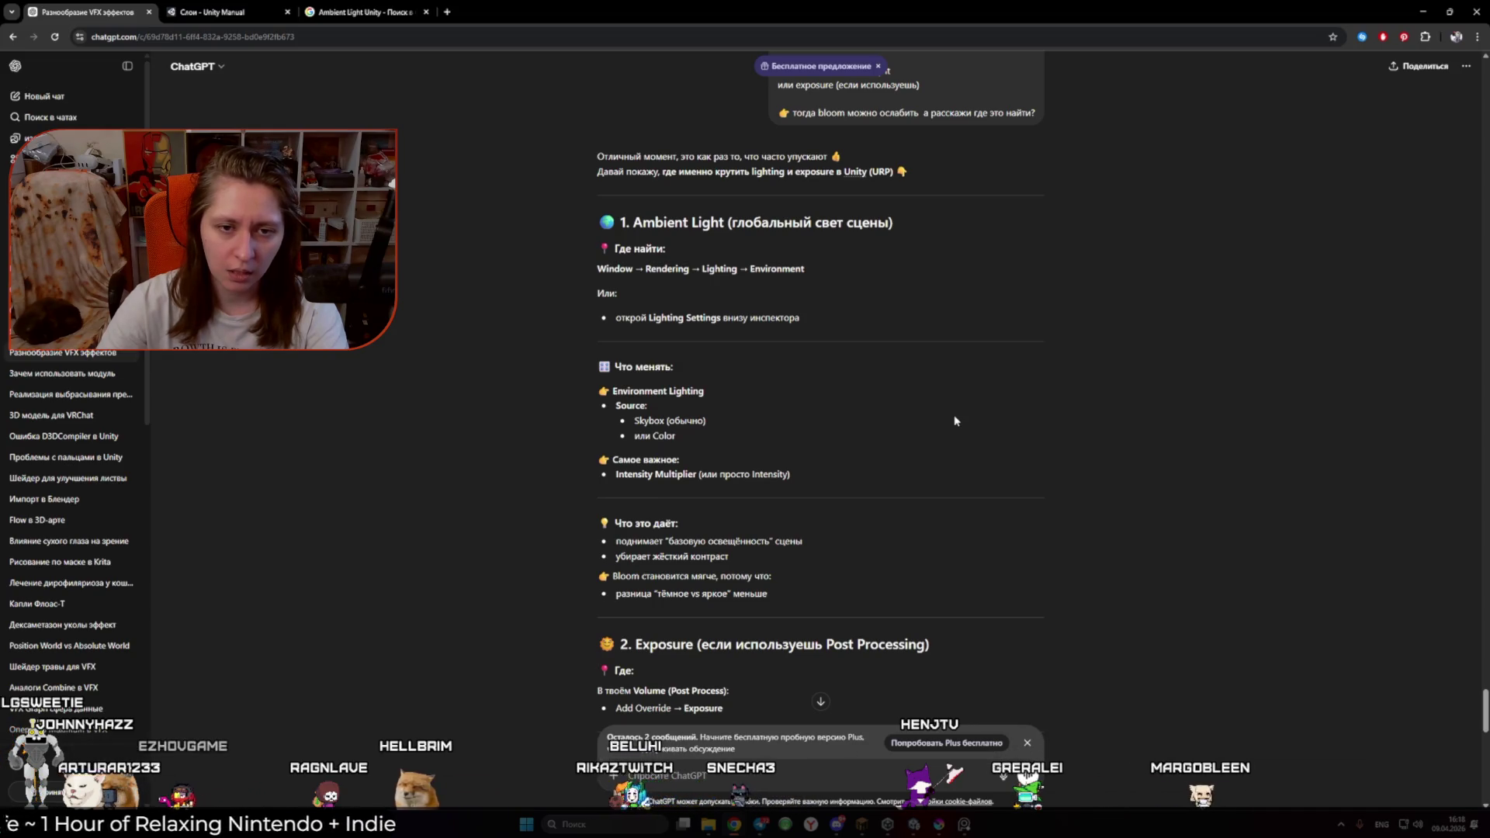
pyautogui.hotkey('alt', 'Tab')
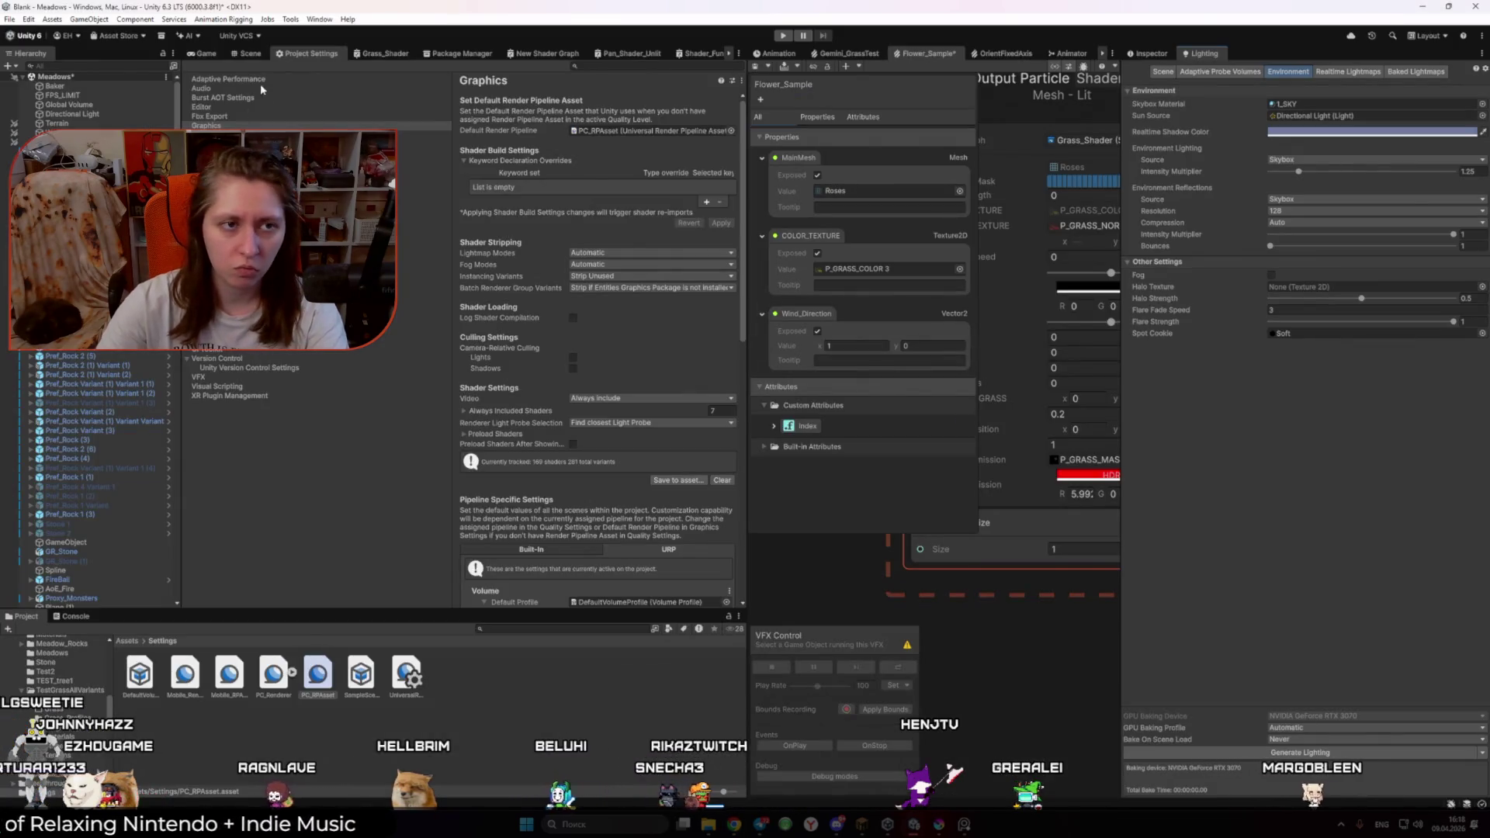
pyautogui.hotkey('ctrl', '1')
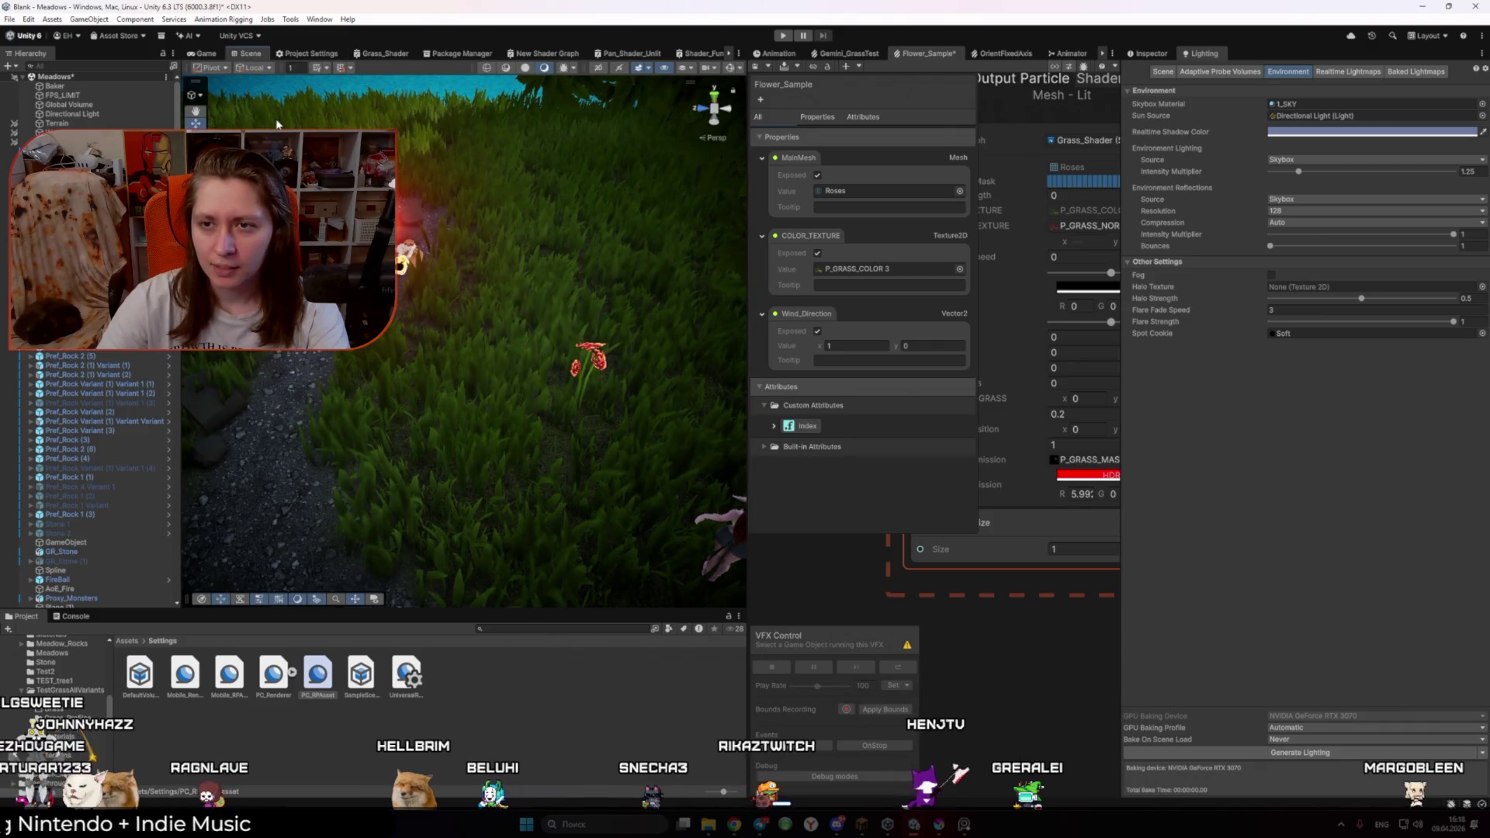
pyautogui.hotkey('alt', 'Tab')
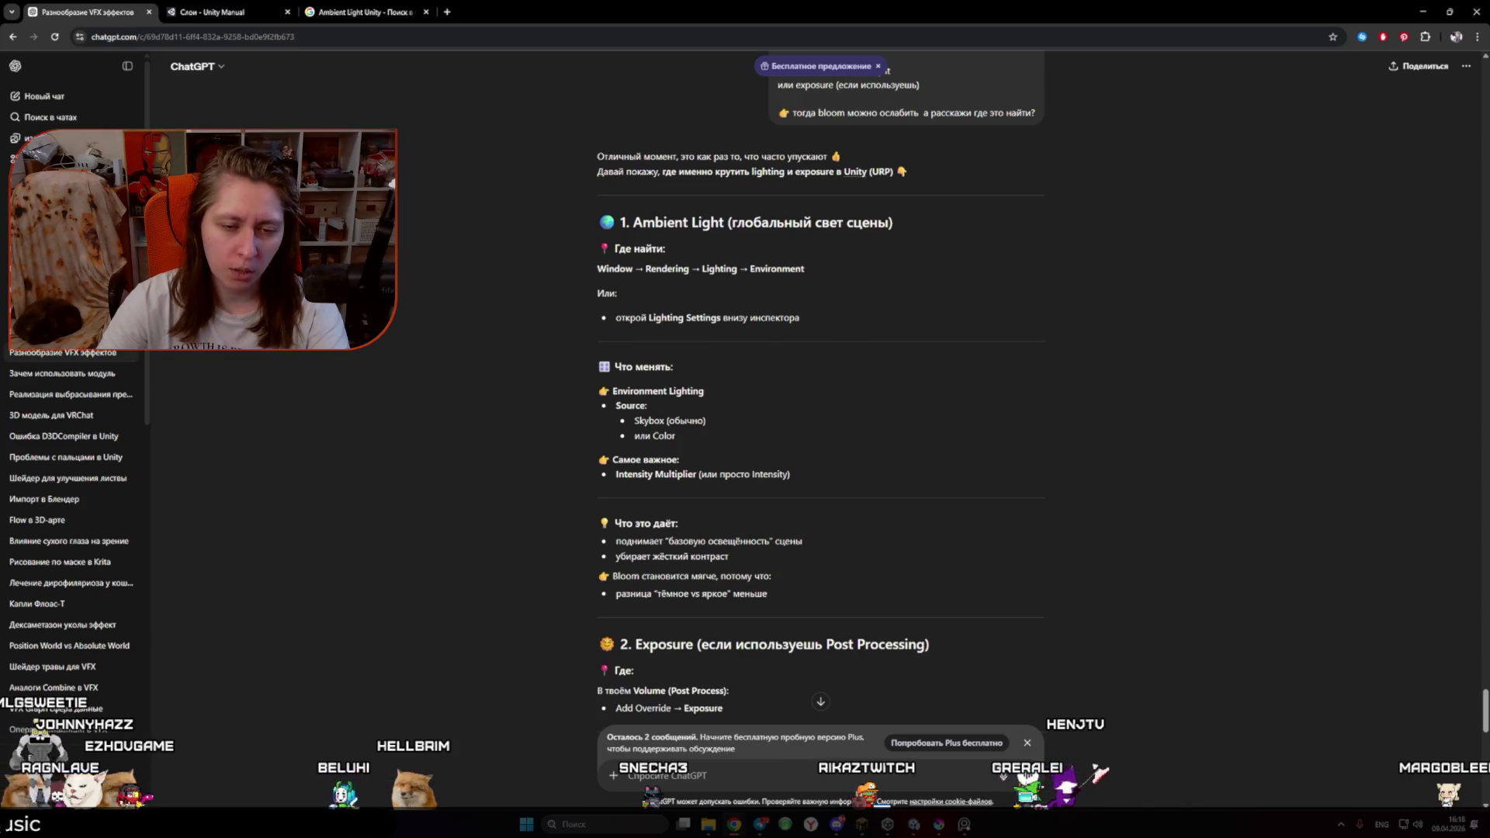
pyautogui.hotkey('alt', 'Tab')
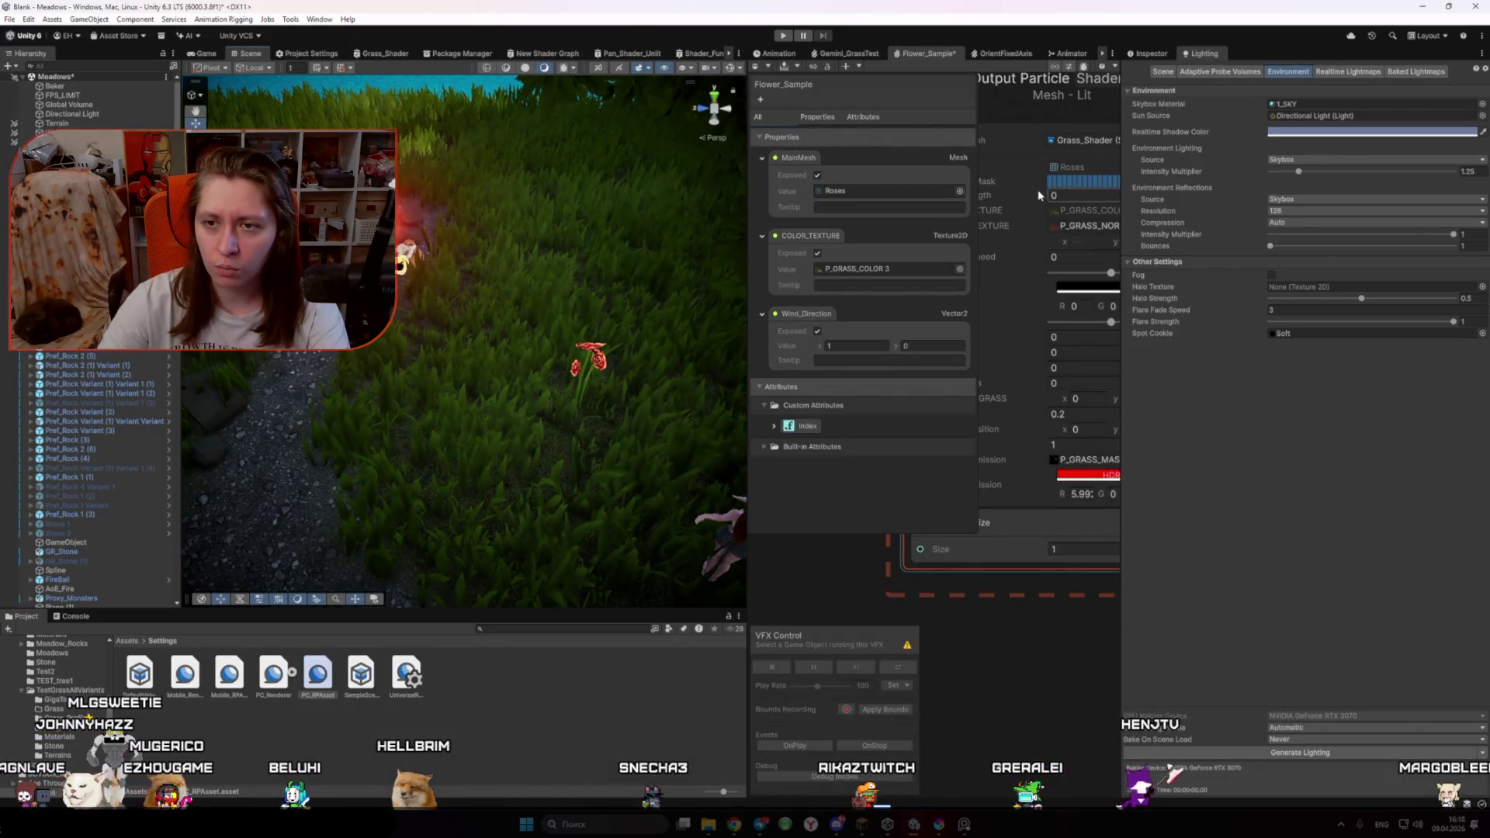
pyautogui.hotkey('alt', 'Tab')
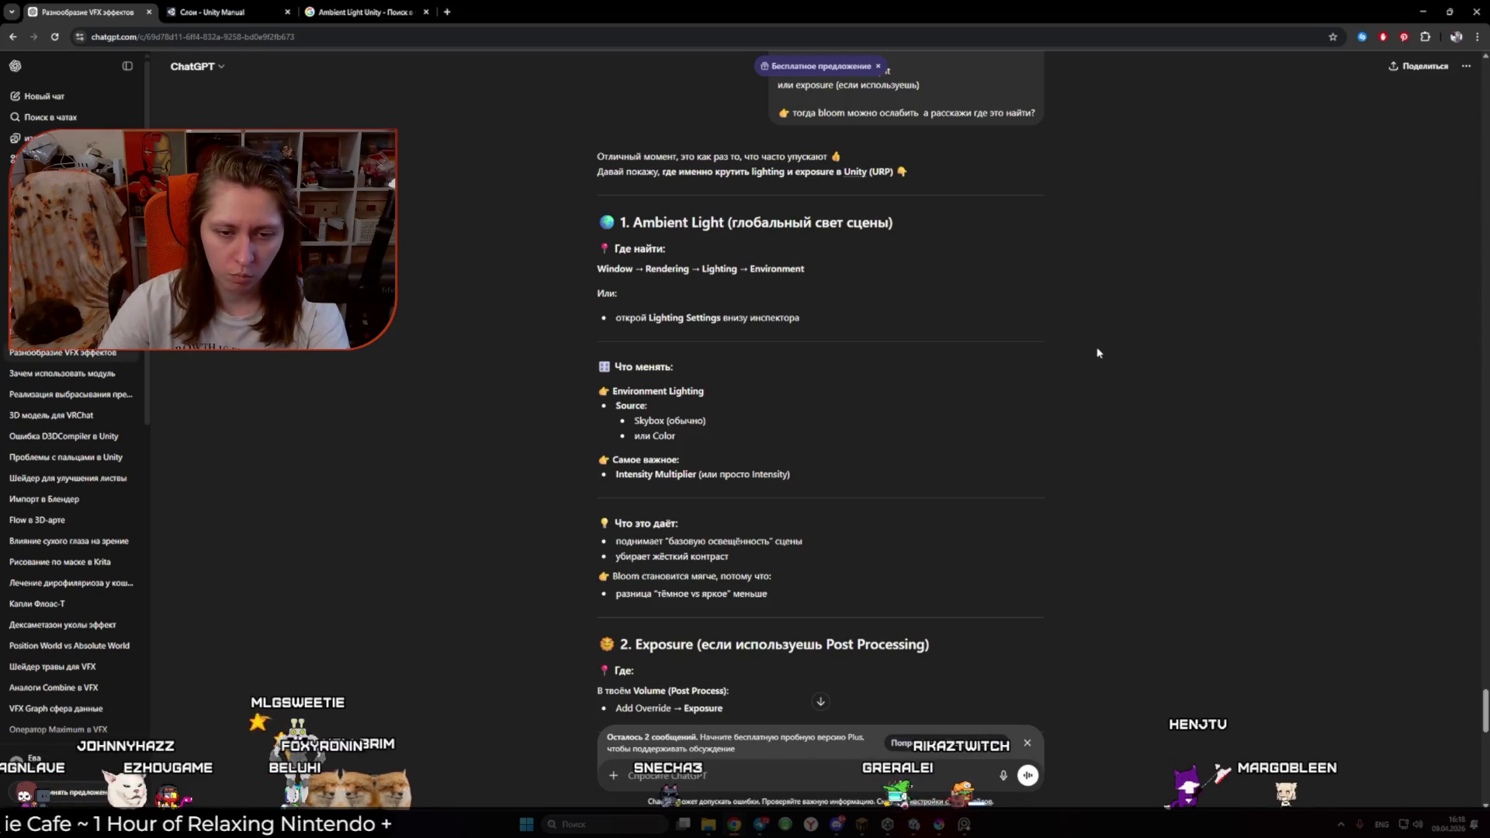
pyautogui.hotkey('alt', 'Tab')
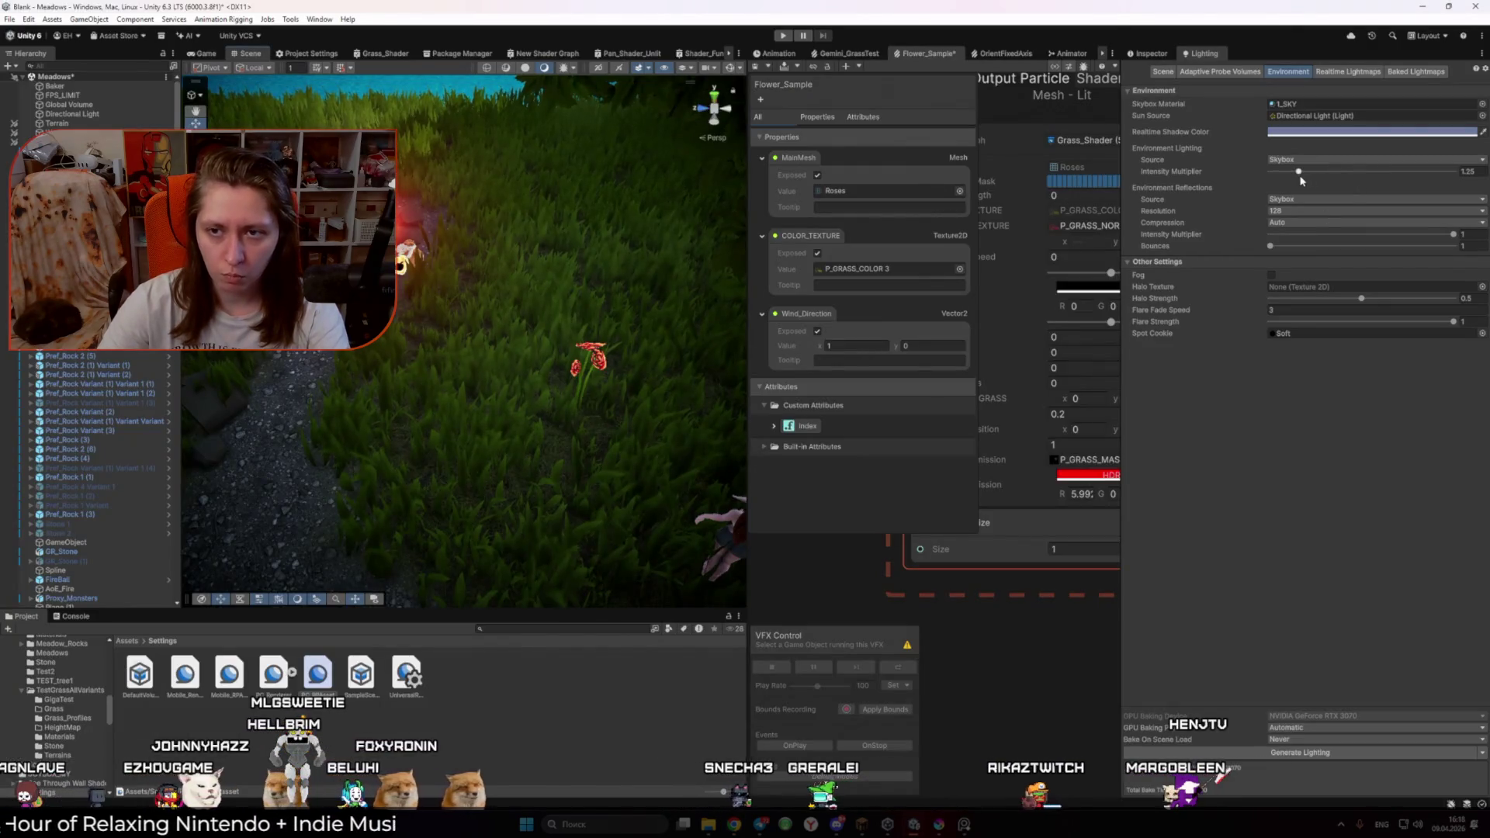
# Step: Trial dimmer, ~3 and ~1.9 environment intensity in the Game view, restoring 1.25 each time
pyautogui.click(1302, 174)
pyautogui.moveTo(1302, 174)
pyautogui.mouseDown()
pyautogui.moveTo(1346, 174)
pyautogui.moveTo(1280, 180)
pyautogui.mouseUp()
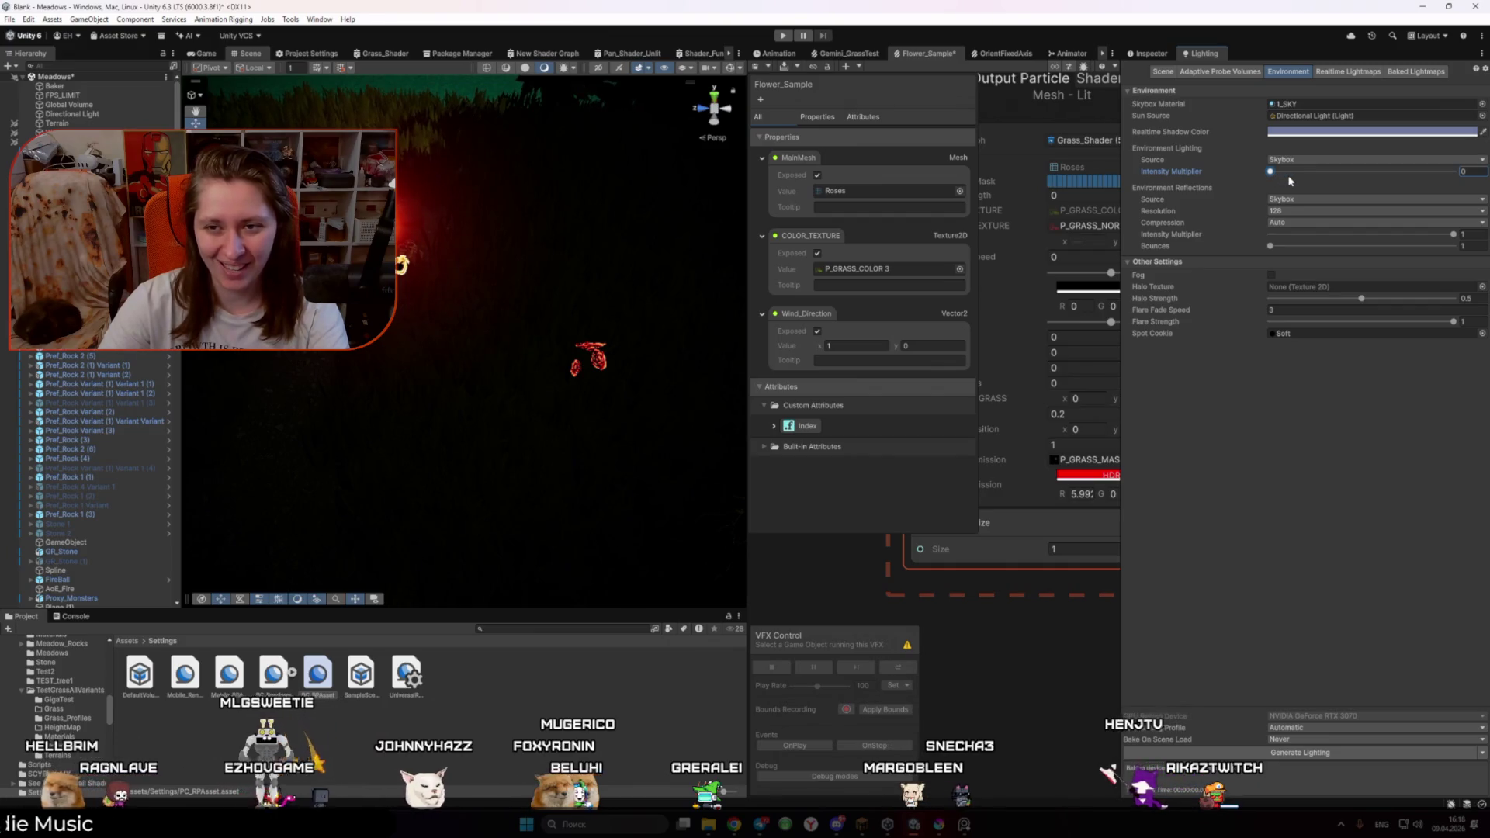
pyautogui.hotkey('ctrl', 'z')
pyautogui.moveTo(1299, 173)
pyautogui.mouseDown()
pyautogui.moveTo(1365, 178)
pyautogui.moveTo(1338, 191)
pyautogui.mouseUp()
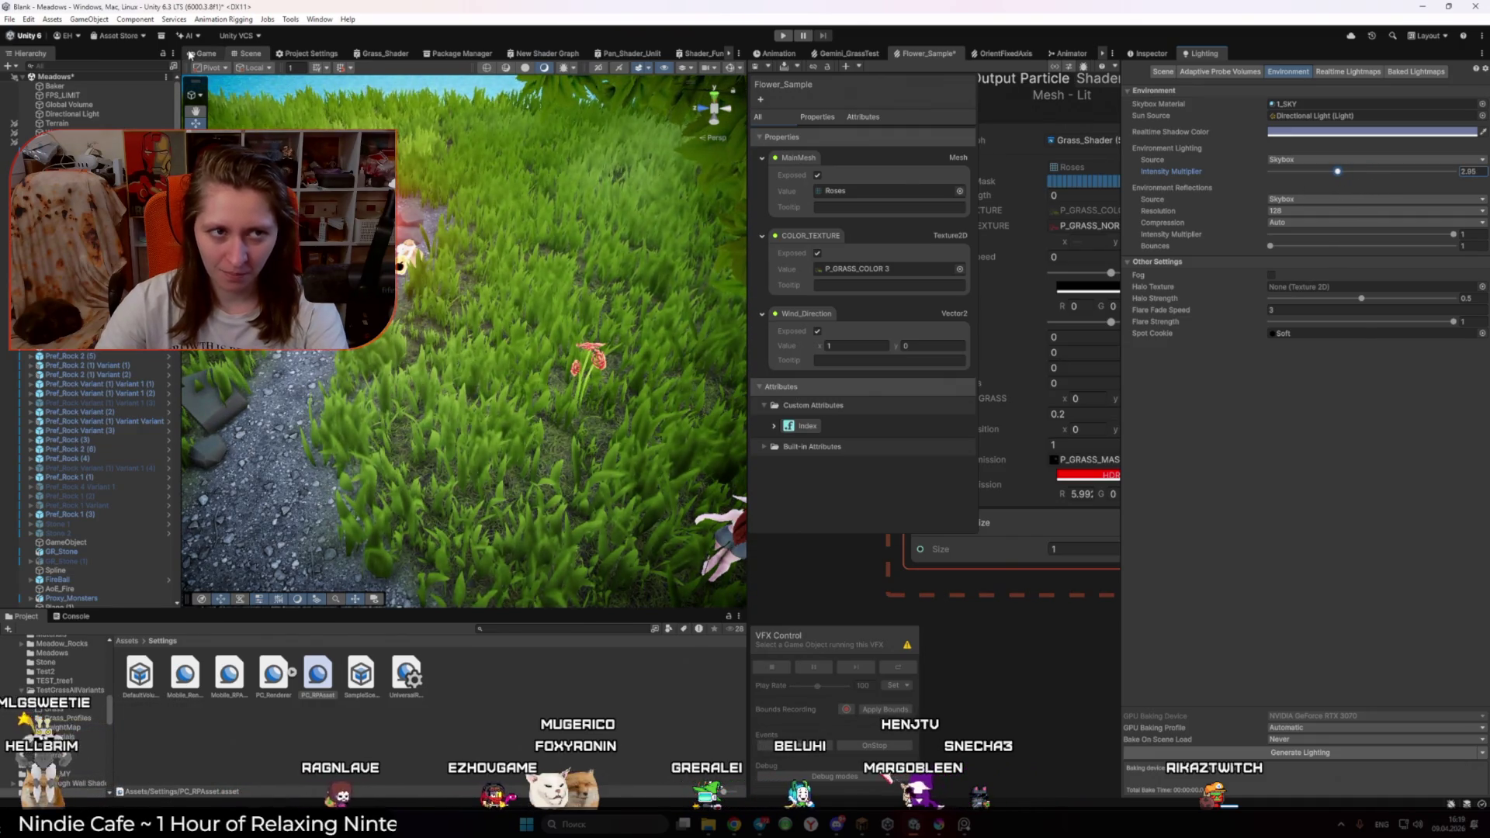
pyautogui.click(190, 55)
pyautogui.hotkey('ctrl', 'z')
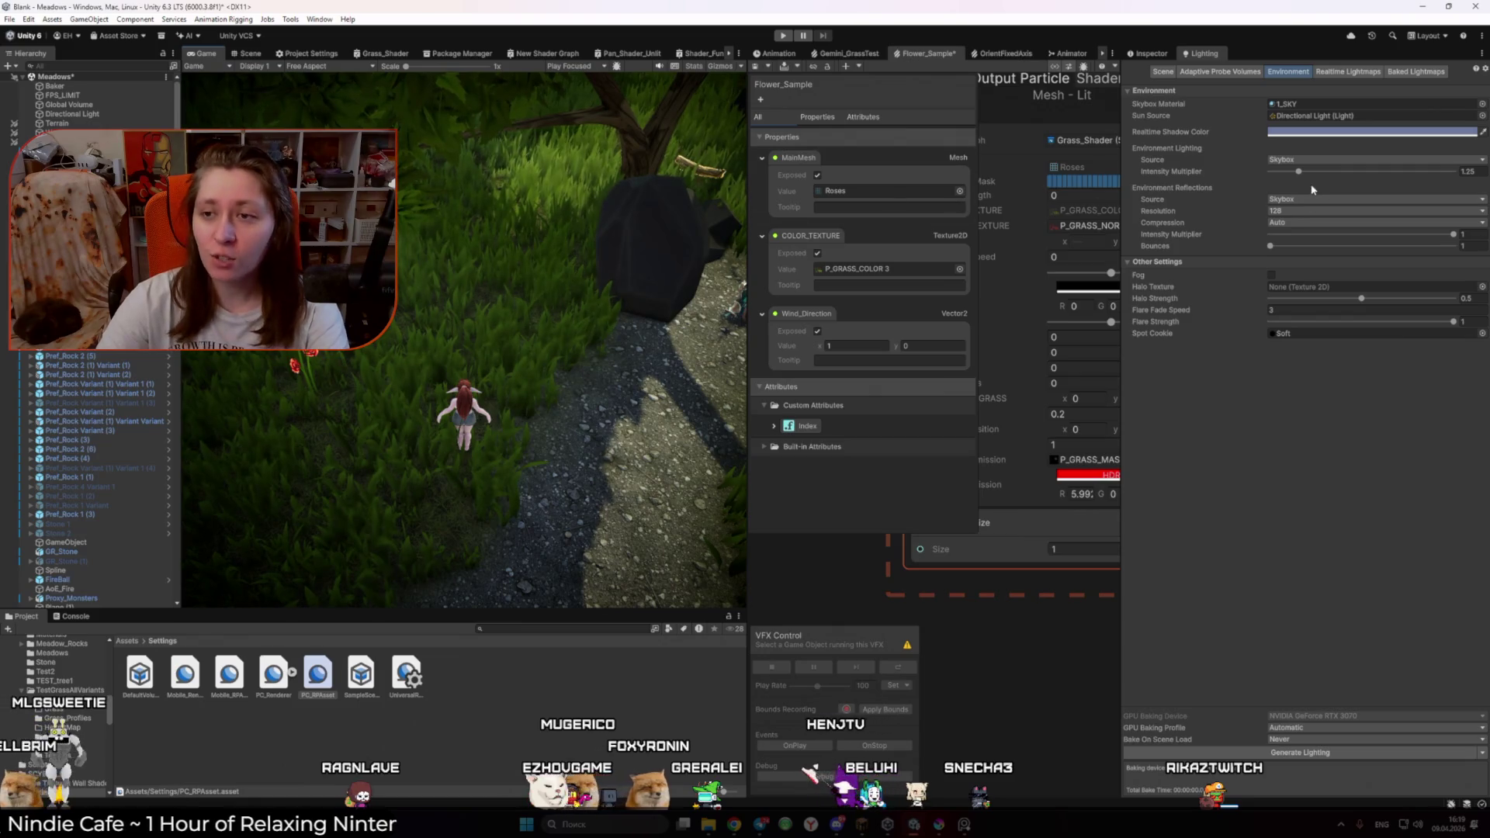
pyautogui.moveTo(1303, 176); pyautogui.dragTo(1317, 176)
pyautogui.hotkey('ctrl', 'z')
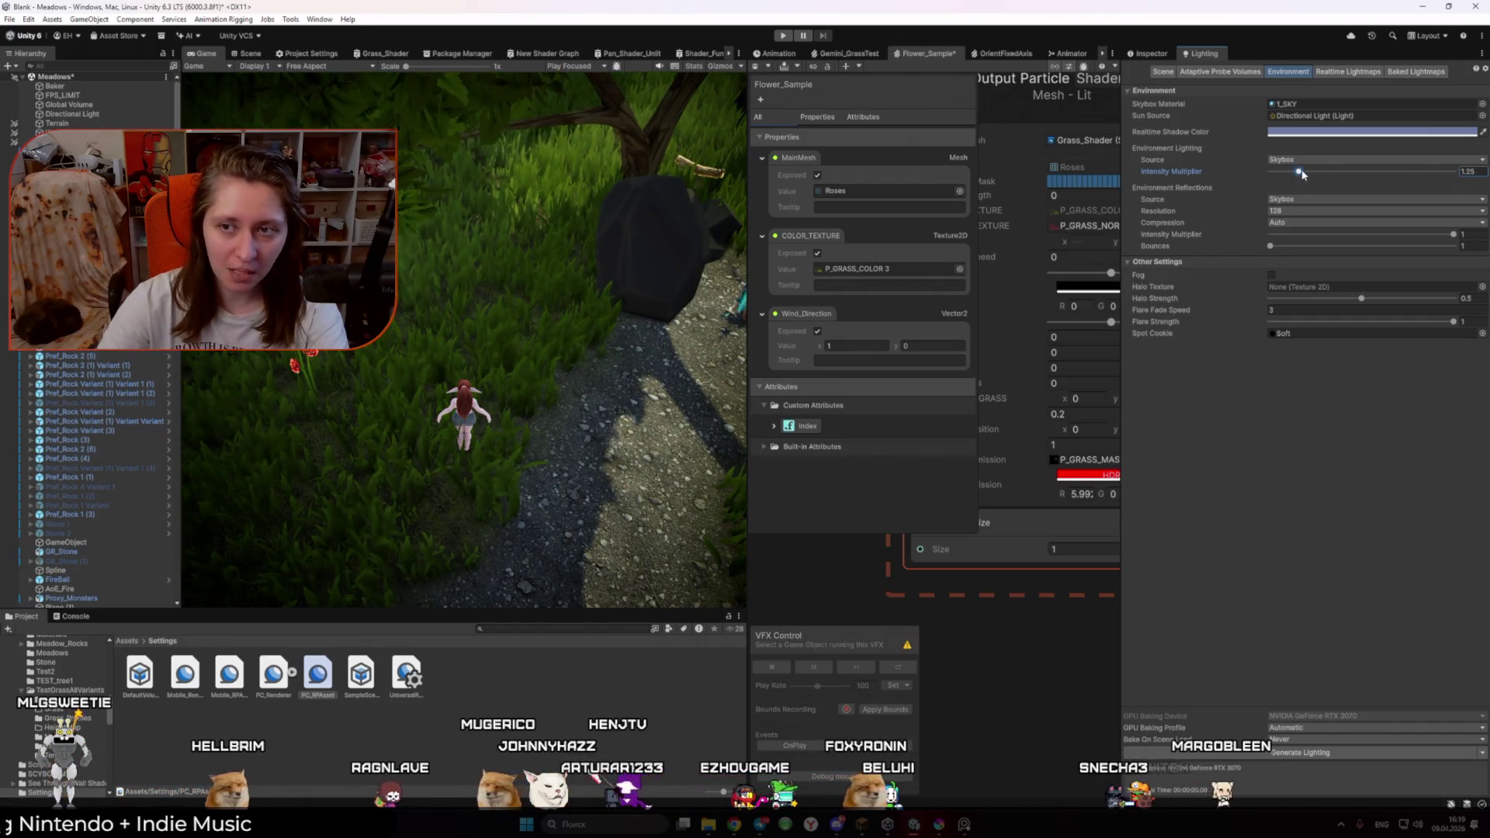
pyautogui.hotkey('ctrl', 'y')
pyautogui.hotkey('ctrl', 'z')
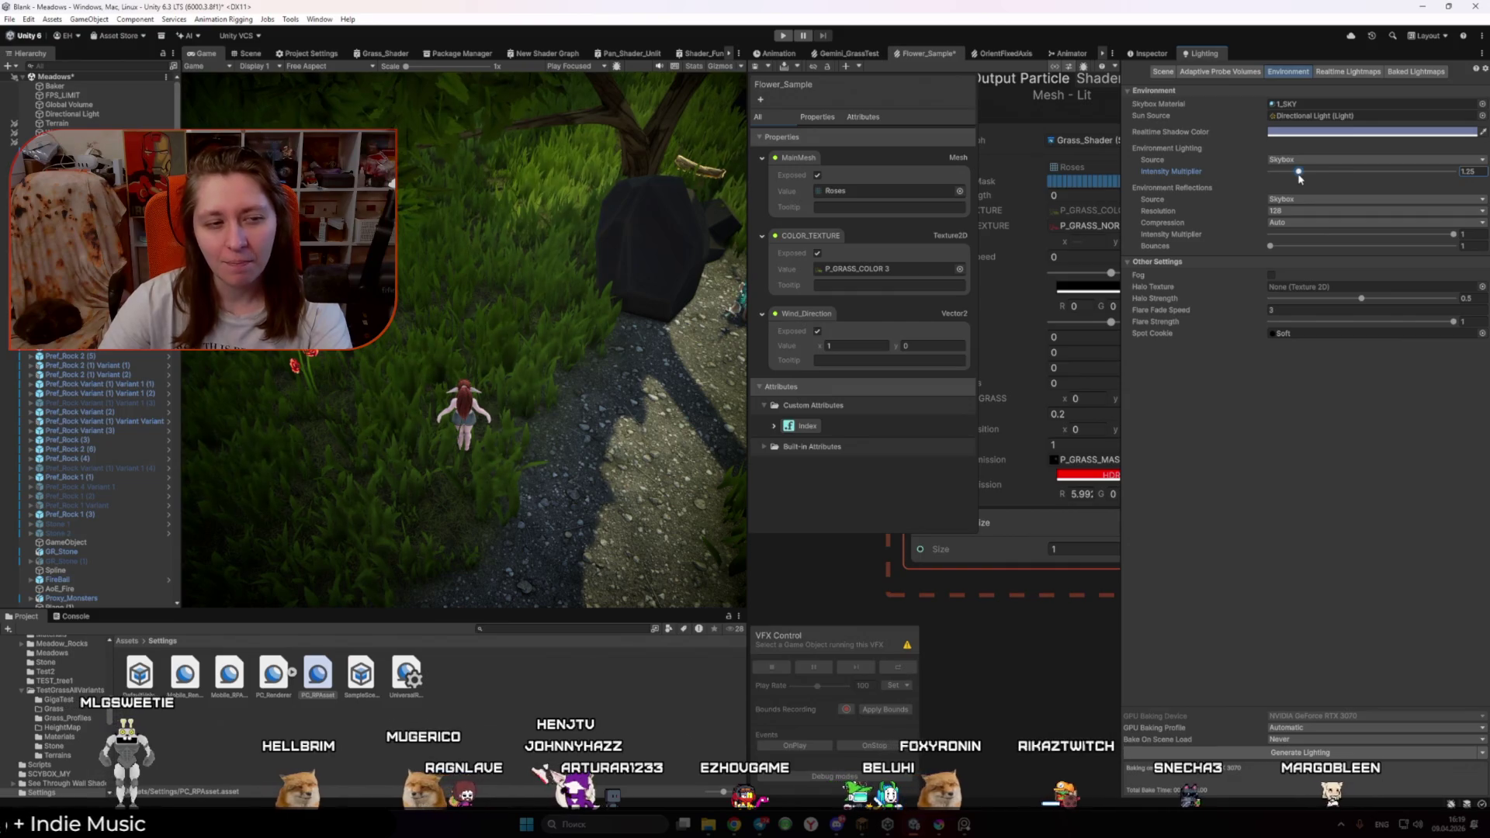
pyautogui.hotkey('alt', 'Tab')
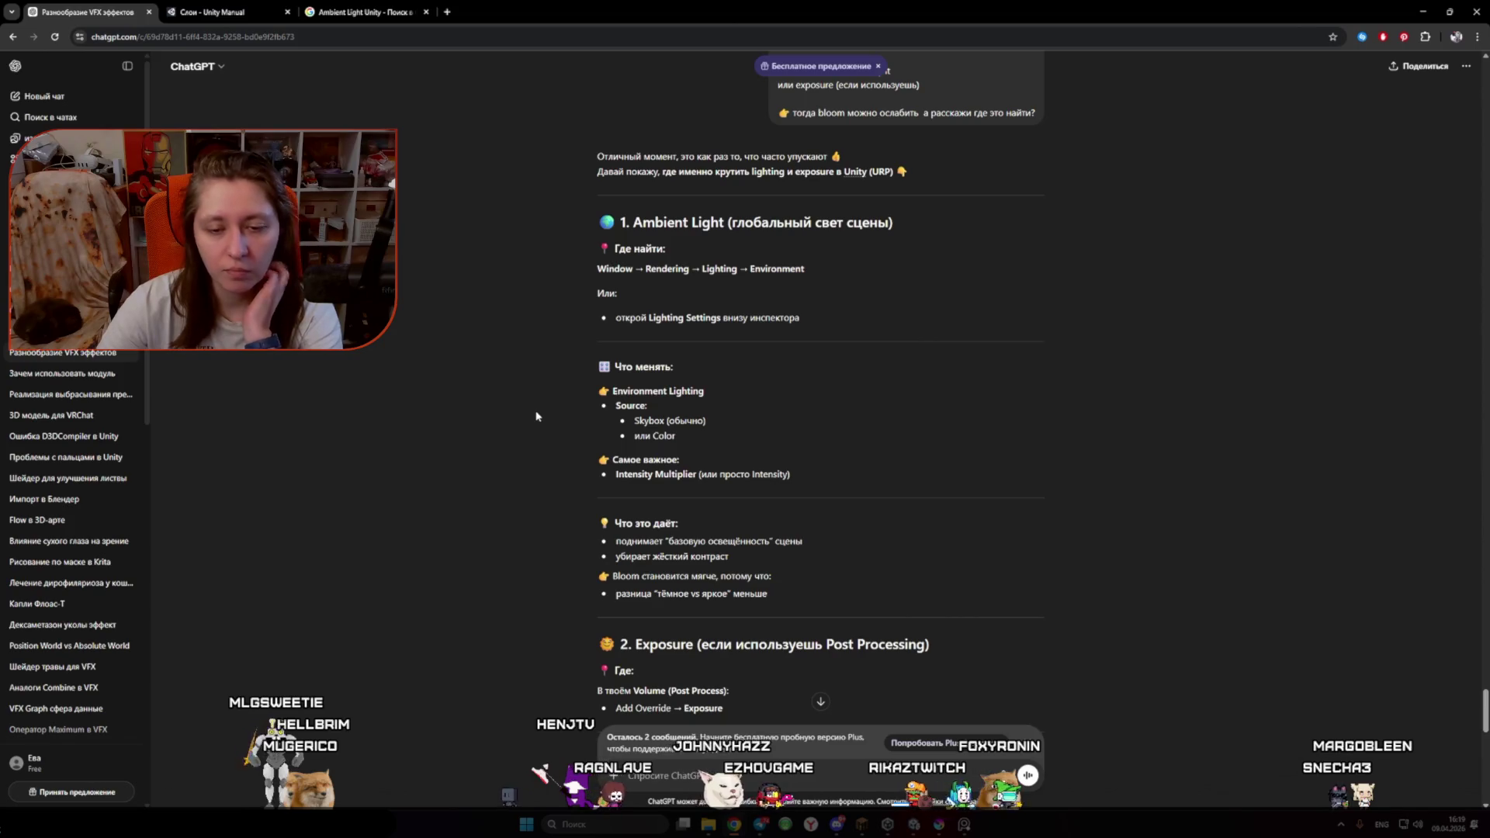
# Step: Scroll ChatGPT's reply to the exposure Параметры section, then return to Unity
pyautogui.scroll(-2, 535, 417)
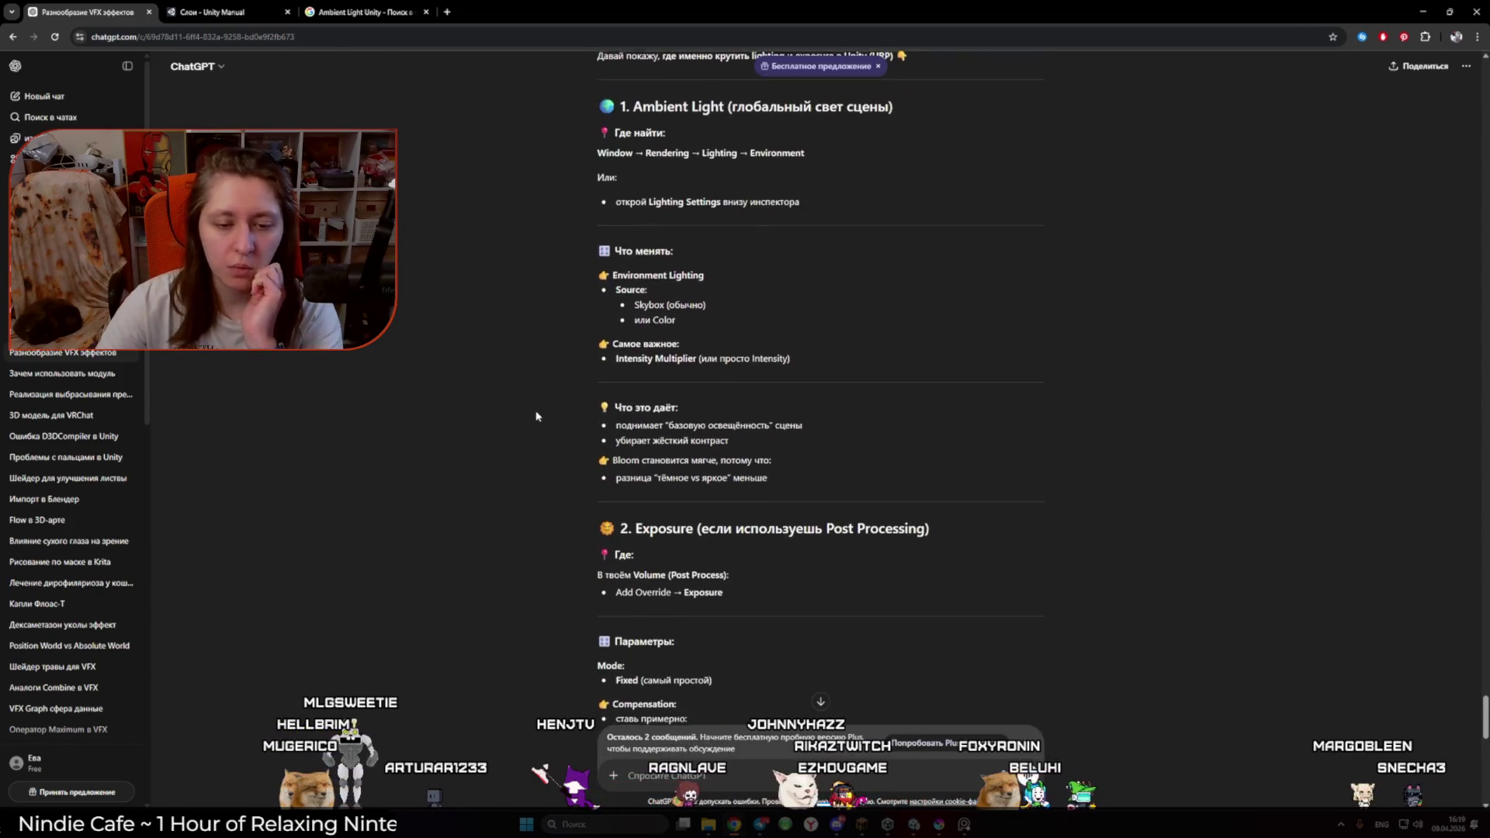
pyautogui.hotkey('alt', 'Tab')
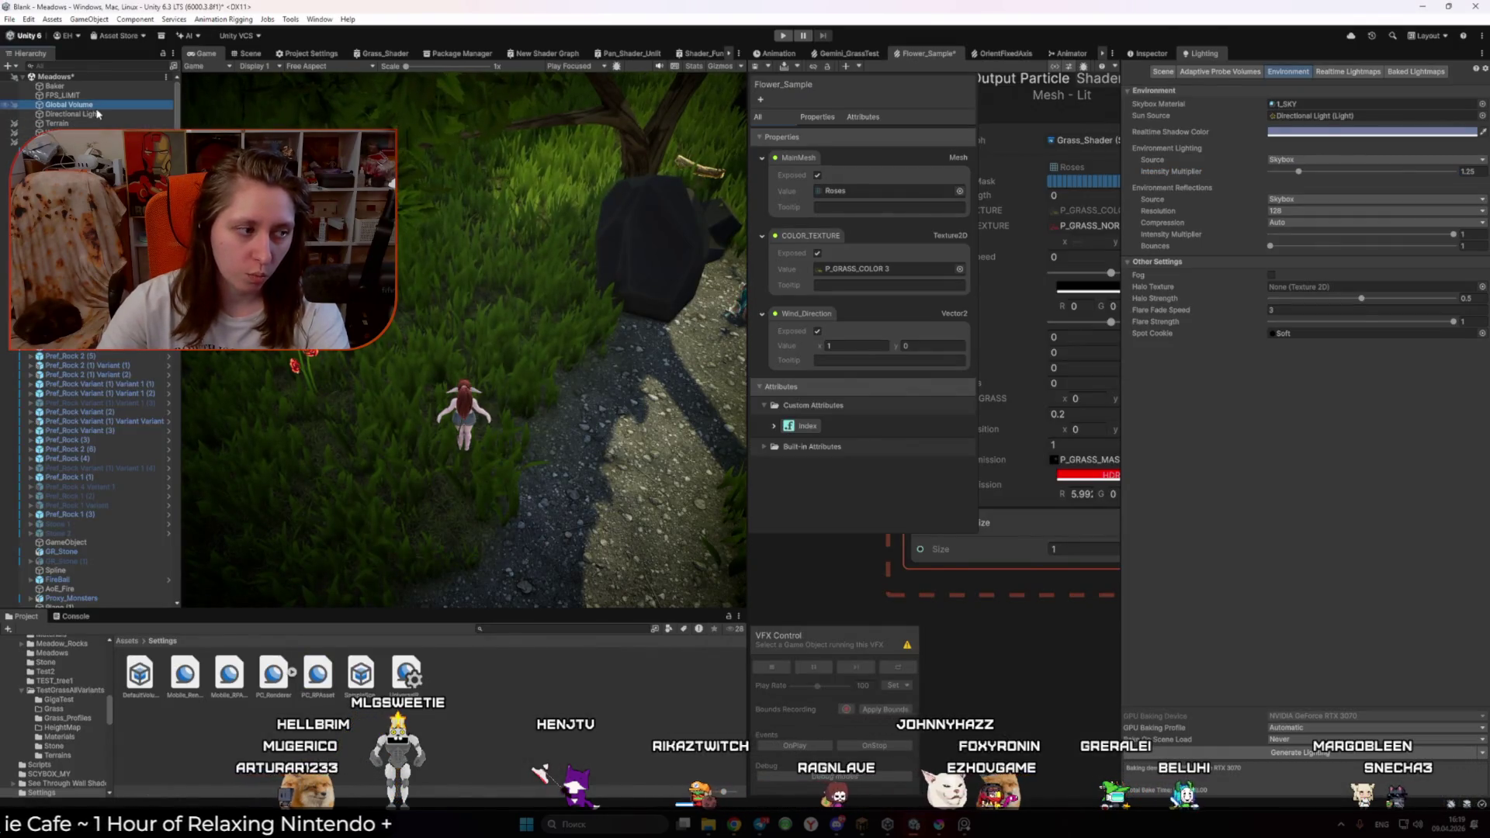
# Step: Show the Global Volume's components and search overrides for 'Expo' without adding one
pyautogui.click(1150, 55)
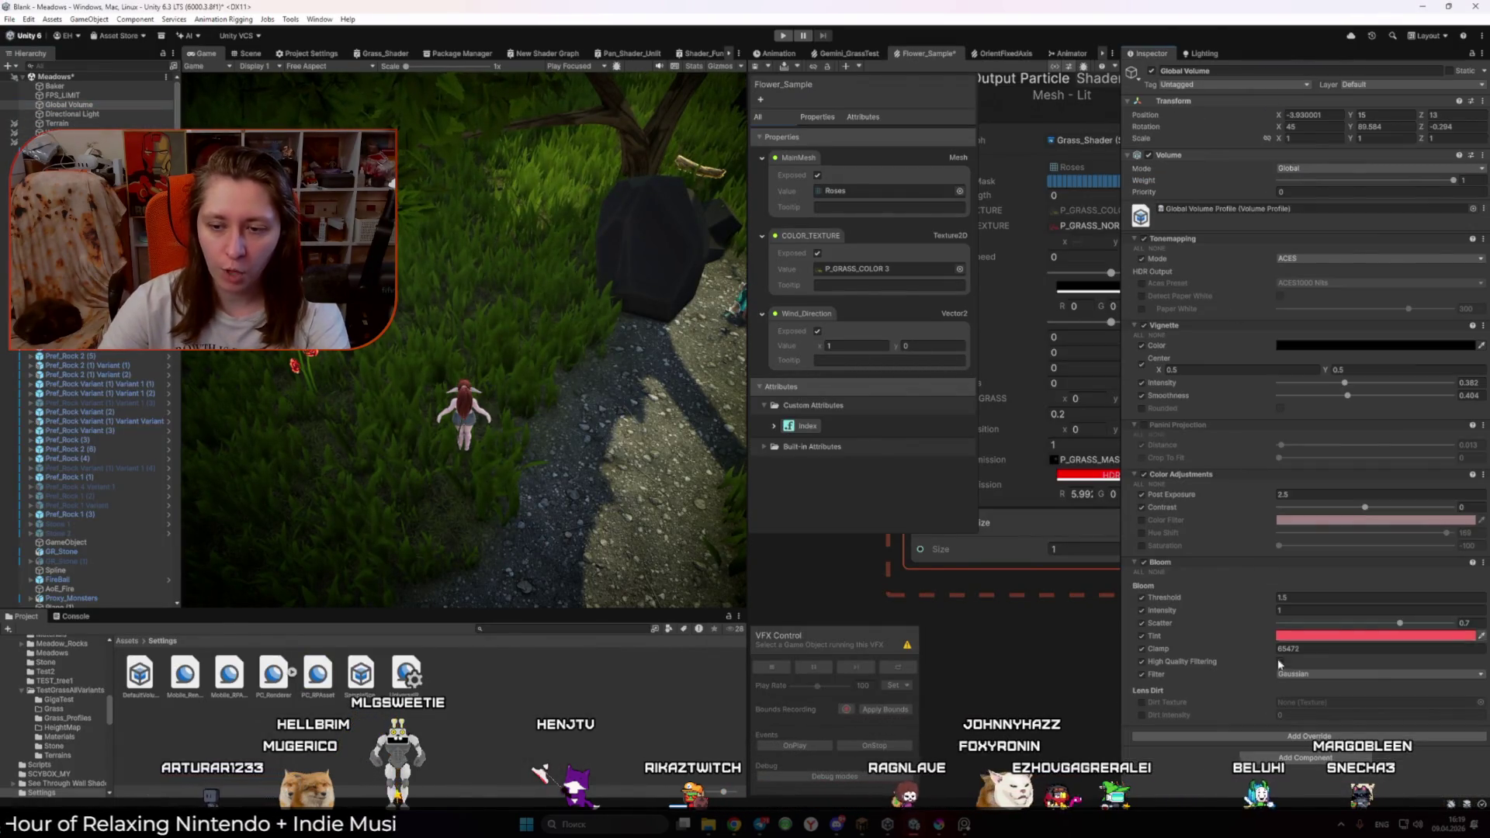
pyautogui.click(1310, 736)
pyautogui.write('Expo')
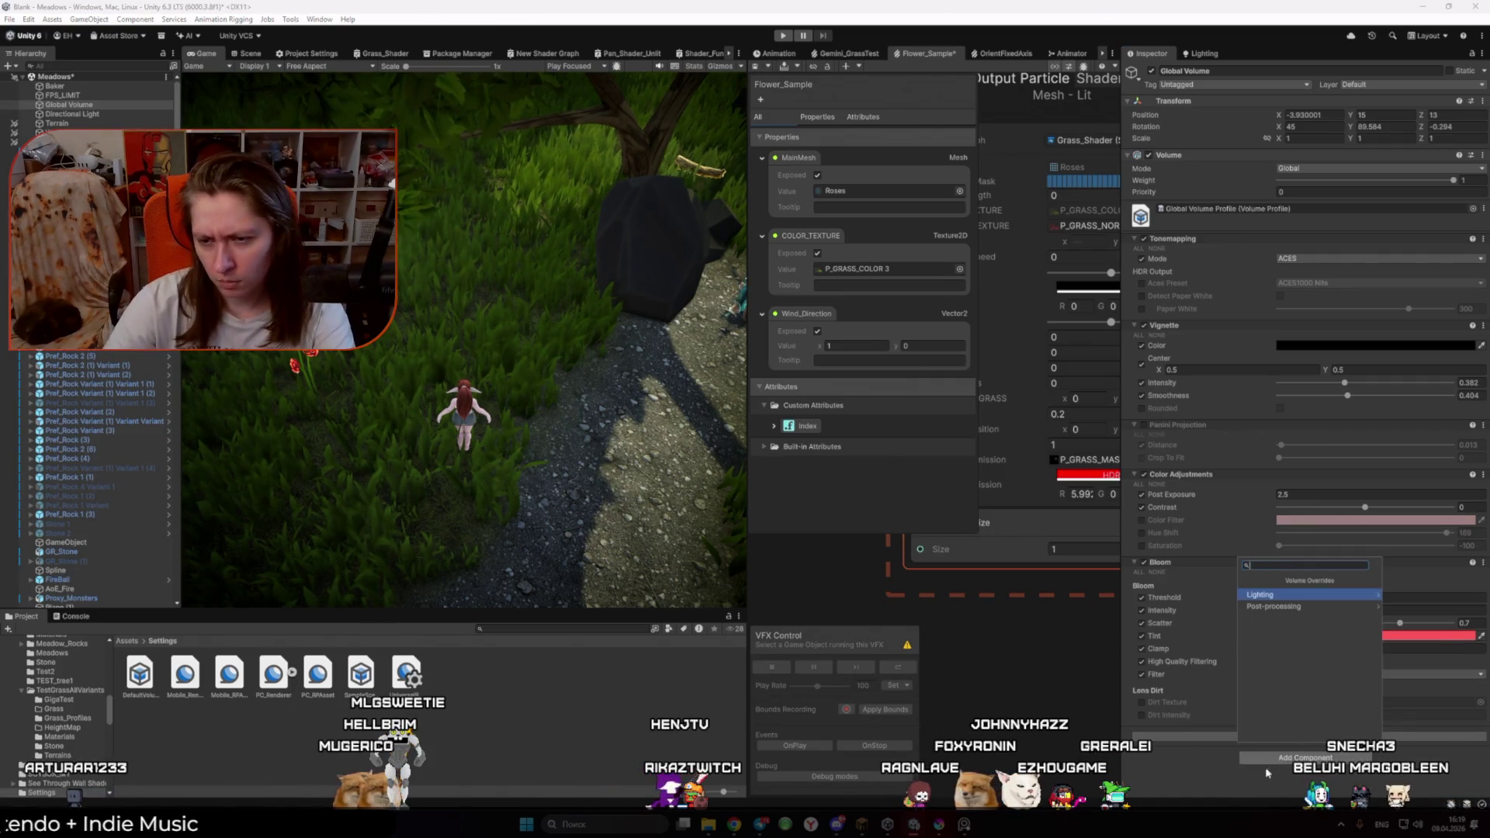
pyautogui.click(1236, 783)
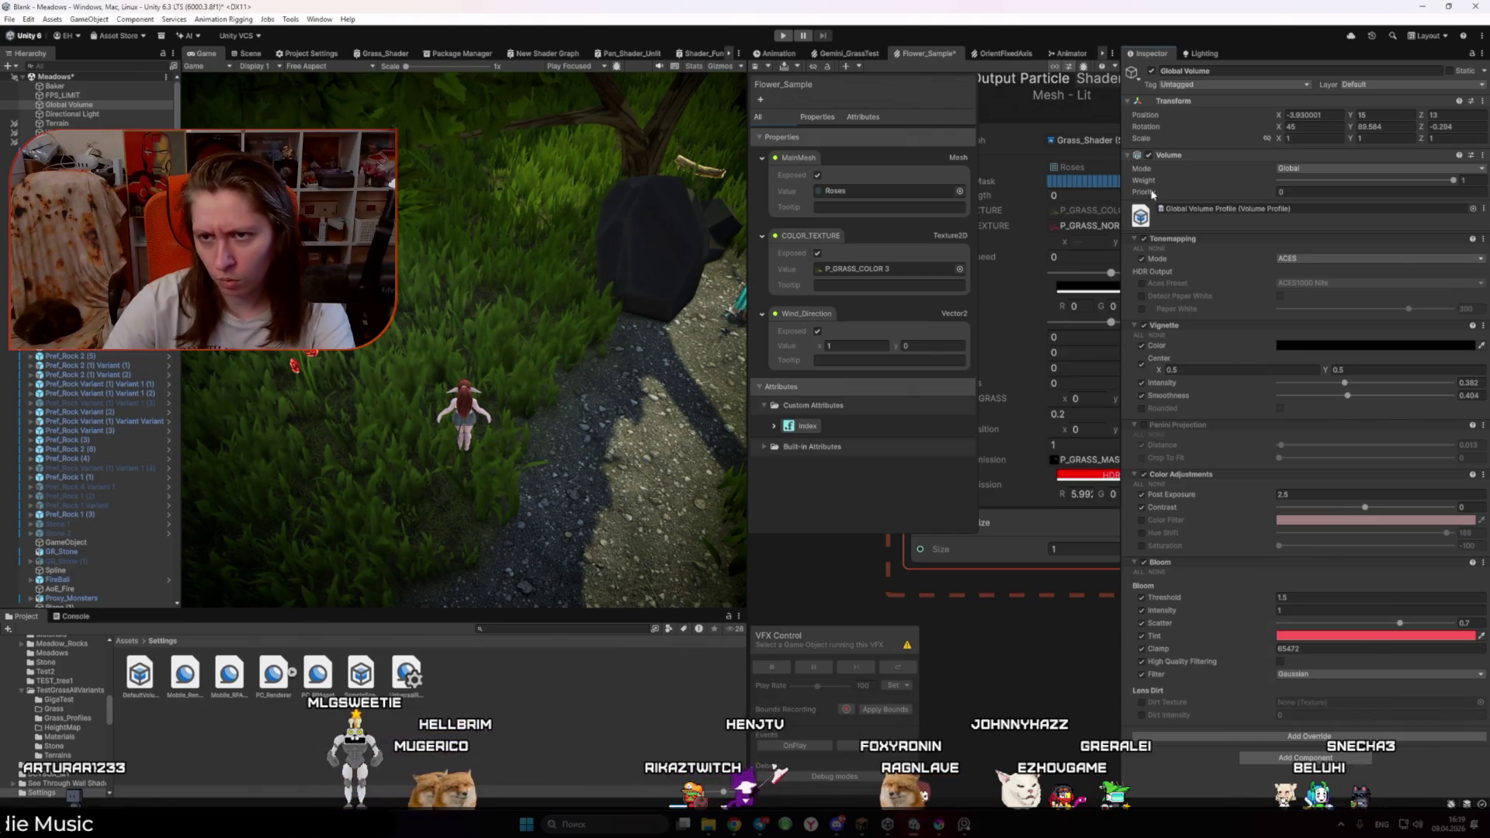
# Step: Toggle Tonemapping off and on, then collapse the Tonemapping, Vignette and Panini Projection sections
pyautogui.click(1142, 239)
pyautogui.click(1142, 239)
pyautogui.click(1135, 239)
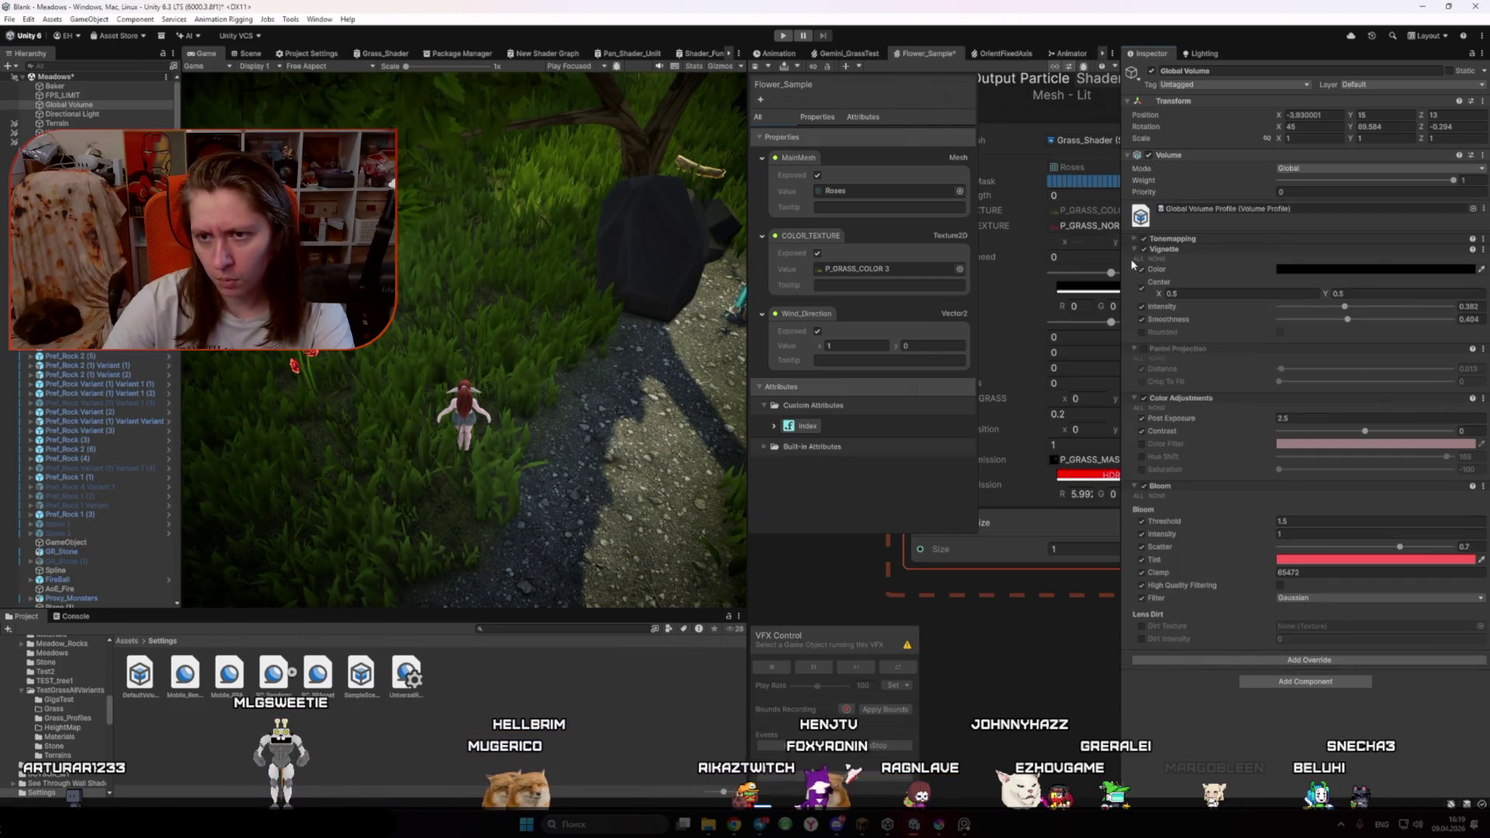
pyautogui.click(1135, 250)
pyautogui.click(1134, 261)
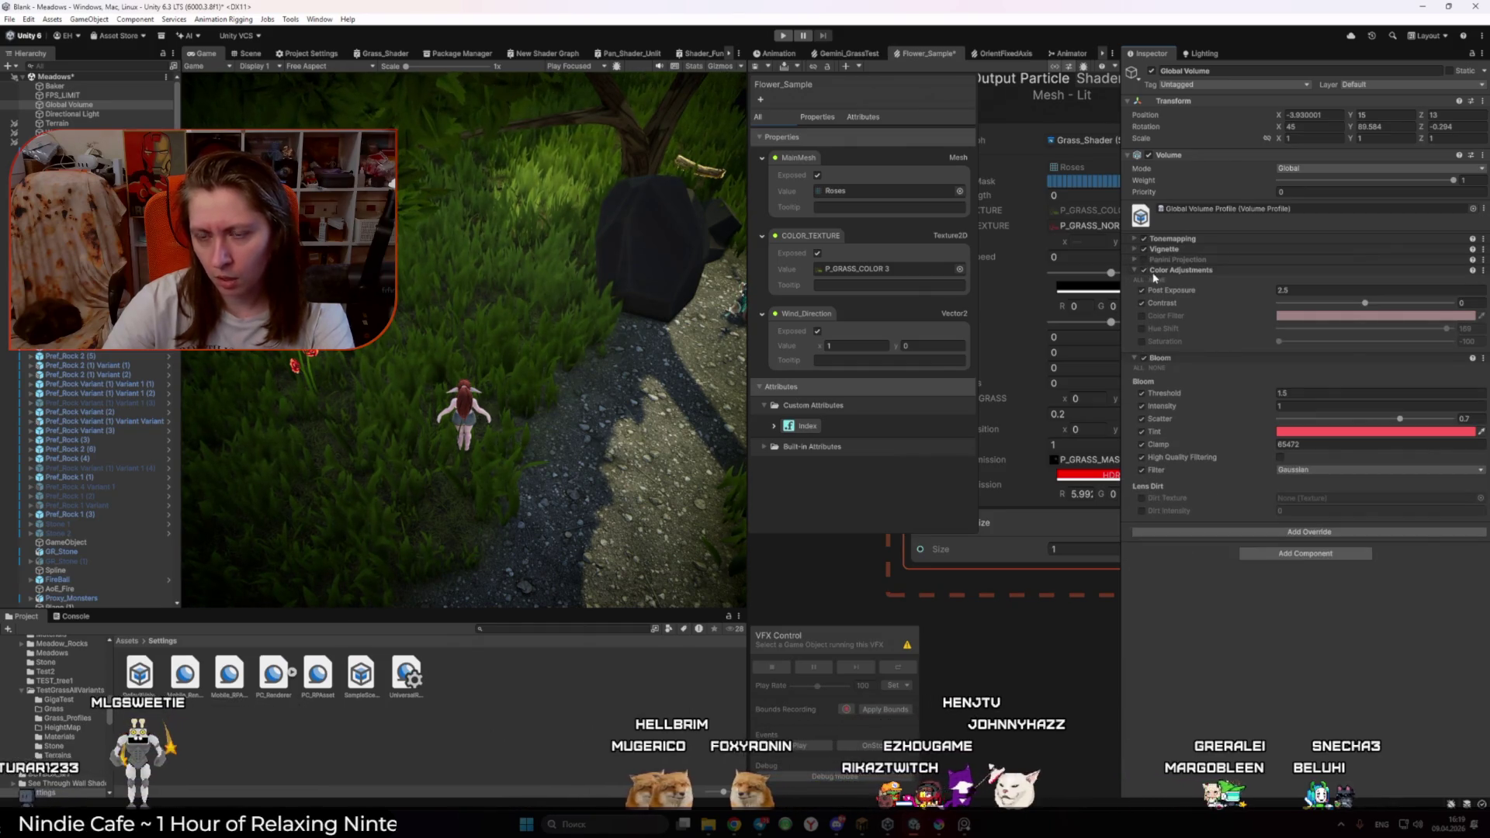
pyautogui.hotkey('alt', 'Tab')
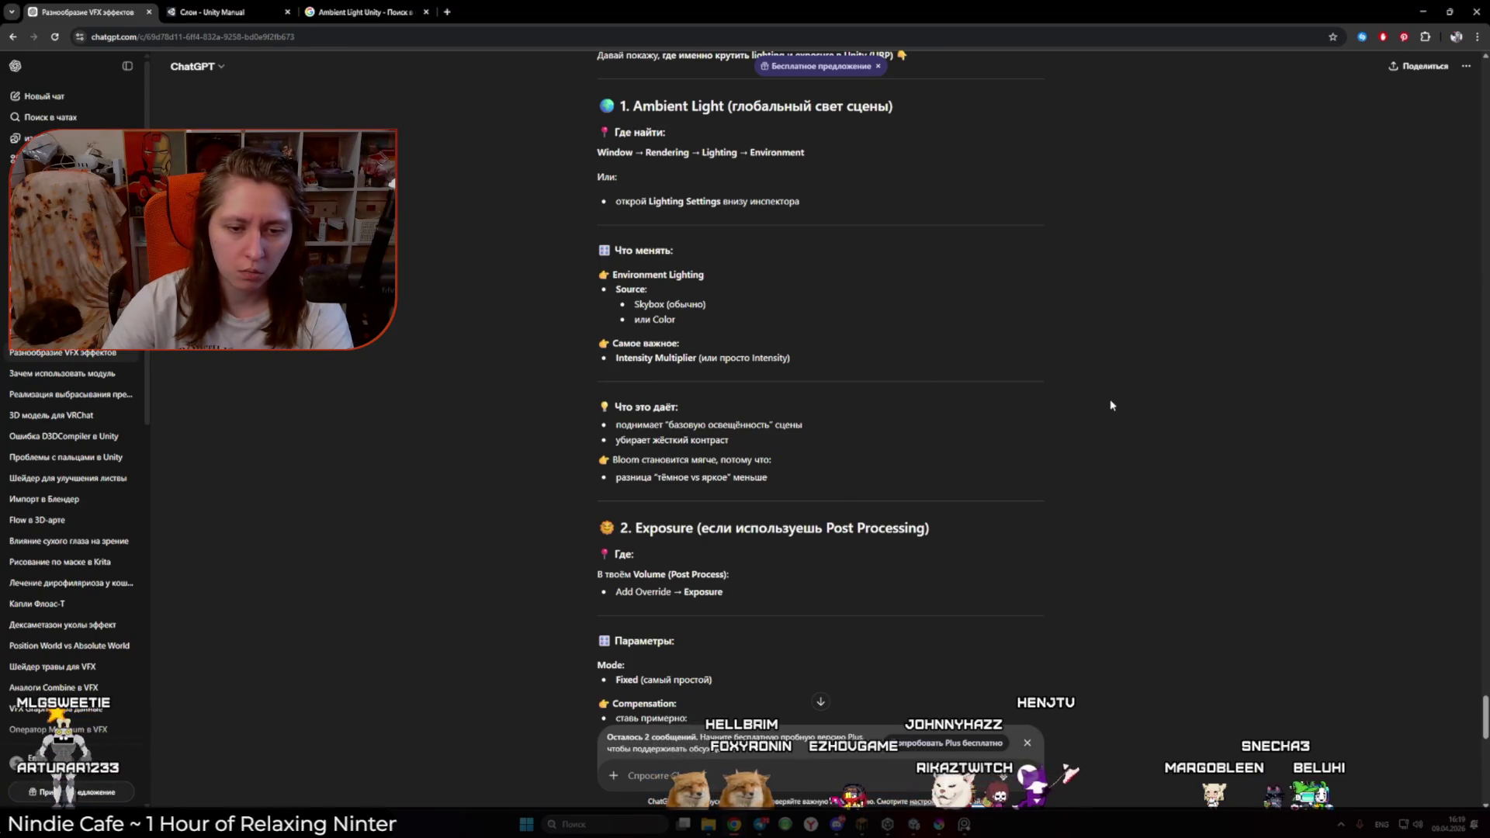
# Step: Read ChatGPT's answer down to the 0.5–1.5 exposure compensation values, then return to Unity
pyautogui.scroll(-1, 1110, 404)
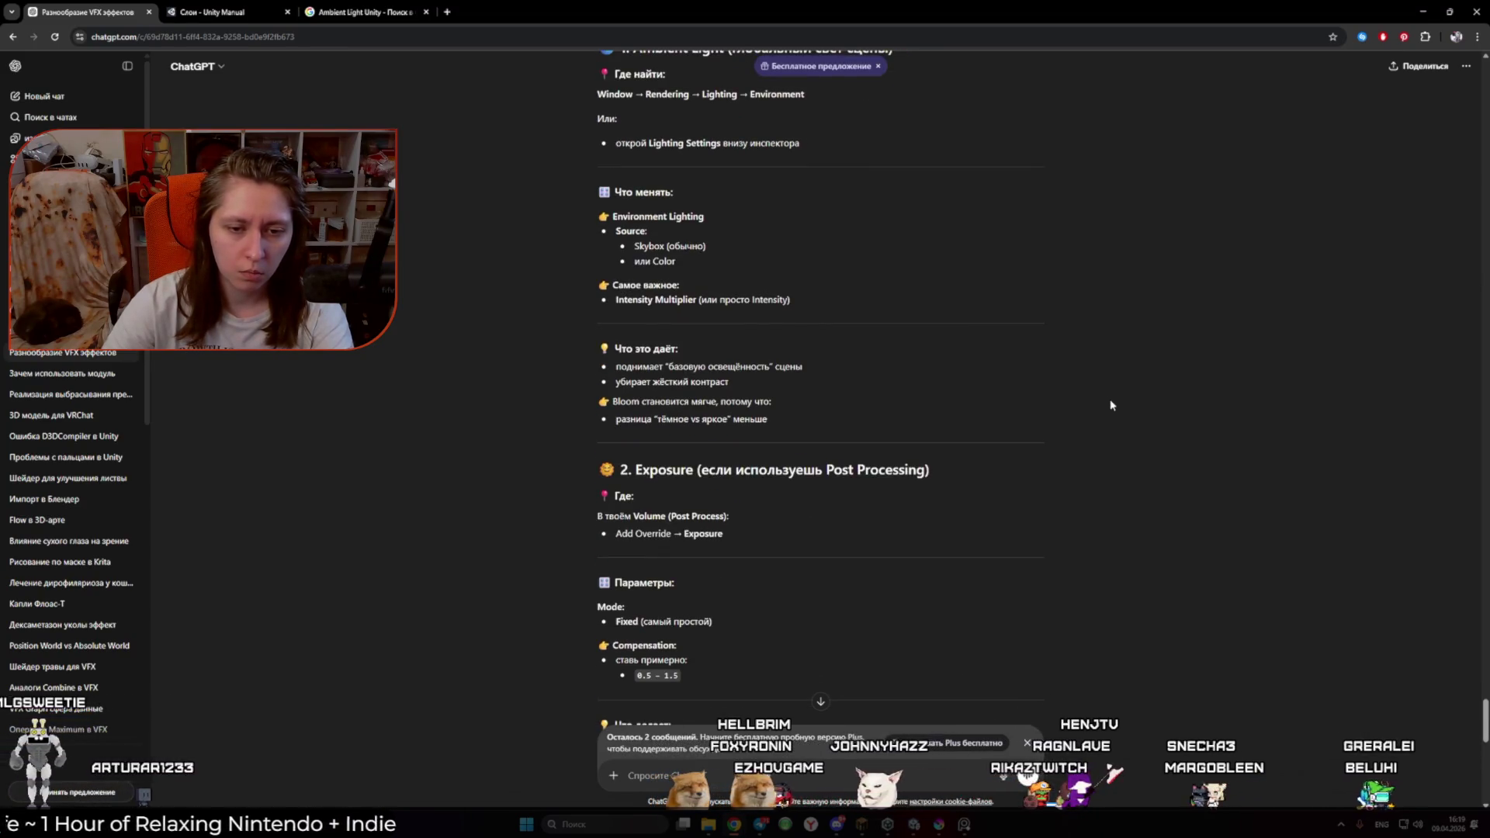
pyautogui.hotkey('alt', 'Tab')
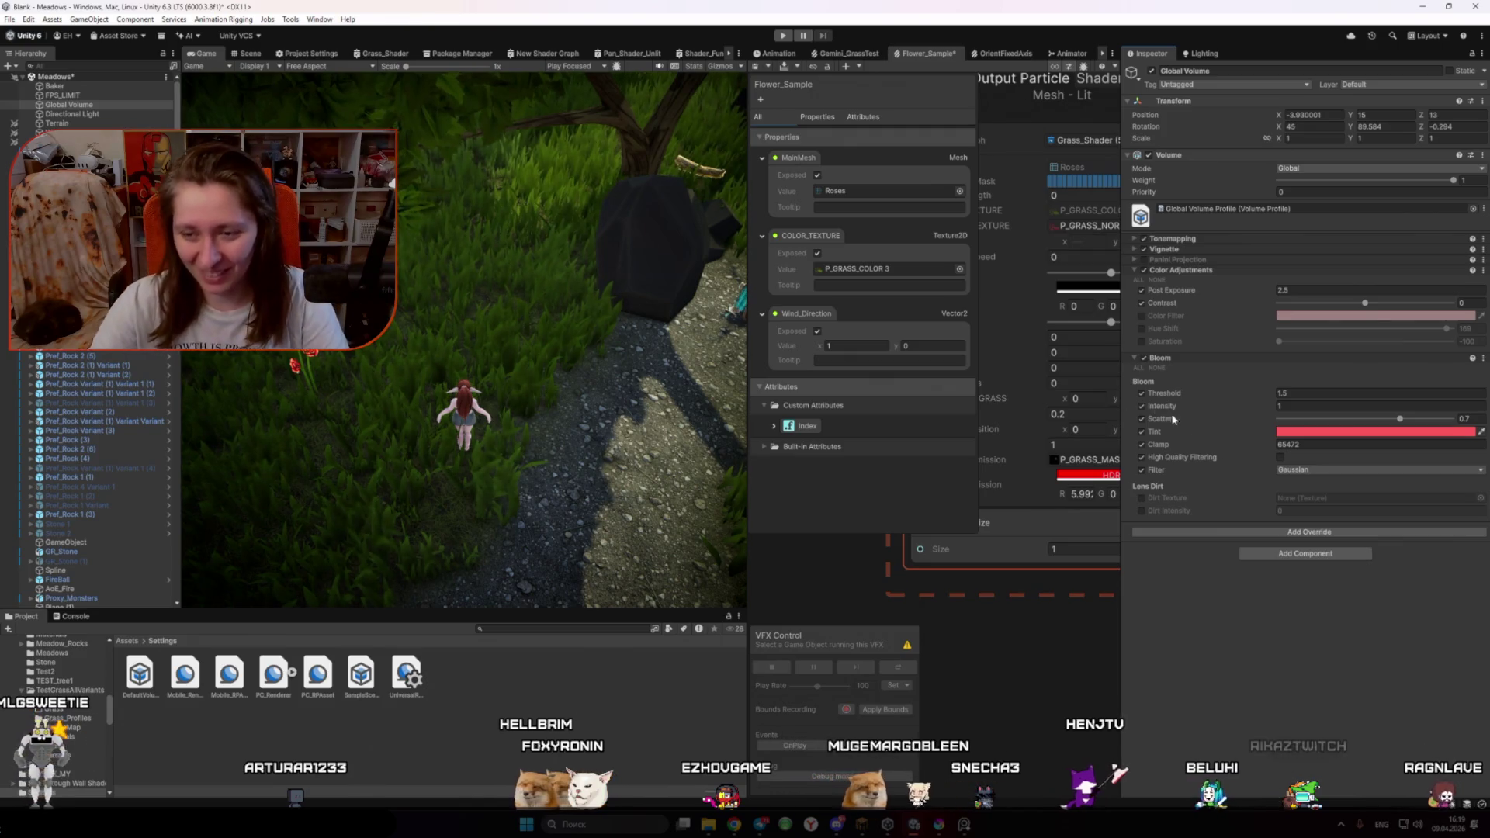
pyautogui.click(1315, 532)
pyautogui.click(1265, 578)
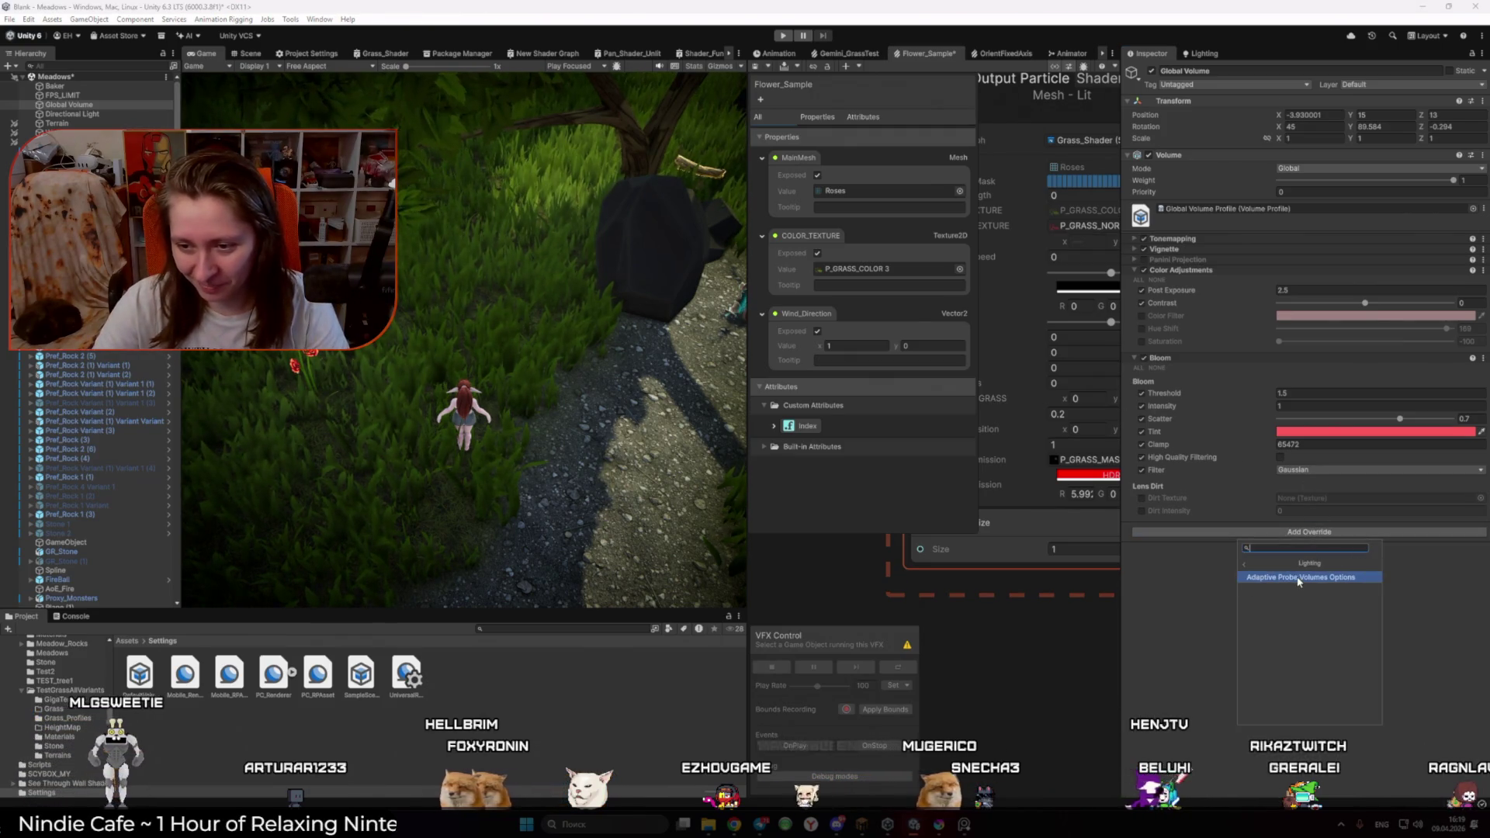
pyautogui.click(1246, 564)
pyautogui.click(1288, 589)
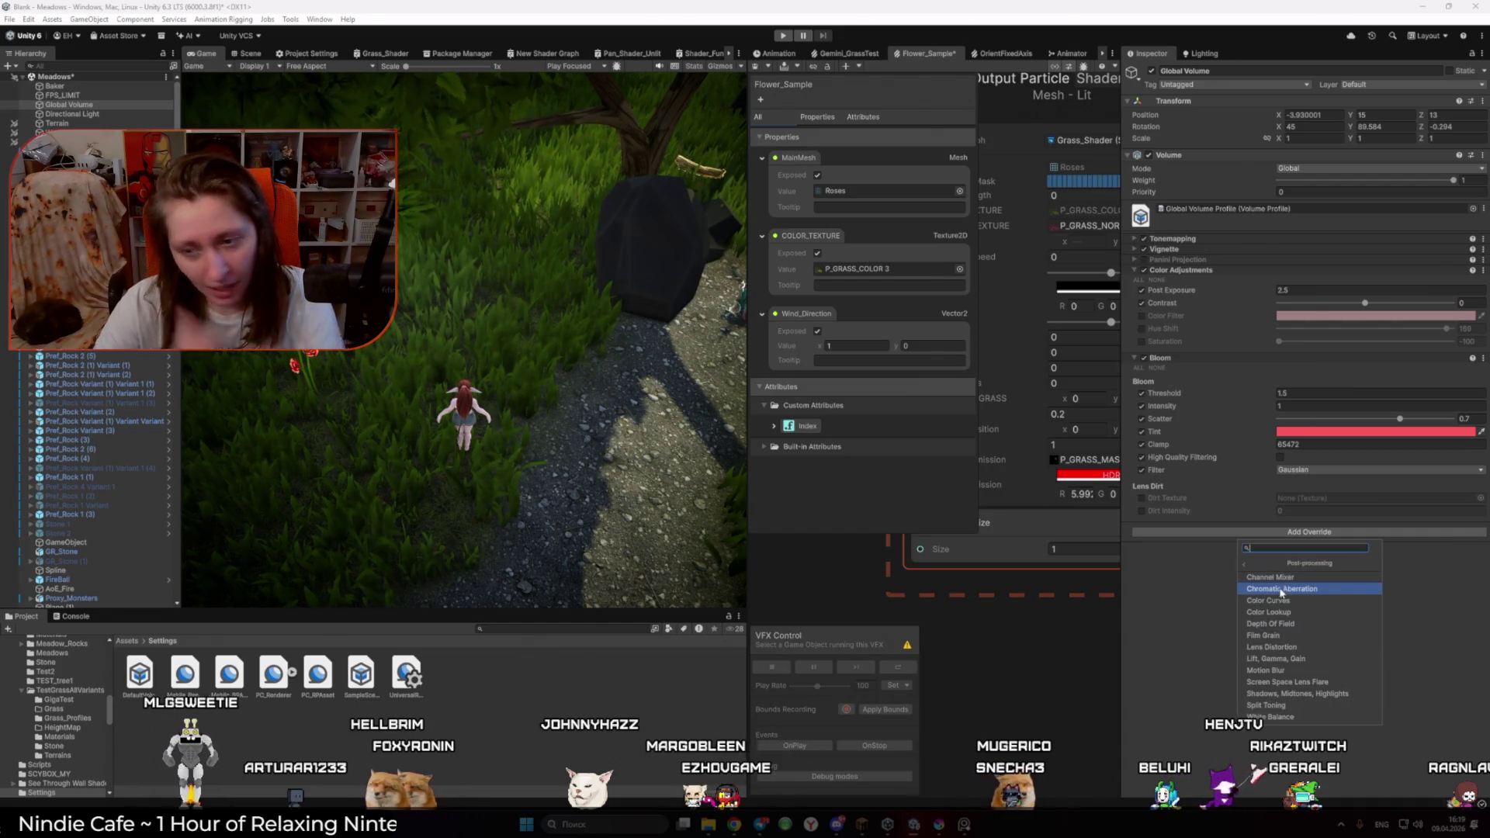
pyautogui.click(1171, 711)
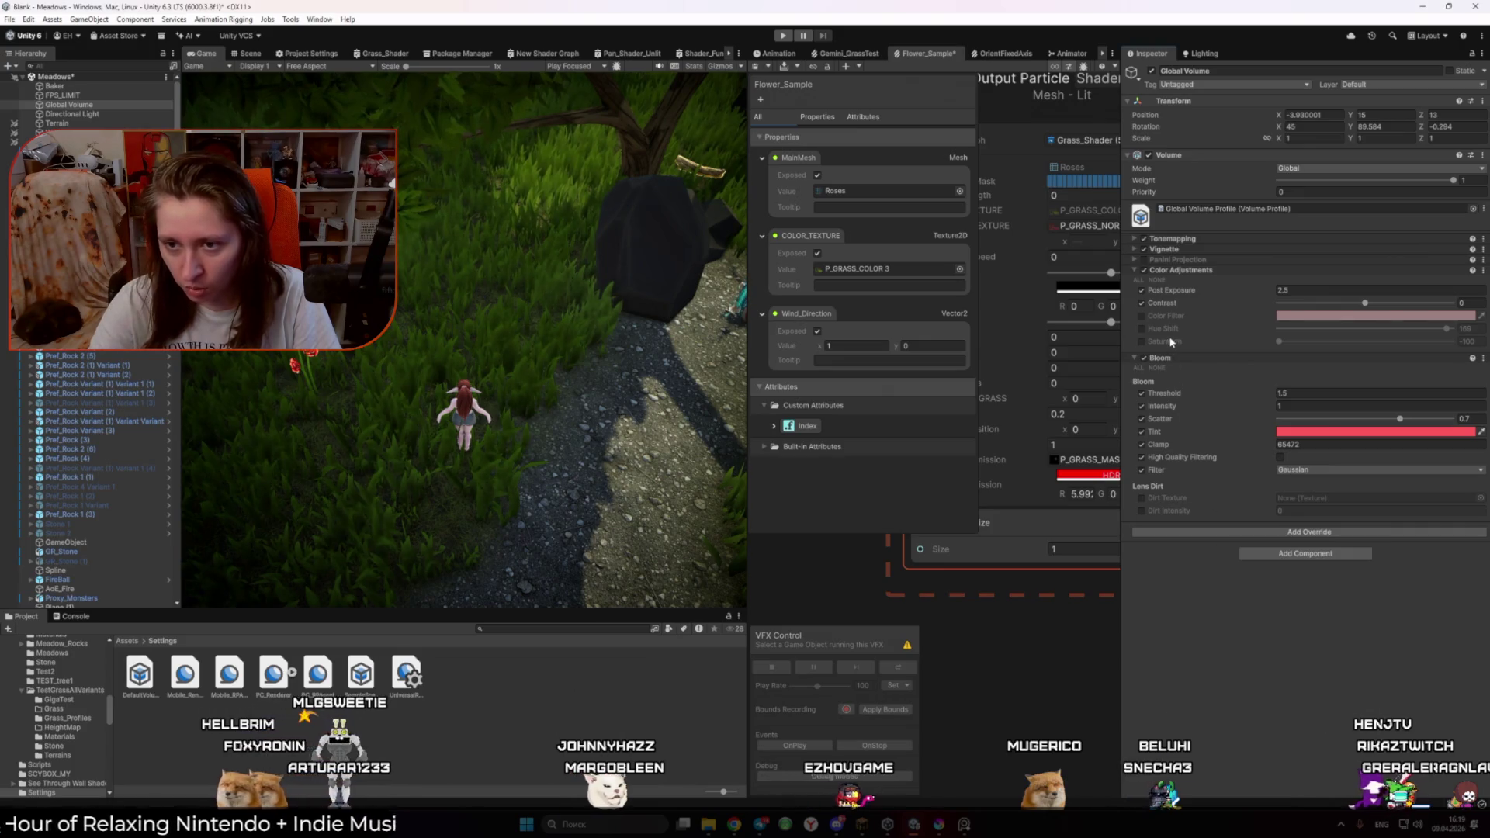
pyautogui.moveTo(1186, 299)
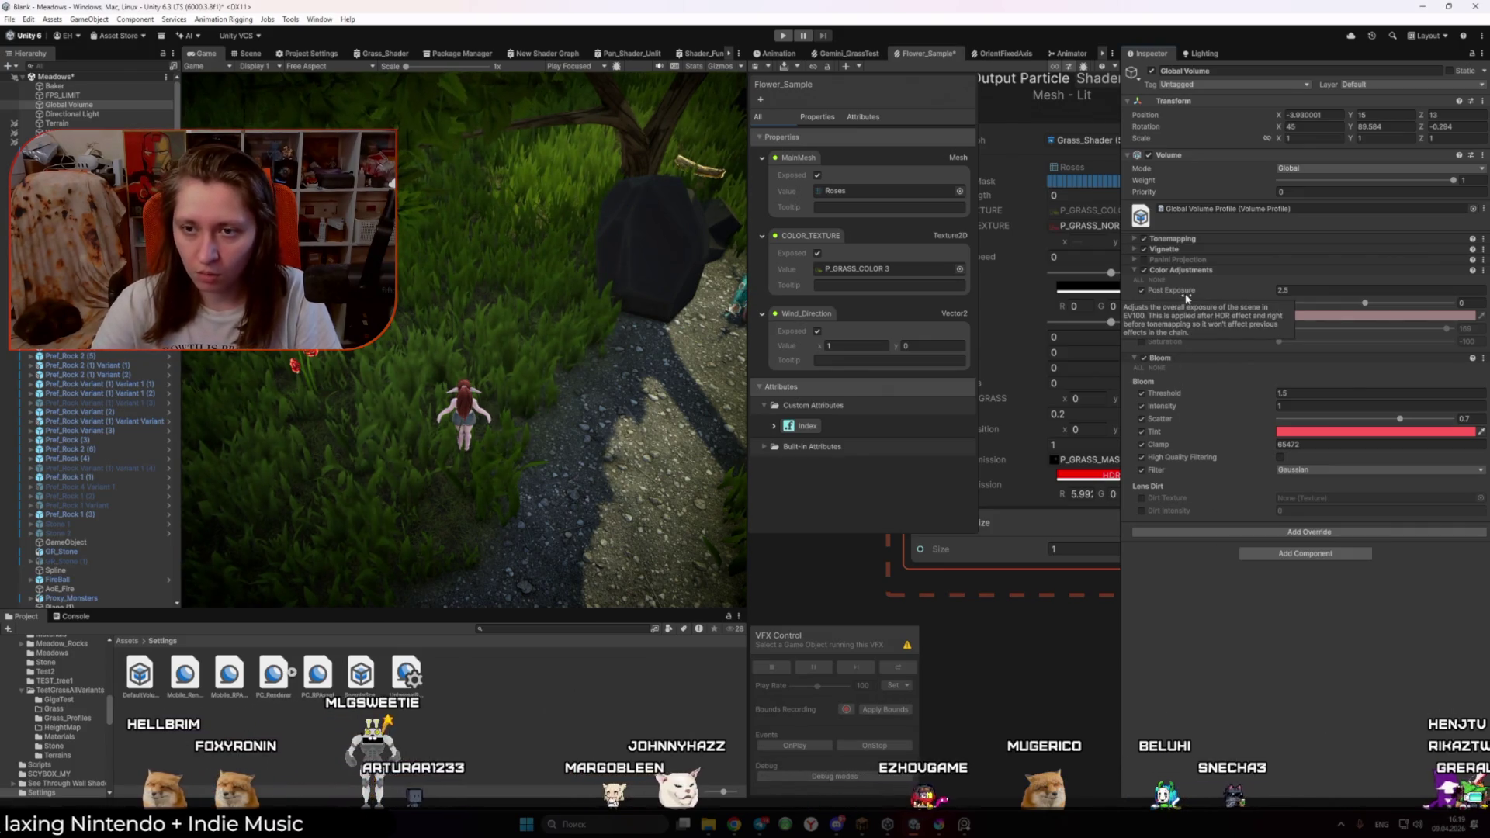
pyautogui.click(1144, 270)
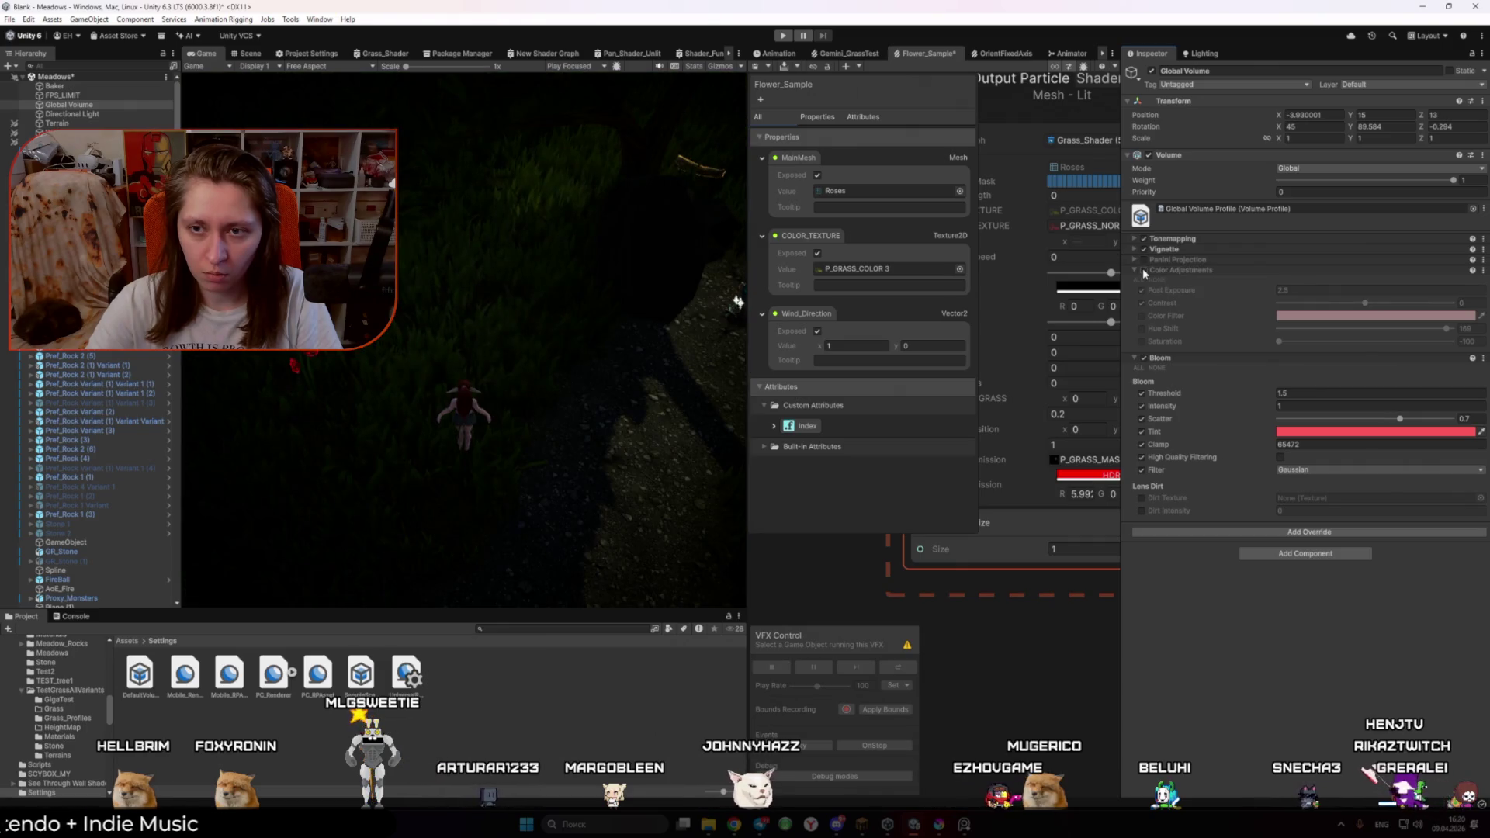
pyautogui.click(1144, 269)
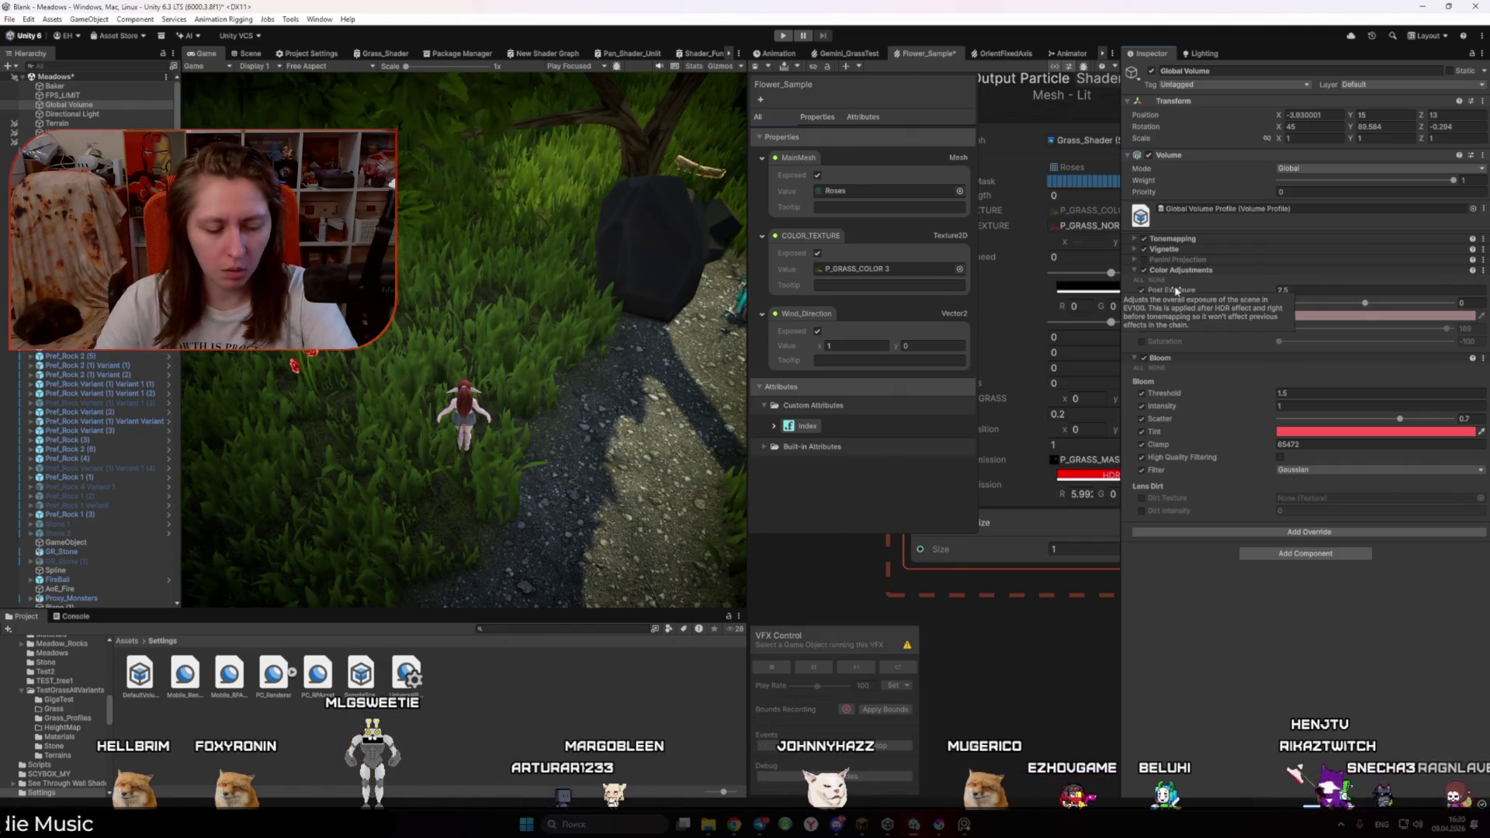
pyautogui.hotkey('alt', 'Tab')
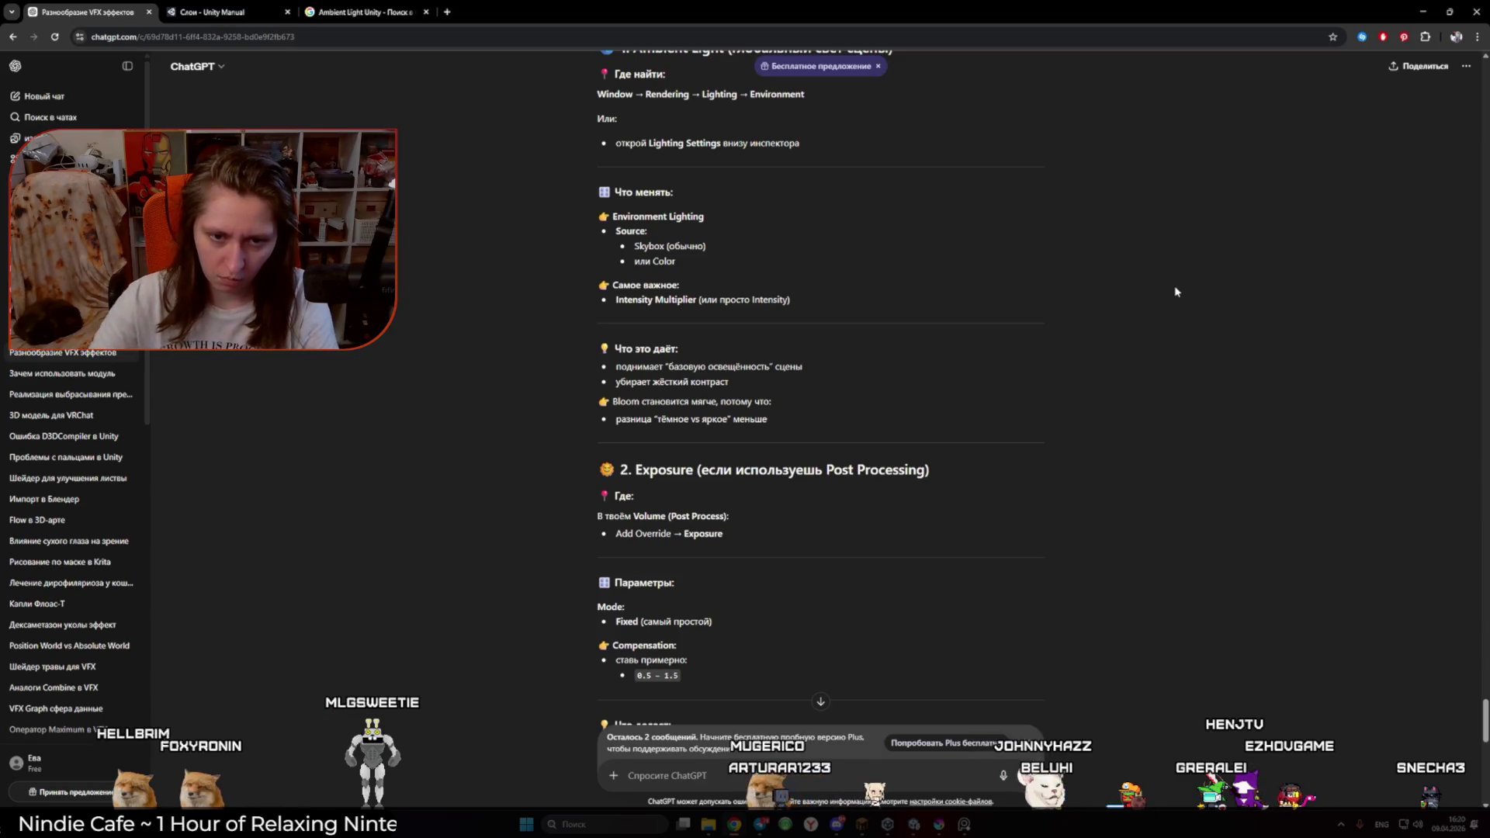
pyautogui.scroll(-2, 1115, 369)
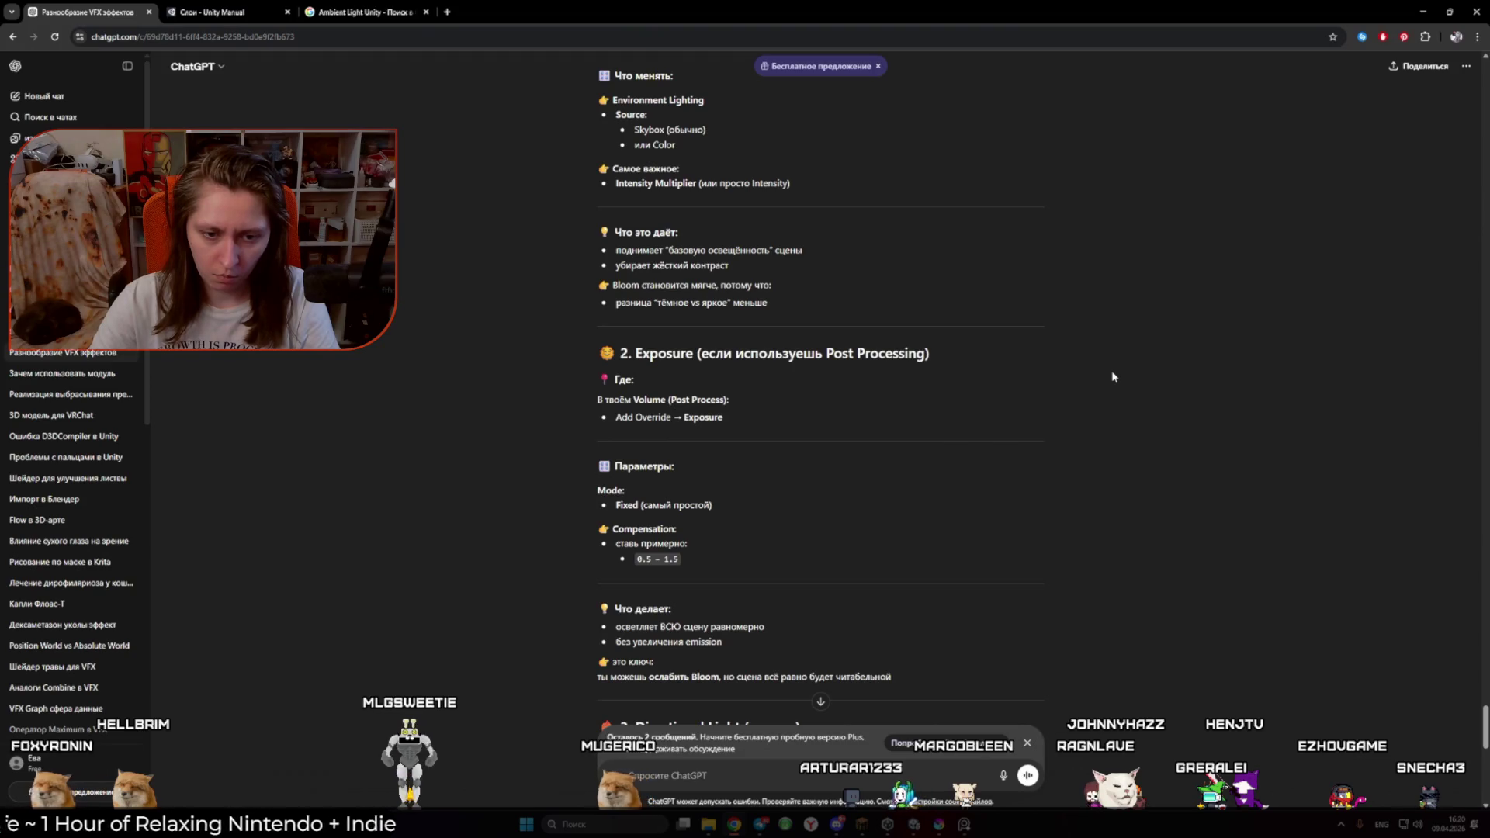
pyautogui.hotkey('alt', 'Tab')
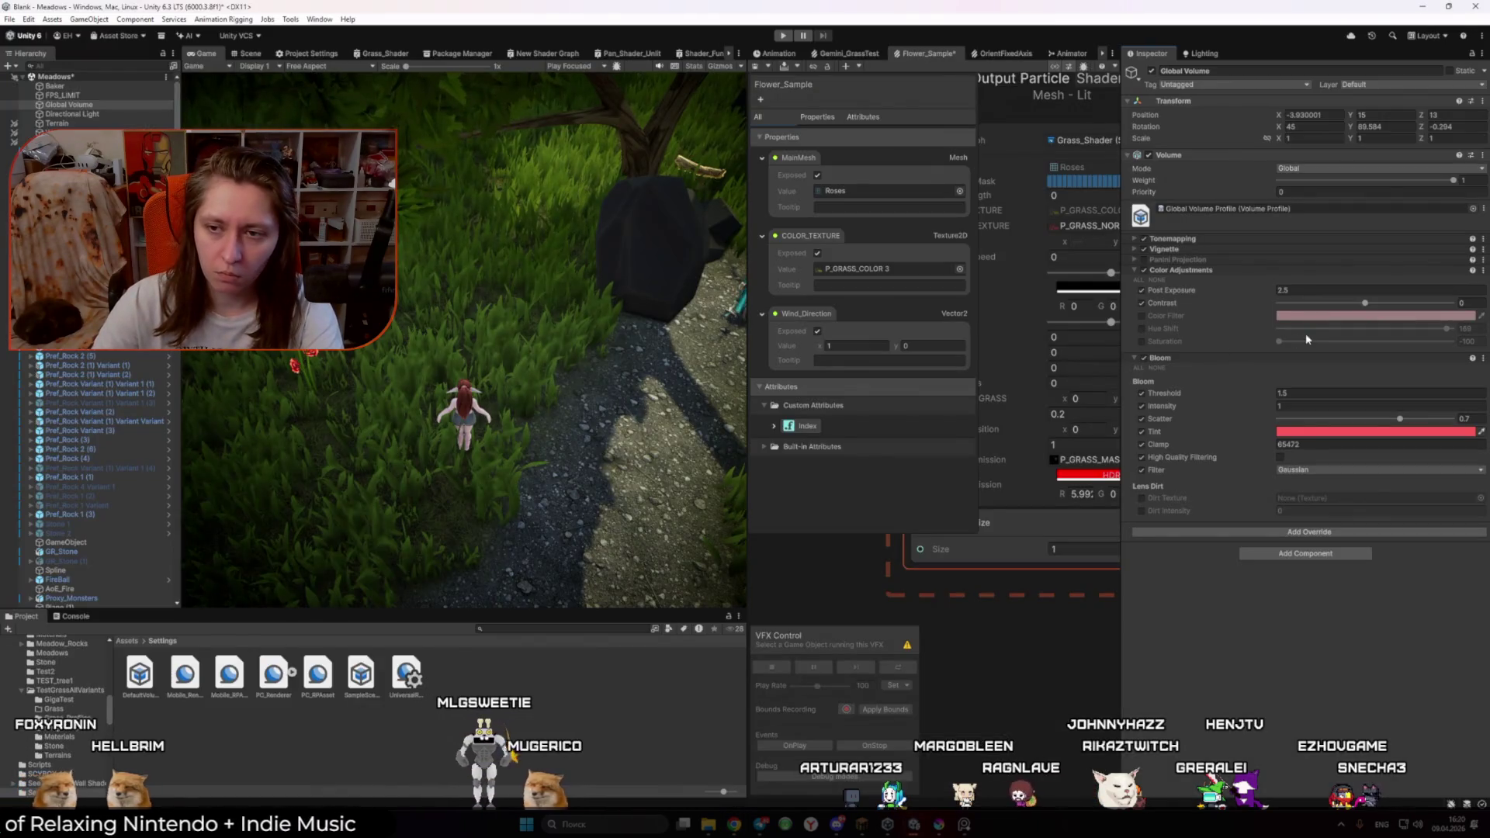
# Step: Trial Hue Shift and Saturation in the Global Volume's Color Adjustments, then turn both off
pyautogui.click(1364, 304)
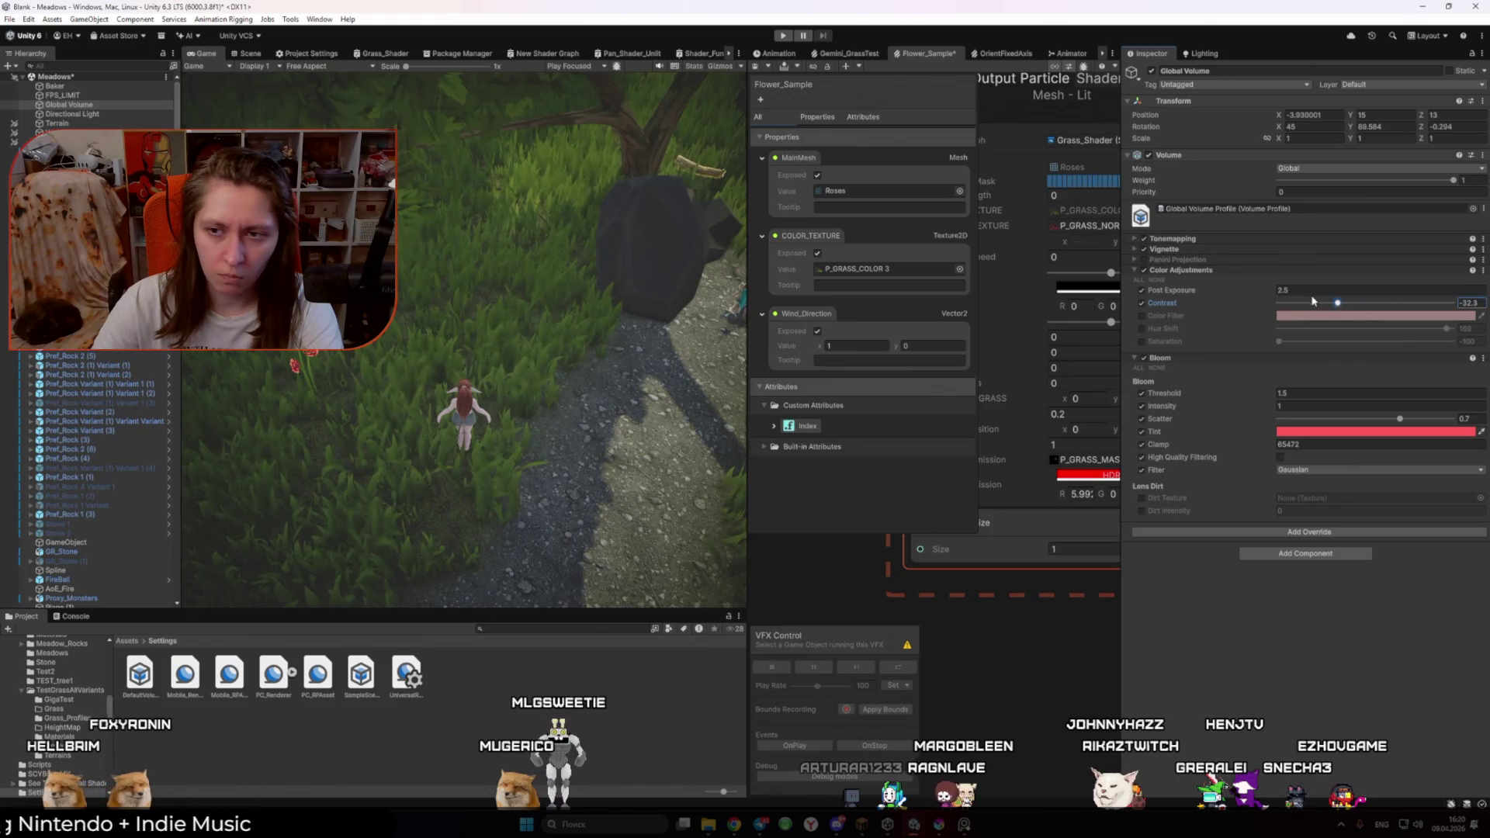
pyautogui.click(1314, 335)
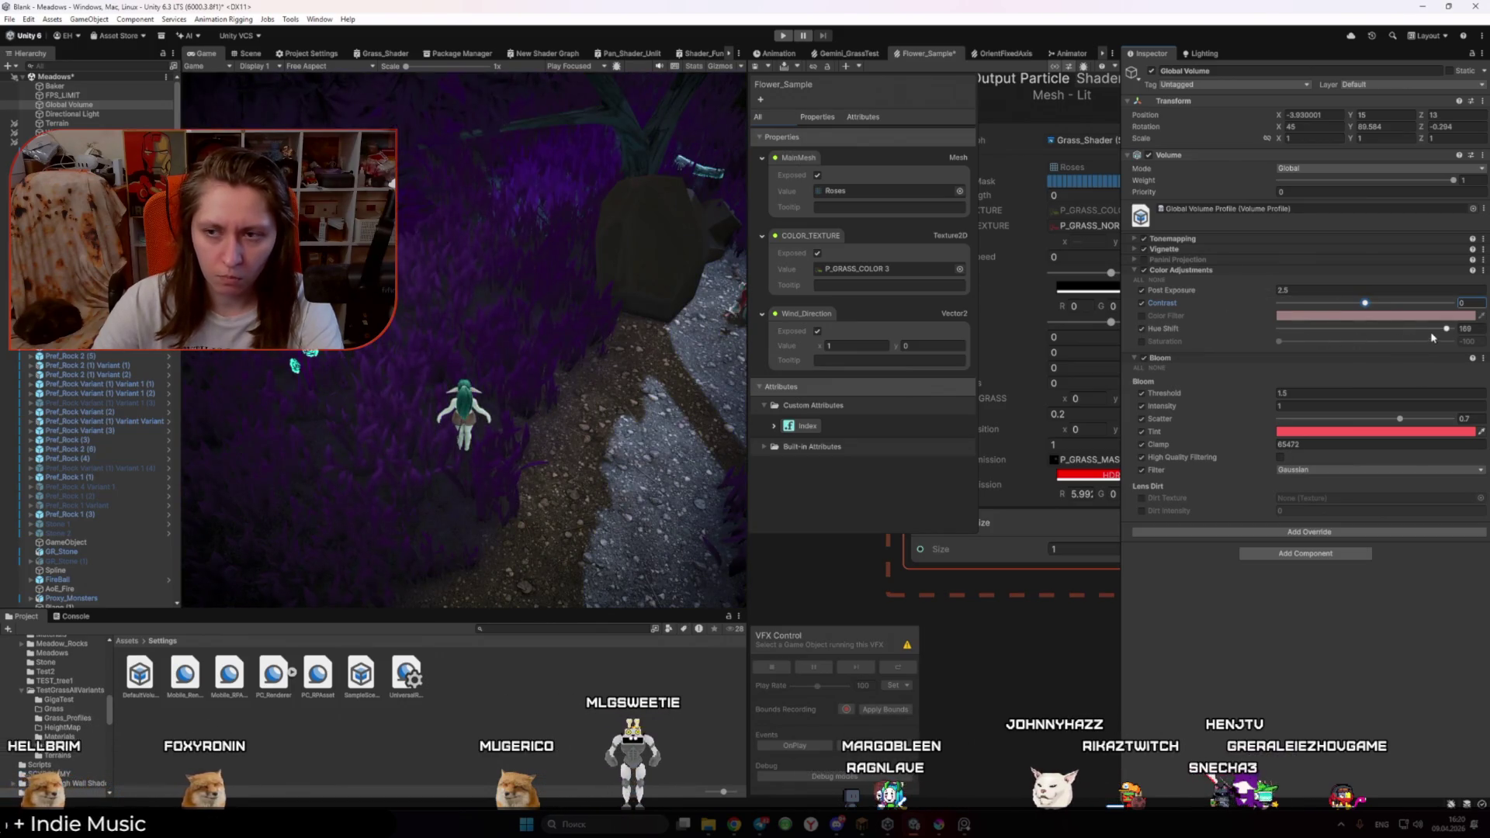
pyautogui.click(1142, 329)
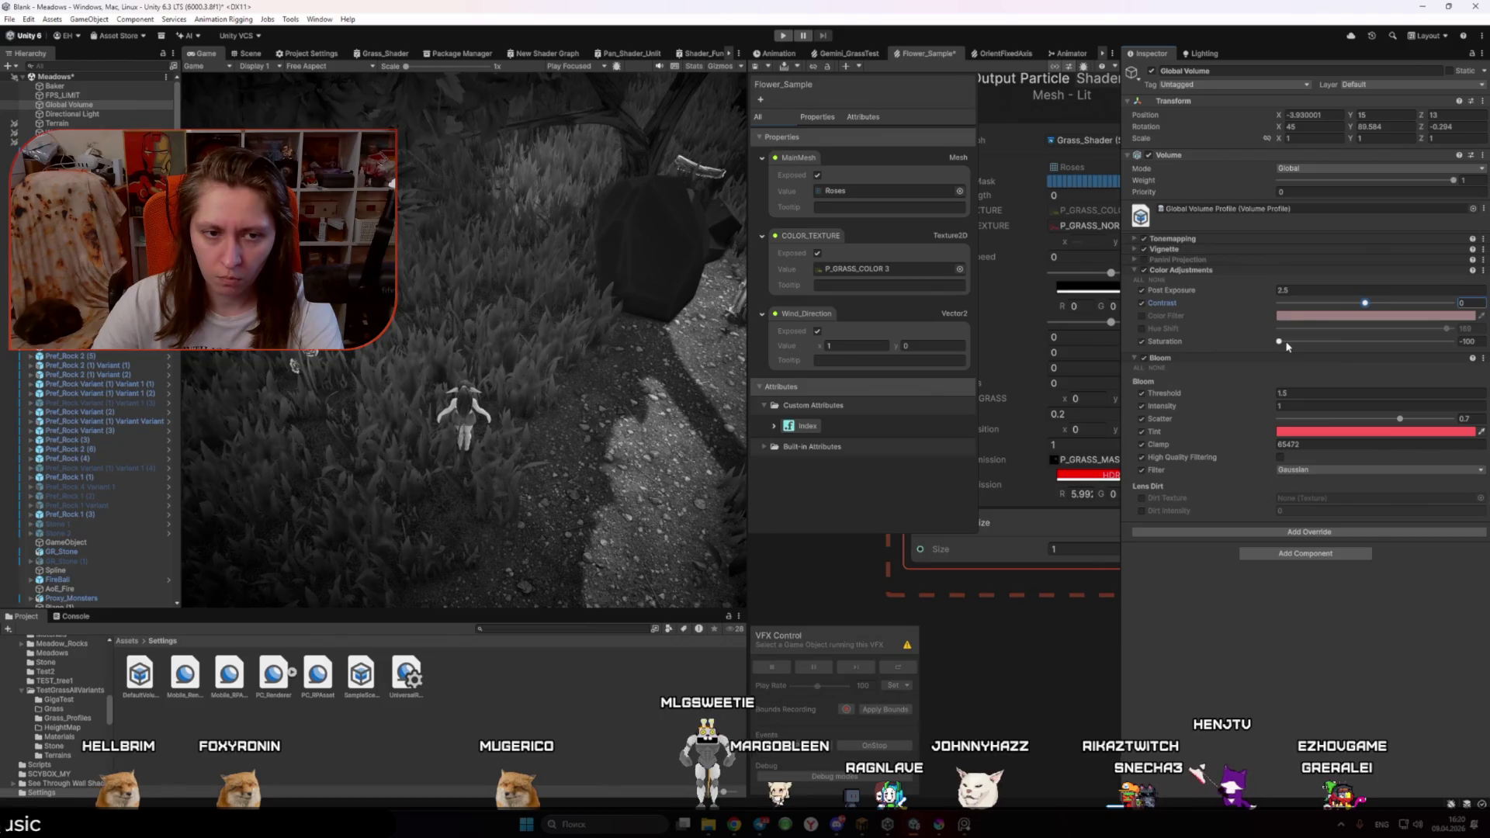
pyautogui.click(1141, 342)
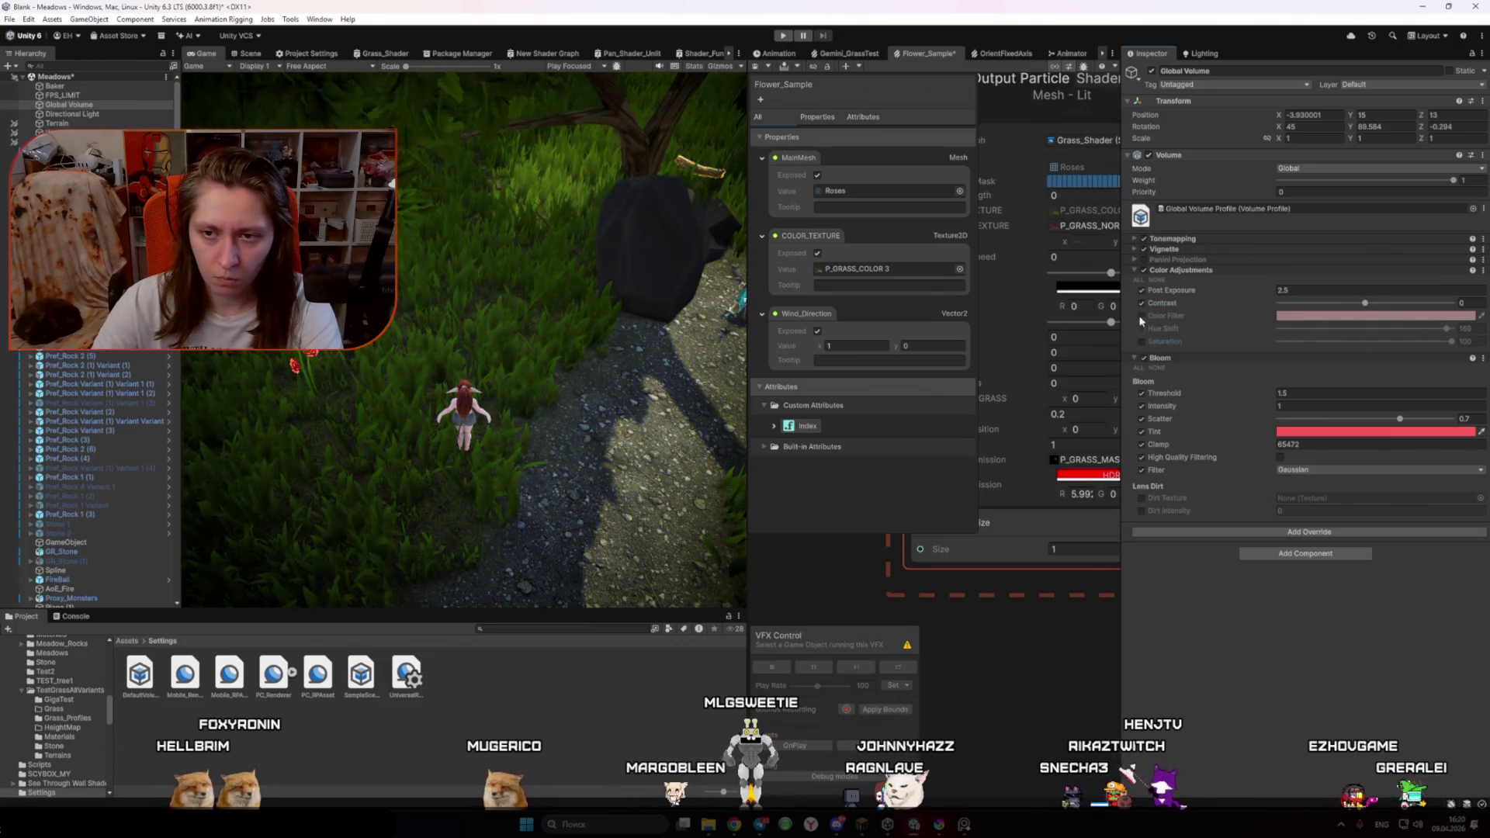
pyautogui.click(1142, 290)
# Step: Re-enable and nudge Post Exposure, compare the whole Color Adjustments override on and off, then clear the Inspector
pyautogui.click(1142, 290)
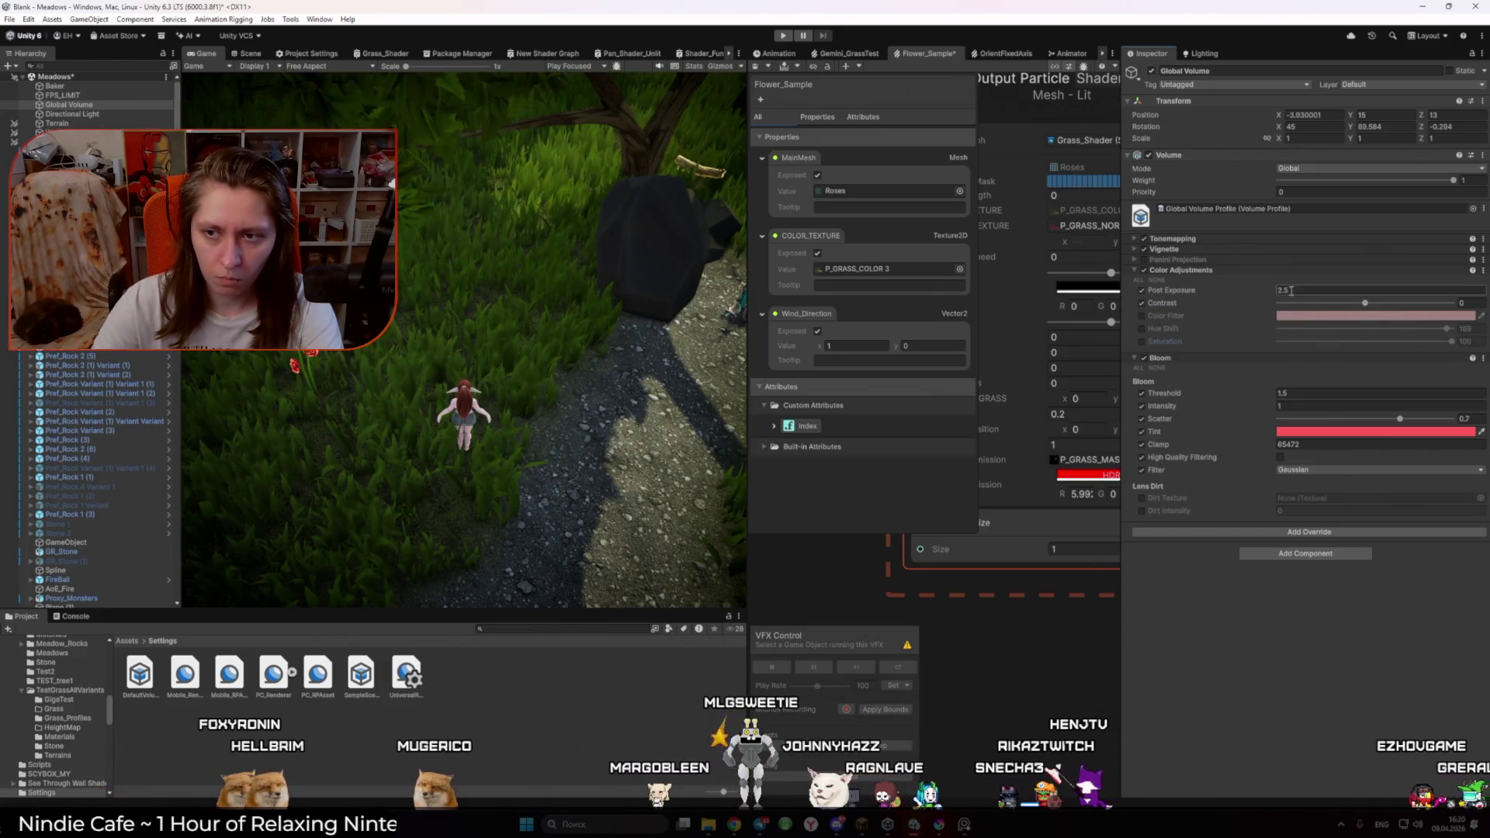
pyautogui.moveTo(1265, 287)
pyautogui.mouseDown()
pyautogui.moveTo(1237, 290)
pyautogui.moveTo(1312, 292)
pyautogui.moveTo(1267, 292)
pyautogui.mouseUp()
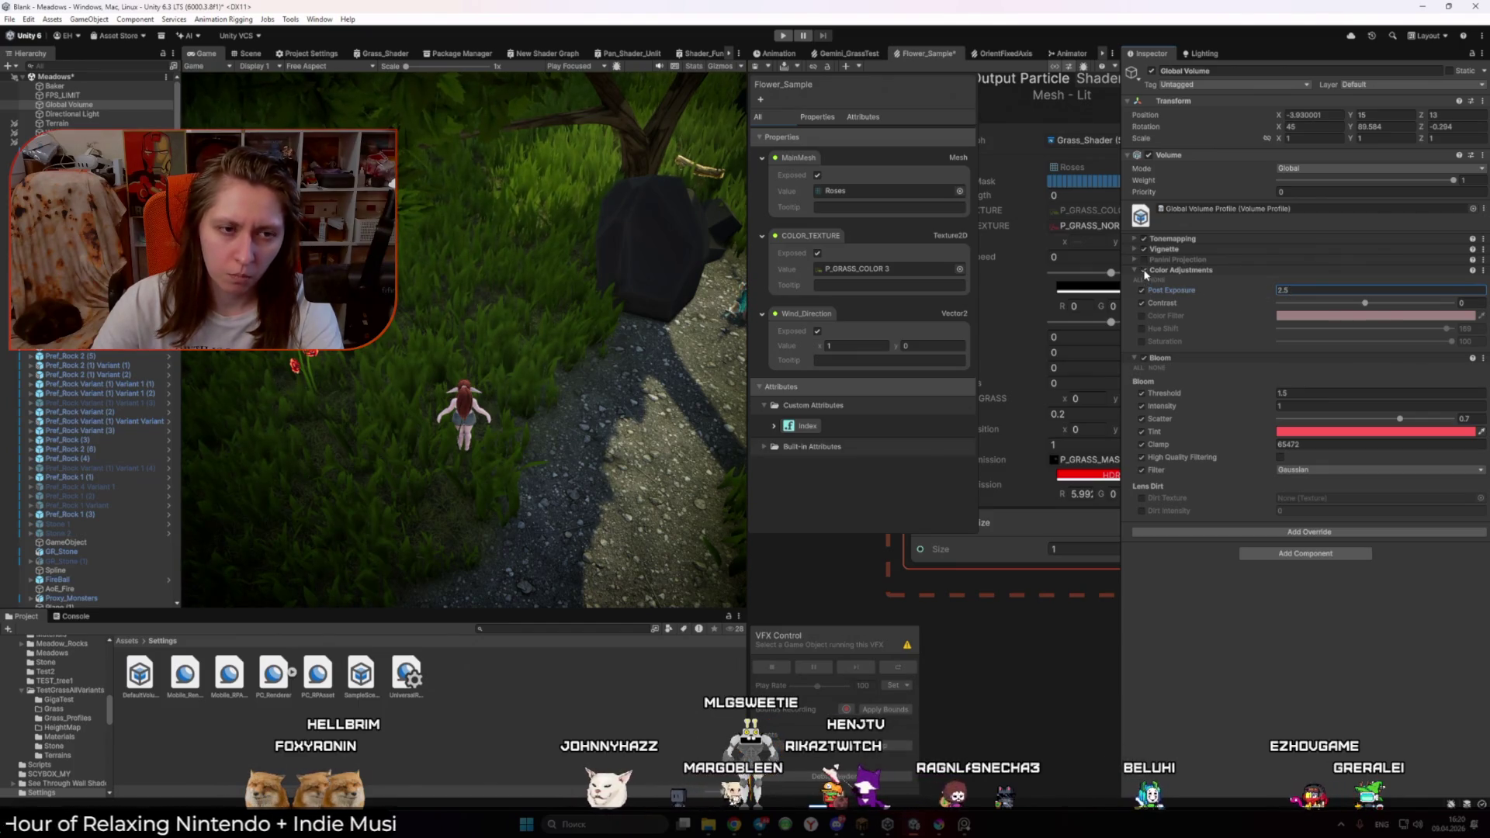
pyautogui.click(1144, 270)
pyautogui.click(1144, 270)
pyautogui.click(1144, 270)
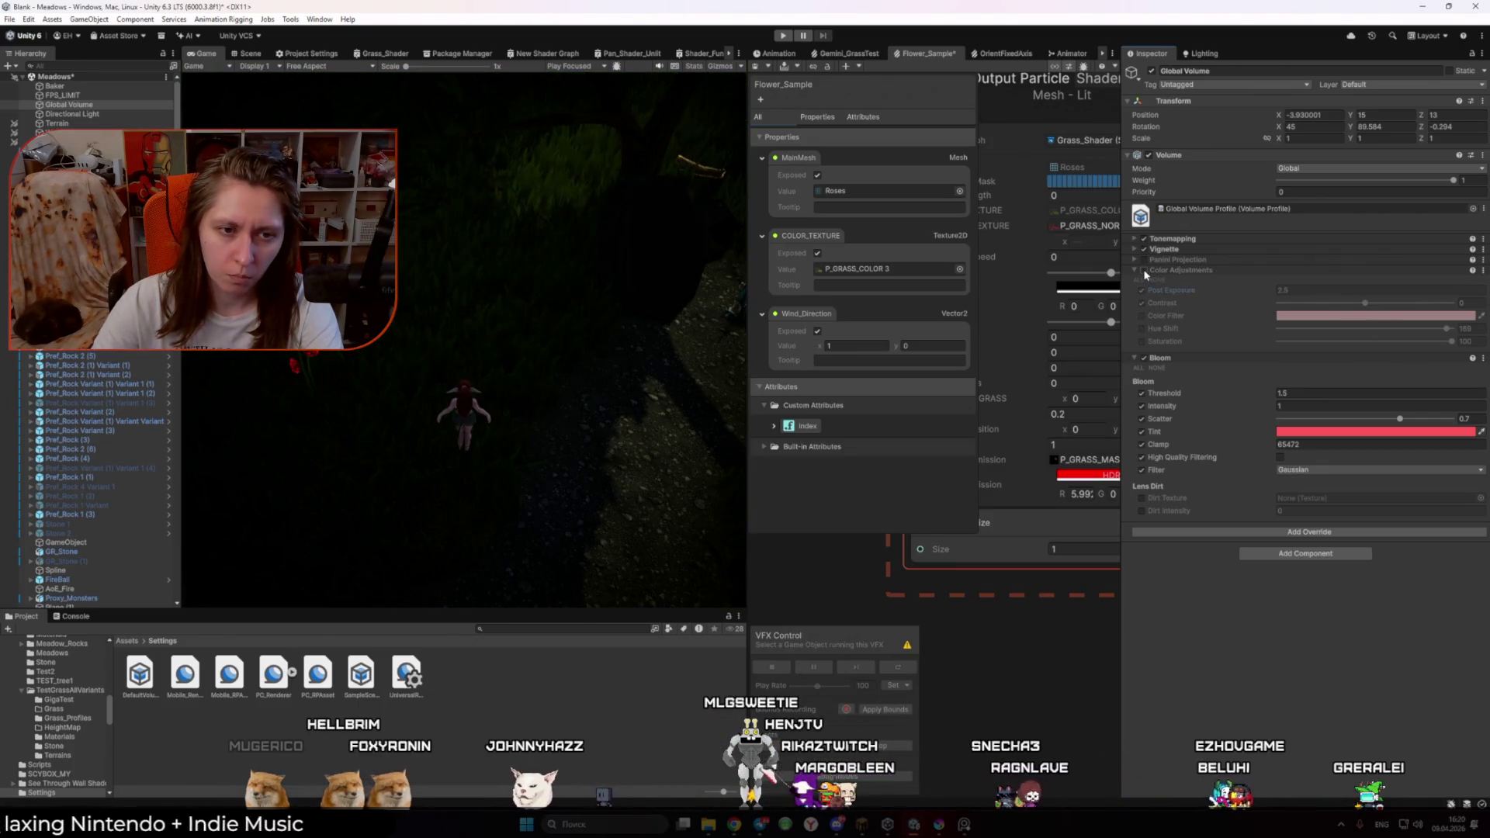
pyautogui.click(1144, 270)
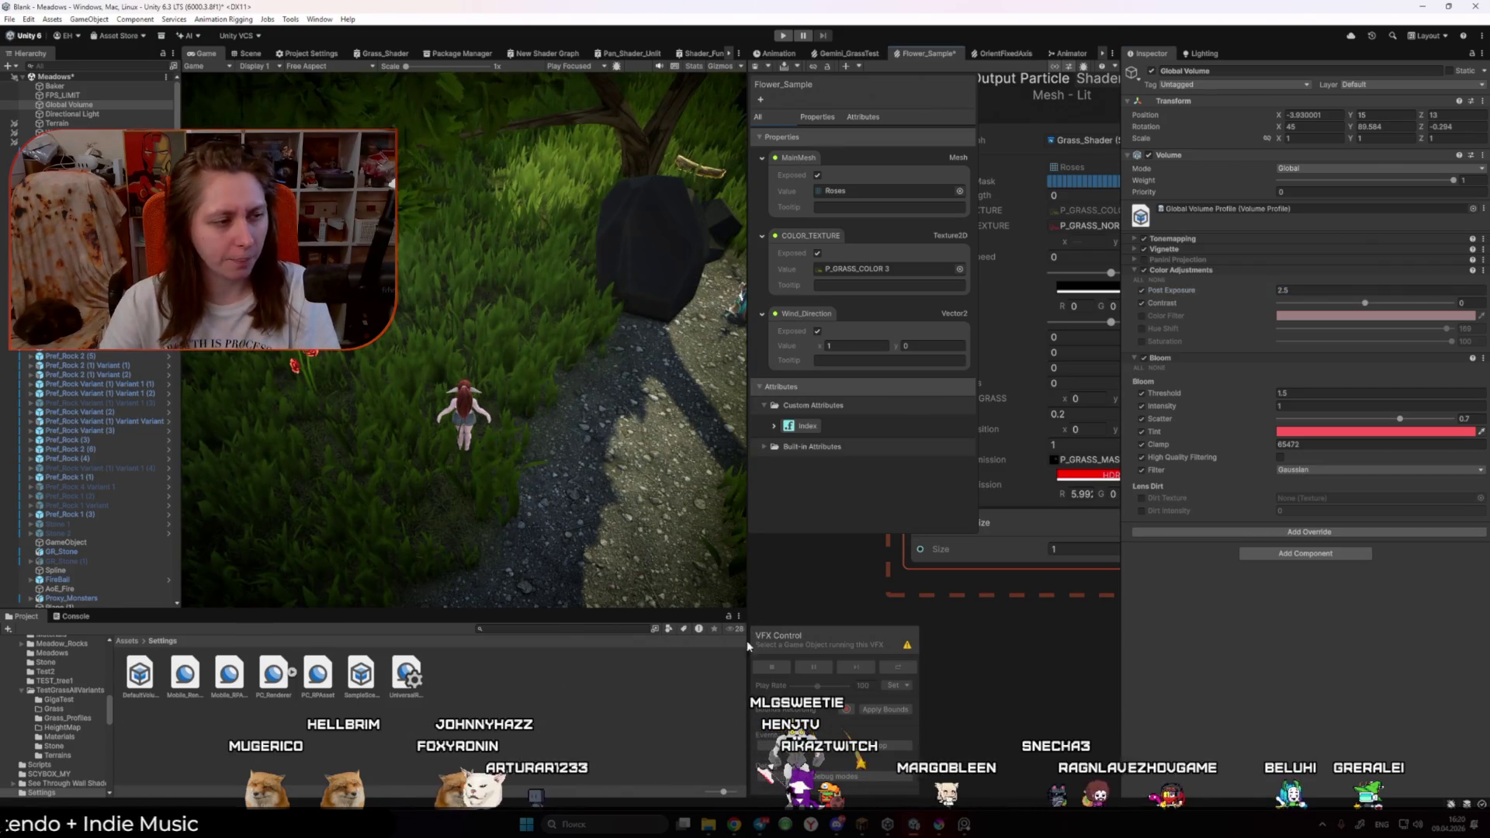
pyautogui.rightClick(736, 689)
pyautogui.click(652, 719)
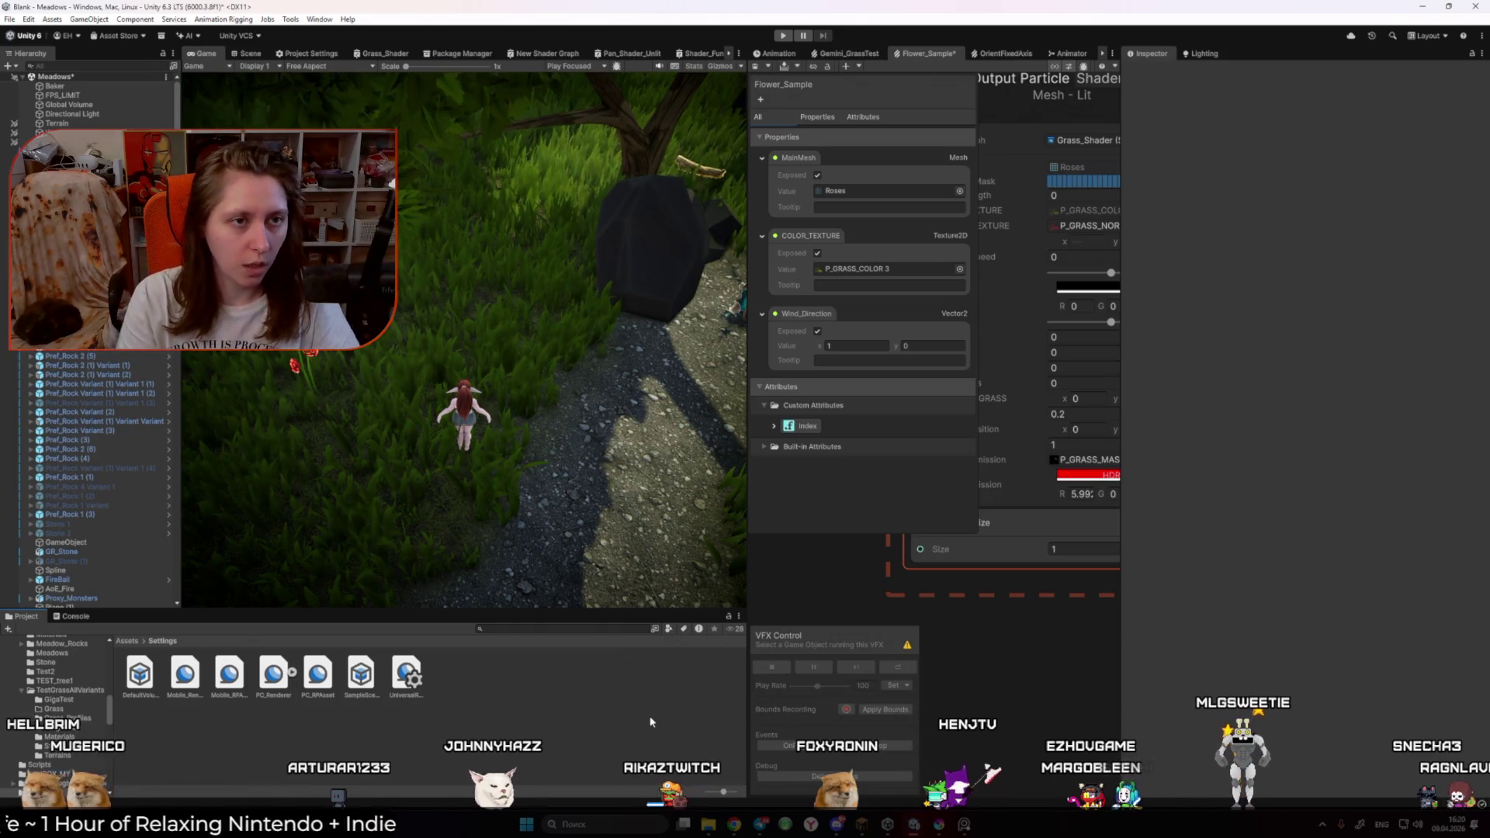
# Step: Darken the rose's red emission colour, set emission intensity to 3.8, and enter Play mode
pyautogui.click(258, 55)
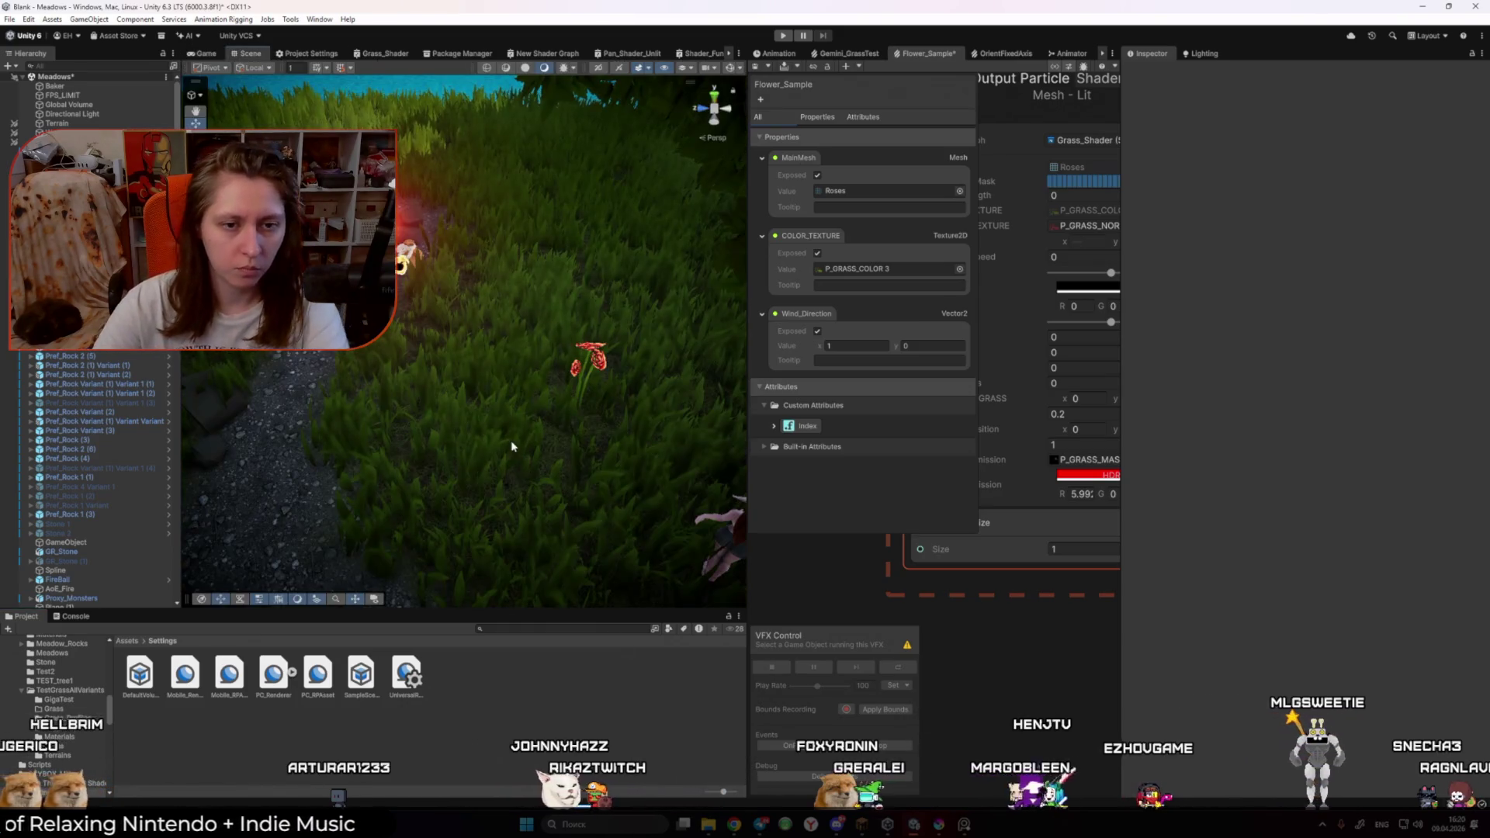
pyautogui.click(1072, 476)
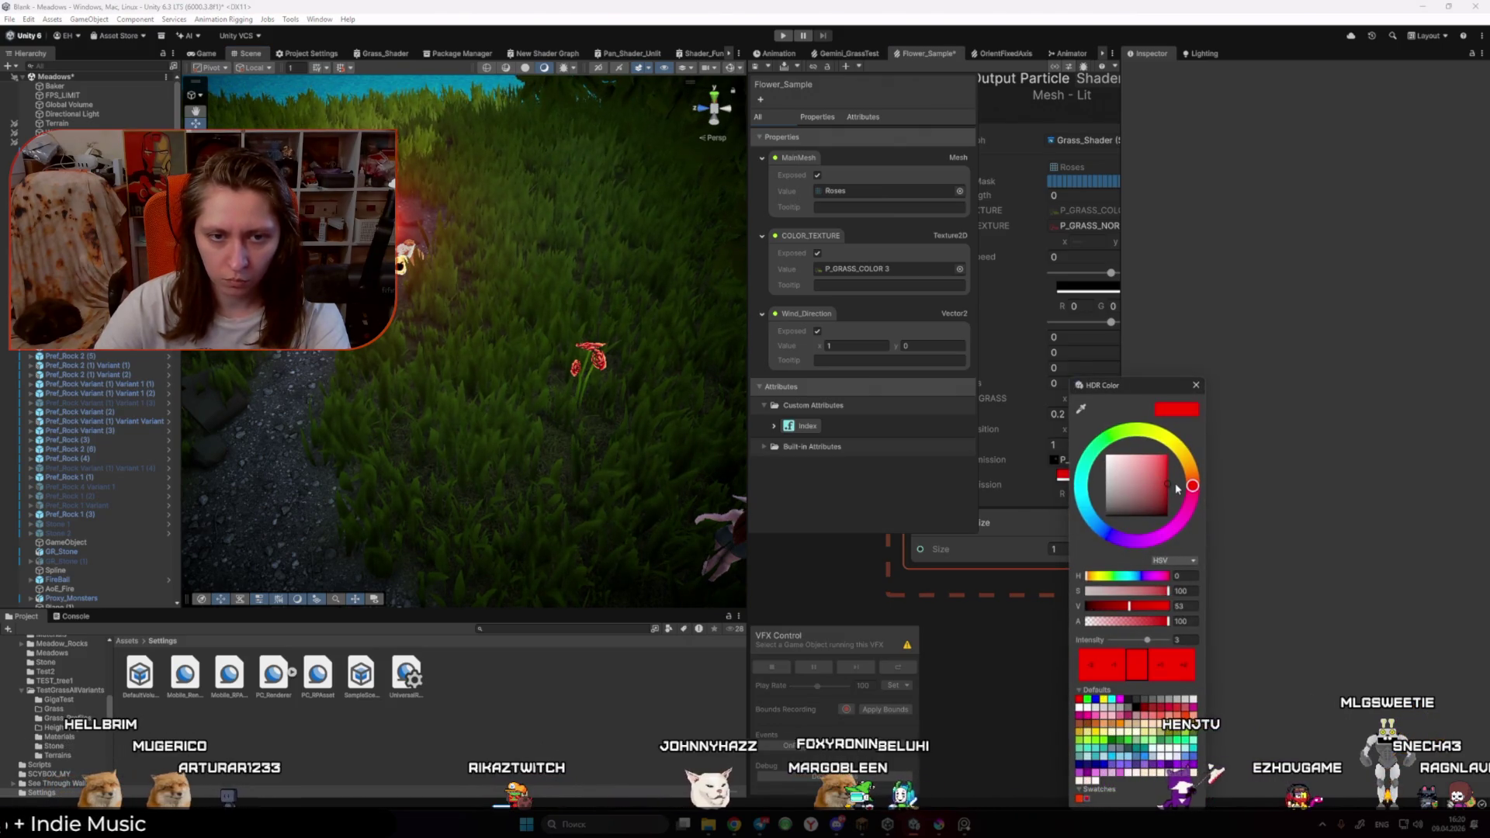
pyautogui.moveTo(1179, 504); pyautogui.dragTo(1182, 516)
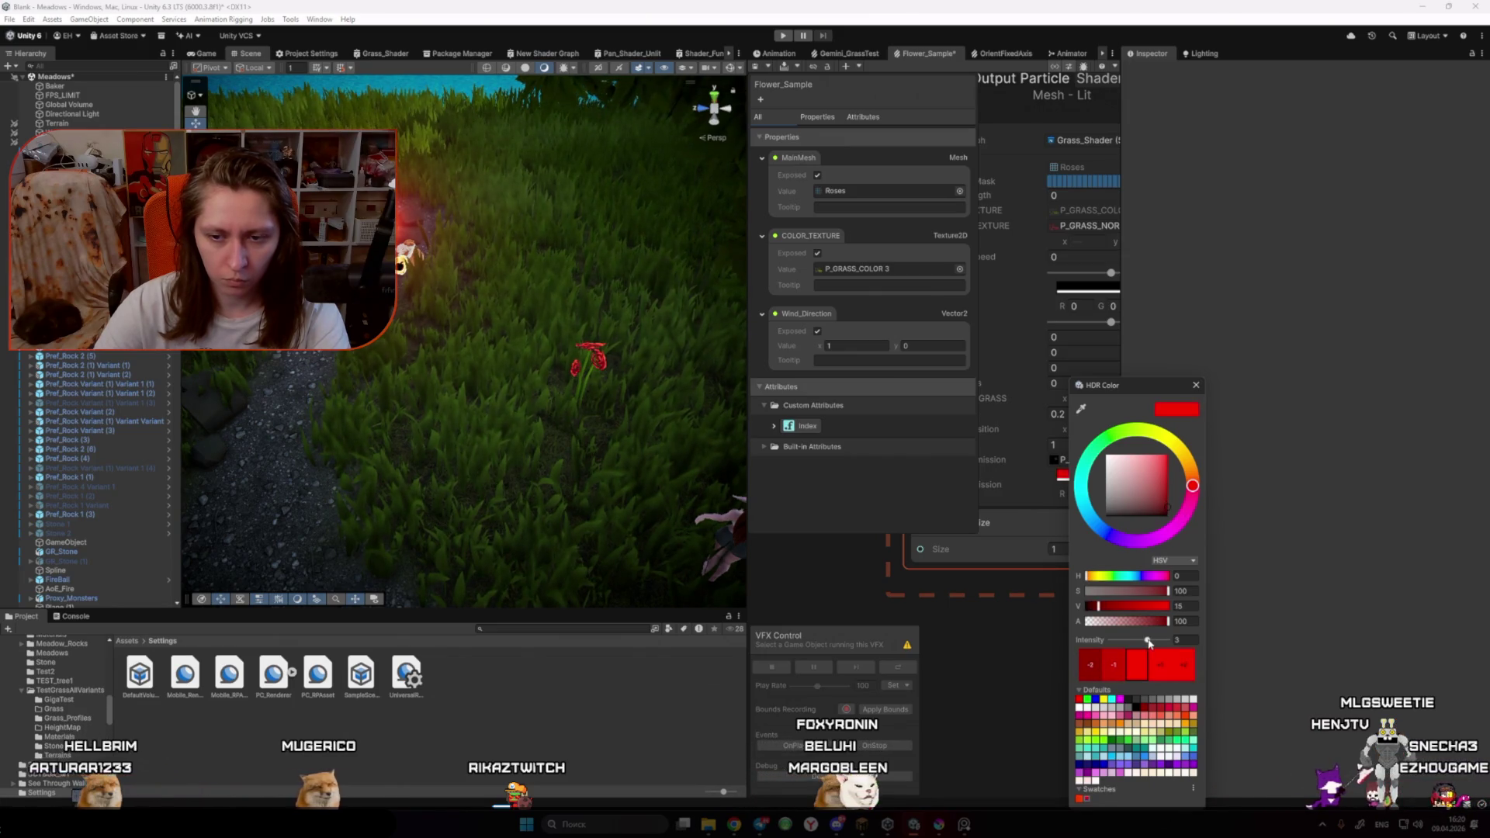
pyautogui.moveTo(1150, 643); pyautogui.dragTo(1151, 641)
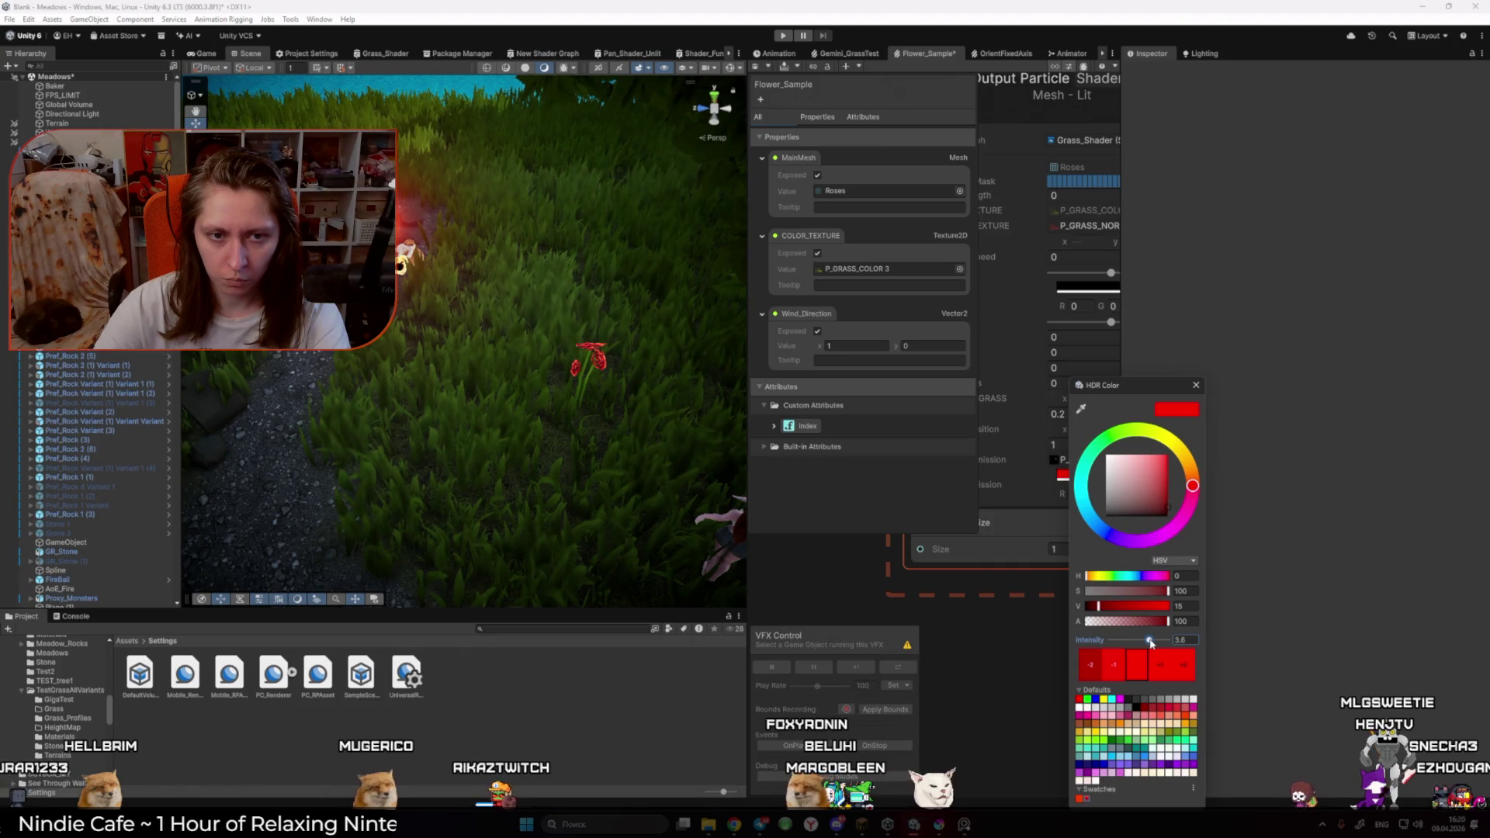
pyautogui.hotkey('ctrl', 'p')
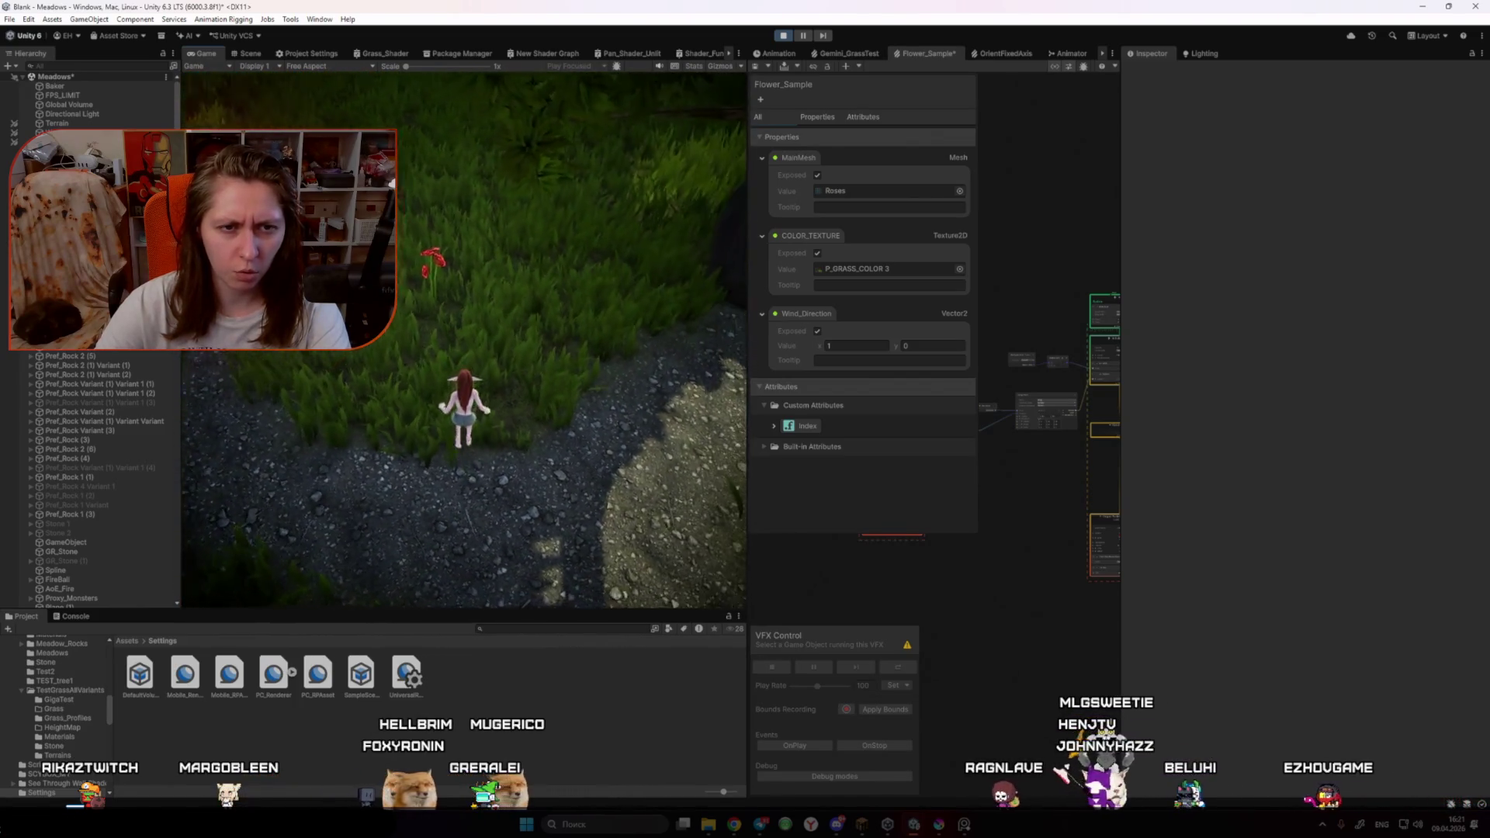
# Step: Run the character up the path with W, swinging the camera left to view the glowing roses
pyautogui.press('w')
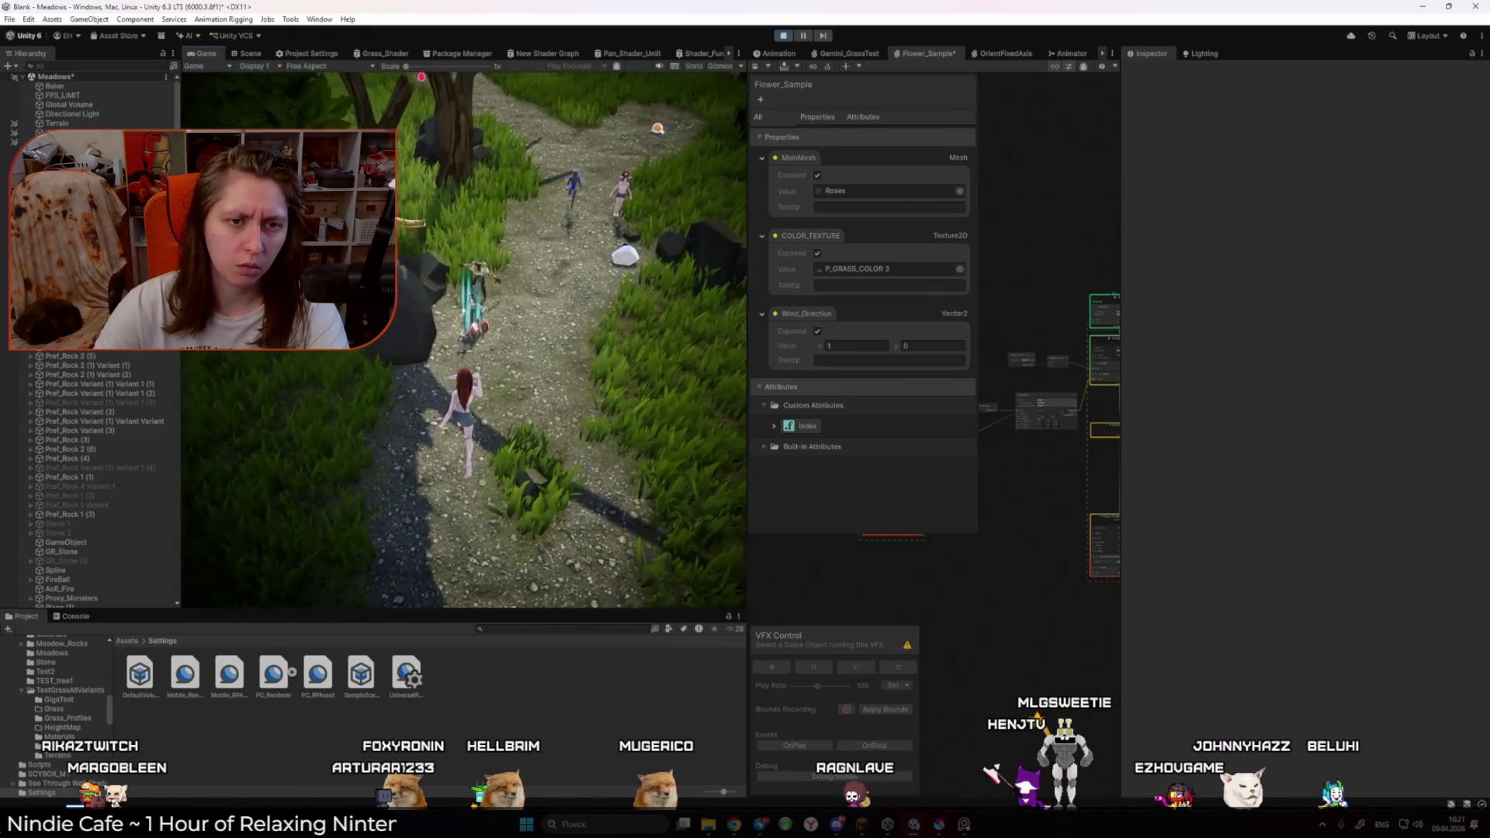
pyautogui.press('w')
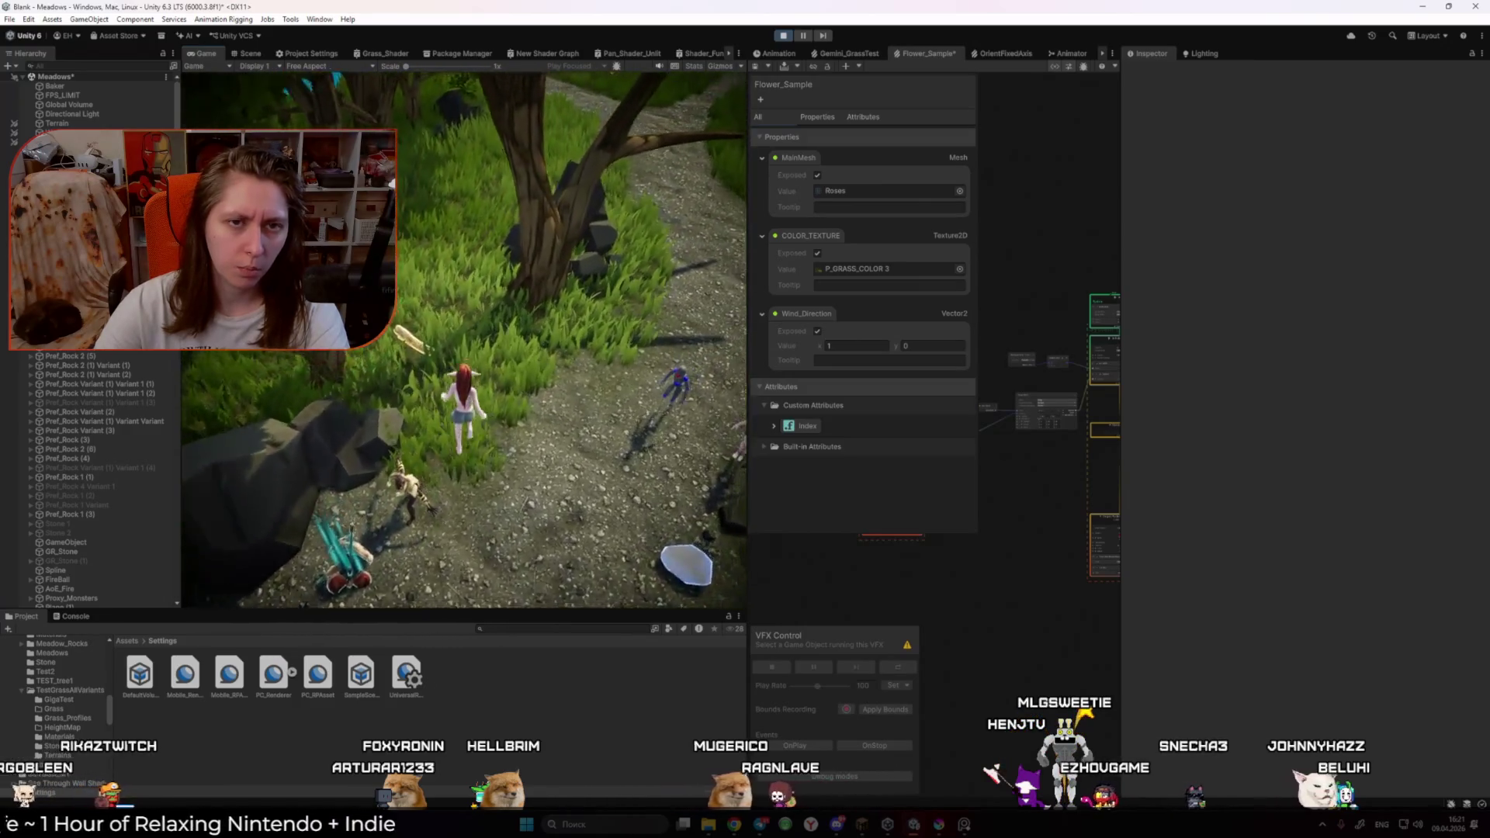
pyautogui.press('w')
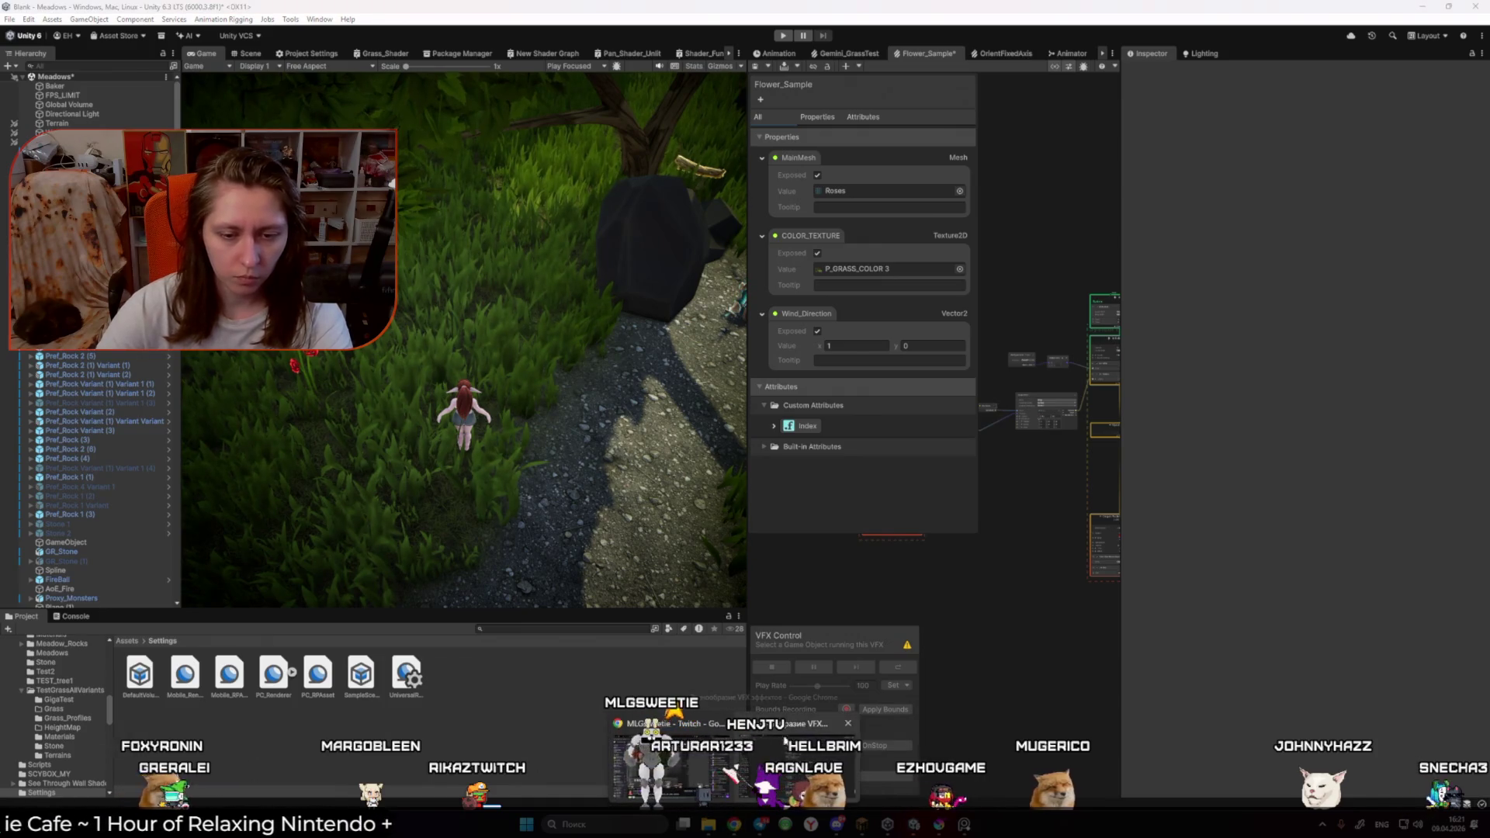
# Step: Ask ChatGPT in Russian for other glow solutions and read its custom Bloom, shell glow and render-texture suggestions
pyautogui.click(785, 742)
pyautogui.hotkey('alt', 'shift')
pyautogui.write('Так а какие е')
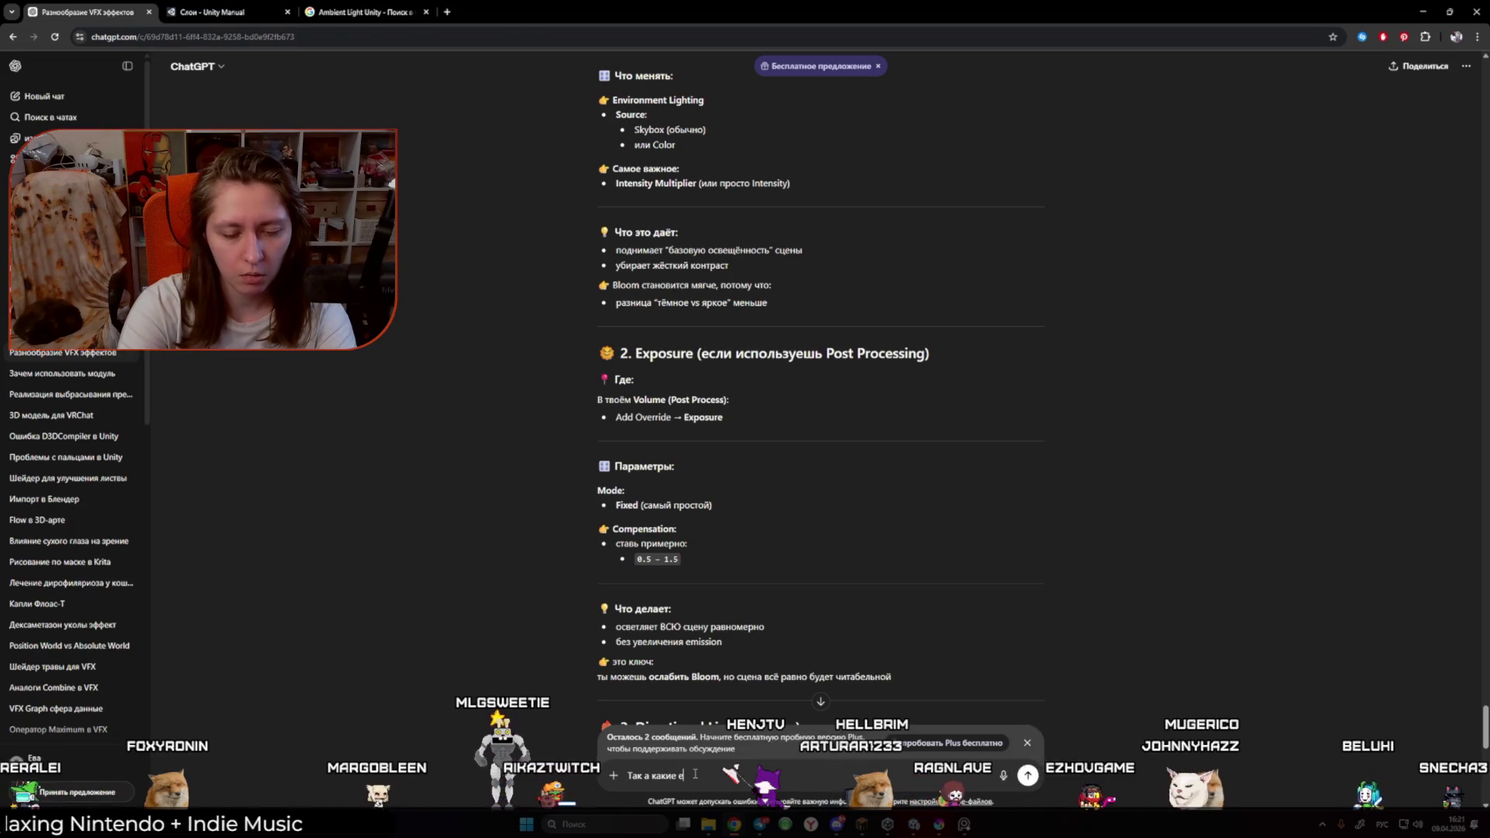
pyautogui.hotkey('ctrl', 'a')
pyautogui.press('BackSpace')
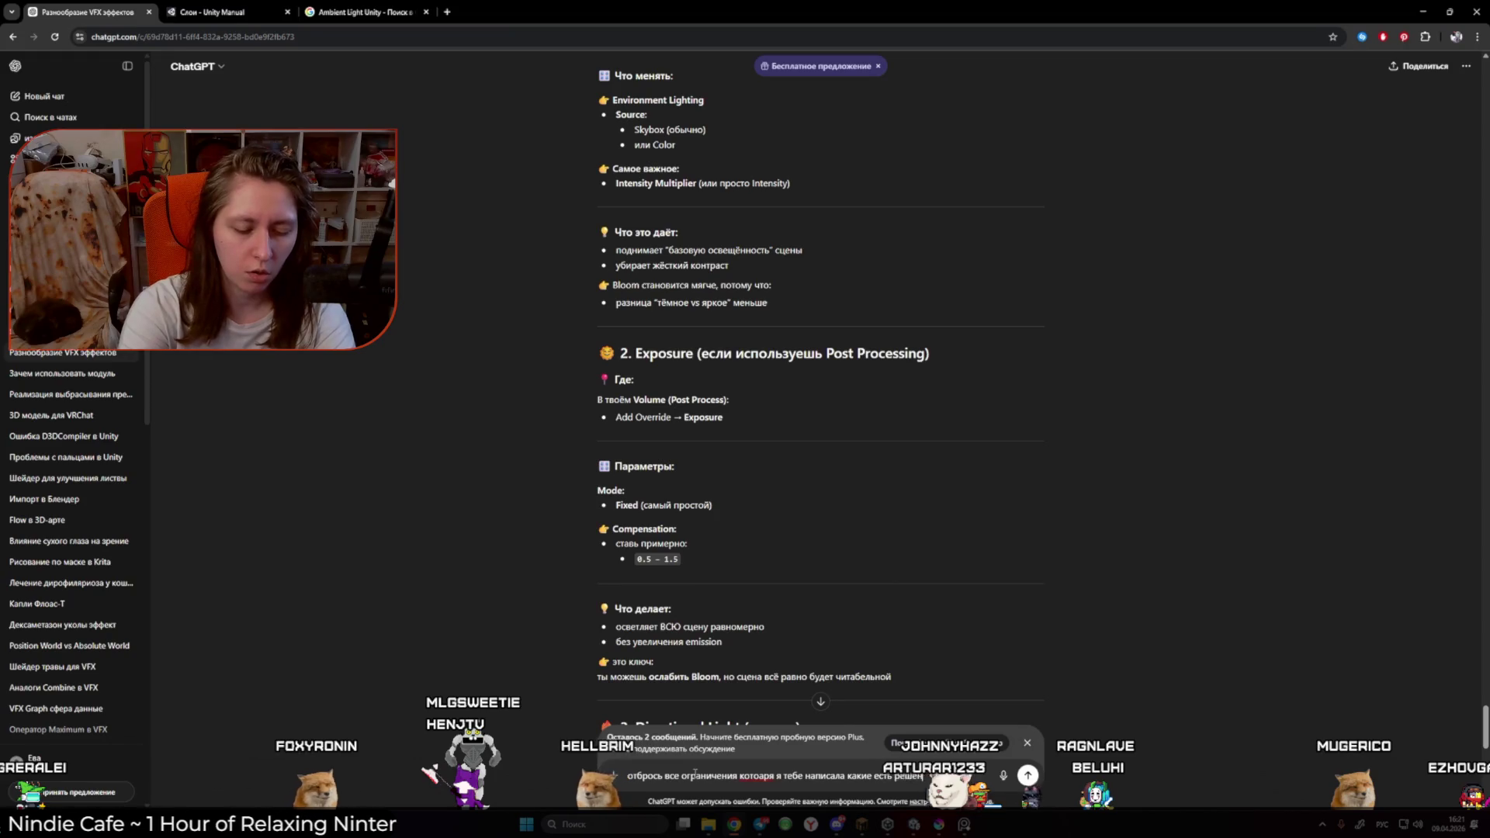
pyautogui.press('BackSpace')
pyautogui.press('BackSpace')
pyautogui.press('BackSpace')
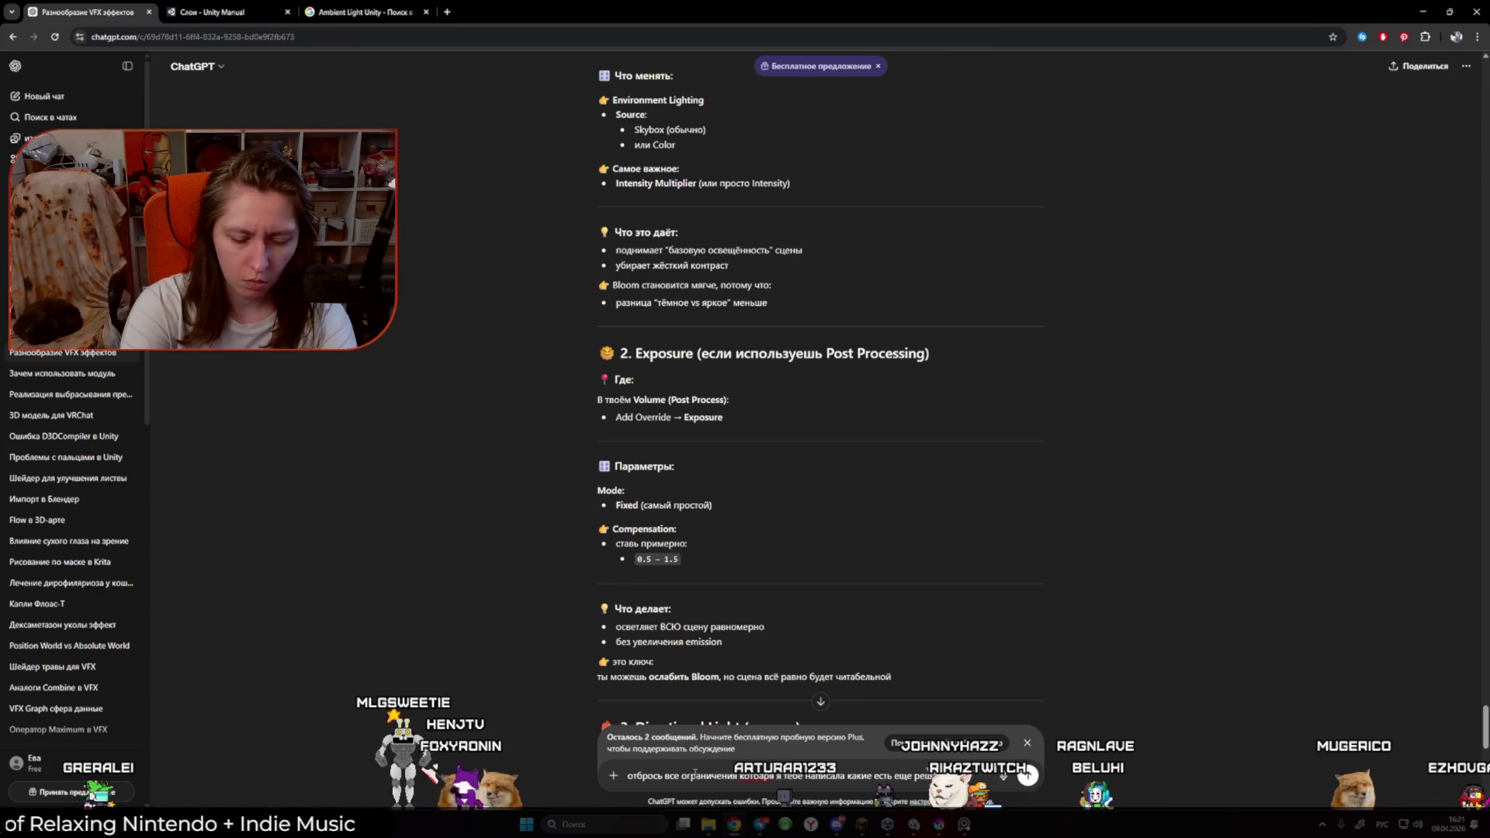
pyautogui.press('Return')
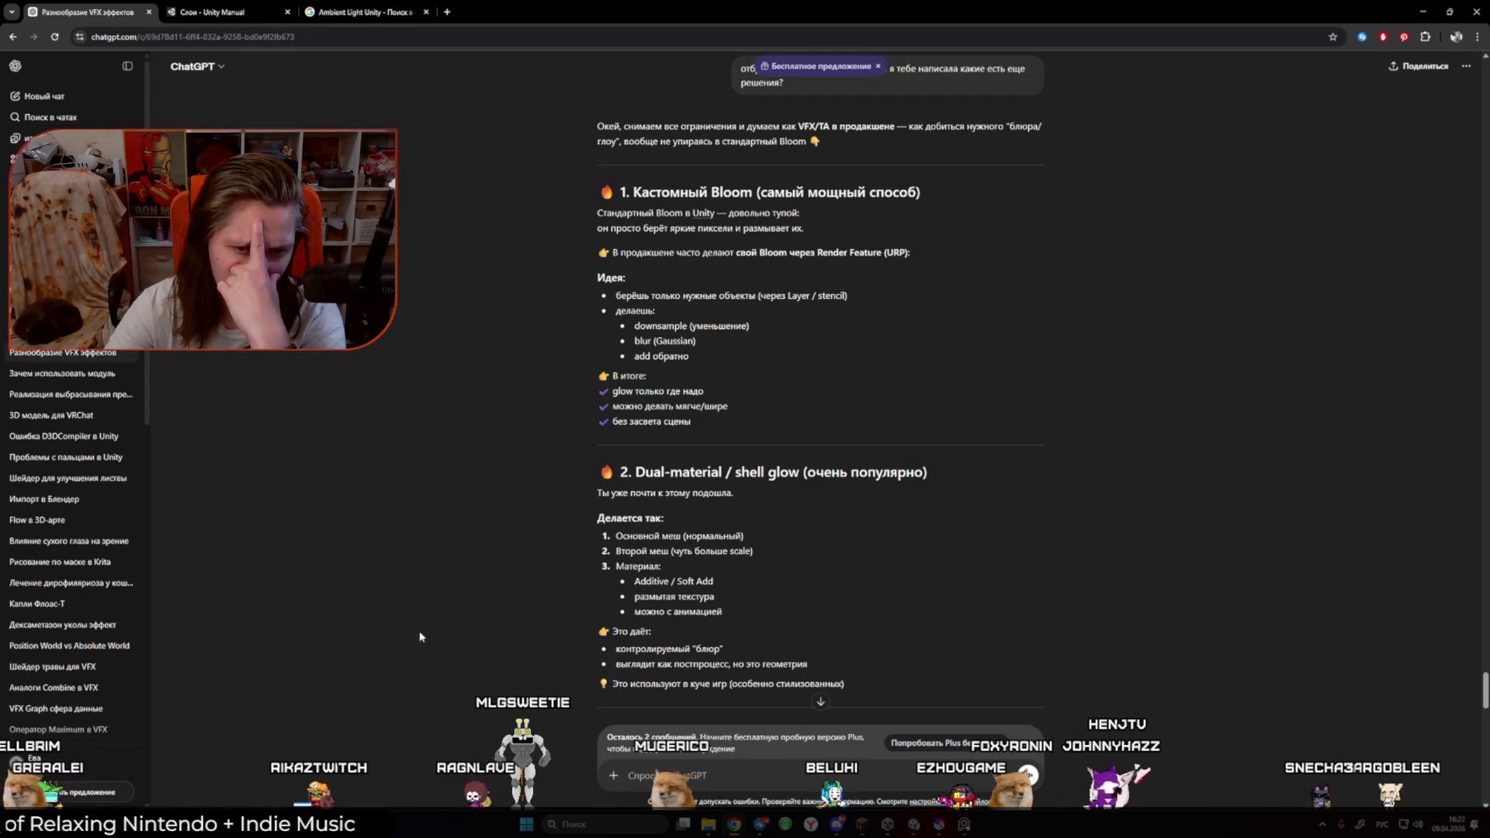
pyautogui.scroll(-2, 419, 637)
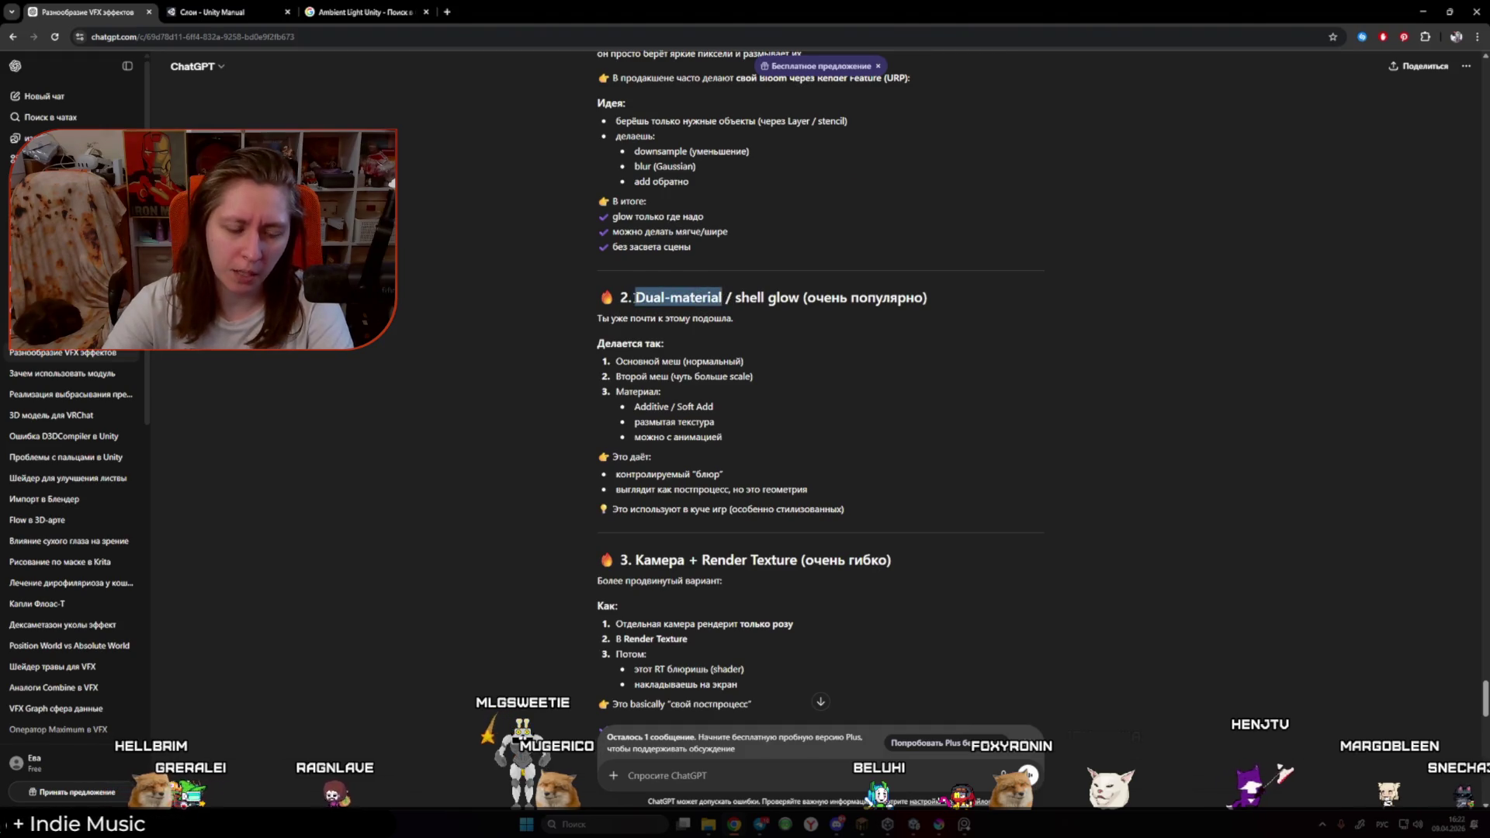
pyautogui.click(448, 13)
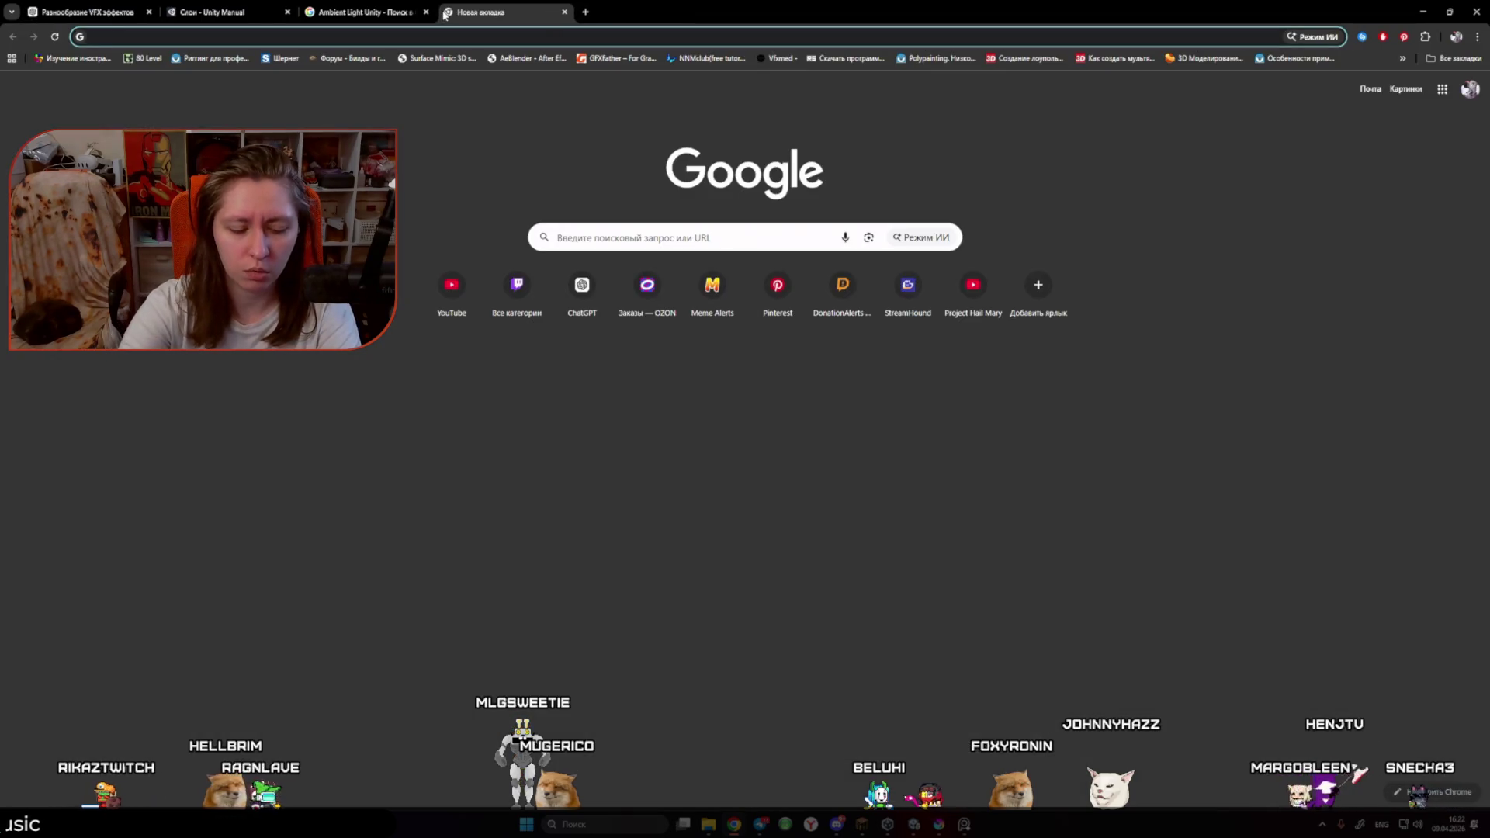
# Step: Search Google for 'Dual-material Unity' and open the double-sided materials tutorial video
pyautogui.write('Dual-material')
pyautogui.write('ity')
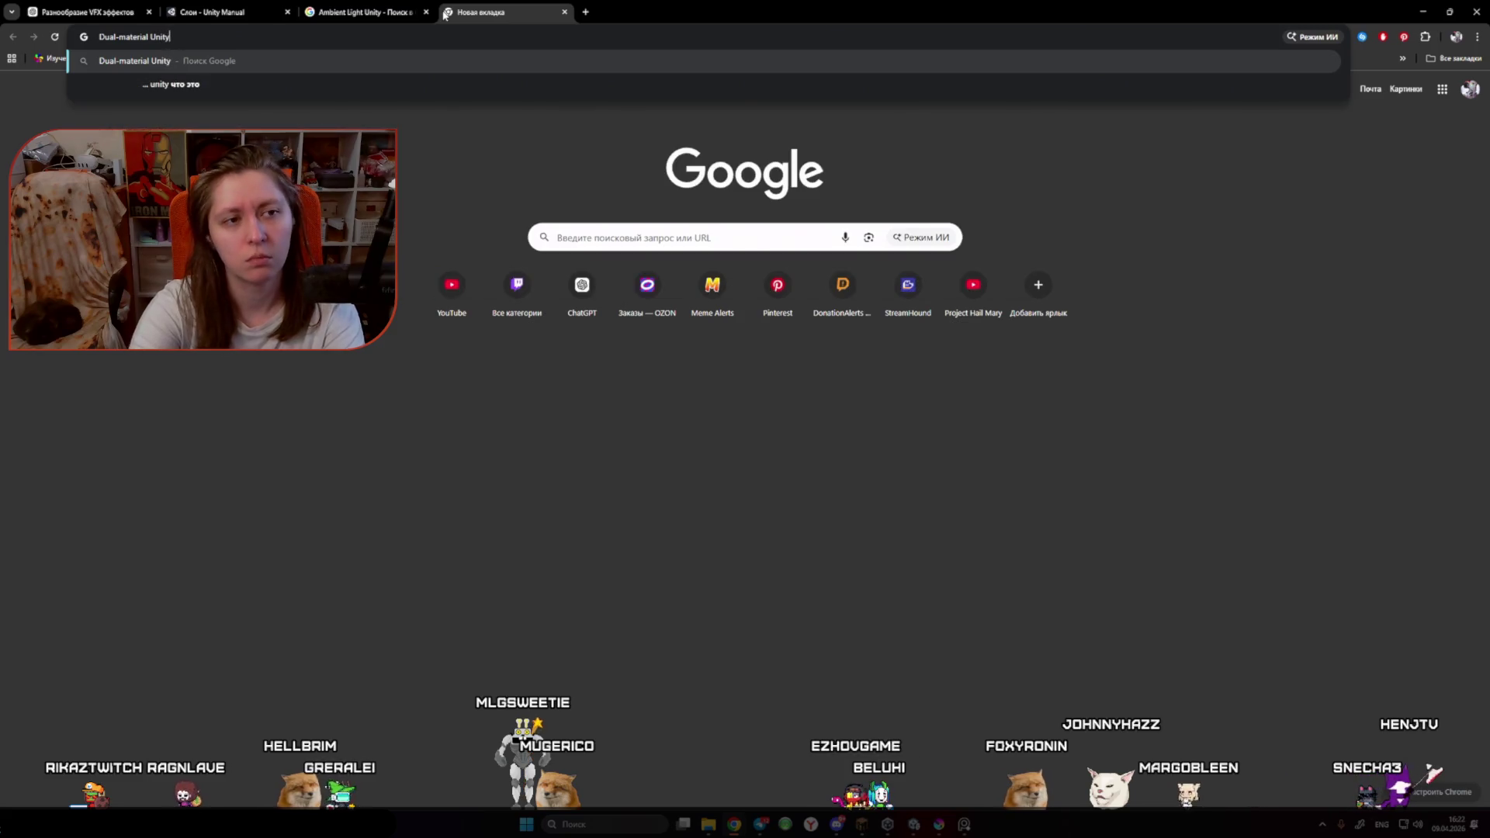
pyautogui.press('Return')
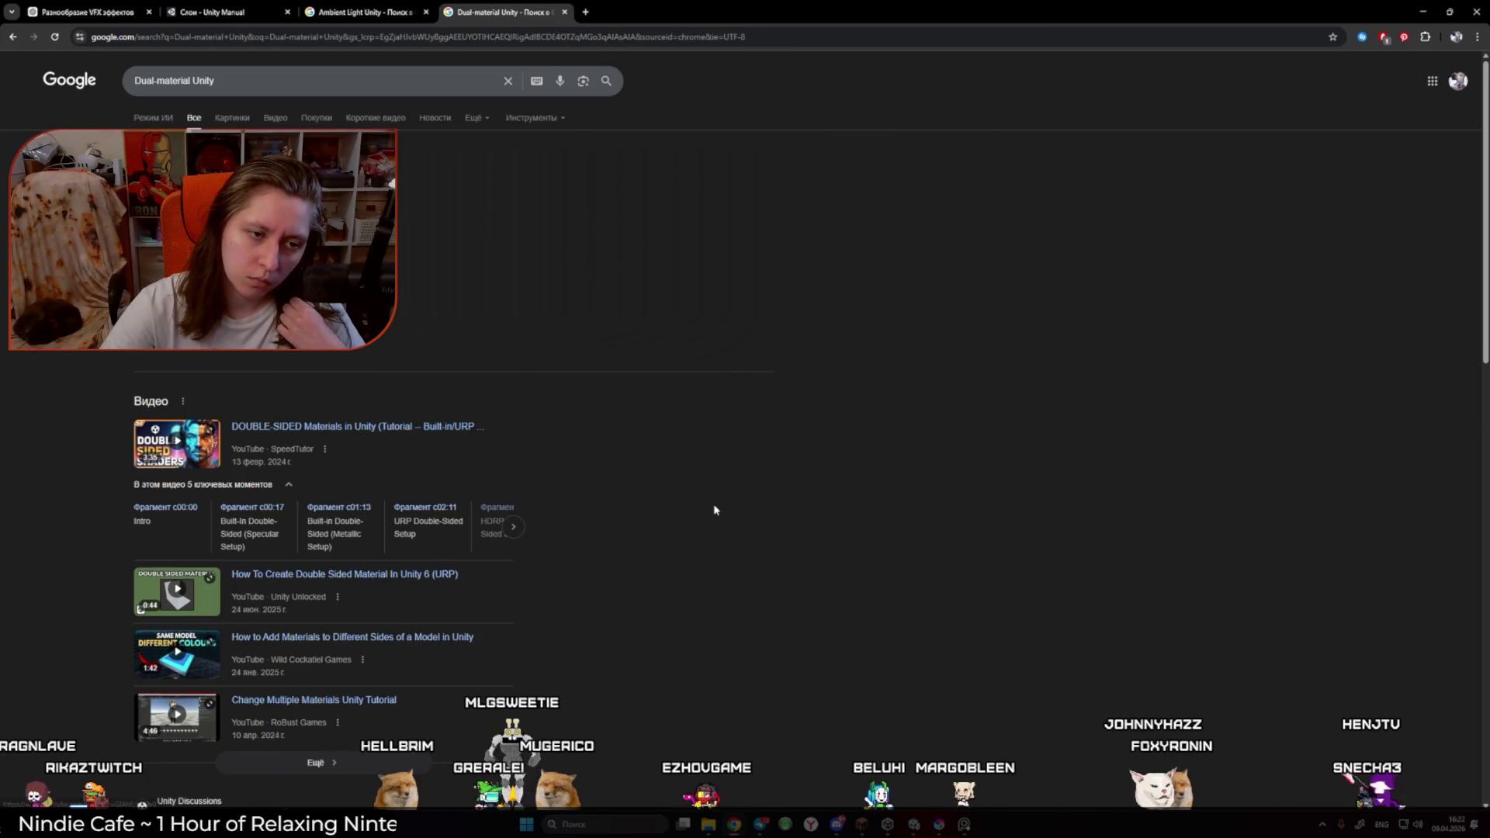
pyautogui.click(375, 429)
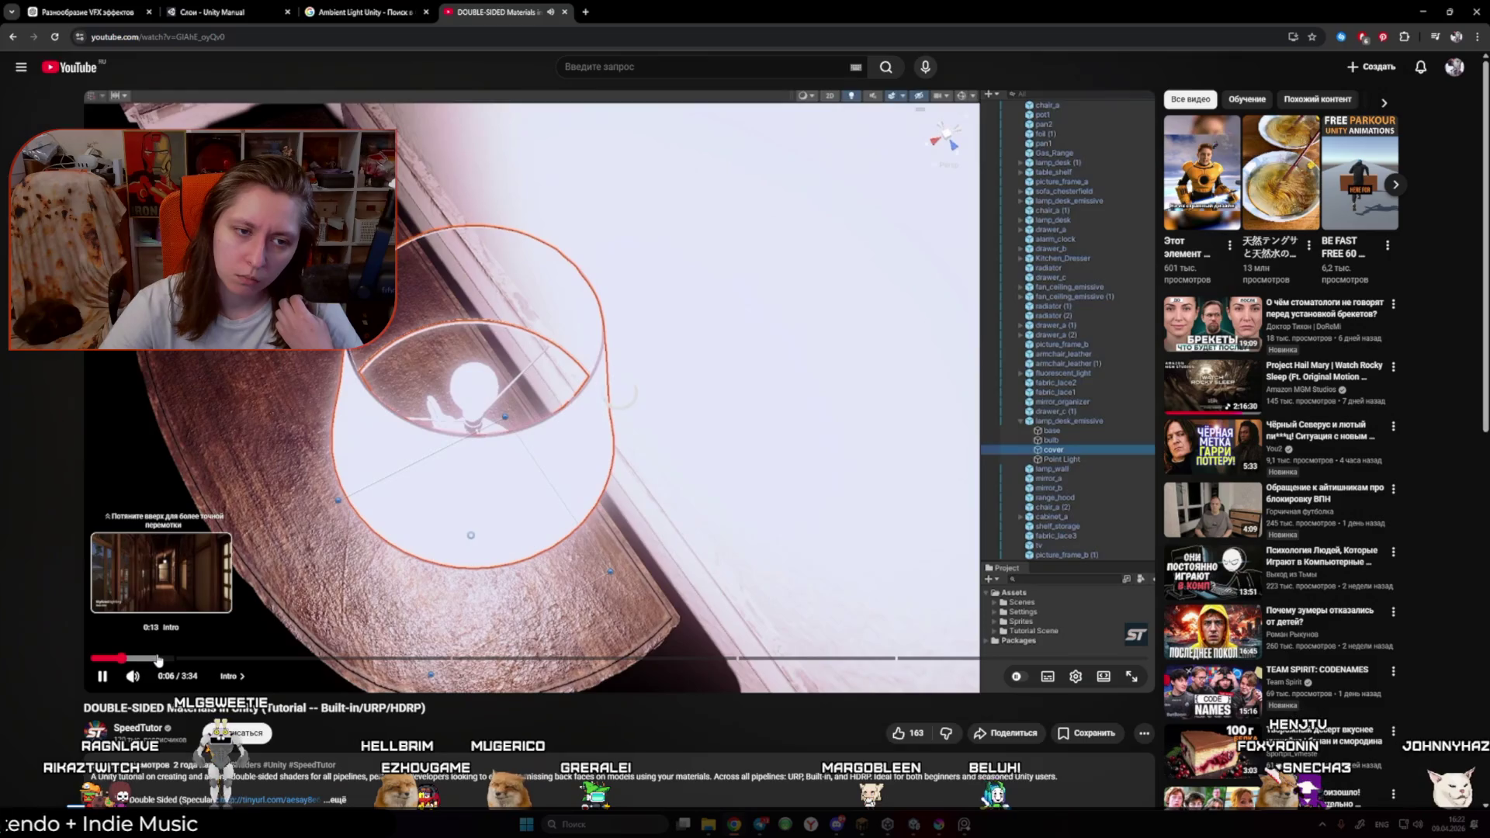
pyautogui.click(124, 659)
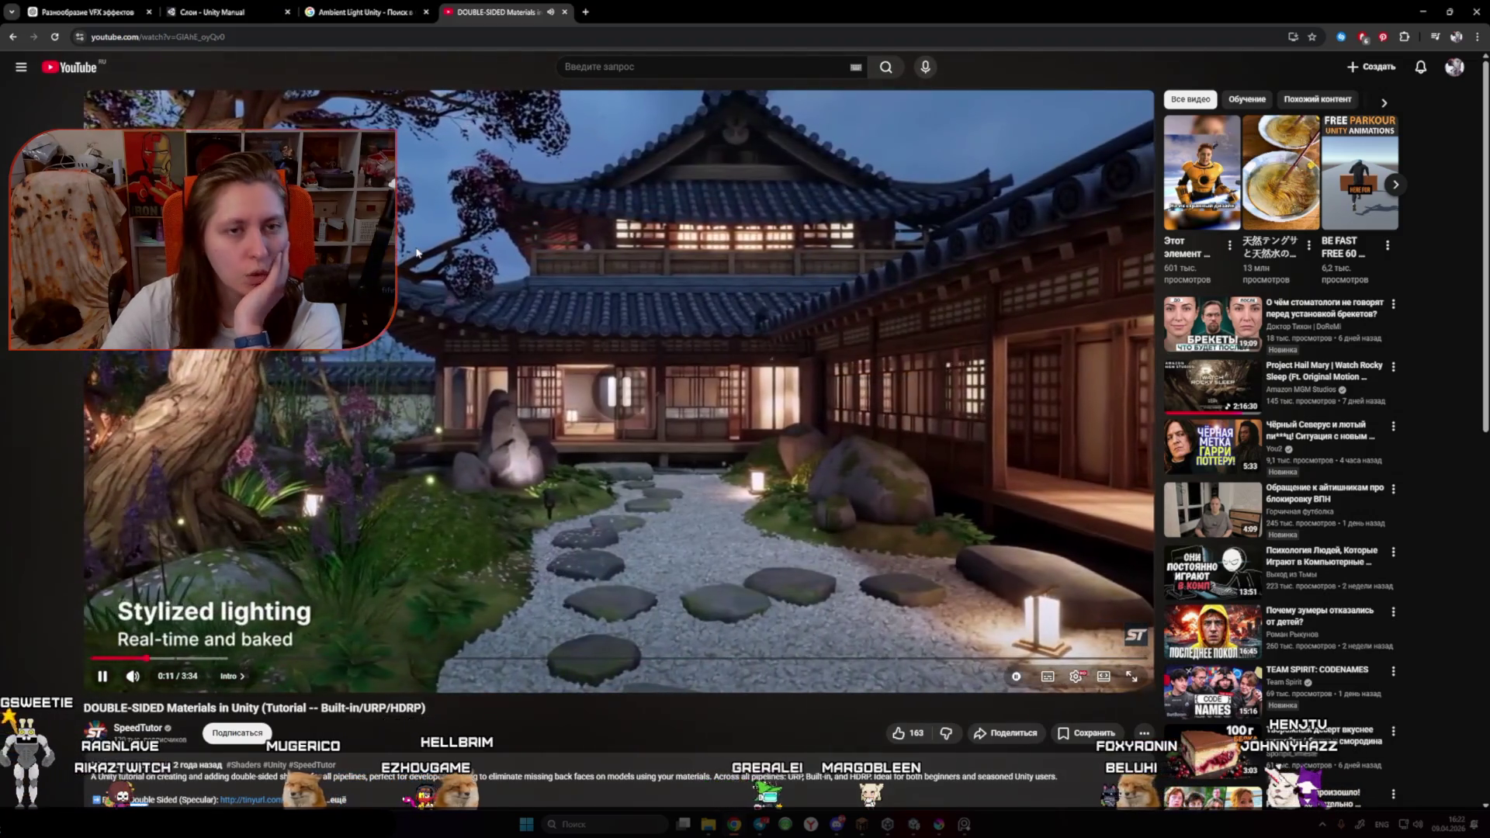
# Step: Look over the Ambient Light and Unity Manual Layers tabs, then return to ChatGPT
pyautogui.click(359, 12)
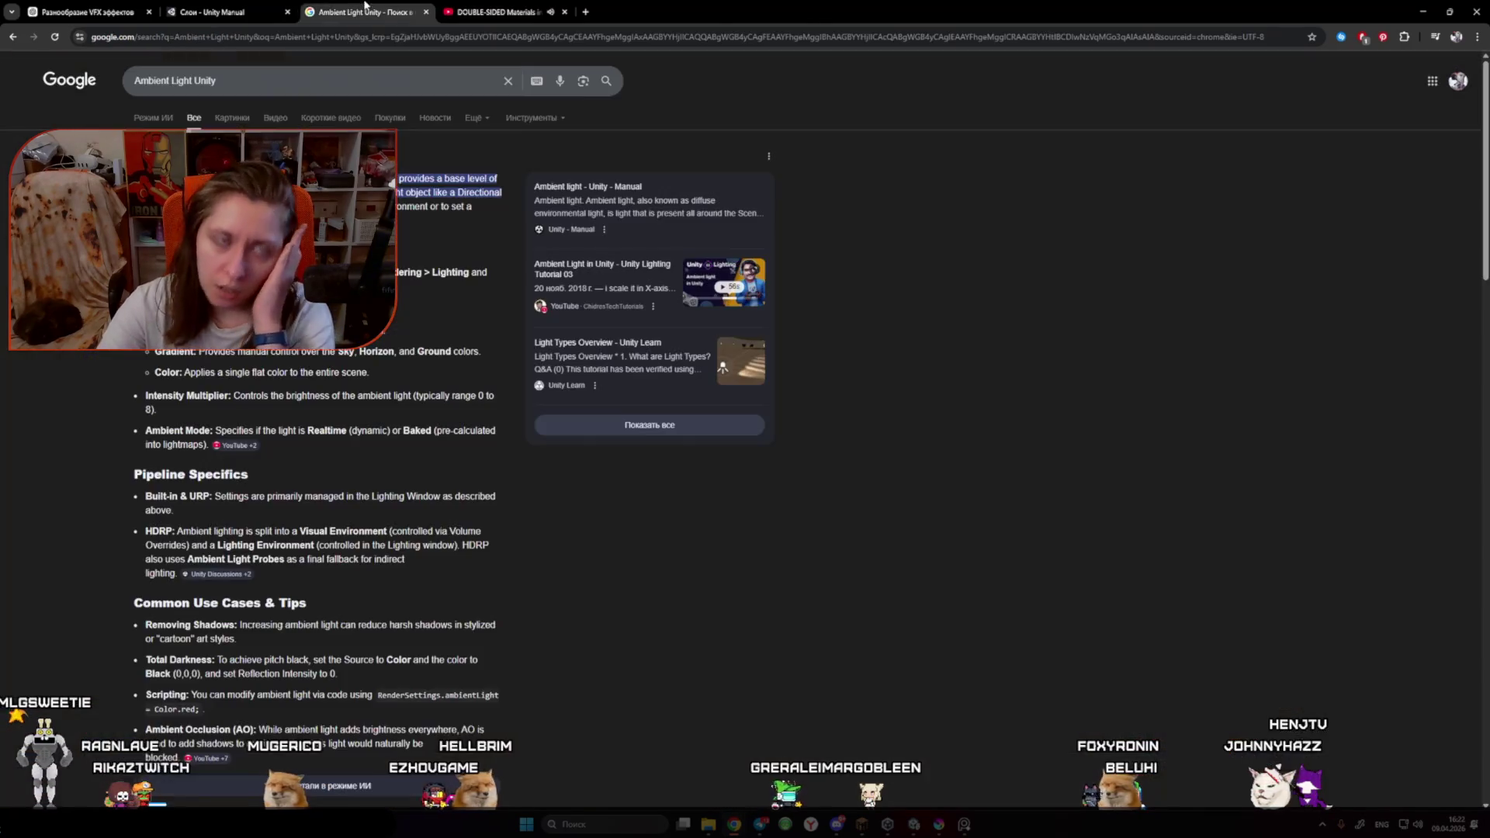
pyautogui.click(270, 17)
pyautogui.click(86, 12)
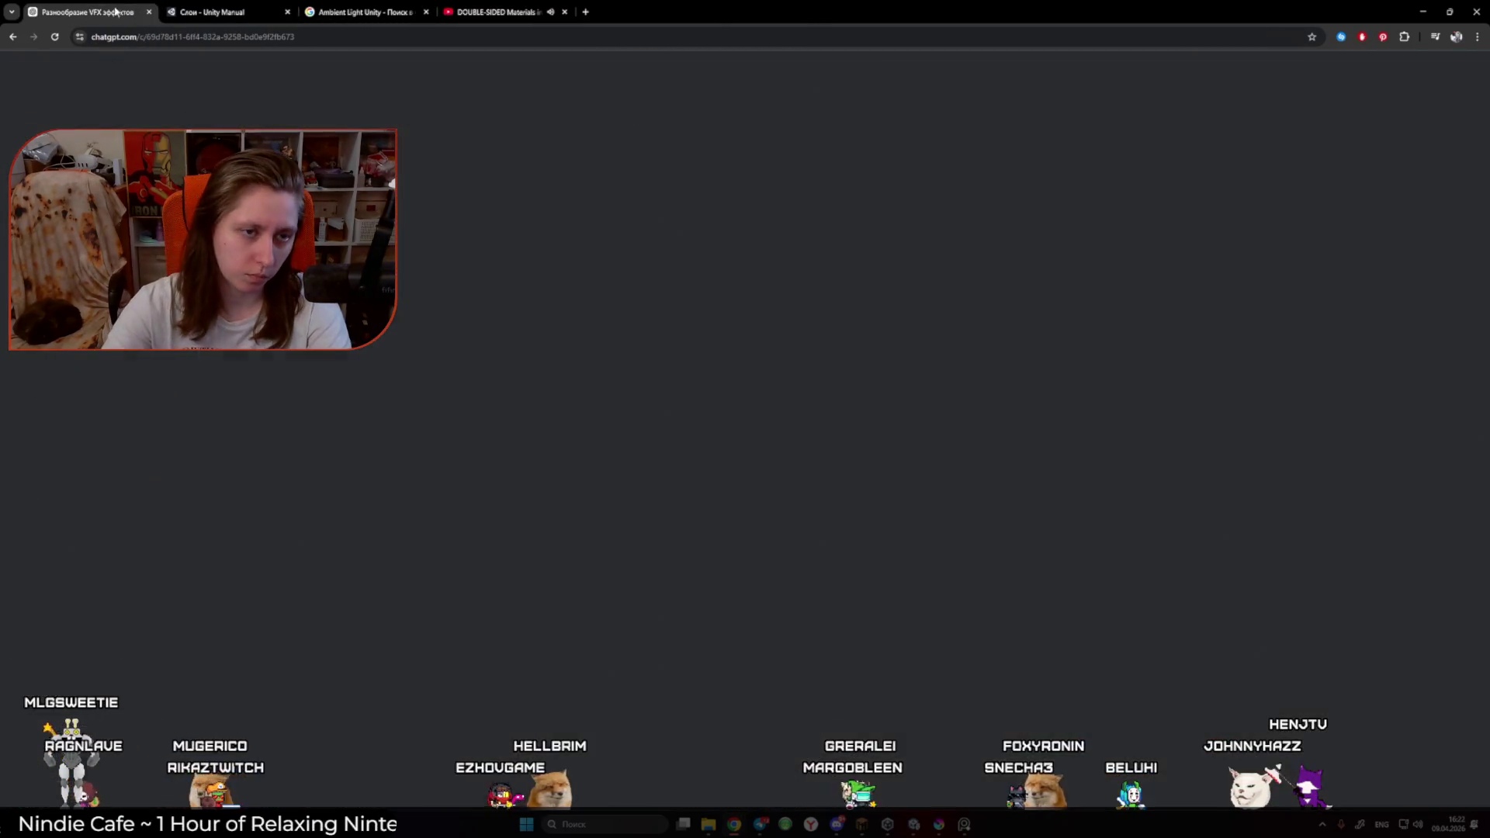
# Step: Search YouTube for 'shell glow unity' using the term copied from ChatGPT's answer
pyautogui.moveTo(736, 297); pyautogui.dragTo(799, 298)
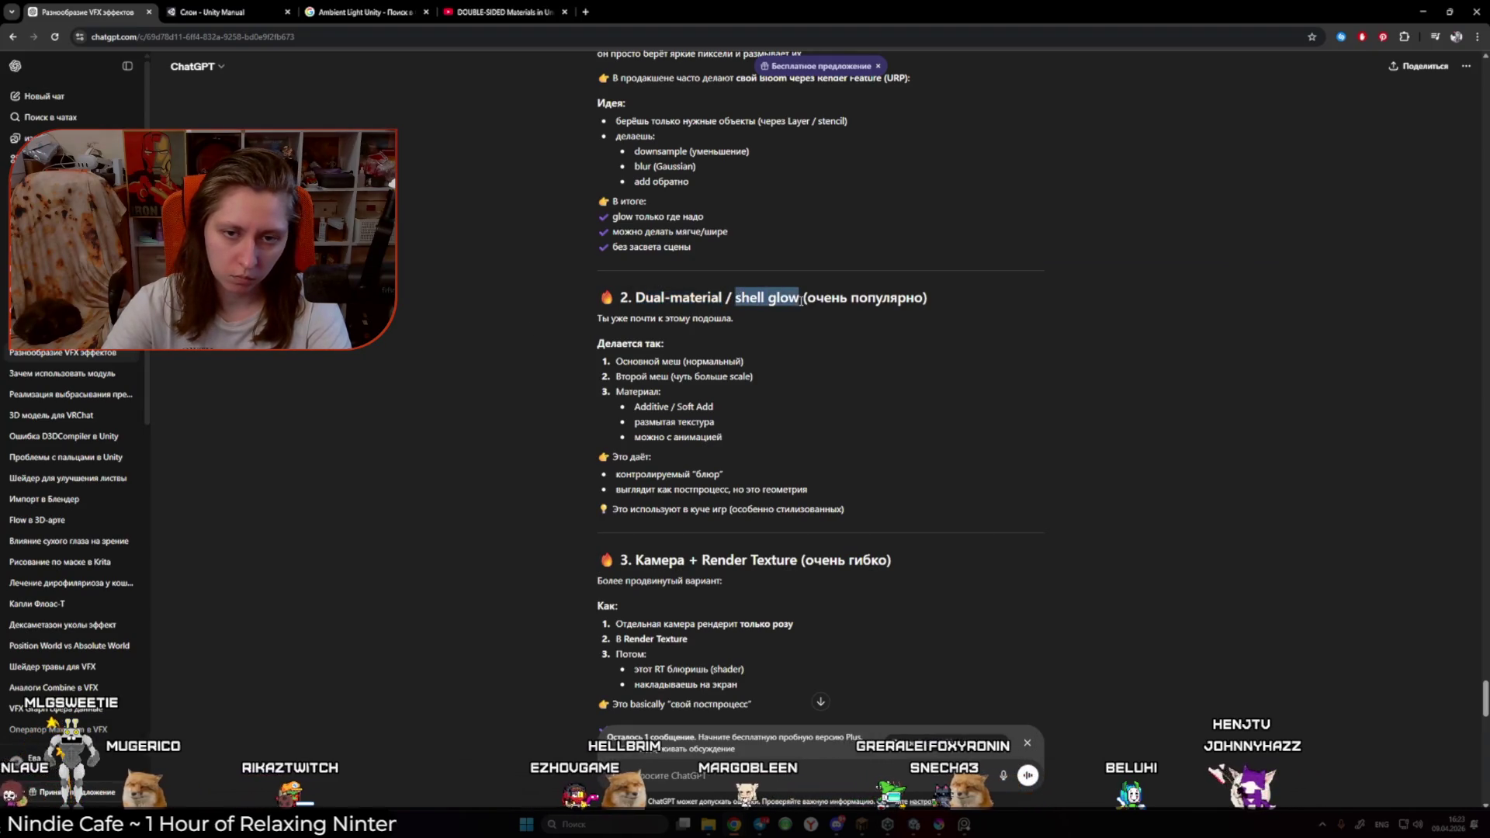
pyautogui.click(500, 12)
pyautogui.write('shell glow')
pyautogui.write('unity')
pyautogui.press('Return')
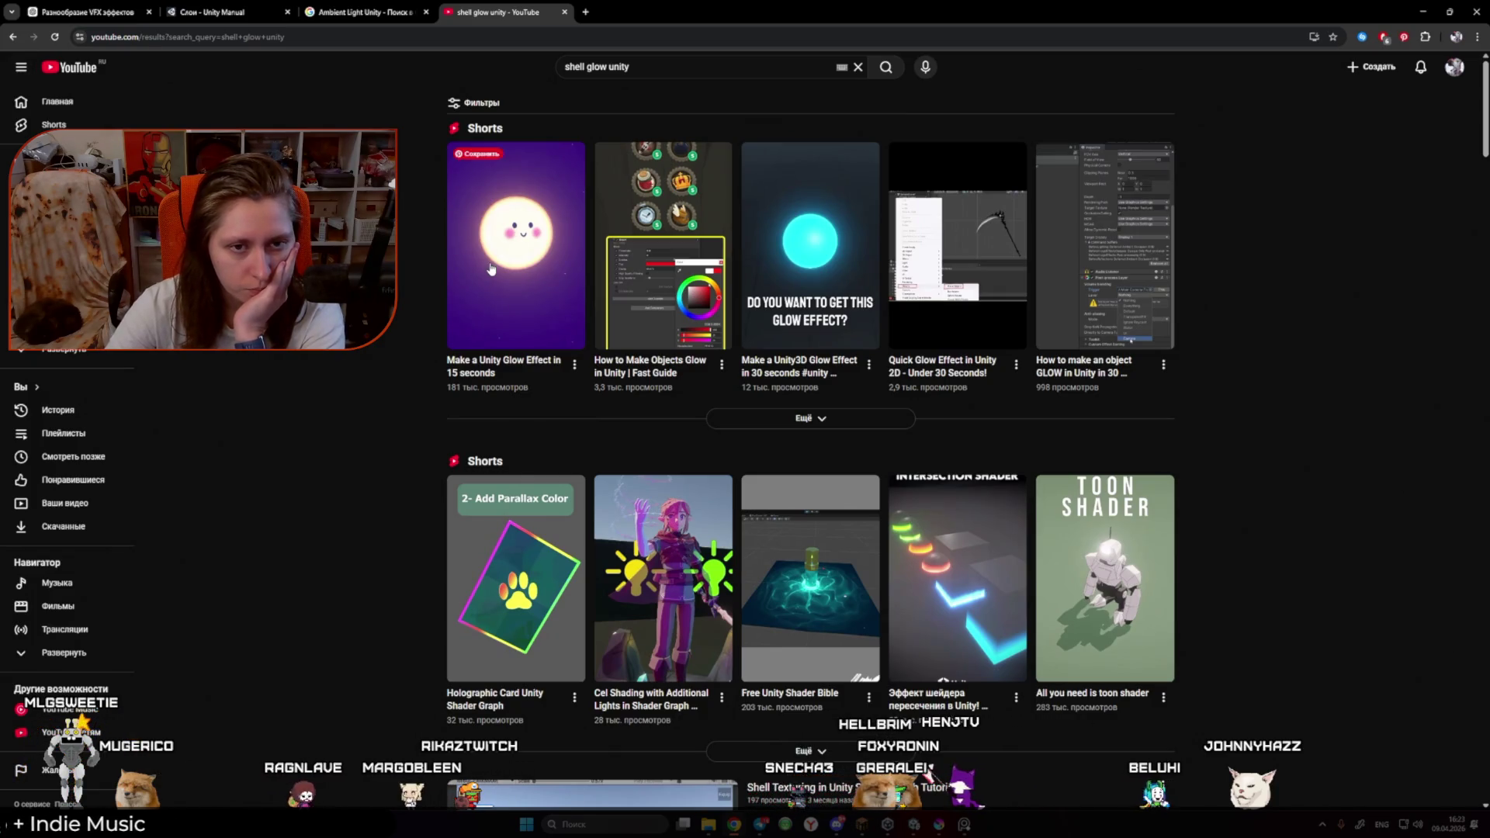
pyautogui.click(490, 269)
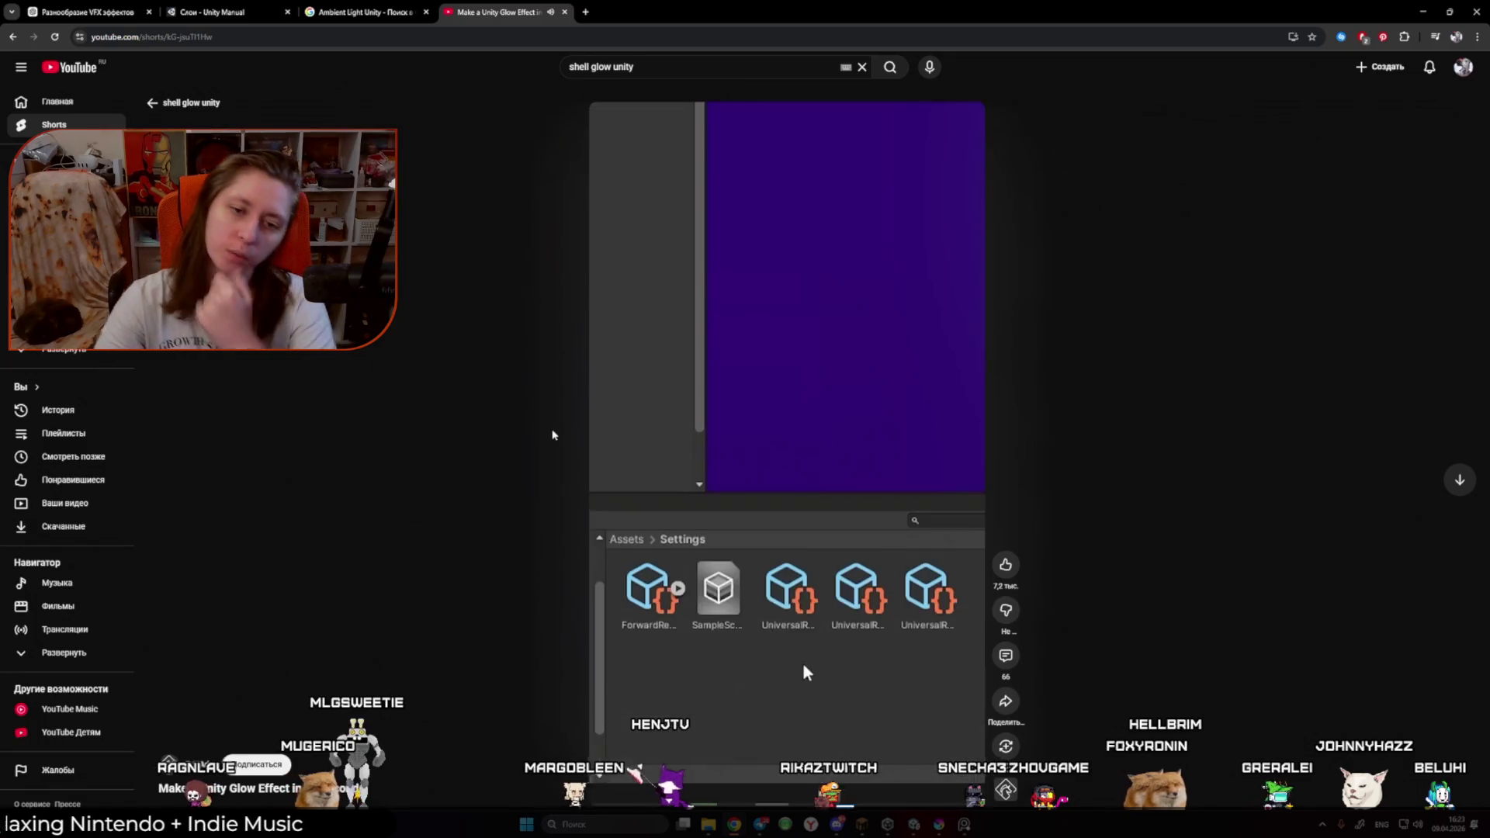
pyautogui.click(751, 481)
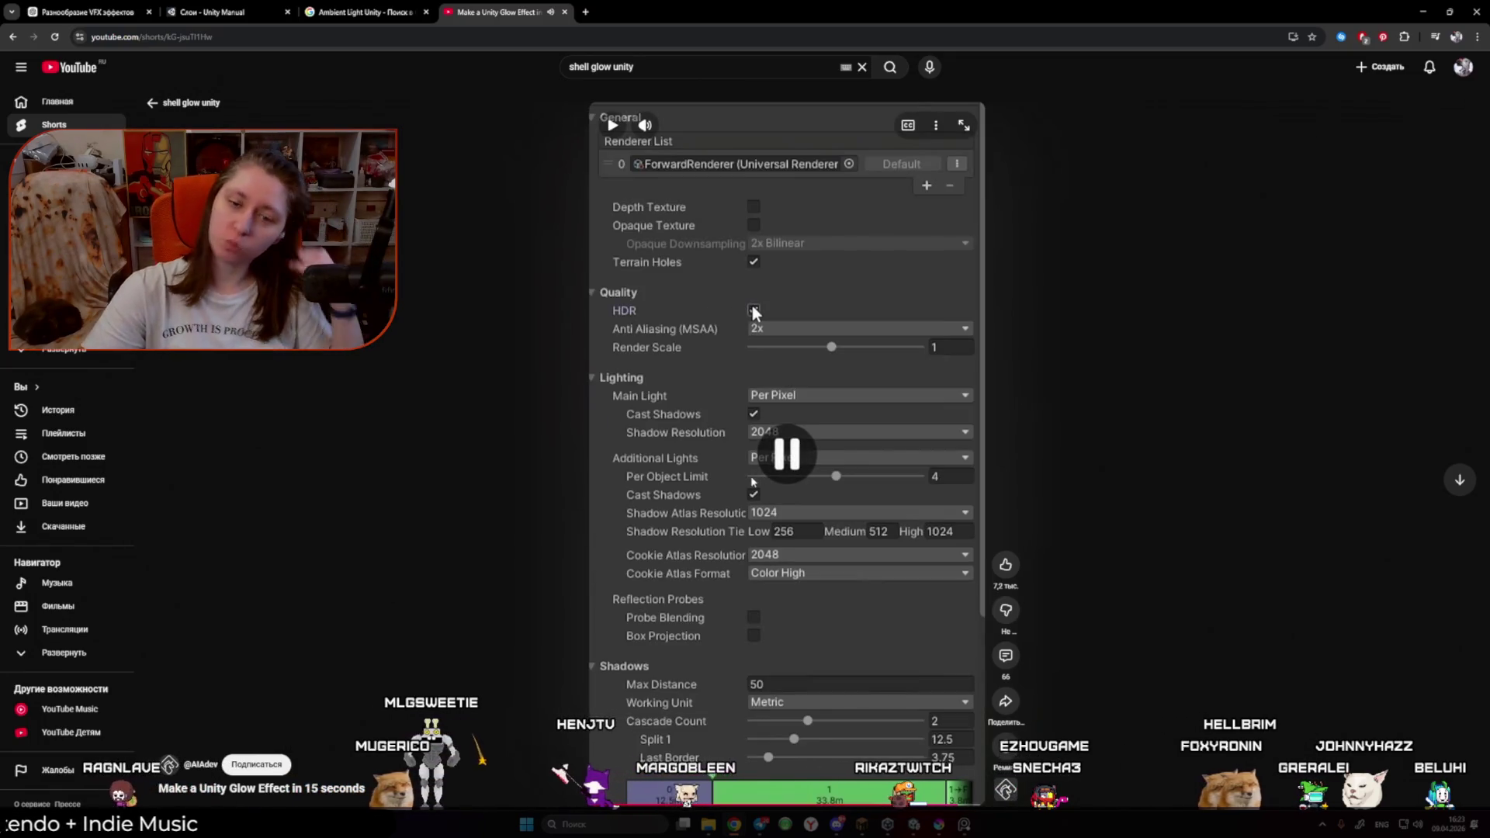
pyautogui.click(744, 487)
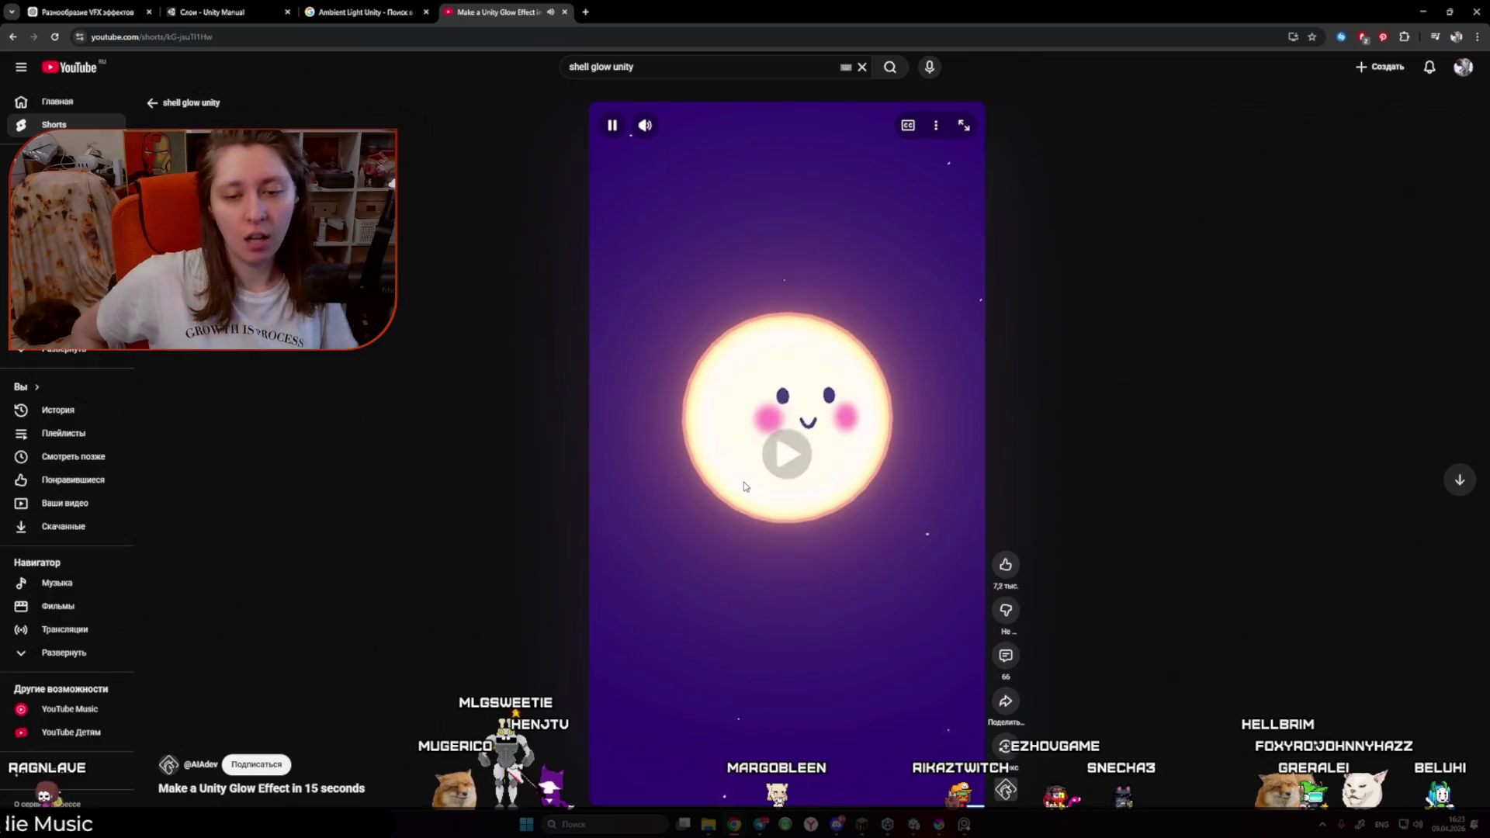
pyautogui.click(873, 667)
pyautogui.click(871, 674)
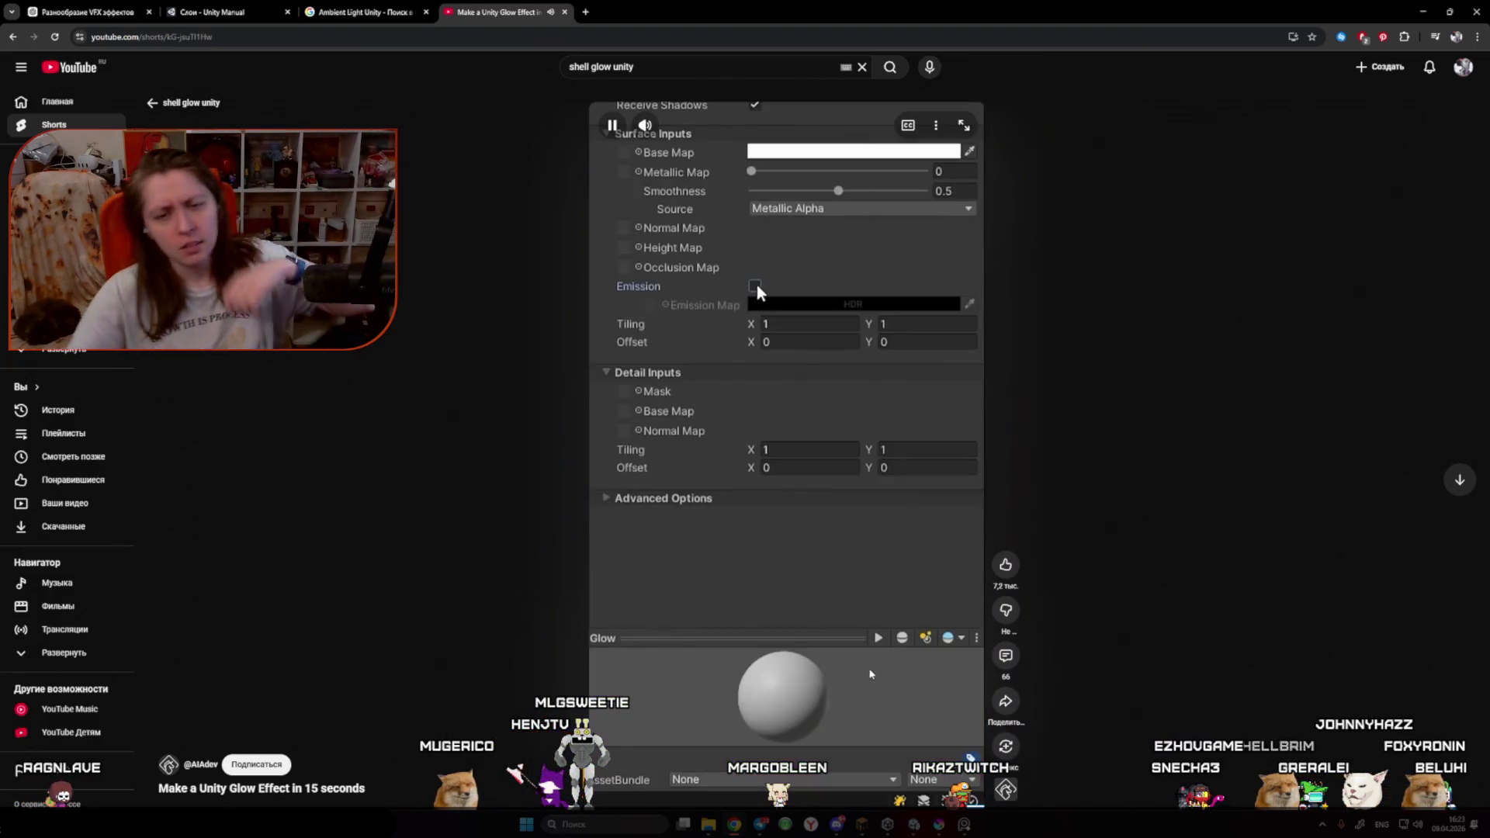
pyautogui.click(168, 107)
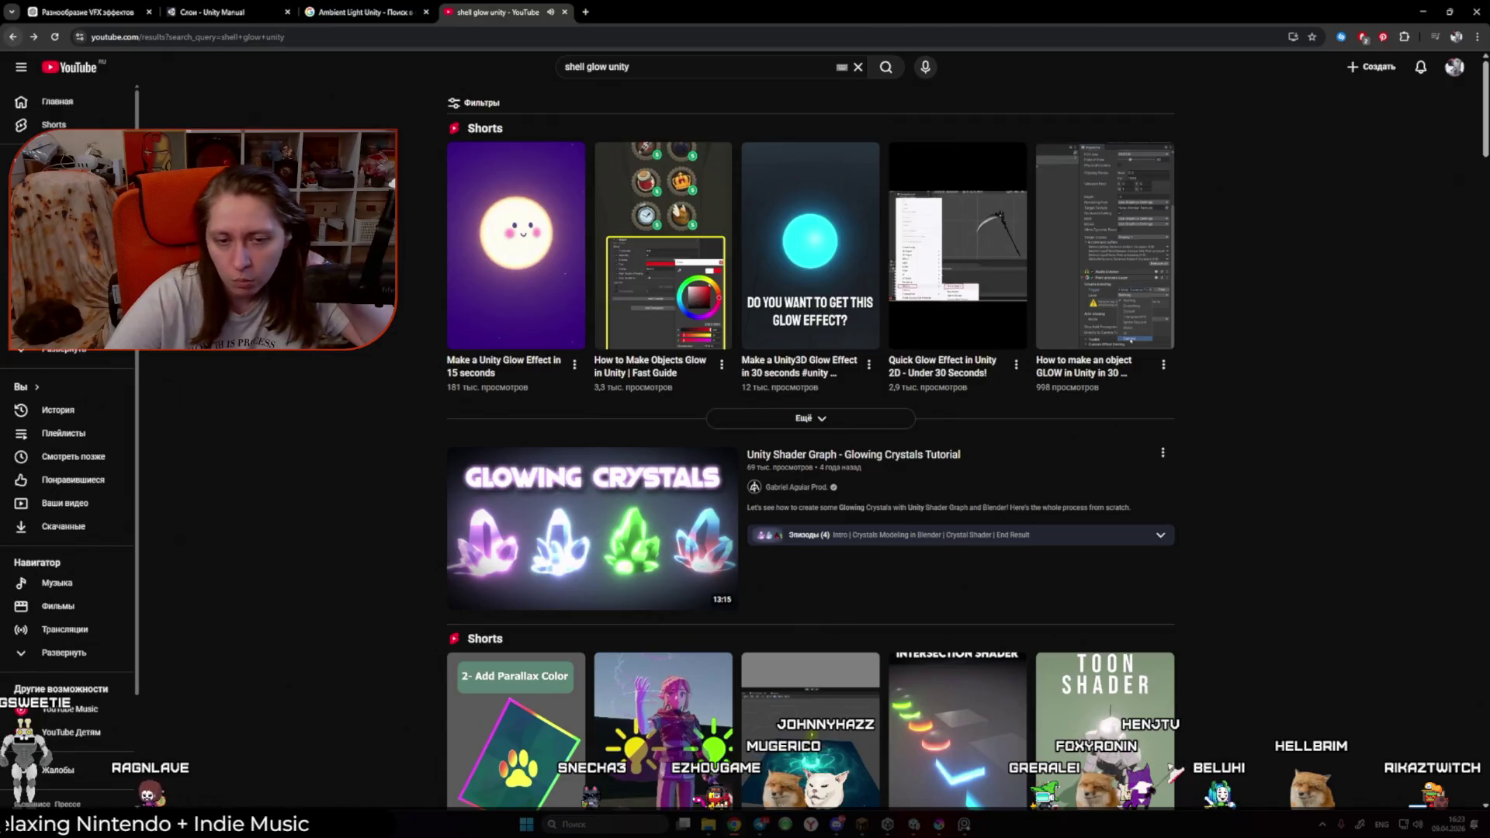
# Step: Open the Holographic Card Short from the results, pause it, and close it
pyautogui.scroll(-4, 350, 380)
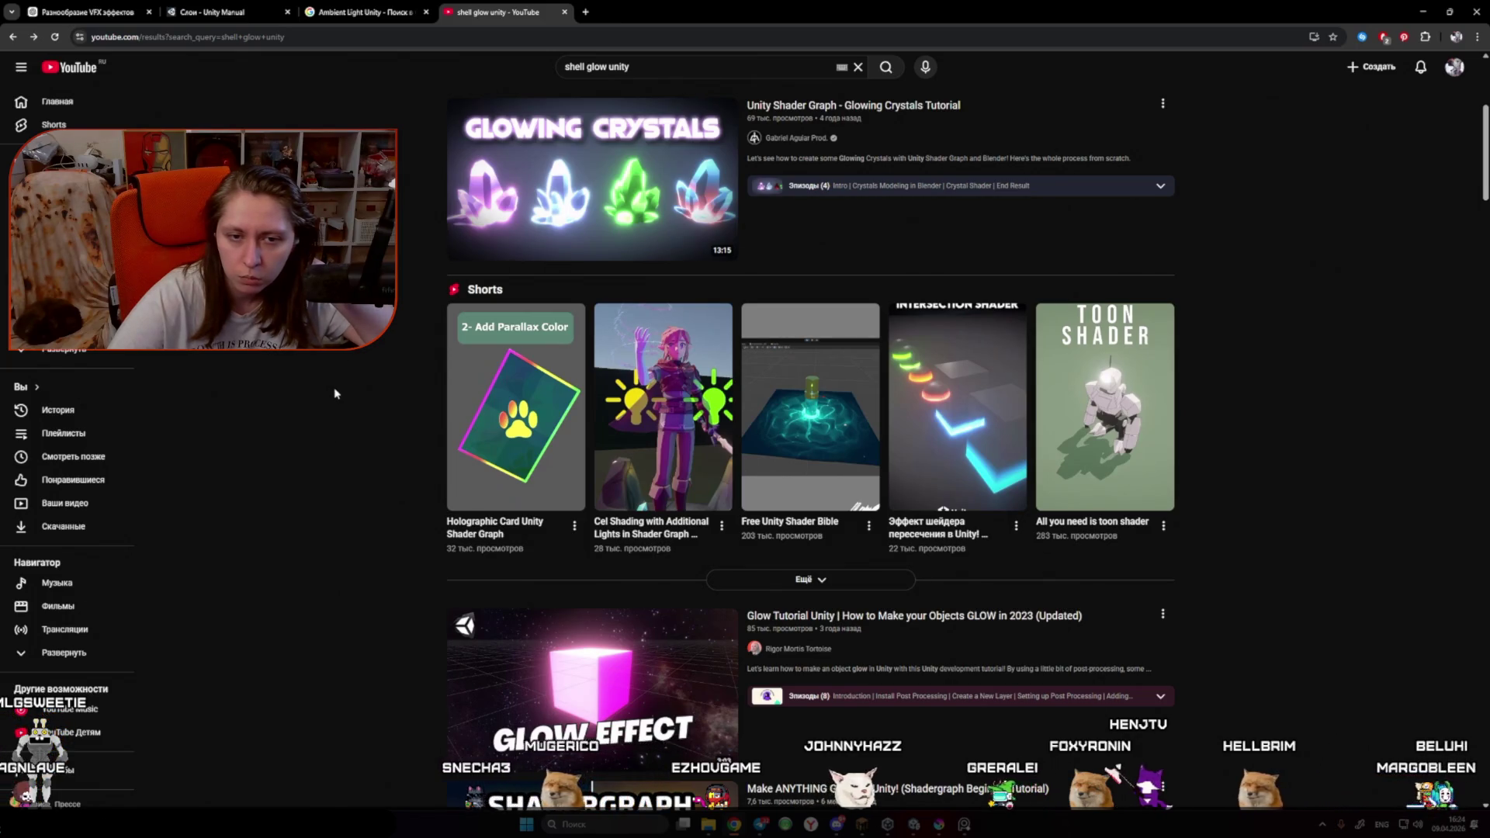
pyautogui.scroll(-3, 335, 393)
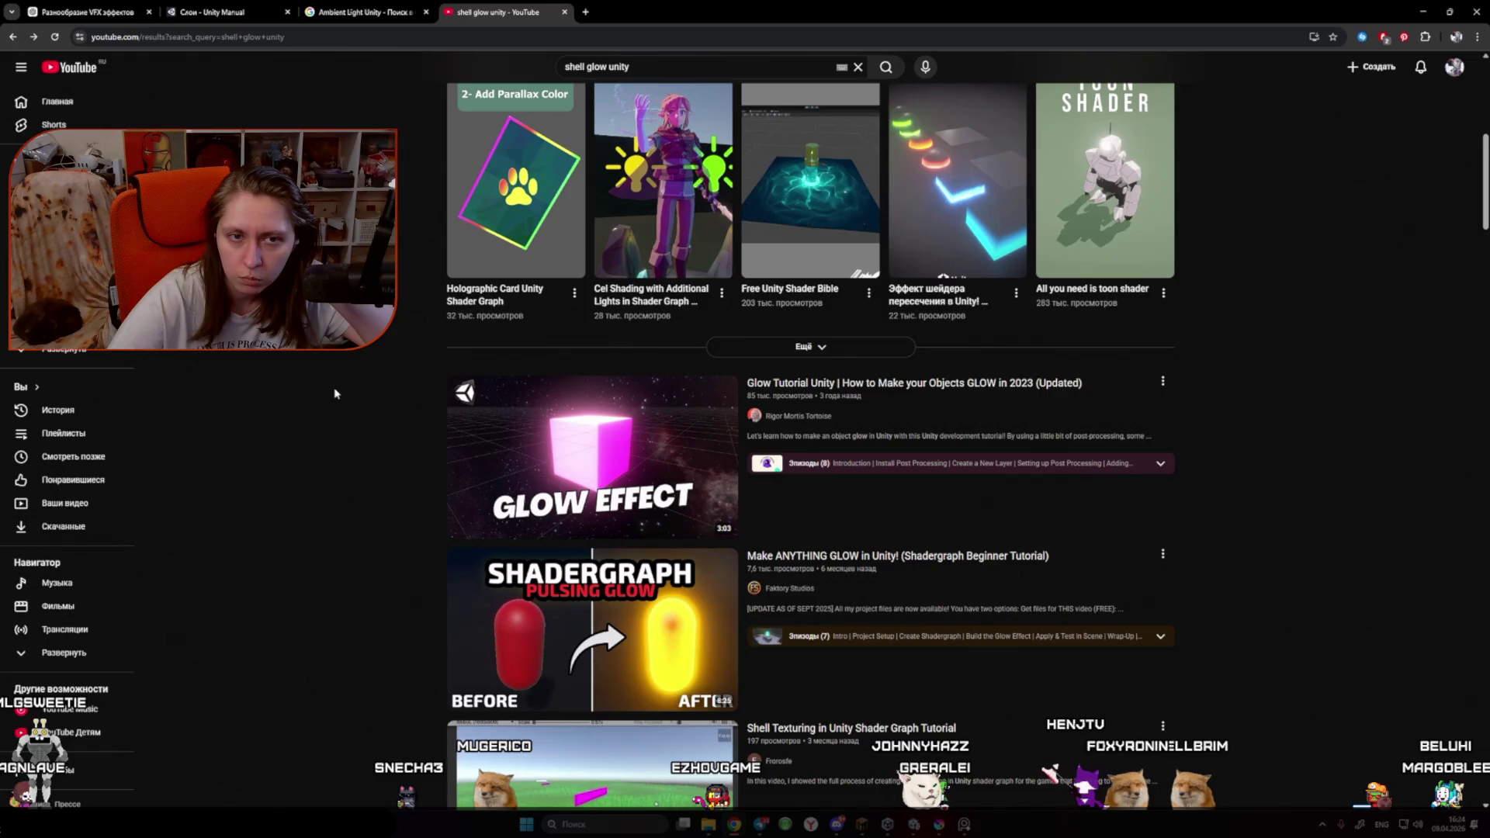
pyautogui.click(449, 301)
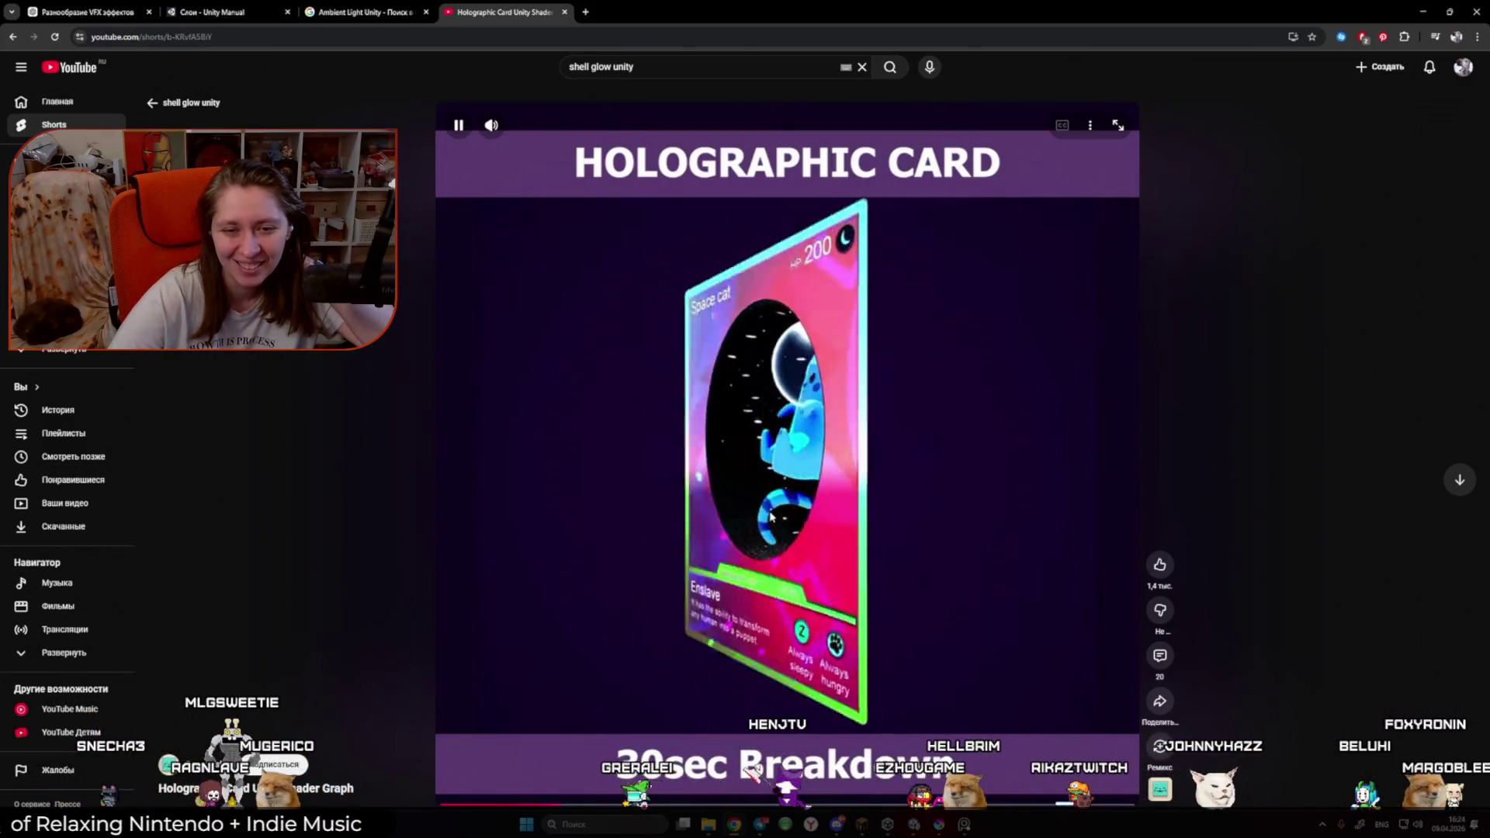
pyautogui.click(772, 510)
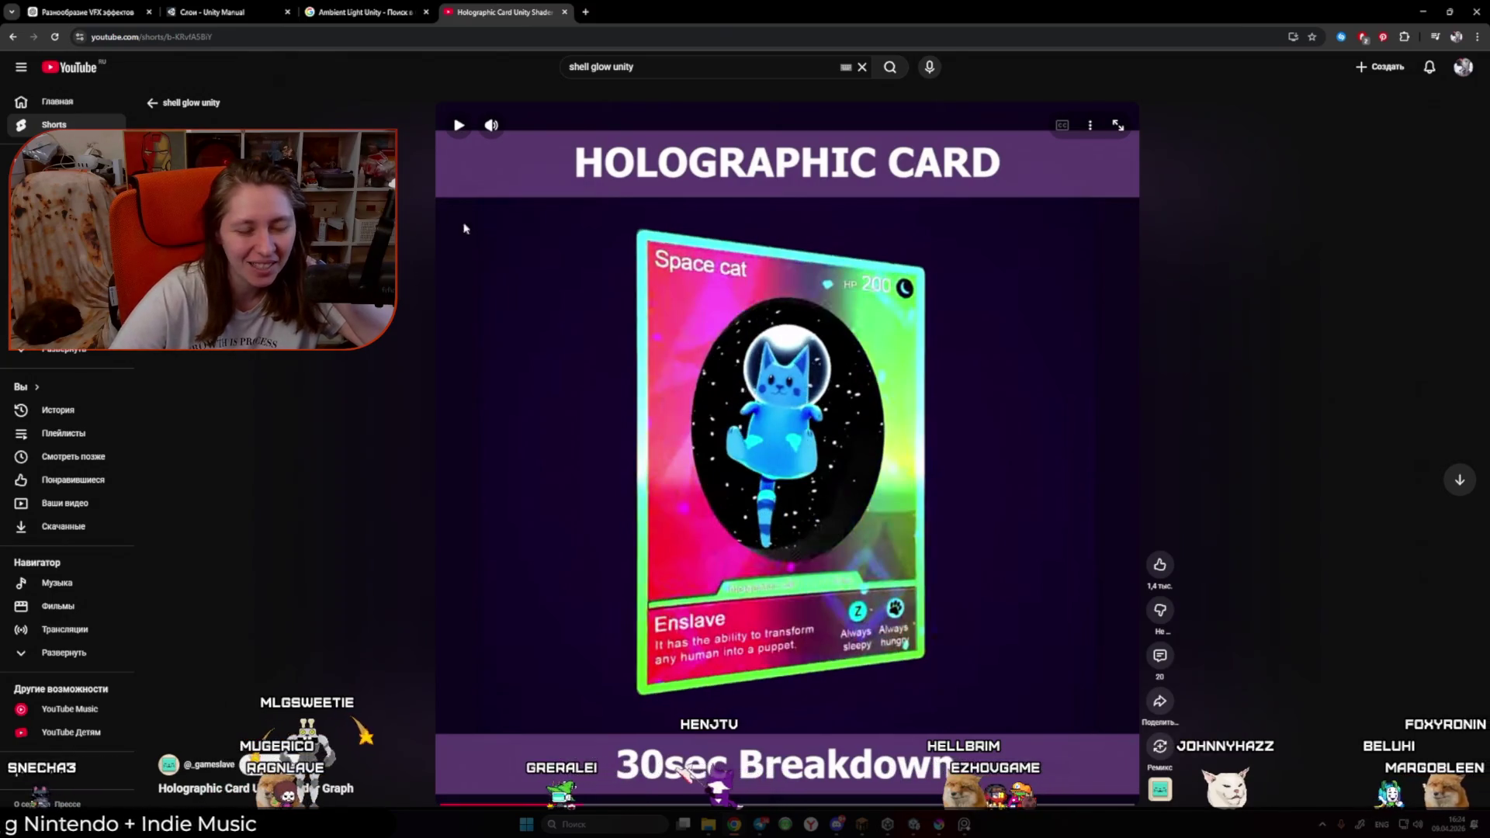
pyautogui.press('Escape')
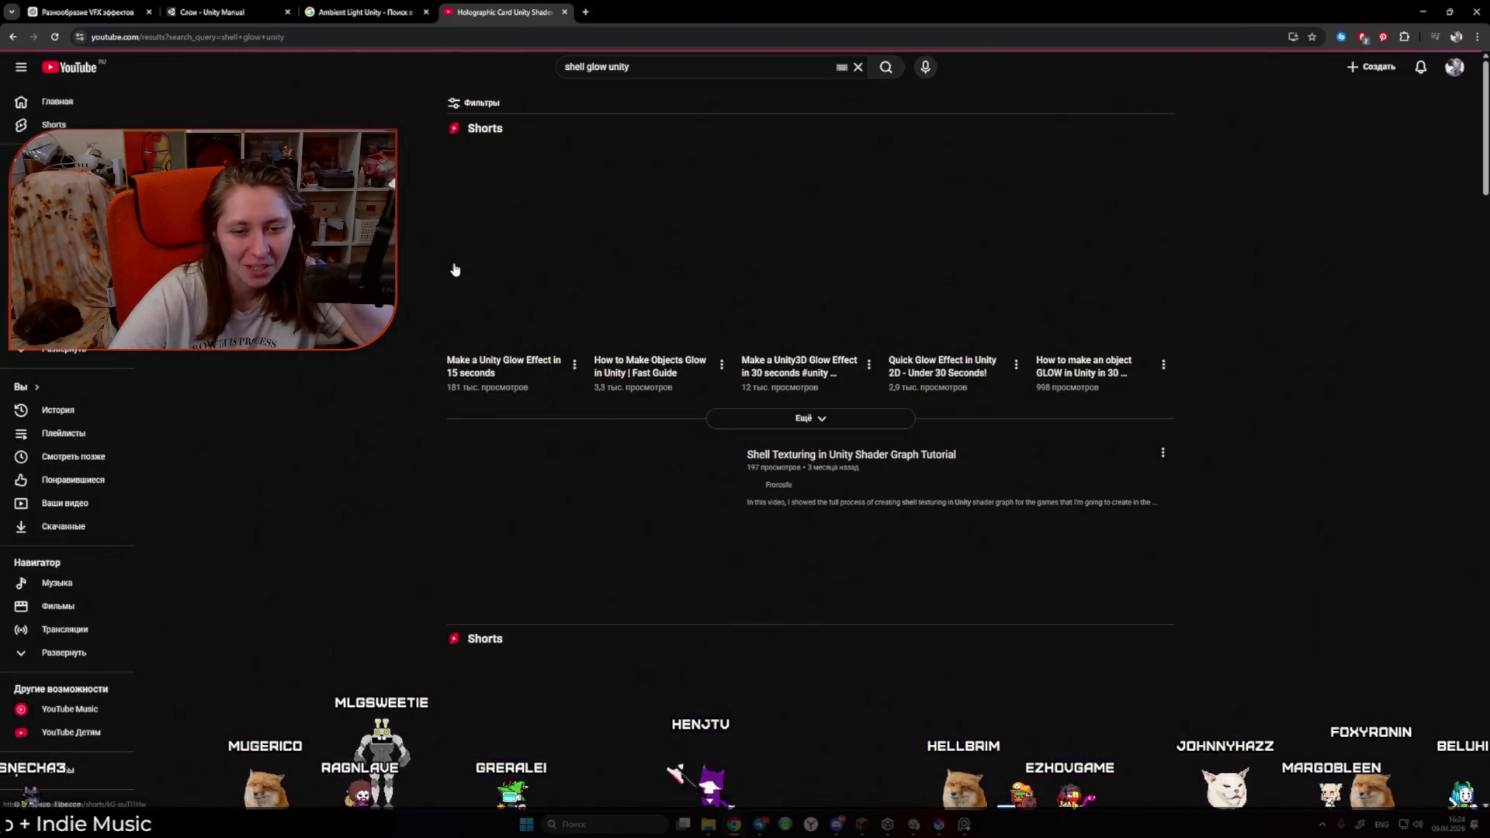
# Step: Find and open the 'Make ANYTHING GLOW in Unity! Shadergraph' tutorial further down the results
pyautogui.scroll(-5, 427, 302)
pyautogui.scroll(-4, 426, 309)
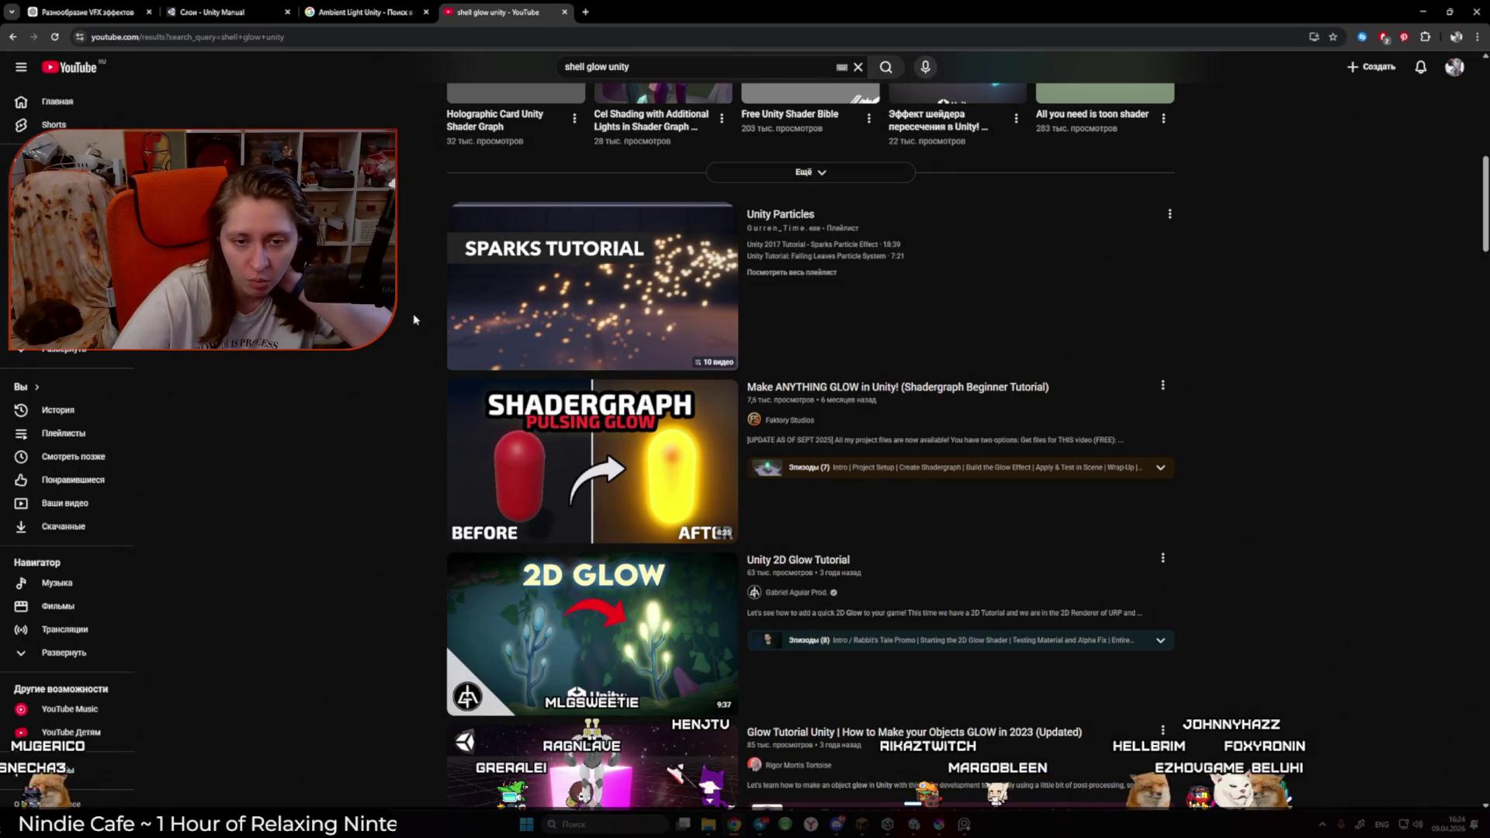
pyautogui.scroll(-3, 414, 319)
pyautogui.scroll(-4, 414, 321)
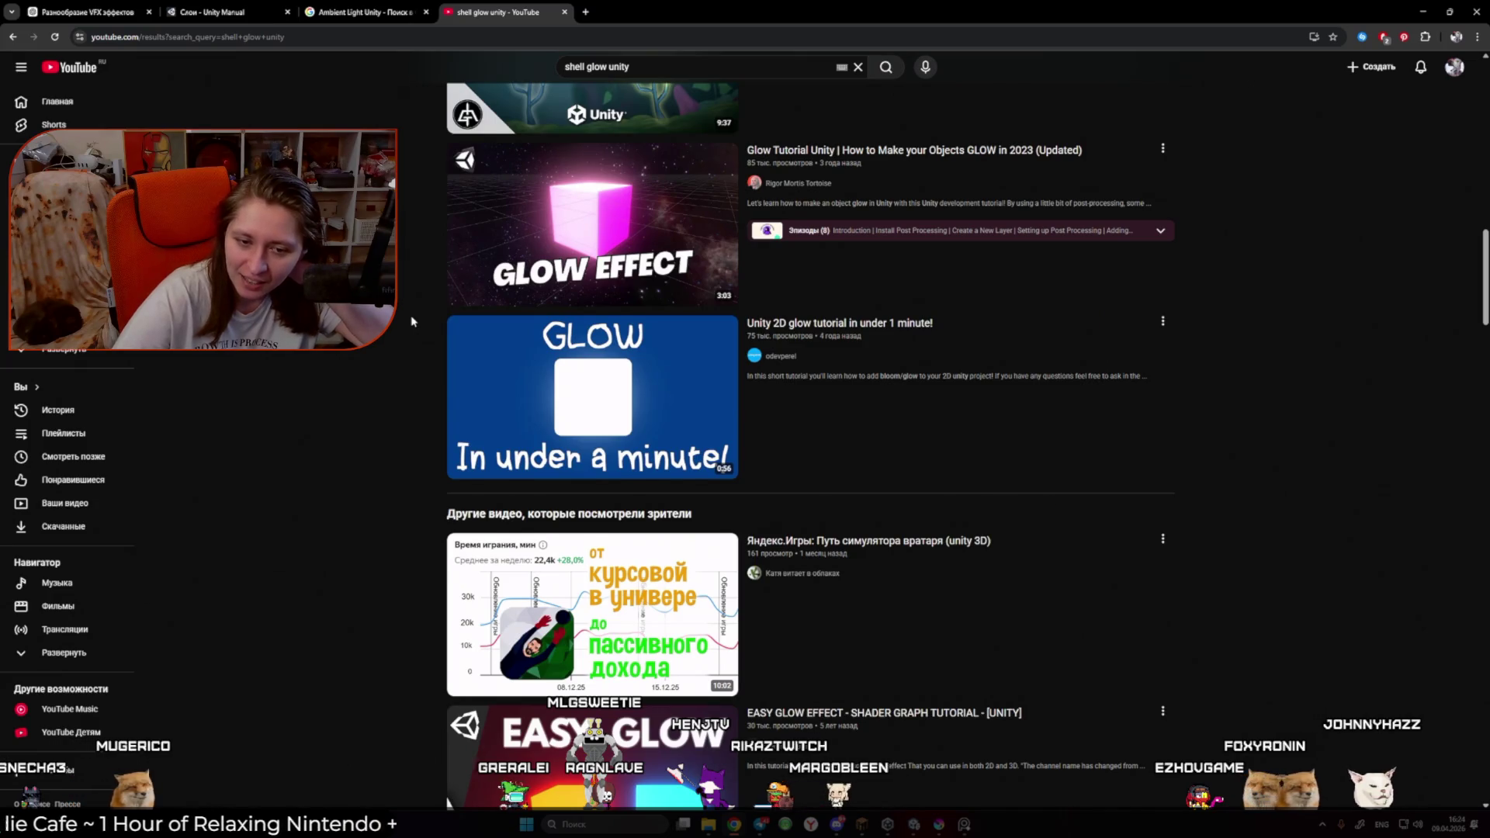
pyautogui.scroll(-1, 412, 321)
pyautogui.scroll(7, 412, 321)
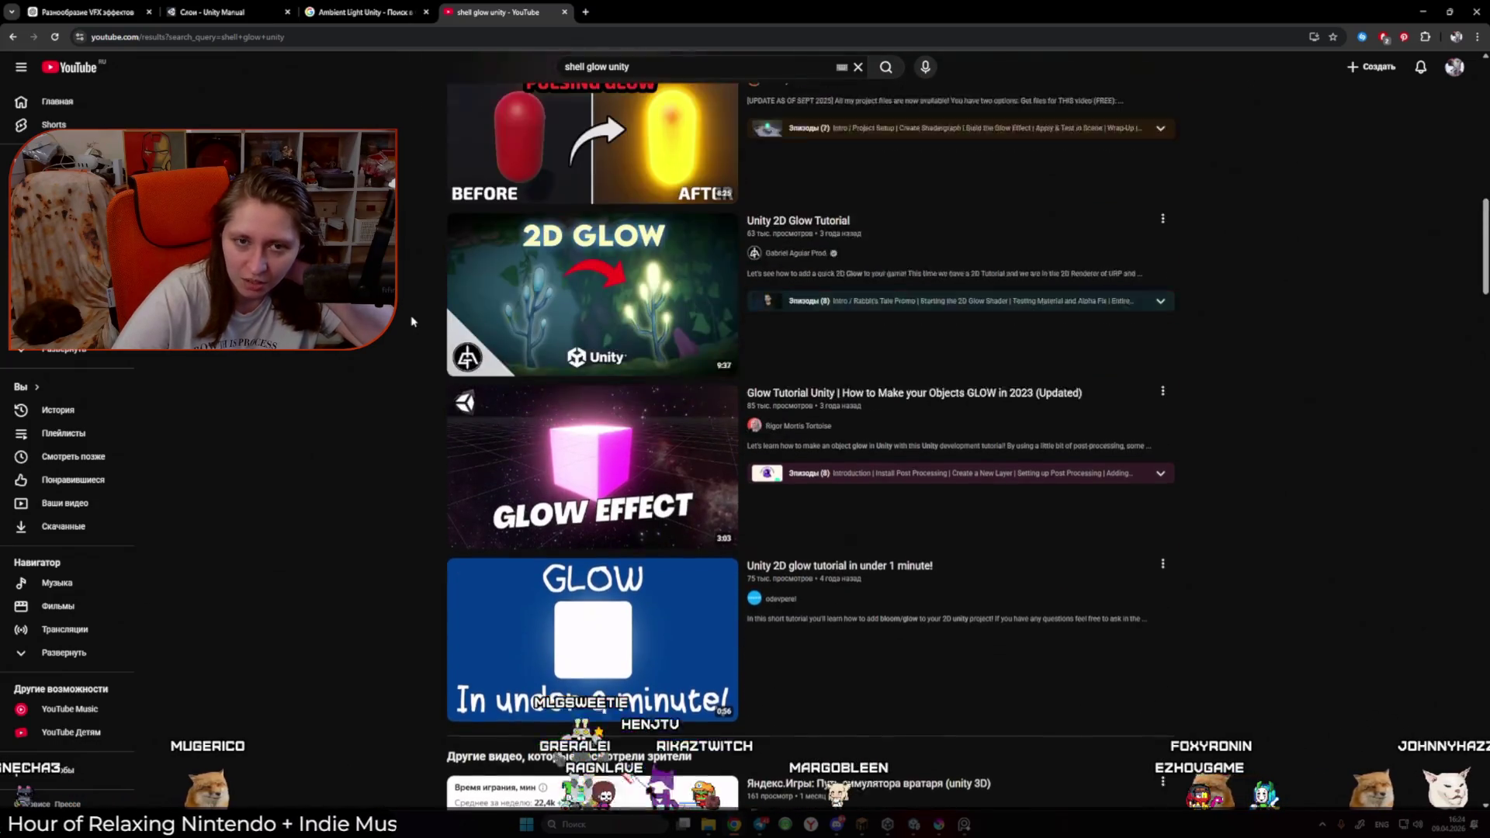
pyautogui.click(629, 345)
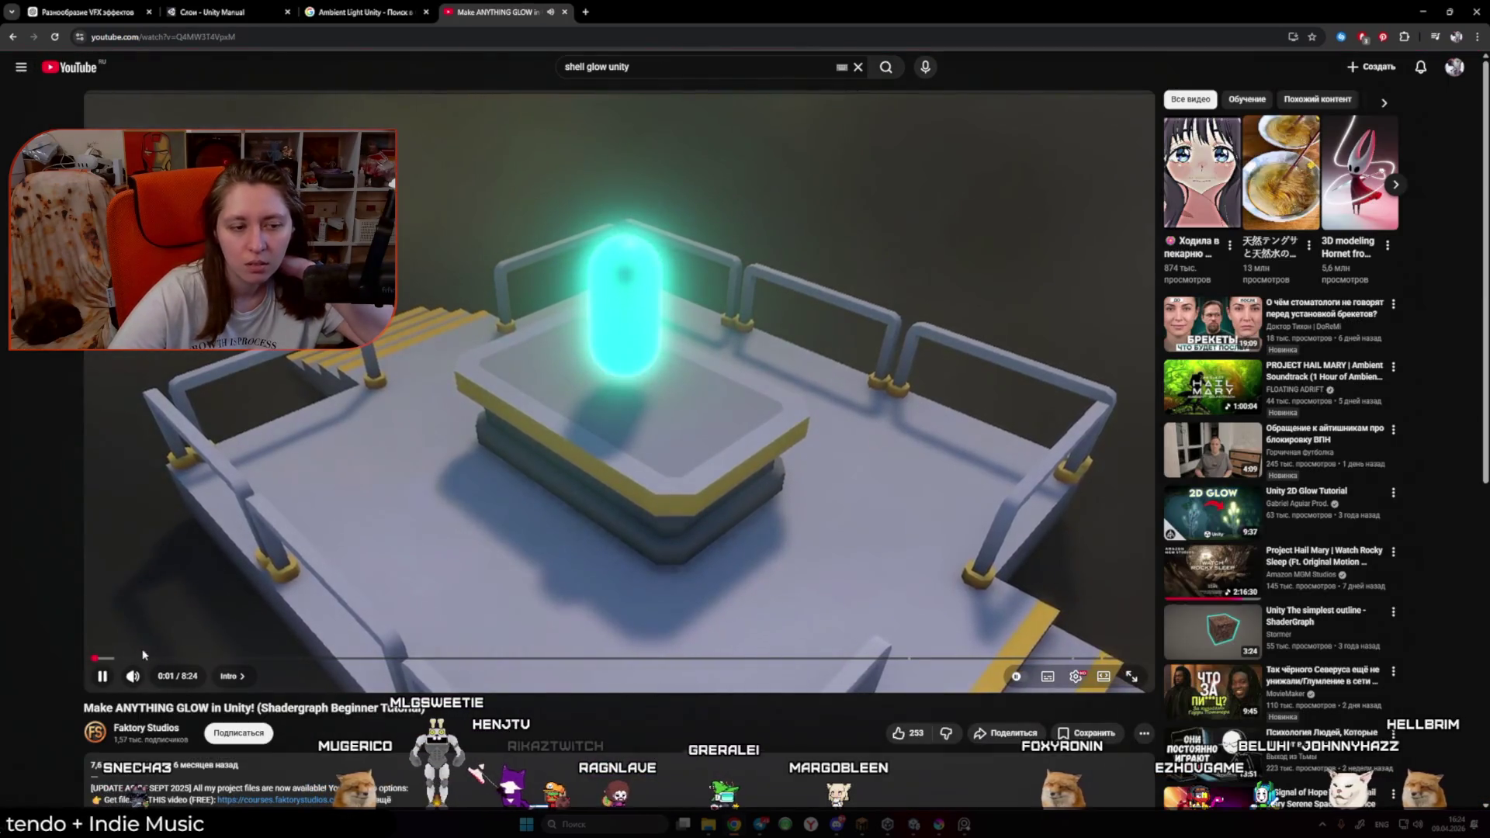
# Step: Mute the glow tutorial and skim ahead to its Shader Graph part at 3:15
pyautogui.click(144, 658)
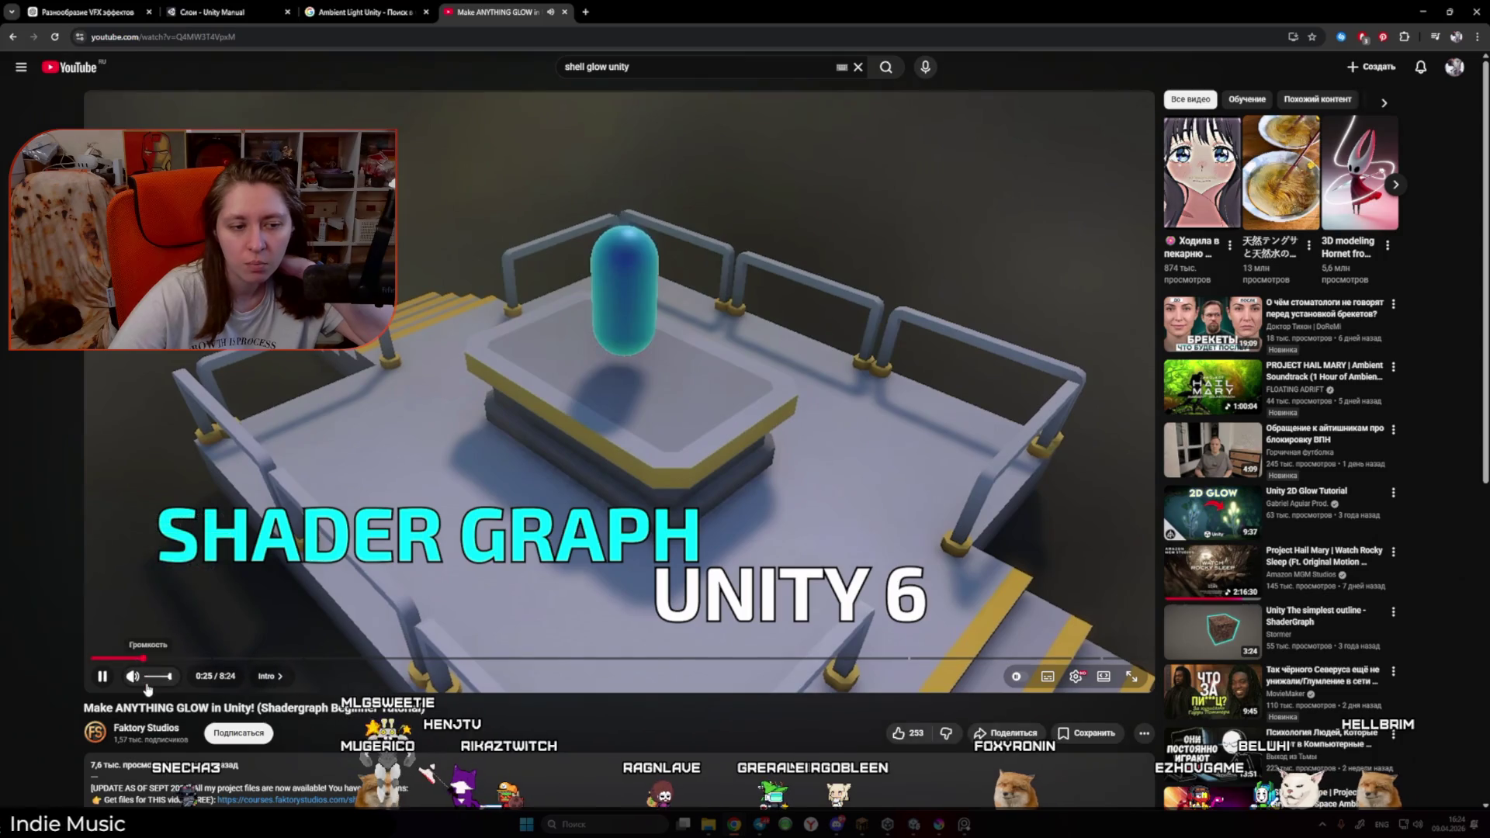
pyautogui.click(134, 676)
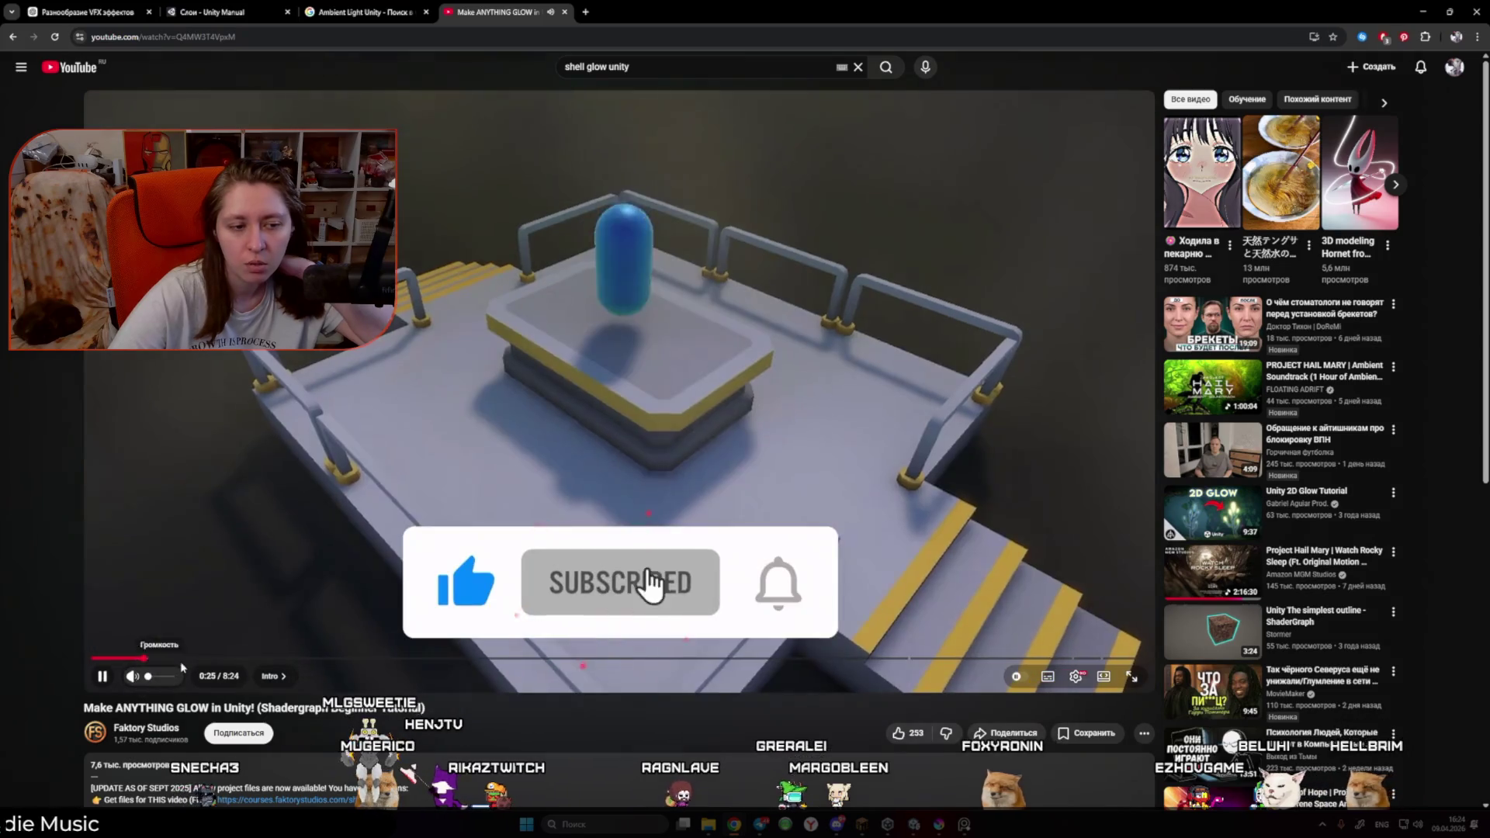
pyautogui.click(192, 658)
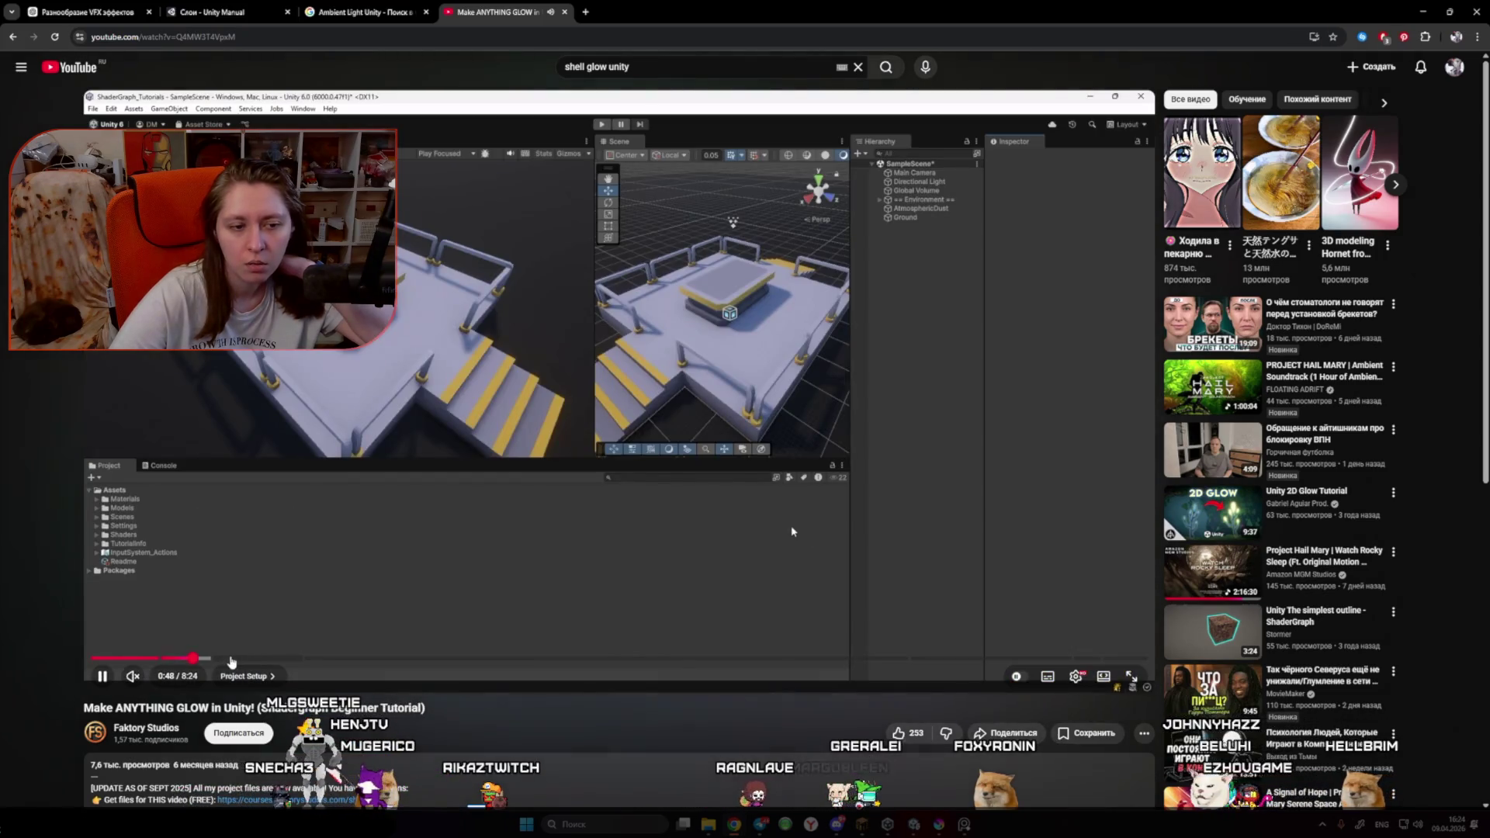
pyautogui.click(256, 659)
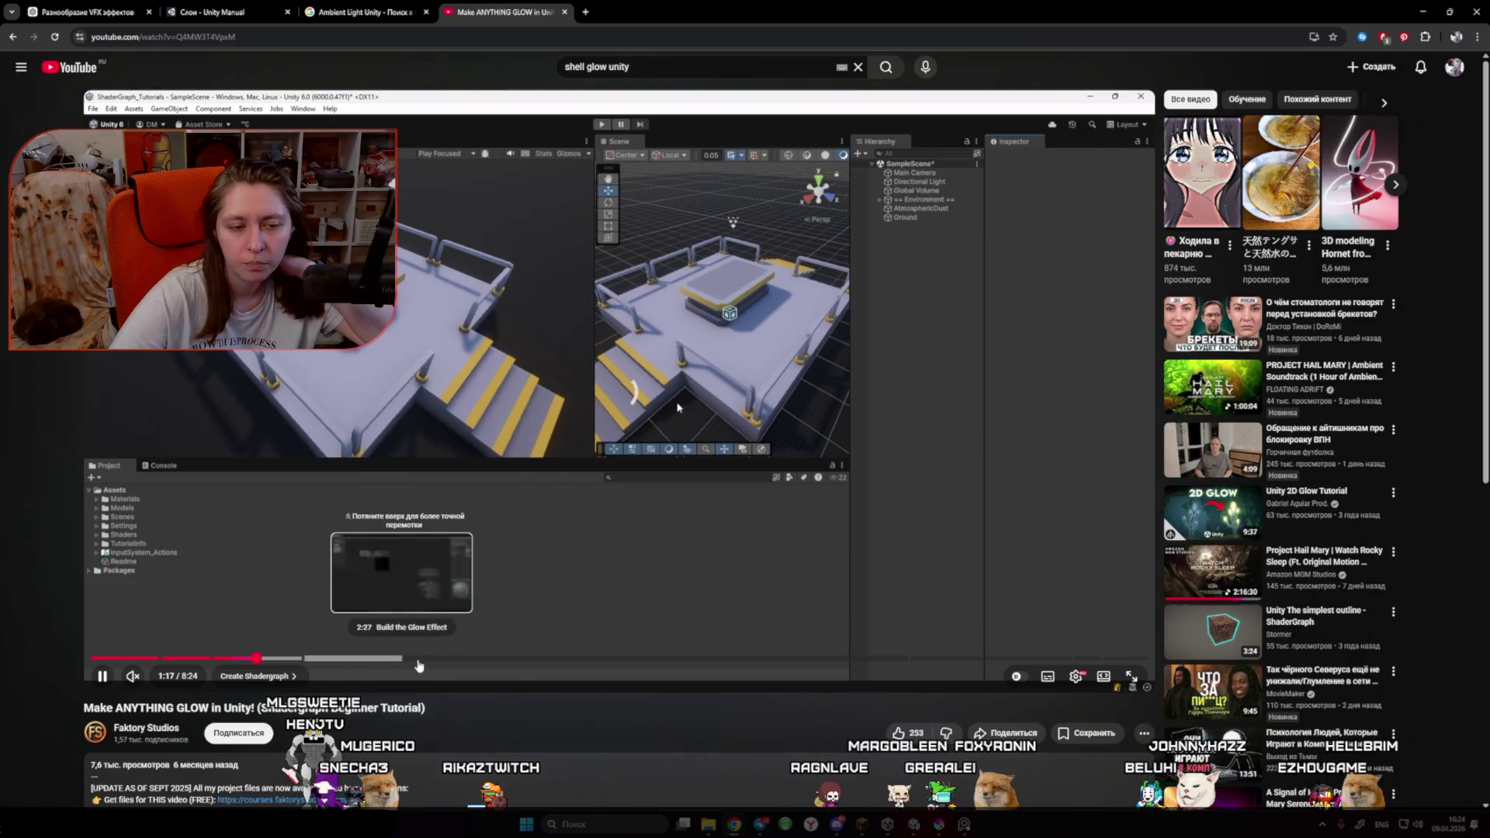
pyautogui.moveTo(361, 660); pyautogui.dragTo(505, 660)
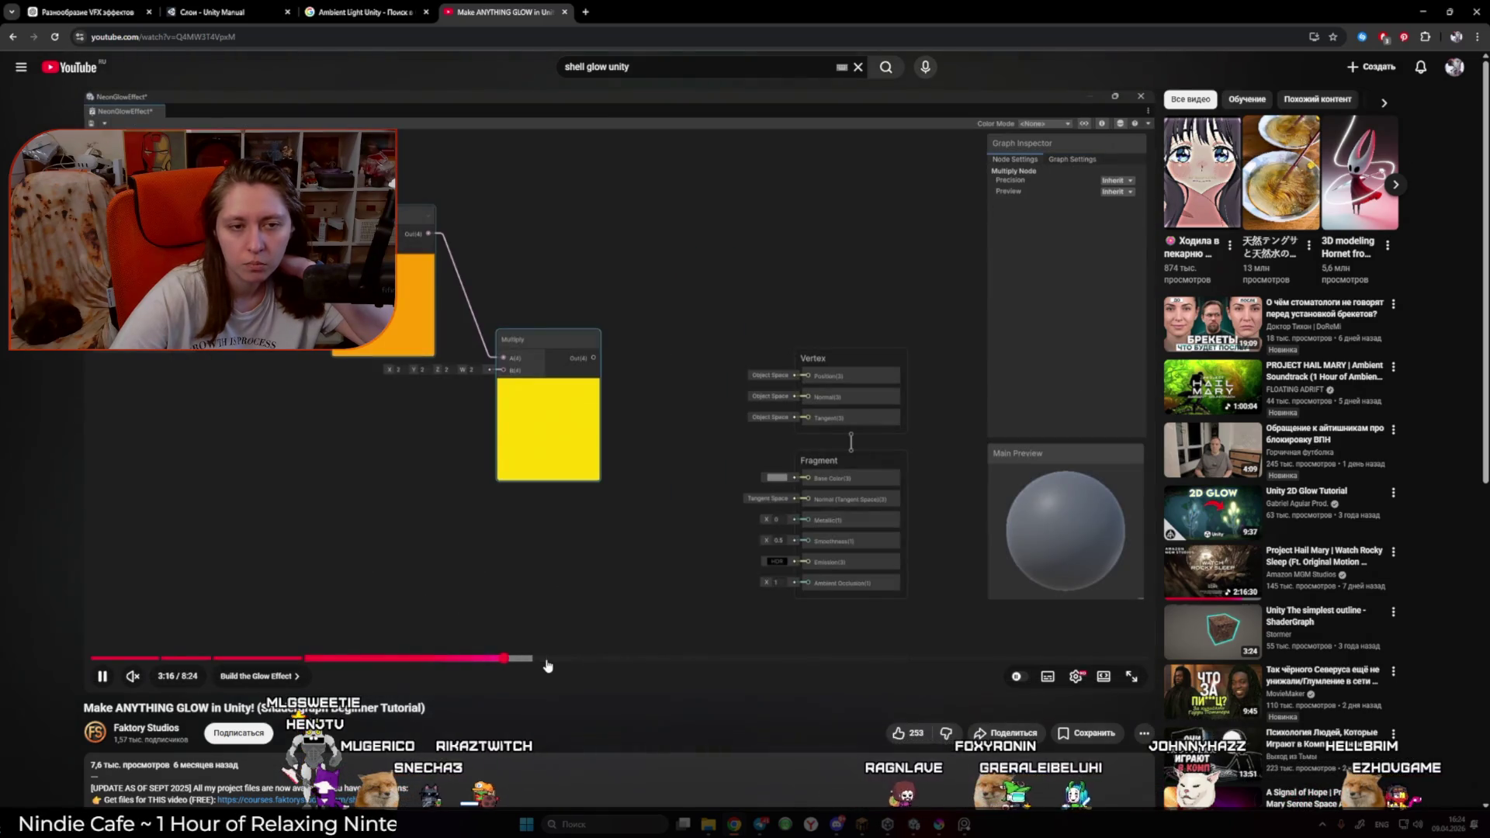
# Step: Skim on to the 7:37 material settings, pause there, and return to the ChatGPT tab
pyautogui.click(564, 660)
pyautogui.moveTo(564, 660); pyautogui.dragTo(567, 661)
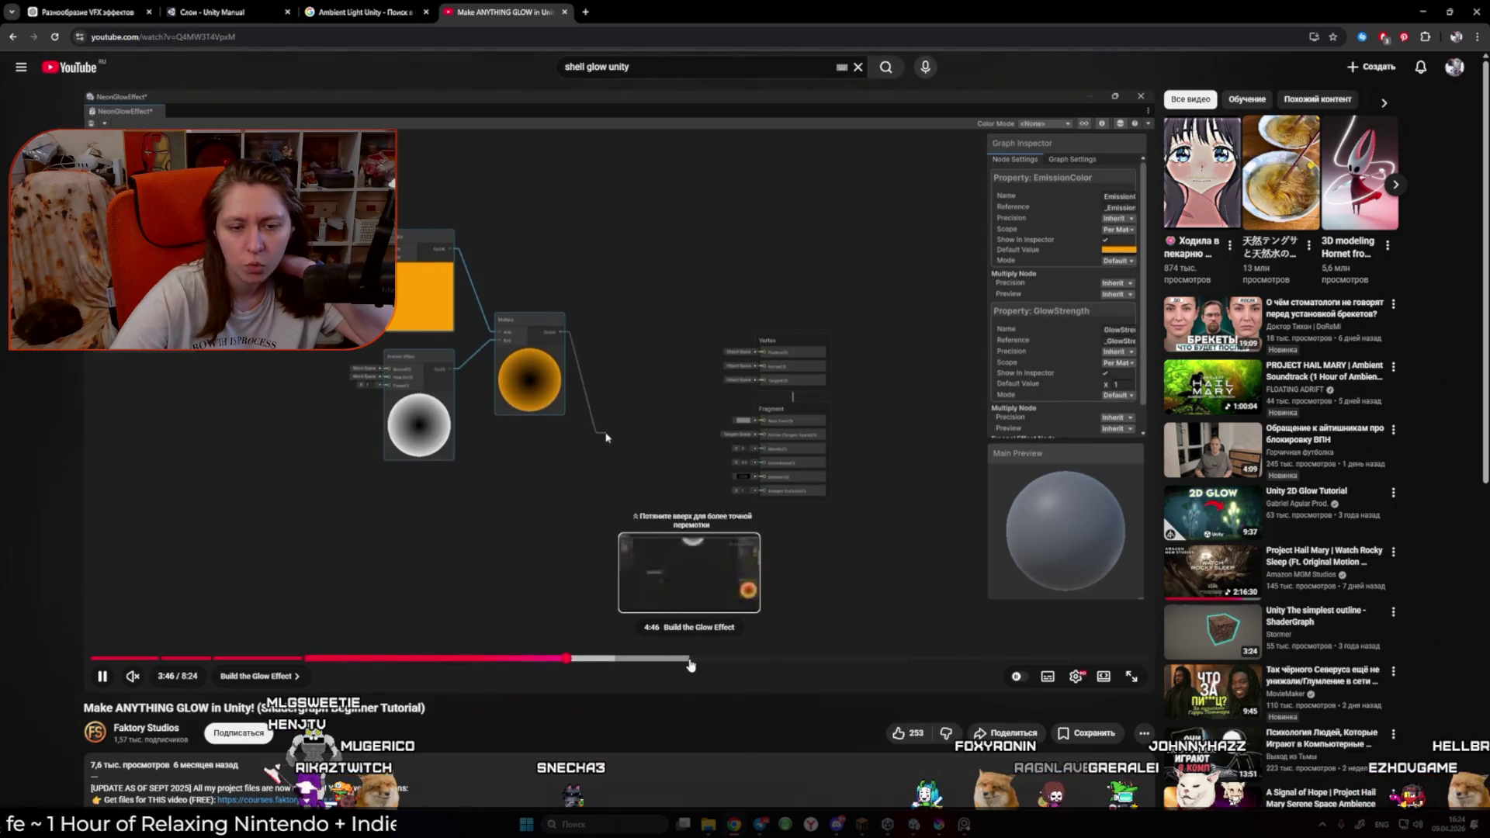
pyautogui.moveTo(690, 661); pyautogui.dragTo(917, 661)
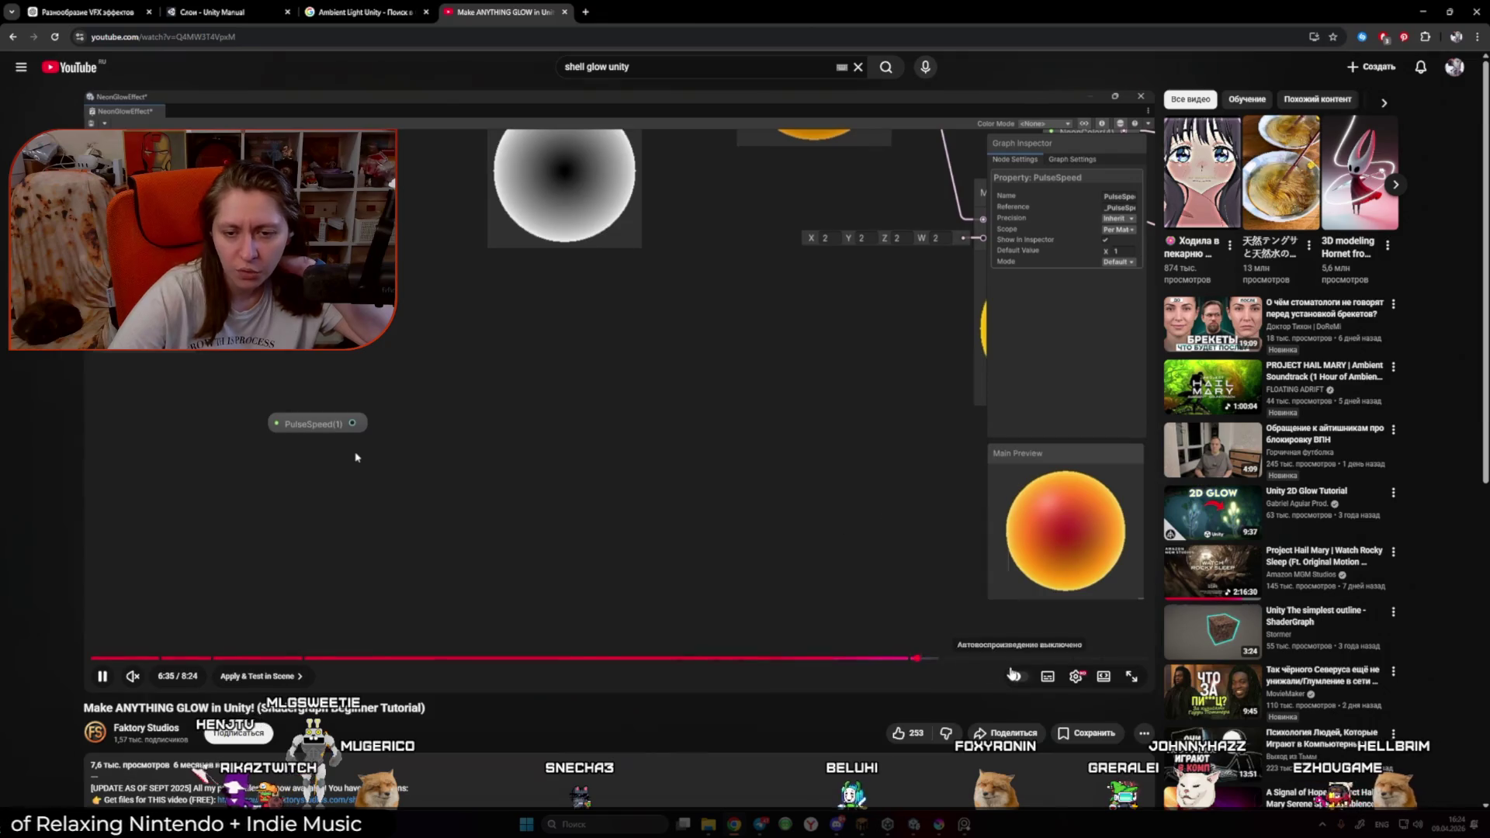
pyautogui.click(994, 661)
pyautogui.click(1047, 658)
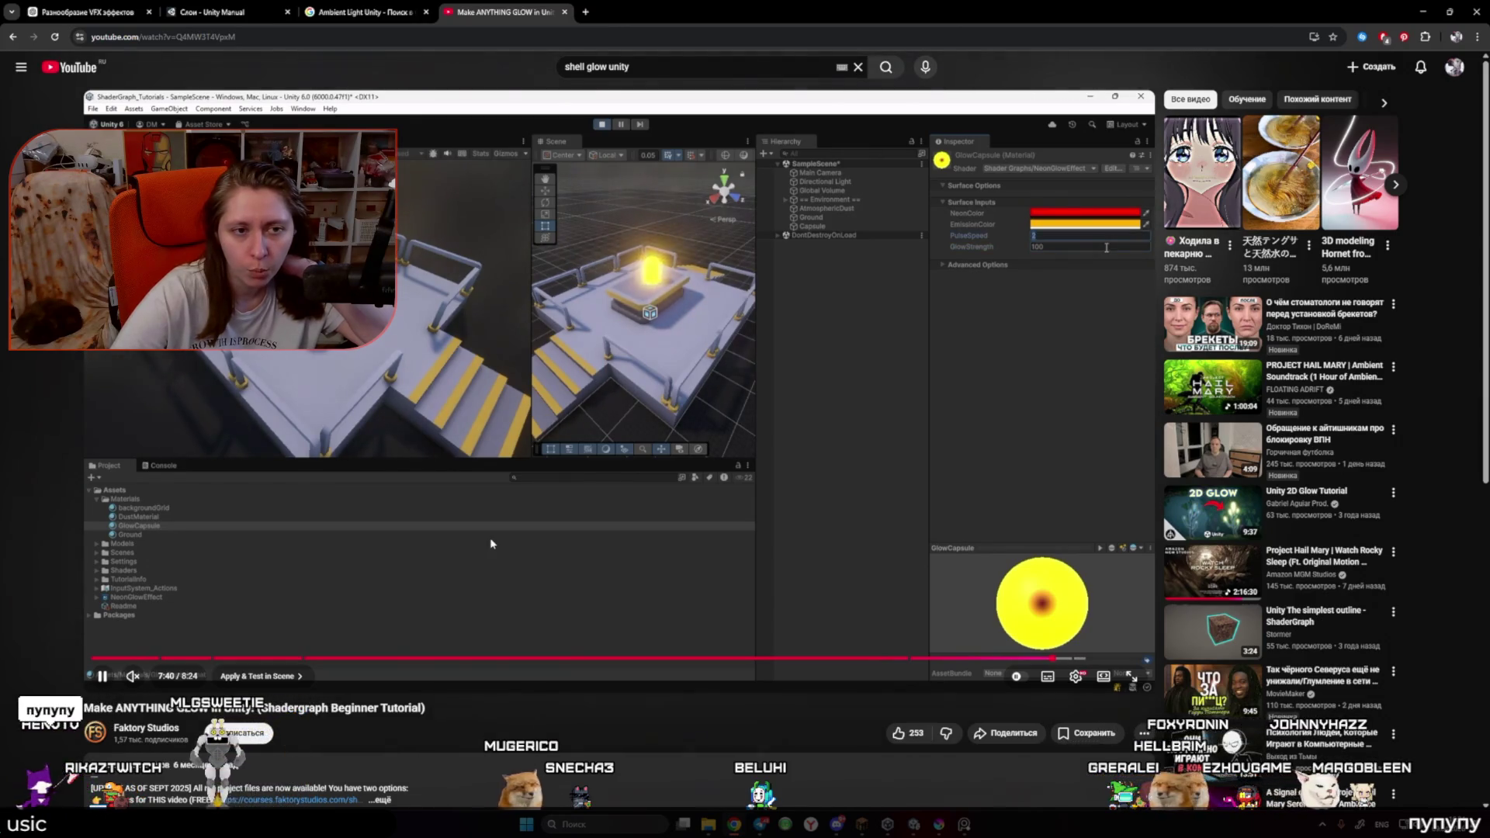
pyautogui.click(491, 543)
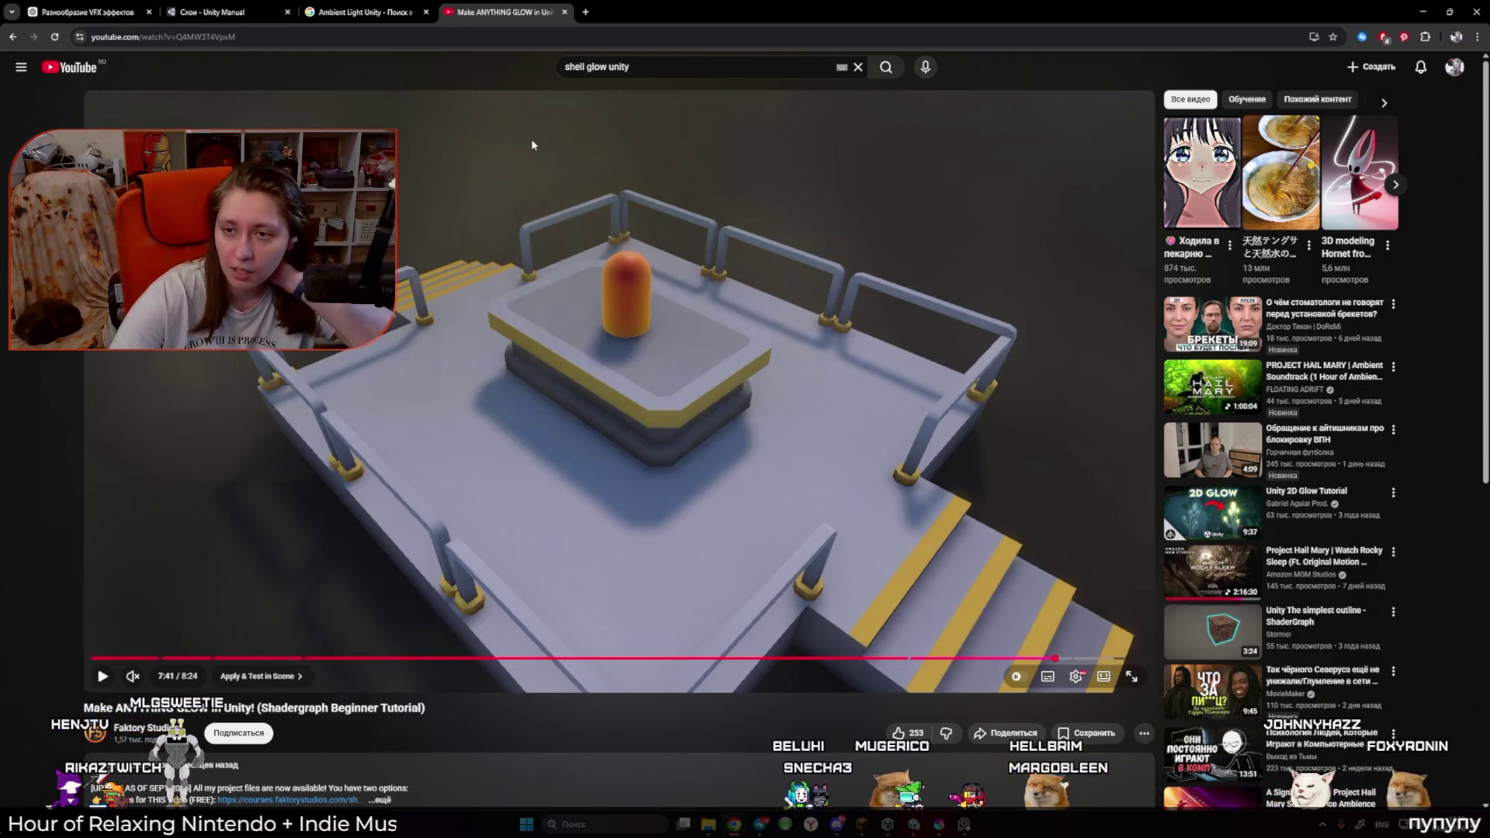
pyautogui.click(115, 6)
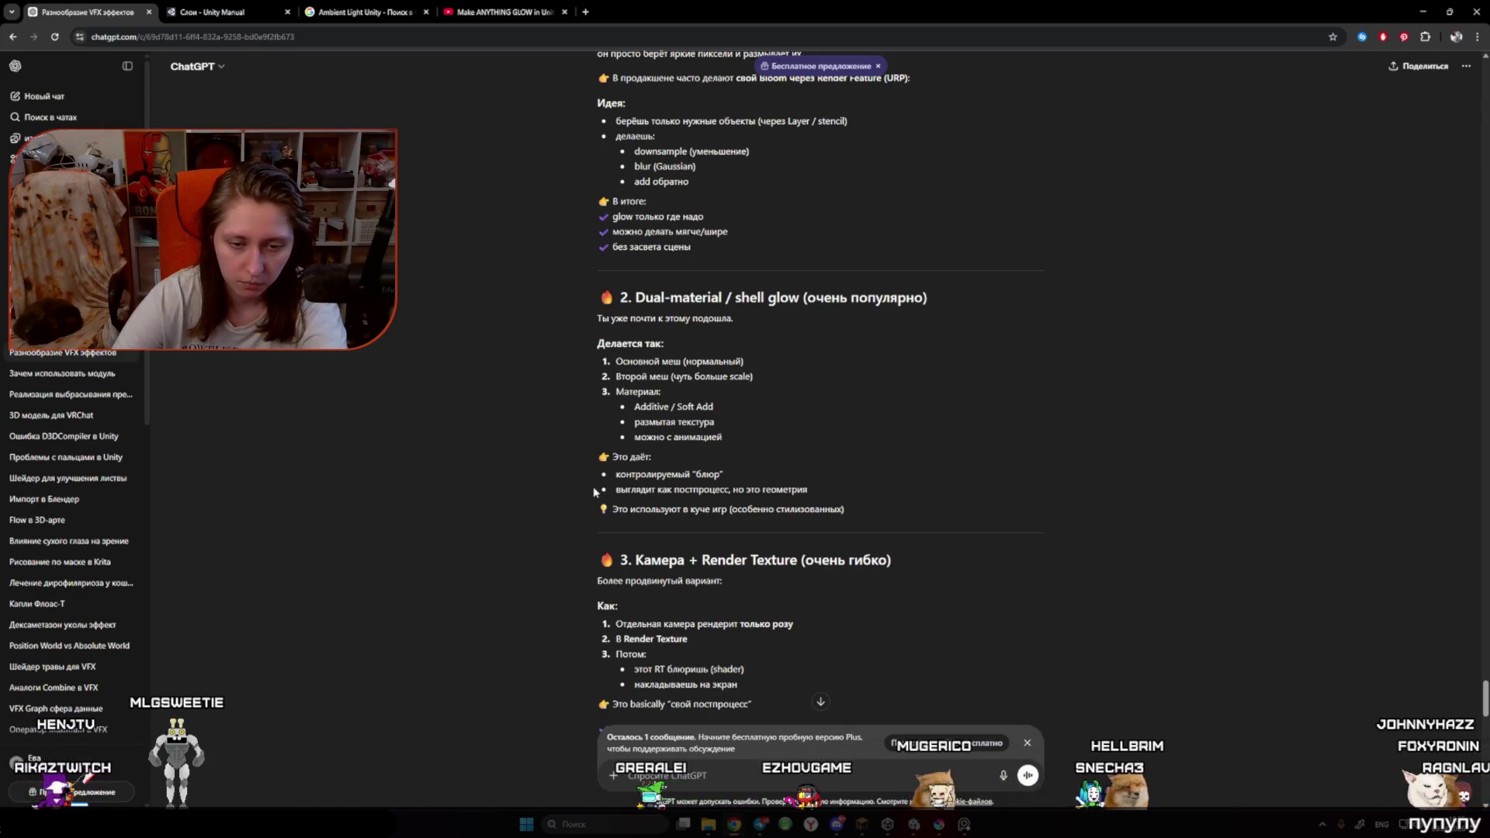
# Step: Read ChatGPT's glow techniques through section 5, particle-based glow, then bring the Unity editor forward
pyautogui.scroll(-2, 594, 491)
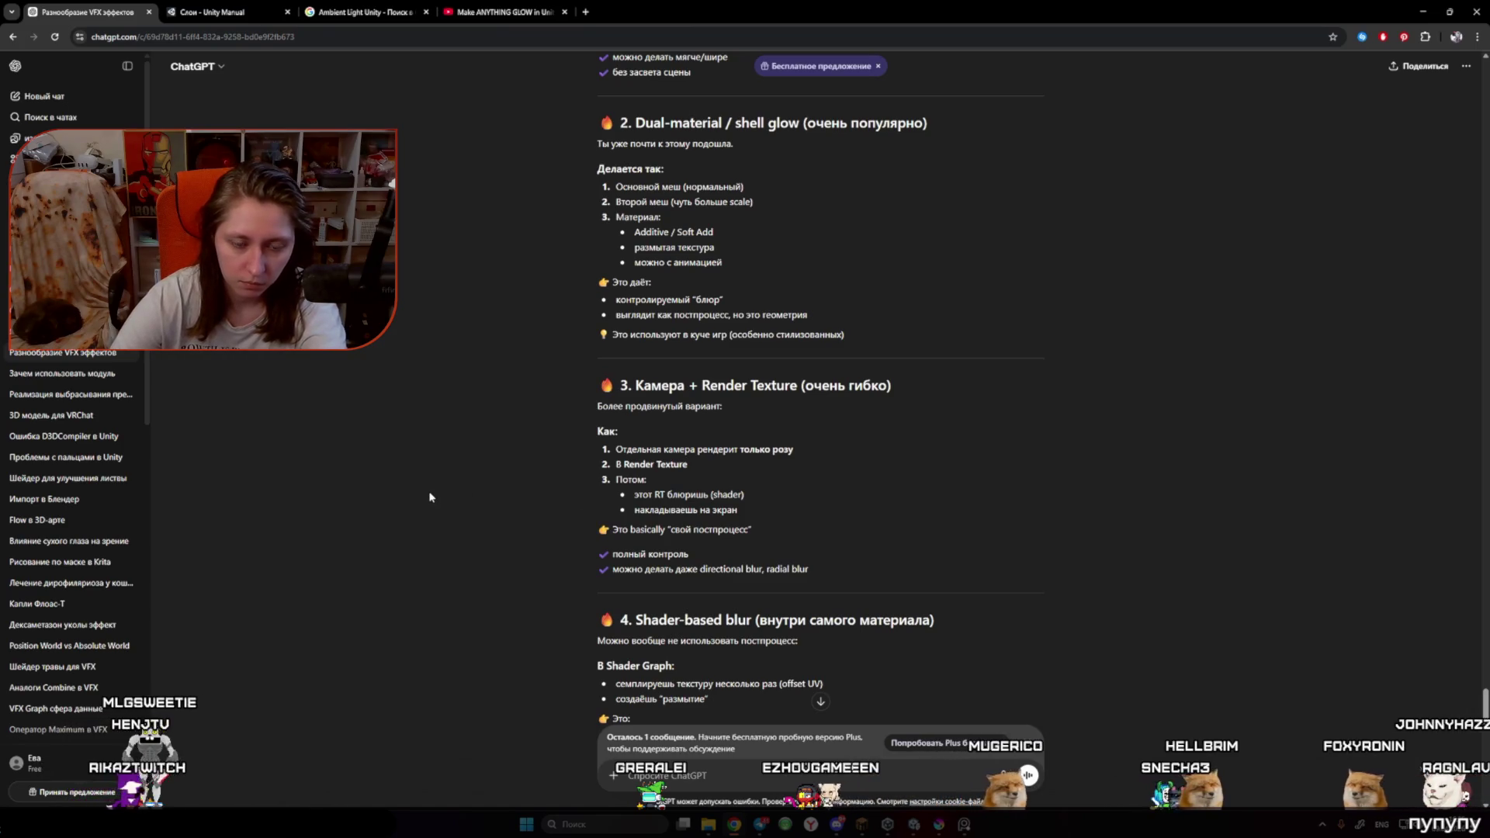
pyautogui.scroll(-2, 430, 496)
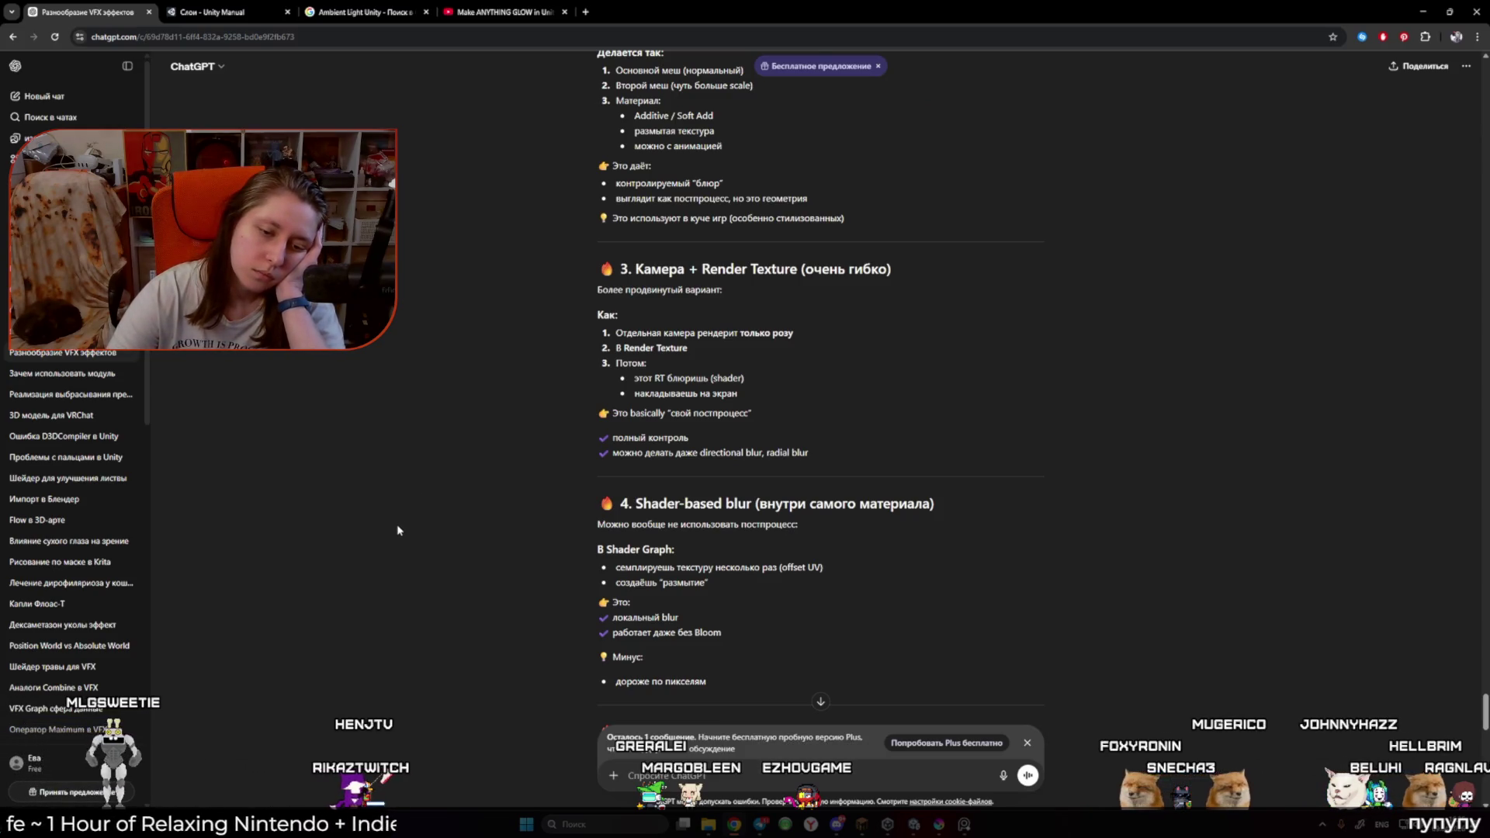
pyautogui.scroll(-2, 398, 530)
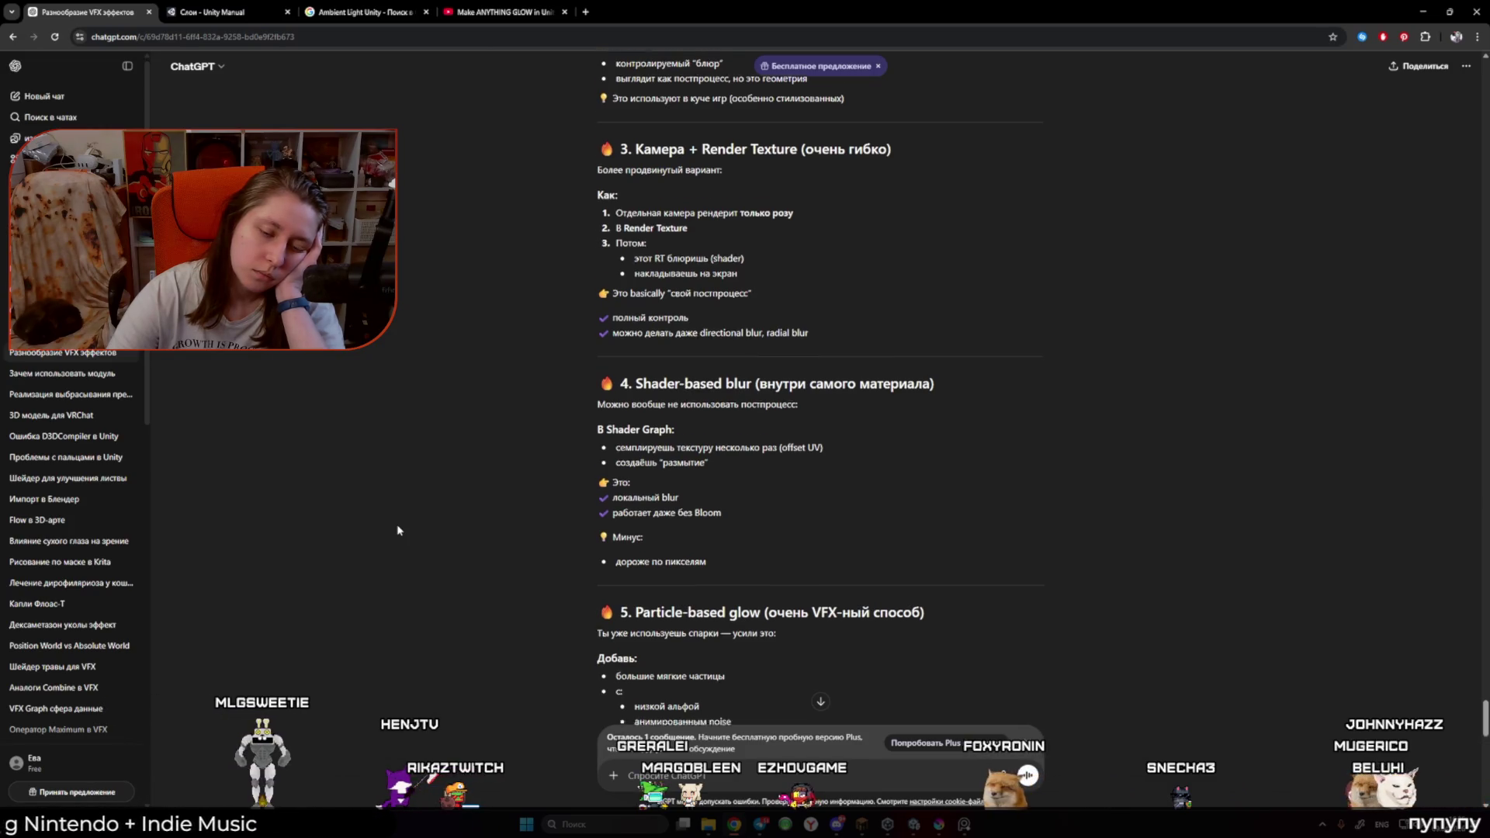
pyautogui.scroll(-2, 398, 530)
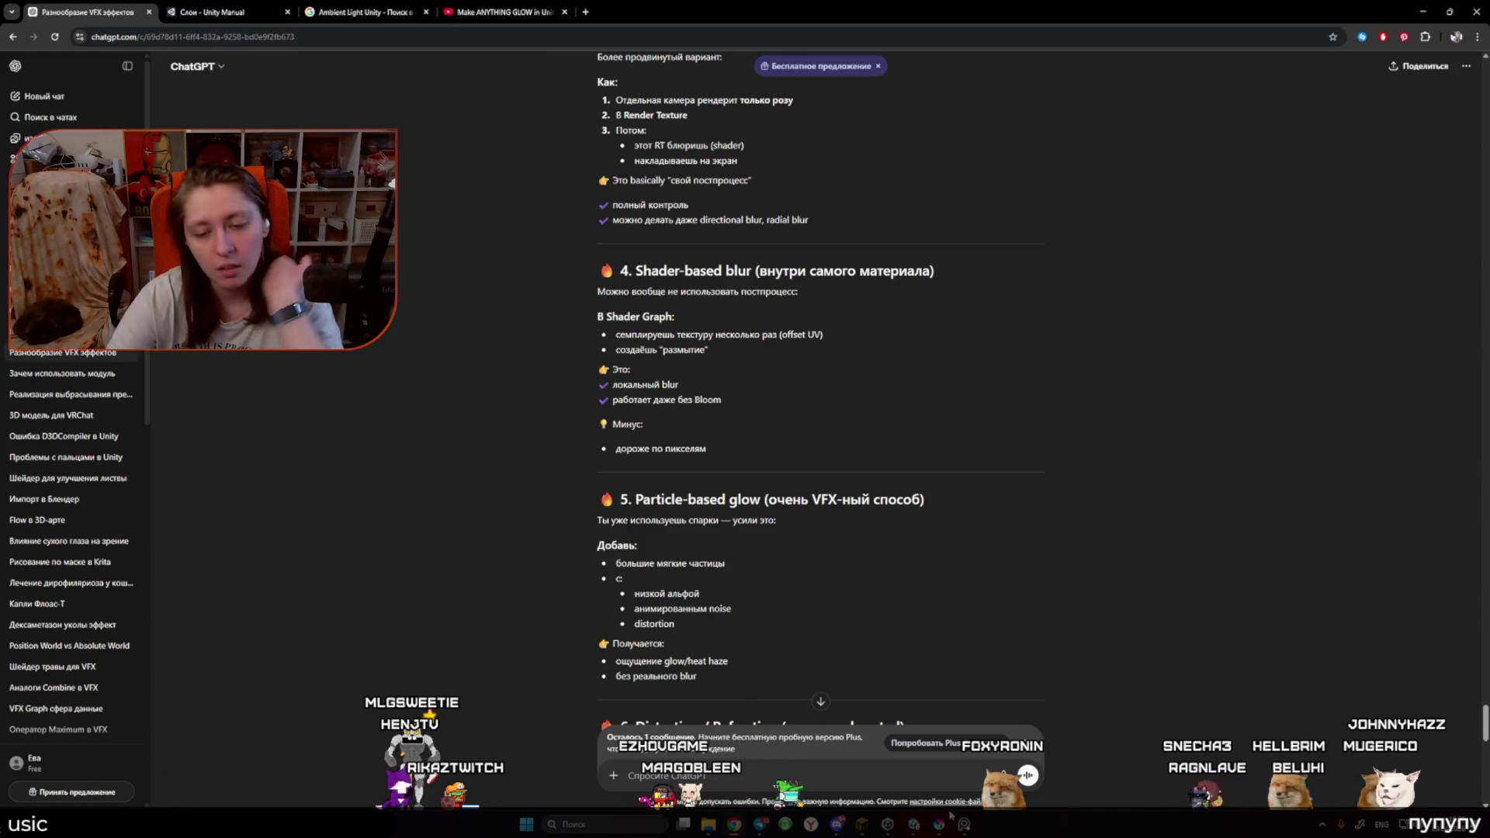
pyautogui.click(914, 824)
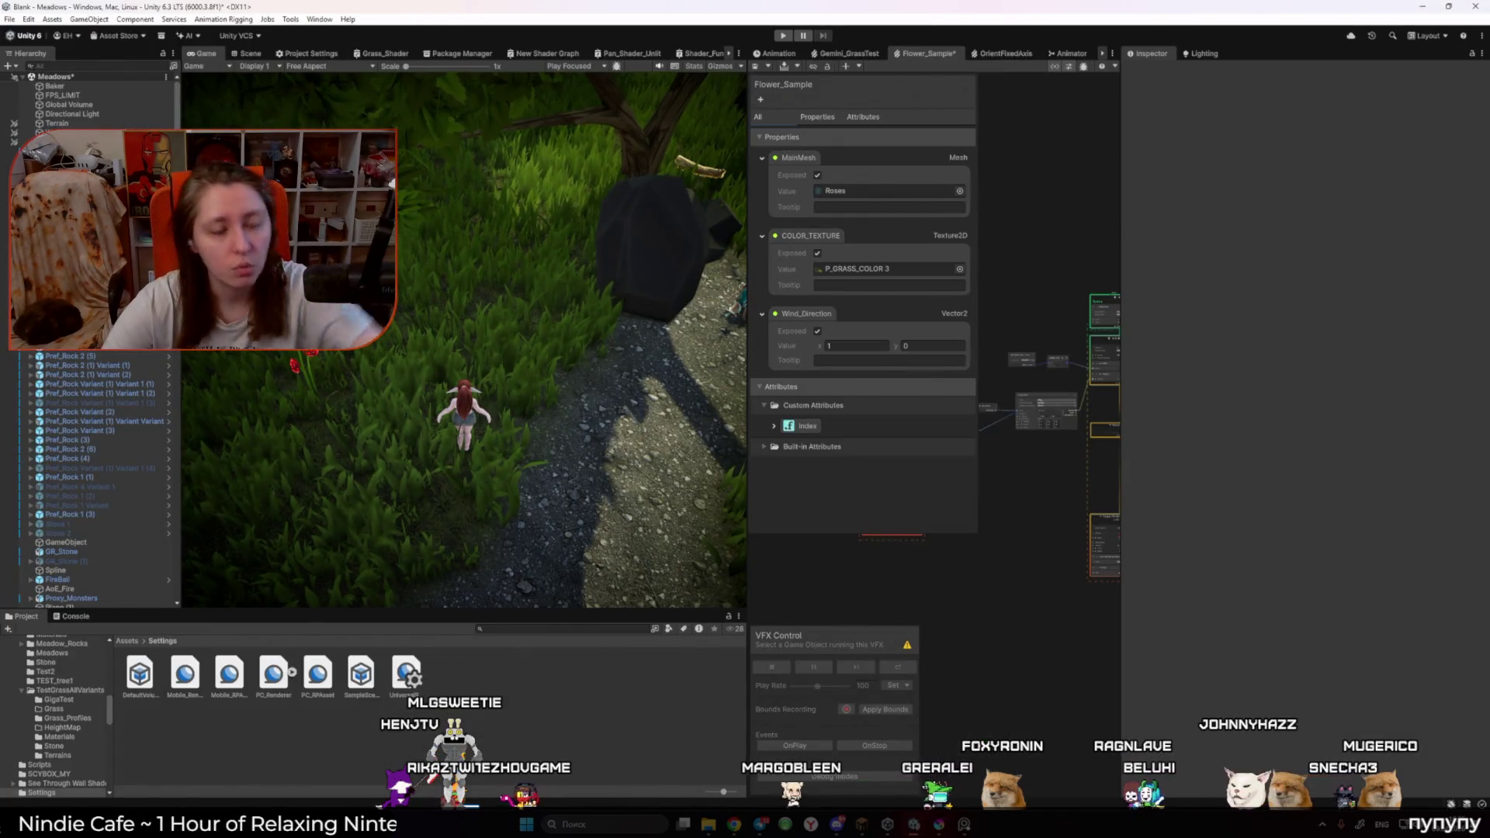
# Step: Open the Output Particle's SHADER_Effect shader graph and widen its Graph Inspector settings panel
pyautogui.click(245, 58)
pyautogui.scroll(5, 531, 326)
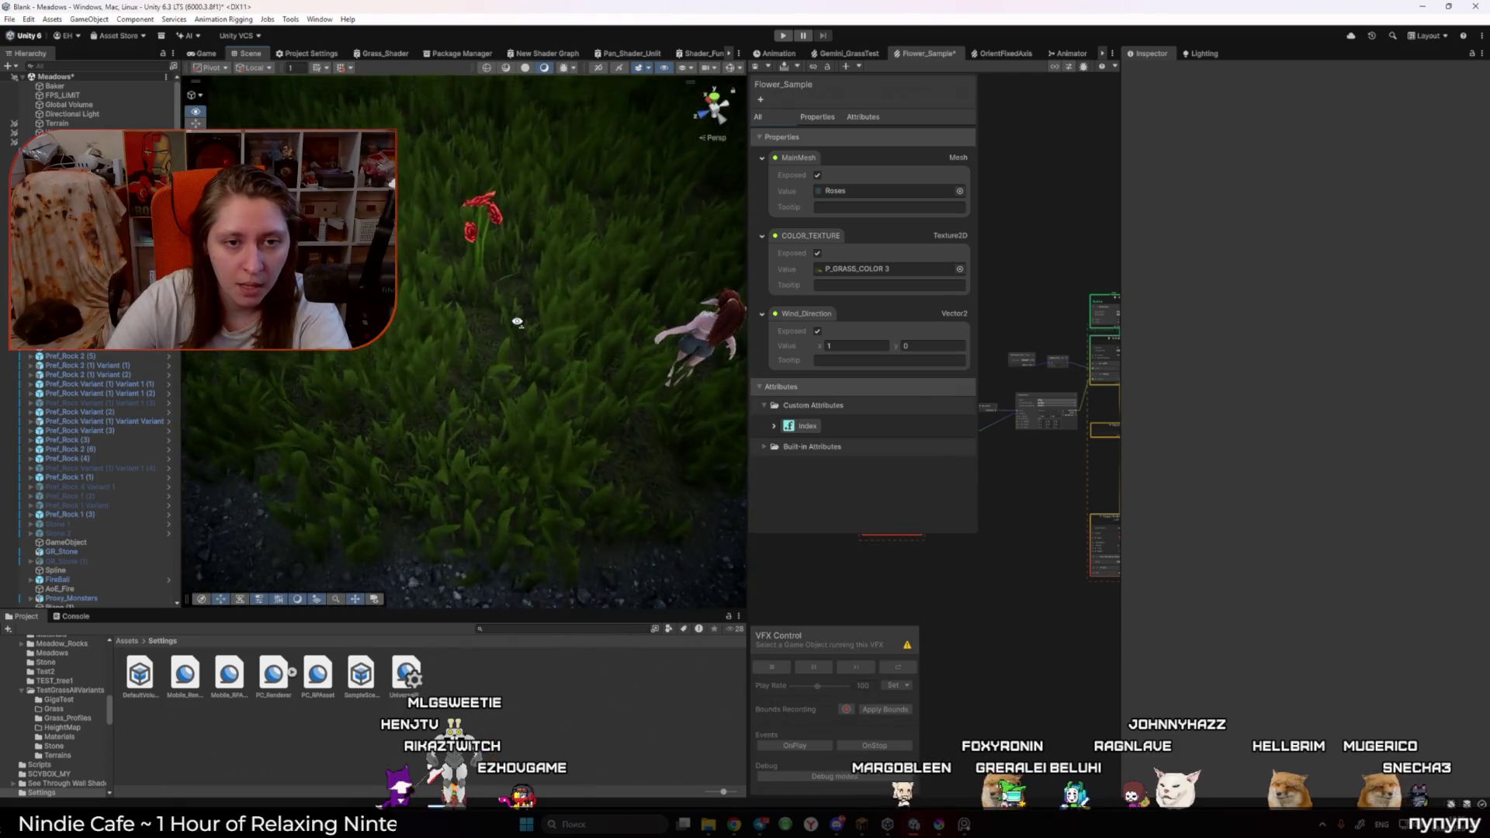
pyautogui.moveTo(748, 354); pyautogui.dragTo(604, 354)
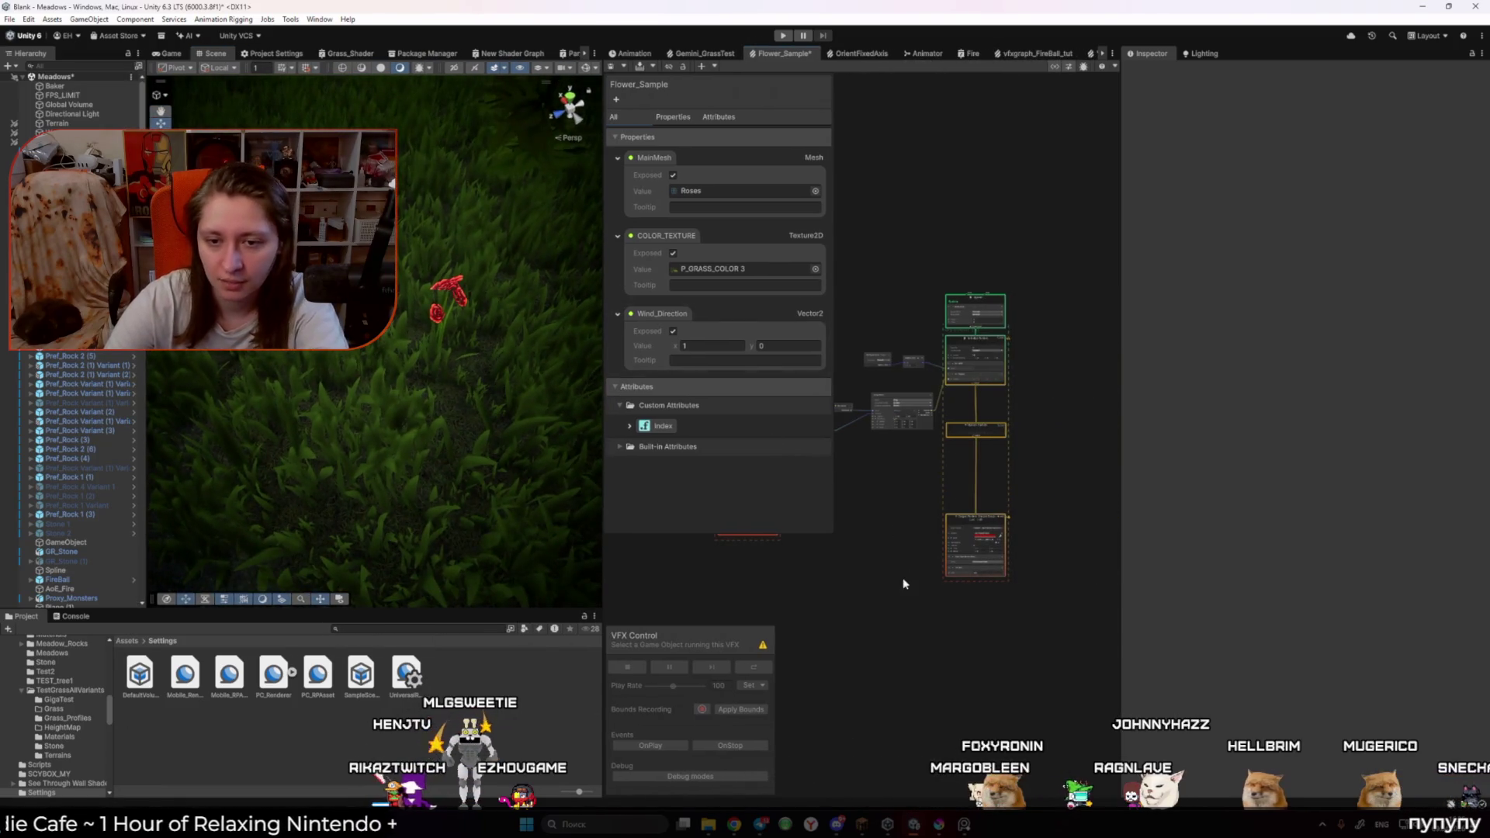
pyautogui.scroll(5, 892, 543)
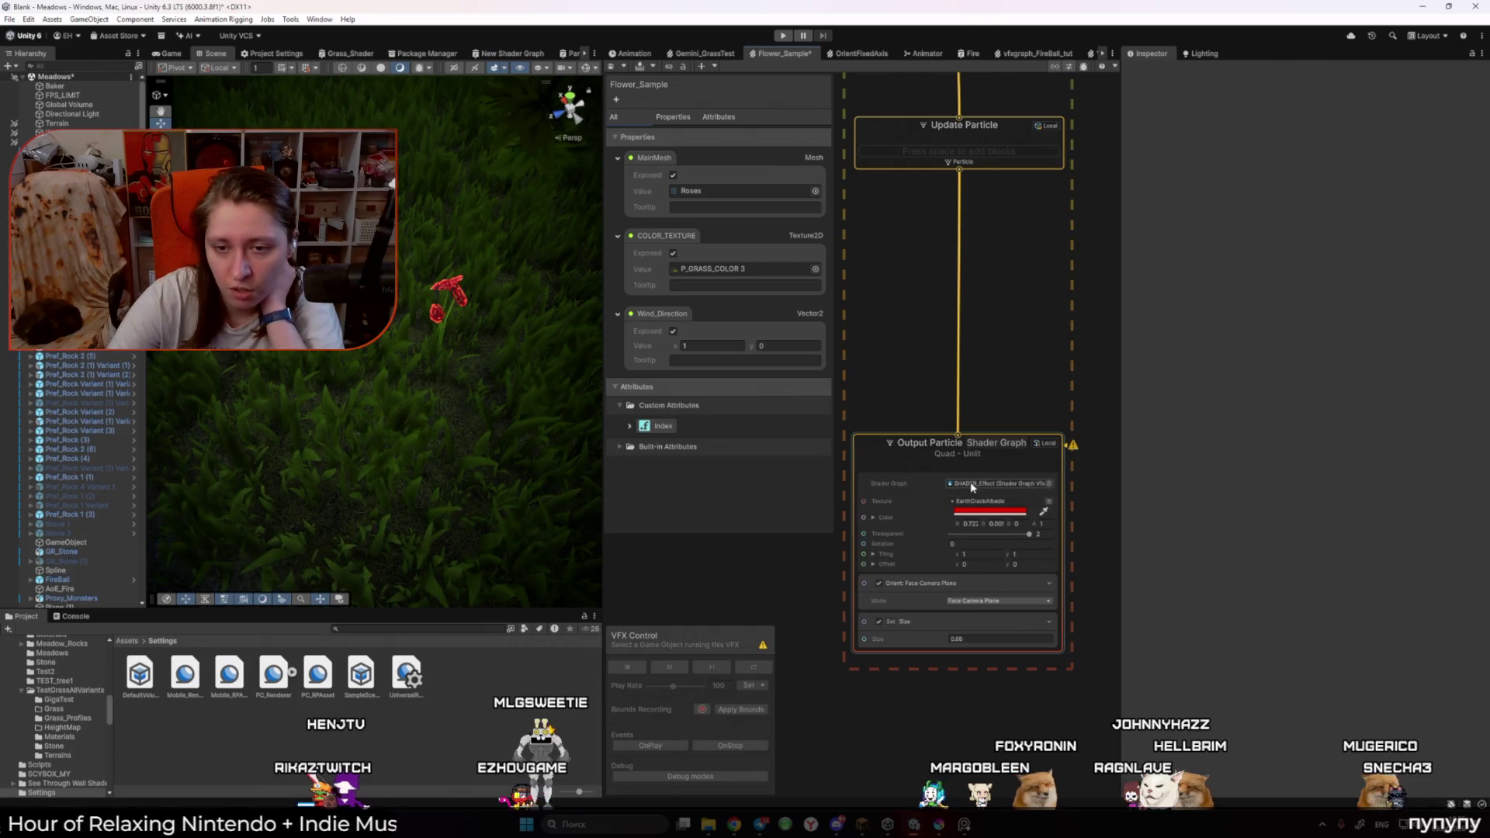
pyautogui.doubleClick(998, 483)
pyautogui.moveTo(583, 439)
pyautogui.mouseDown()
pyautogui.moveTo(779, 401)
pyautogui.moveTo(944, 425)
pyautogui.mouseUp()
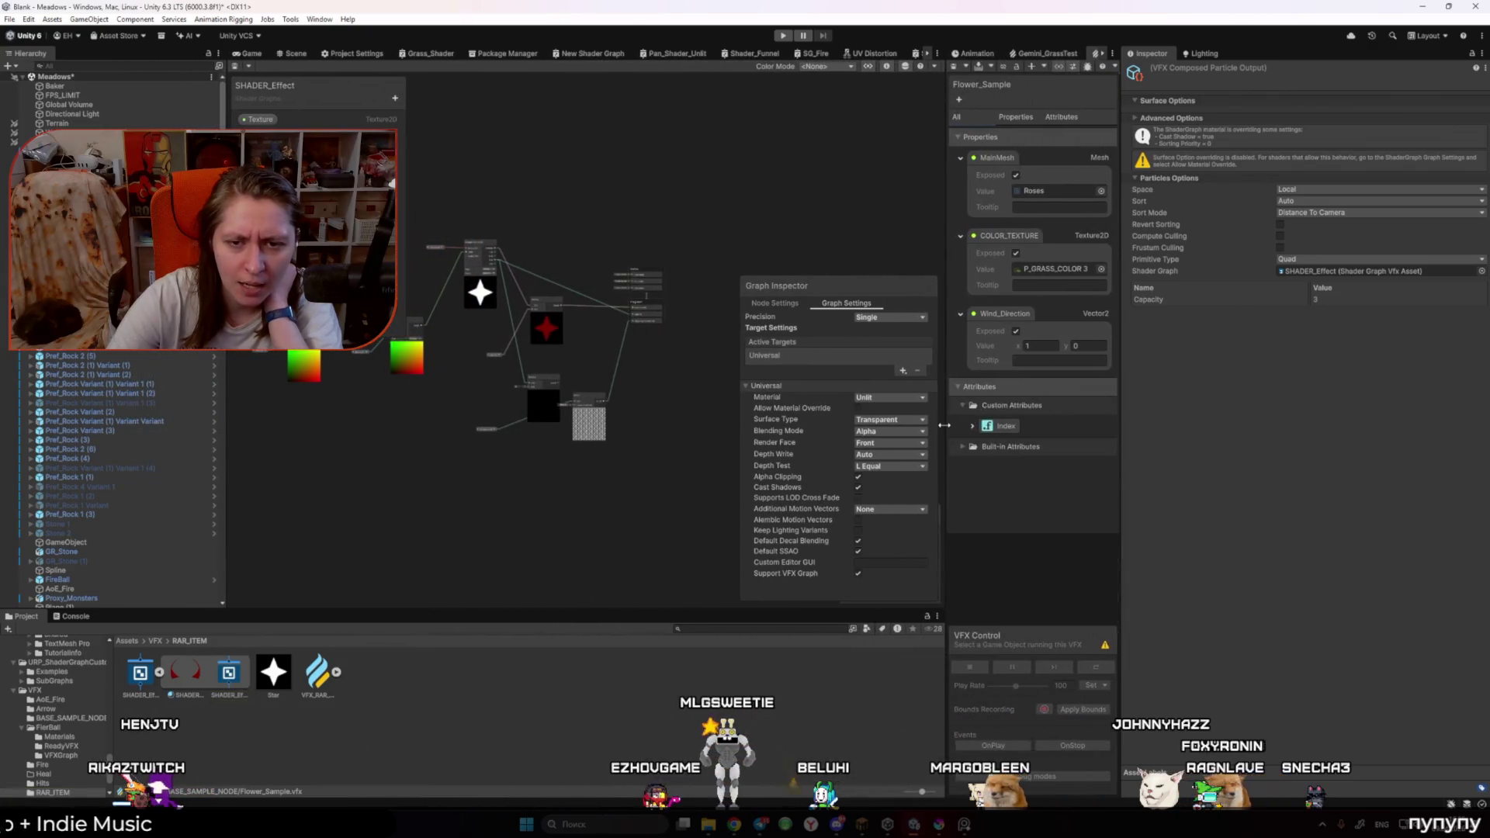
# Step: Check the shader's Blending Mode and Surface Type options, then zoom to the Dither node
pyautogui.click(901, 433)
pyautogui.click(871, 420)
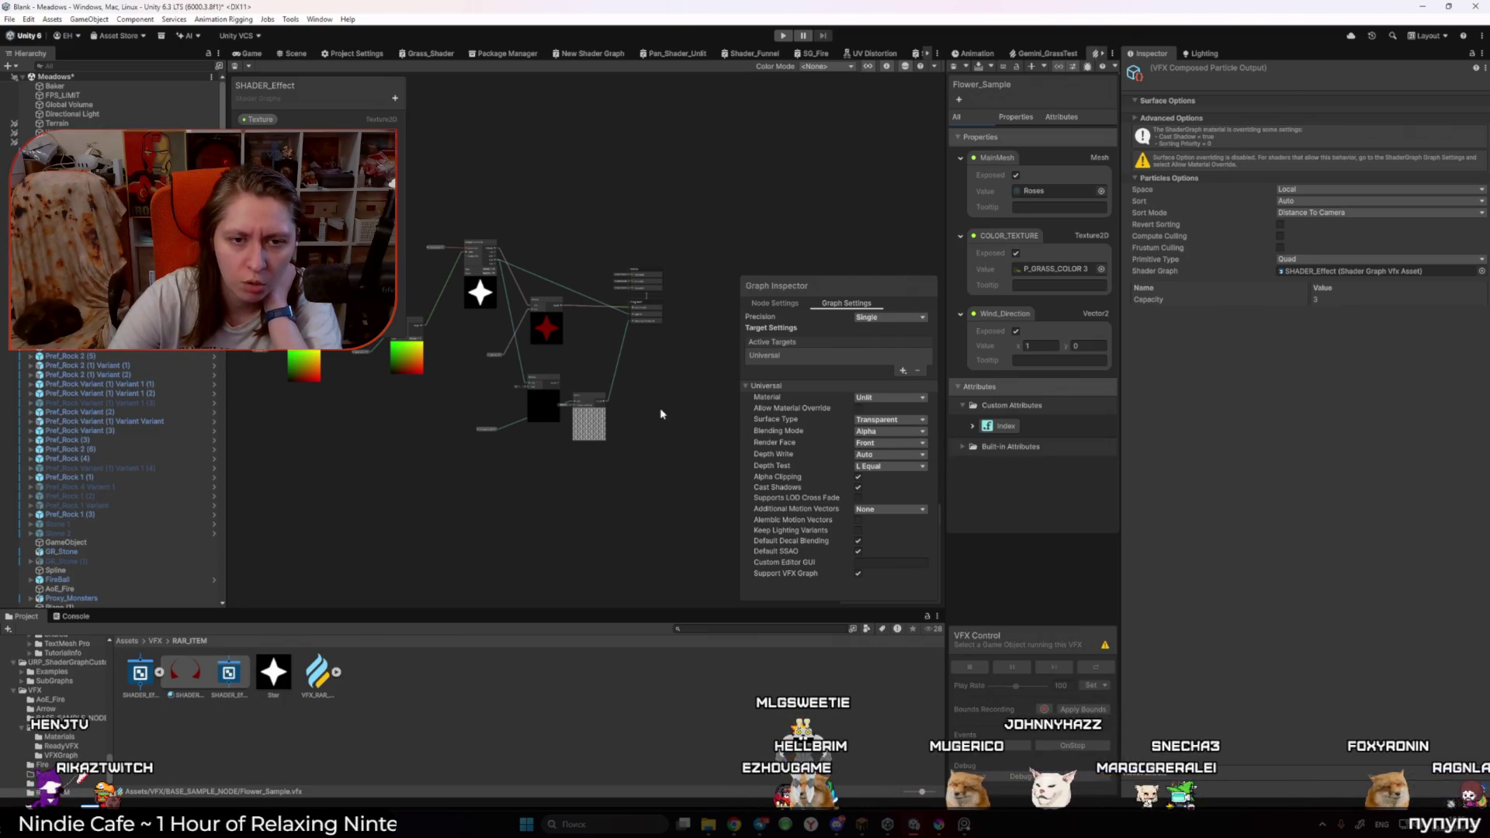
pyautogui.scroll(4, 614, 319)
pyautogui.scroll(-2, 610, 333)
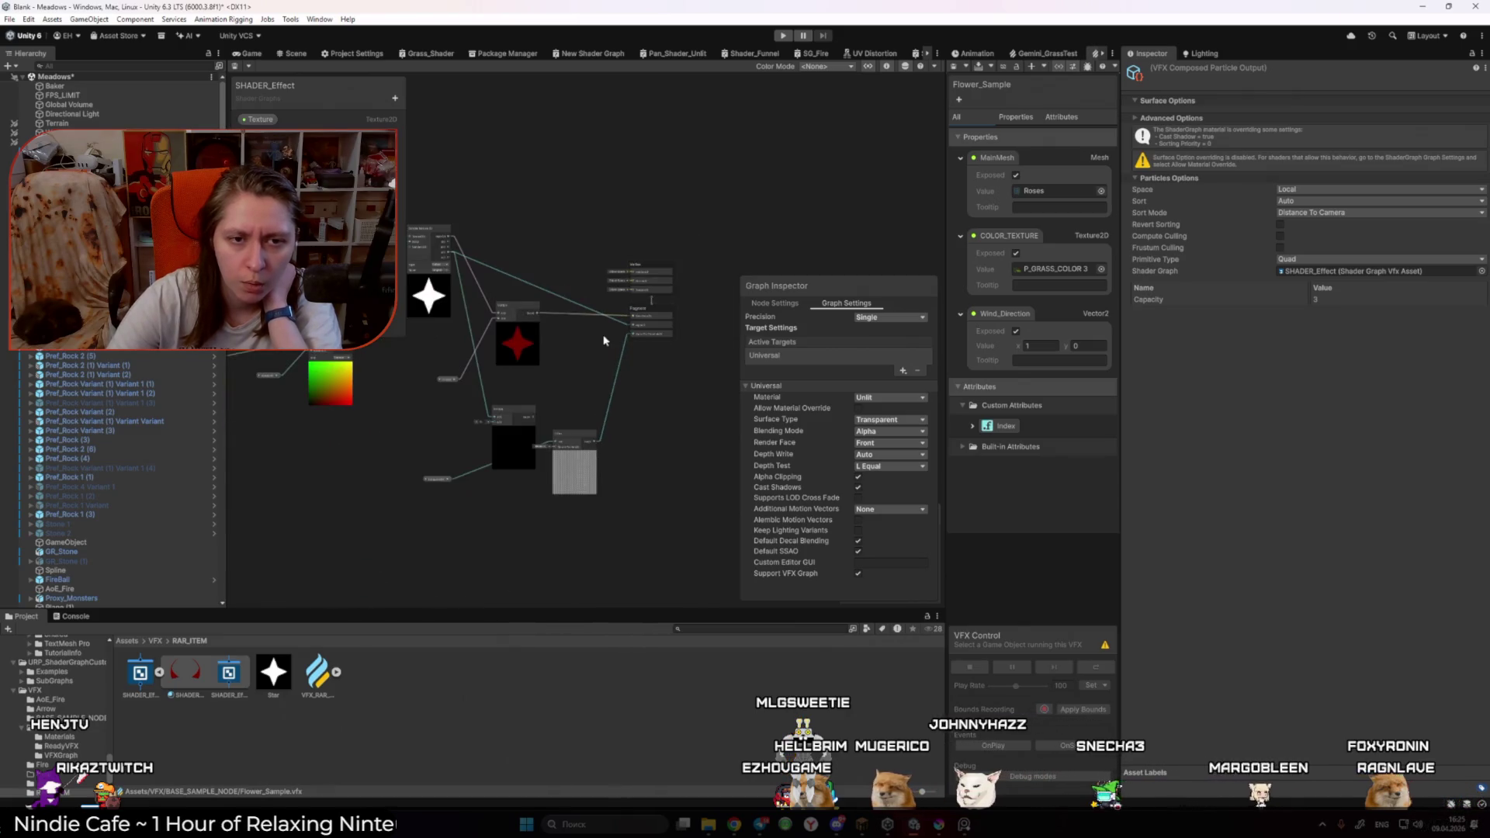
pyautogui.scroll(3, 635, 326)
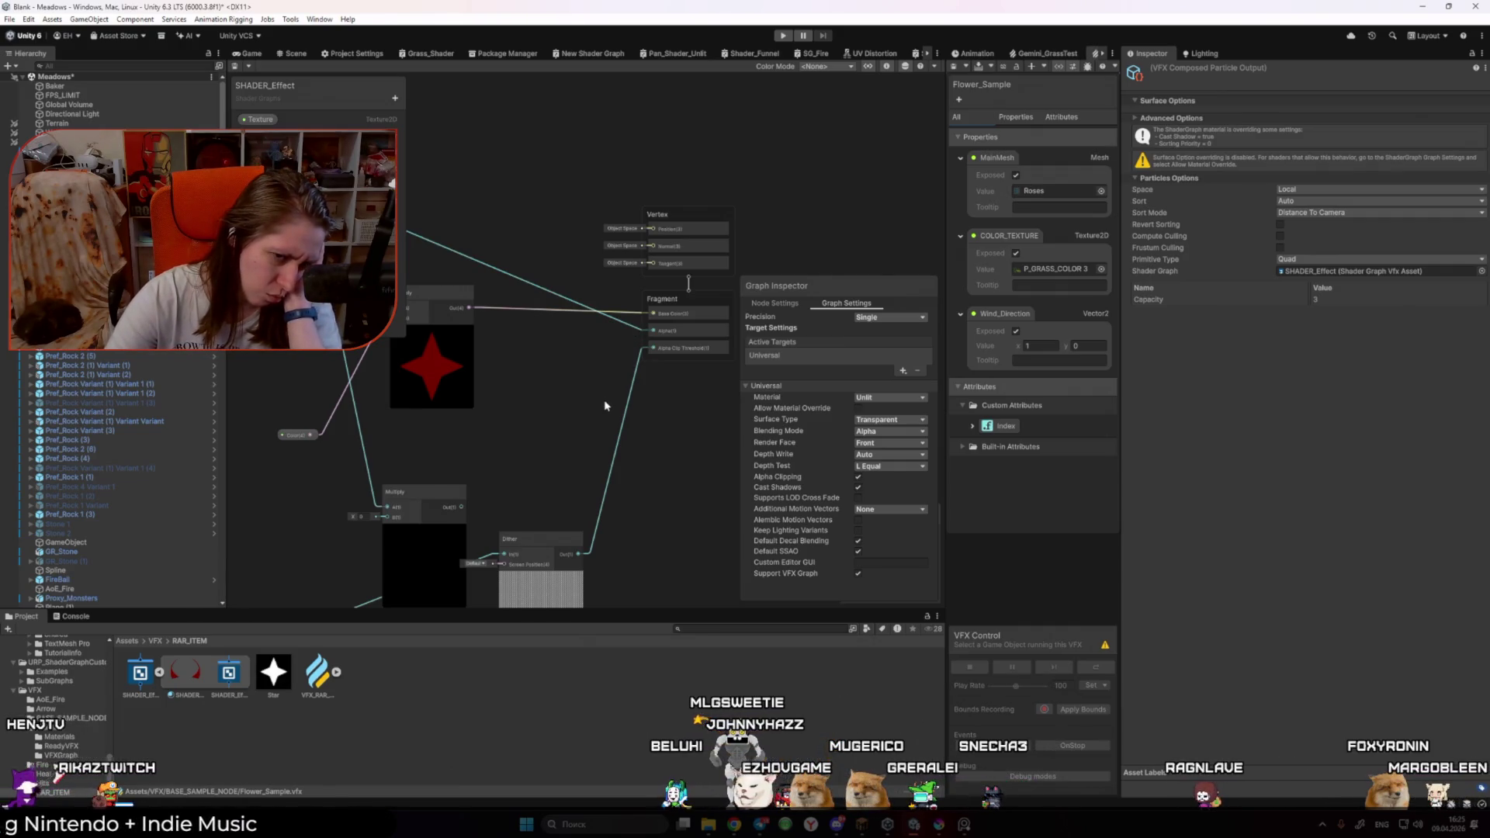
pyautogui.moveTo(606, 405)
pyautogui.mouseDown()
pyautogui.moveTo(589, 341)
pyautogui.moveTo(567, 363)
pyautogui.mouseUp()
pyautogui.scroll(4, 567, 364)
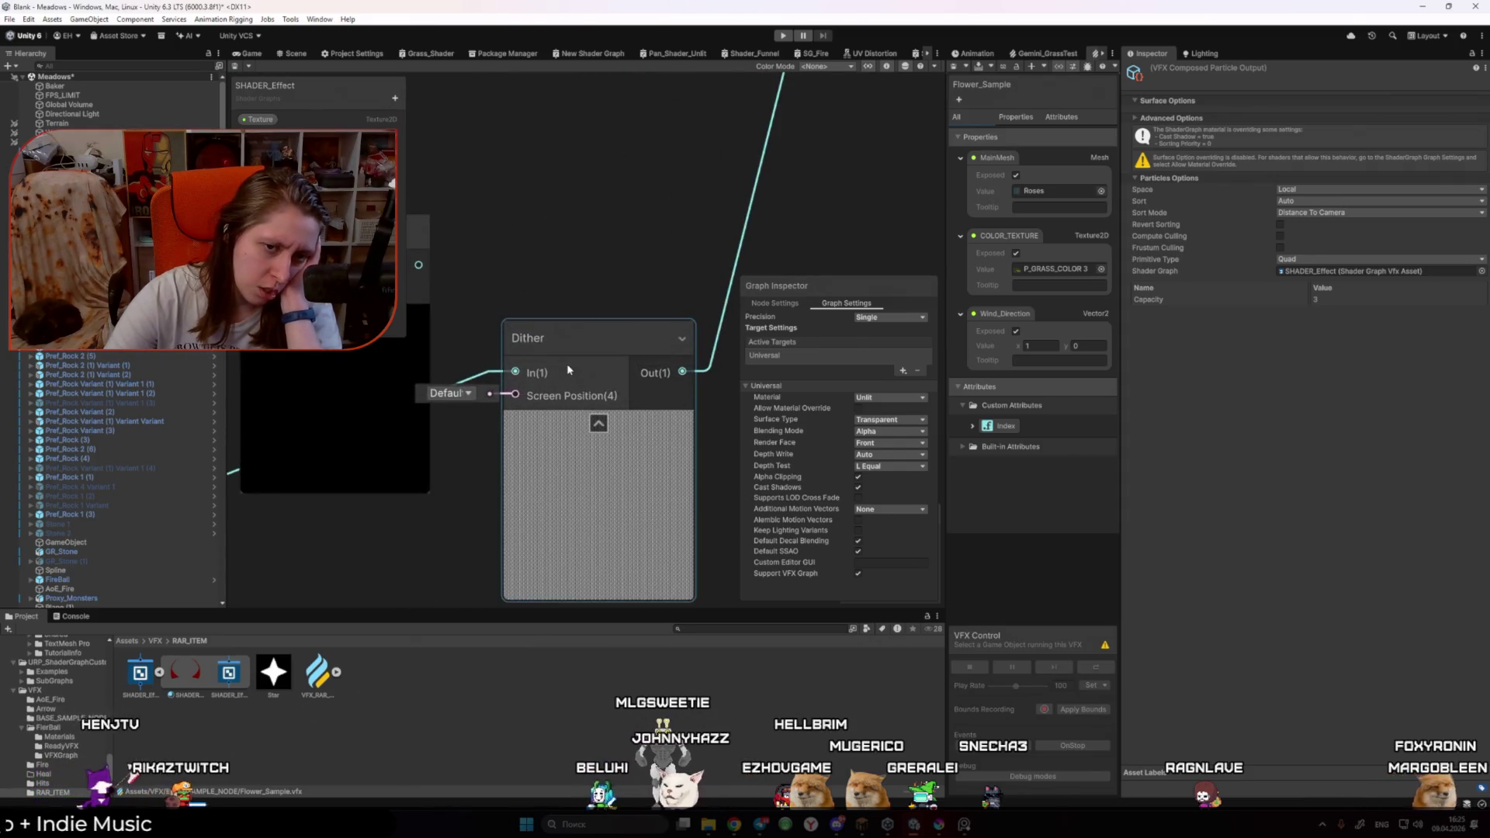
# Step: Return to the Flower_Sample VFX graph, enlarged beside the game view
pyautogui.click(250, 53)
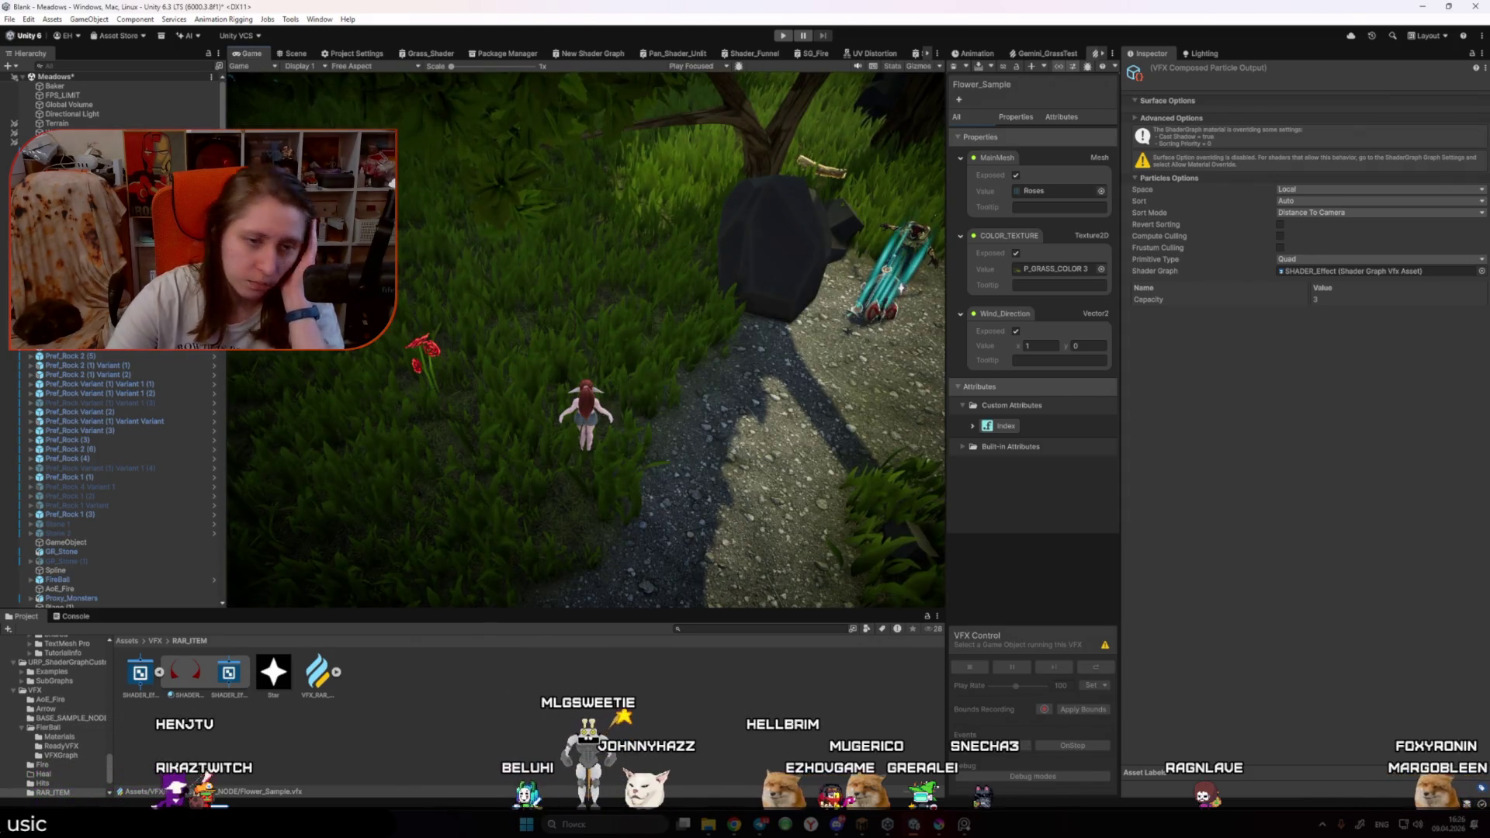
pyautogui.moveTo(948, 349); pyautogui.dragTo(502, 349)
pyautogui.scroll(-3, 829, 407)
pyautogui.scroll(3, 818, 380)
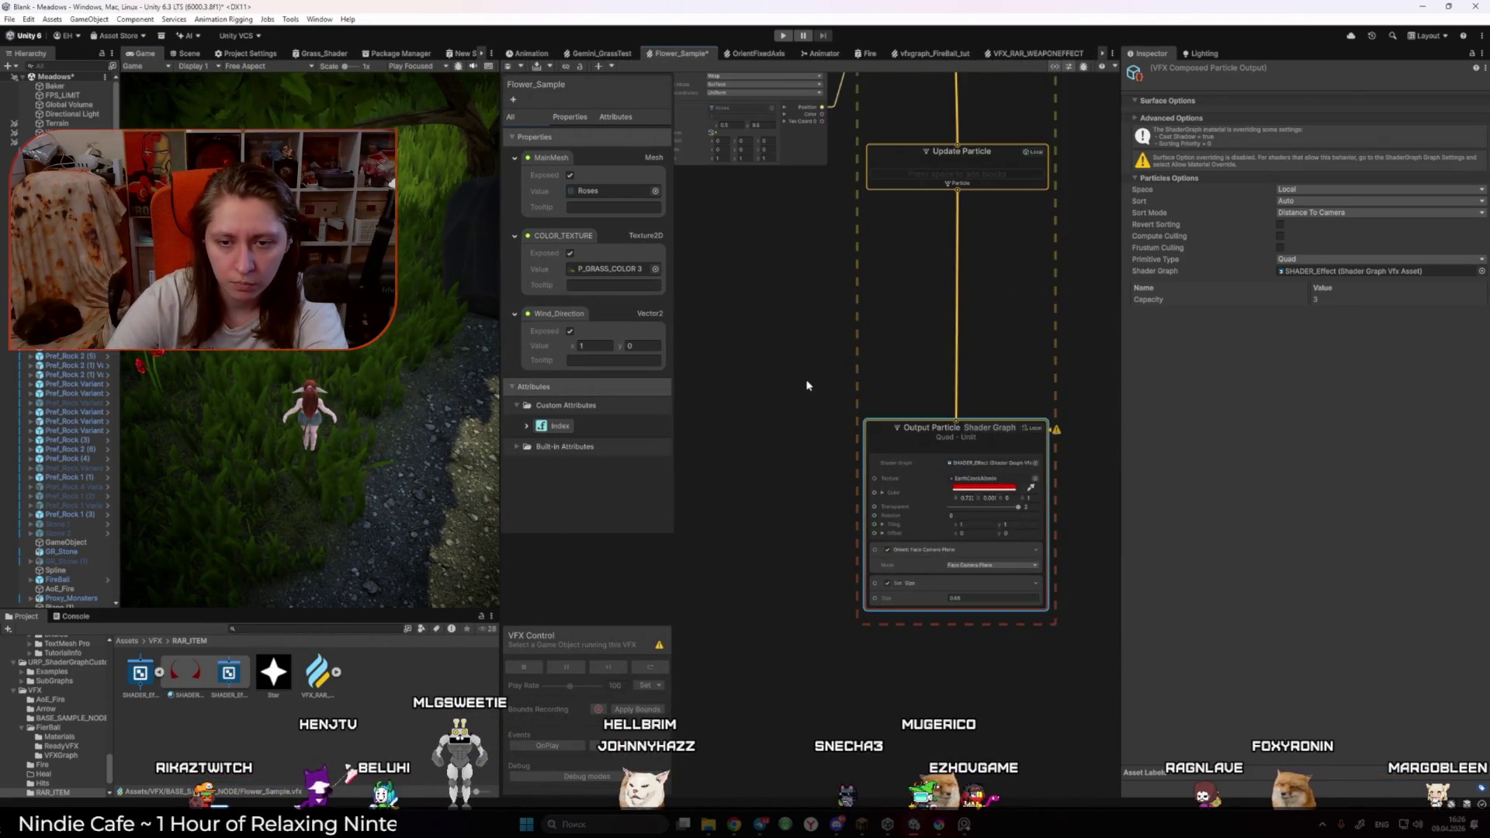
# Step: Select and frame the Output Particle node in the Flower_Sample VFX graph
pyautogui.click(964, 481)
pyautogui.click(799, 381)
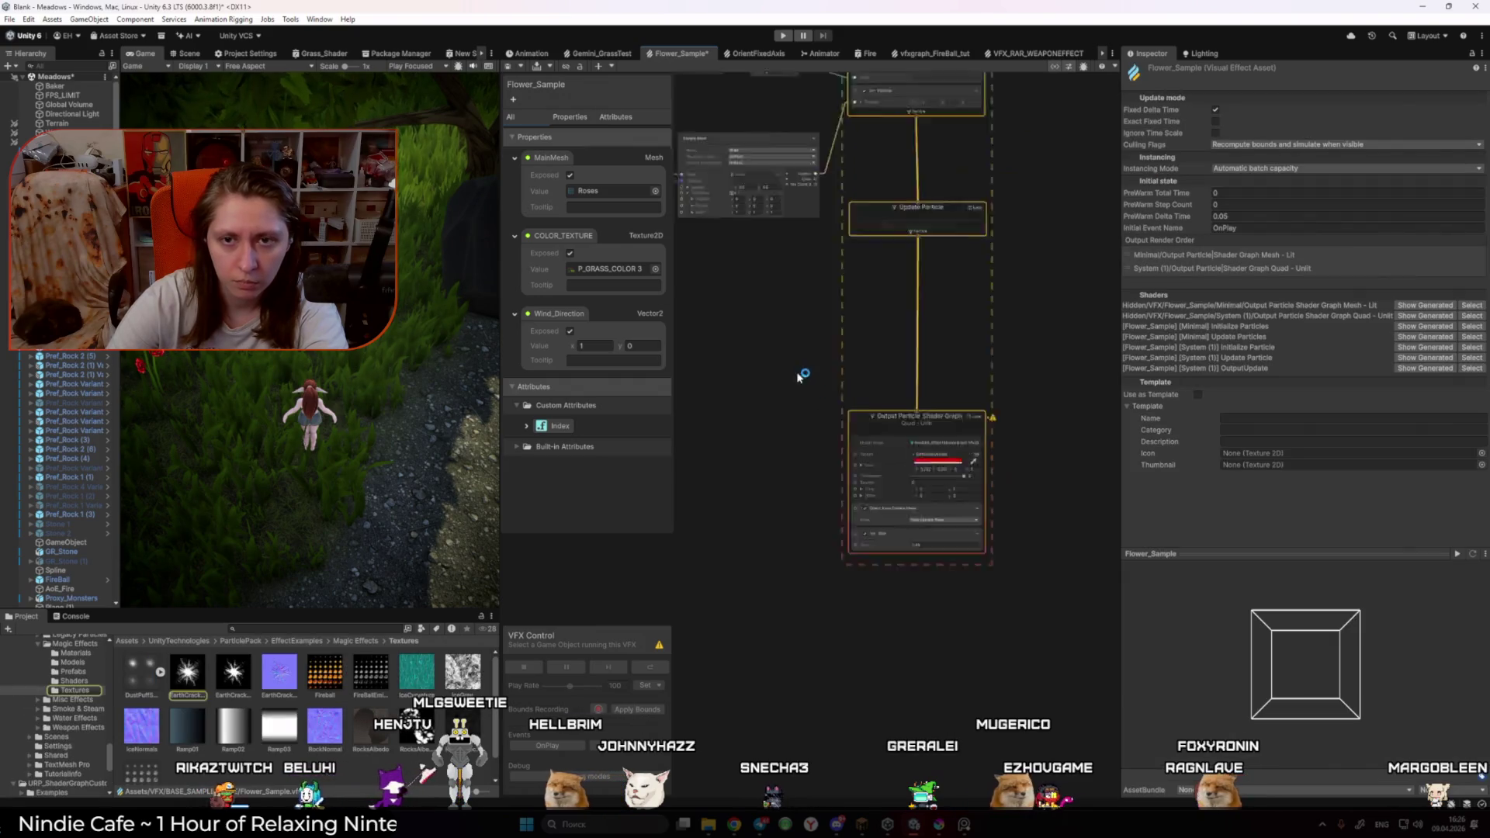
pyautogui.scroll(-5, 817, 359)
pyautogui.scroll(5, 829, 404)
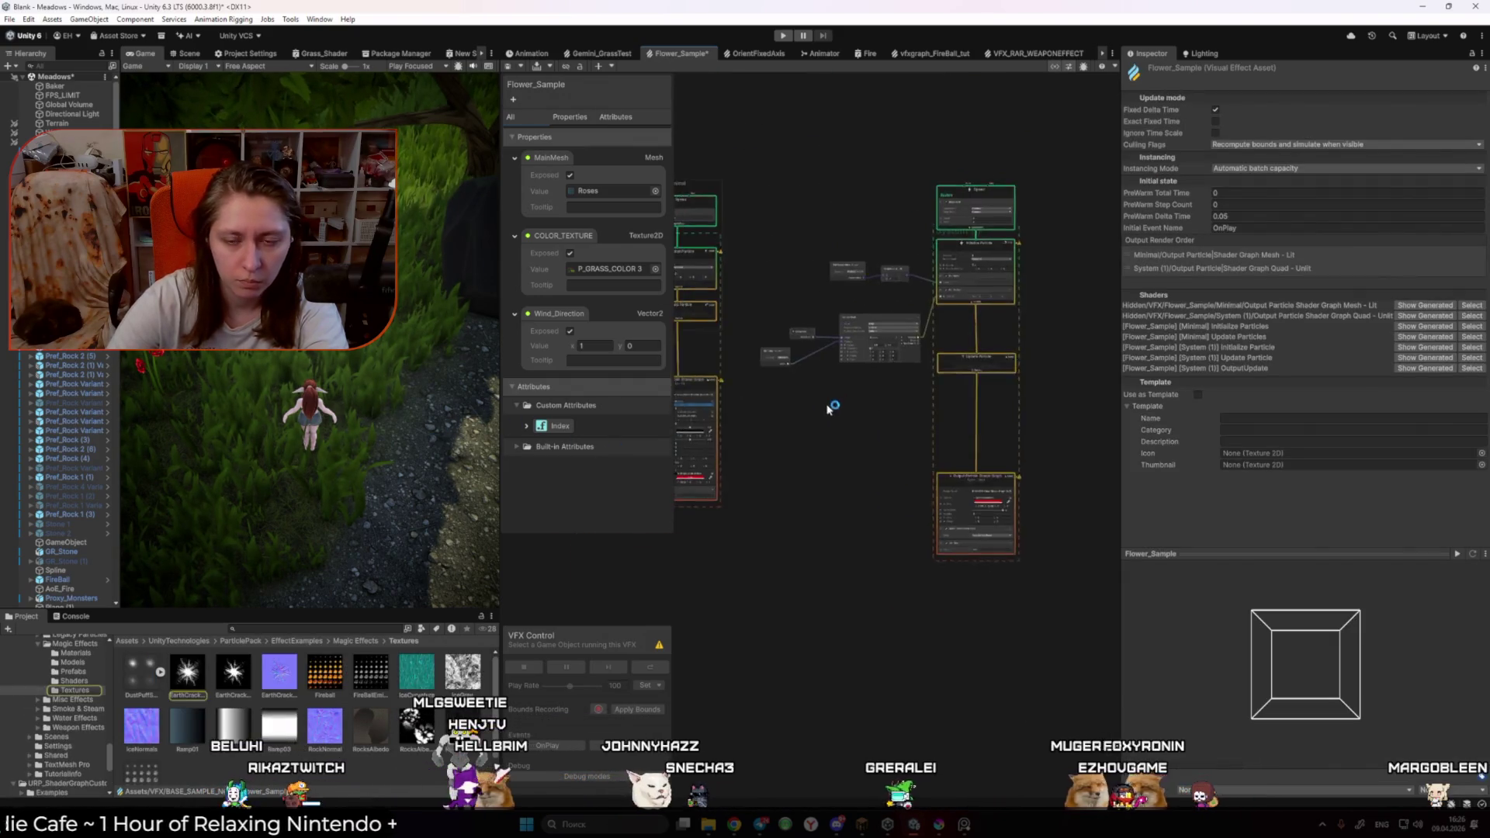
pyautogui.moveTo(934, 477); pyautogui.dragTo(846, 415)
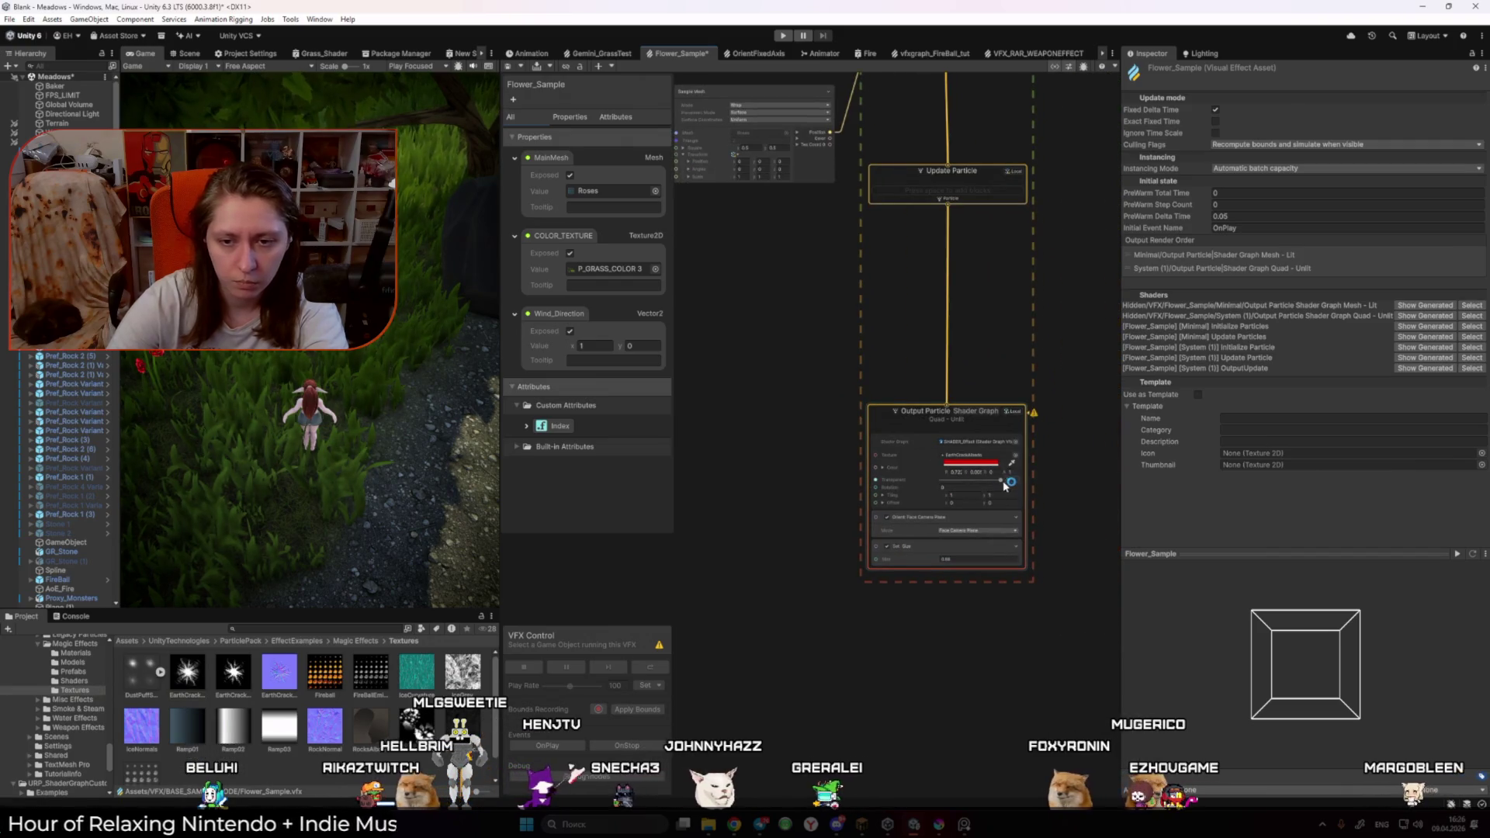
pyautogui.click(893, 479)
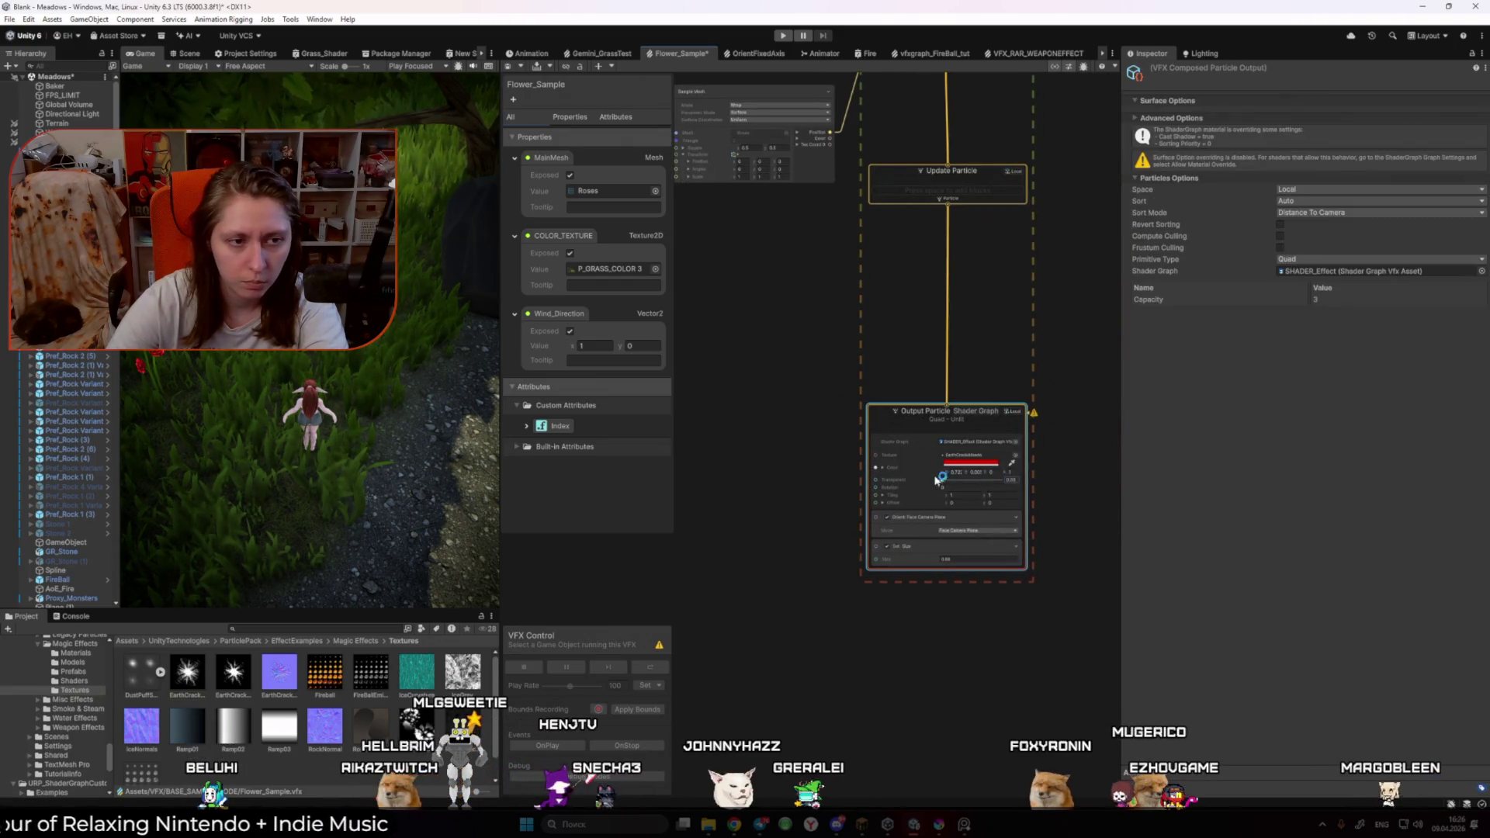
pyautogui.click(185, 53)
pyautogui.press('f')
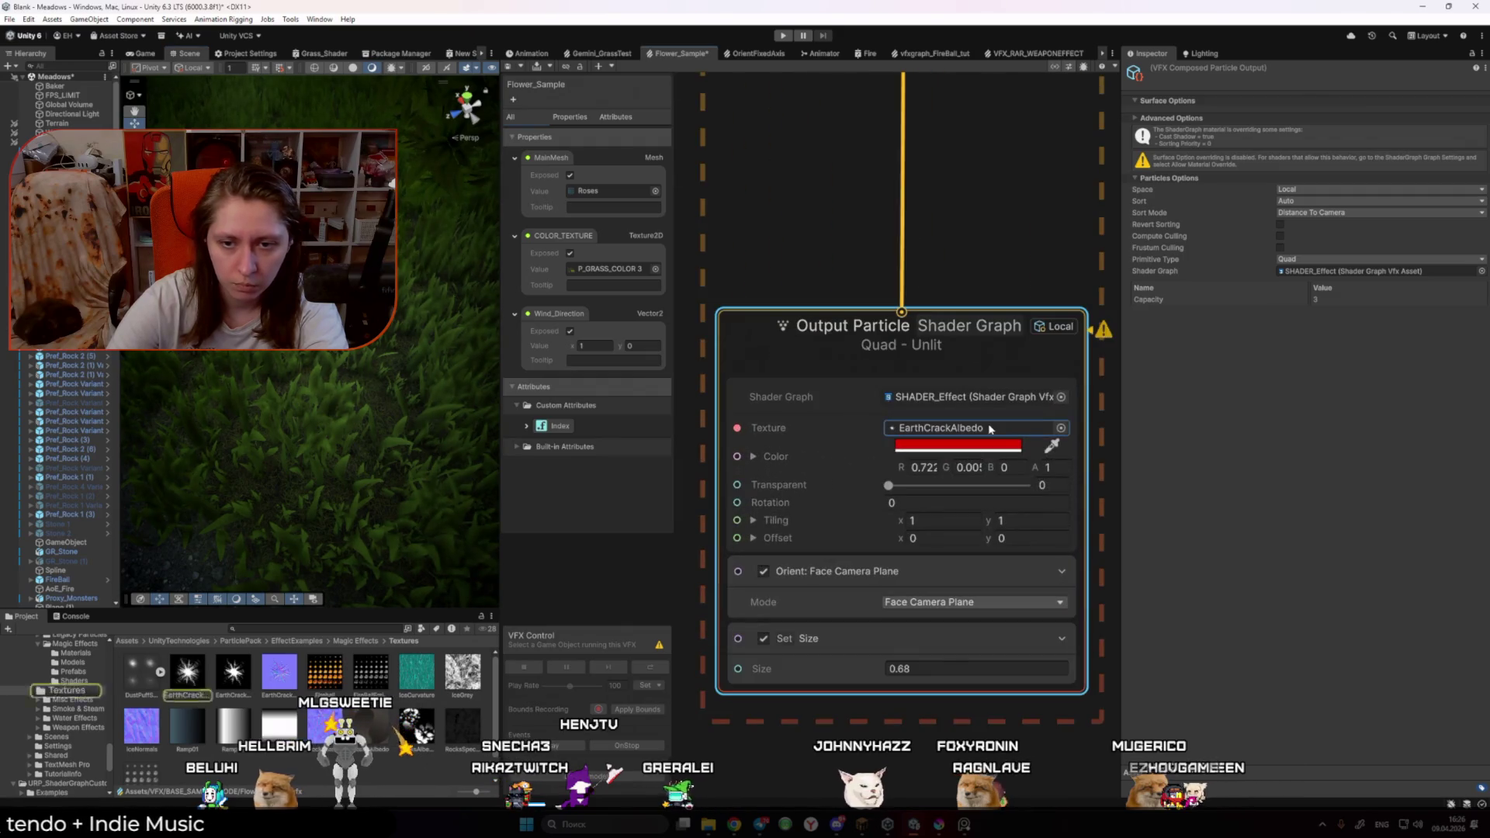
# Step: Change the particle texture from EarthCrackAlbedo to Default-Particle and set Transparent to 0
pyautogui.click(1060, 429)
pyautogui.doubleClick(1178, 589)
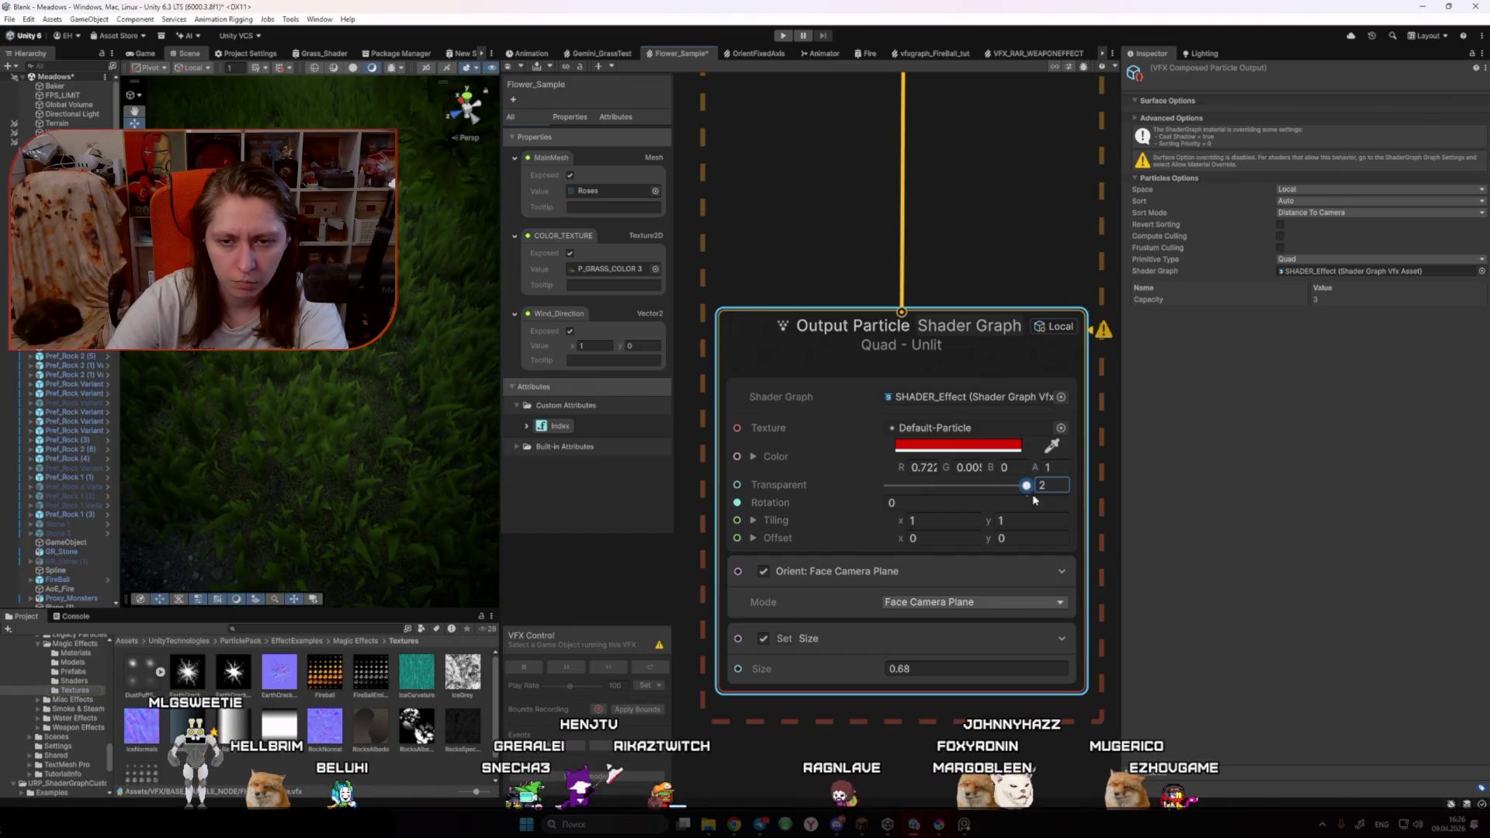
pyautogui.click(978, 229)
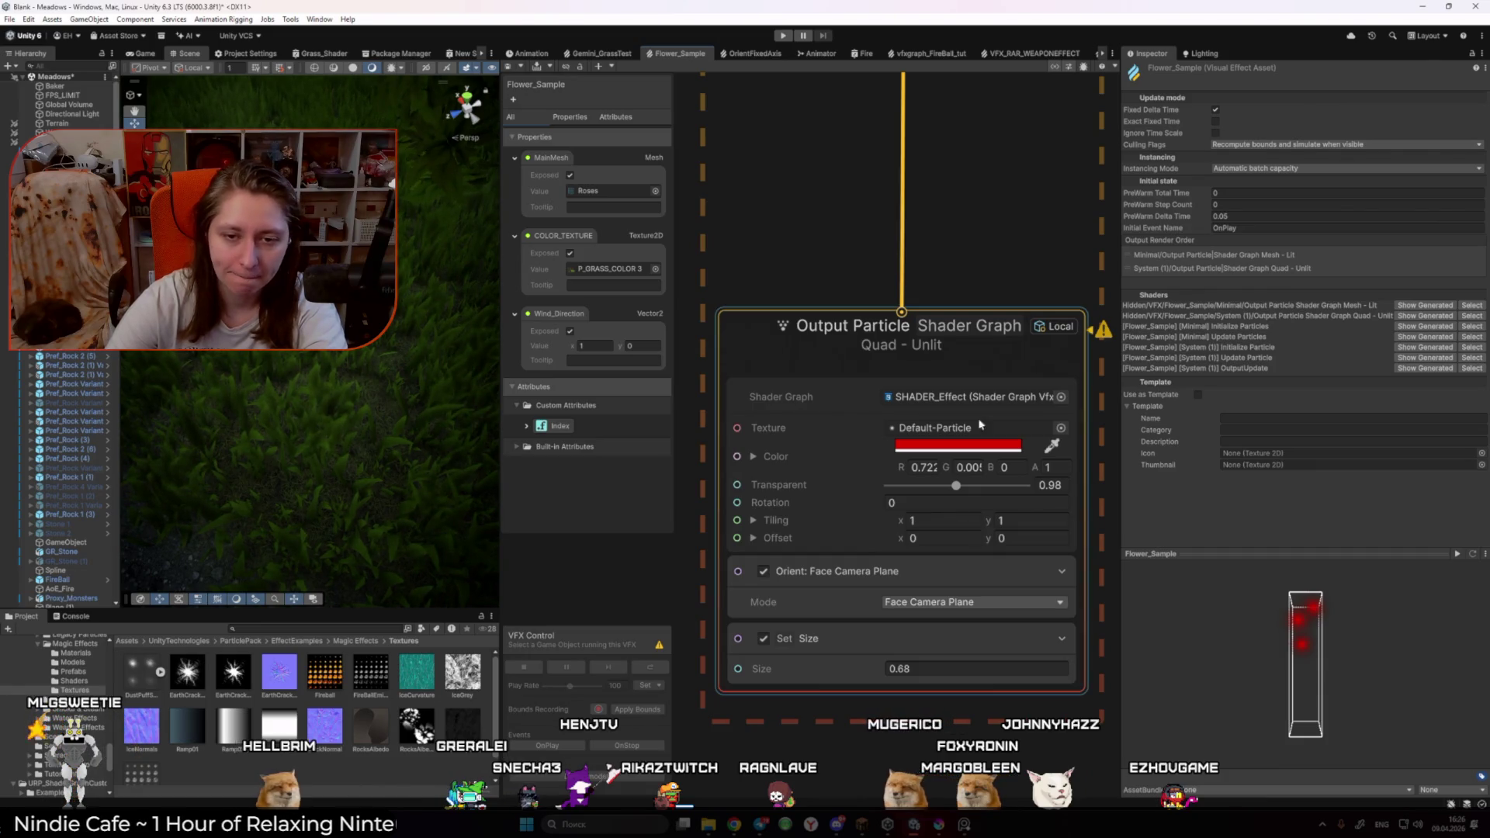
pyautogui.moveTo(958, 487); pyautogui.dragTo(1001, 487)
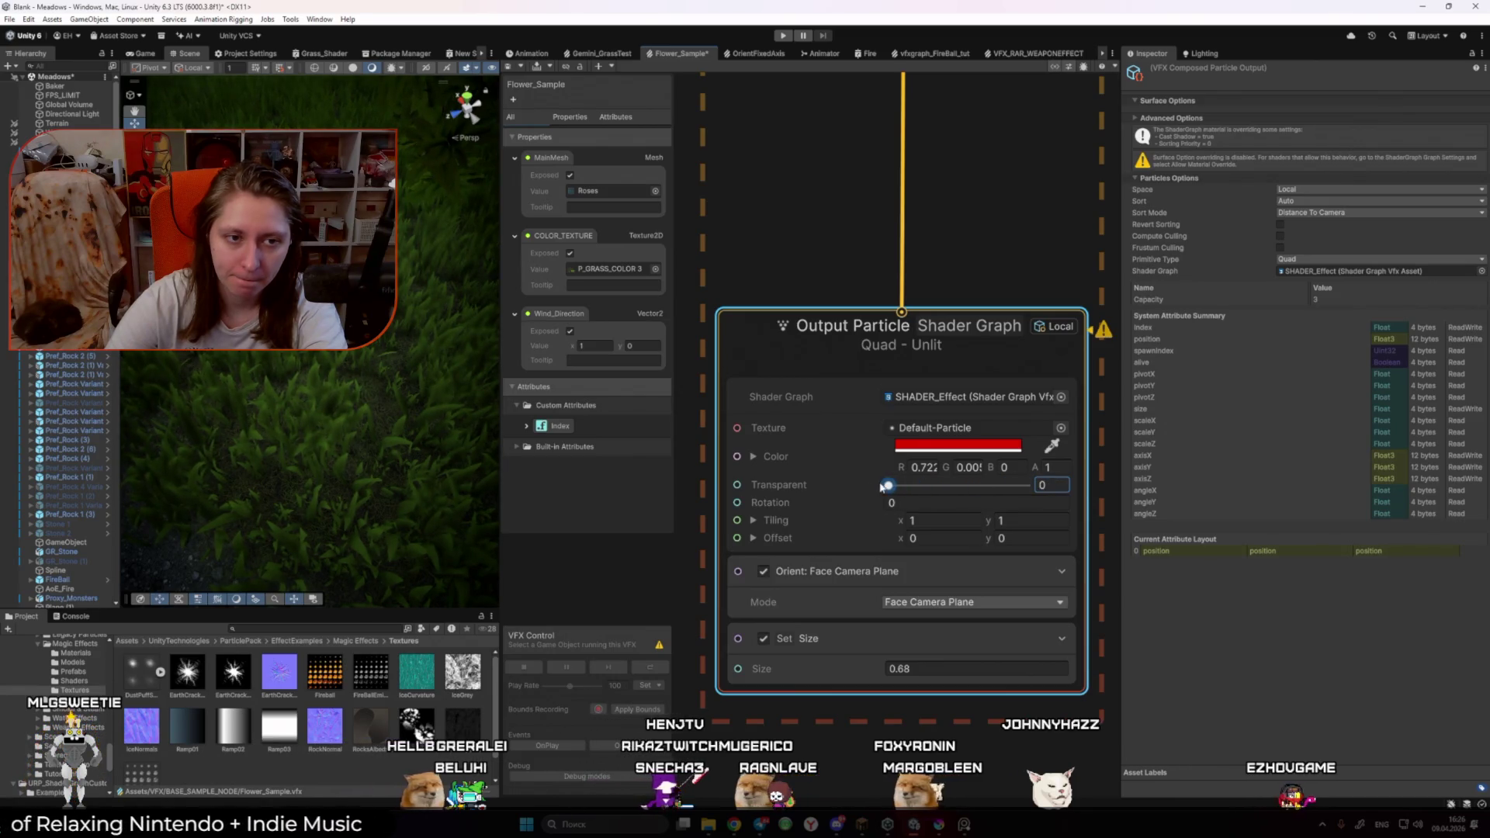
pyautogui.click(918, 443)
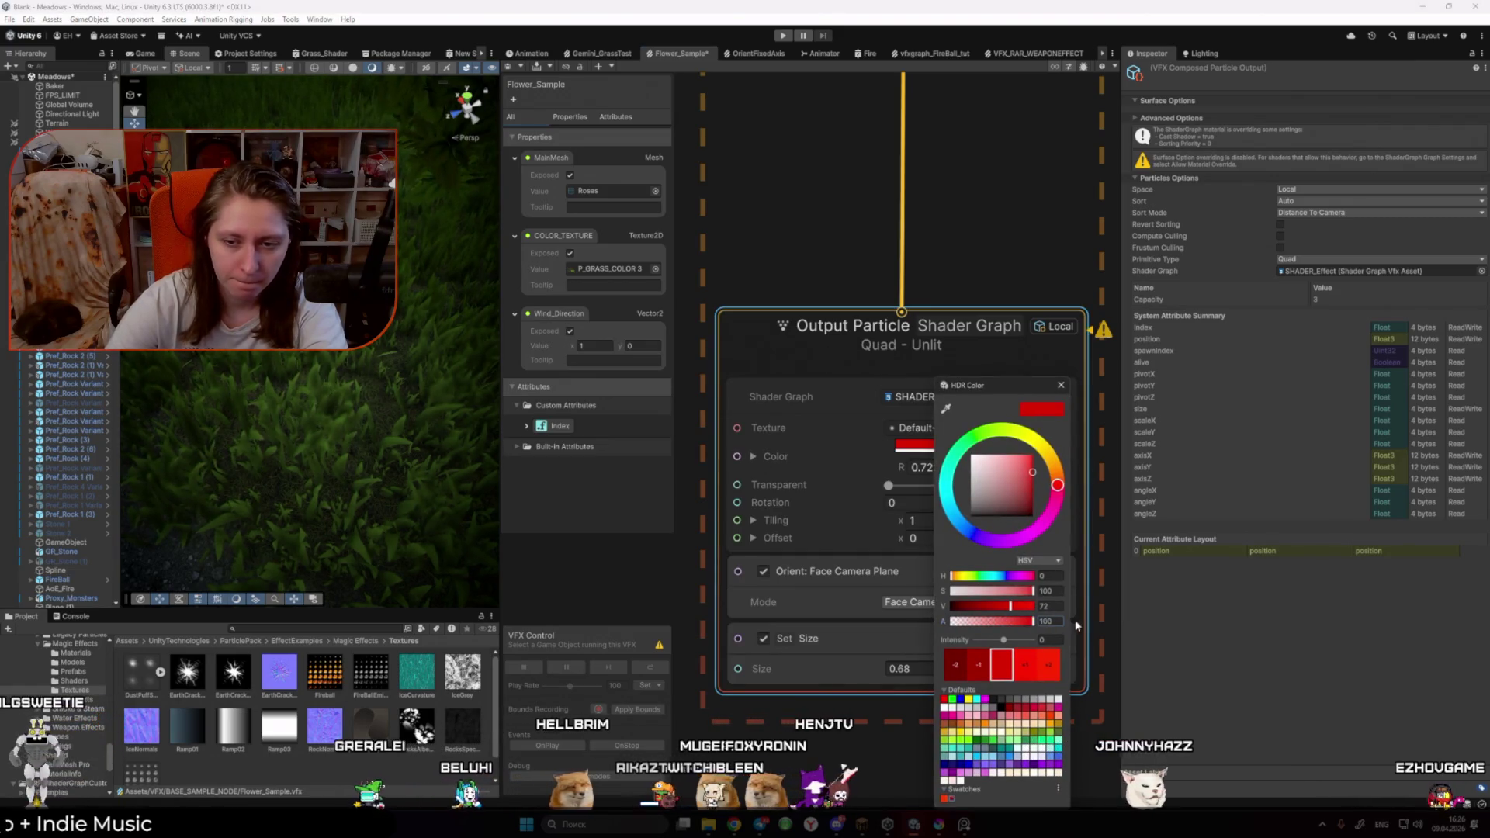
# Step: Set the particle Color to a deeper red (R 0.565) and compare Game and Scene views
pyautogui.click(958, 606)
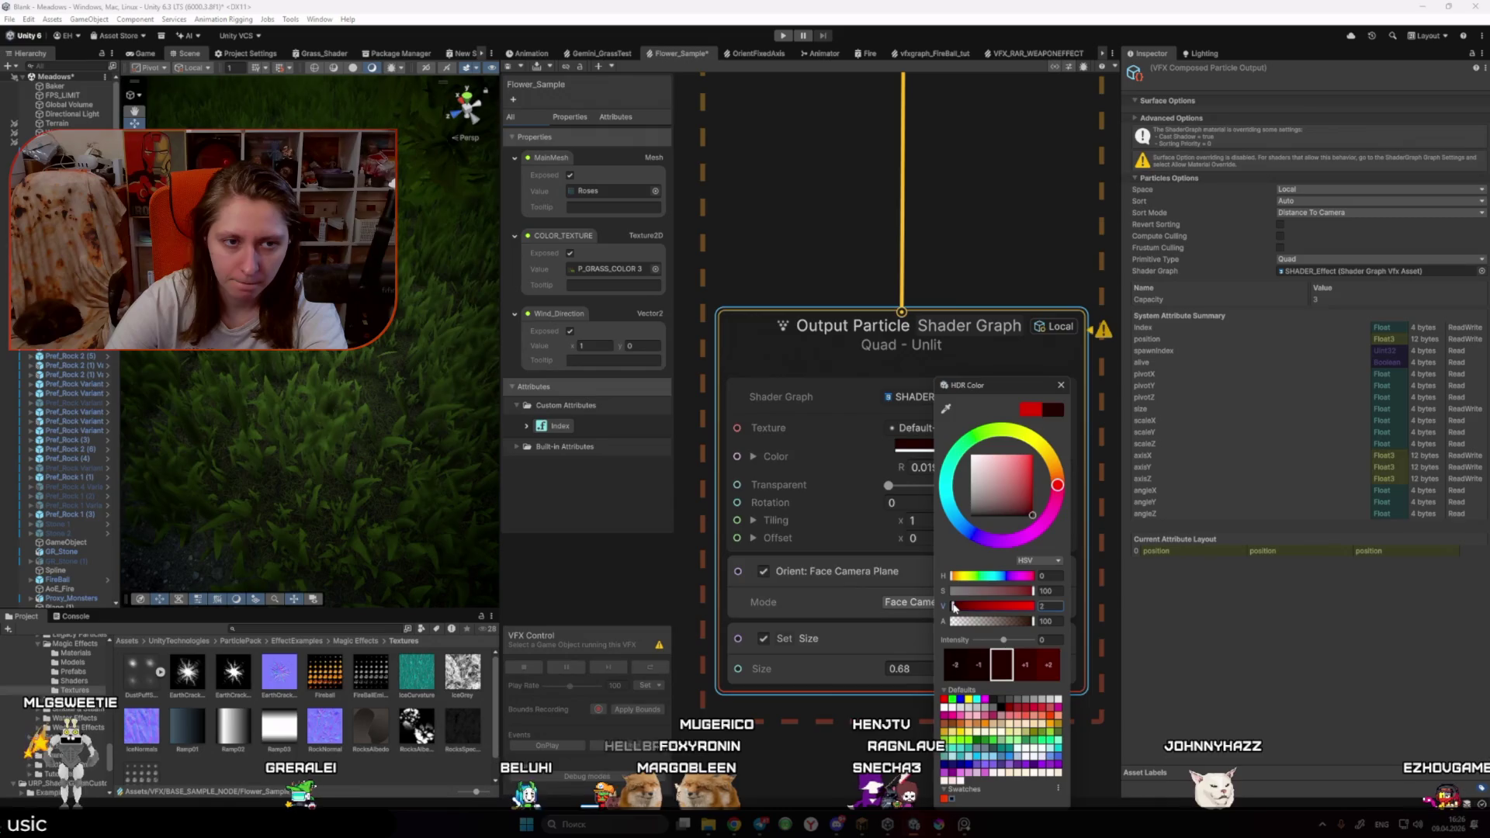
pyautogui.moveTo(958, 606); pyautogui.dragTo(1010, 647)
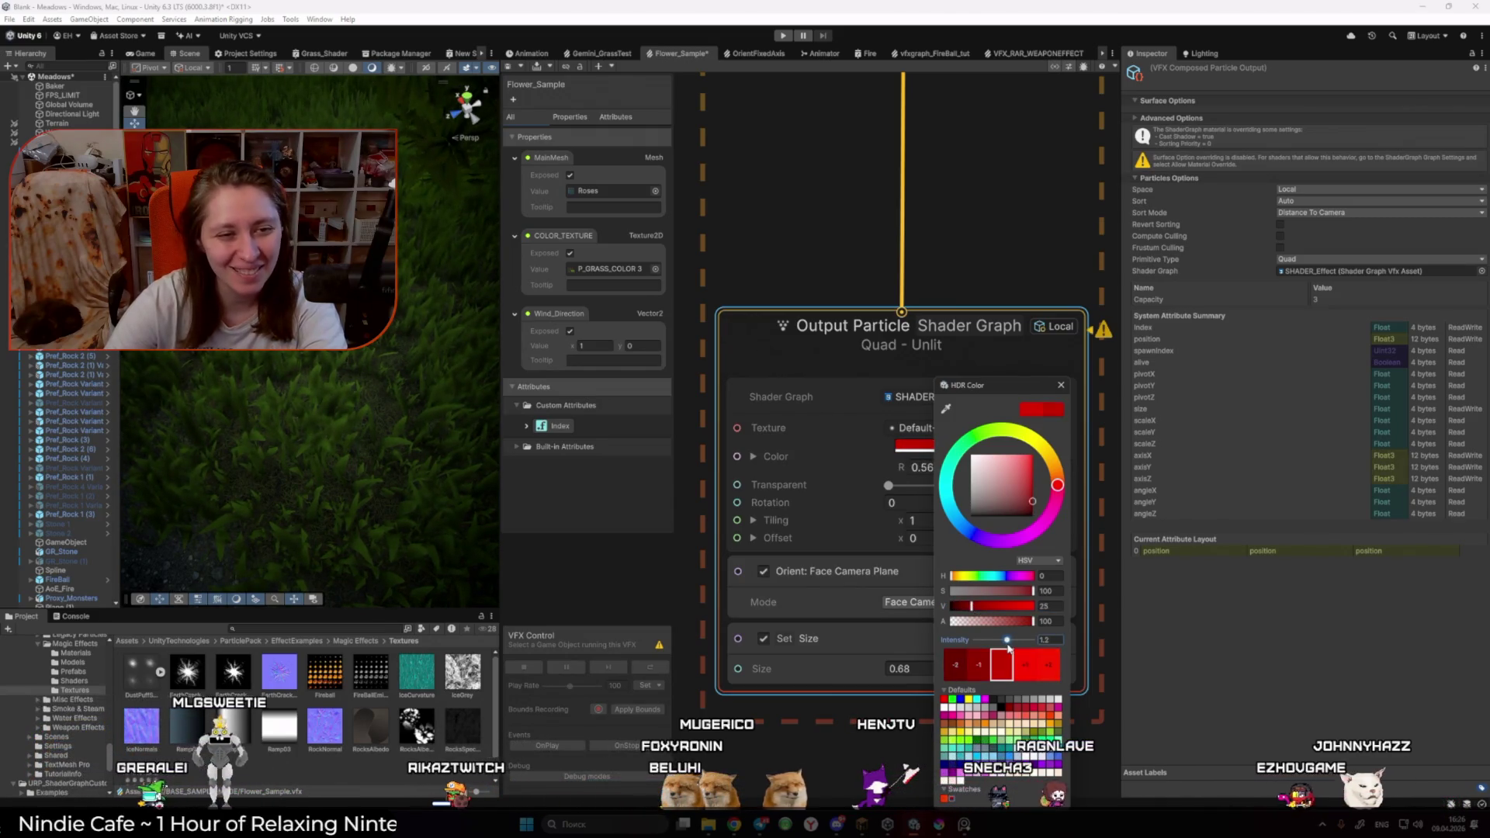
pyautogui.click(228, 116)
pyautogui.click(155, 54)
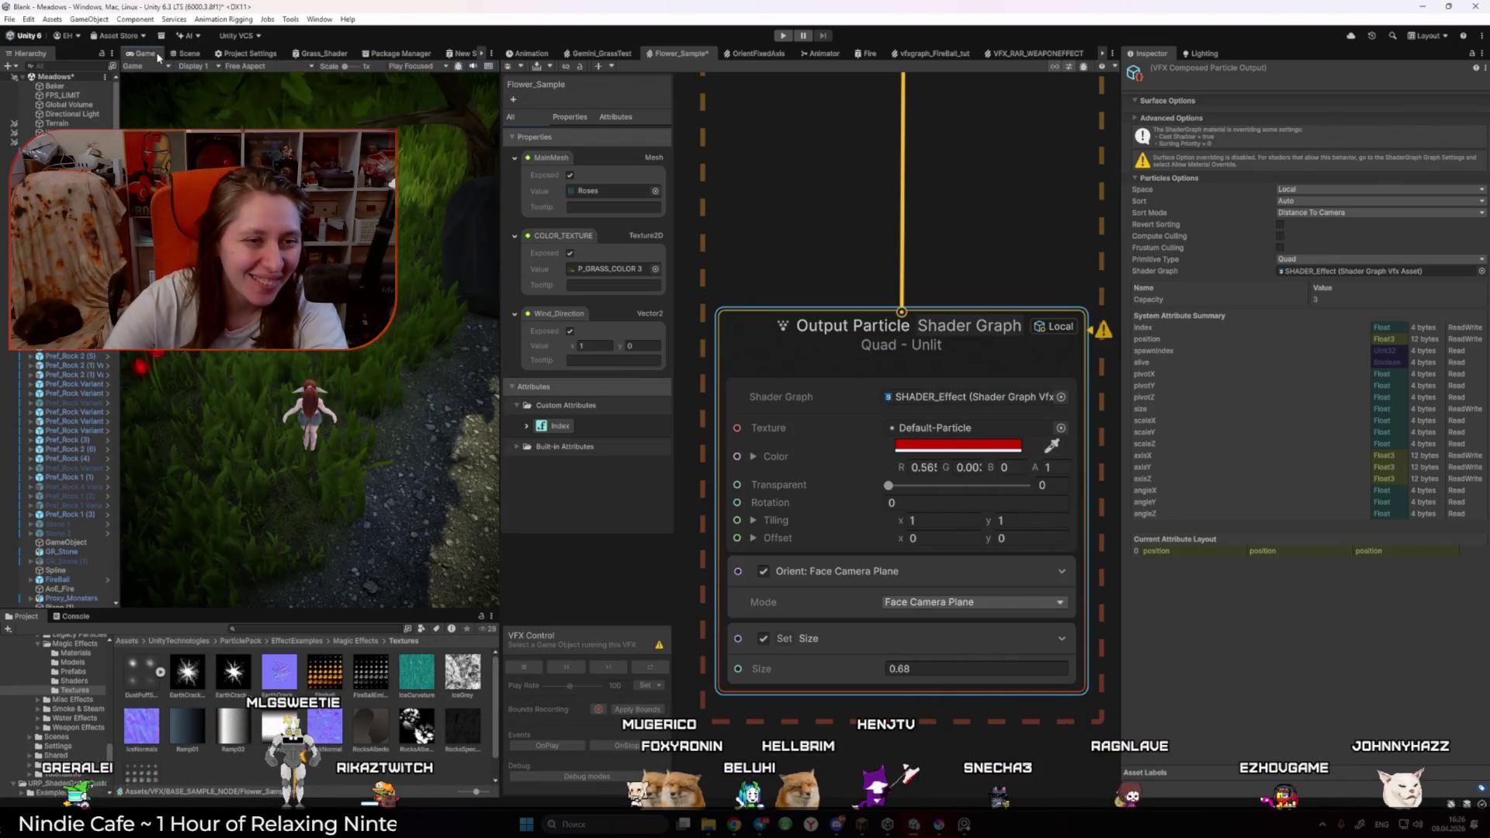
pyautogui.click(181, 54)
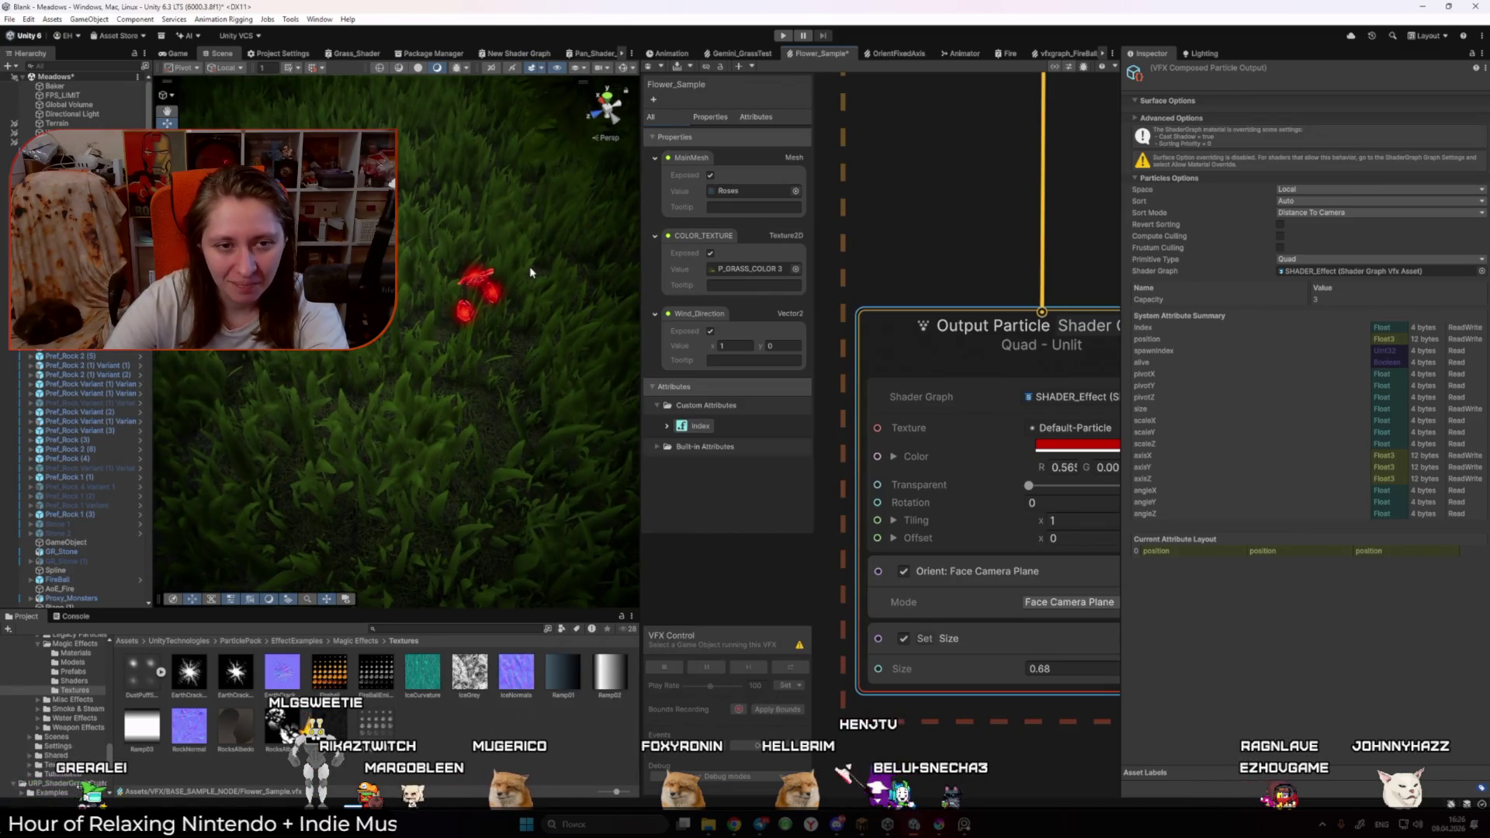
# Step: Lower the Output Particle's Transparent value to 1.32 and view the roses through the game camera
pyautogui.click(175, 53)
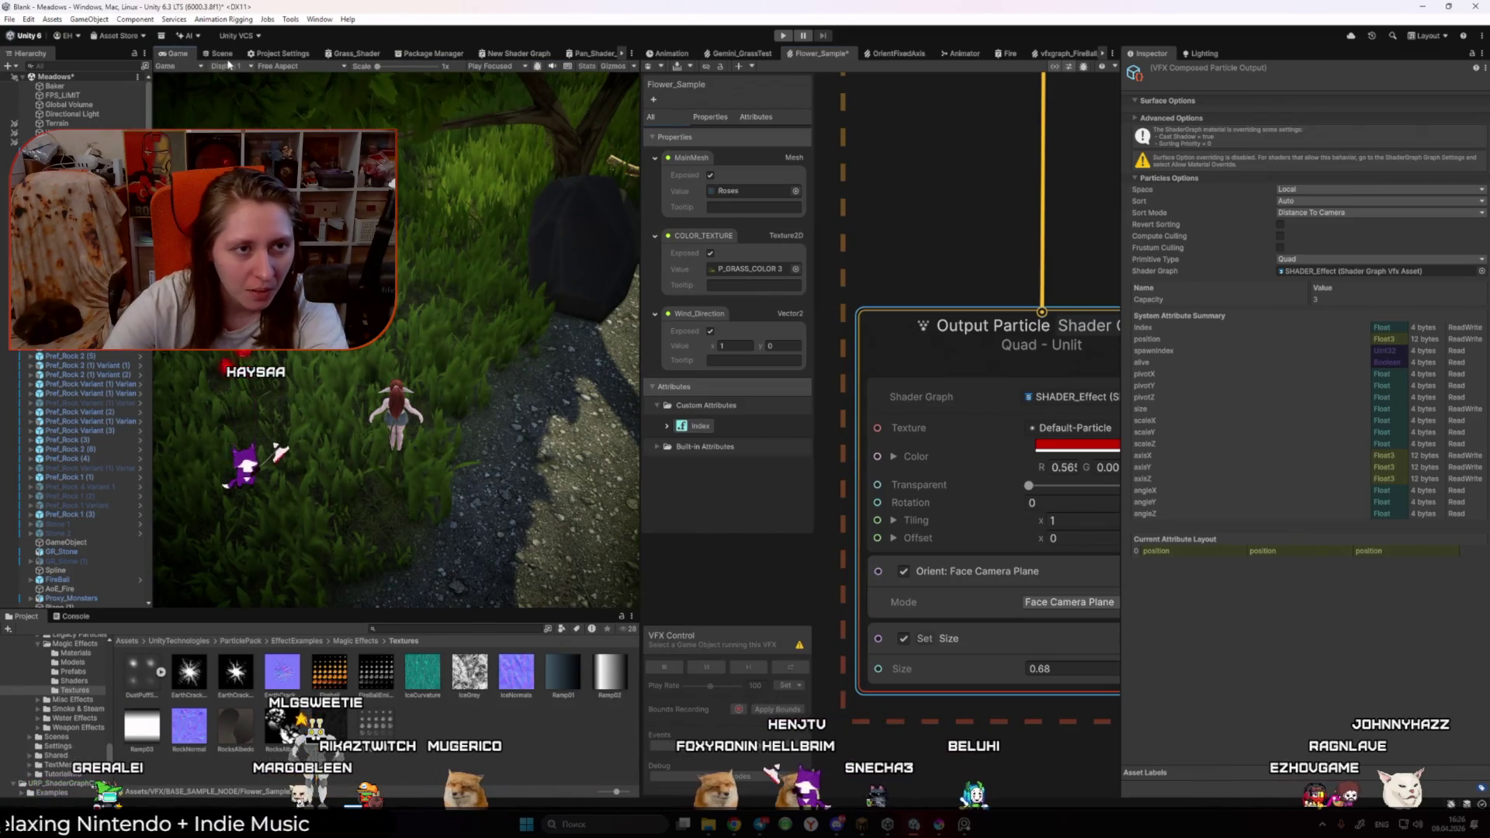
pyautogui.click(221, 53)
pyautogui.moveTo(430, 226); pyautogui.dragTo(437, 231)
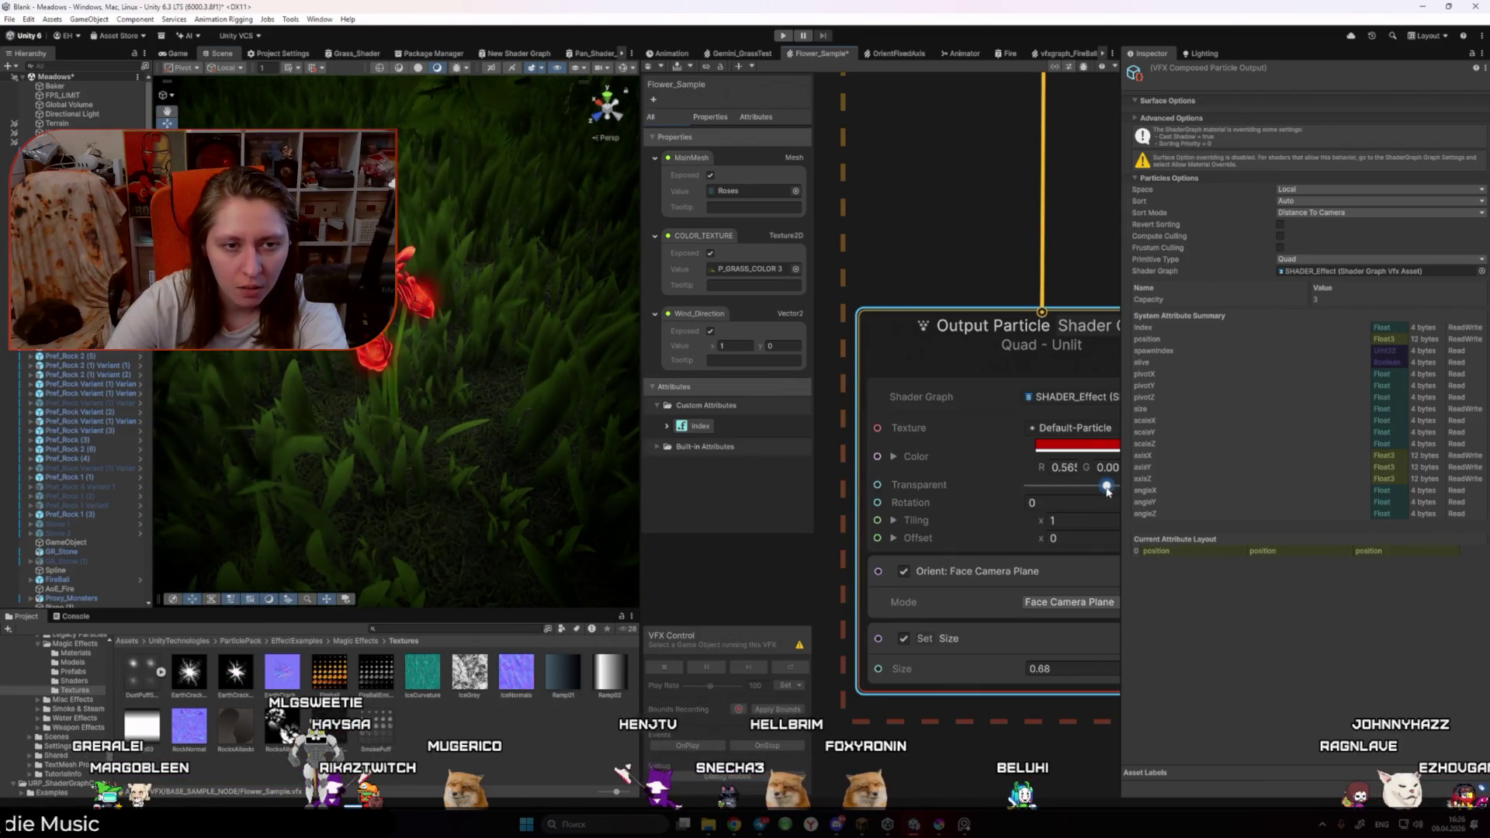
pyautogui.moveTo(1107, 491); pyautogui.dragTo(1125, 498)
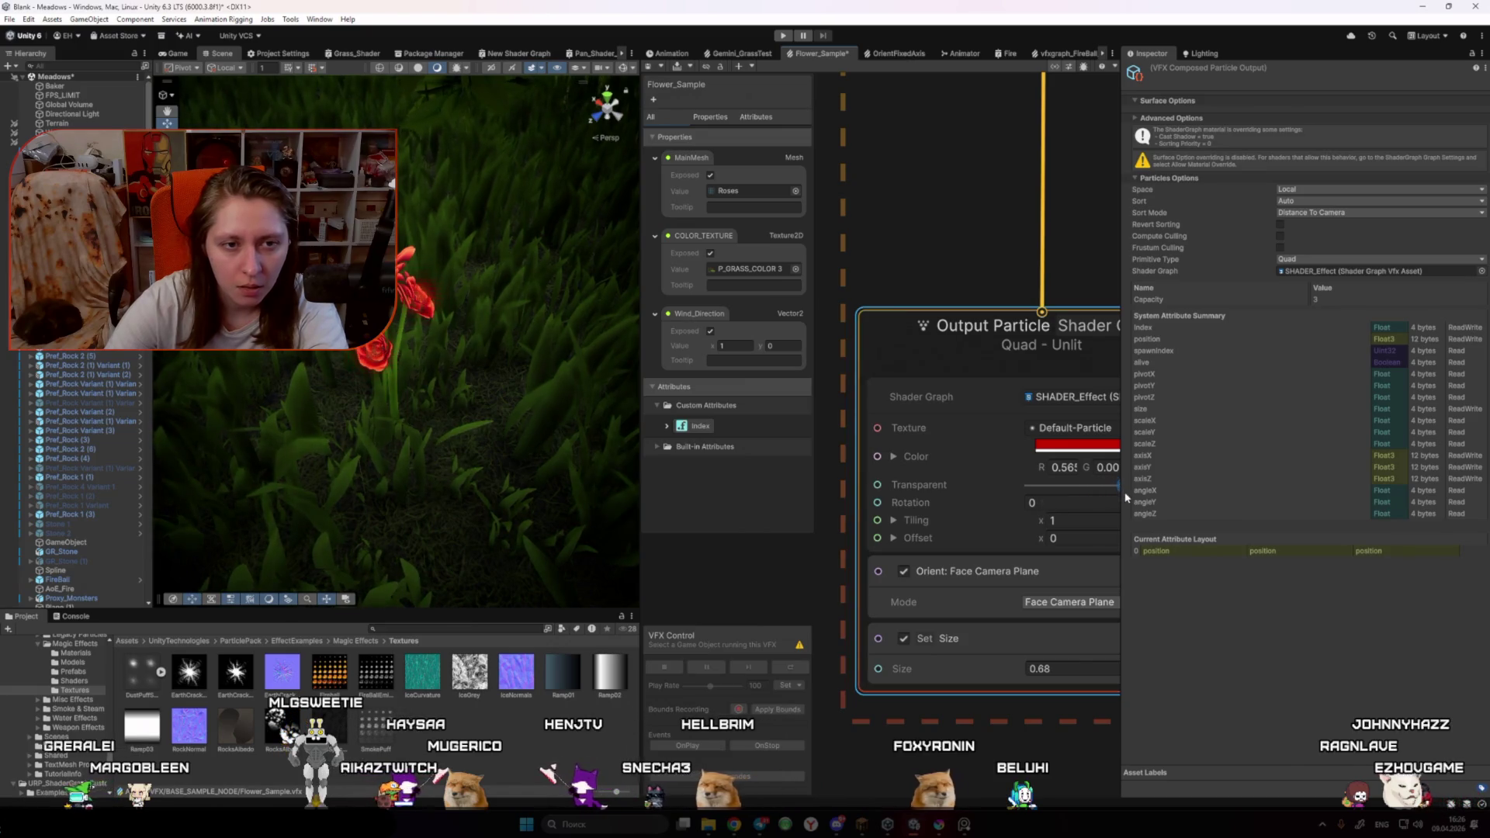
pyautogui.scroll(-3, 1067, 494)
pyautogui.moveTo(907, 466); pyautogui.dragTo(836, 431)
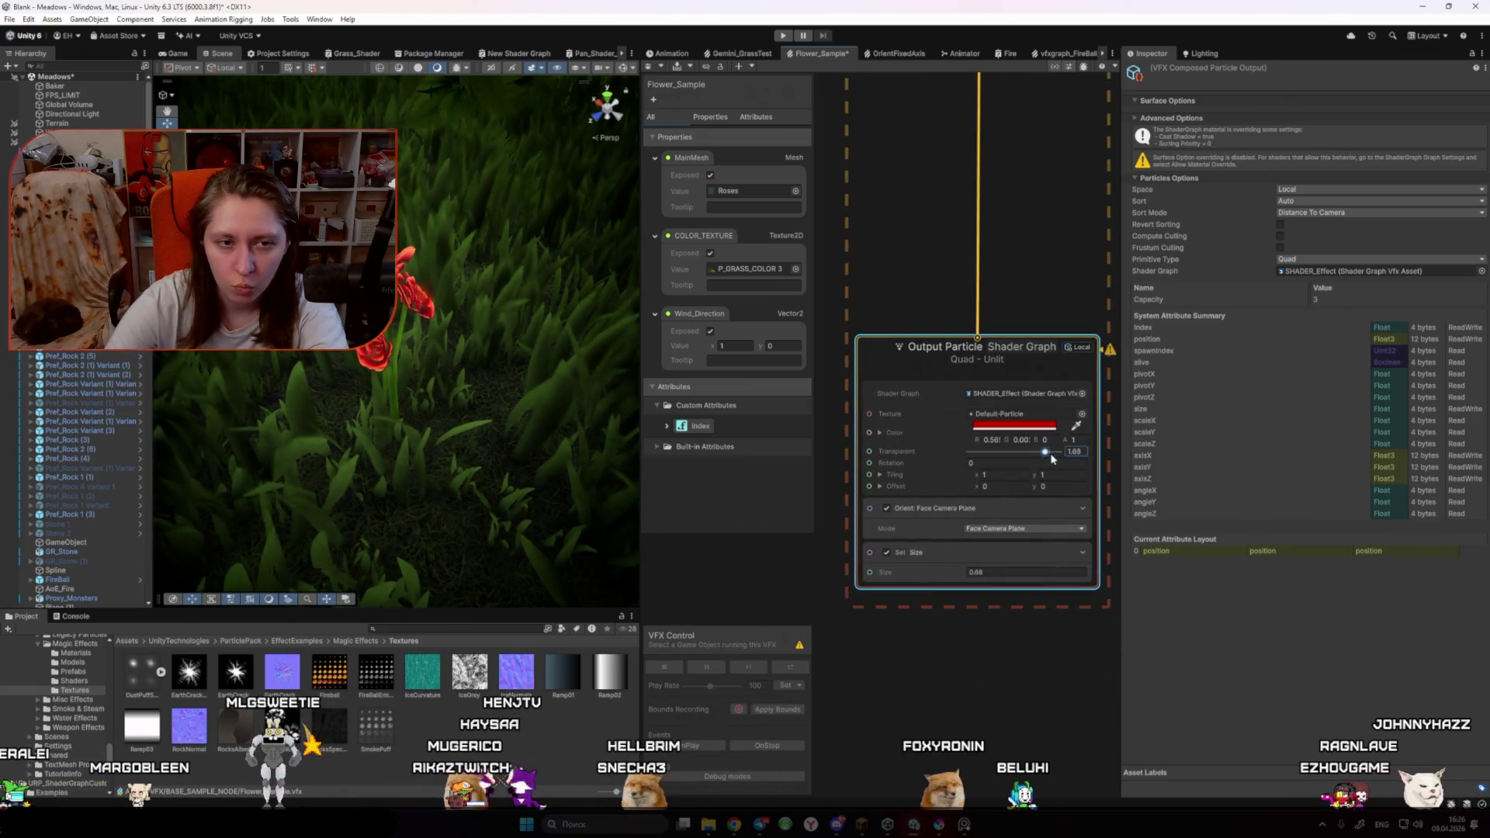
pyautogui.moveTo(1041, 453); pyautogui.dragTo(1029, 453)
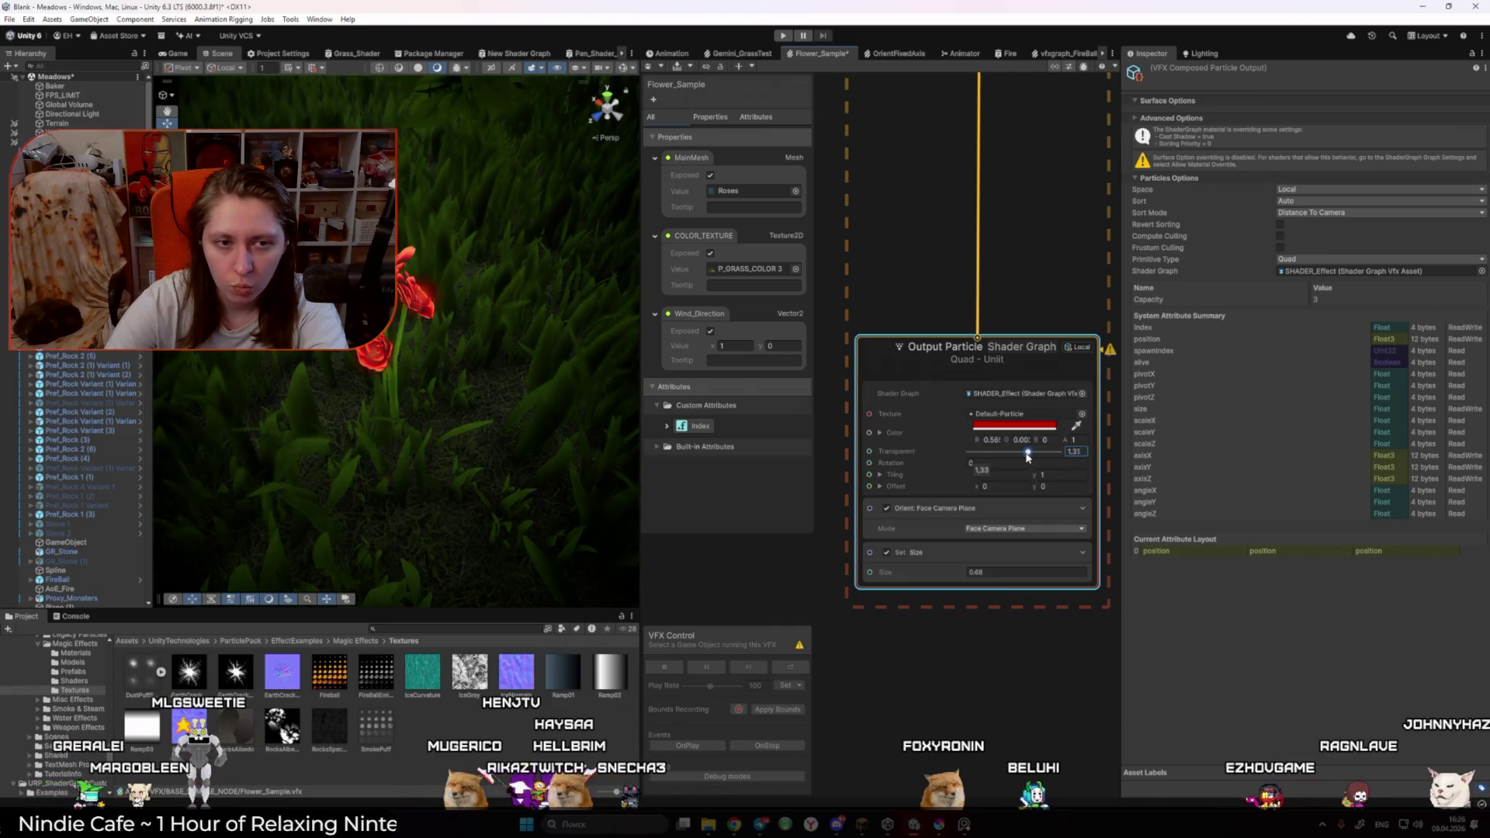
pyautogui.click(175, 53)
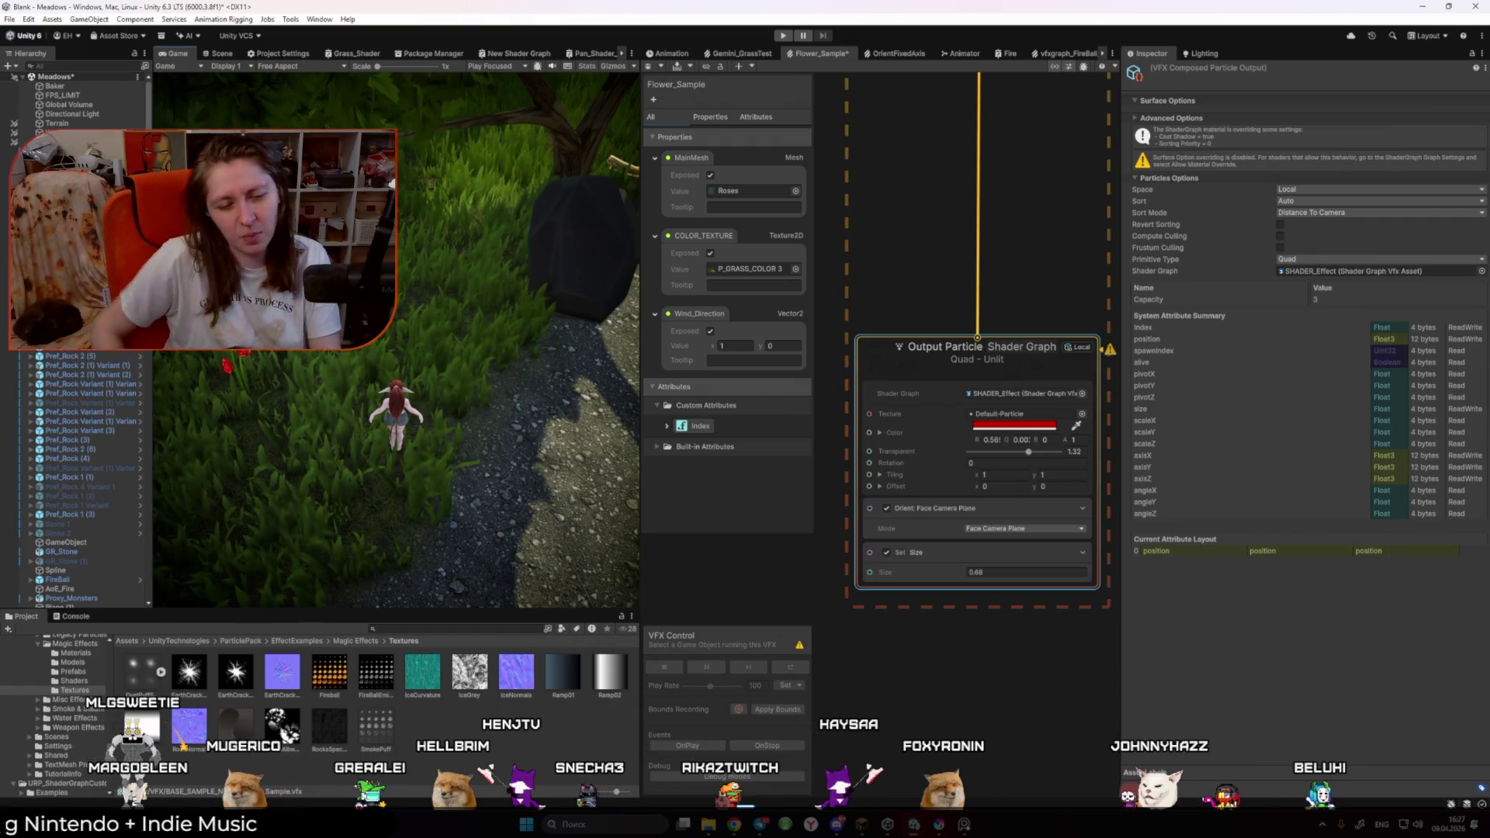
# Step: Compare the Fireball and 2048x2048 FireBallEmission textures' import settings in the Inspector
pyautogui.click(328, 673)
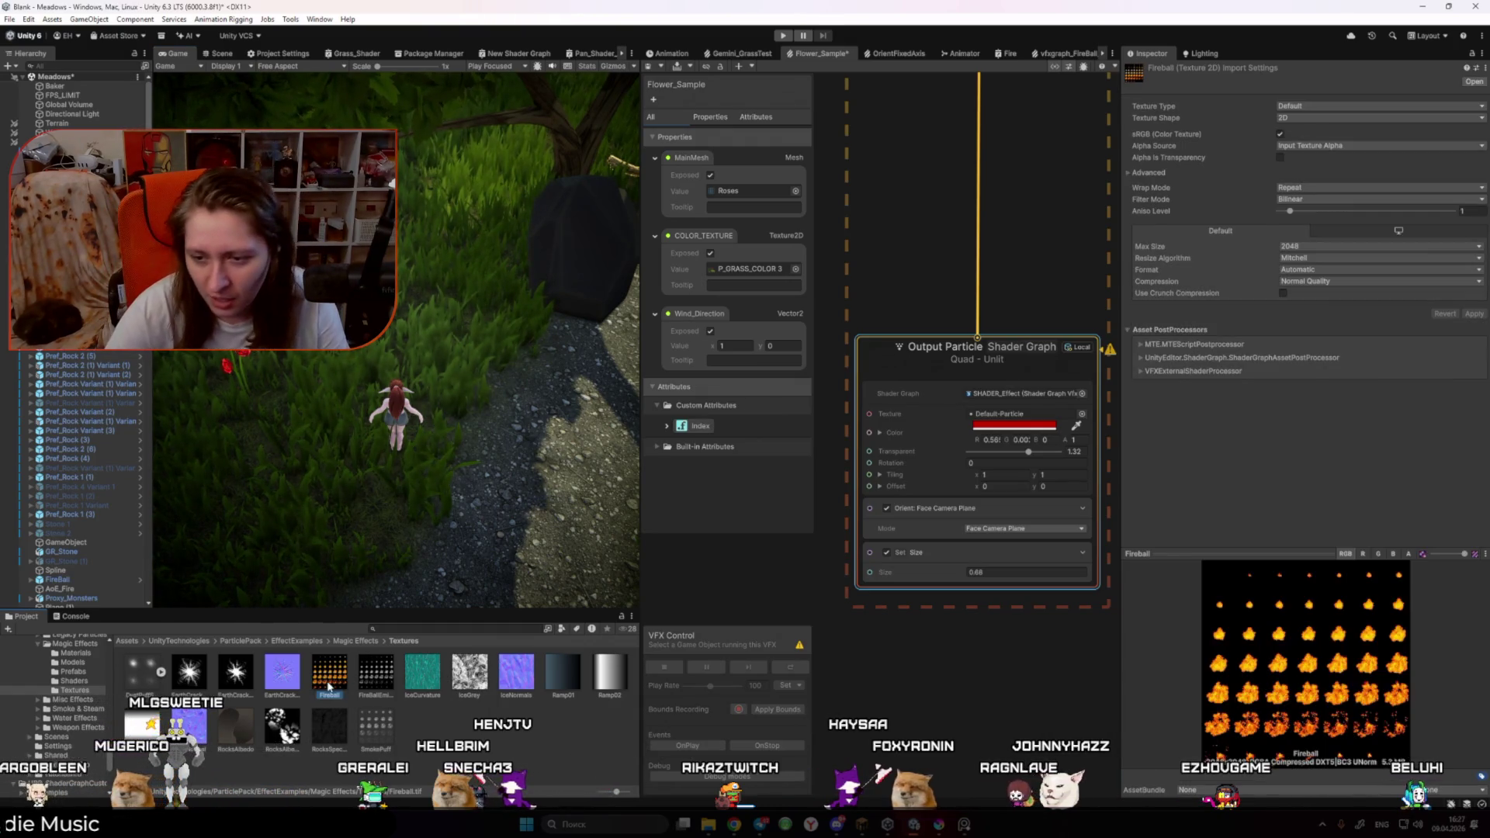
pyautogui.click(388, 683)
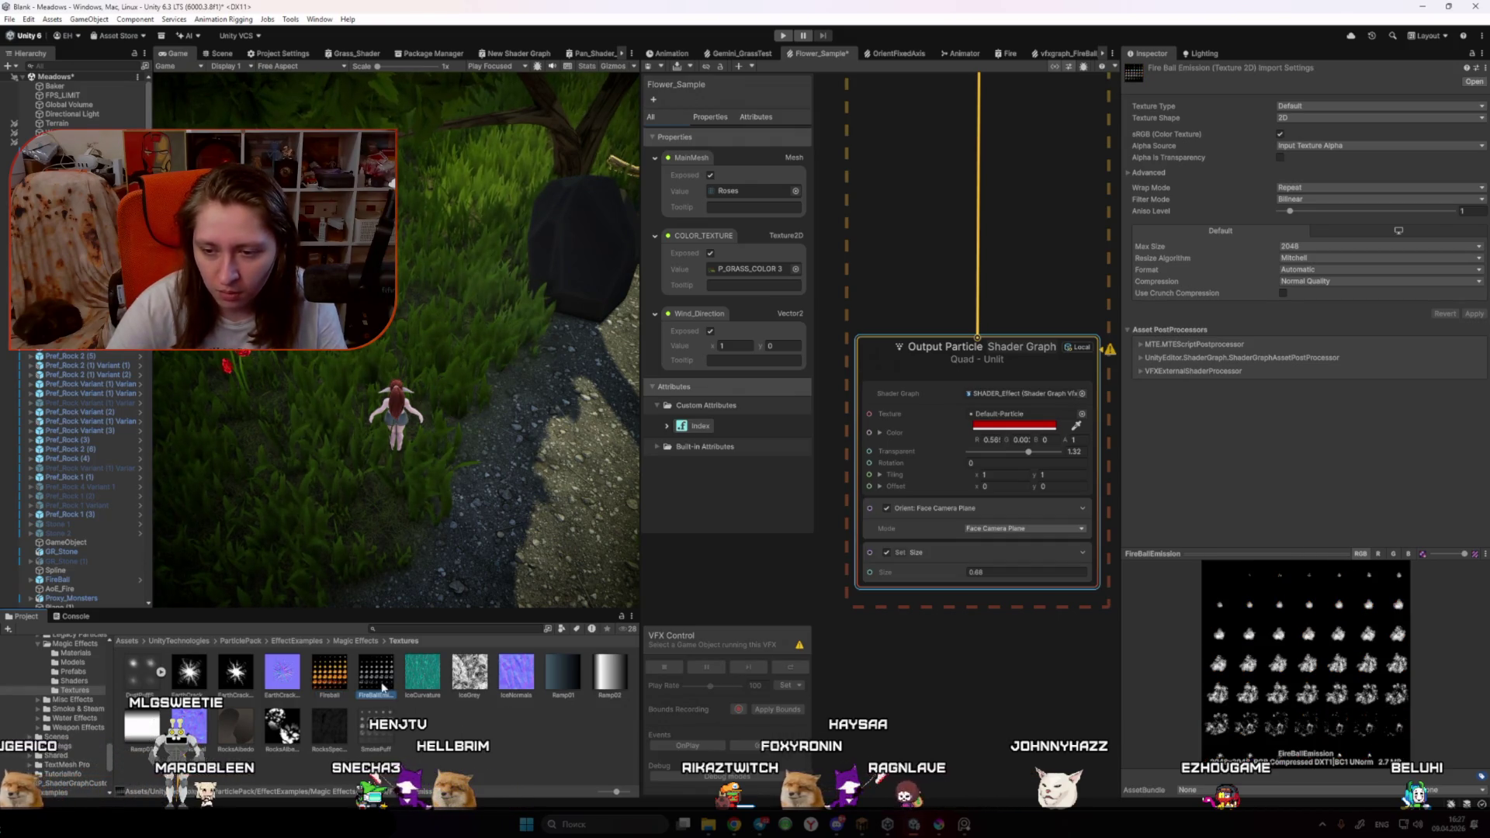
pyautogui.click(332, 671)
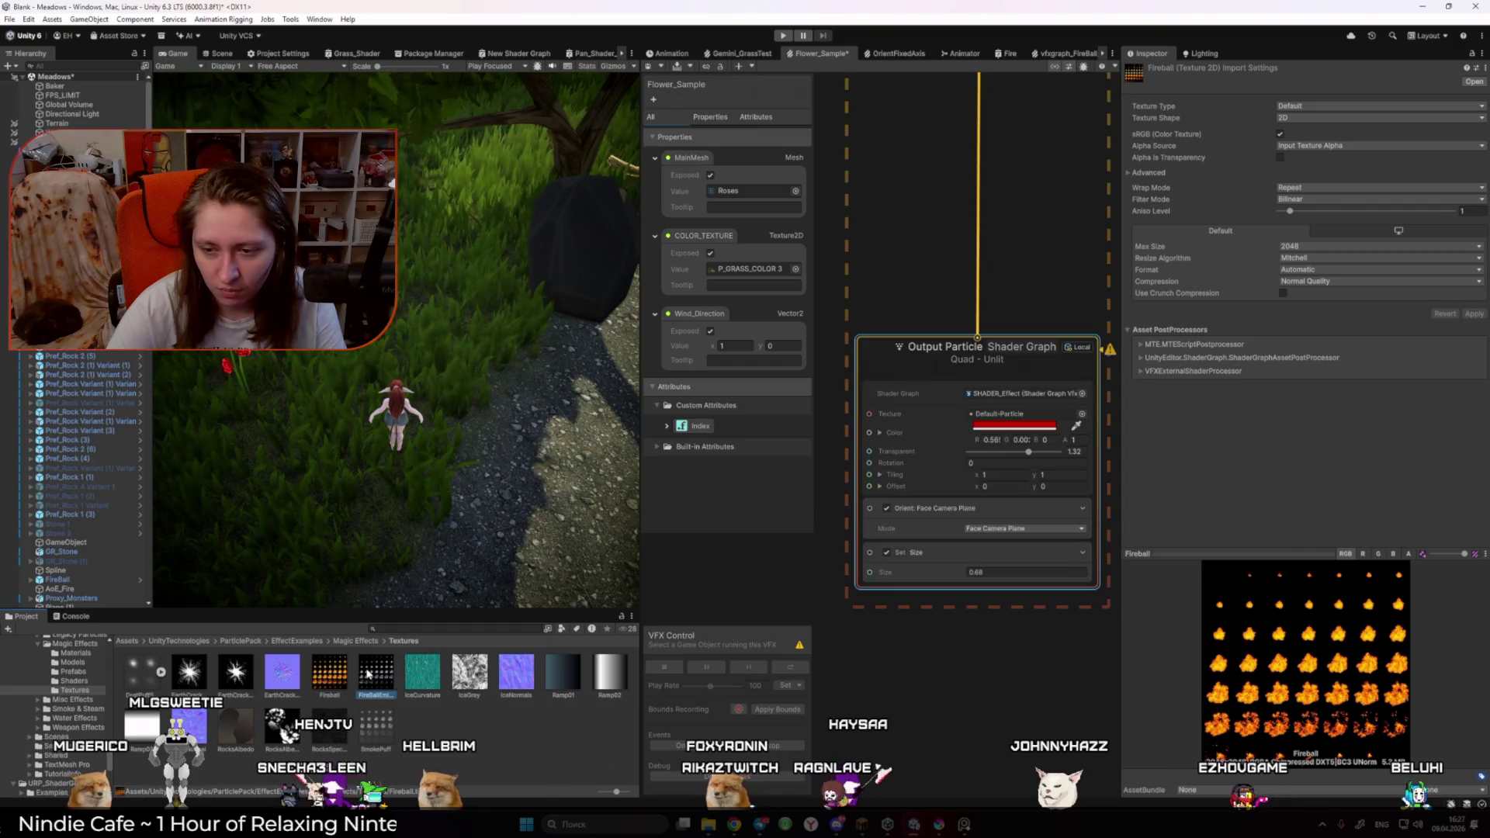
pyautogui.click(334, 669)
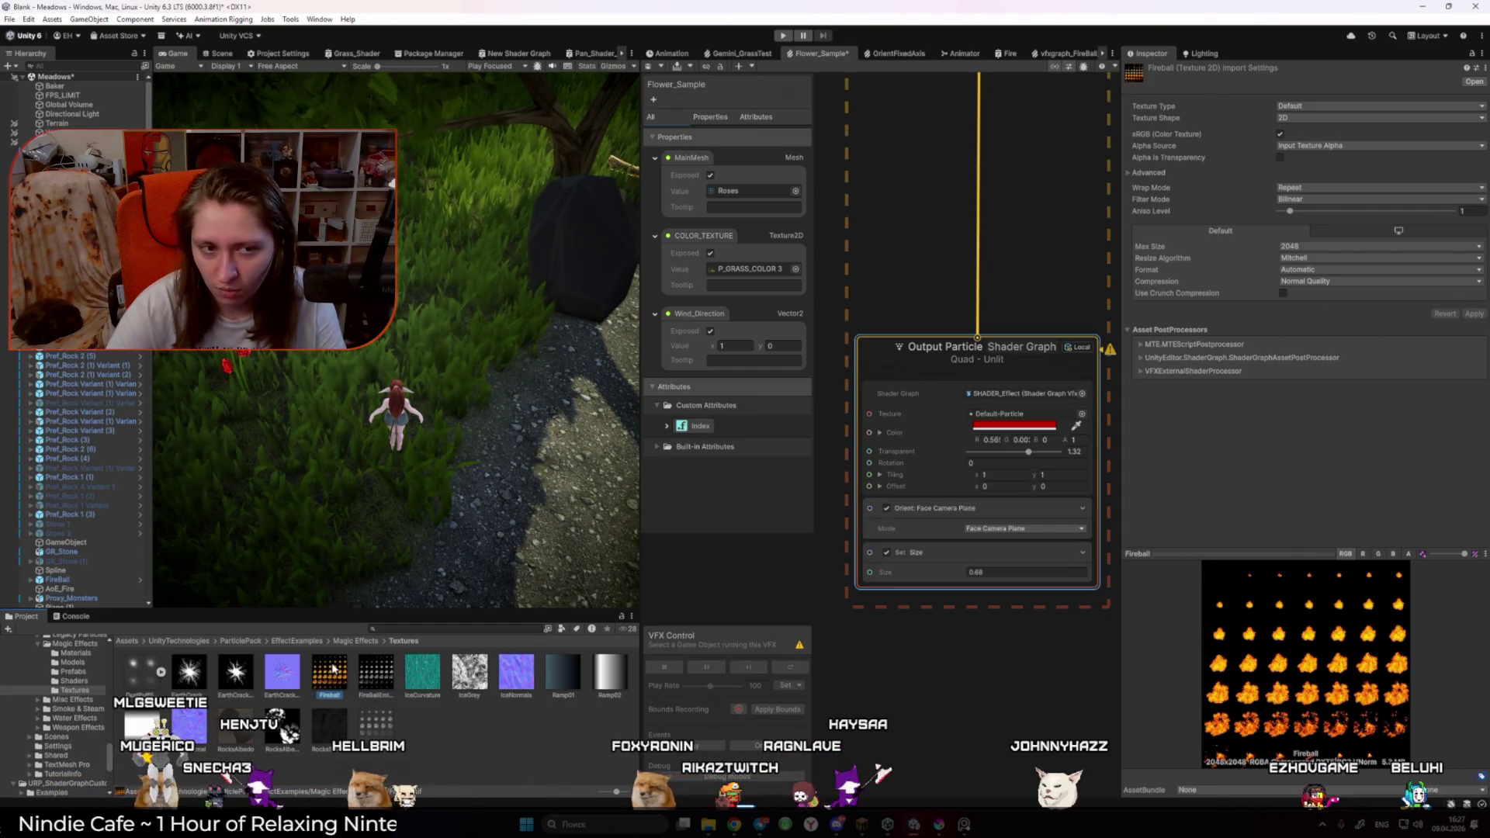
pyautogui.click(382, 678)
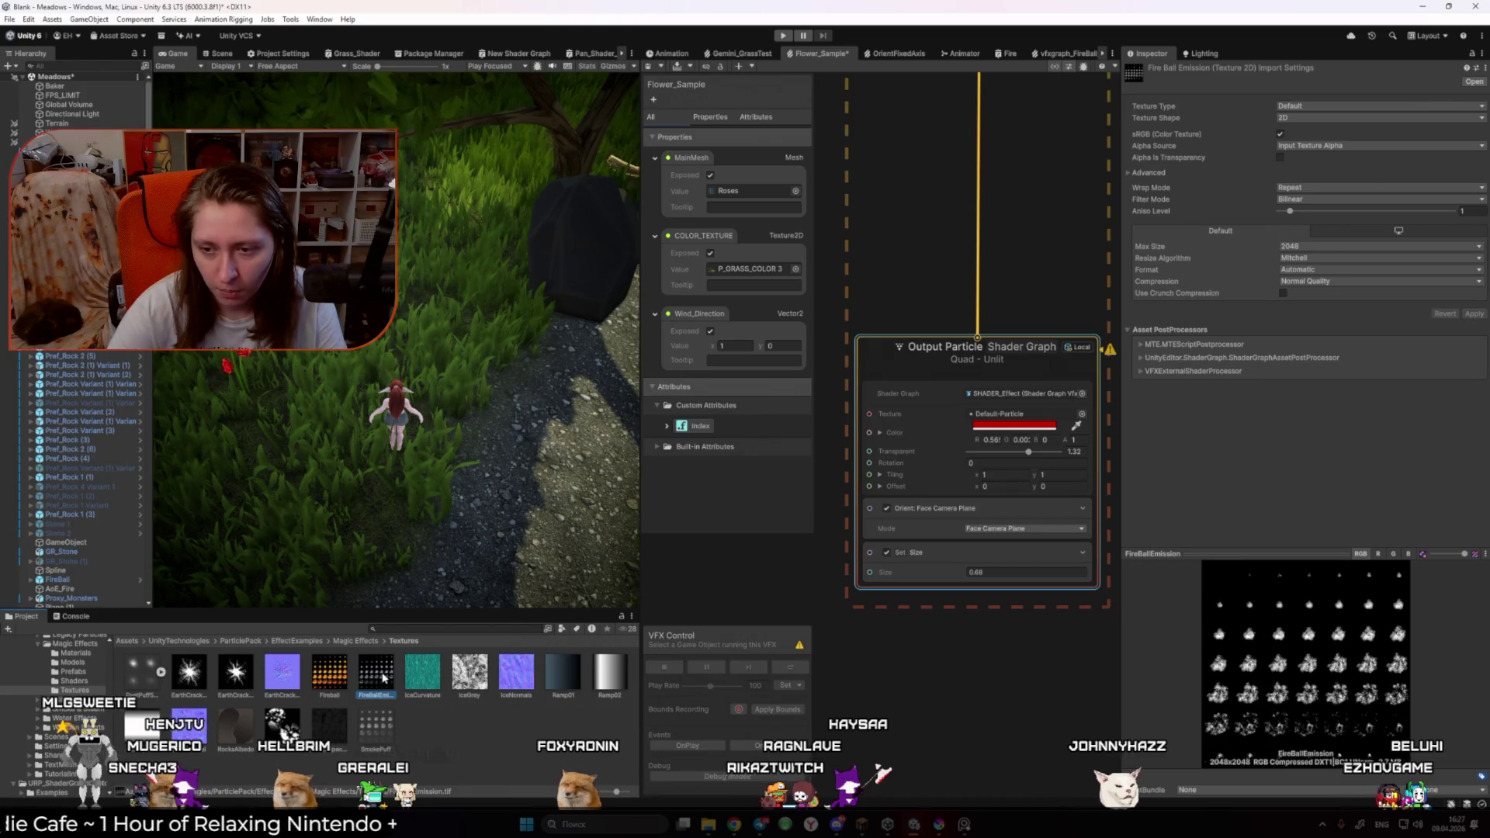
pyautogui.click(339, 676)
pyautogui.click(380, 673)
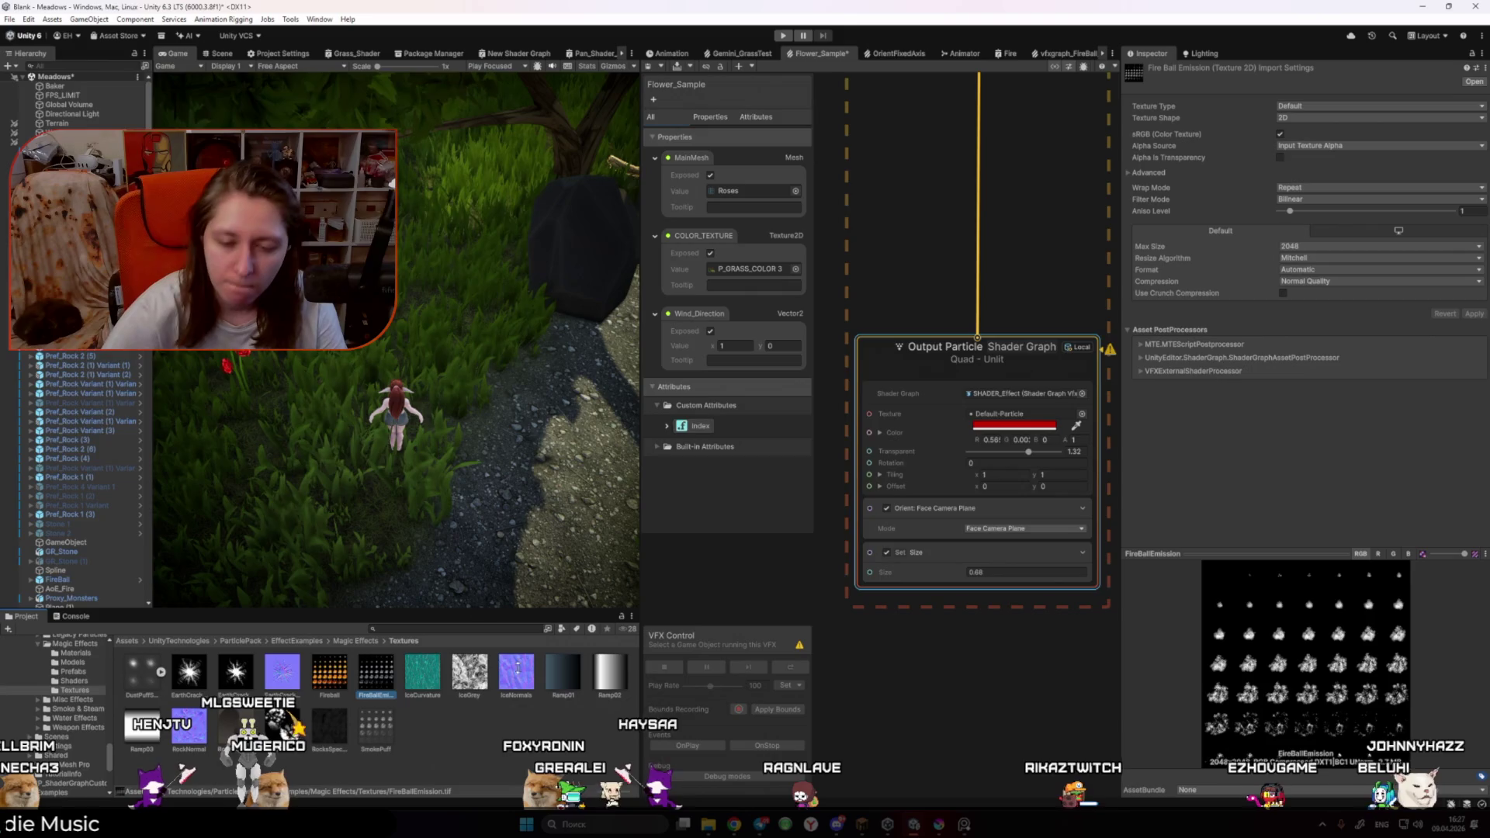
pyautogui.click(614, 822)
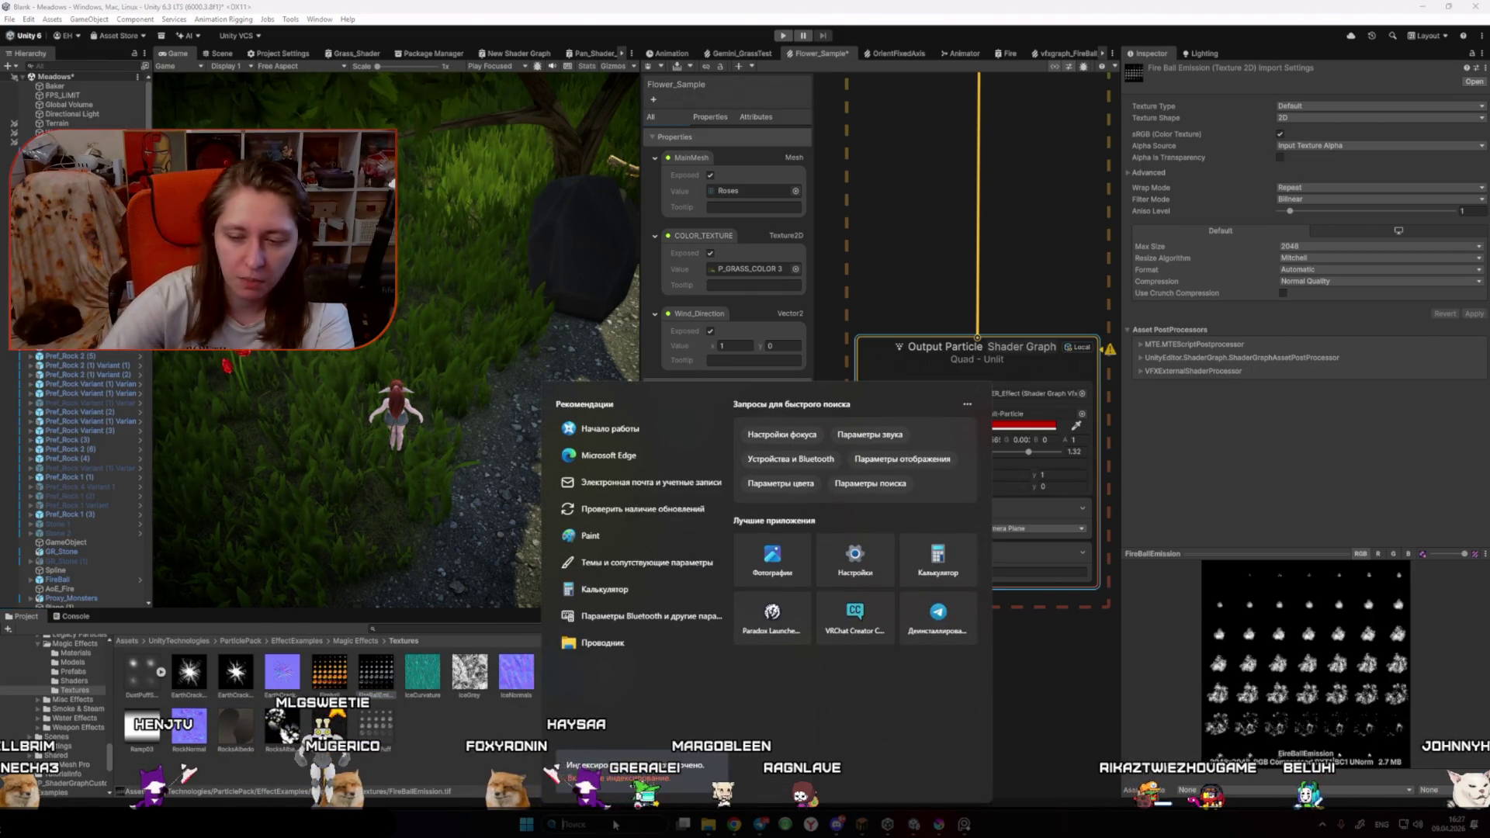
# Step: Launch Blender and open MeadowGrass.blend from Recent Files
pyautogui.click(1324, 825)
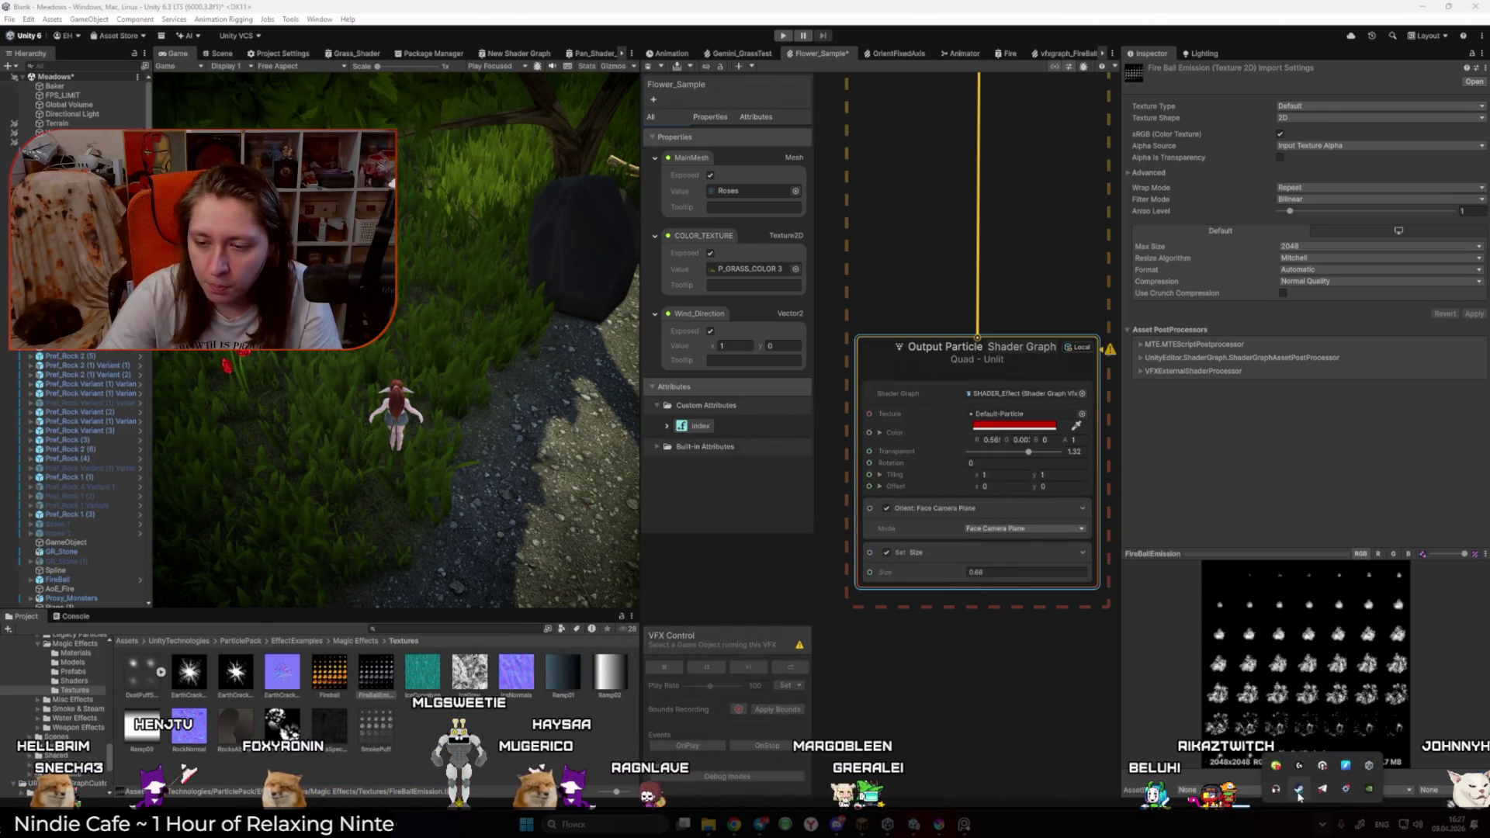
pyautogui.rightClick(1299, 792)
pyautogui.click(1312, 567)
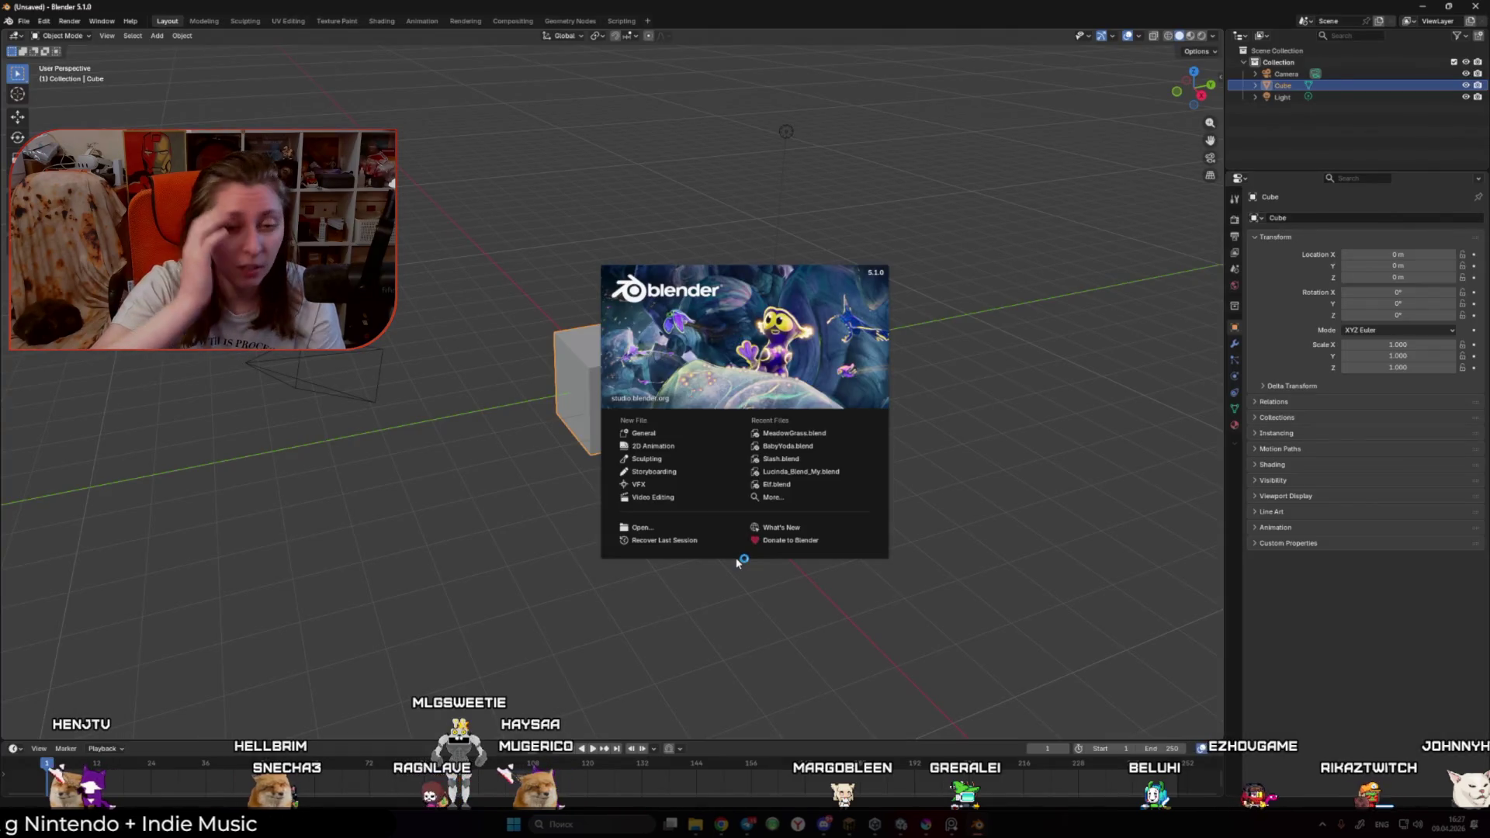
pyautogui.click(828, 436)
# Step: Select the Roses object and switch it into Edit Mode
pyautogui.click(656, 276)
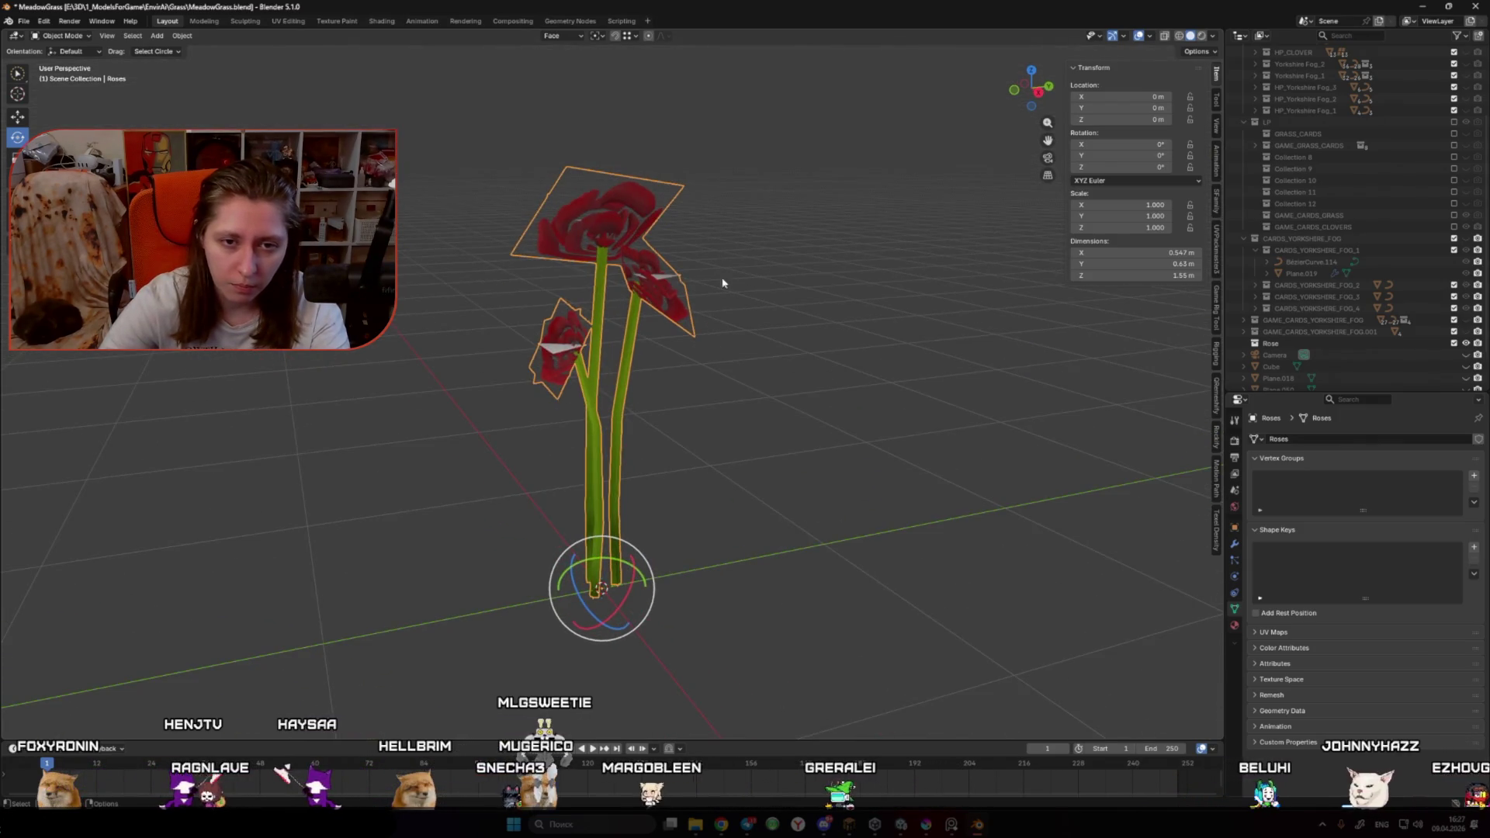
pyautogui.click(725, 279)
pyautogui.click(668, 286)
pyautogui.press('Tab')
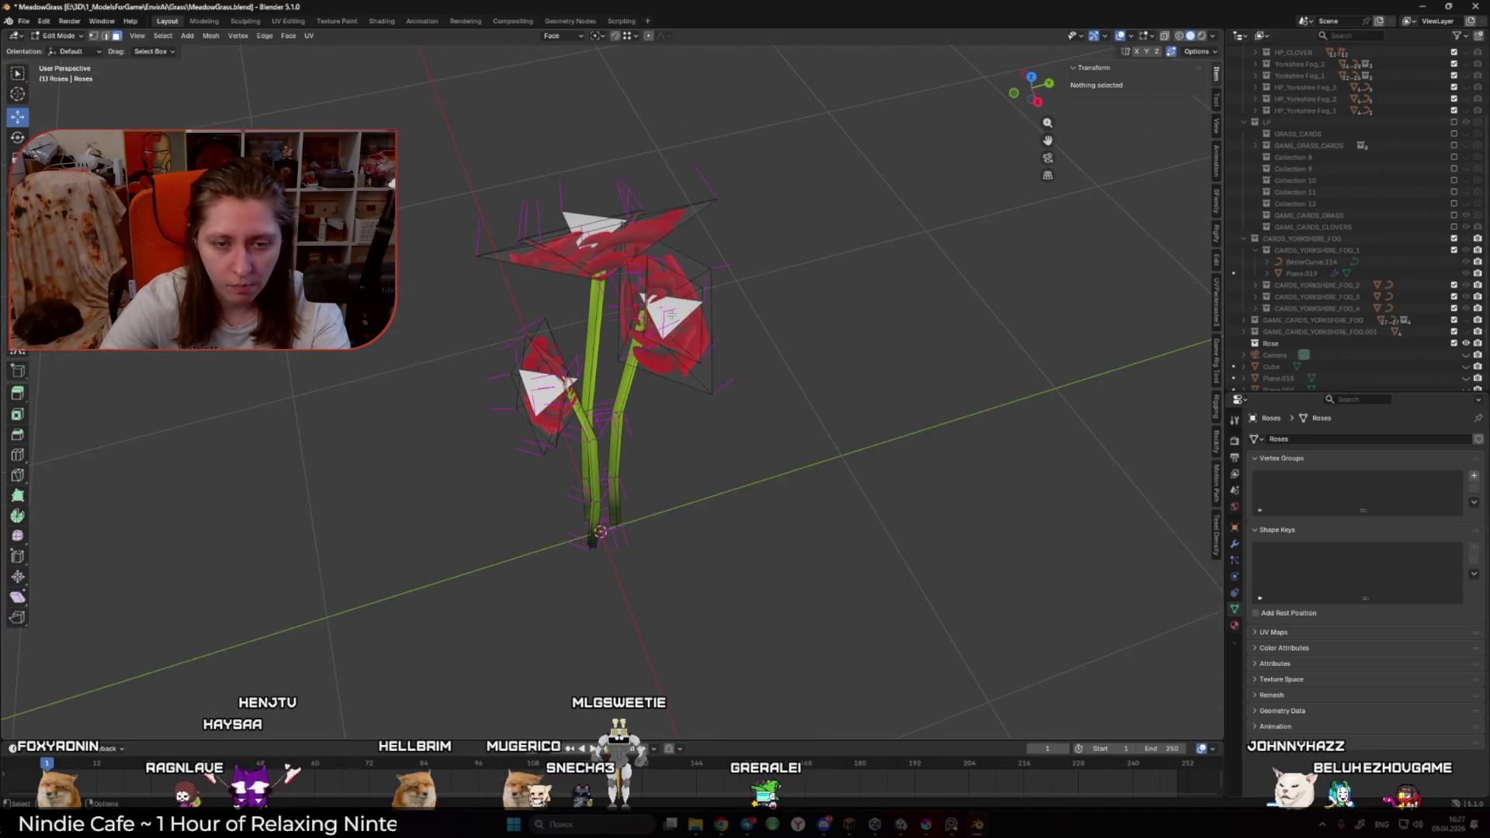
# Step: Move a rose head, then set Snap Base to Center and reposition it again
pyautogui.press('l')
pyautogui.scroll(2, 679, 370)
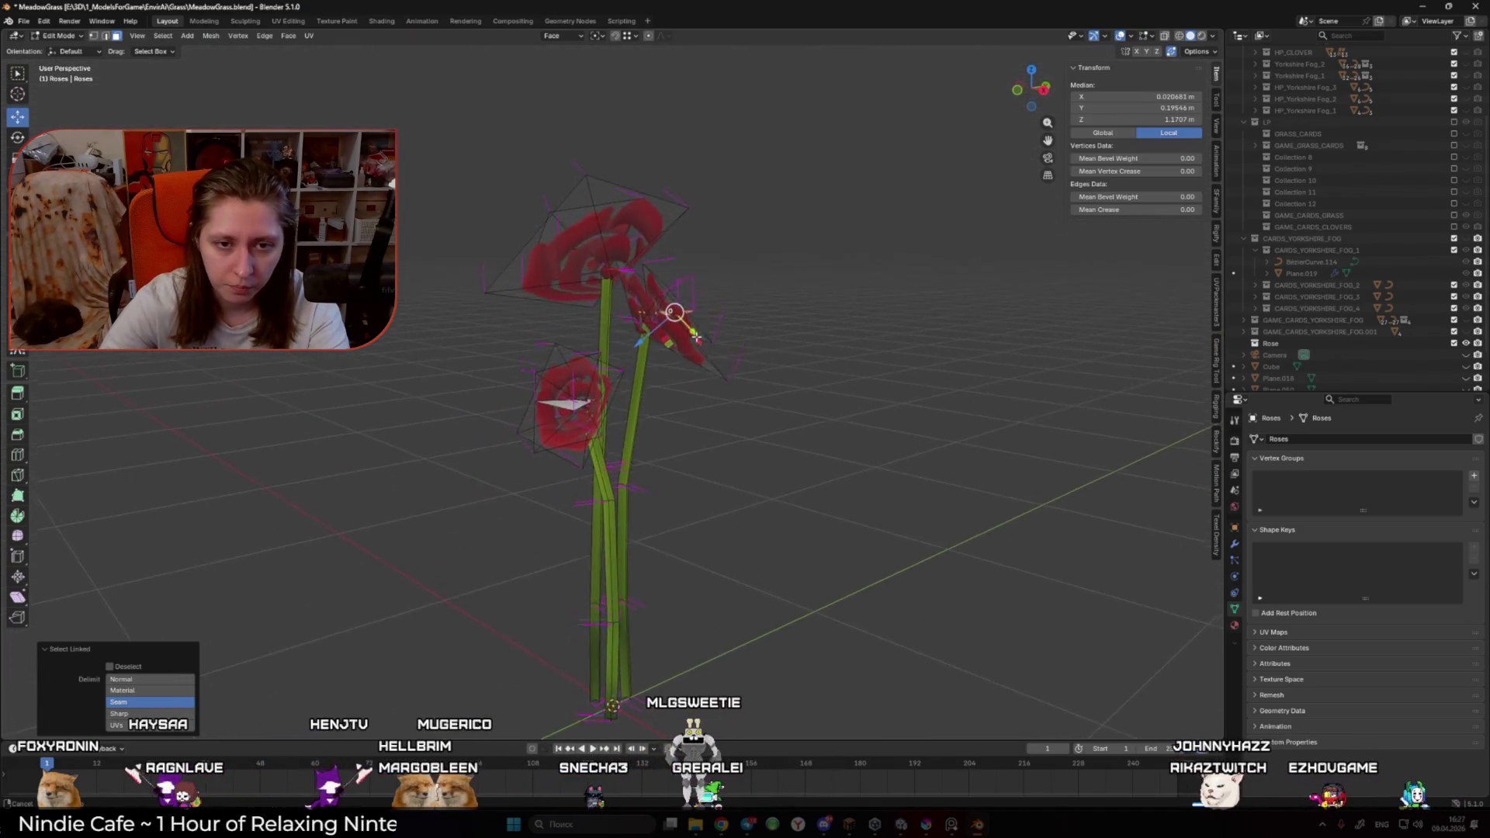
pyautogui.press('g')
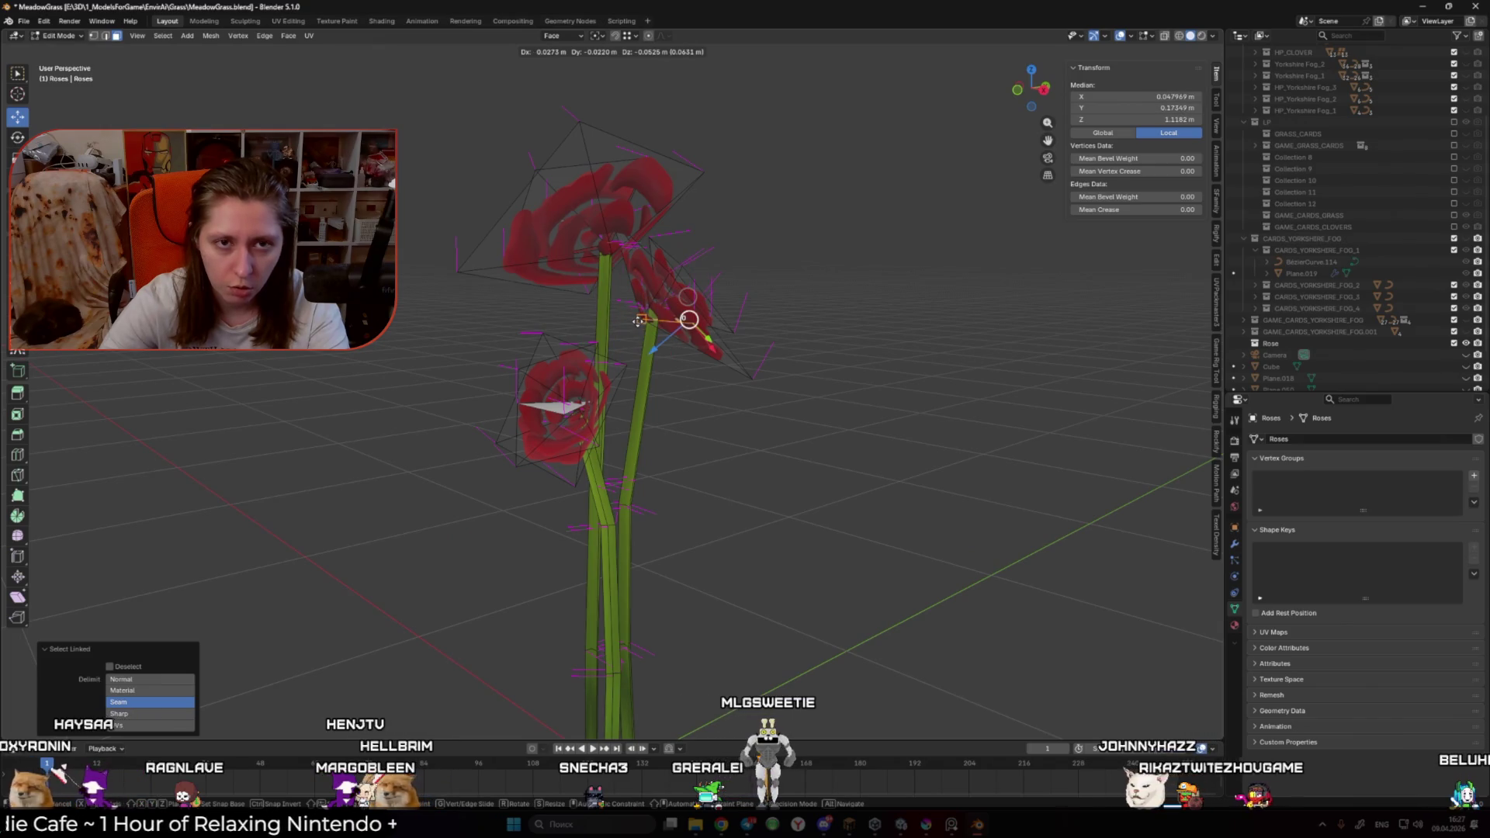
pyautogui.click(639, 320)
pyautogui.click(565, 36)
pyautogui.moveTo(598, 38)
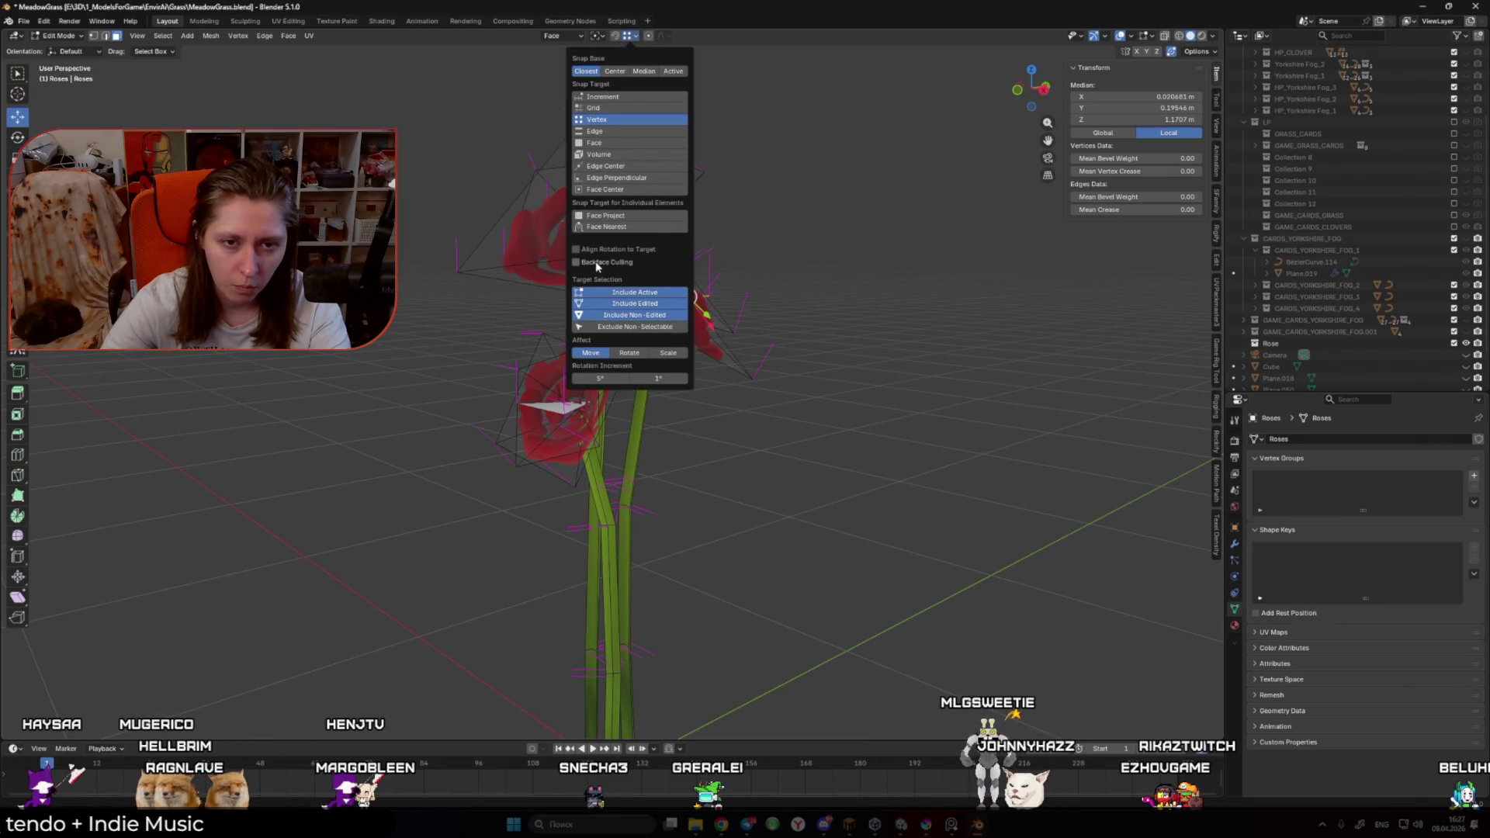
pyautogui.click(615, 71)
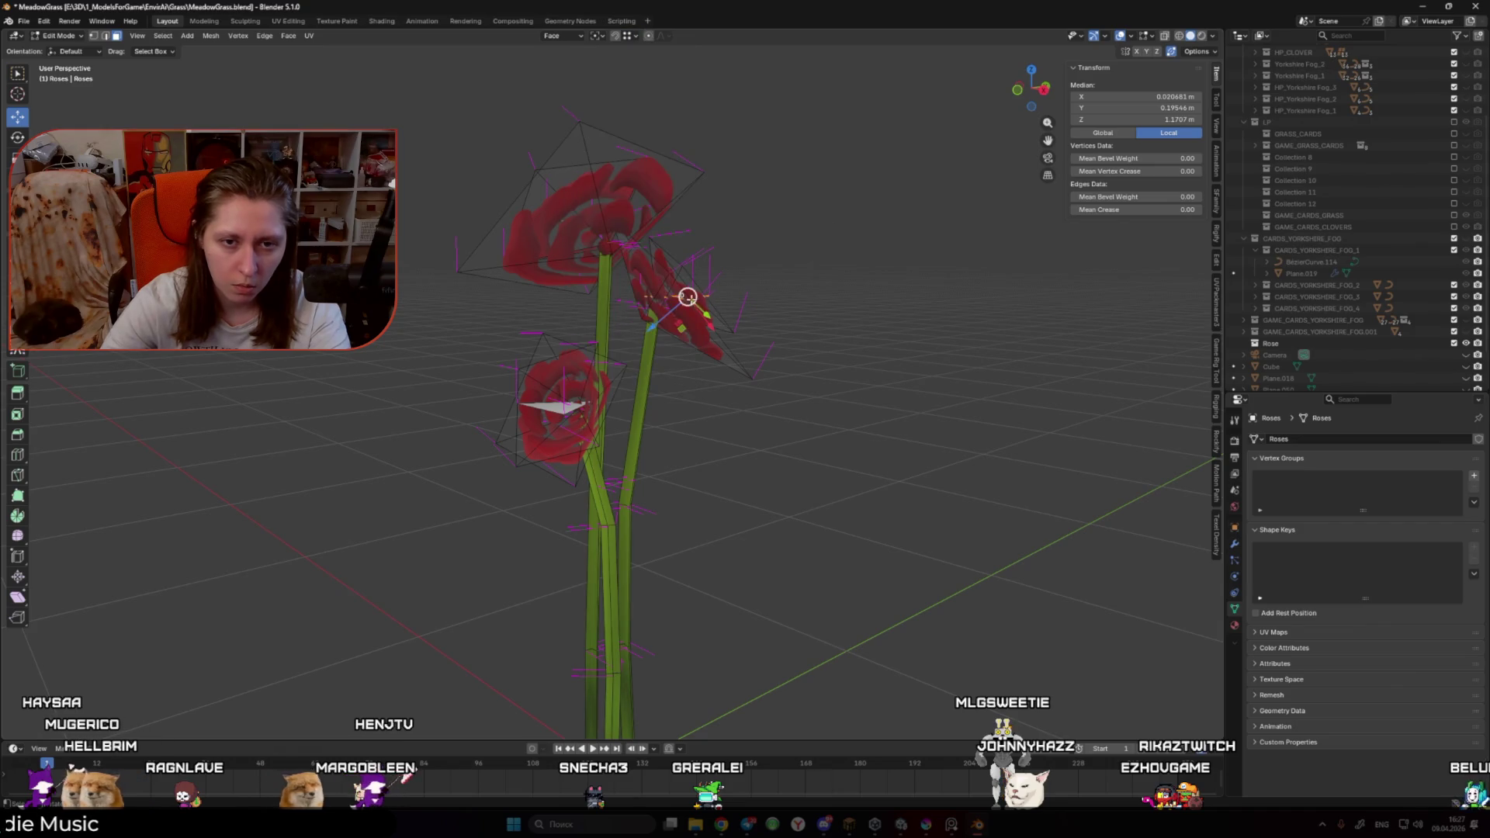
pyautogui.press('g')
pyautogui.click(632, 318)
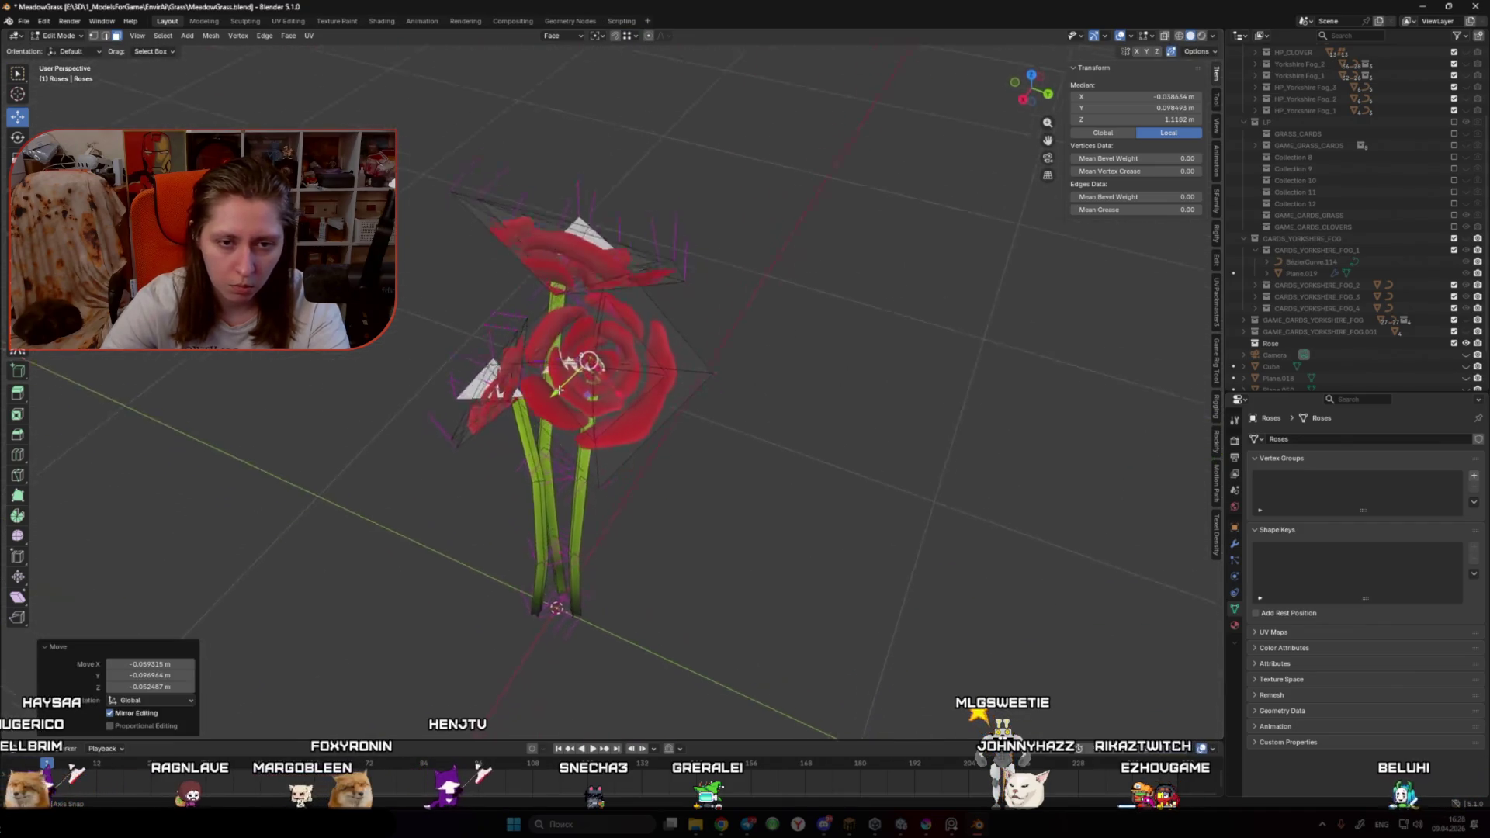
# Step: Reposition more rose head faces from a side view
pyautogui.moveTo(557, 391)
pyautogui.mouseDown()
pyautogui.moveTo(602, 360)
pyautogui.moveTo(574, 403)
pyautogui.moveTo(544, 412)
pyautogui.moveTo(499, 389)
pyautogui.mouseUp()
pyautogui.press('r')
pyautogui.press('g')
pyautogui.click(567, 428)
pyautogui.press('g')
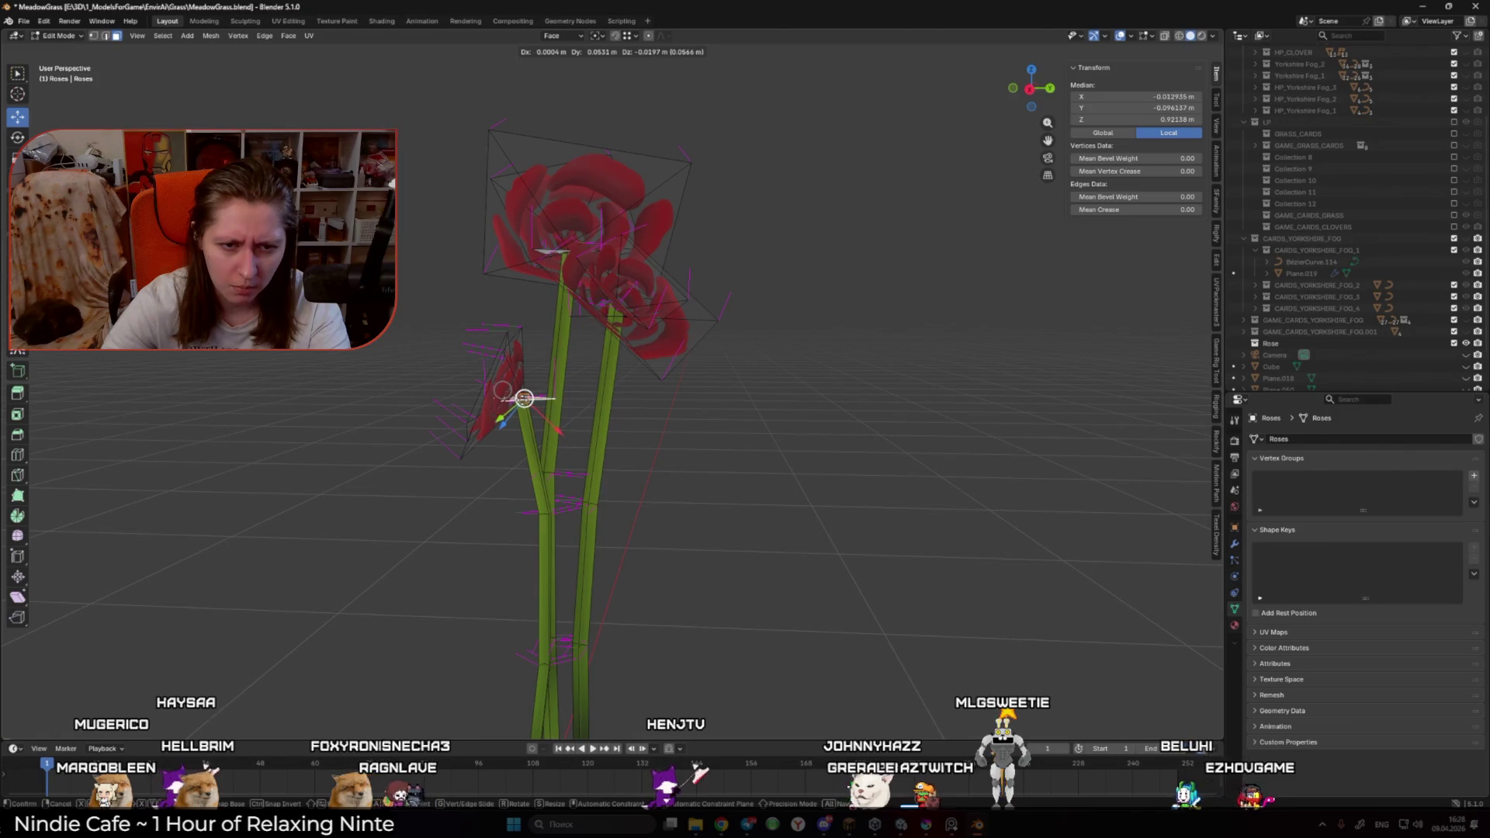
pyautogui.press('Return')
# Step: Return the Roses mesh to Object Mode and orbit to inspect it from several sides
pyautogui.scroll(4, 590, 388)
pyautogui.press('Tab')
pyautogui.scroll(-6, 590, 388)
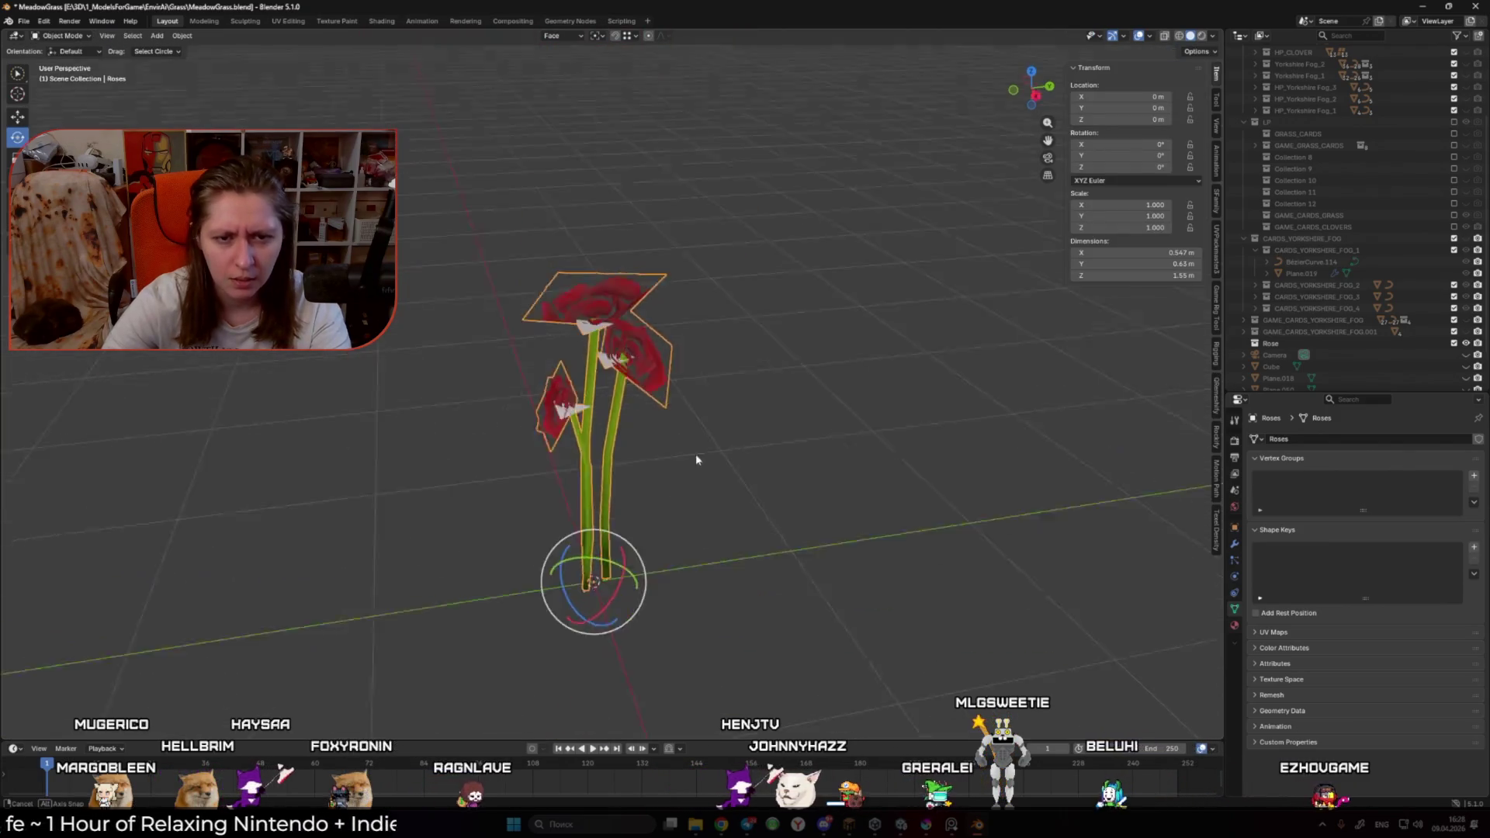
pyautogui.moveTo(695, 459)
pyautogui.mouseDown()
pyautogui.moveTo(742, 493)
pyautogui.moveTo(662, 478)
pyautogui.mouseUp()
pyautogui.moveTo(551, 439)
pyautogui.mouseDown()
pyautogui.moveTo(409, 422)
pyautogui.moveTo(542, 433)
pyautogui.moveTo(583, 482)
pyautogui.moveTo(640, 468)
pyautogui.mouseUp()
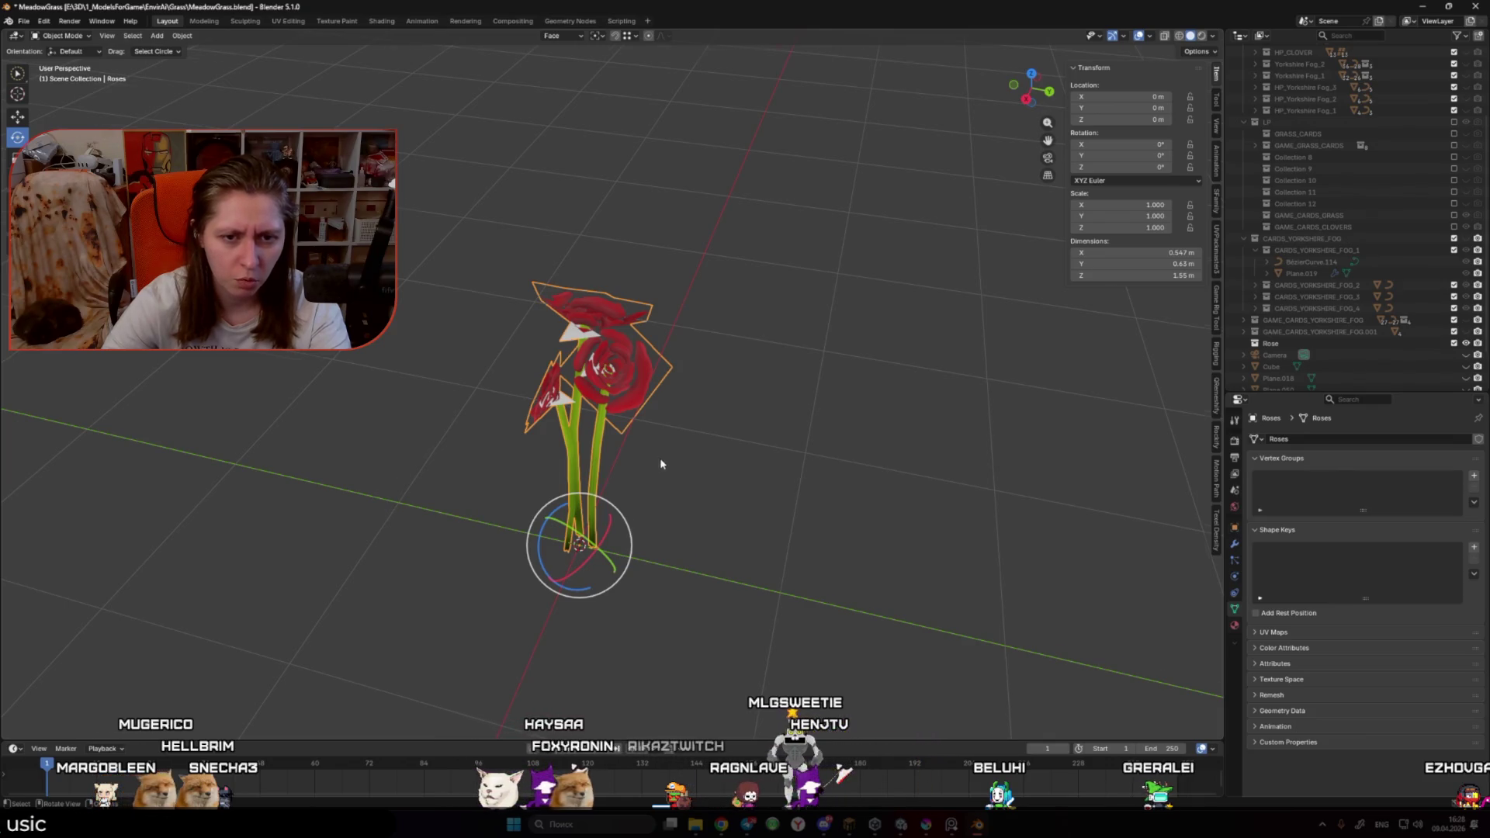
pyautogui.moveTo(640, 468)
pyautogui.mouseDown()
pyautogui.moveTo(763, 441)
pyautogui.moveTo(755, 449)
pyautogui.mouseUp()
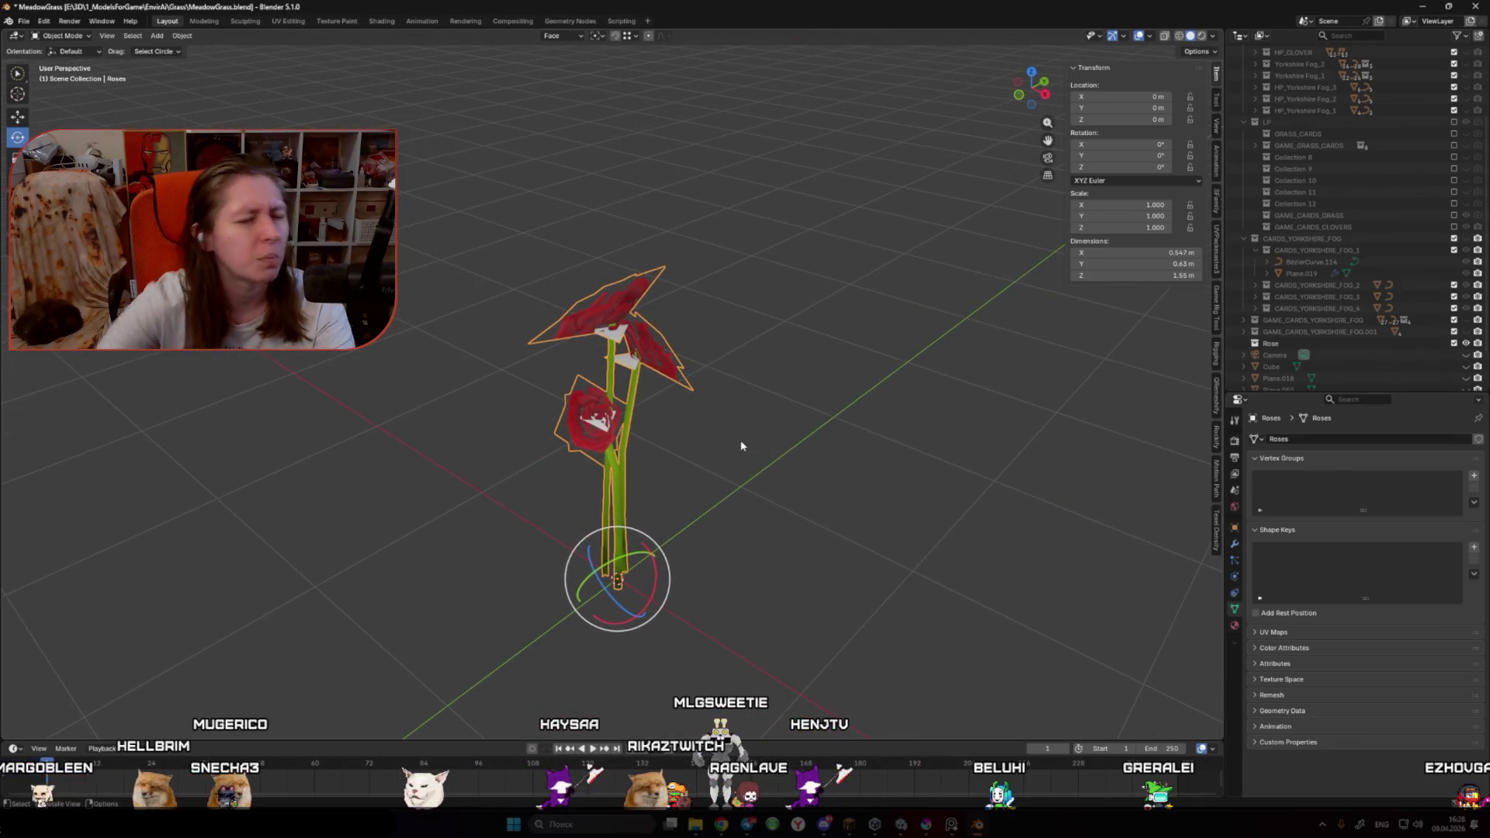
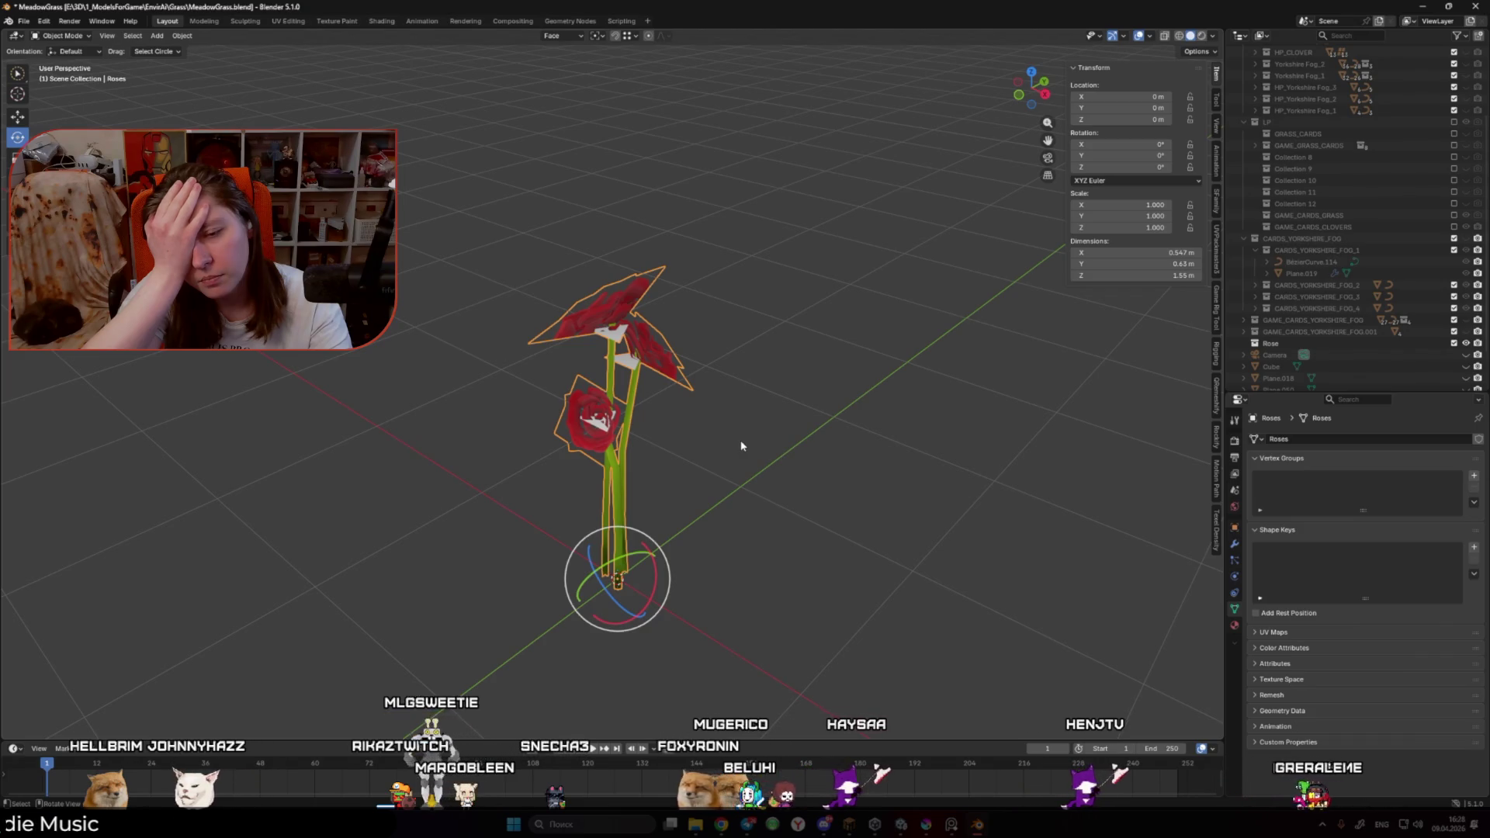
# Step: Switch from Blender to the Unity editor showing the Flower_Sample VFX graph
pyautogui.click(902, 825)
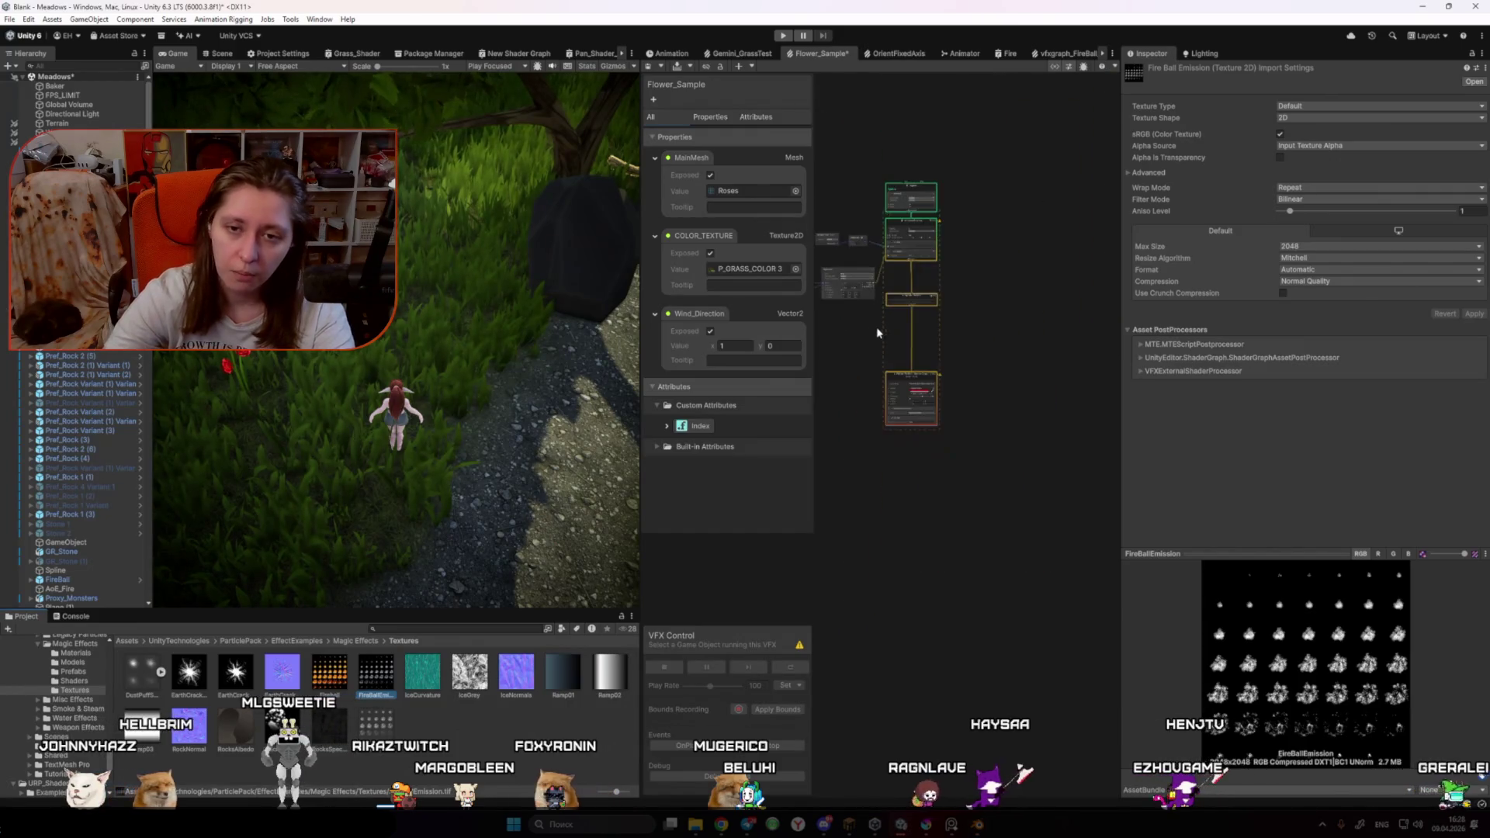
# Step: Widen the VFX graph and add Normal to the Sample Mesh node's outputs
pyautogui.scroll(5, 877, 327)
pyautogui.moveTo(1009, 424); pyautogui.dragTo(961, 502)
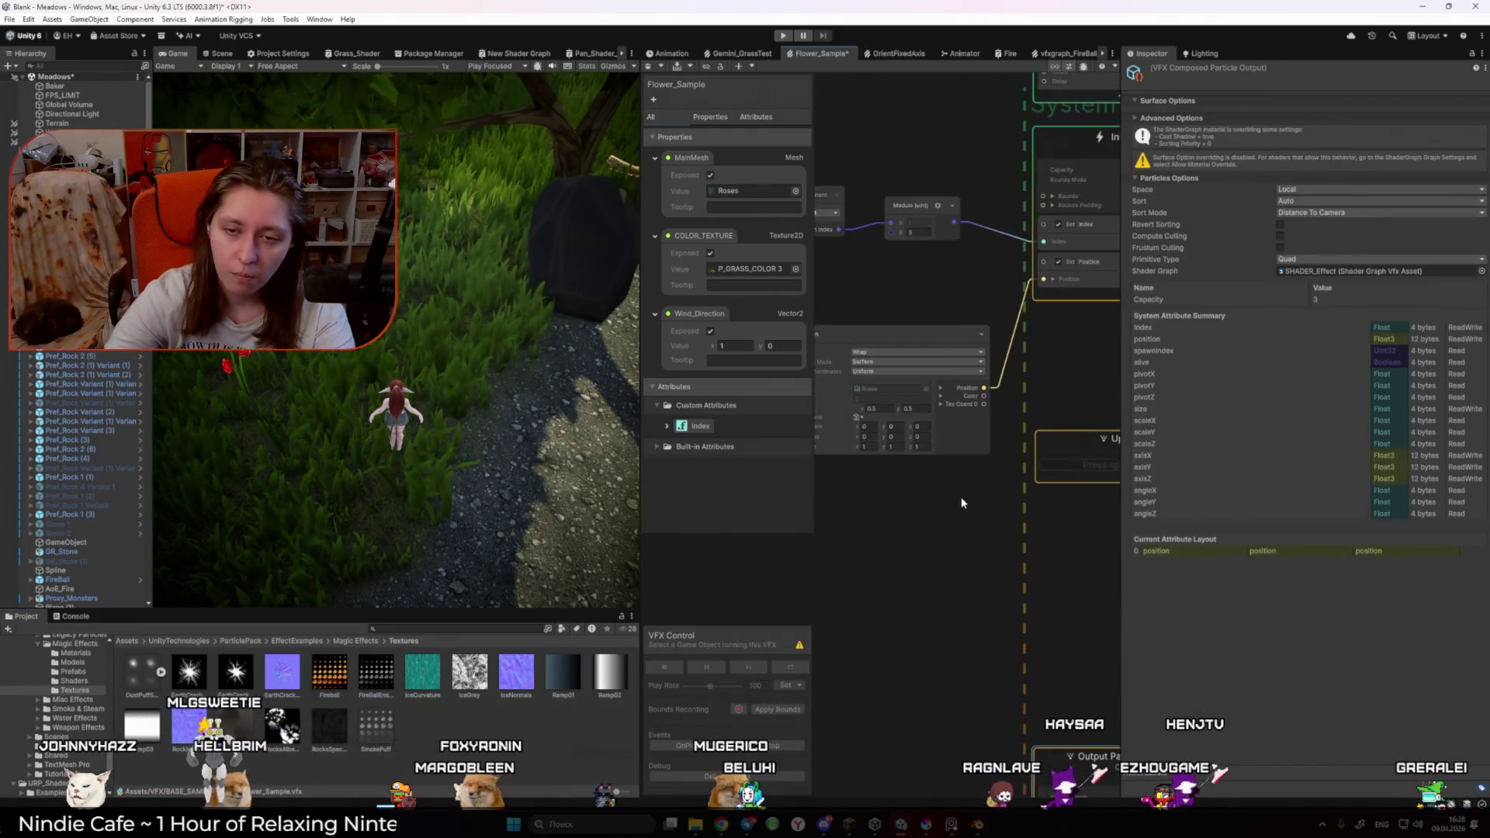
pyautogui.moveTo(640, 429); pyautogui.dragTo(465, 429)
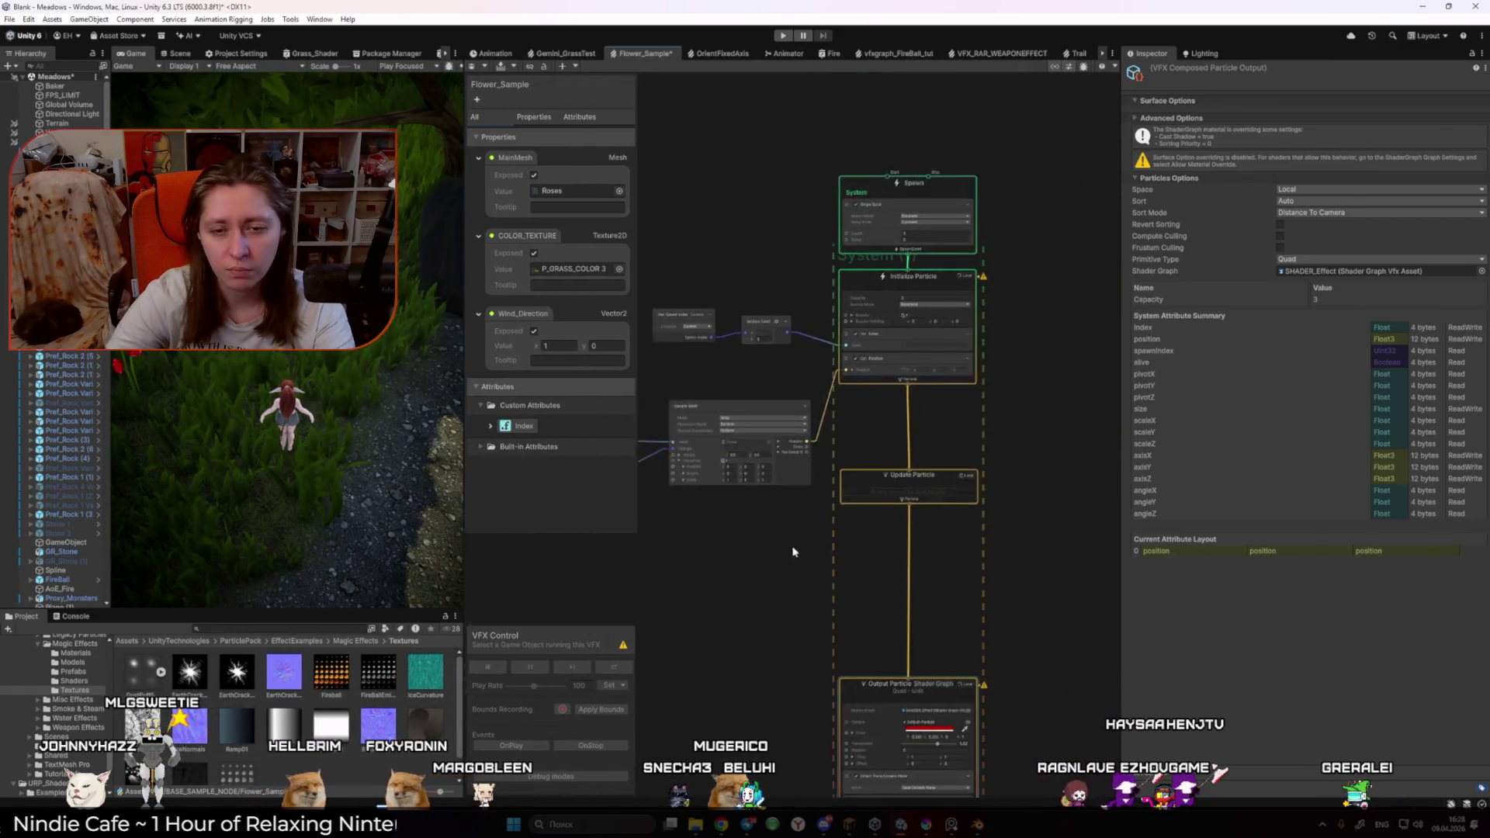
pyautogui.click(863, 383)
pyautogui.click(1309, 99)
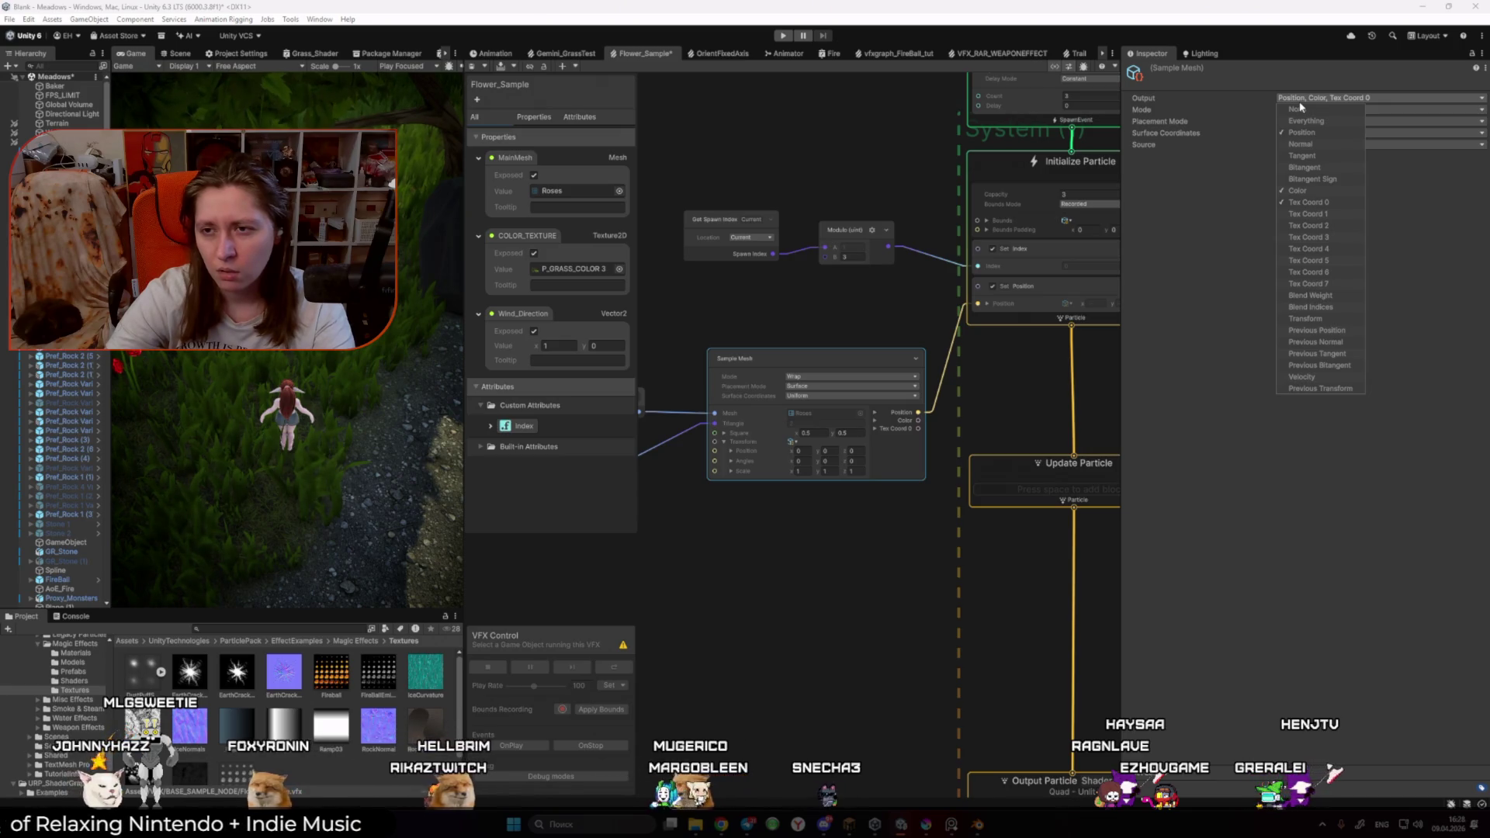
pyautogui.click(1317, 143)
pyautogui.click(835, 603)
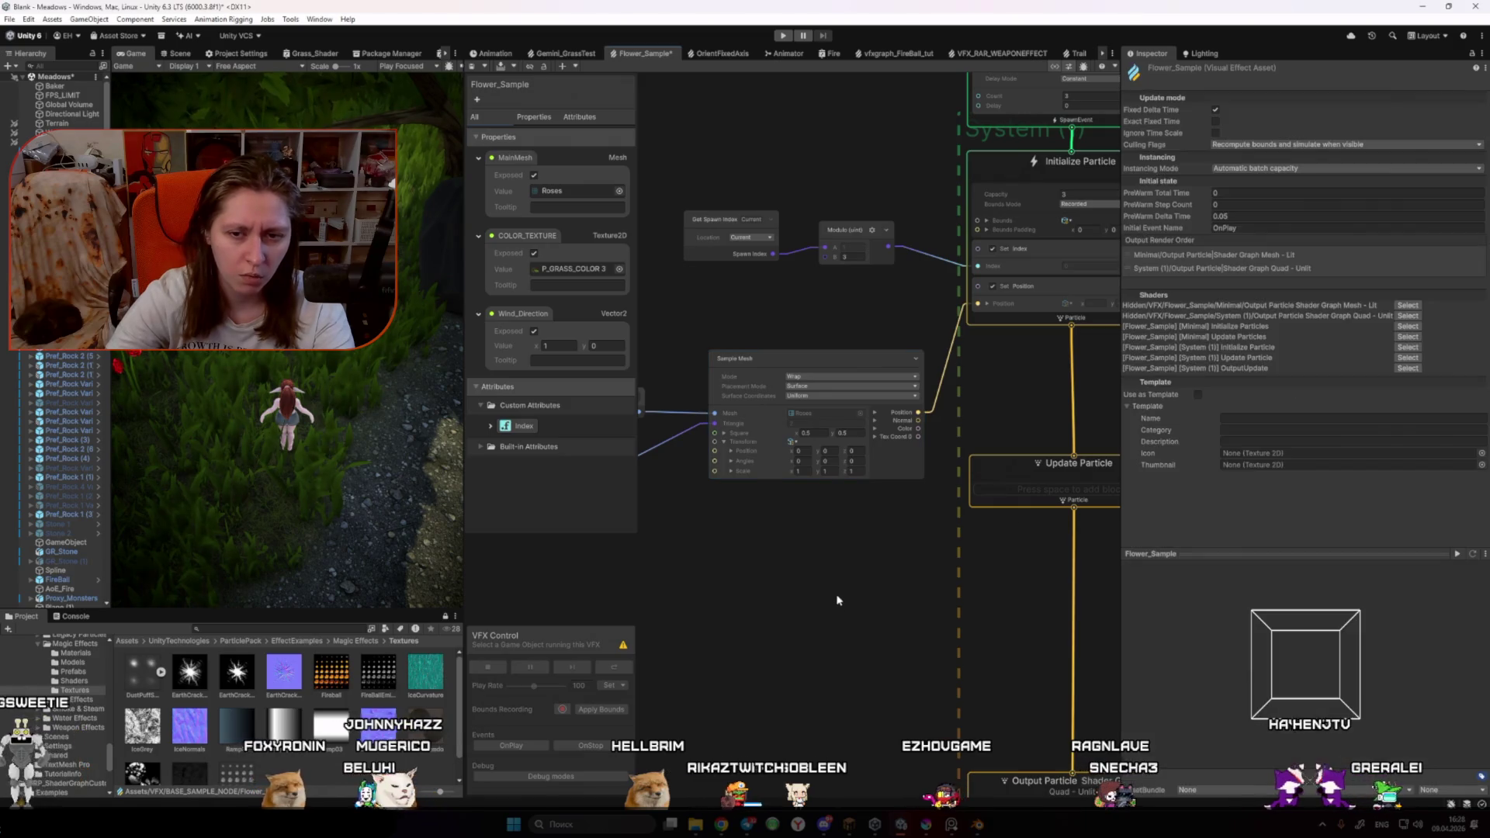
# Step: Search Initialize Particle blocks for 'rot', 'tang' and 'Nor', then cancel without adding any
pyautogui.rightClick(1086, 318)
pyautogui.click(1107, 327)
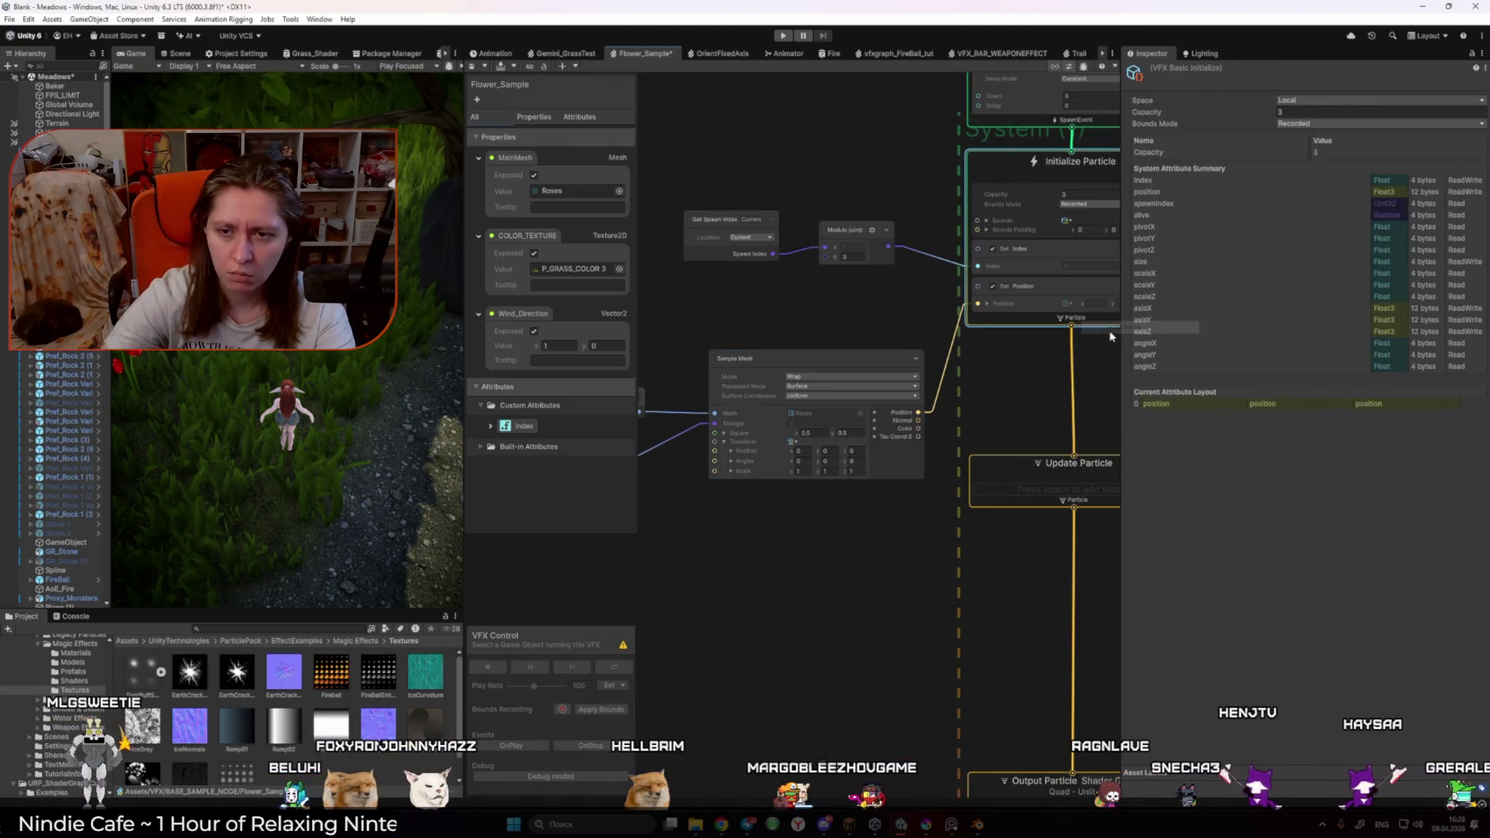
pyautogui.write('rot')
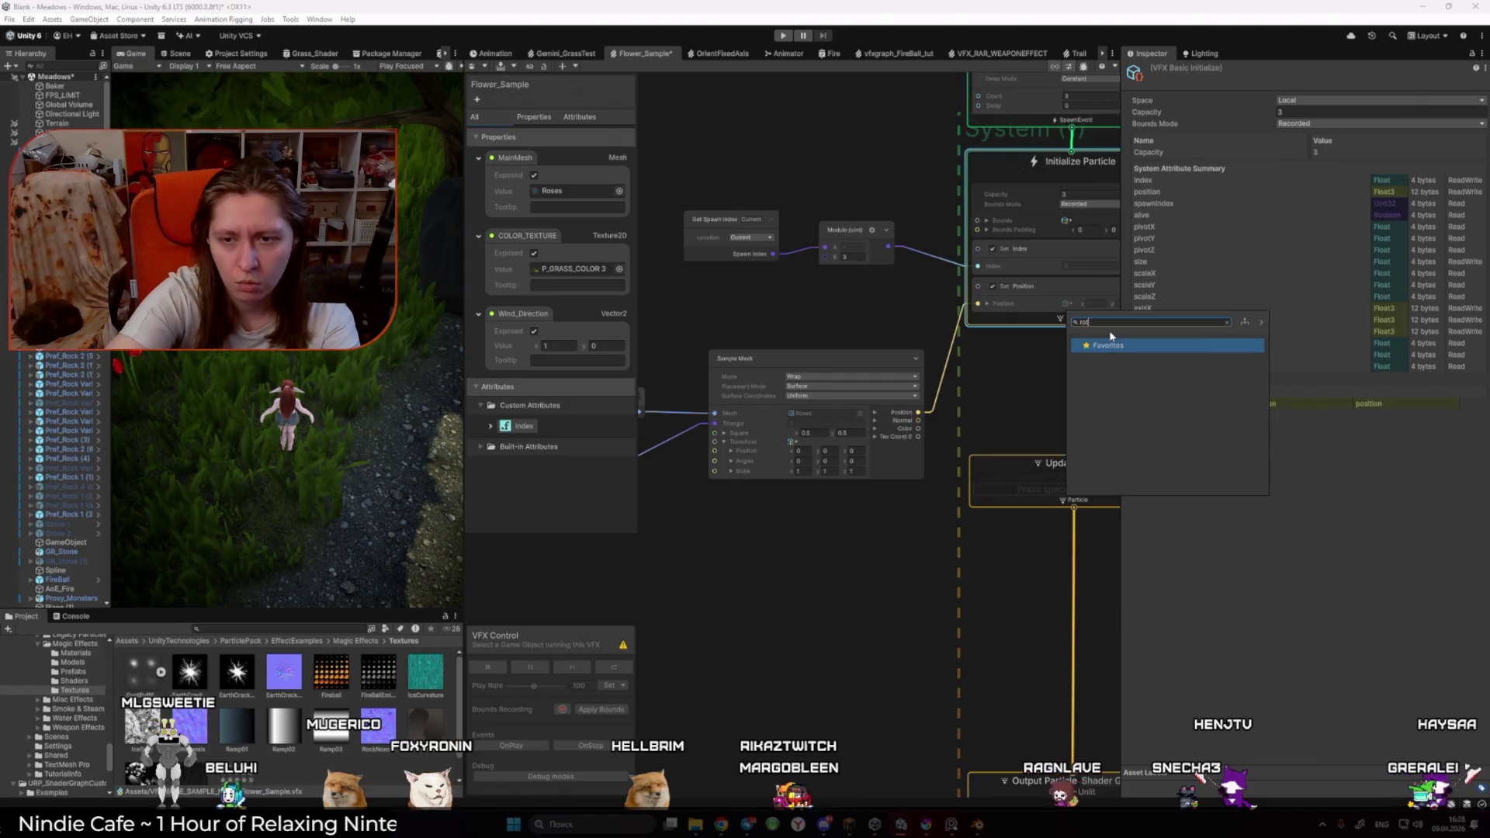
pyautogui.press('BackSpace')
pyautogui.press('BackSpace')
pyautogui.press('BackSpace')
pyautogui.write('tang')
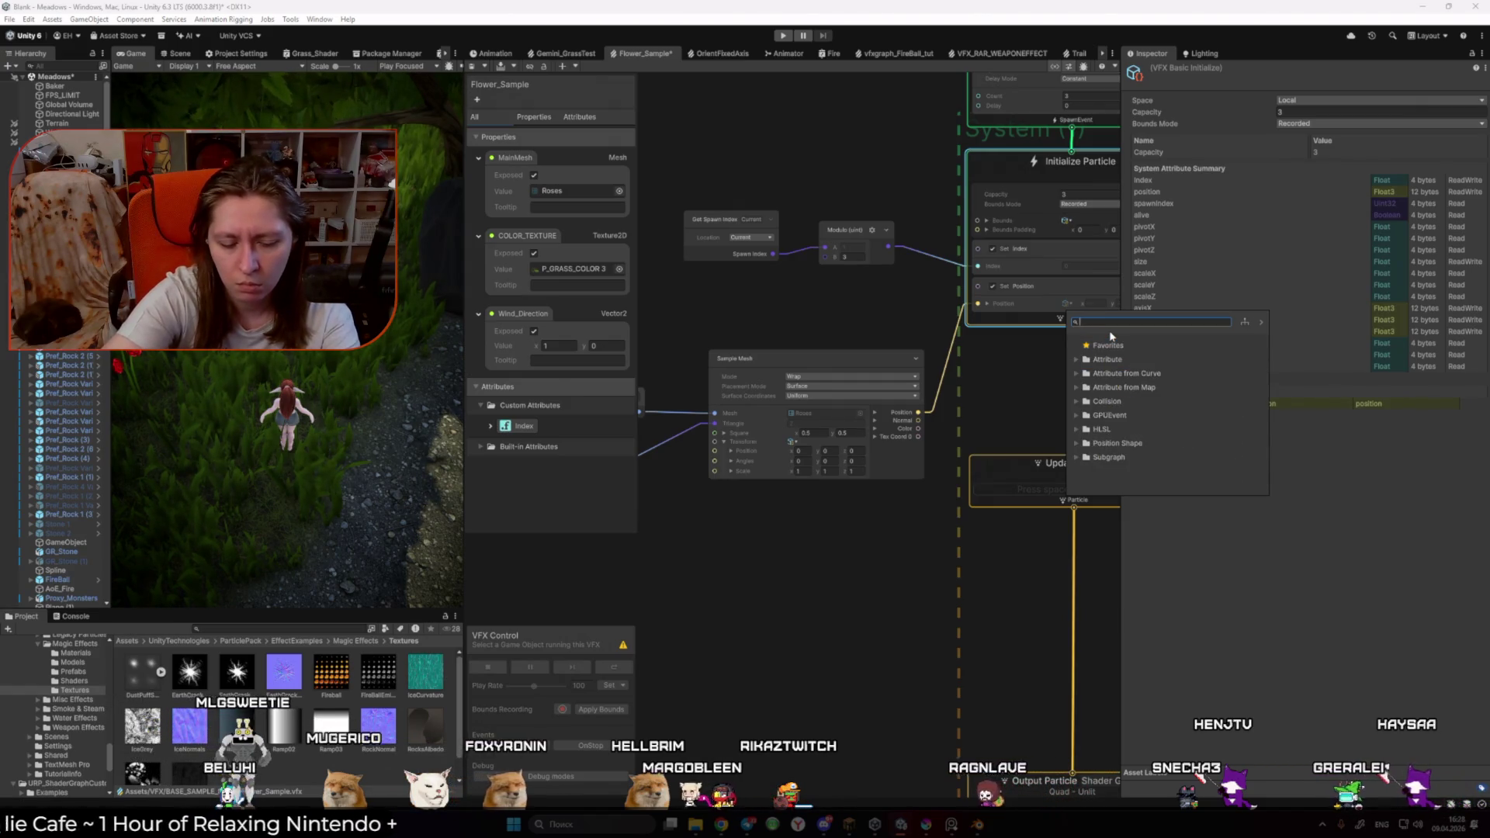
pyautogui.press('BackSpace')
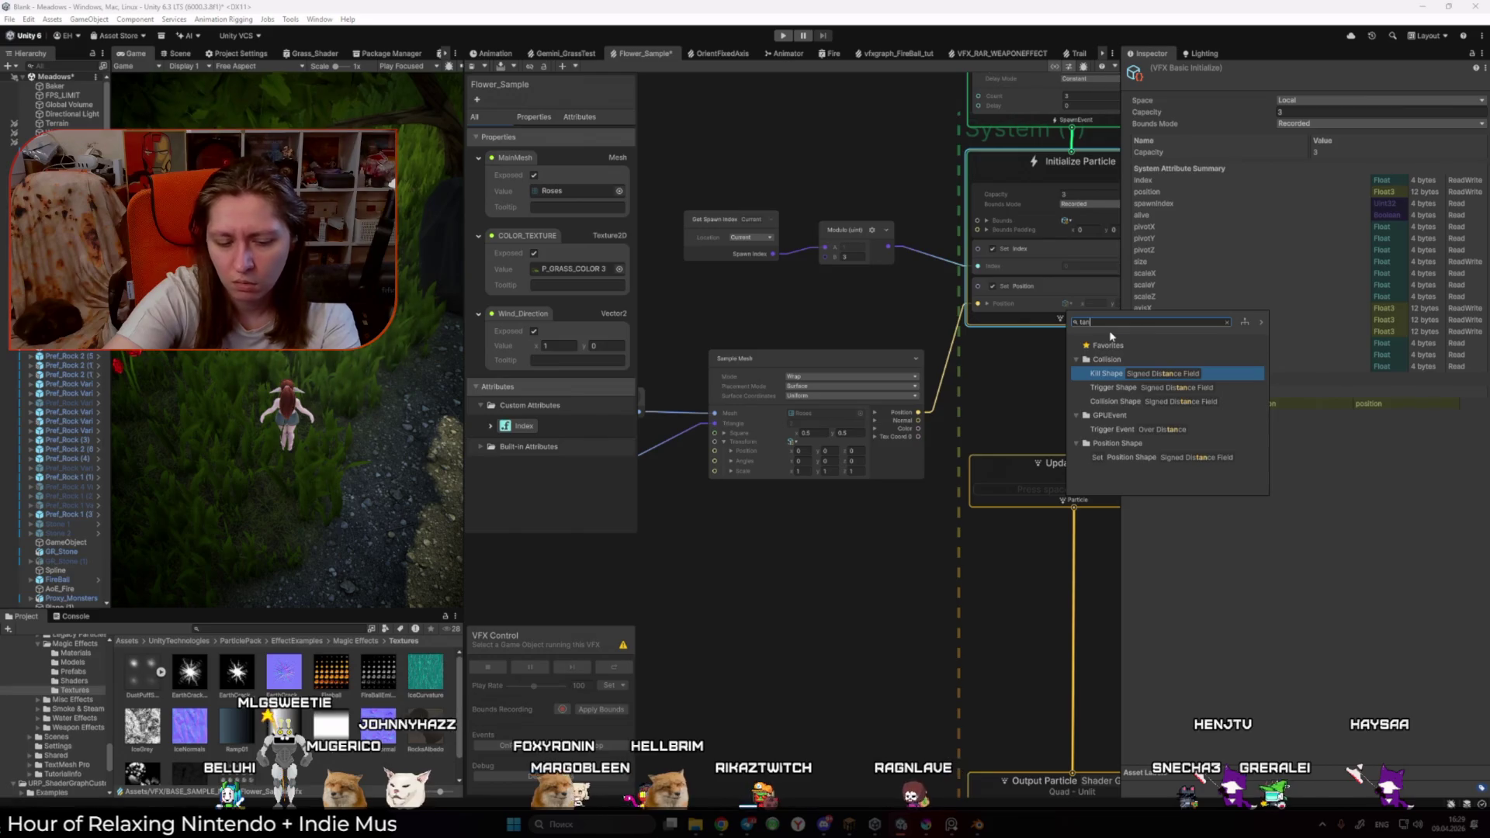
pyautogui.press('BackSpace')
pyautogui.press('BackSpace')
pyautogui.press('BackSpace')
pyautogui.write('Nor')
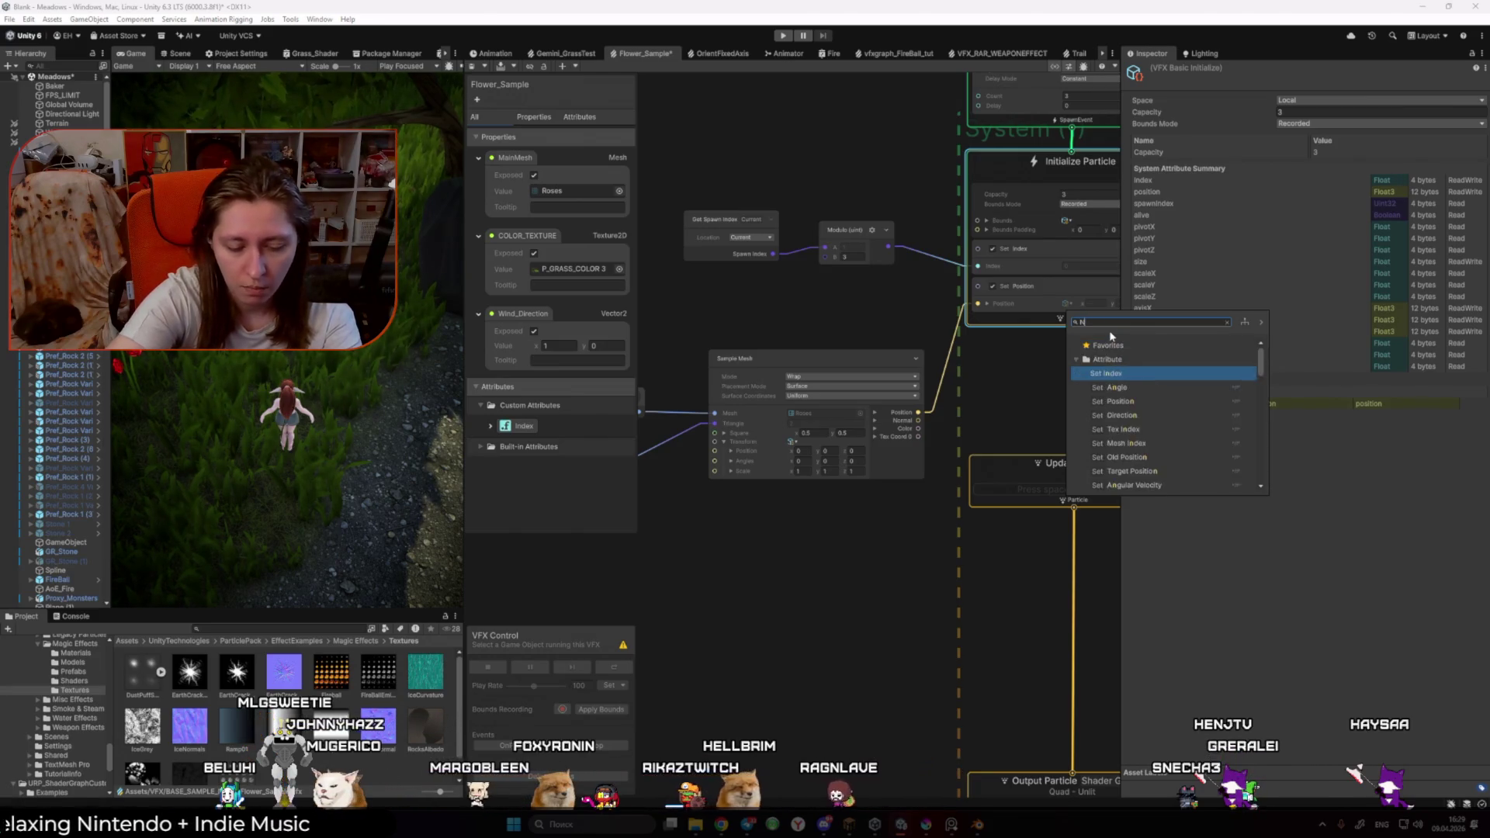
pyautogui.press('BackSpace')
pyautogui.press('BackSpace')
pyautogui.press('BackSpace')
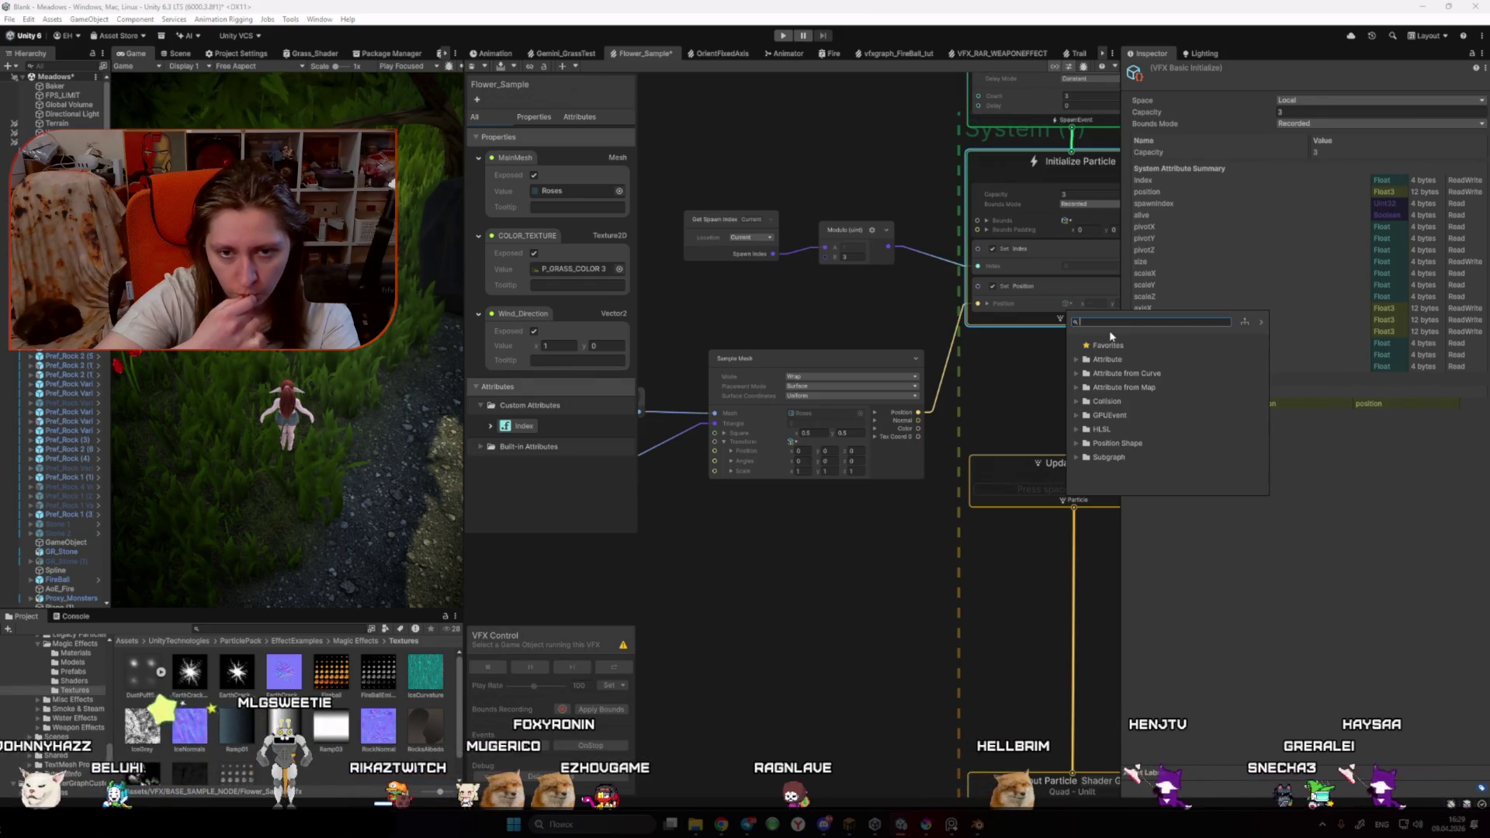
pyautogui.click(894, 572)
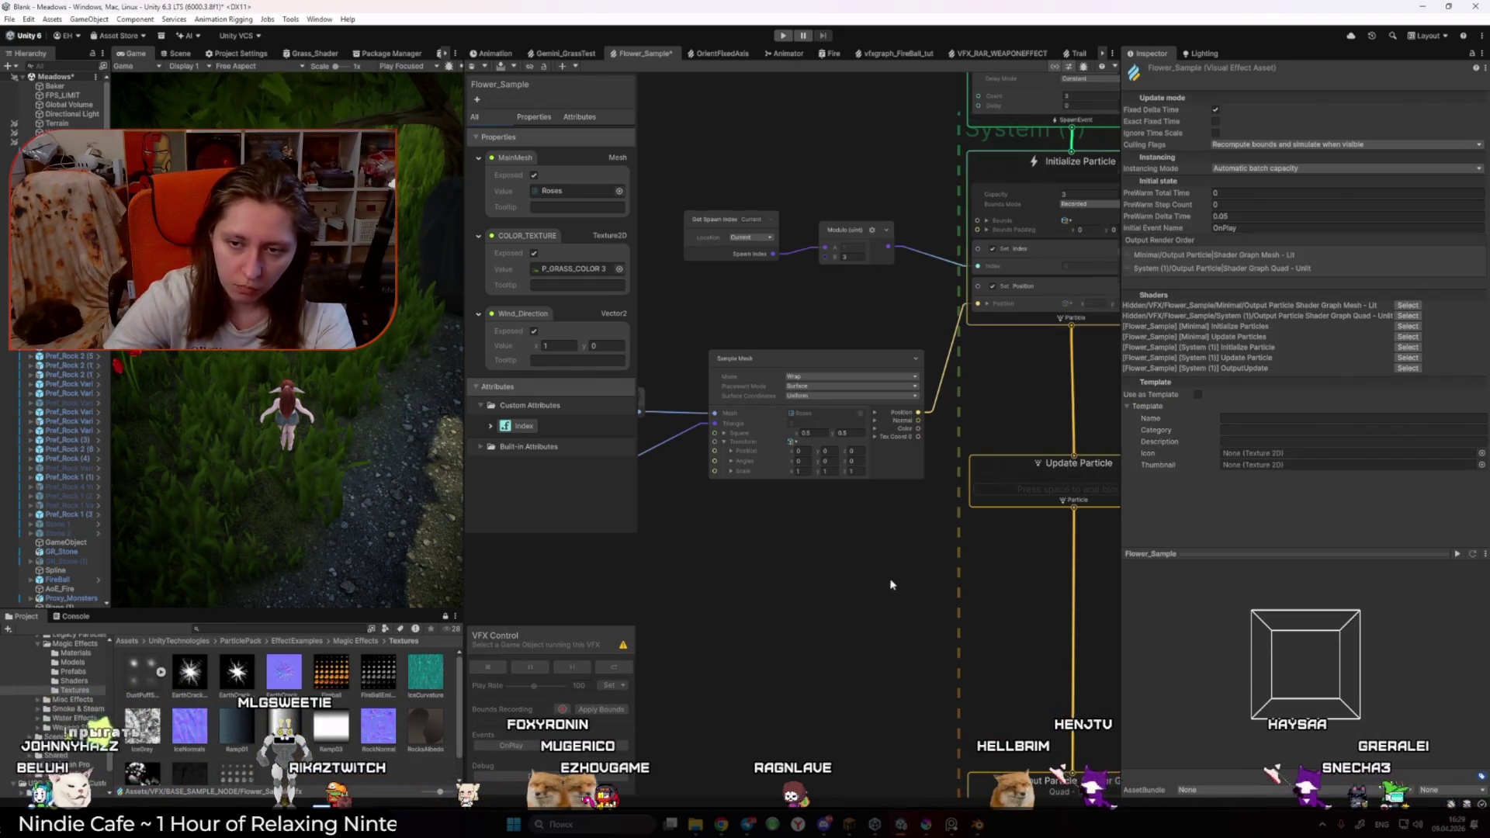
# Step: Inspect the Orient: Face Camera Plane block and expand the Built-in Attributes list
pyautogui.scroll(-3, 888, 583)
pyautogui.scroll(5, 952, 466)
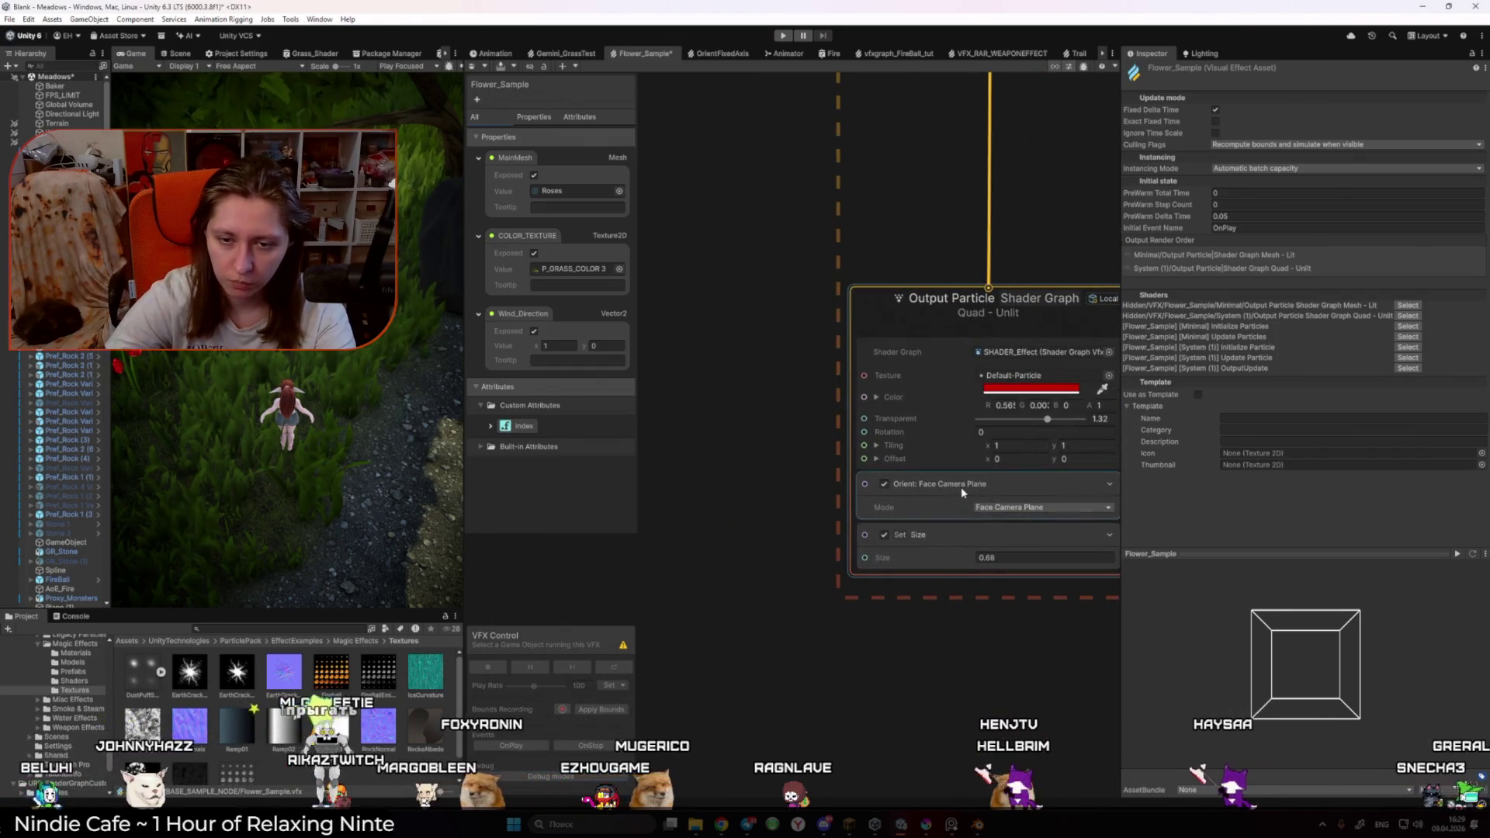
pyautogui.click(961, 487)
pyautogui.click(758, 375)
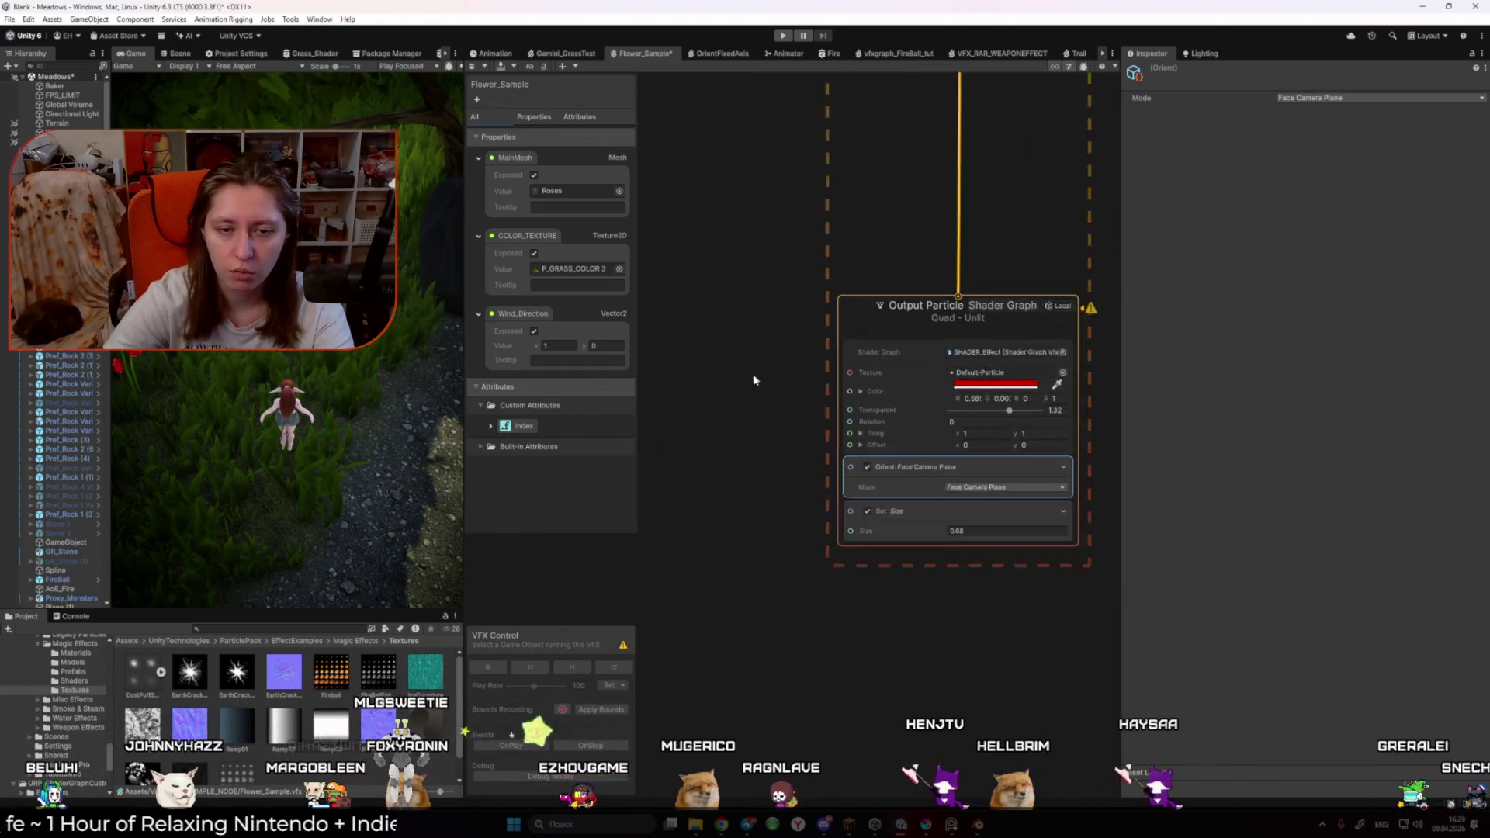
pyautogui.scroll(-3, 758, 376)
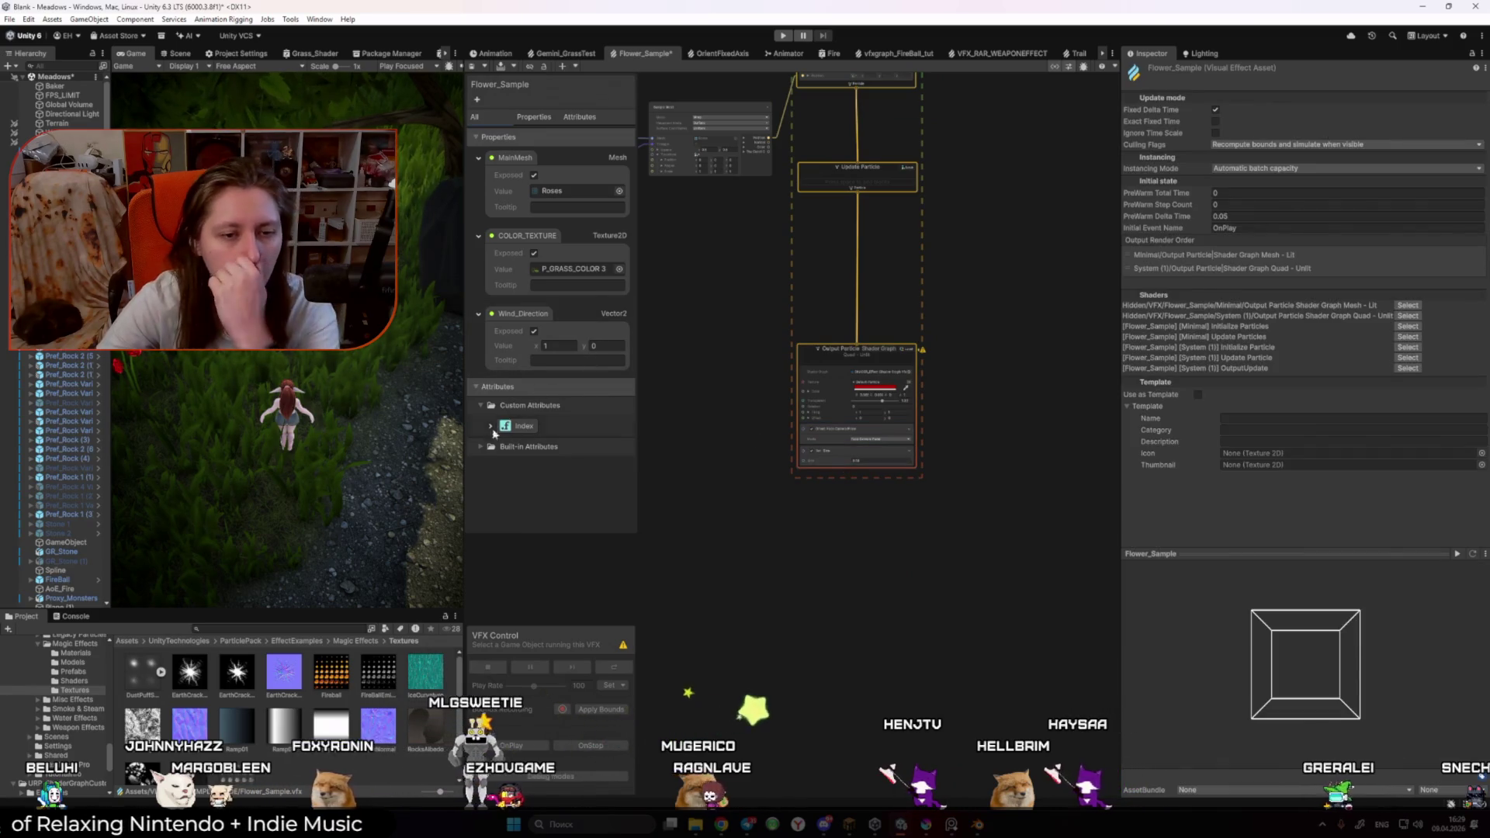
pyautogui.click(512, 449)
pyautogui.click(482, 448)
pyautogui.scroll(-2, 549, 482)
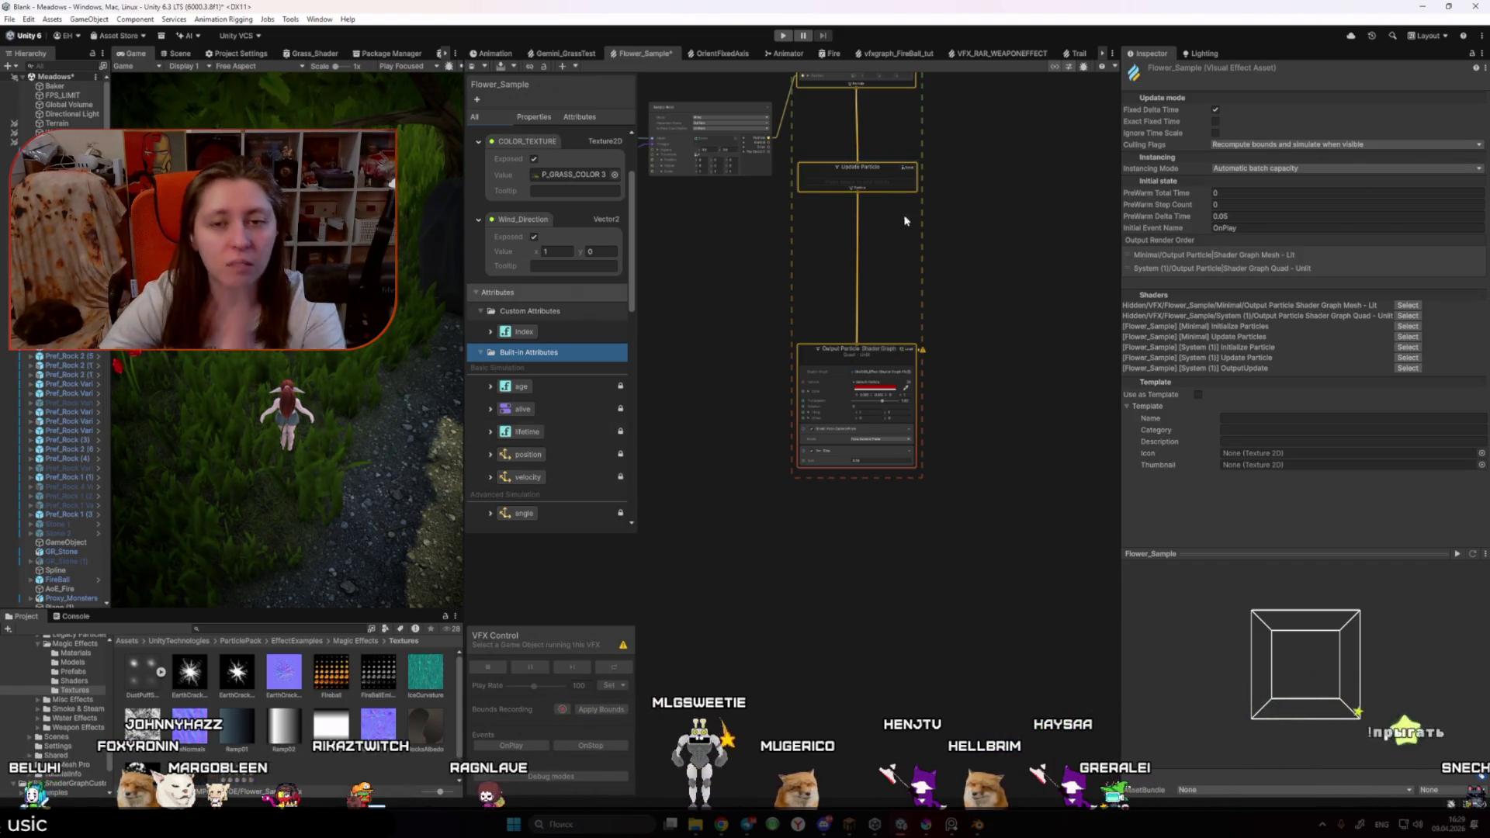
pyautogui.scroll(3, 905, 221)
# Step: Add a Set Angle block to Initialize Particle and feed it the sampled mesh data
pyautogui.click(931, 353)
pyautogui.rightClick(937, 371)
pyautogui.click(966, 389)
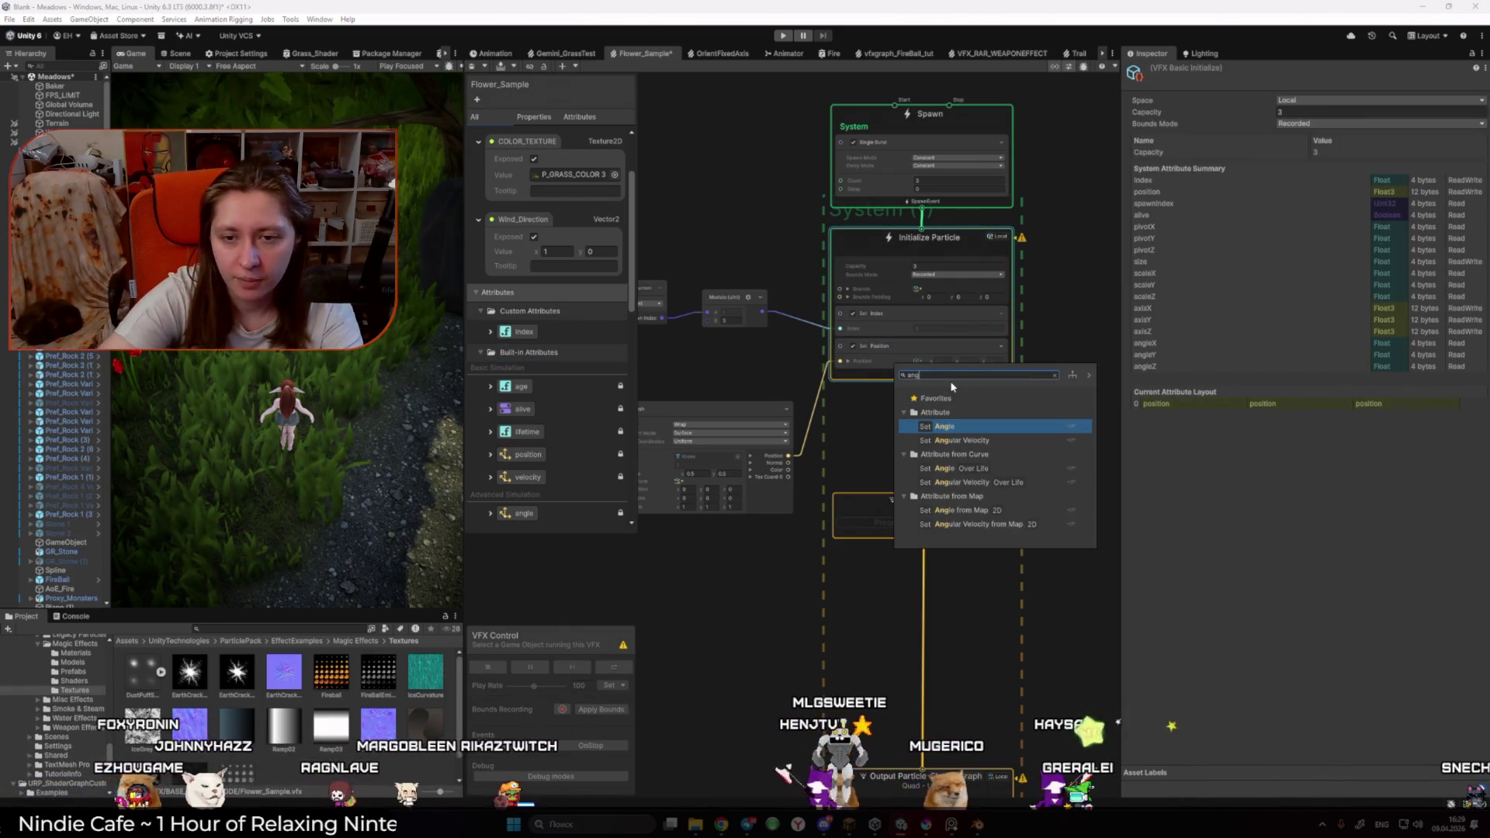
pyautogui.press('Escape')
pyautogui.scroll(2, 848, 432)
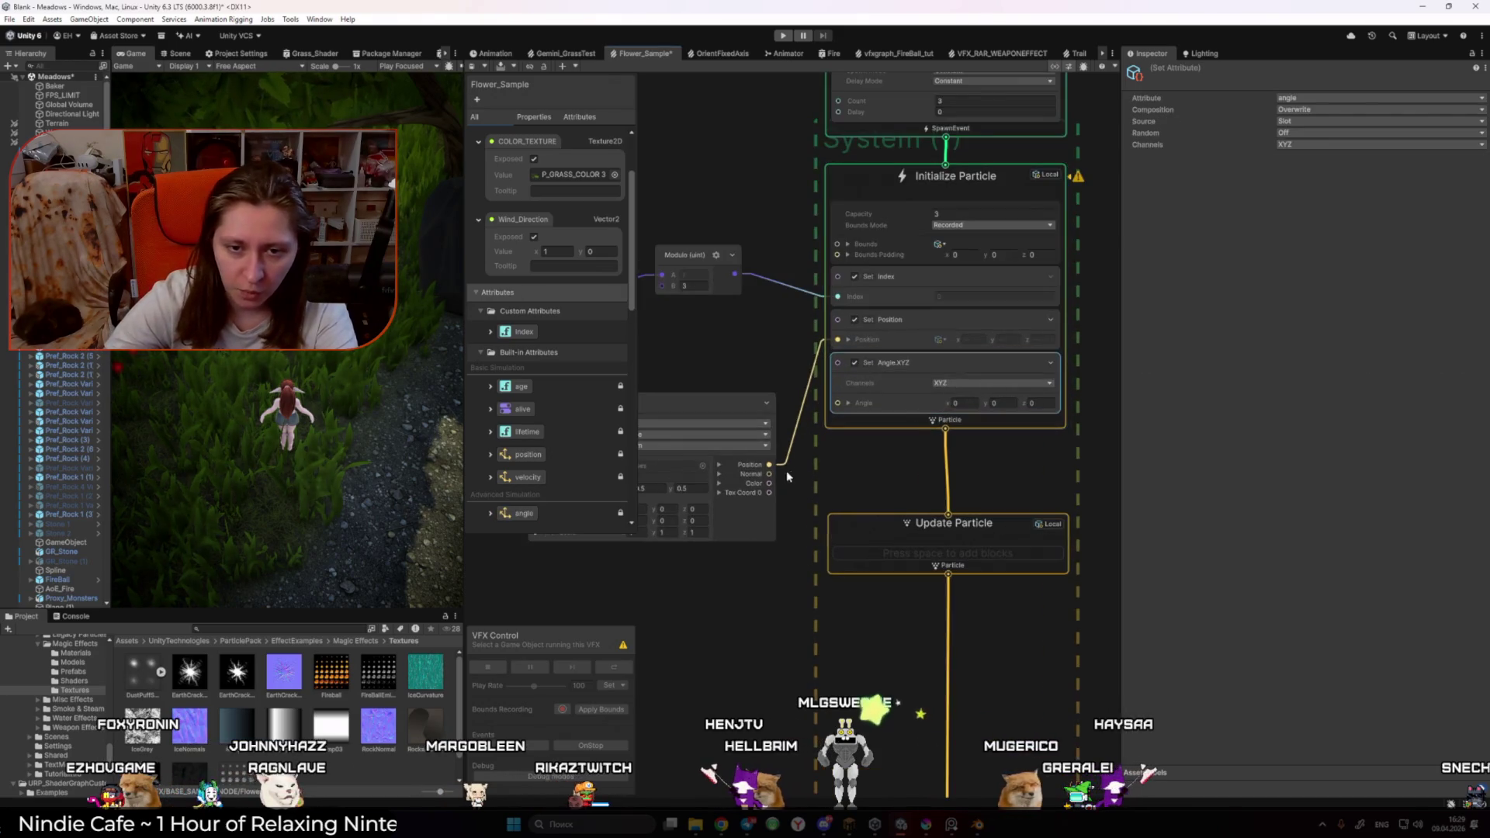
pyautogui.moveTo(835, 405); pyautogui.dragTo(837, 408)
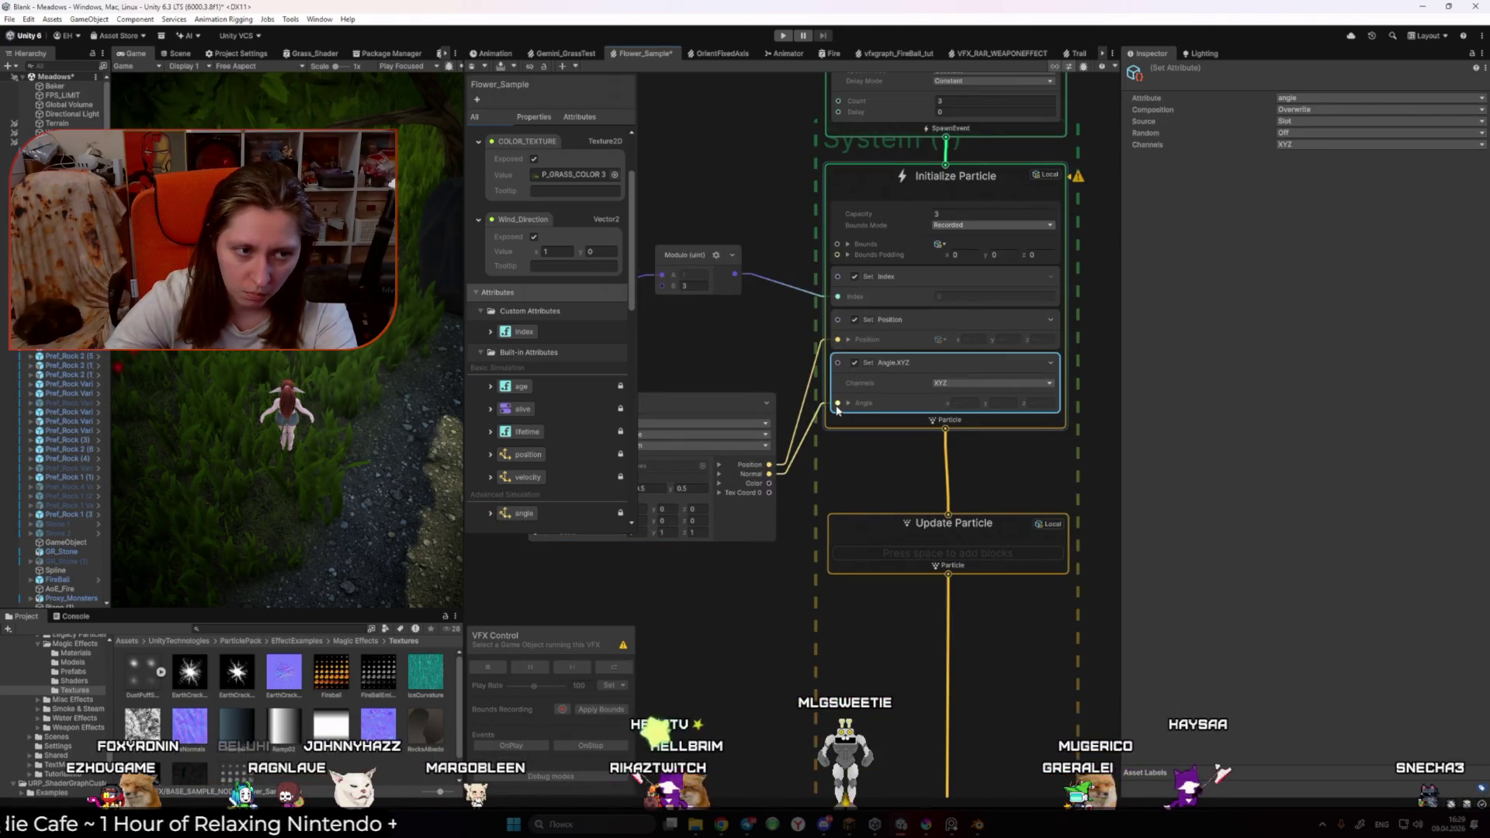
# Step: Delete the Orient: Face Camera Plane block from Output Particle
pyautogui.scroll(-4, 837, 407)
pyautogui.scroll(2, 894, 419)
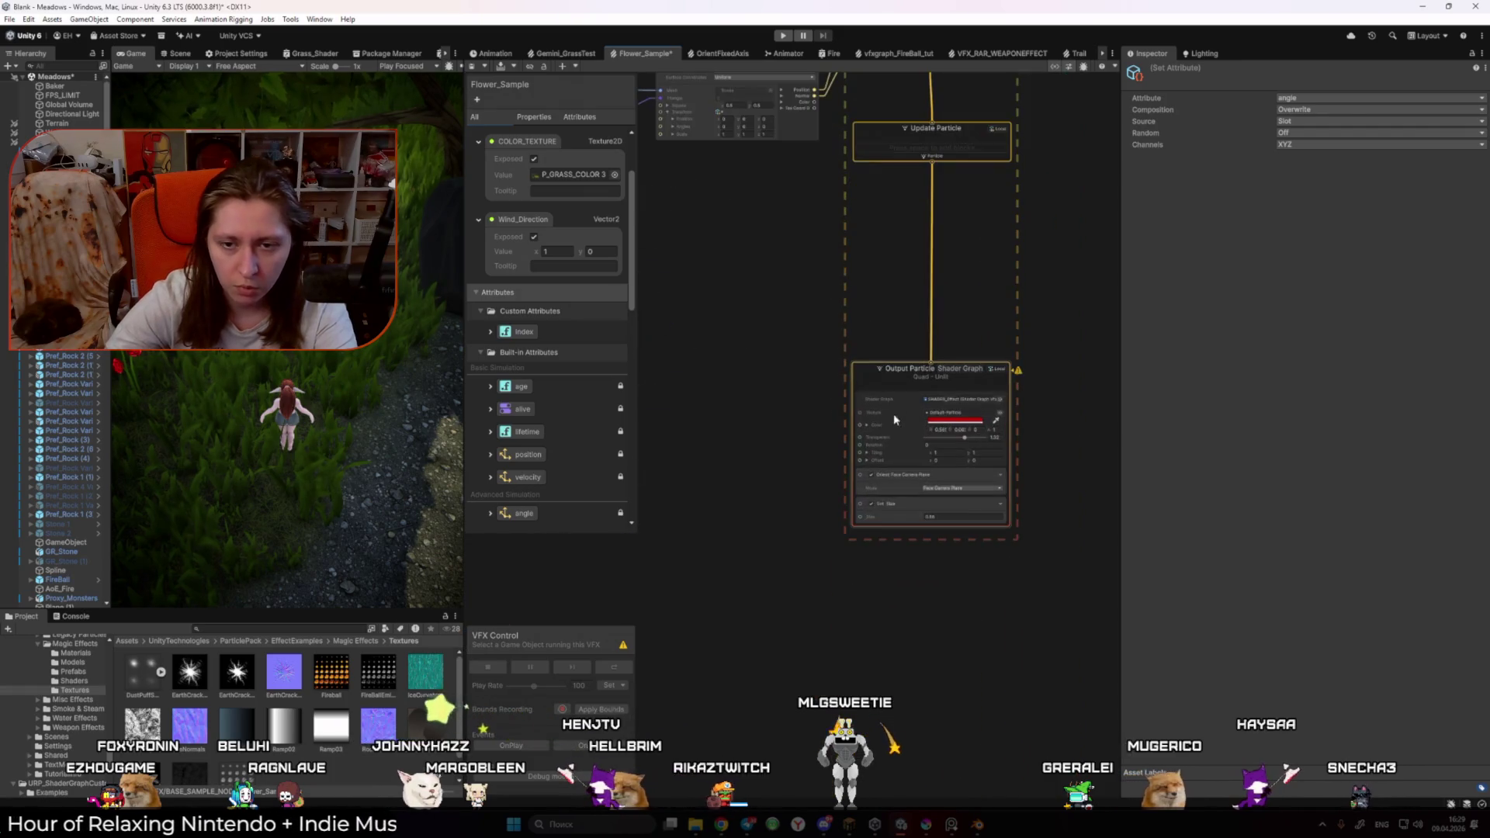
pyautogui.click(897, 488)
pyautogui.press('Delete')
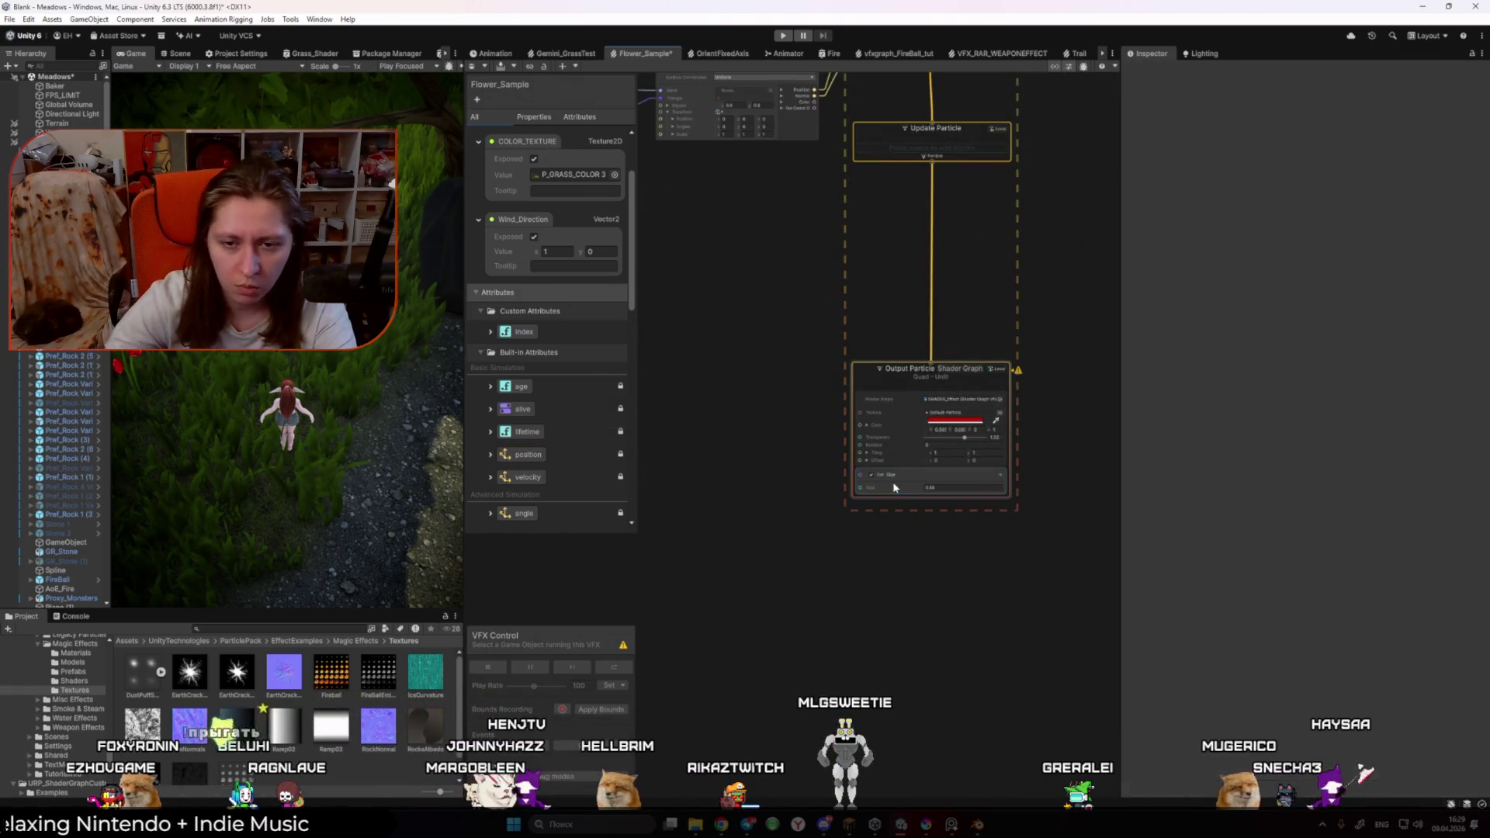
pyautogui.rightClick(891, 474)
pyautogui.press('Escape')
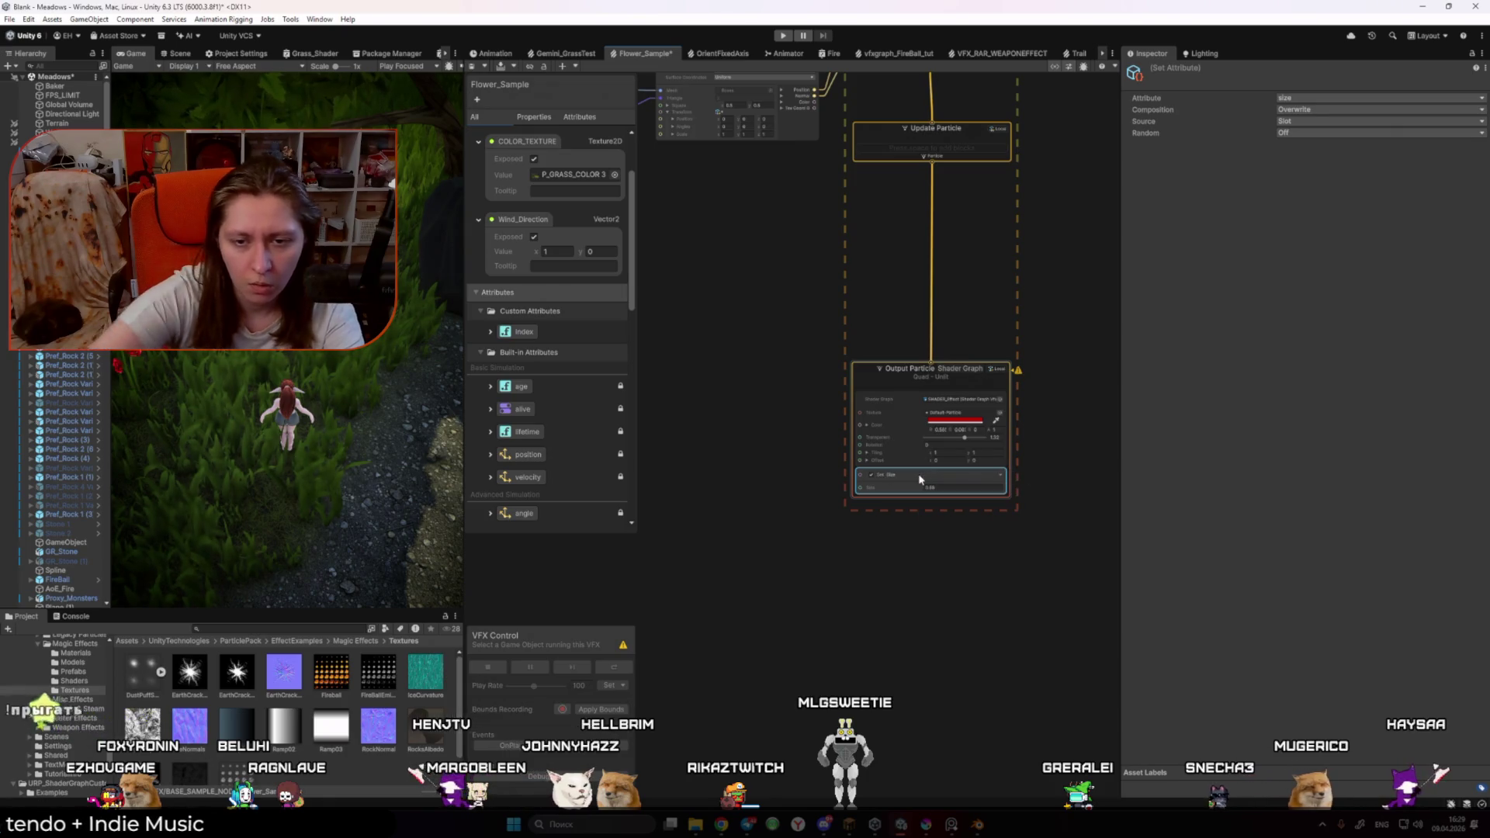
# Step: Add an Orient: Along Velocity block to Output Particle
pyautogui.rightClick(936, 493)
pyautogui.click(974, 507)
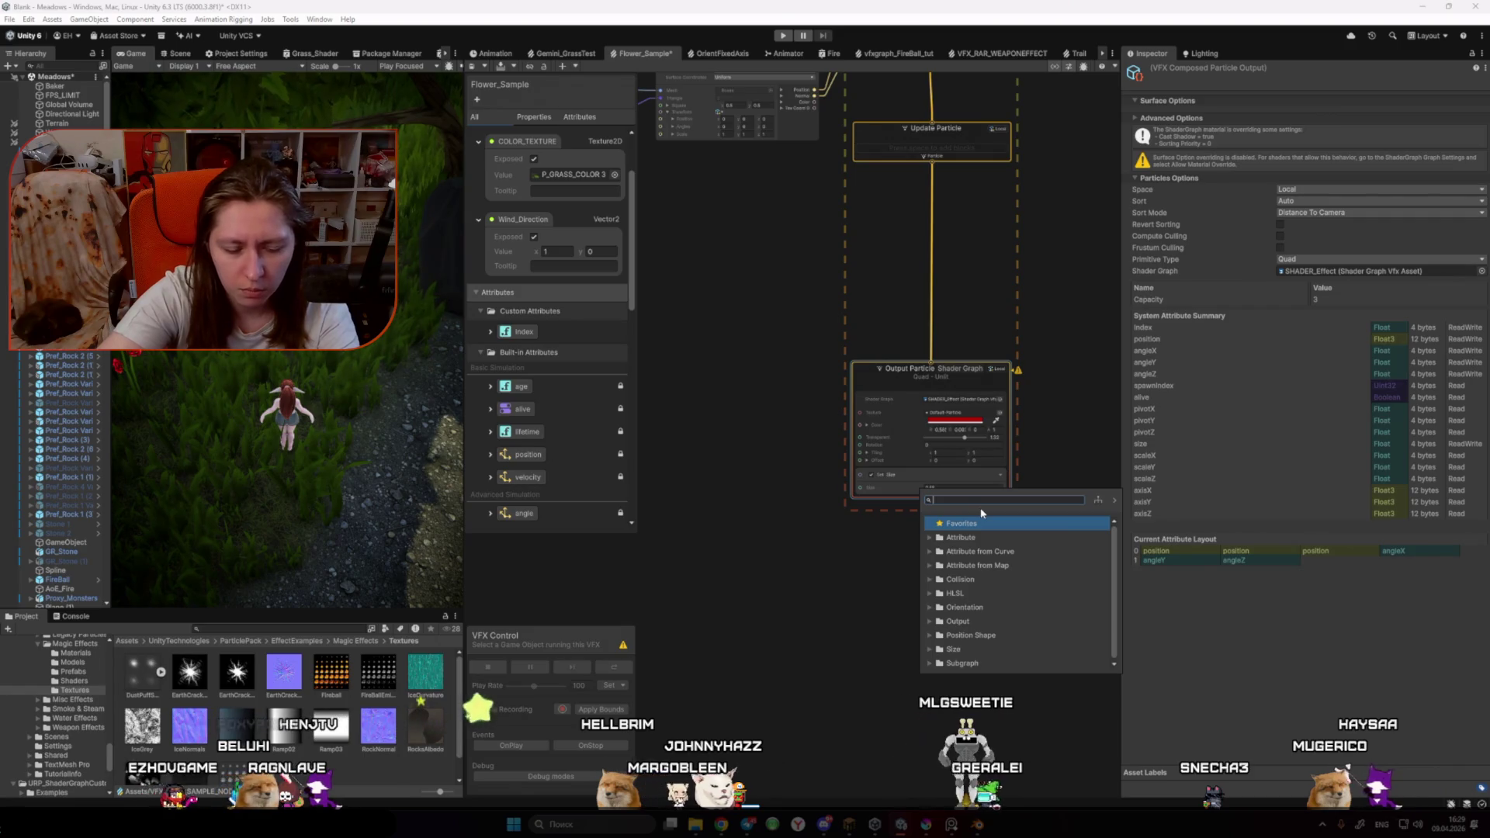
pyautogui.write('rota')
pyautogui.press('BackSpace')
pyautogui.press('BackSpace')
pyautogui.press('BackSpace')
pyautogui.write('Orien')
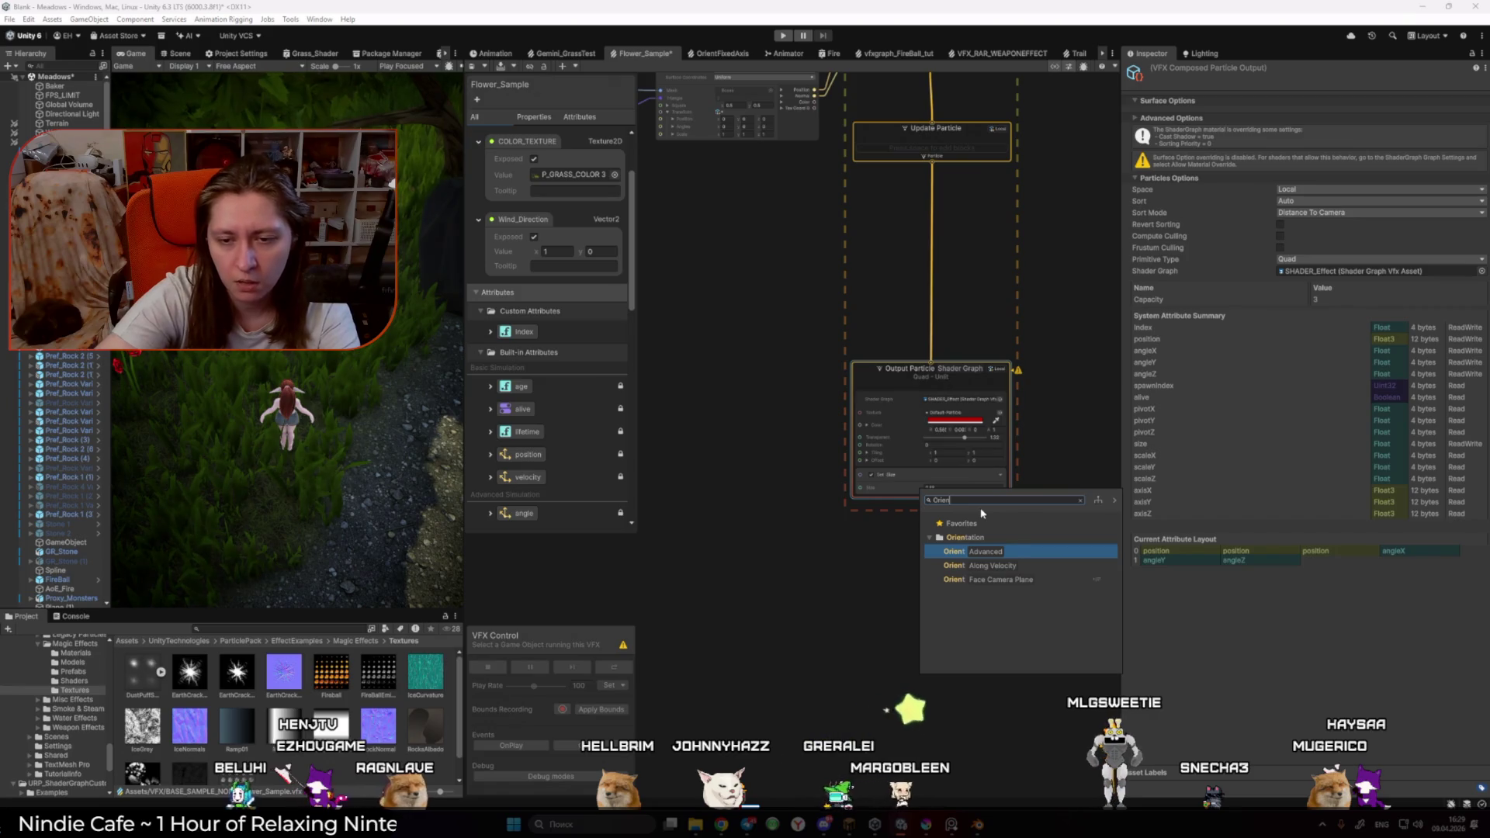
pyautogui.click(992, 566)
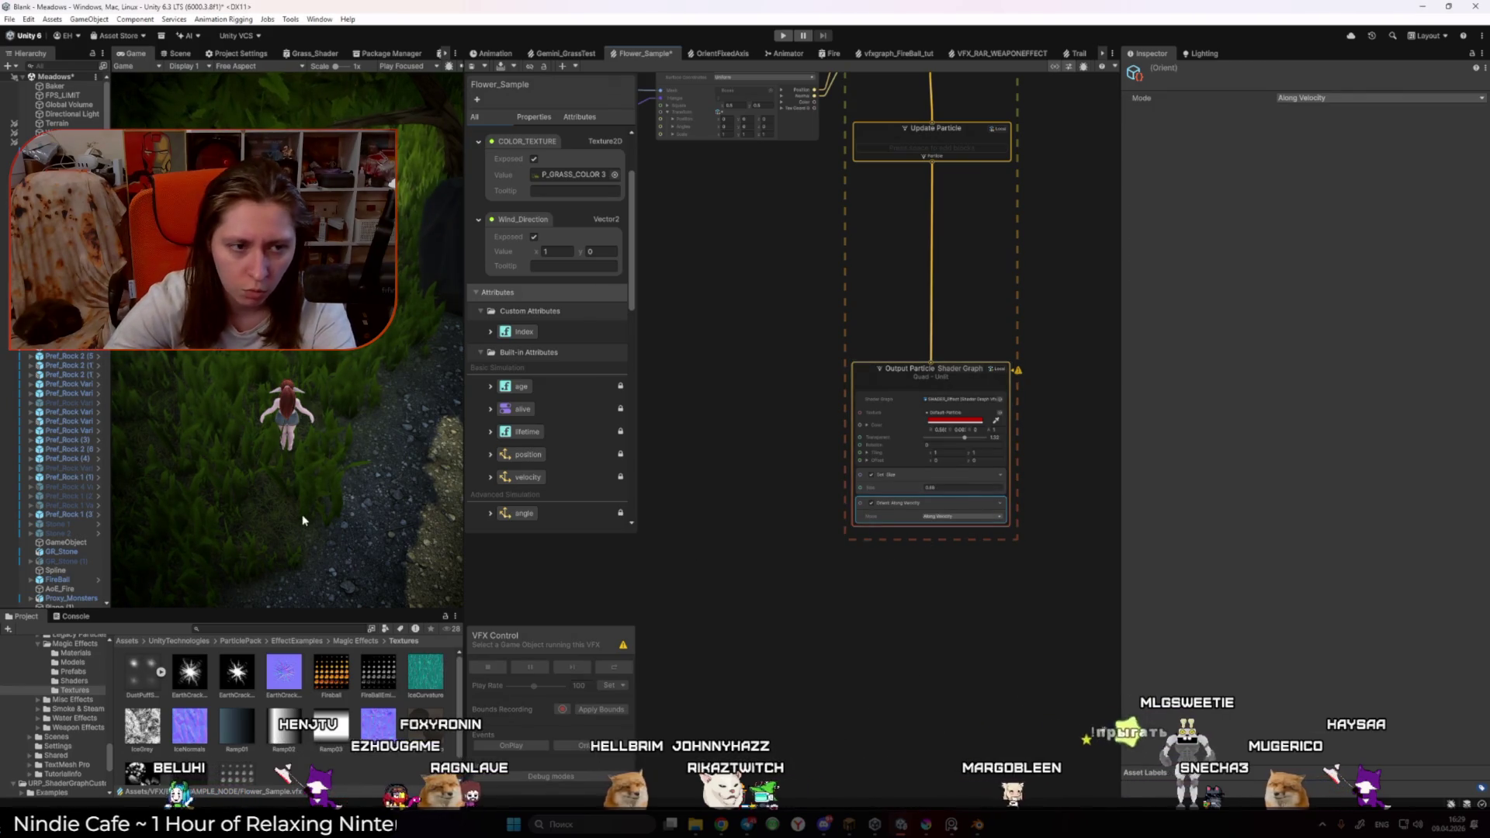
pyautogui.scroll(-1, 760, 530)
pyautogui.rightClick(760, 529)
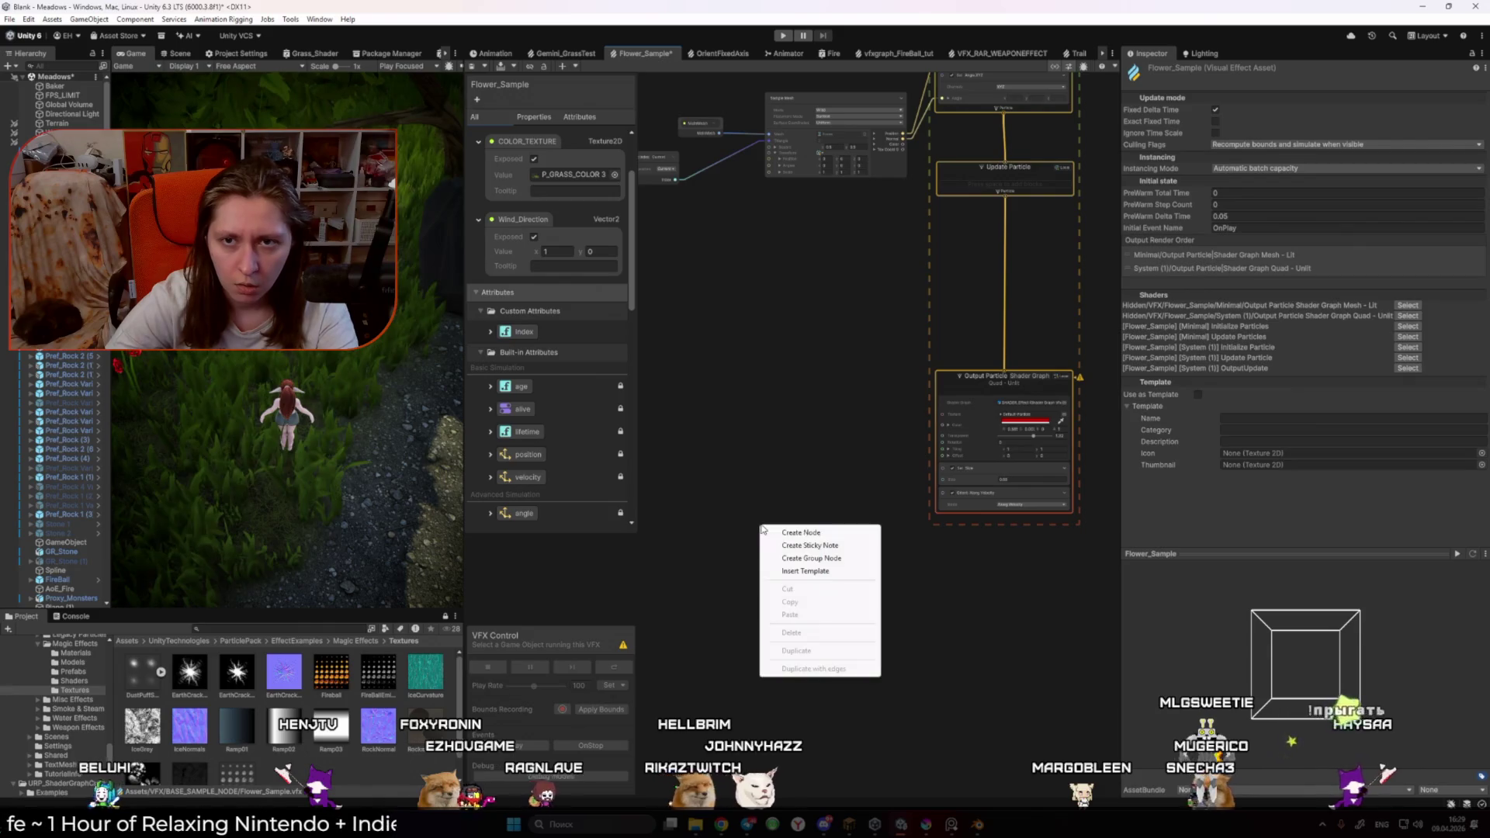
# Step: Add a Get Angle node with location Current and pull a connection from its output
pyautogui.click(813, 534)
pyautogui.write('angle')
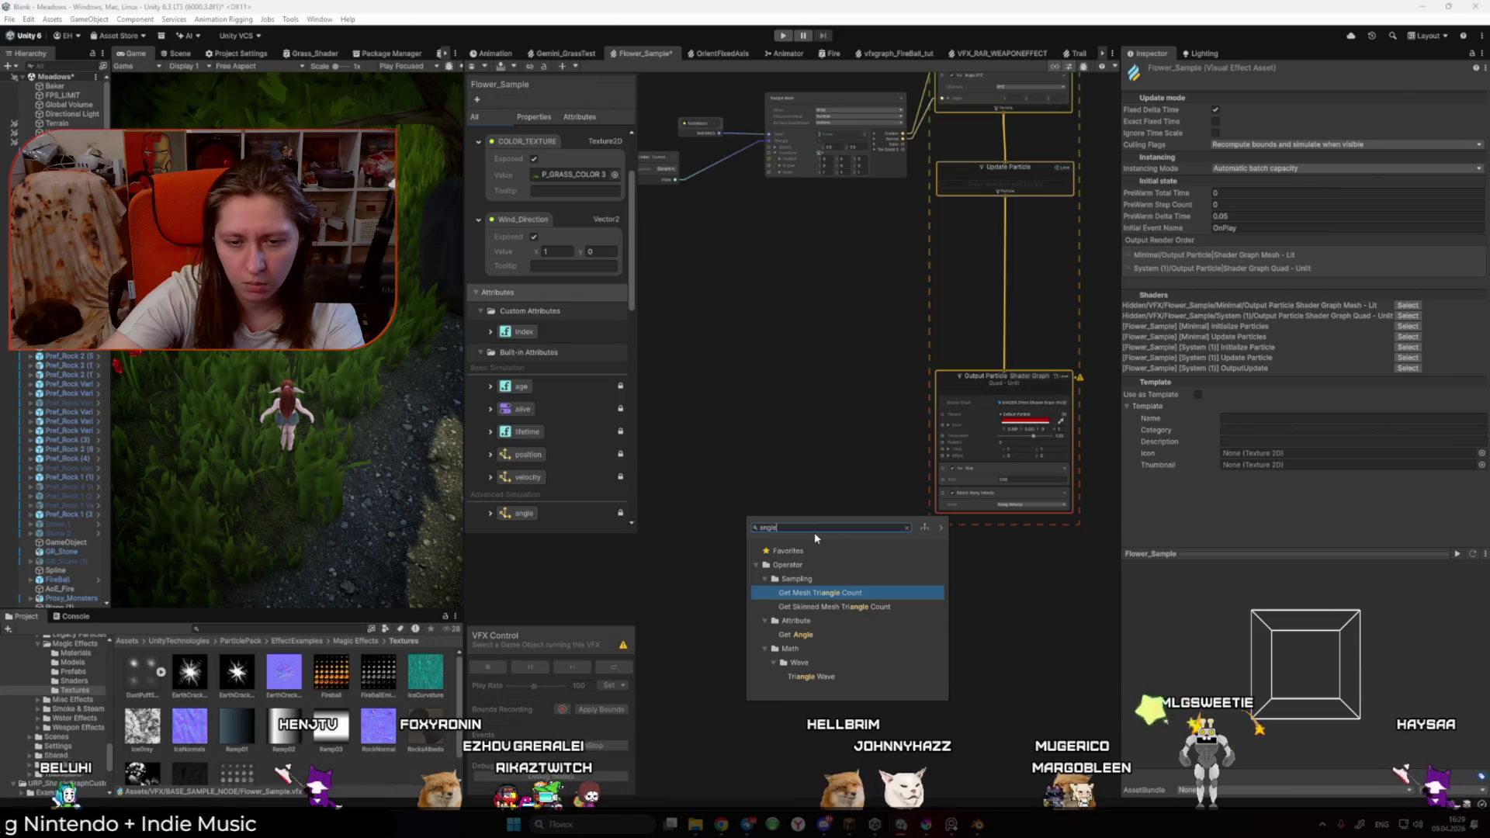
pyautogui.press('Down')
pyautogui.press('Down')
pyautogui.press('Down')
pyautogui.press('Return')
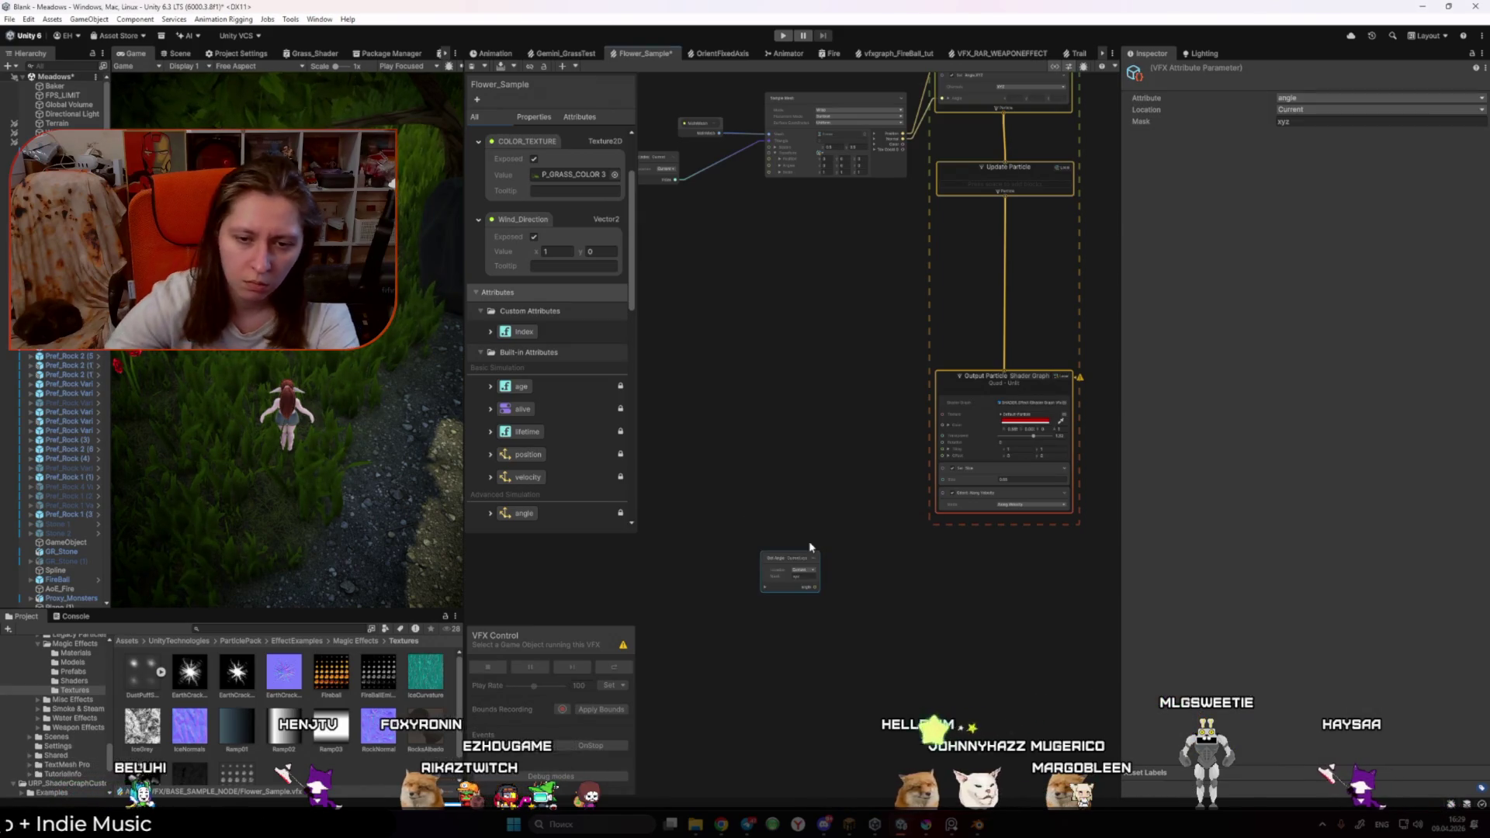
pyautogui.scroll(2, 803, 533)
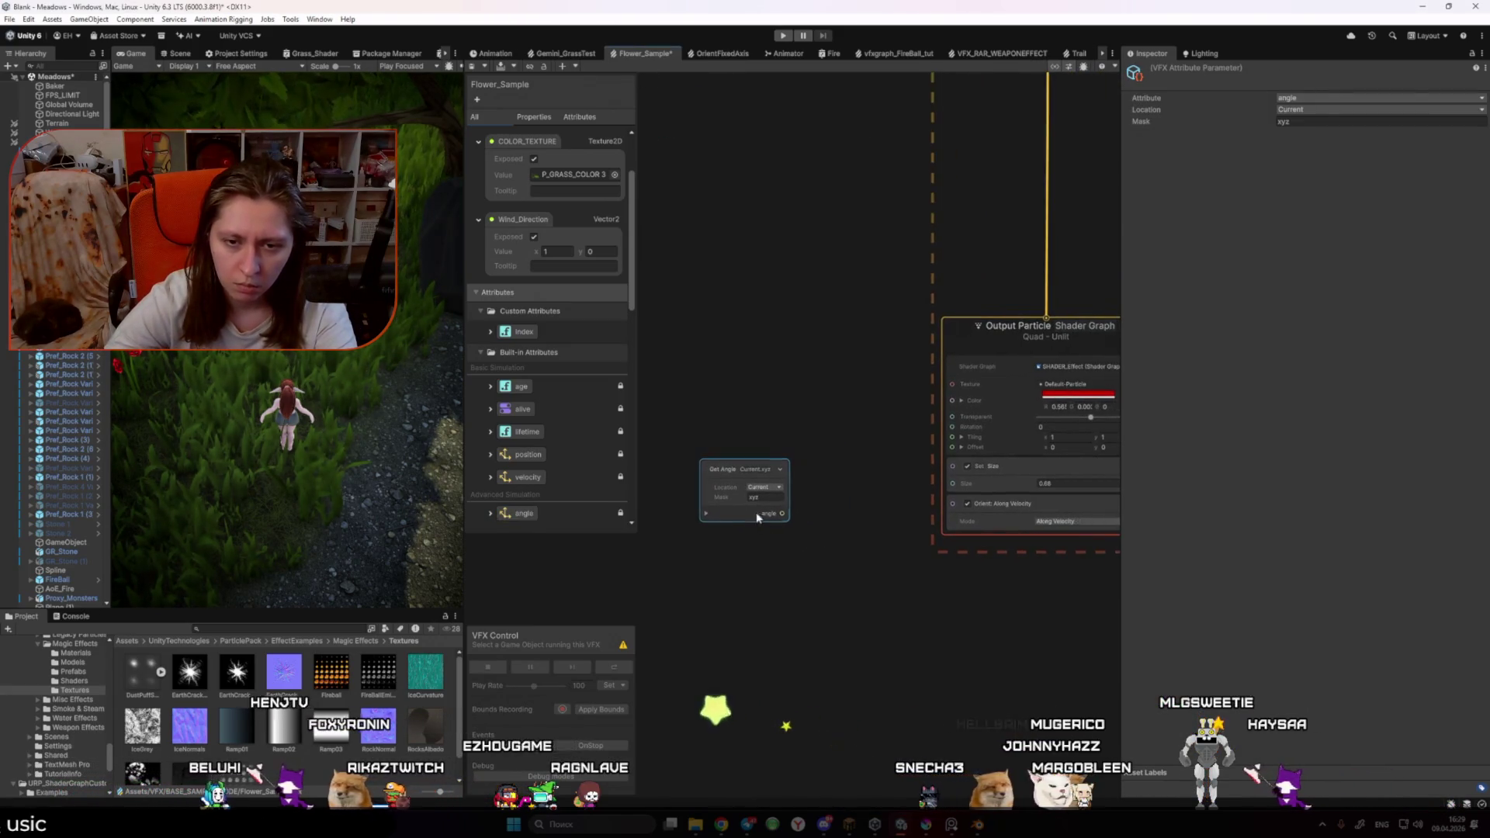
pyautogui.scroll(-3, 797, 511)
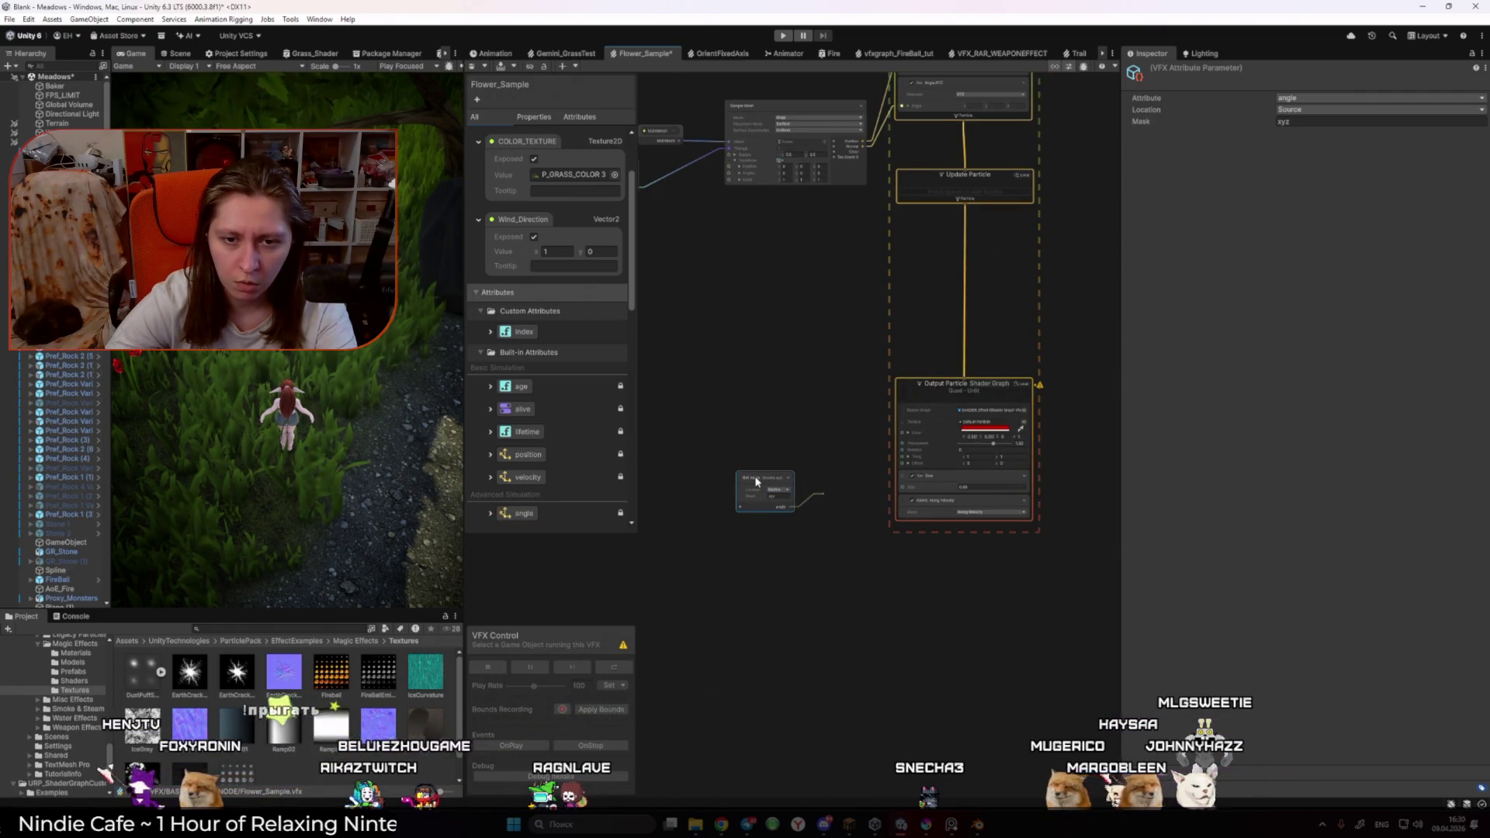
pyautogui.click(803, 501)
pyautogui.scroll(2, 785, 512)
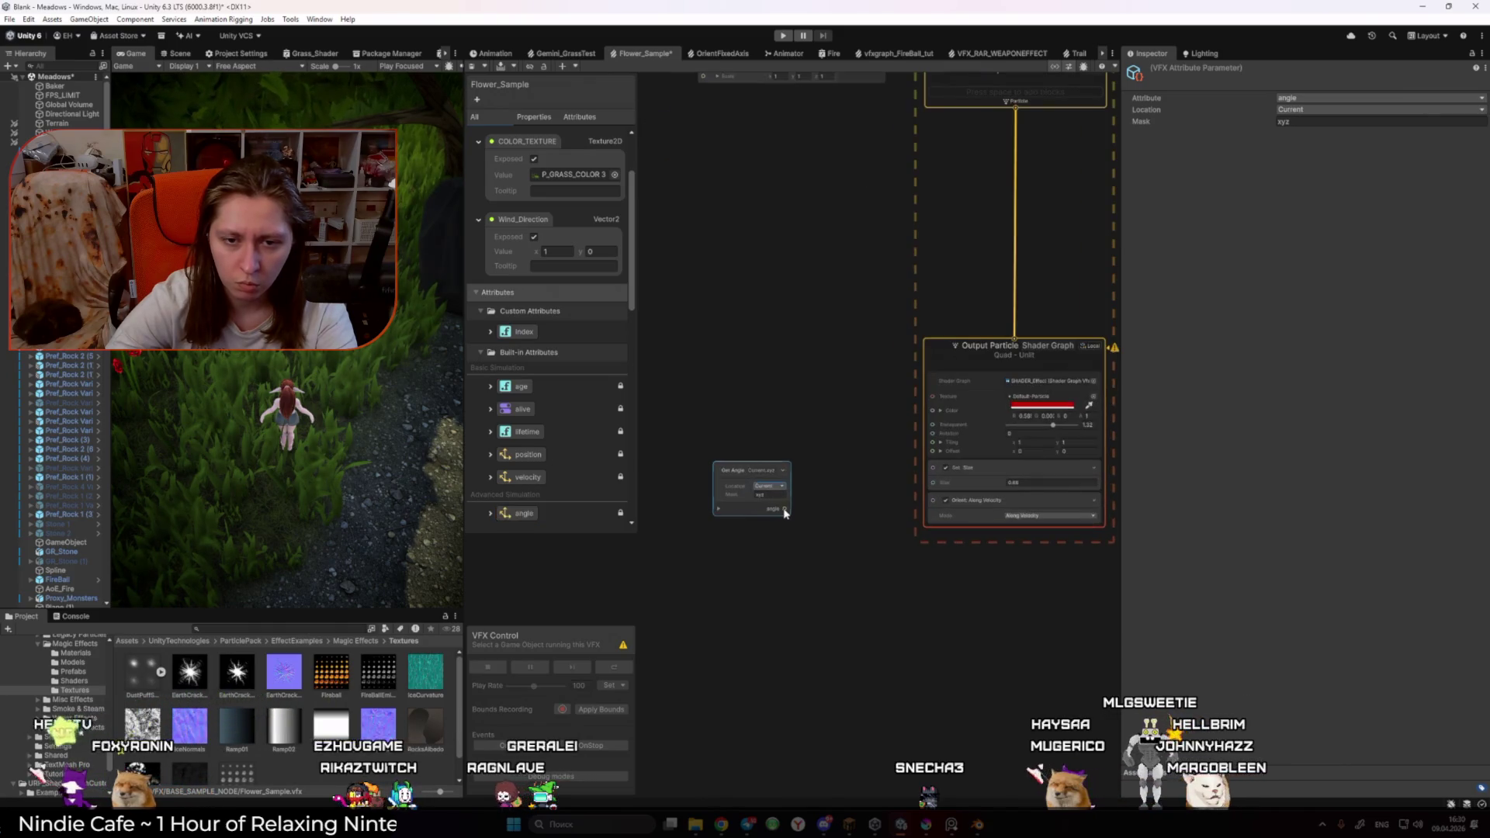
pyautogui.moveTo(919, 514); pyautogui.dragTo(859, 533)
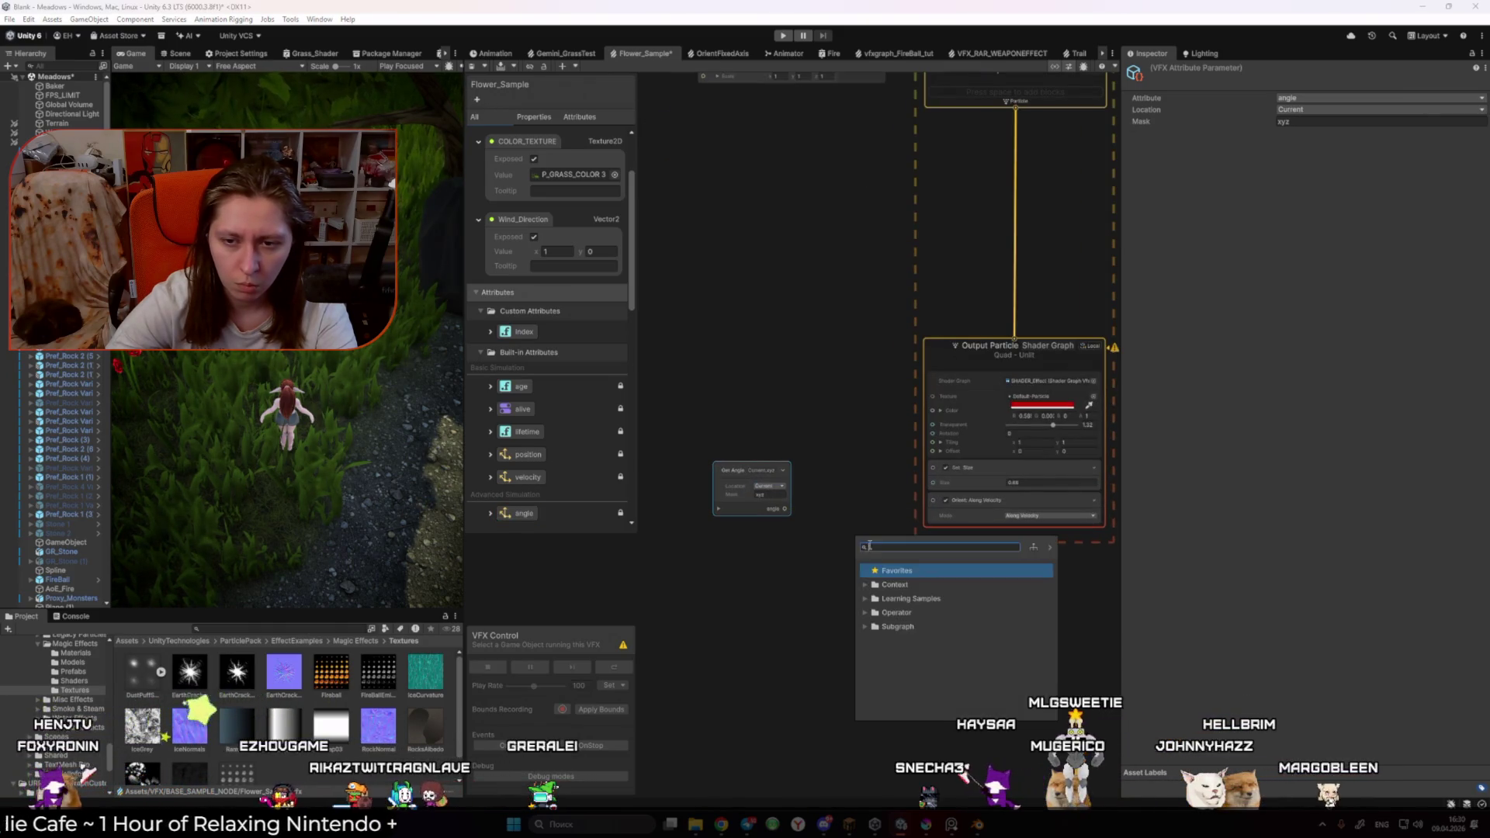
pyautogui.click(829, 579)
# Step: Keep the orient mode at Along Velocity, widen the view panel and switch to the Scene view
pyautogui.scroll(2, 978, 559)
pyautogui.click(1044, 498)
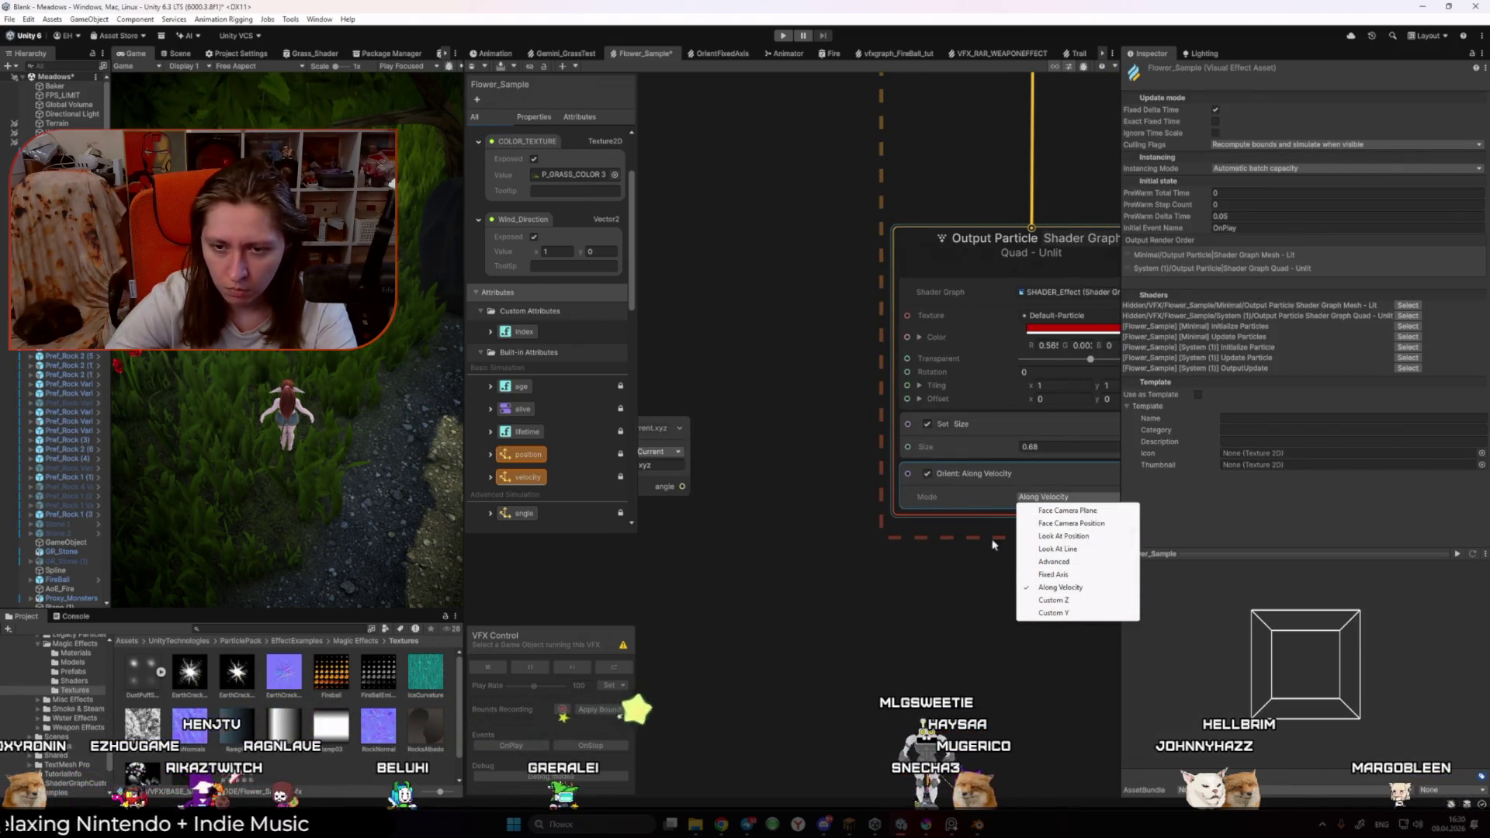
pyautogui.click(963, 541)
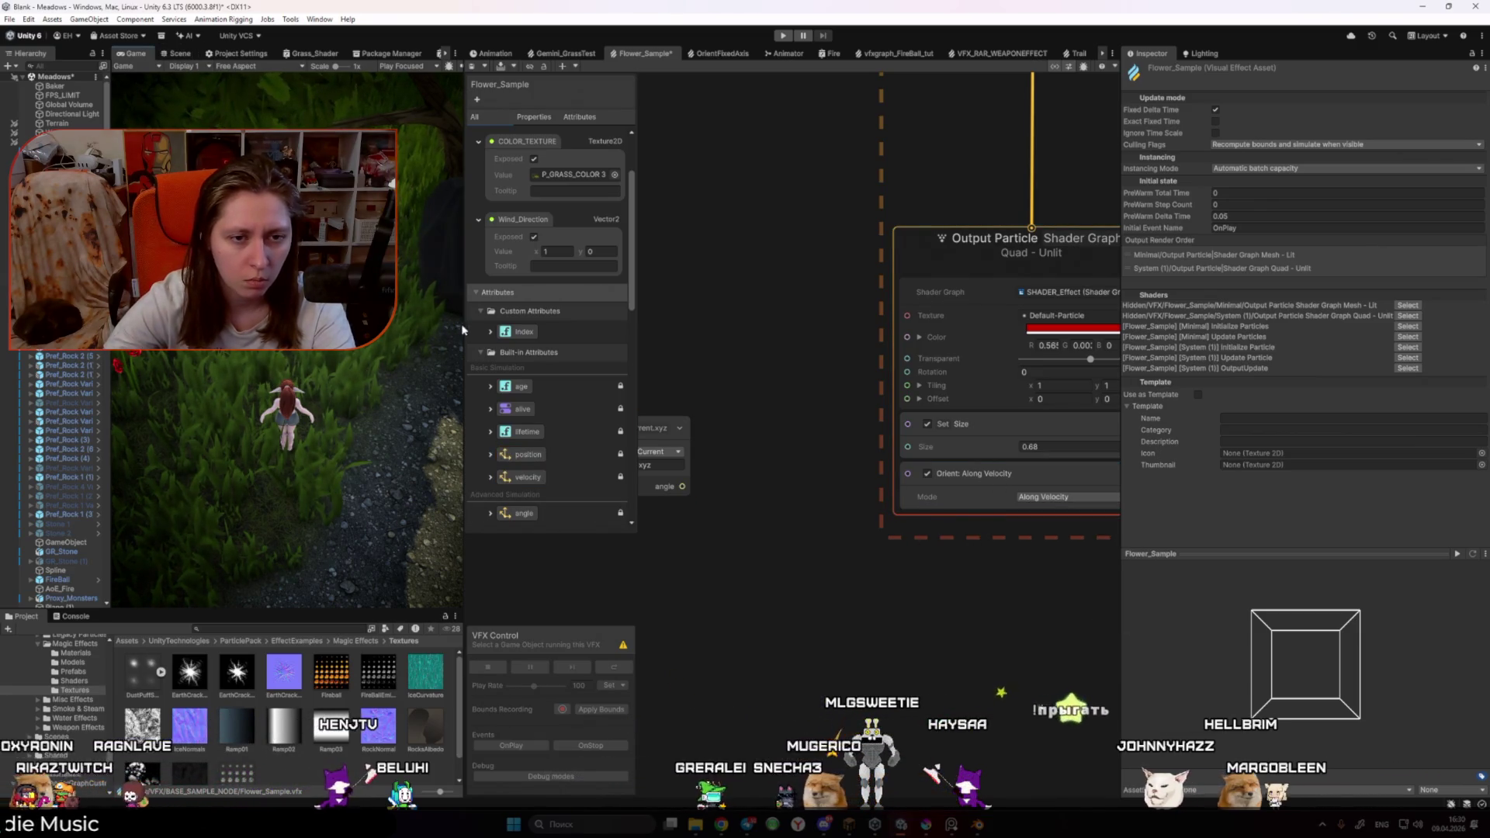
pyautogui.moveTo(465, 341); pyautogui.dragTo(599, 342)
pyautogui.click(209, 53)
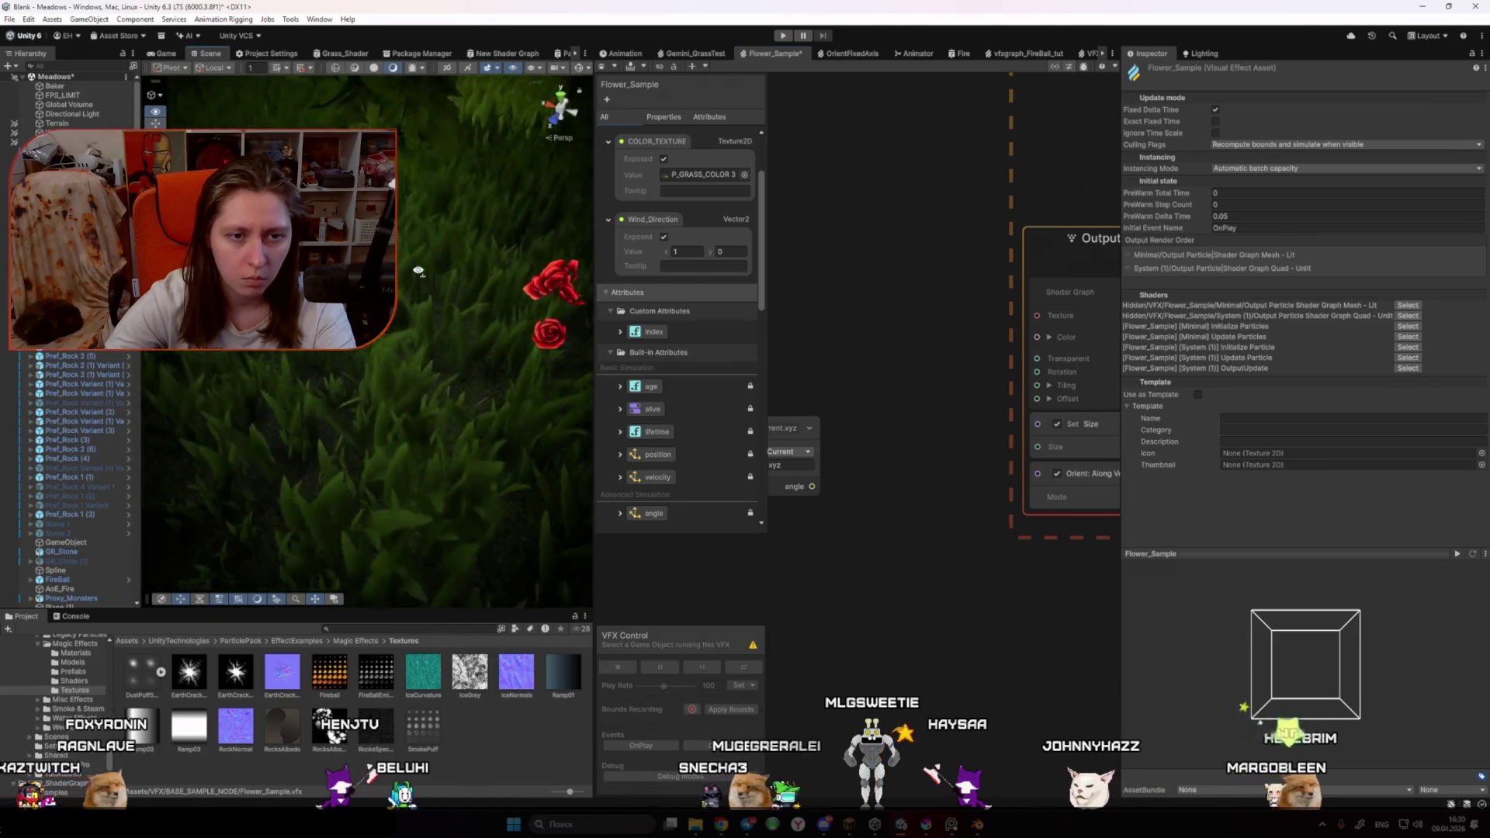
pyautogui.scroll(-8, 934, 312)
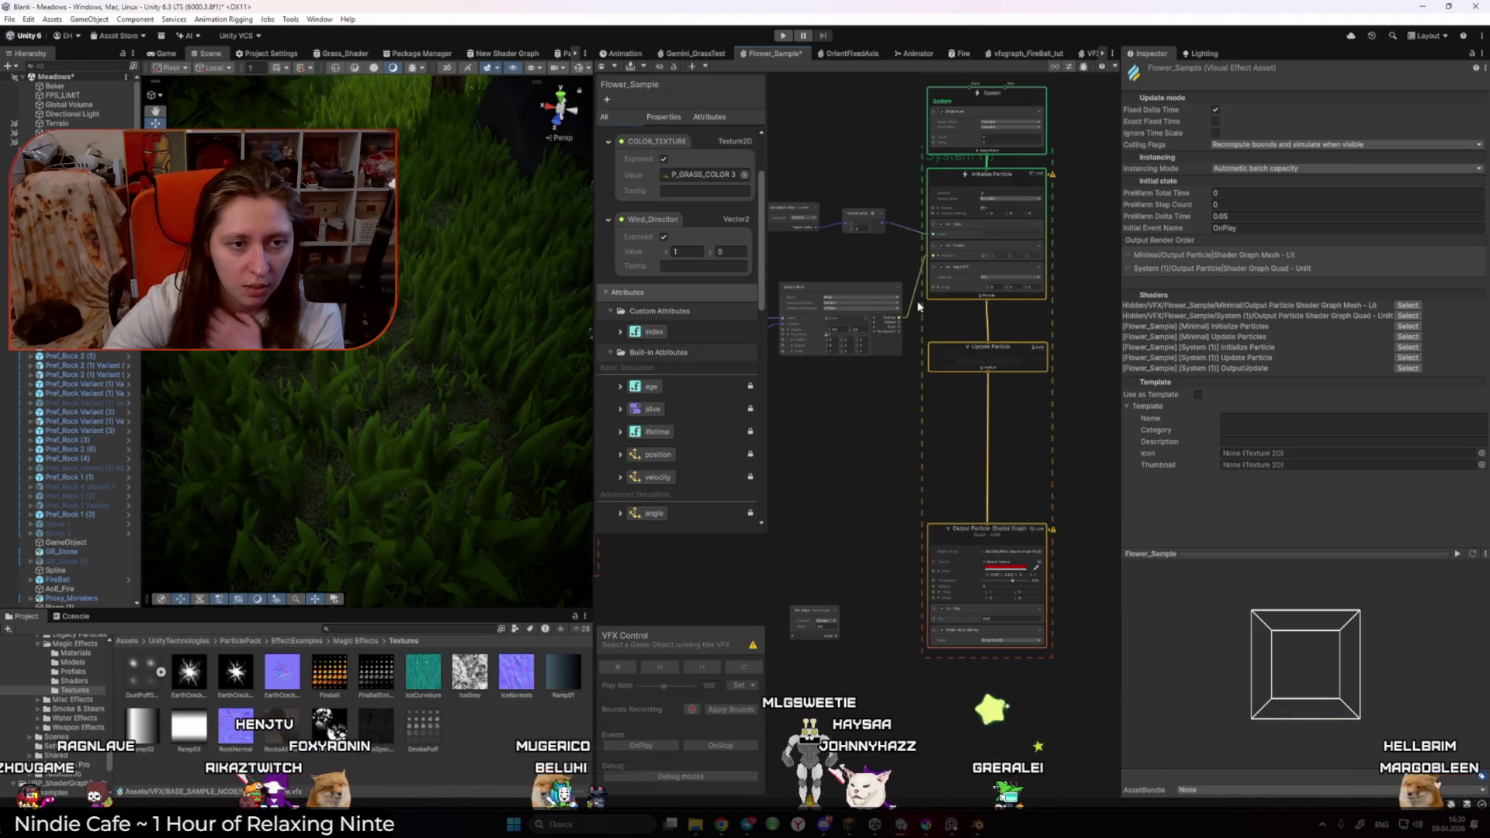
pyautogui.scroll(3, 1009, 644)
pyautogui.click(938, 600)
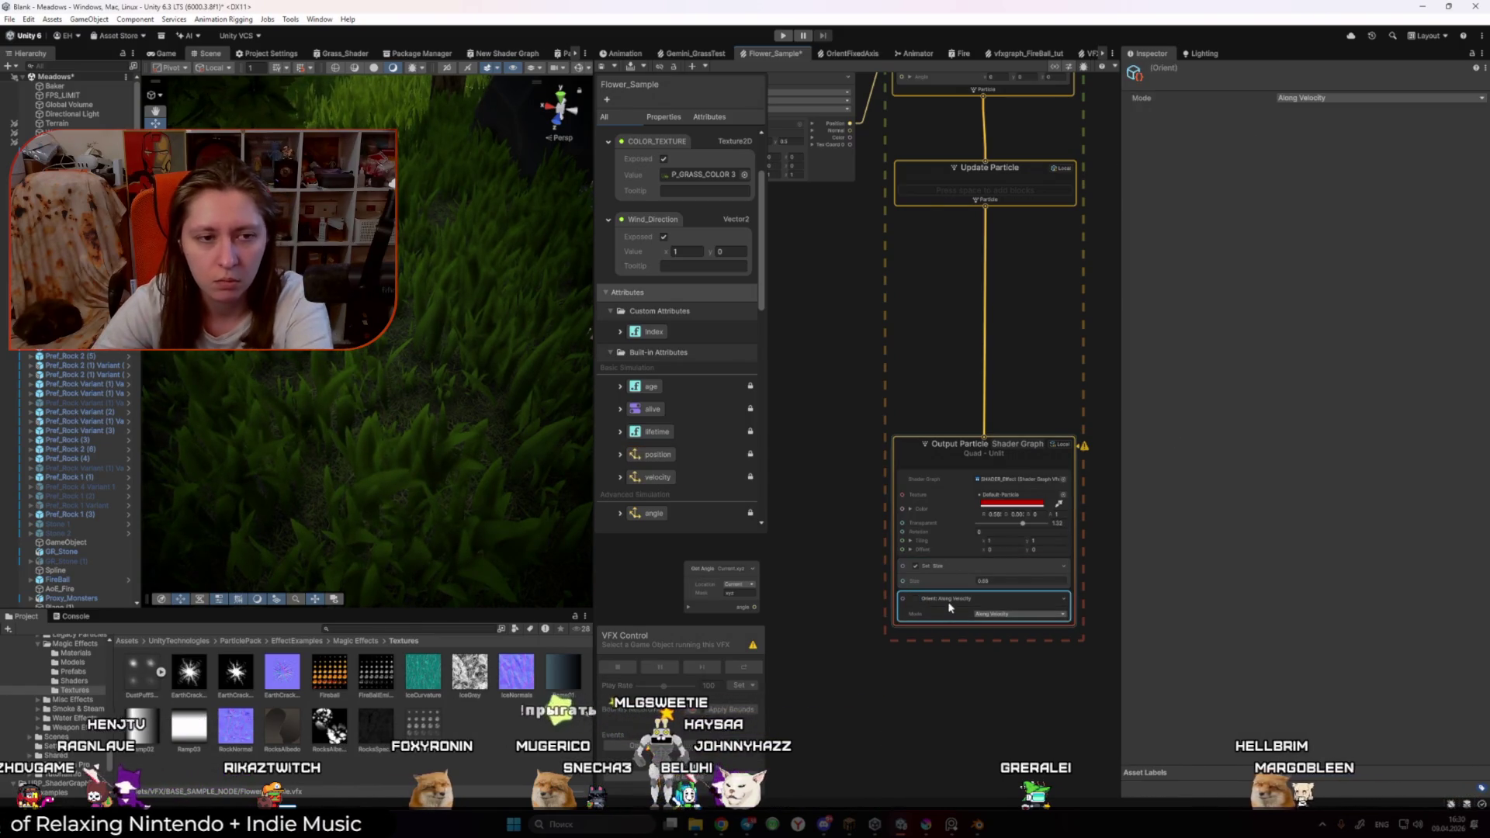
# Step: Replace the Along Velocity orient block with Orient: Face Camera Plane and orbit to view the roses
pyautogui.press('Delete')
pyautogui.rightClick(953, 595)
pyautogui.click(1010, 600)
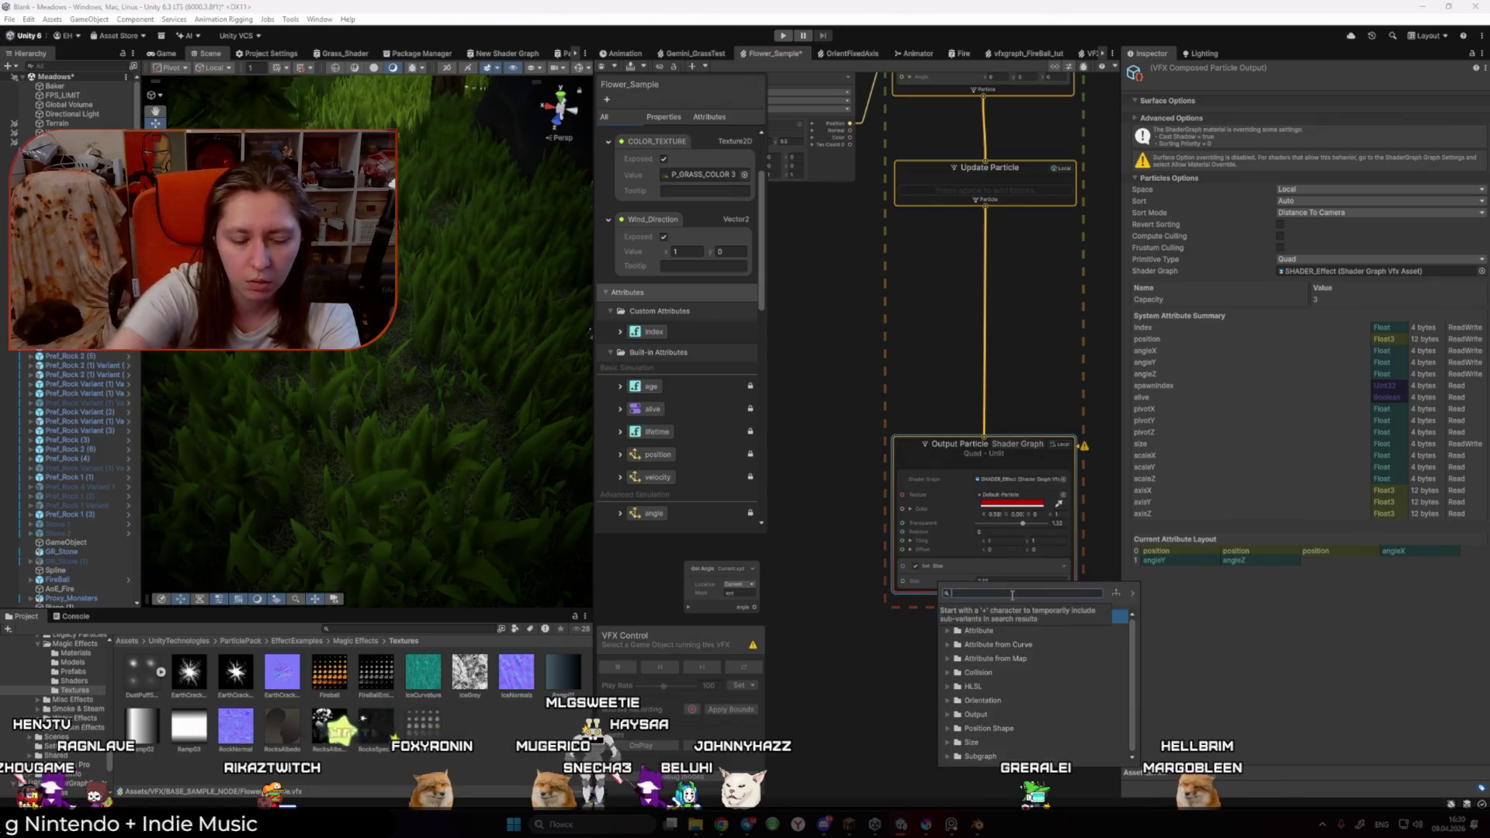
pyautogui.press('Escape')
pyautogui.press('Return')
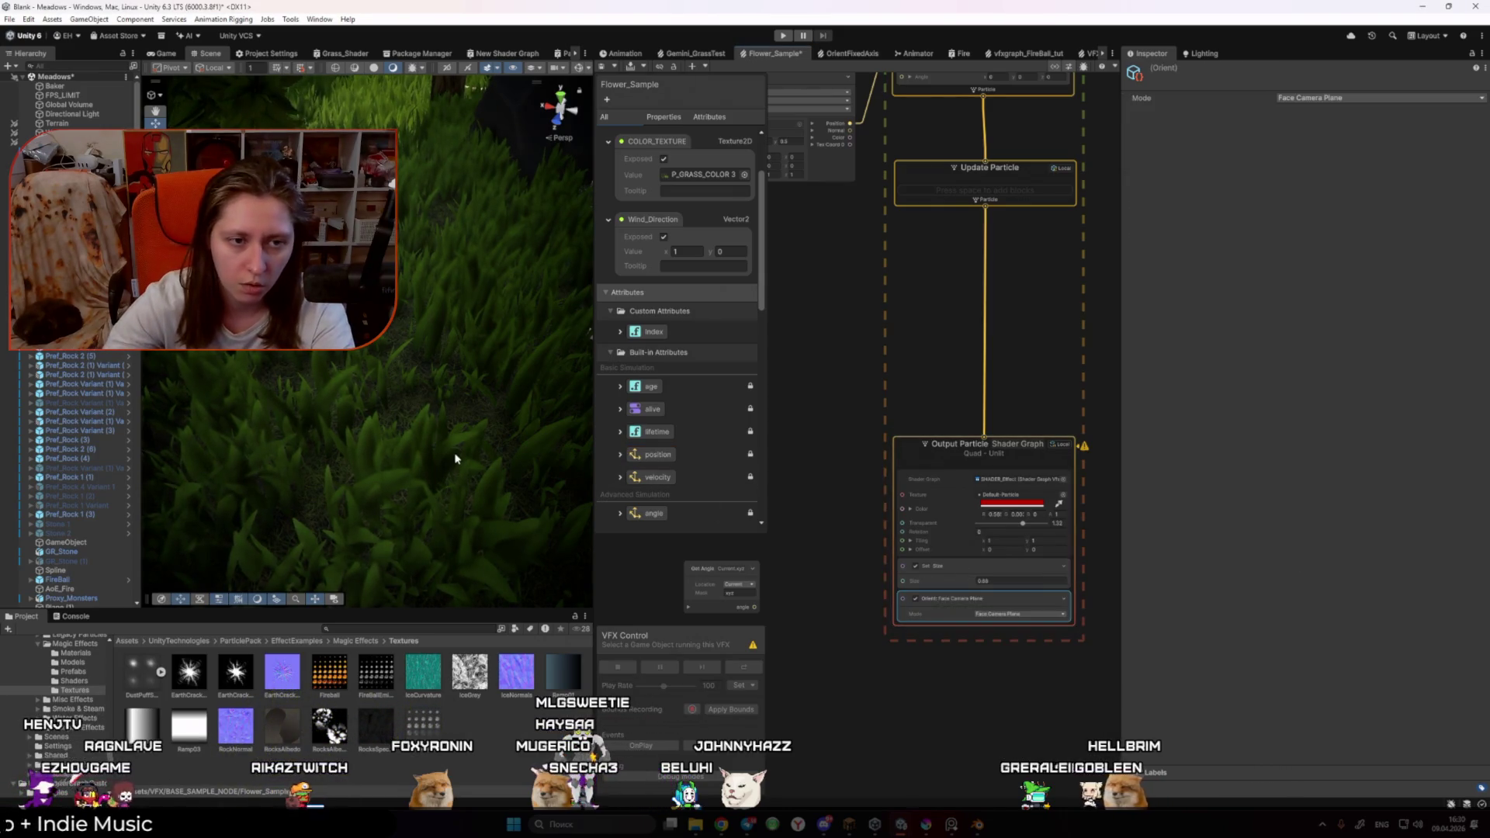
pyautogui.moveTo(455, 459)
pyautogui.mouseDown()
pyautogui.moveTo(388, 462)
pyautogui.moveTo(405, 462)
pyautogui.mouseUp()
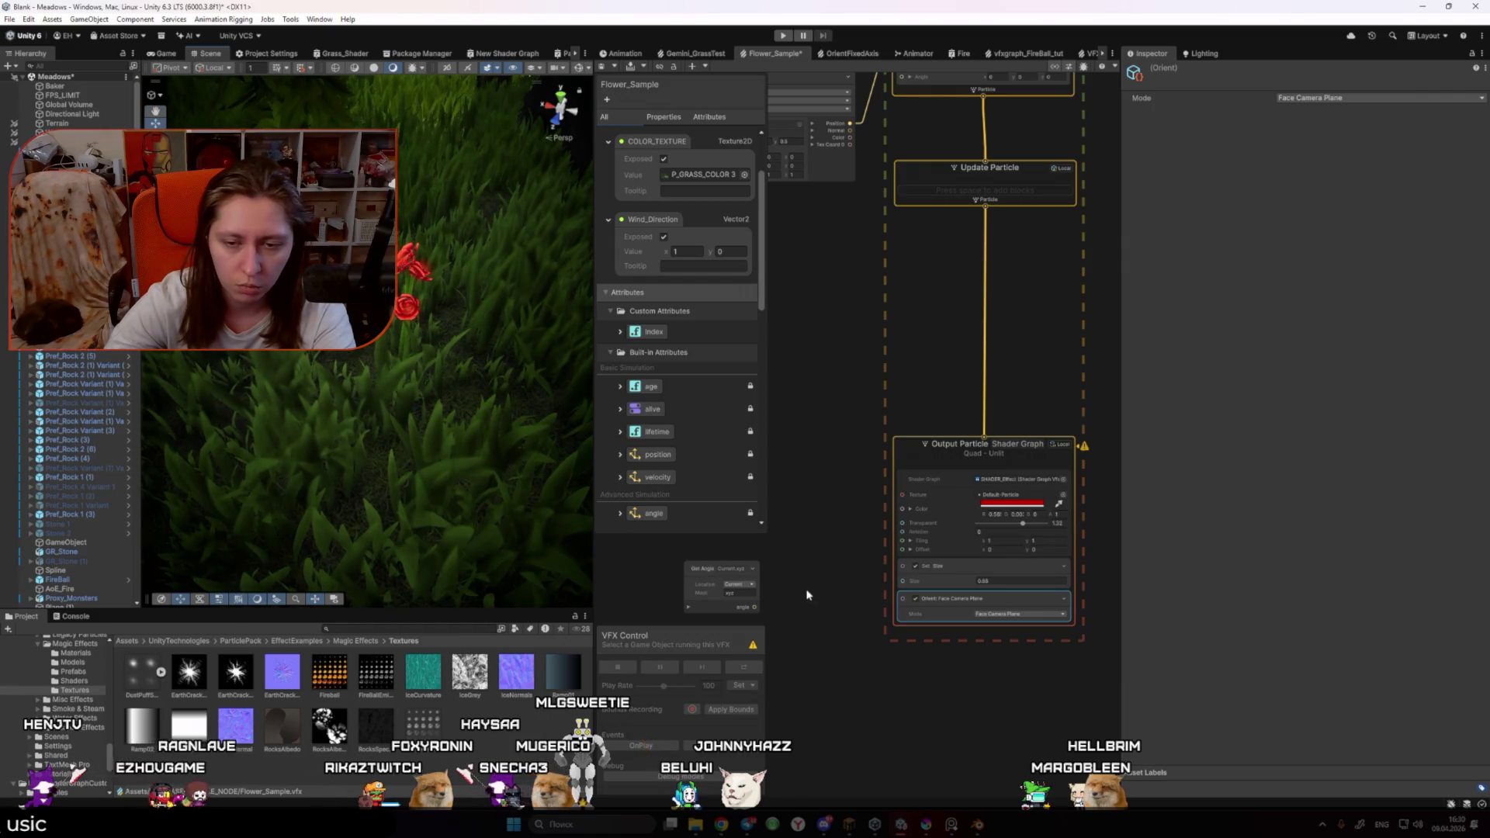
pyautogui.click(831, 607)
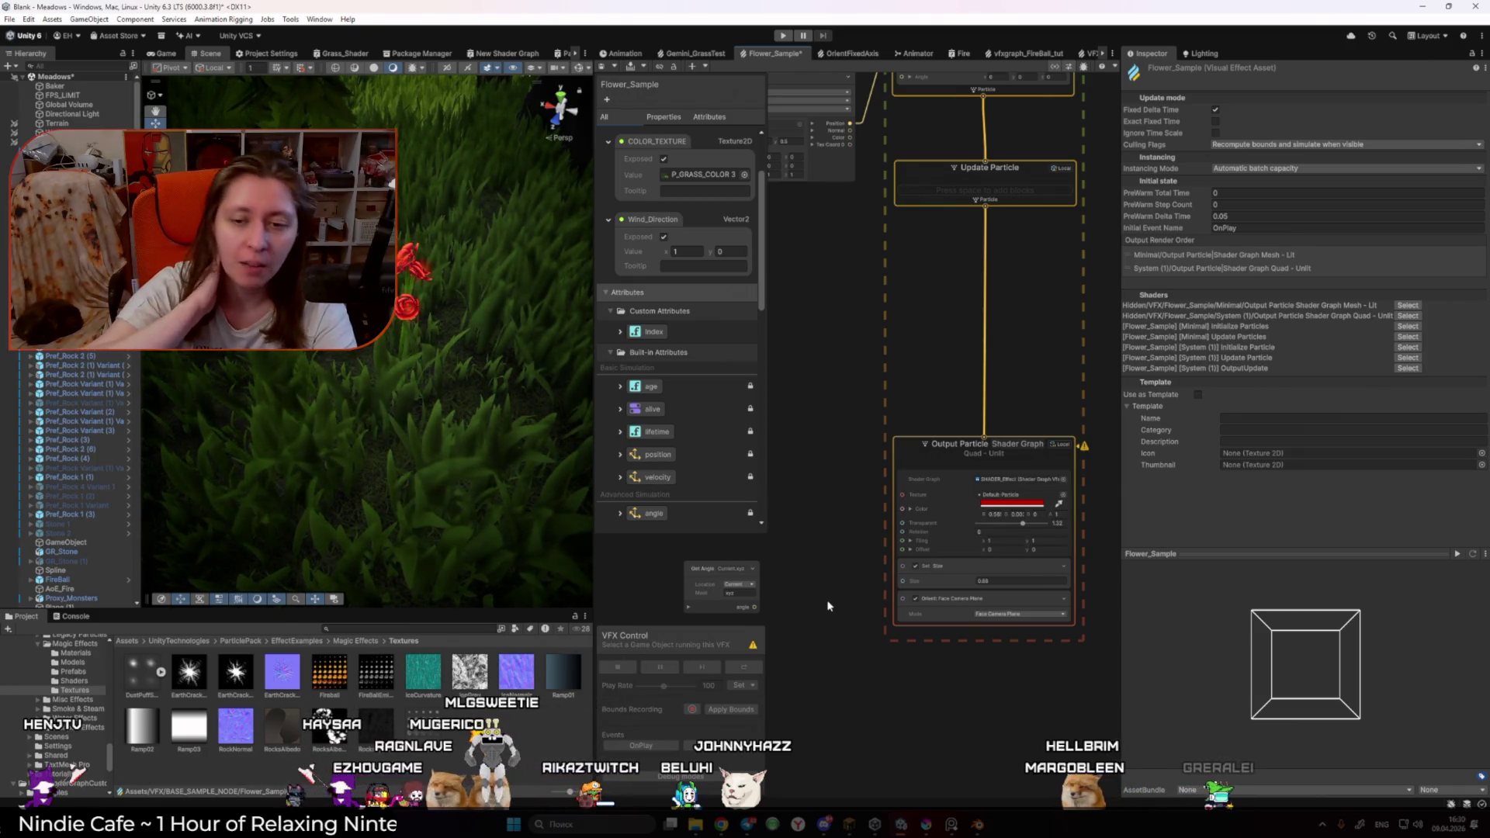
# Step: Toggle Edit Mode on the Roses mesh in Blender and return to Unity
pyautogui.click(976, 824)
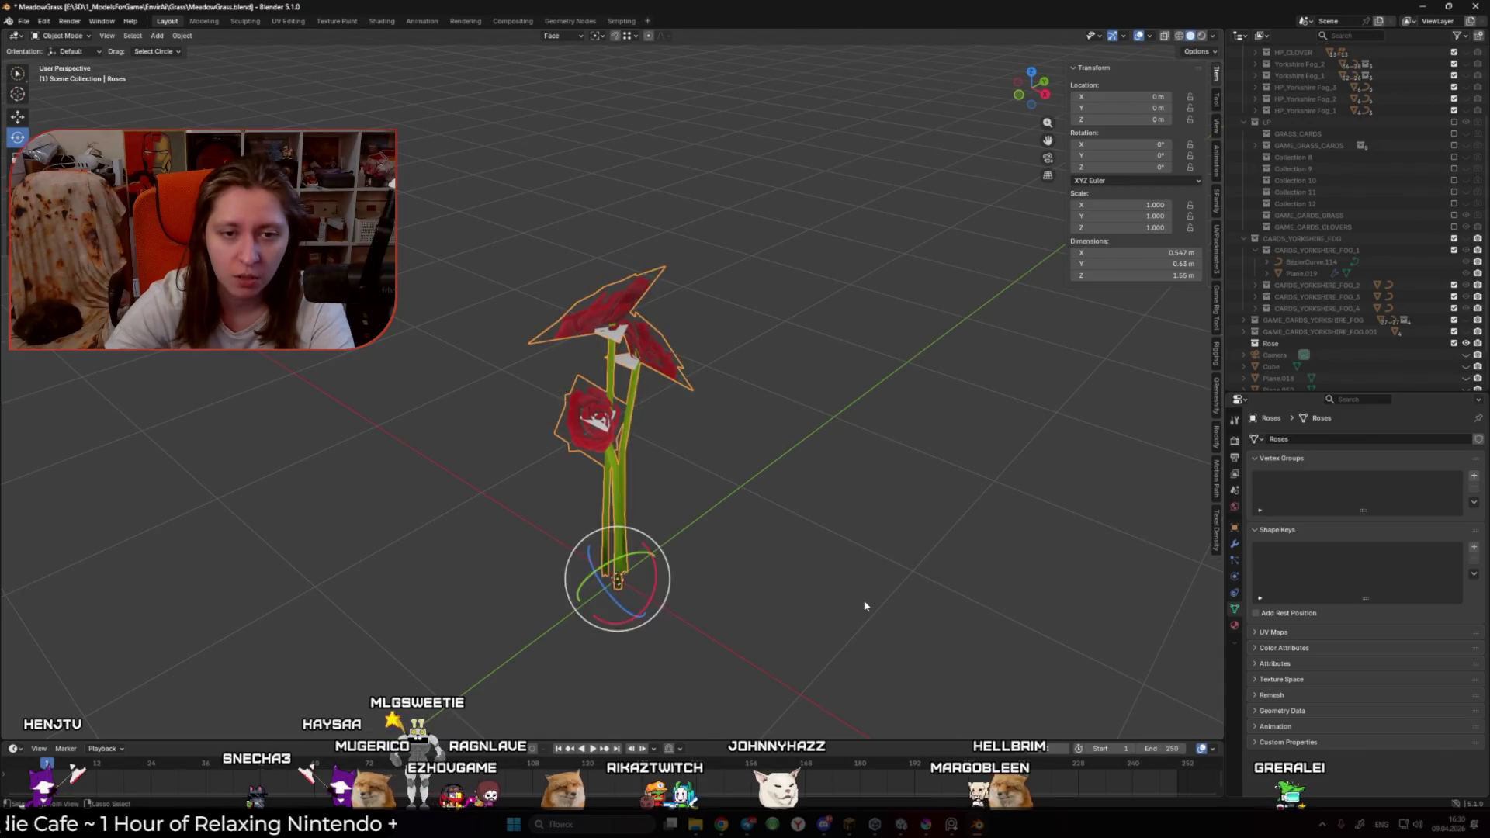
pyautogui.press('Tab')
pyautogui.press('Tab')
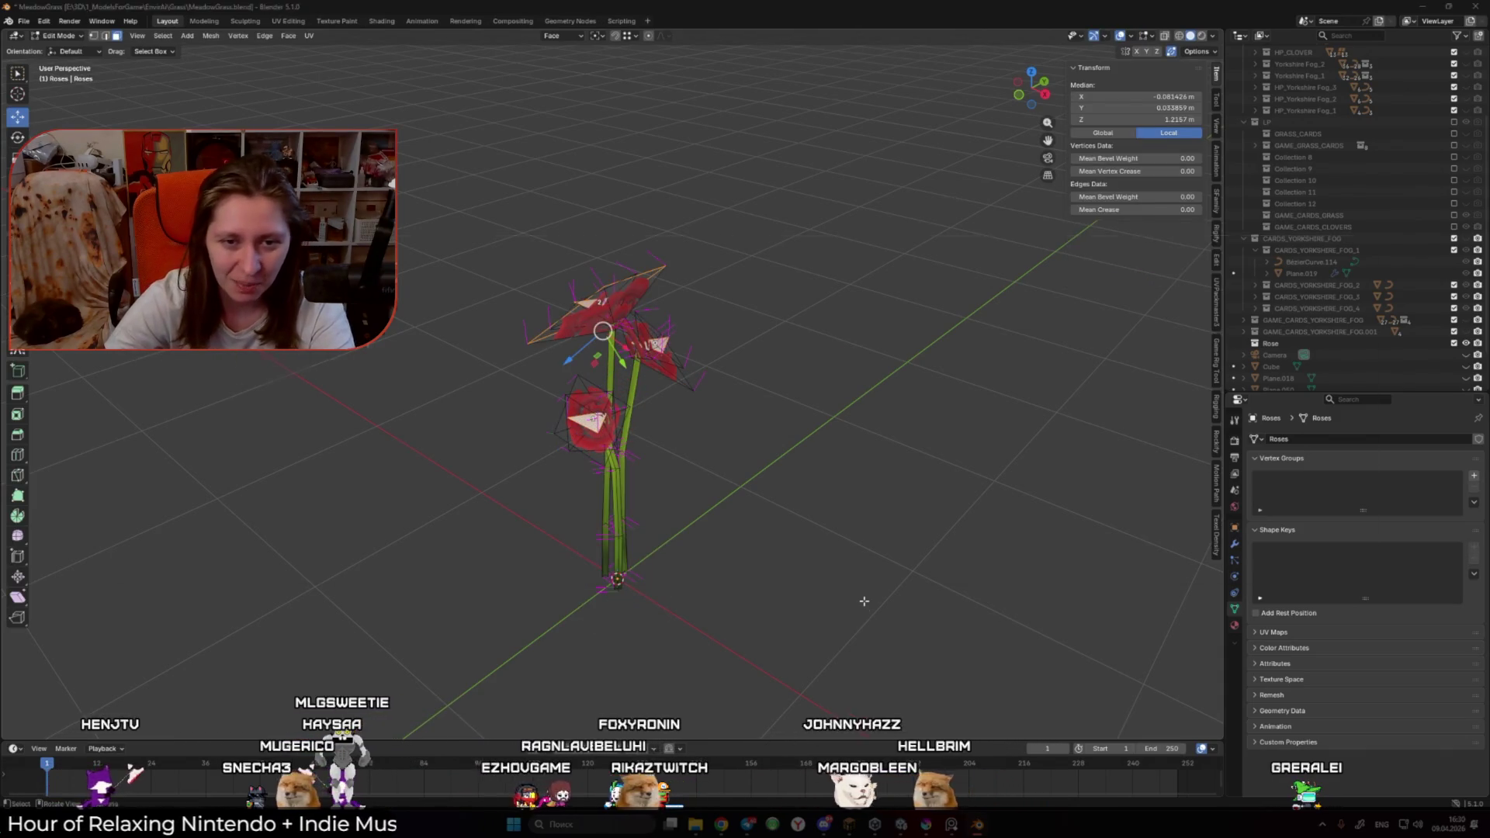
pyautogui.hotkey('alt', 'Tab')
pyautogui.moveTo(721, 575); pyautogui.dragTo(249, 403)
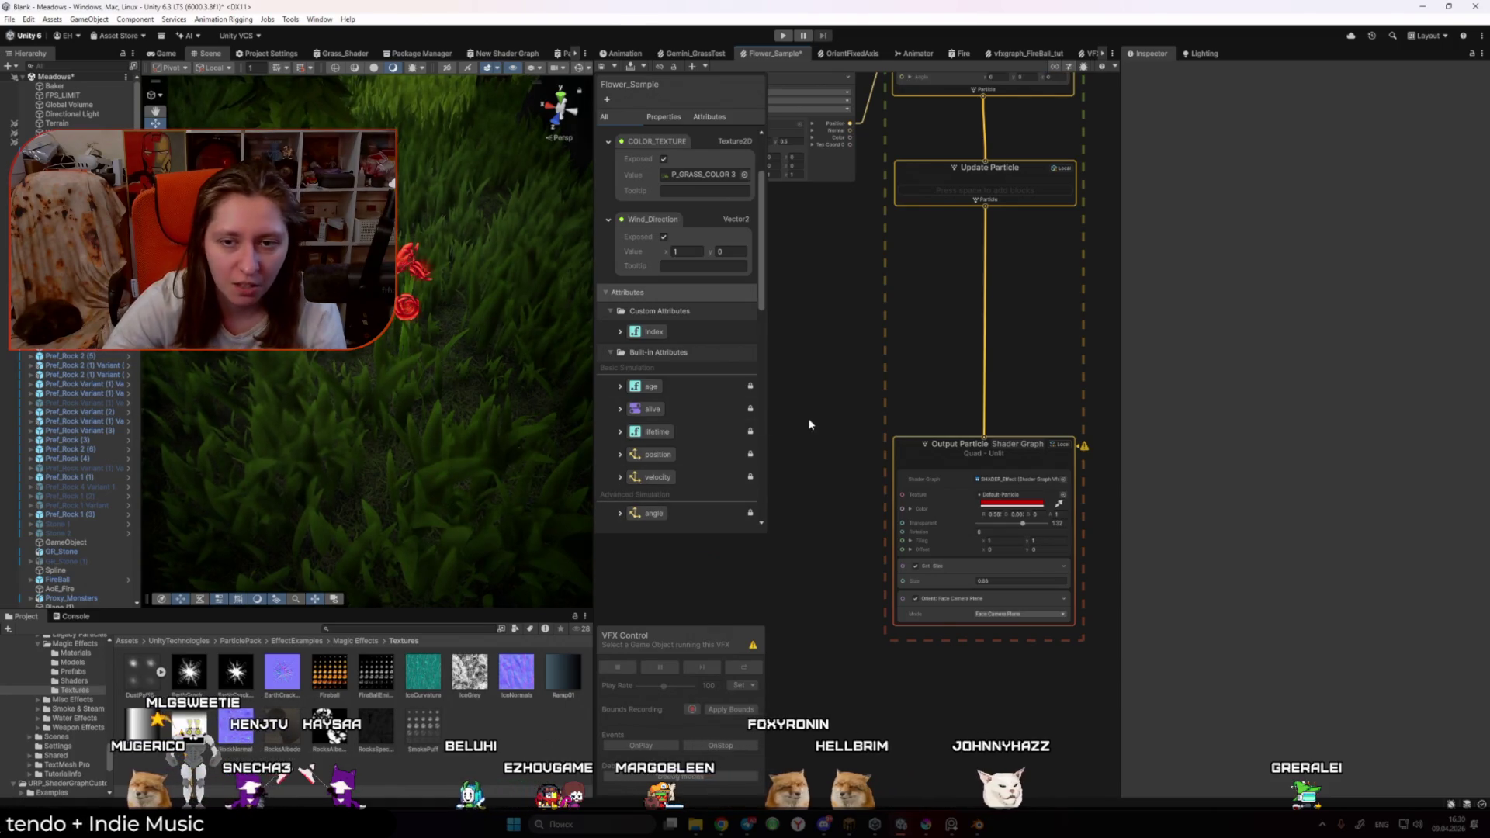
# Step: Select Flower_Sample and its Output Particle context, then show the Visual Effect Asset settings
pyautogui.scroll(-10, 51, 483)
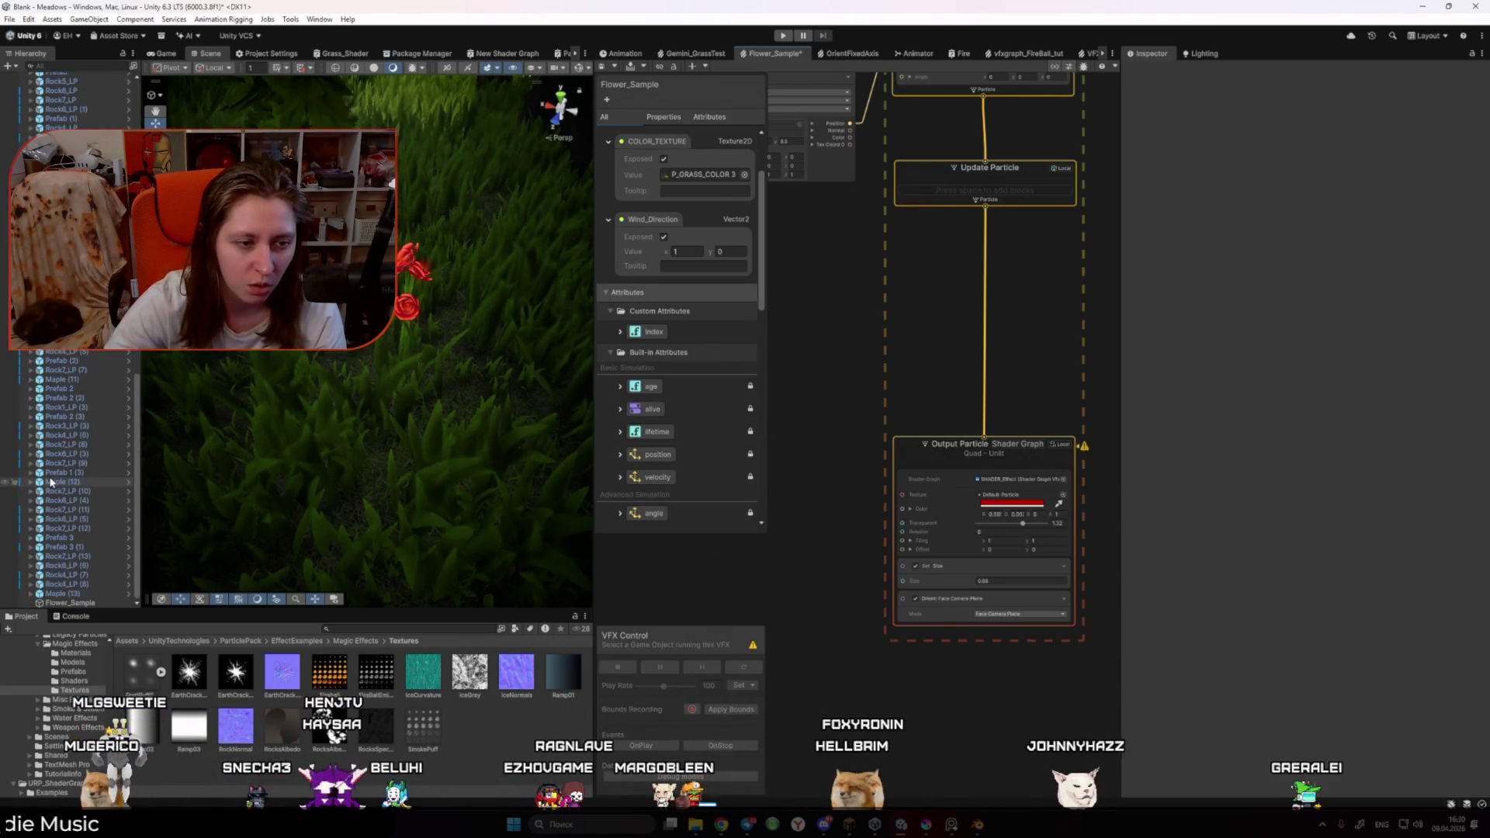
pyautogui.click(70, 603)
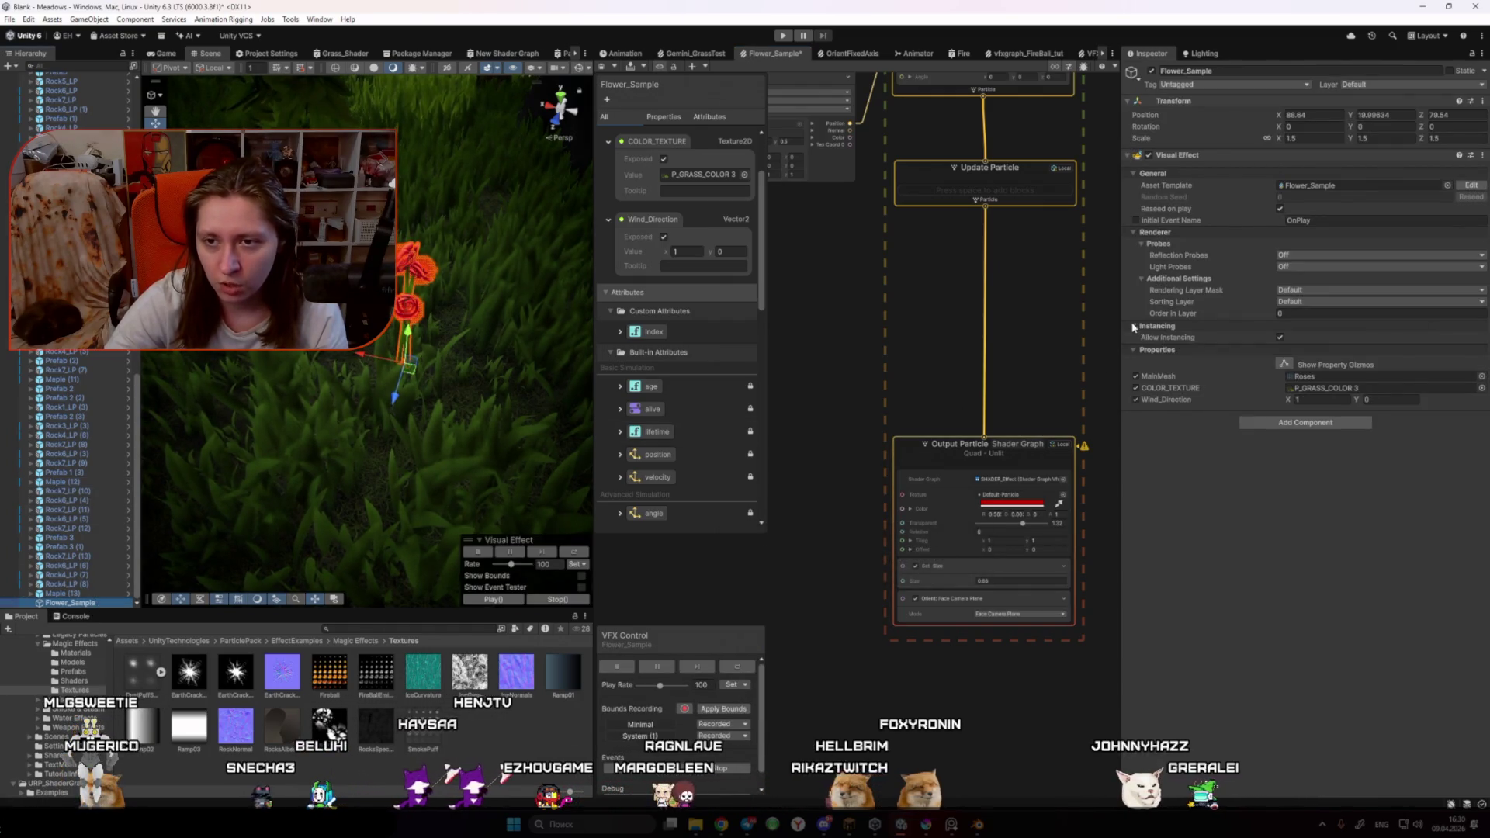
pyautogui.click(914, 459)
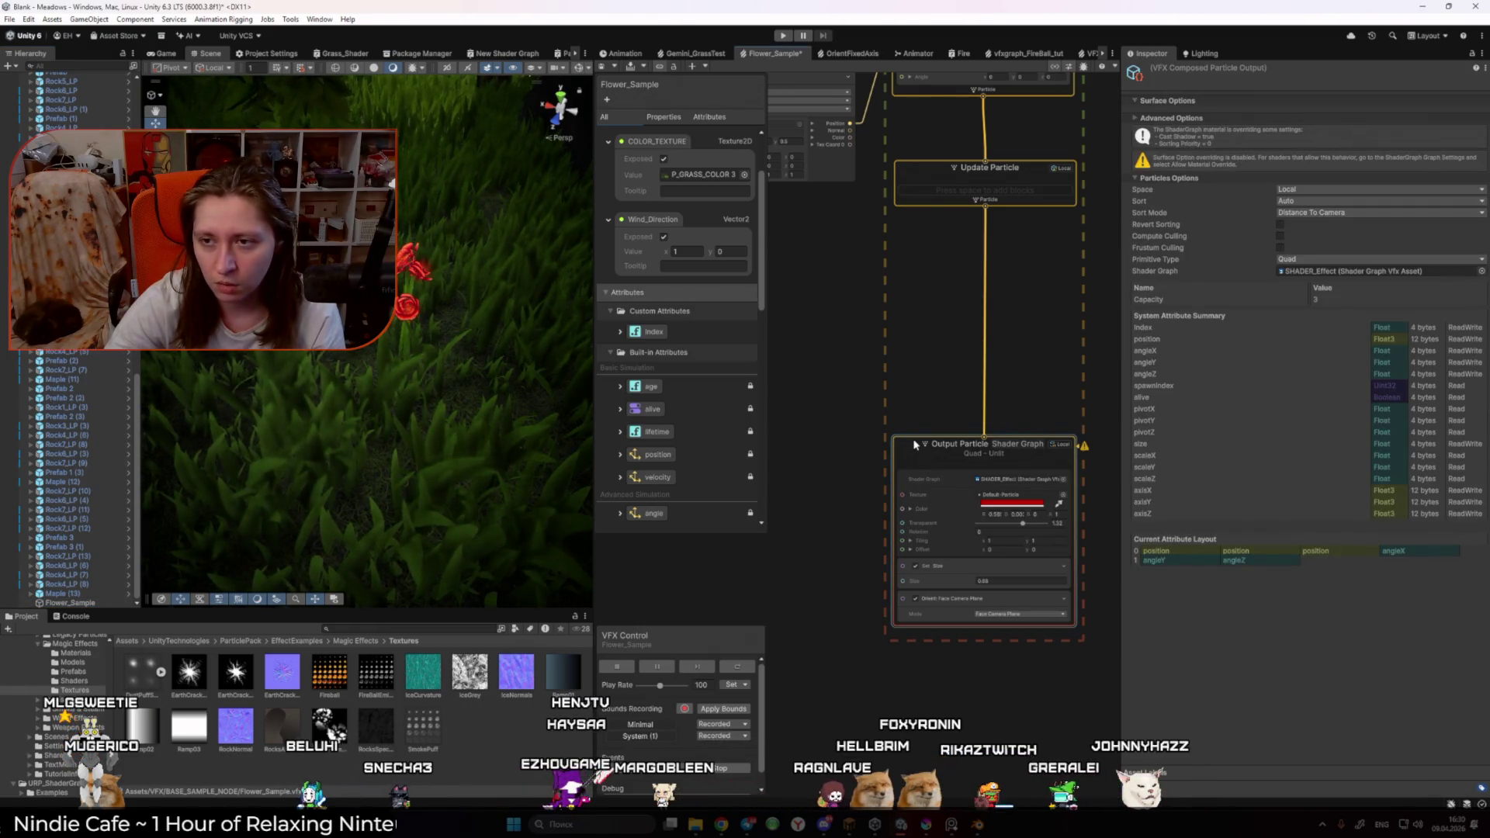
pyautogui.scroll(-5, 944, 273)
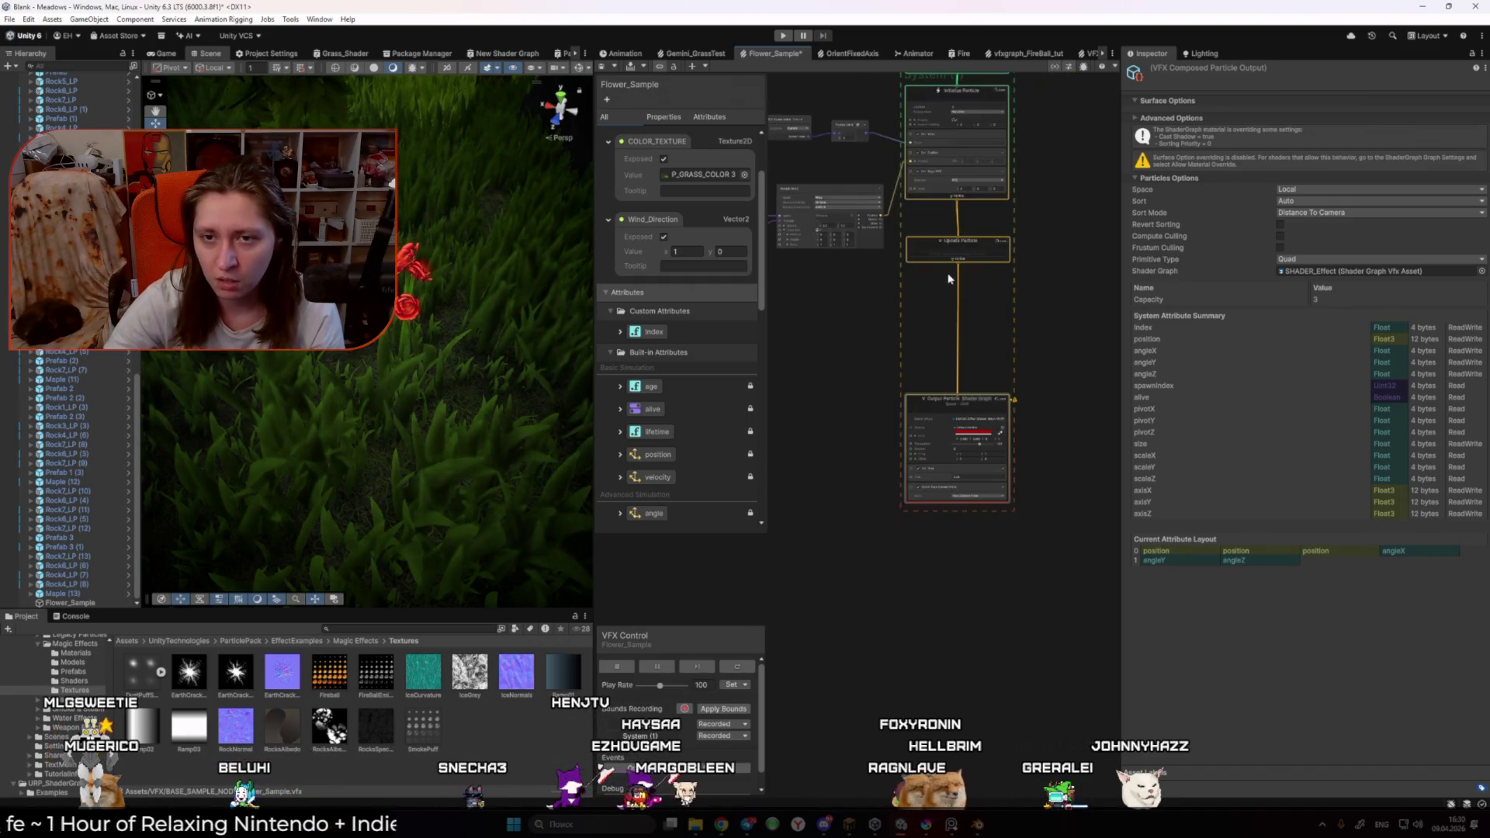
pyautogui.click(1048, 373)
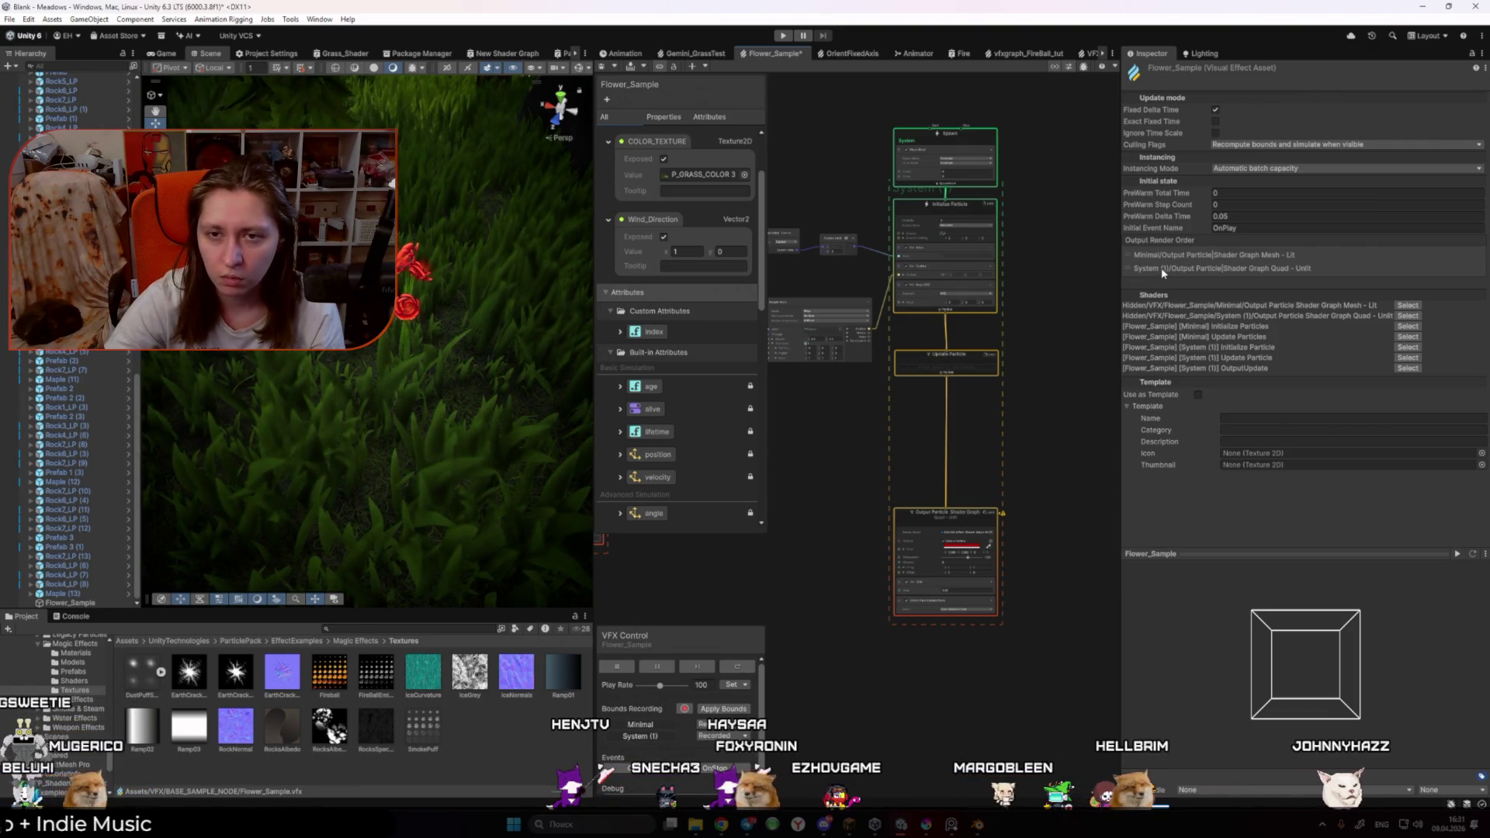
# Step: Swap System (1) and Minimal in render order and back, then brighten the rose output colour
pyautogui.moveTo(1162, 272); pyautogui.dragTo(1160, 255)
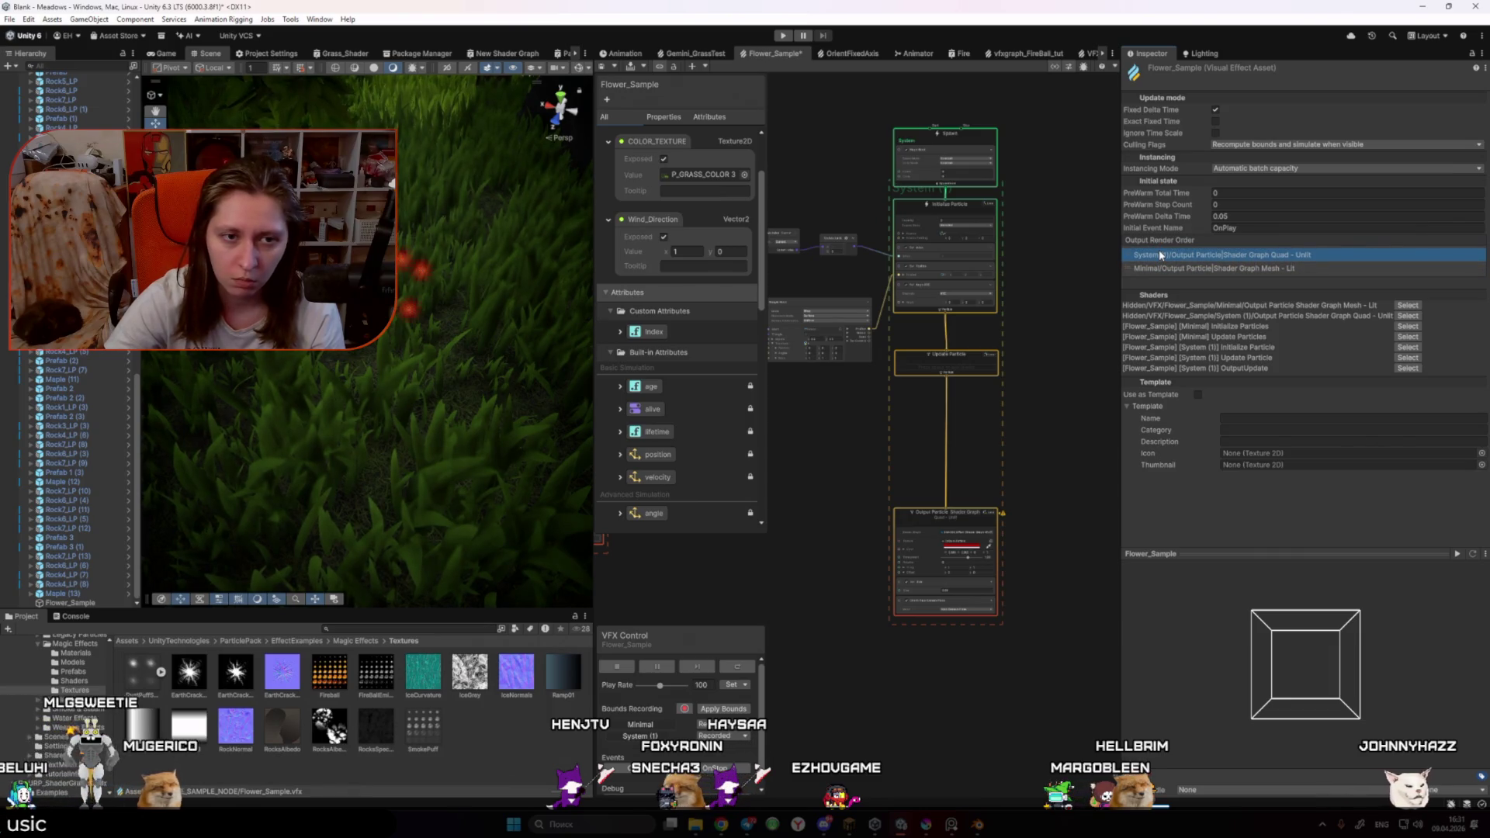
pyautogui.moveTo(1164, 269); pyautogui.dragTo(1170, 256)
pyautogui.scroll(3, 934, 541)
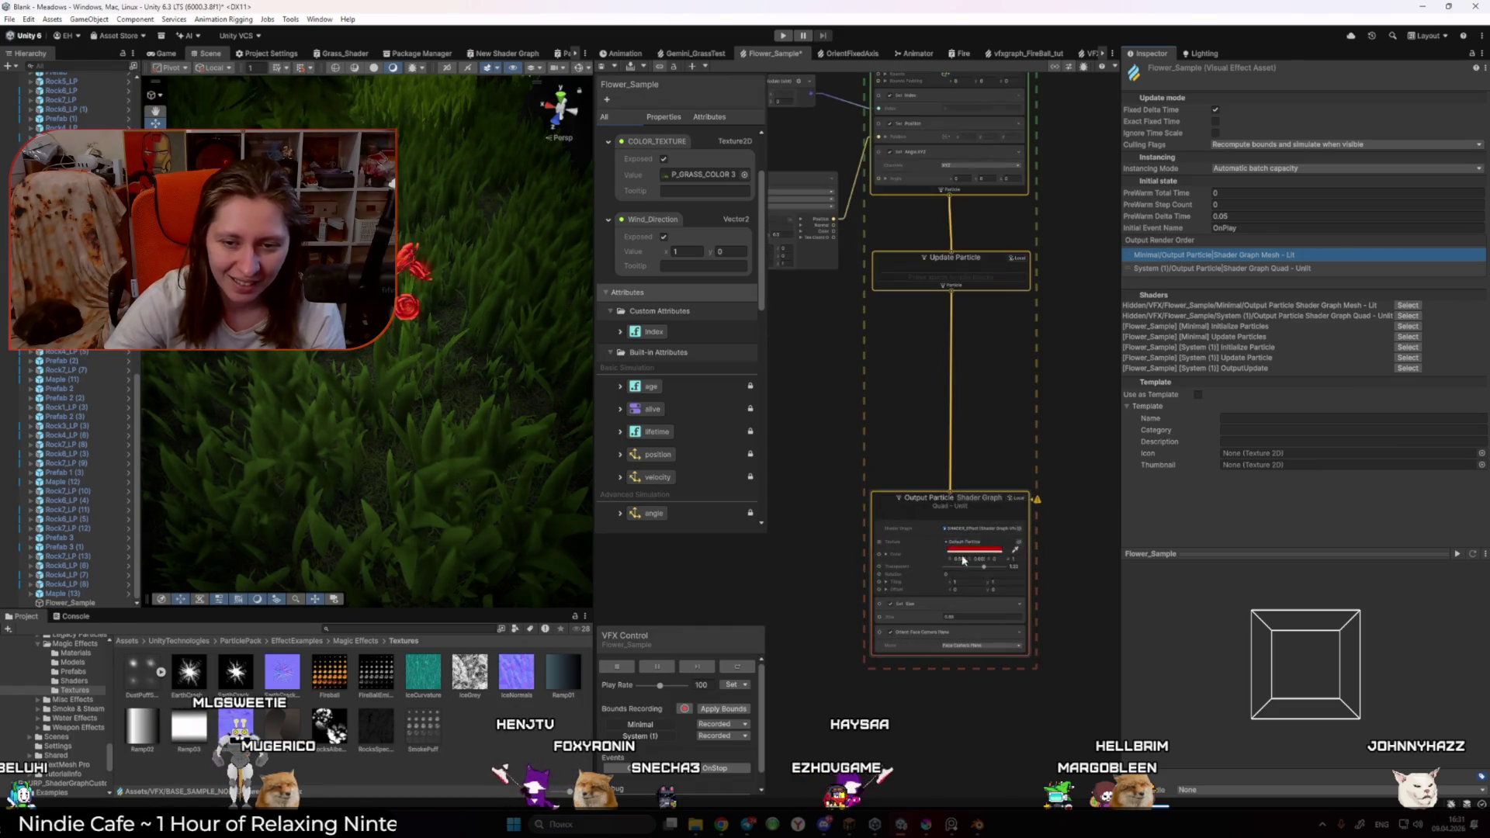
pyautogui.moveTo(986, 573); pyautogui.dragTo(1020, 575)
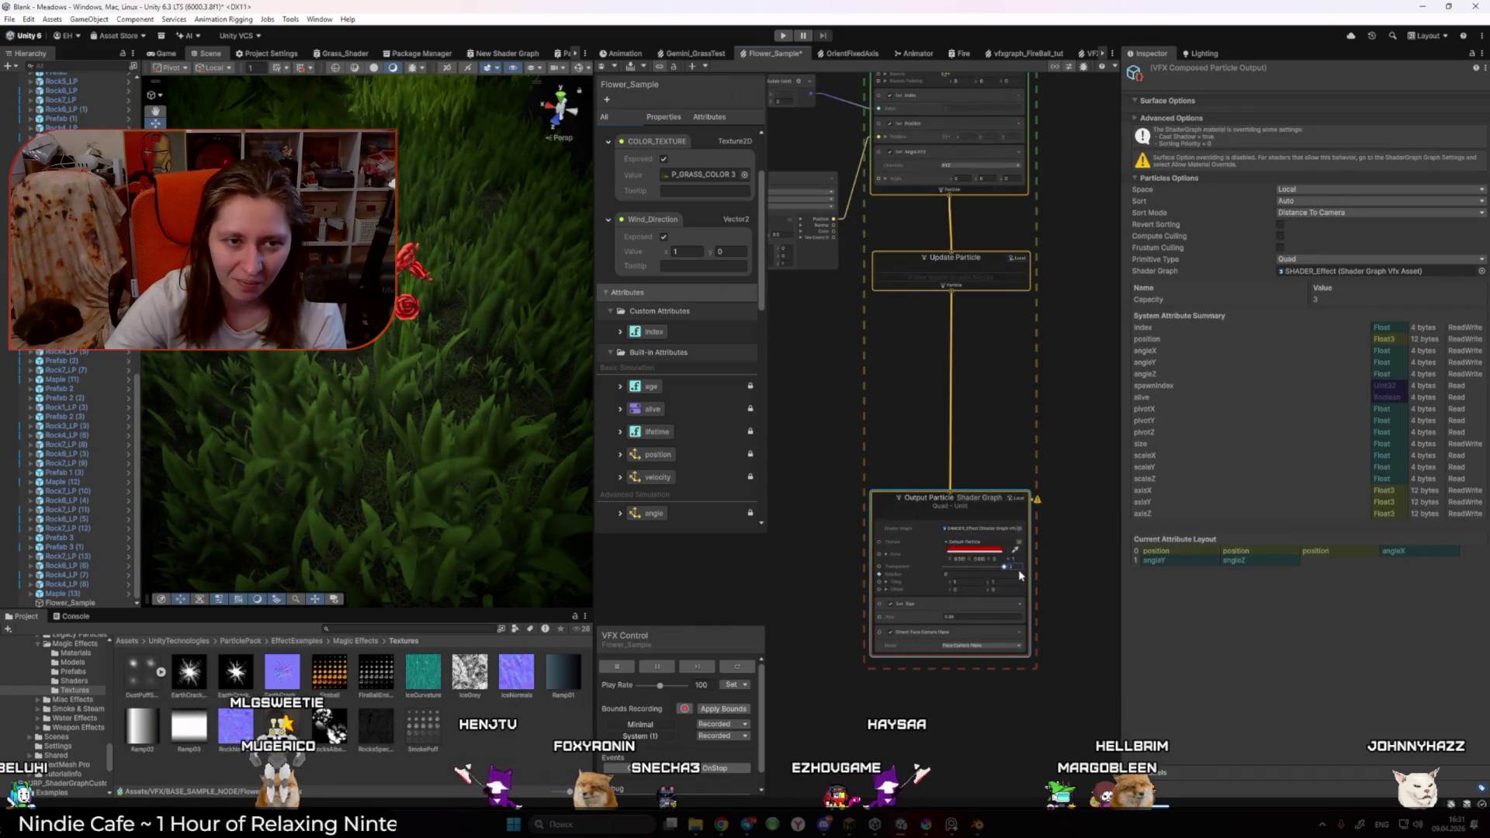
pyautogui.click(1091, 351)
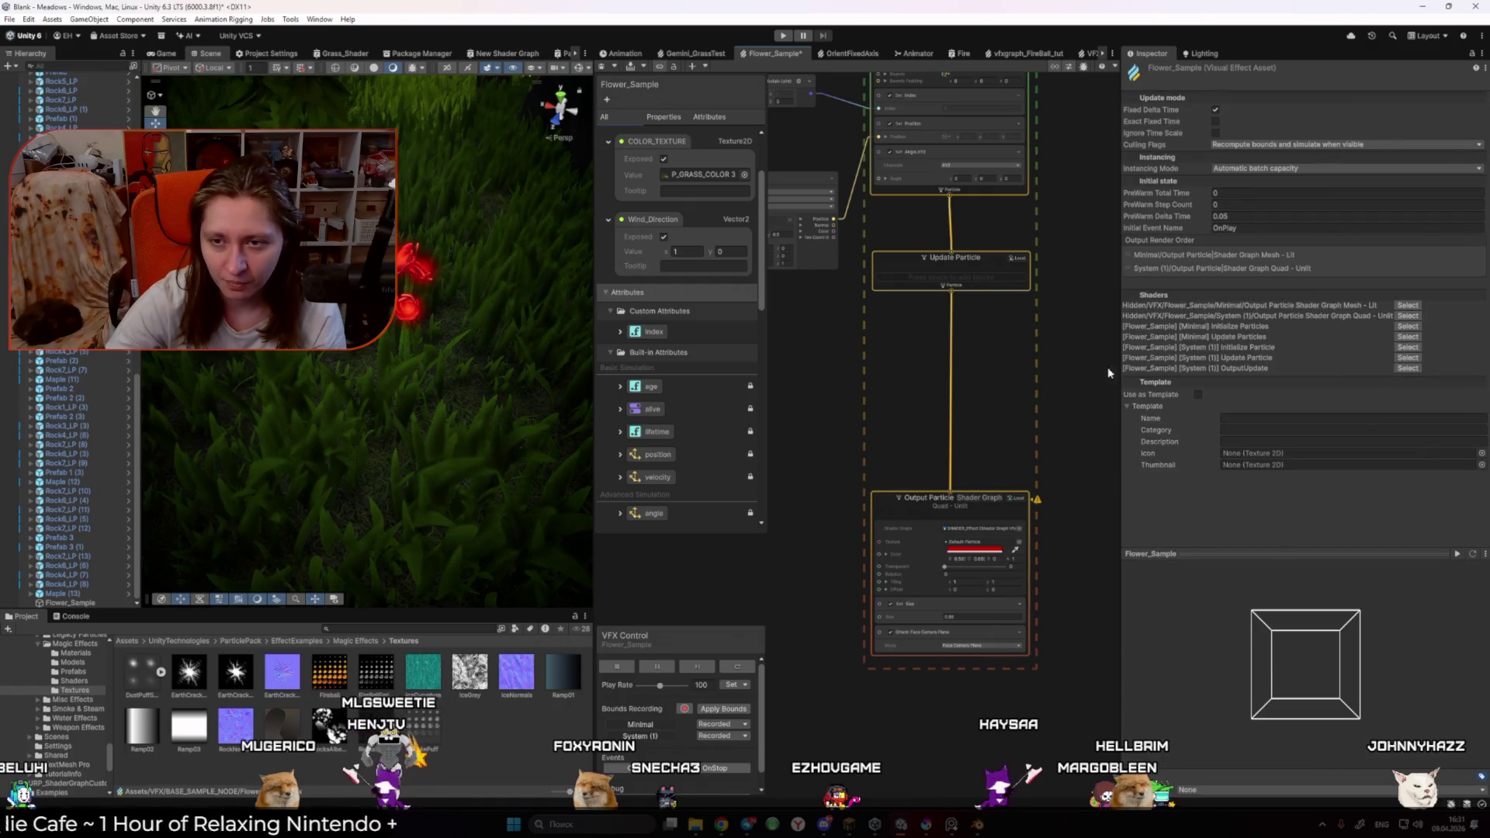
# Step: Check the HDR Color picker and restore Minimal first in the output render order
pyautogui.moveTo(1208, 269); pyautogui.dragTo(1189, 252)
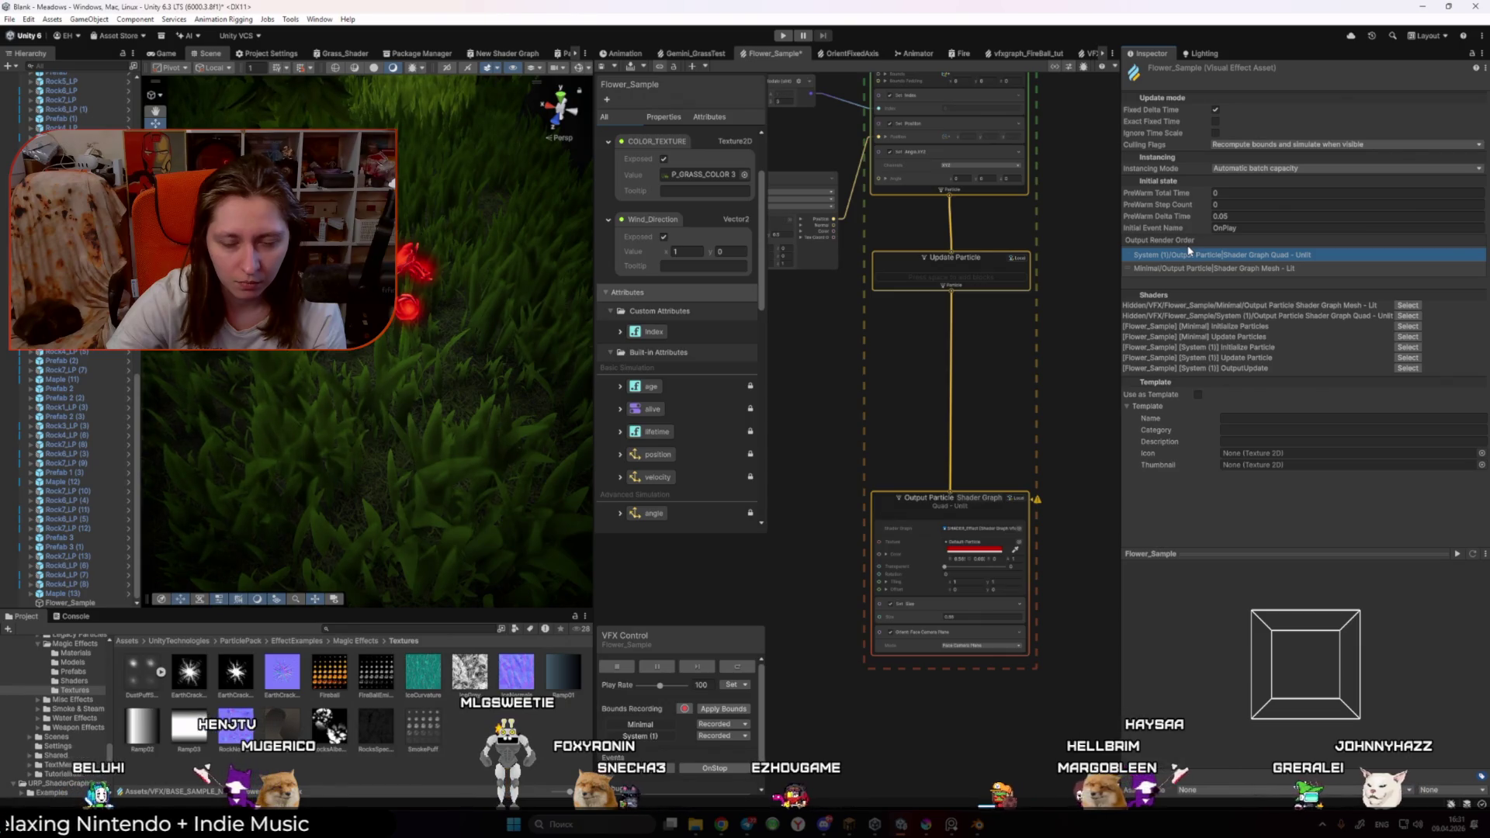
pyautogui.click(970, 553)
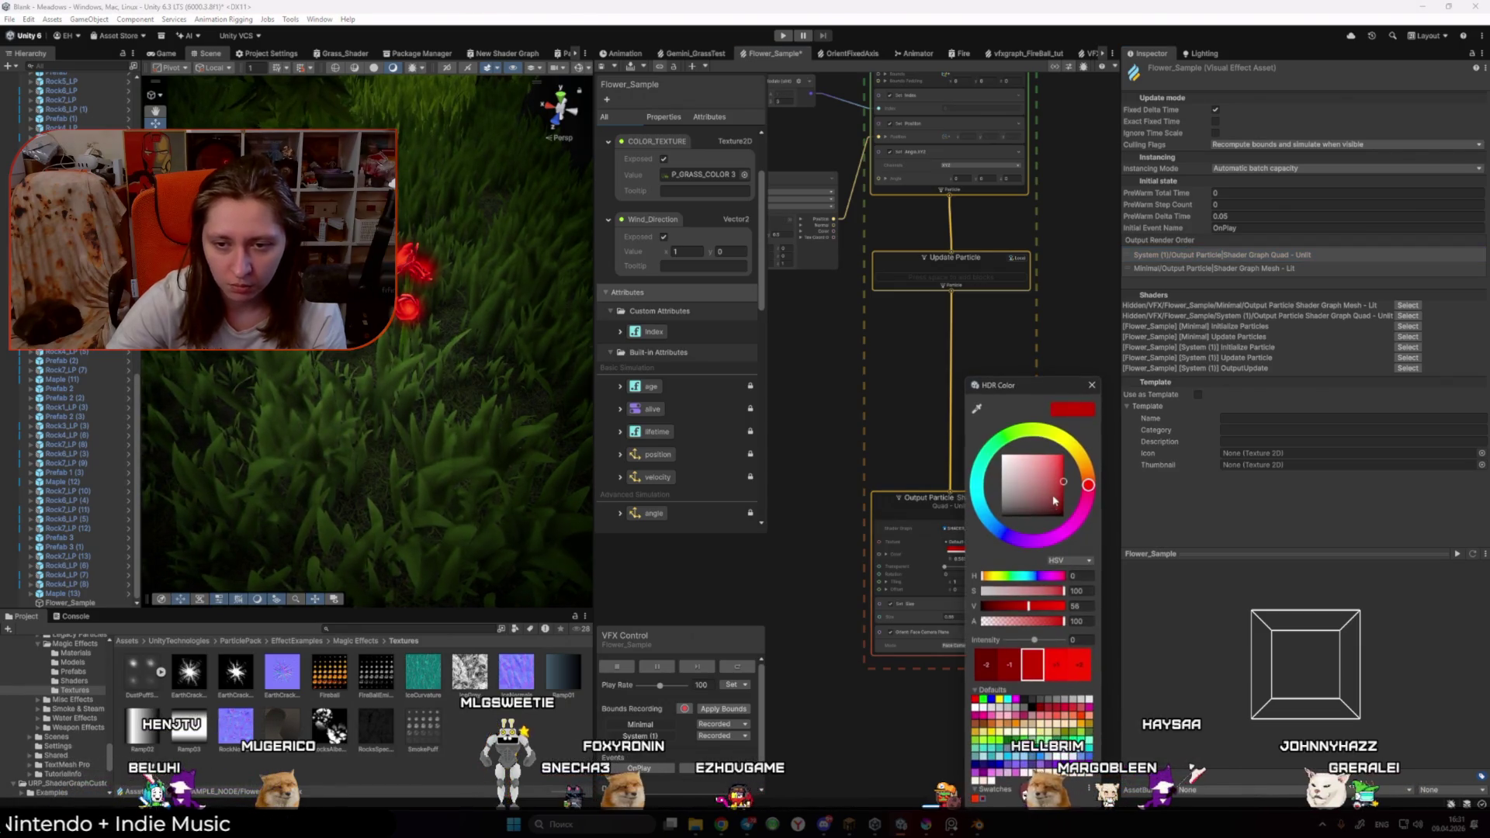
pyautogui.click(1092, 385)
pyautogui.moveTo(1208, 268); pyautogui.dragTo(1187, 252)
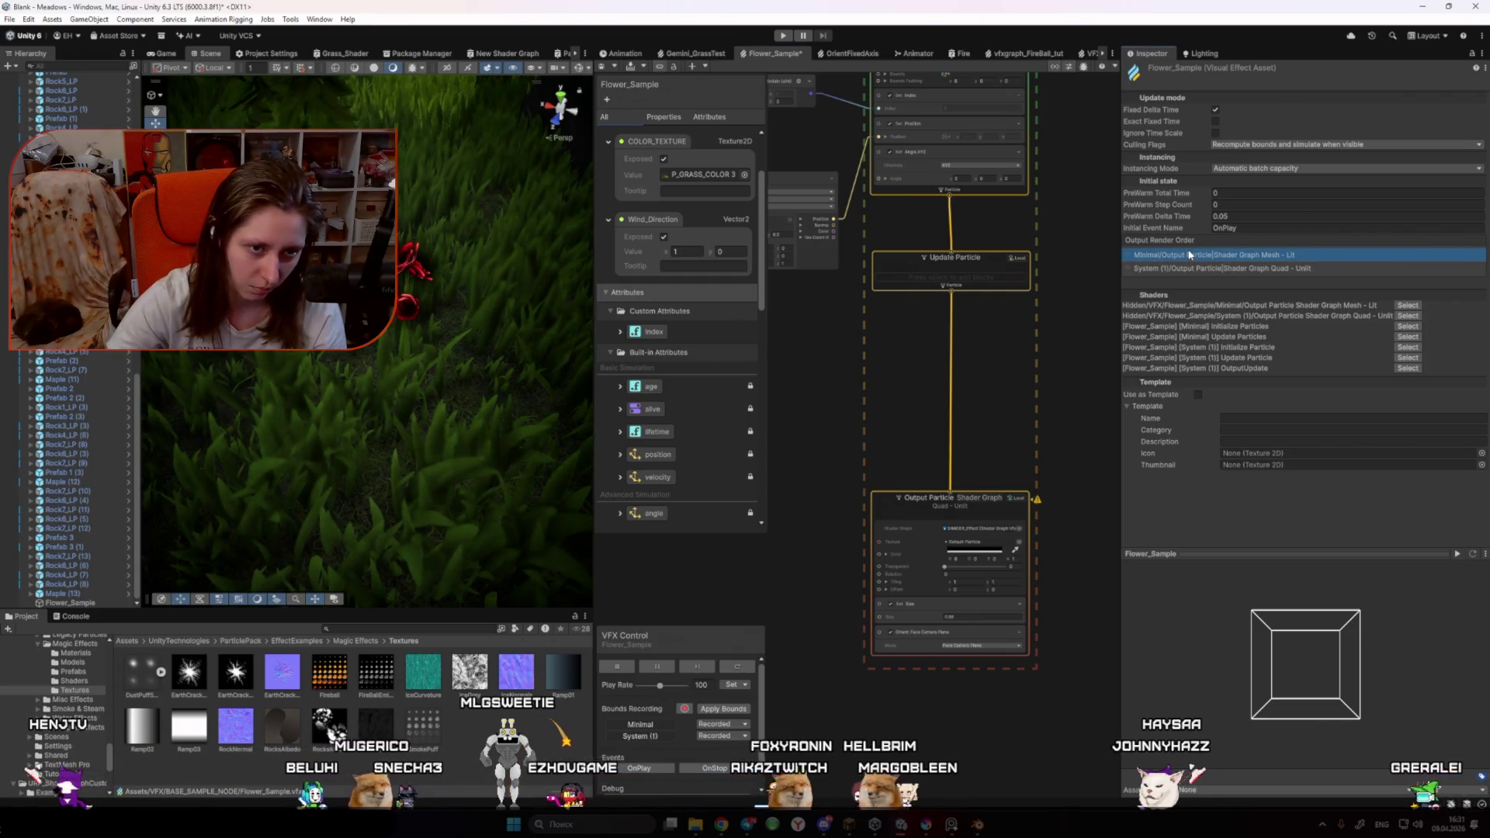
pyautogui.scroll(5, 399, 326)
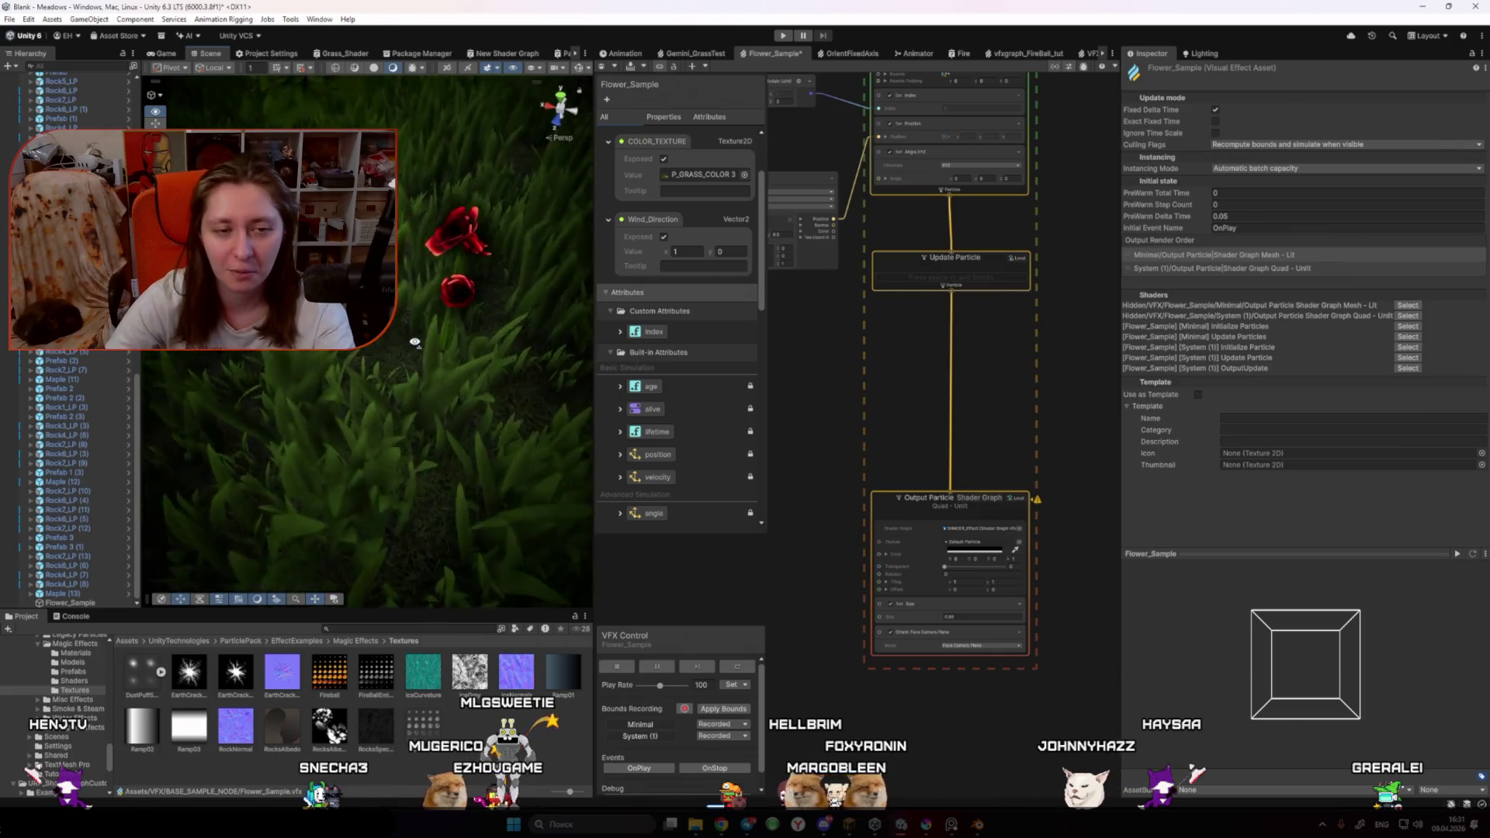
pyautogui.scroll(3, 559, 332)
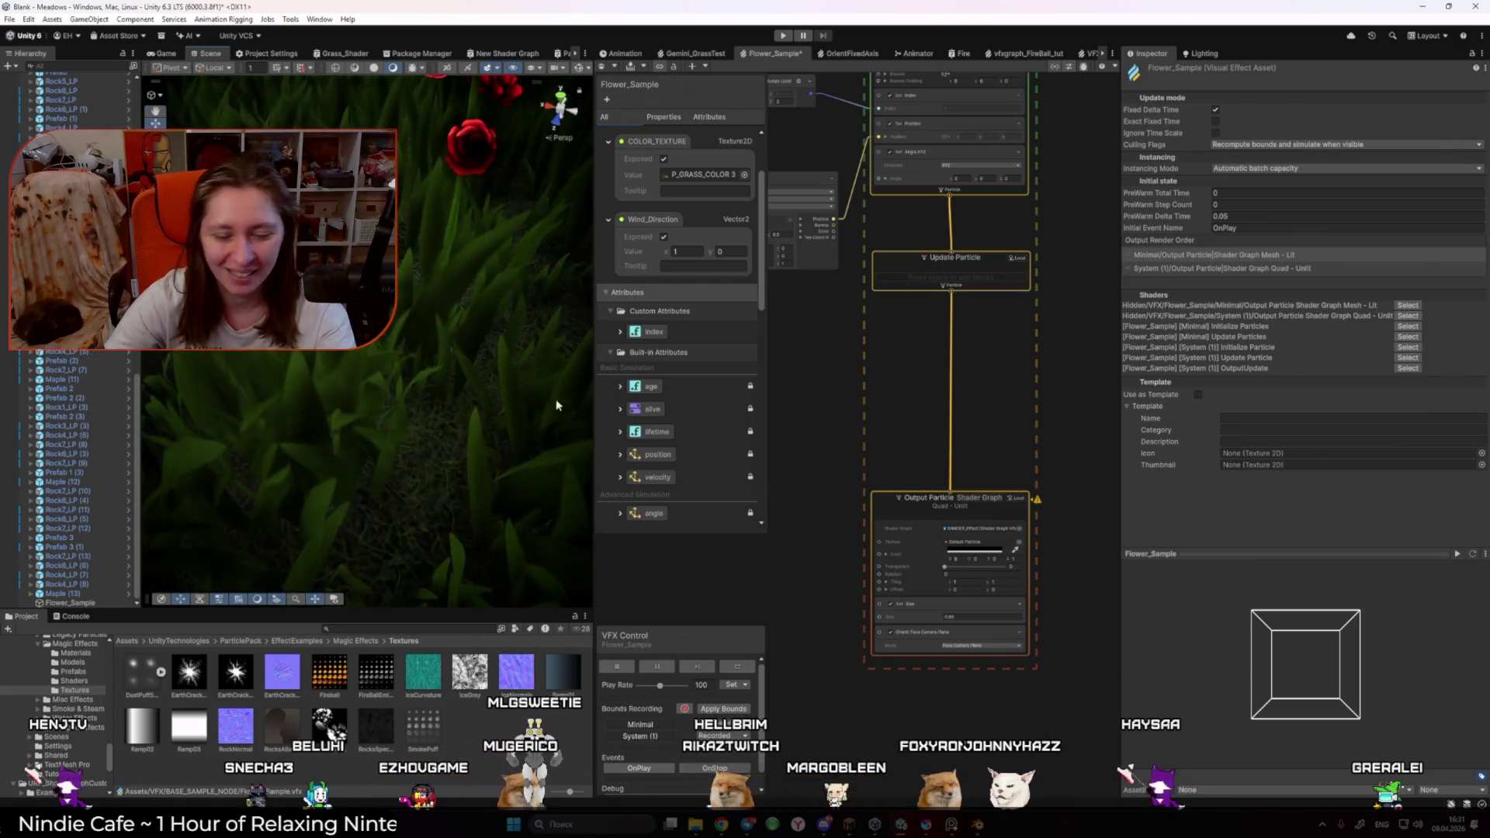
pyautogui.hotkey('alt', 'Tab')
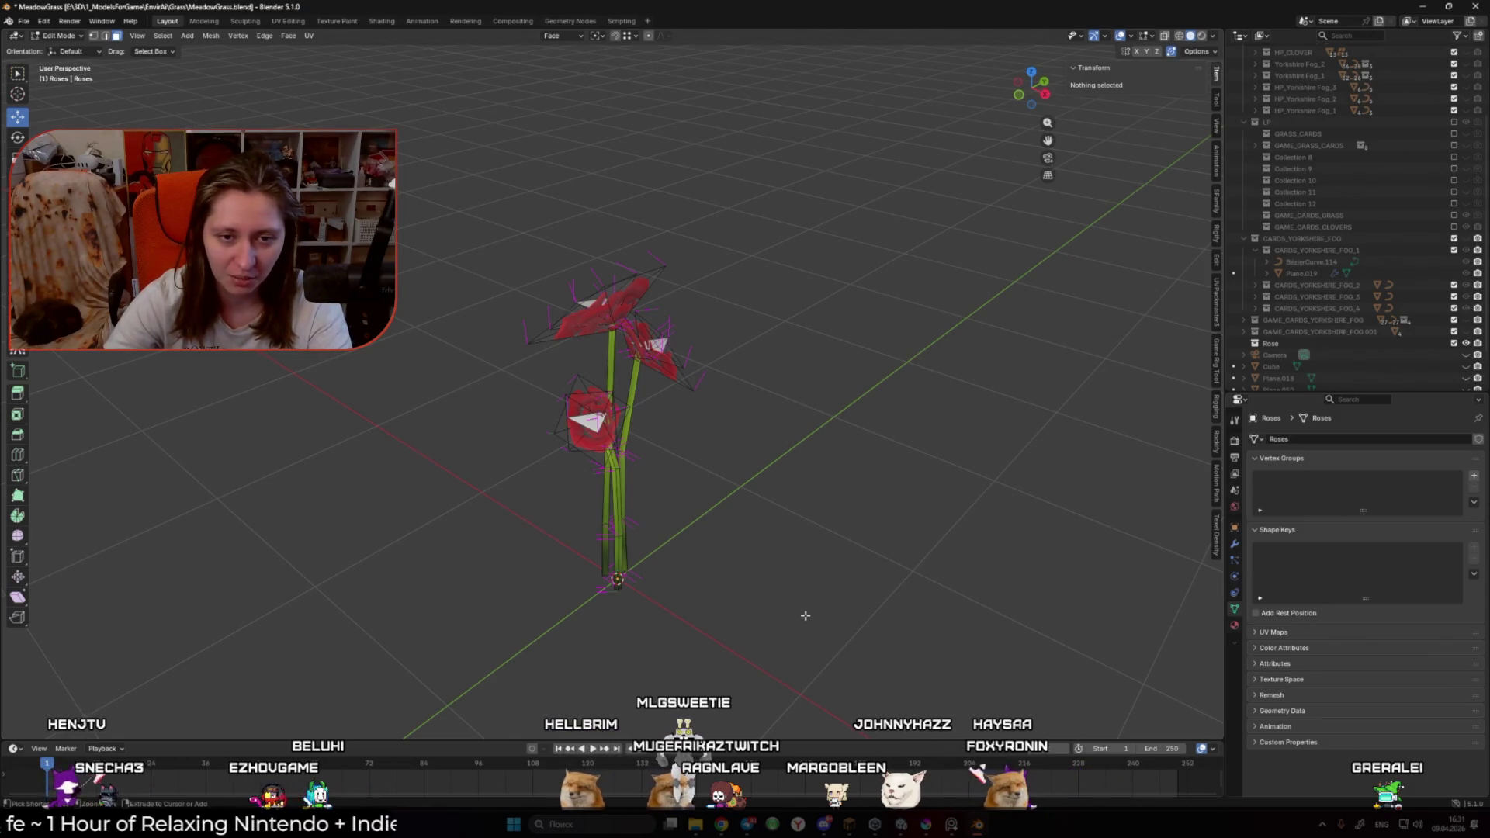
# Step: Select a rose card face on the Roses mesh and move it to a new position
pyautogui.press('a')
pyautogui.hotkey('alt', 'a')
pyautogui.scroll(5, 813, 612)
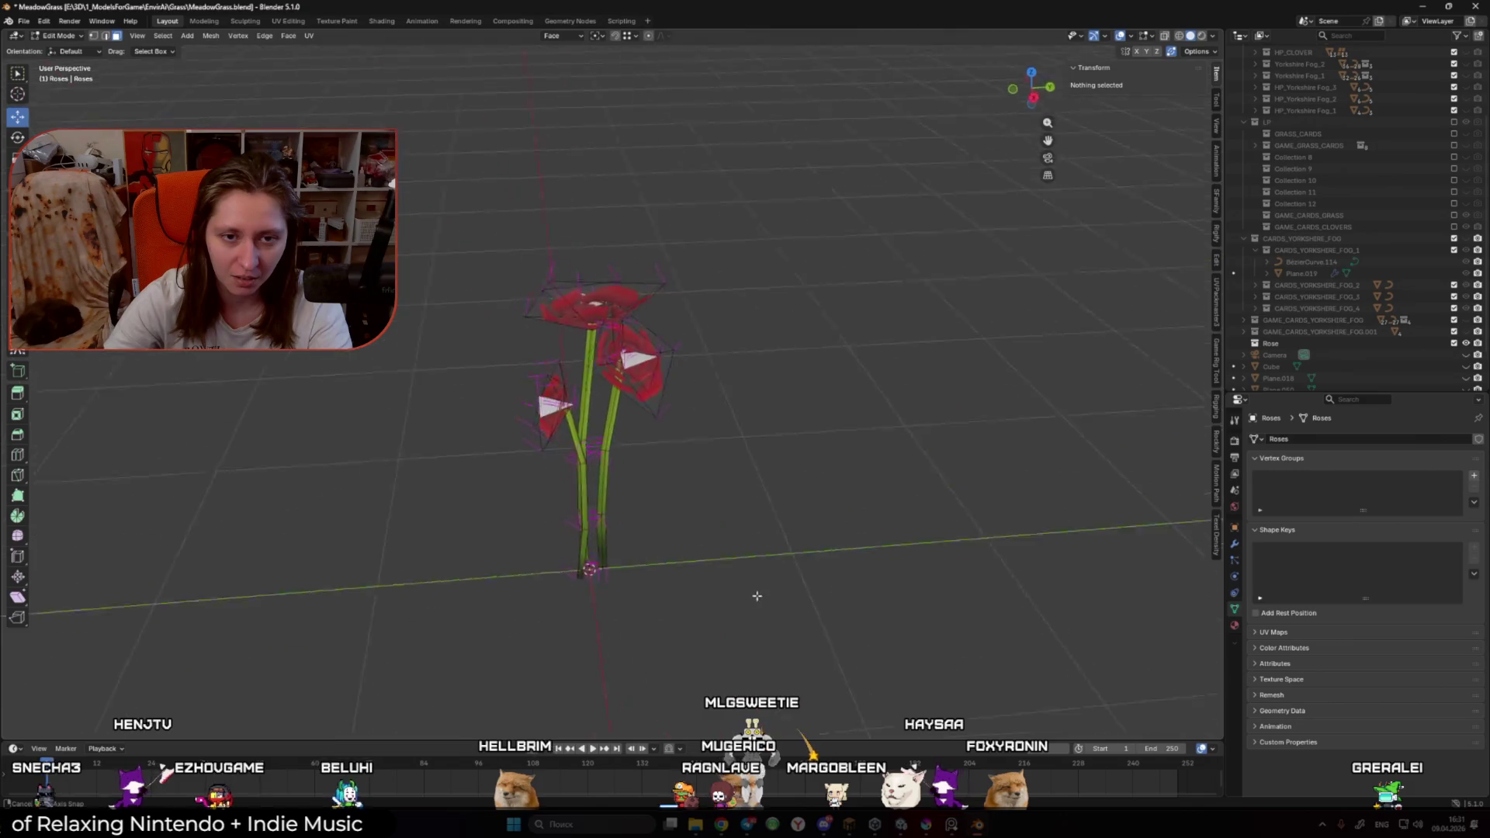
pyautogui.press('Tab')
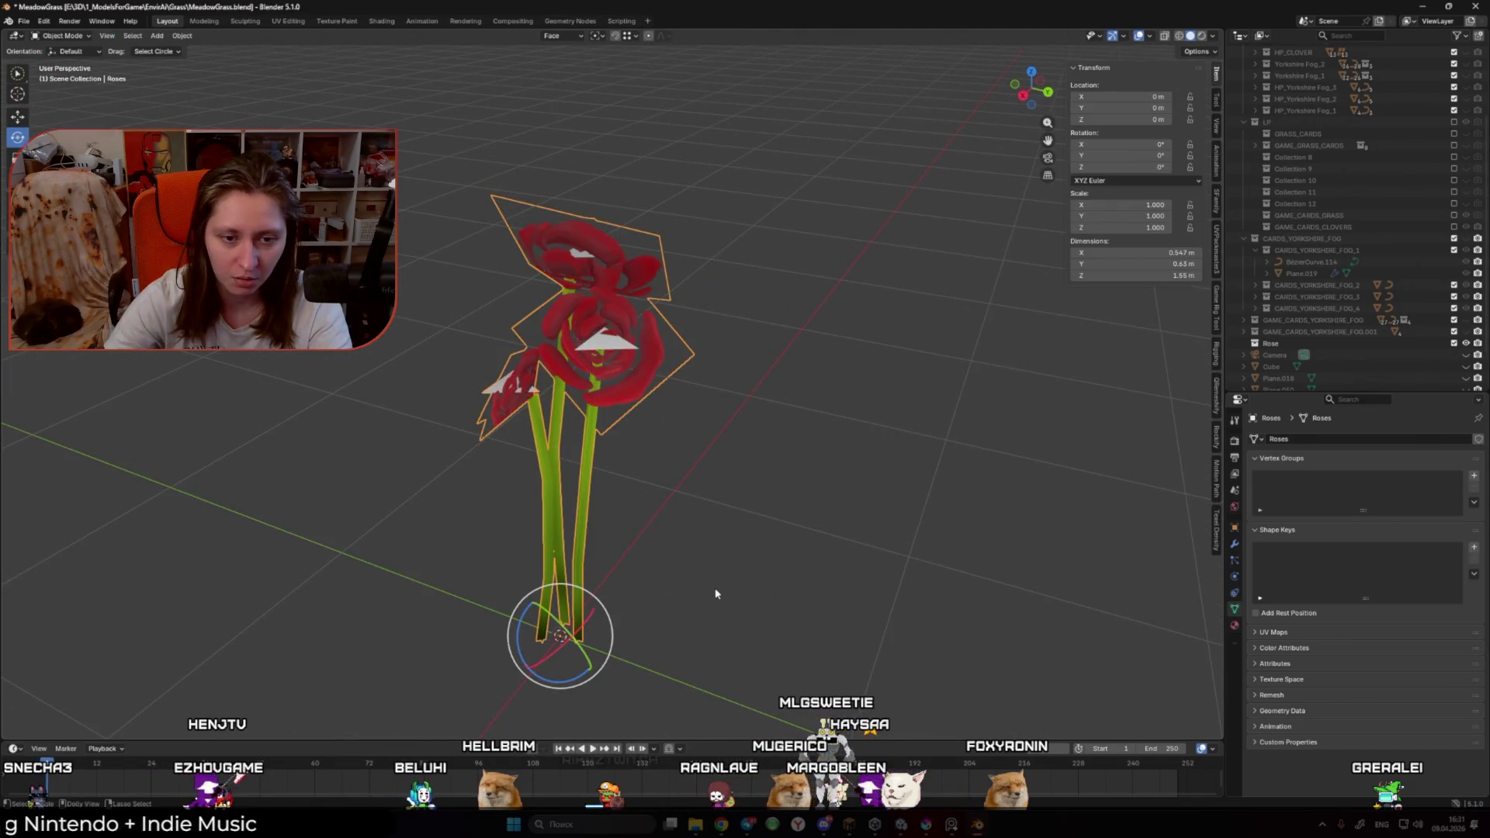
pyautogui.press('Tab')
pyautogui.hotkey('alt', 'a')
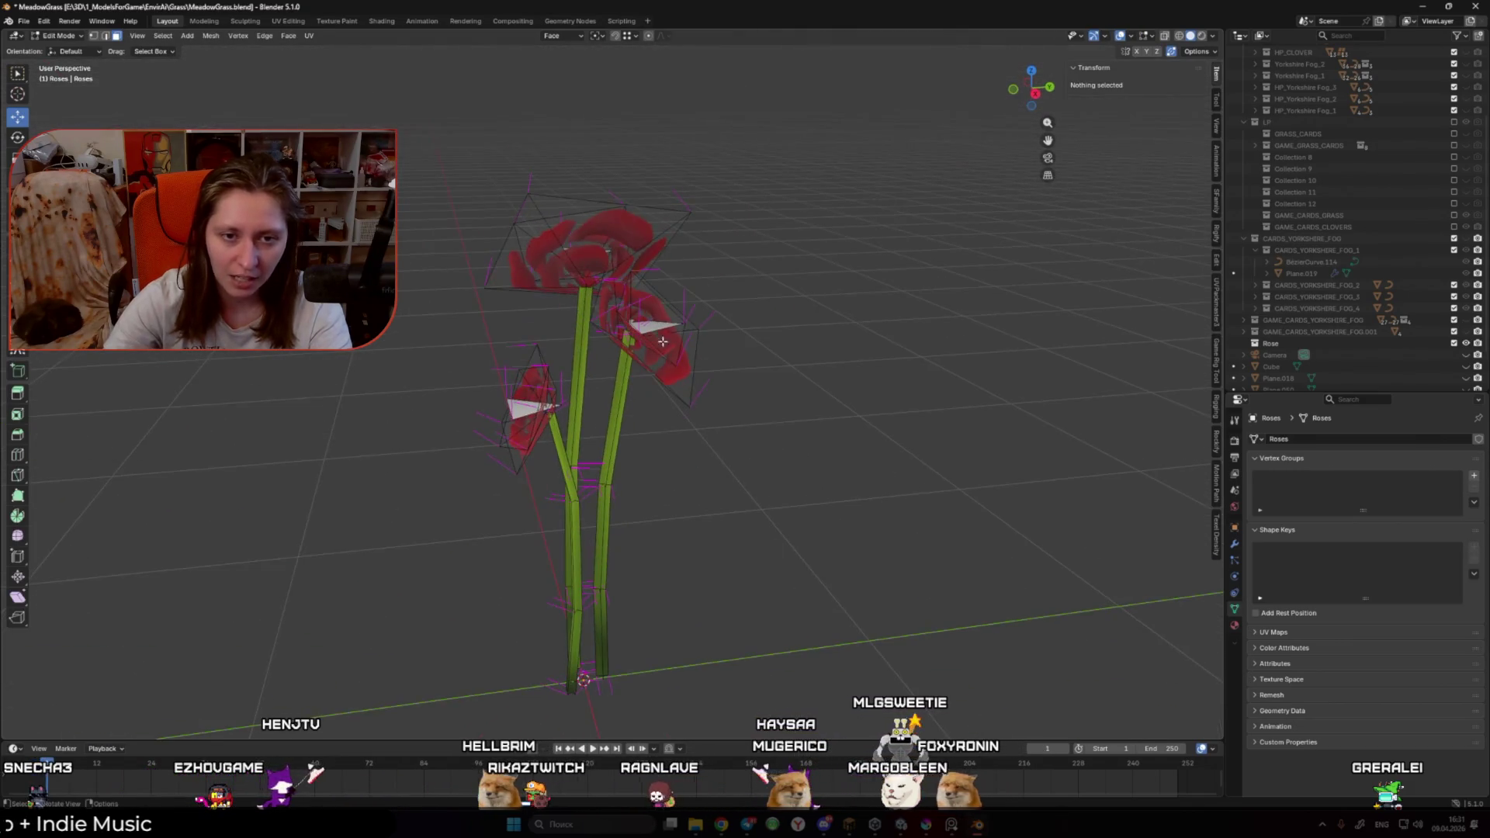
pyautogui.click(662, 342)
pyautogui.scroll(3, 662, 342)
pyautogui.press('g')
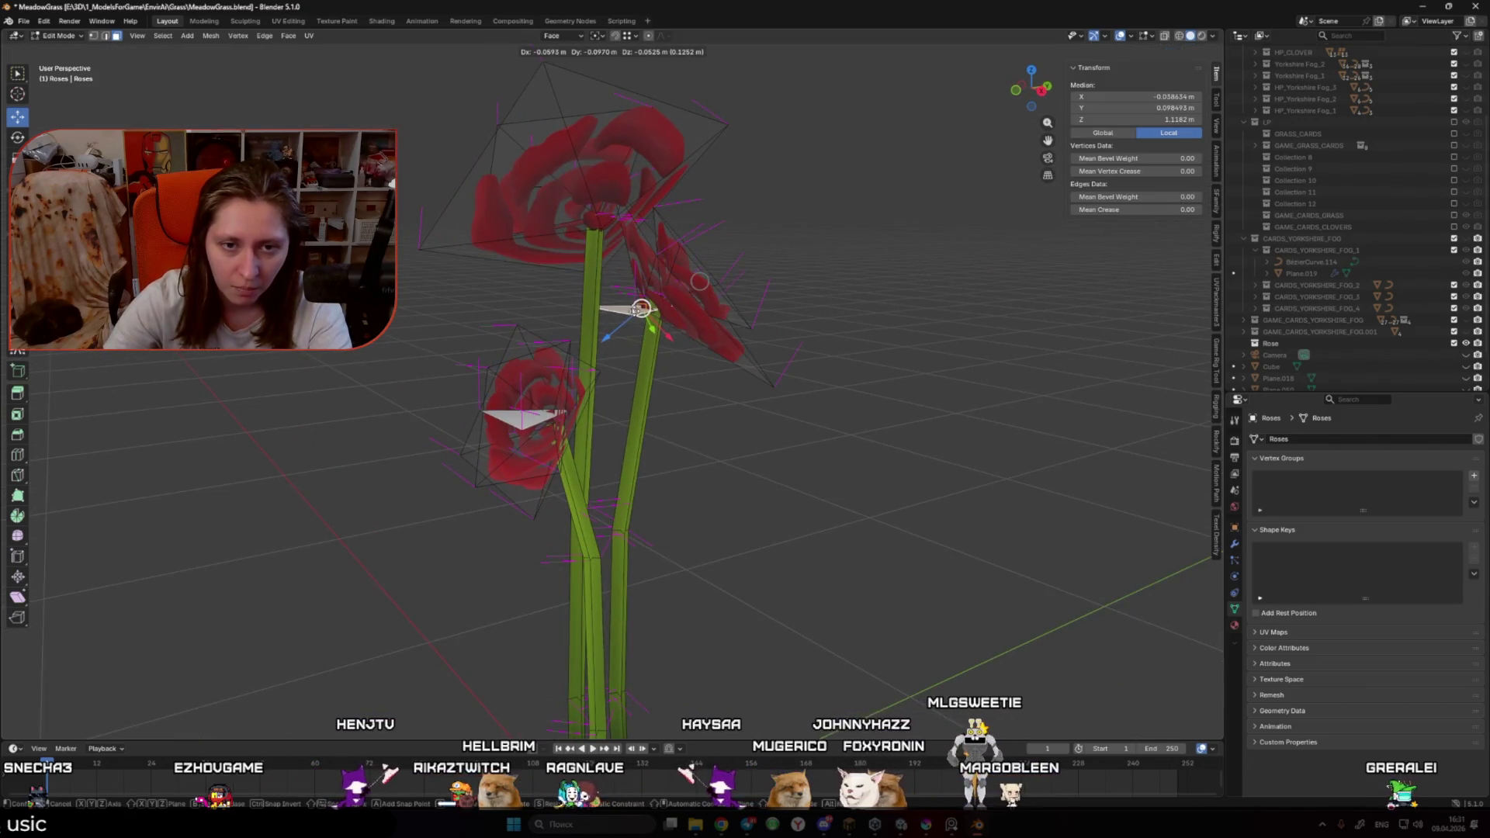
pyautogui.click(699, 281)
pyautogui.moveTo(699, 281)
pyautogui.mouseDown()
pyautogui.moveTo(630, 428)
pyautogui.moveTo(606, 396)
pyautogui.moveTo(649, 306)
pyautogui.moveTo(623, 269)
pyautogui.moveTo(662, 407)
pyautogui.moveTo(605, 232)
pyautogui.moveTo(649, 256)
pyautogui.moveTo(643, 280)
pyautogui.mouseUp()
# Step: Try moving another card face beside the rose, then undo the move
pyautogui.hotkey('alt', 'a')
pyautogui.click(562, 35)
pyautogui.click(642, 280)
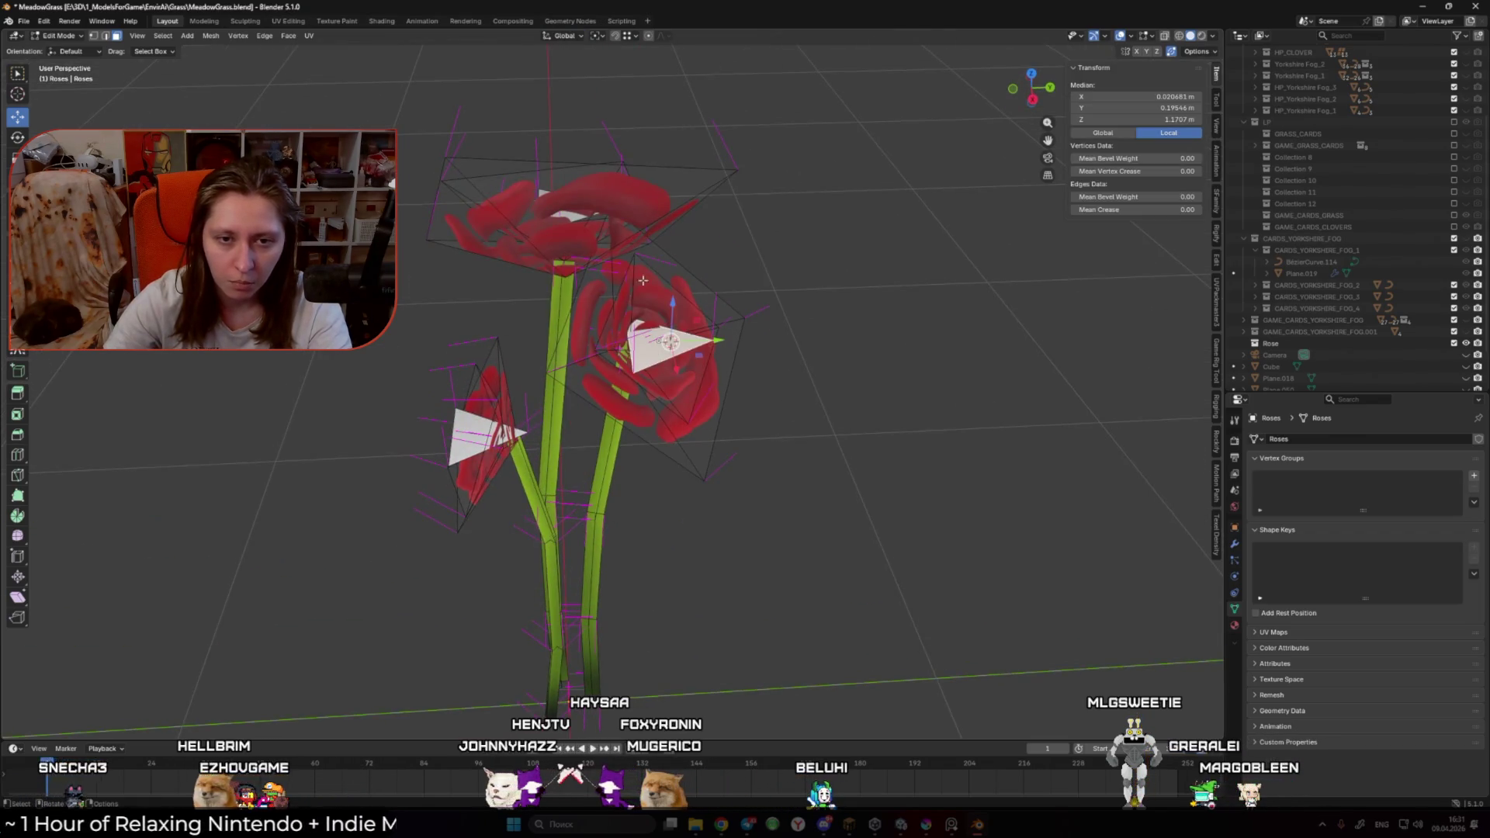
pyautogui.click(598, 36)
pyautogui.moveTo(685, 351)
pyautogui.mouseDown()
pyautogui.moveTo(839, 352)
pyautogui.moveTo(769, 243)
pyautogui.moveTo(852, 345)
pyautogui.mouseUp()
pyautogui.hotkey('ctrl', 'z')
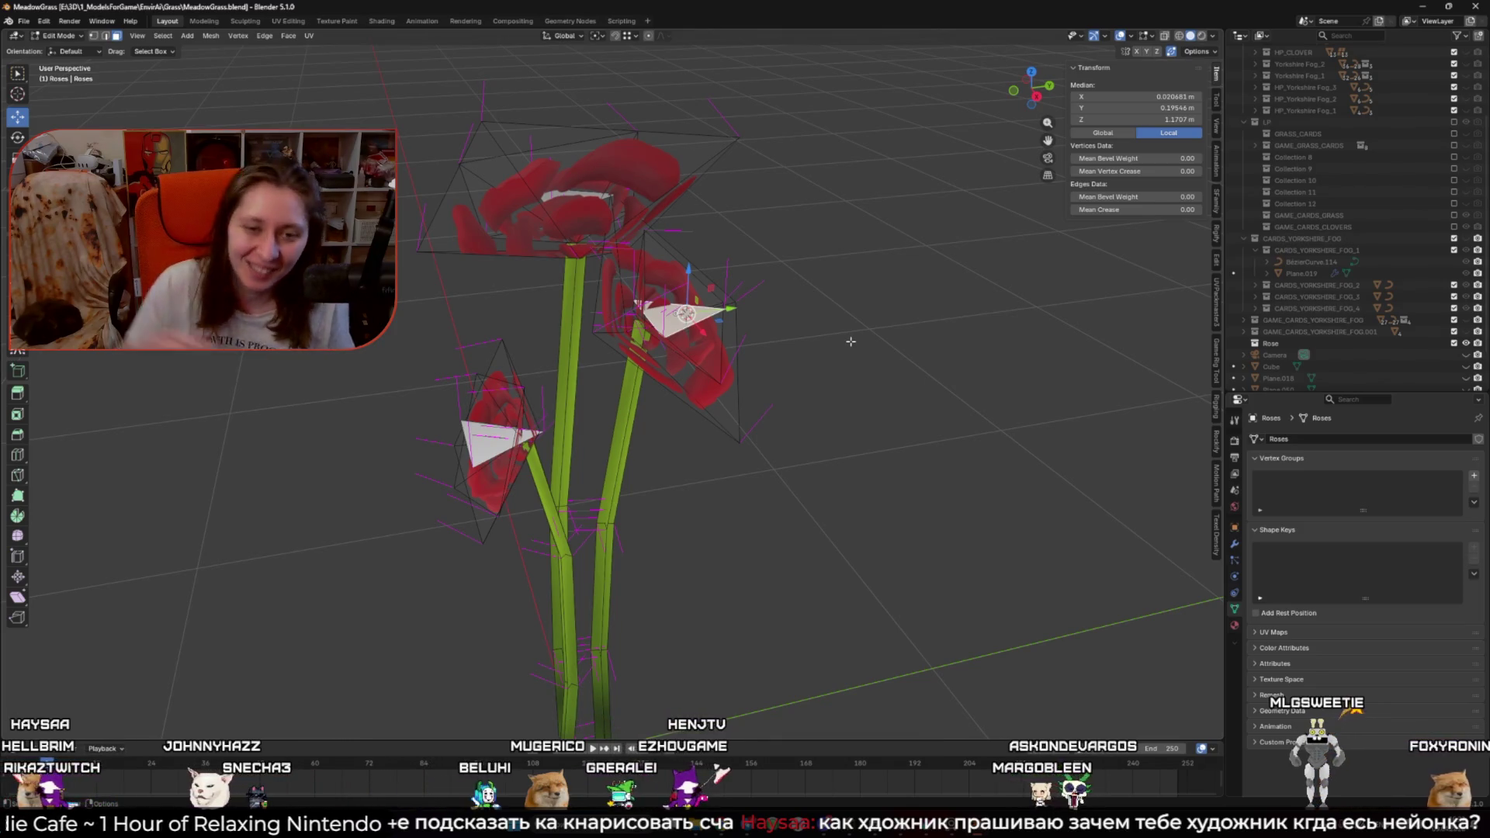
# Step: Select a different triangle face and orbit the view higher over the roses
pyautogui.scroll(4, 731, 343)
pyautogui.scroll(-3, 731, 342)
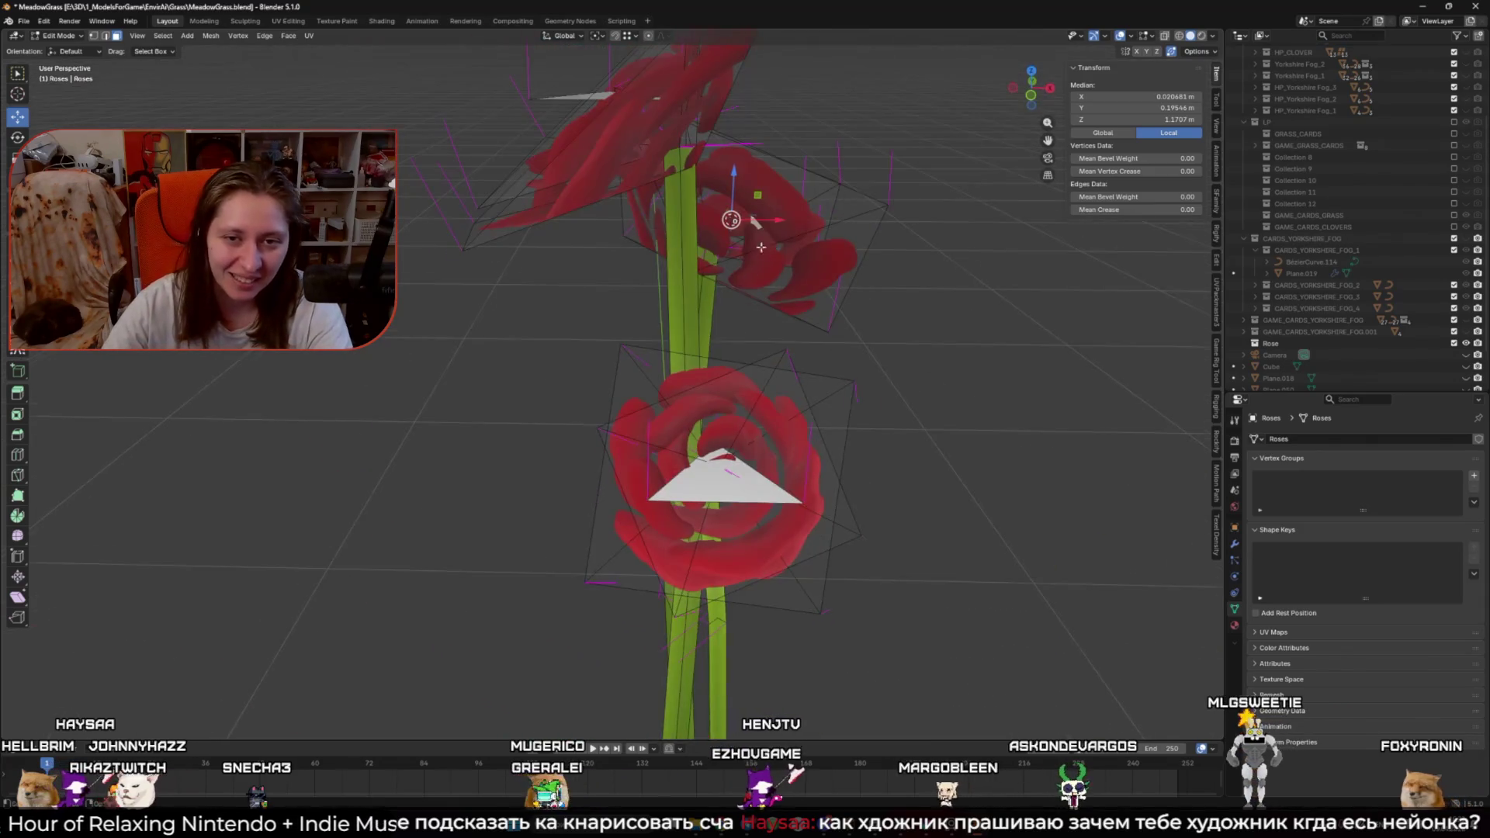
pyautogui.click(632, 361)
pyautogui.scroll(-3, 633, 361)
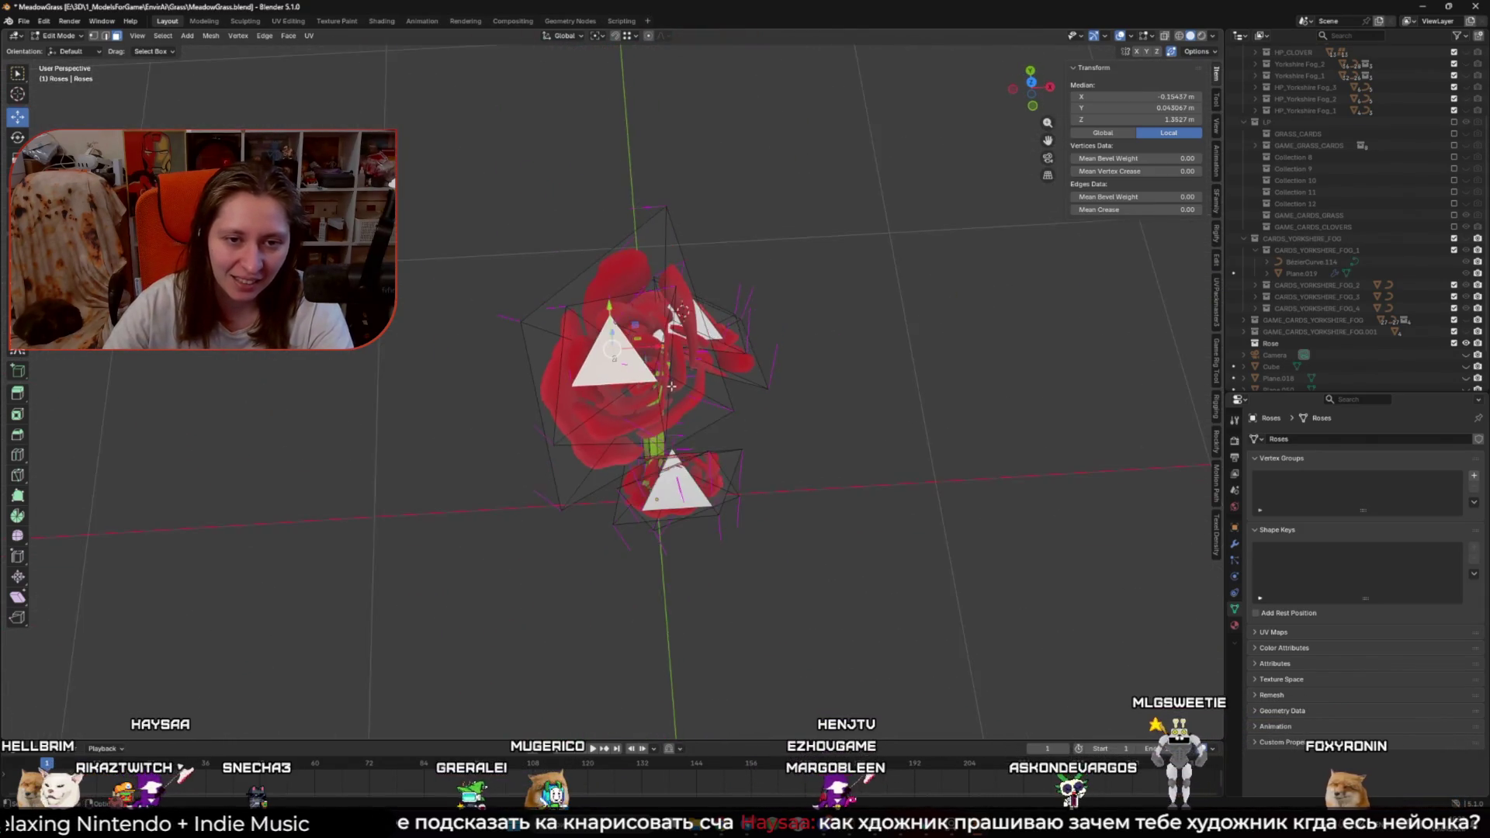
pyautogui.scroll(3, 556, 246)
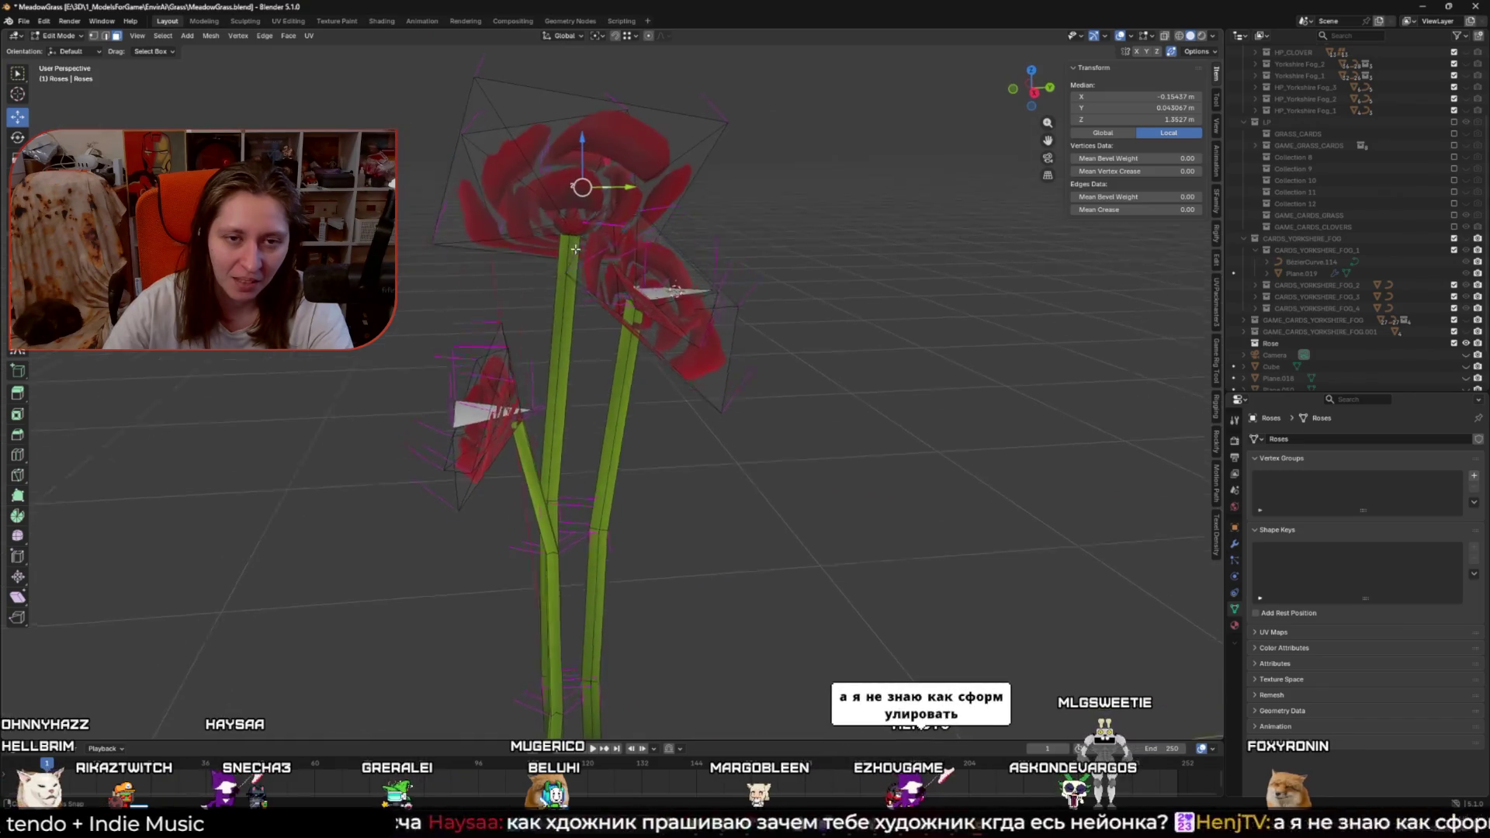
pyautogui.moveTo(555, 246)
pyautogui.mouseDown()
pyautogui.moveTo(609, 302)
pyautogui.moveTo(629, 439)
pyautogui.mouseUp()
# Step: Open Roses.001 in Edit Mode with nothing selected and check the pivot point options
pyautogui.press('Tab')
pyautogui.click(609, 303)
pyautogui.press('Tab')
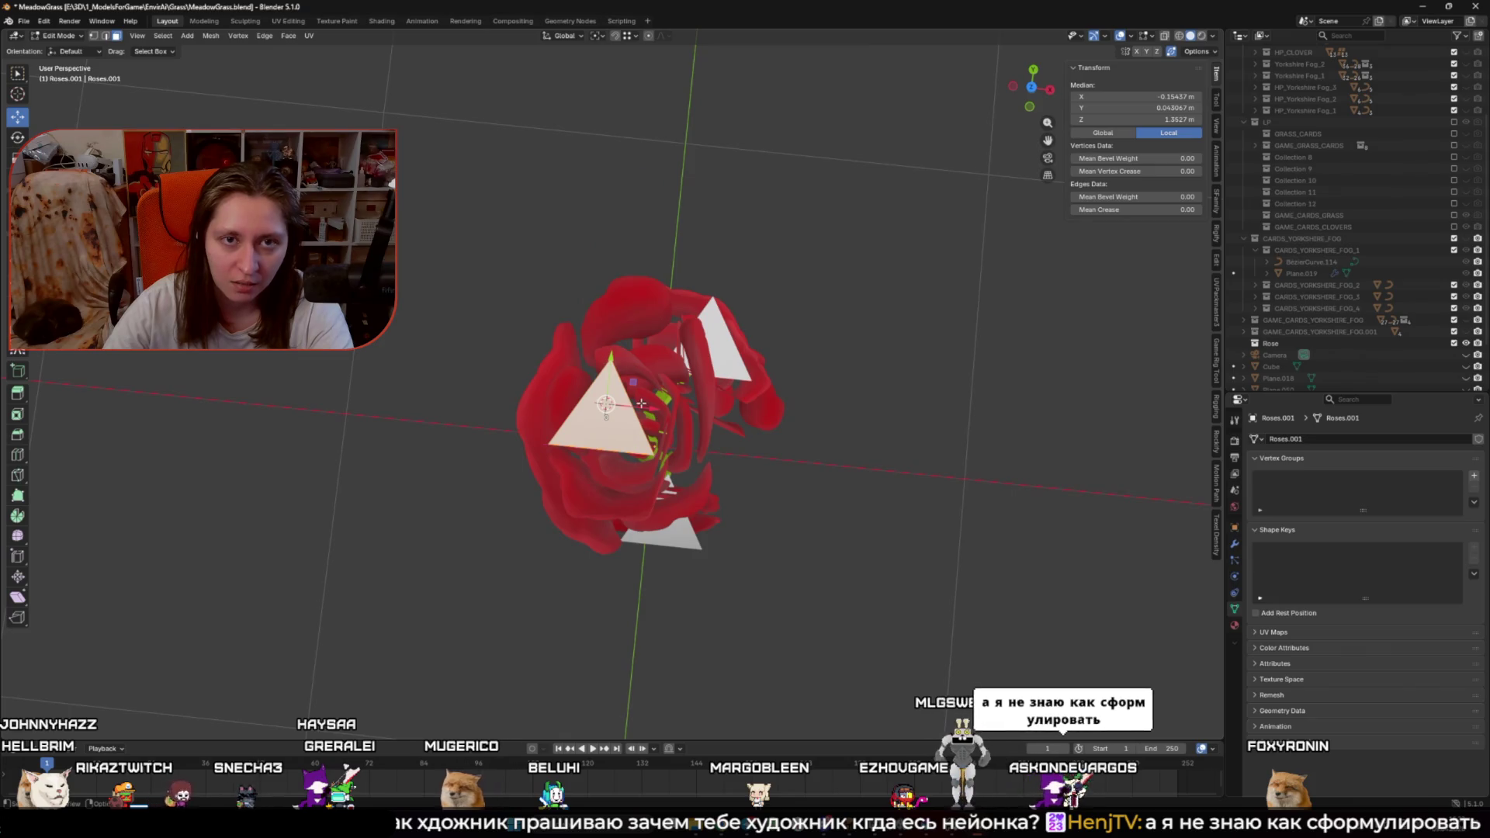
pyautogui.hotkey('alt', 'a')
pyautogui.click(602, 37)
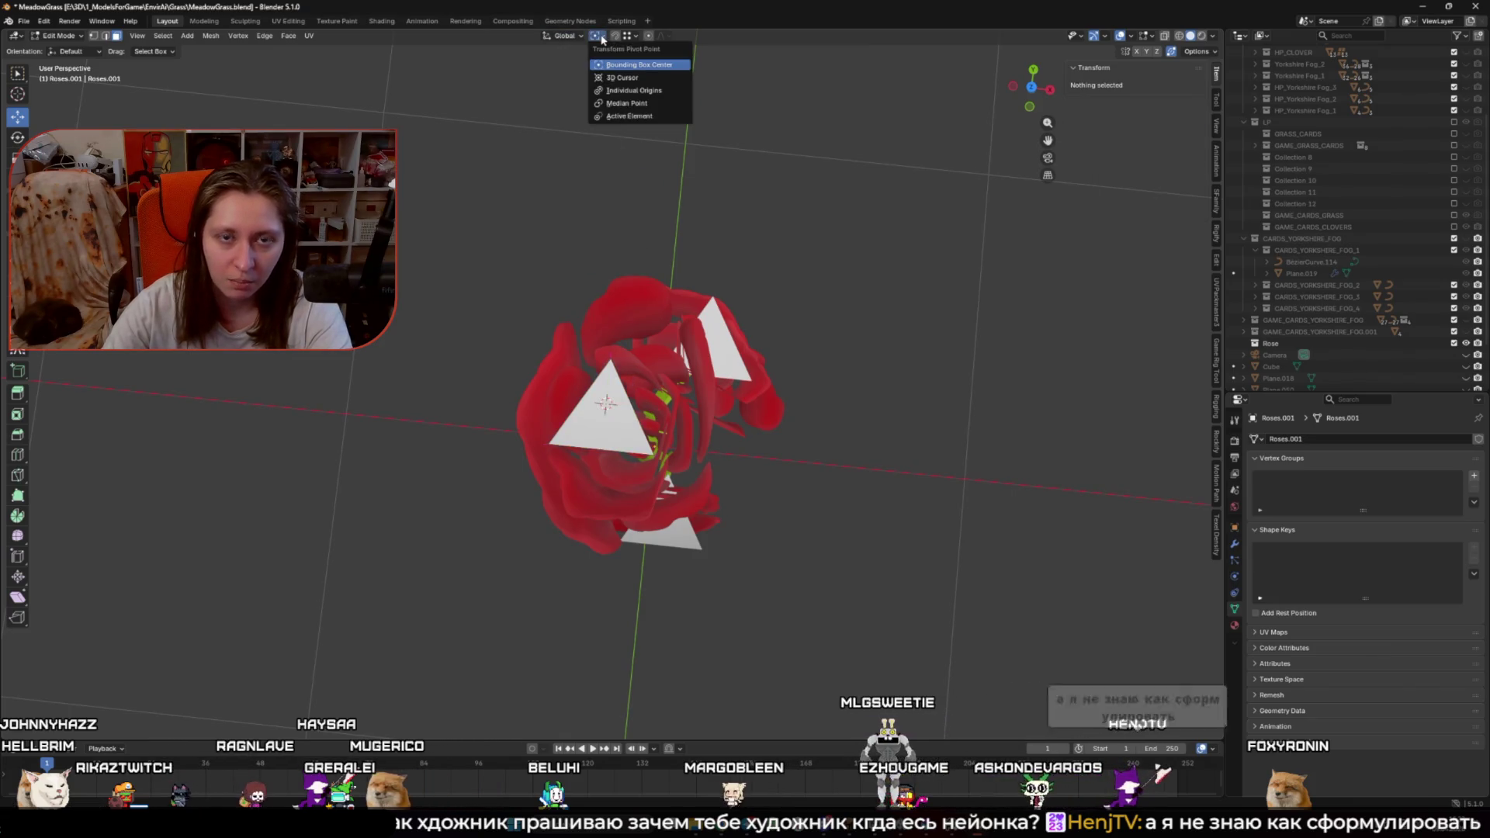
# Step: Select a triangle on the rose and move its vertices to a new position
pyautogui.click(637, 36)
pyautogui.click(573, 420)
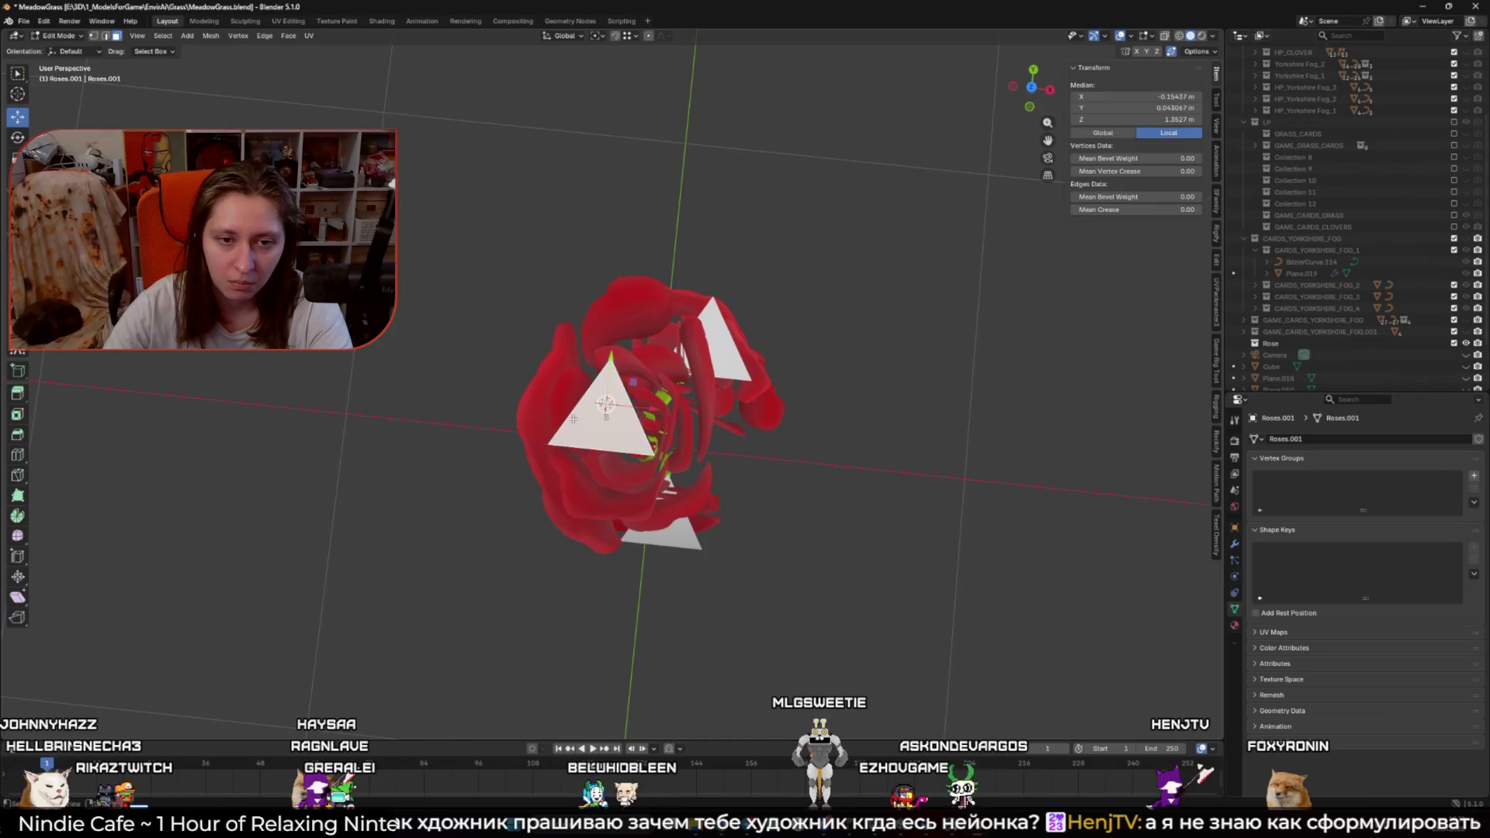
pyautogui.press('Tab')
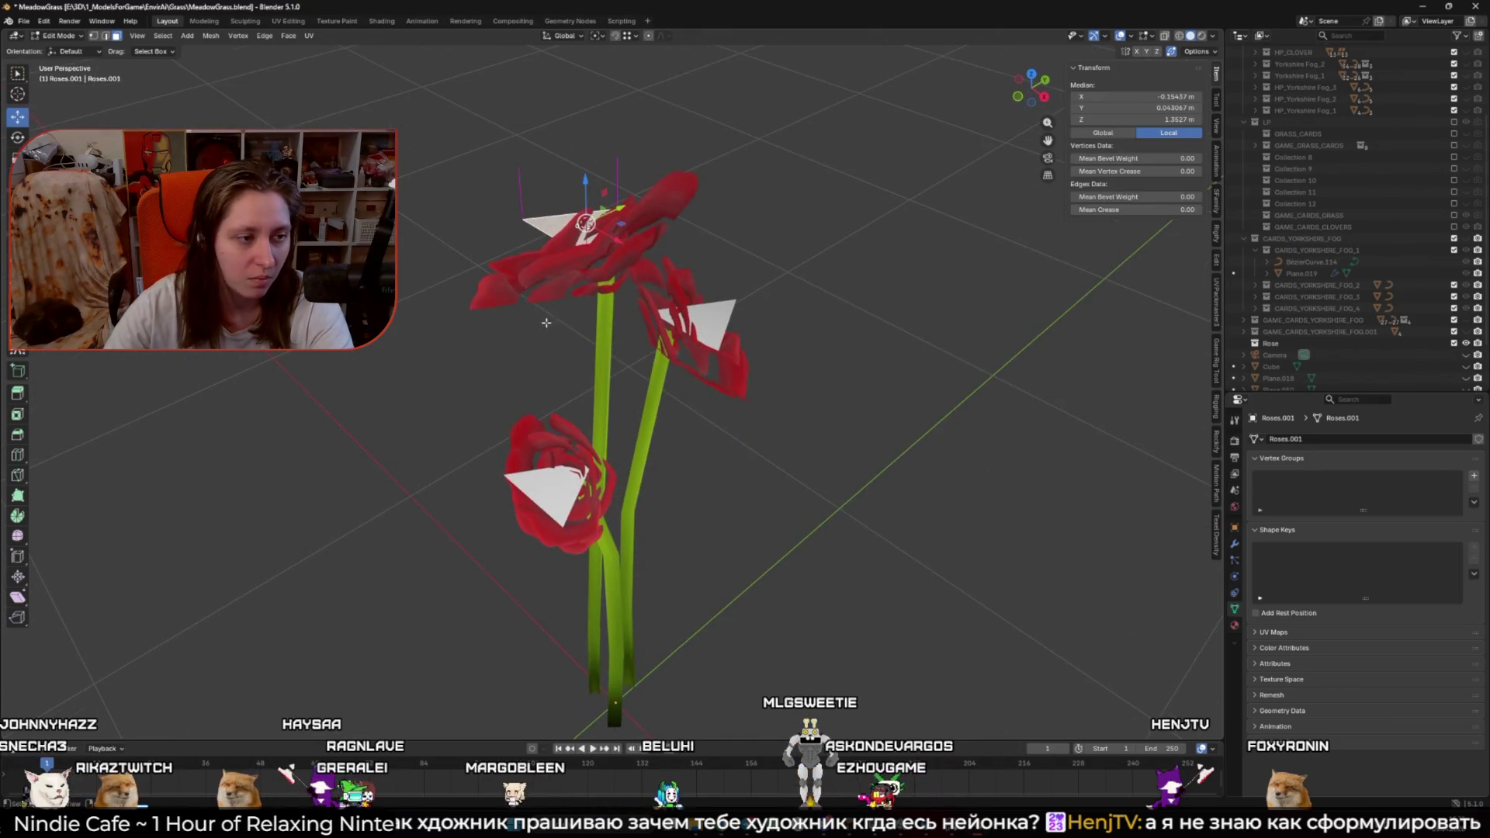
pyautogui.hotkey('ctrl', 'z')
pyautogui.hotkey('ctrl', 'z')
pyautogui.hotkey('ctrl', 'z')
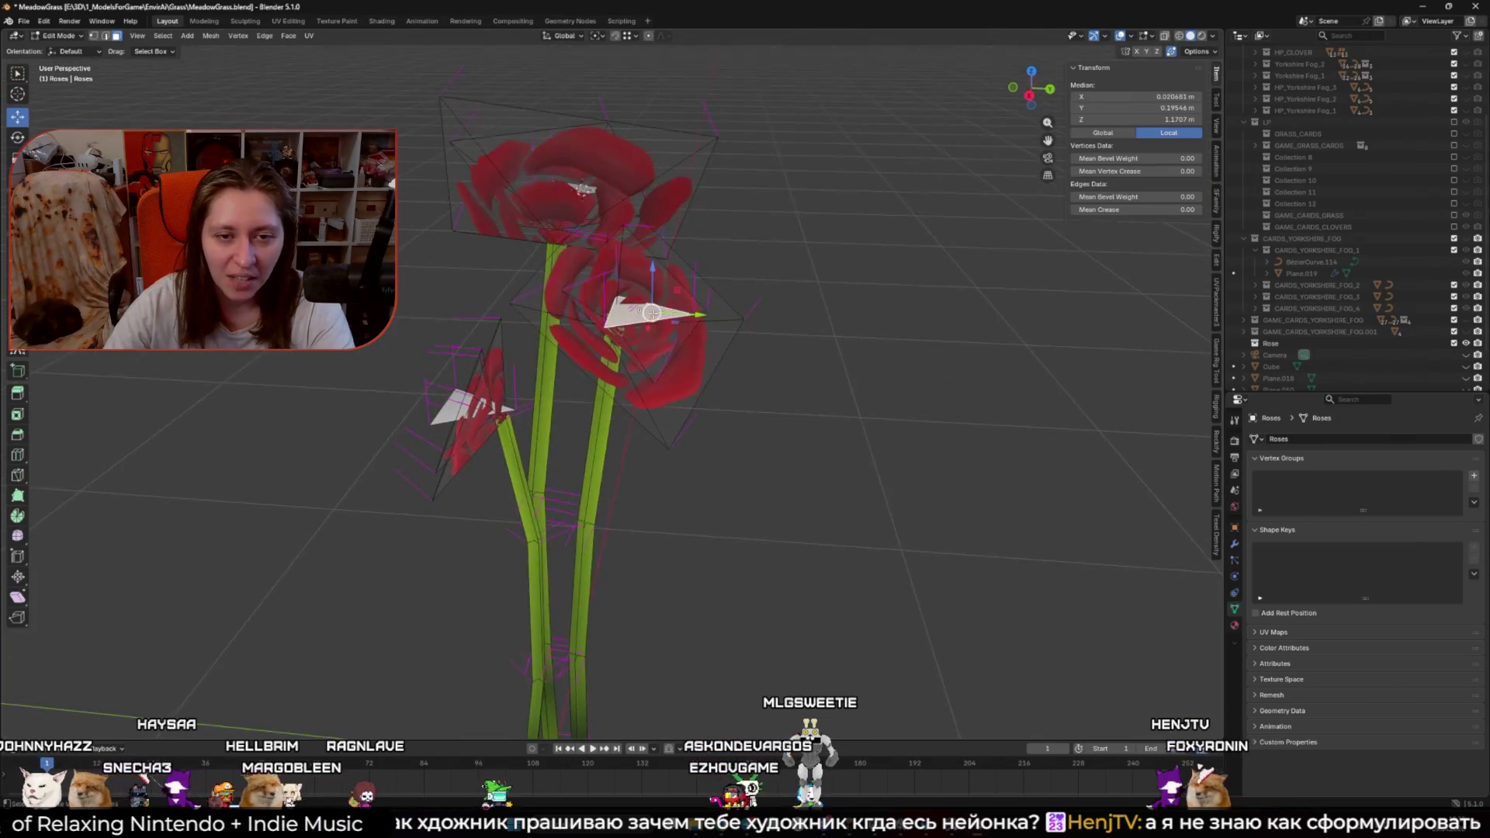
pyautogui.press('g')
pyautogui.click(693, 279)
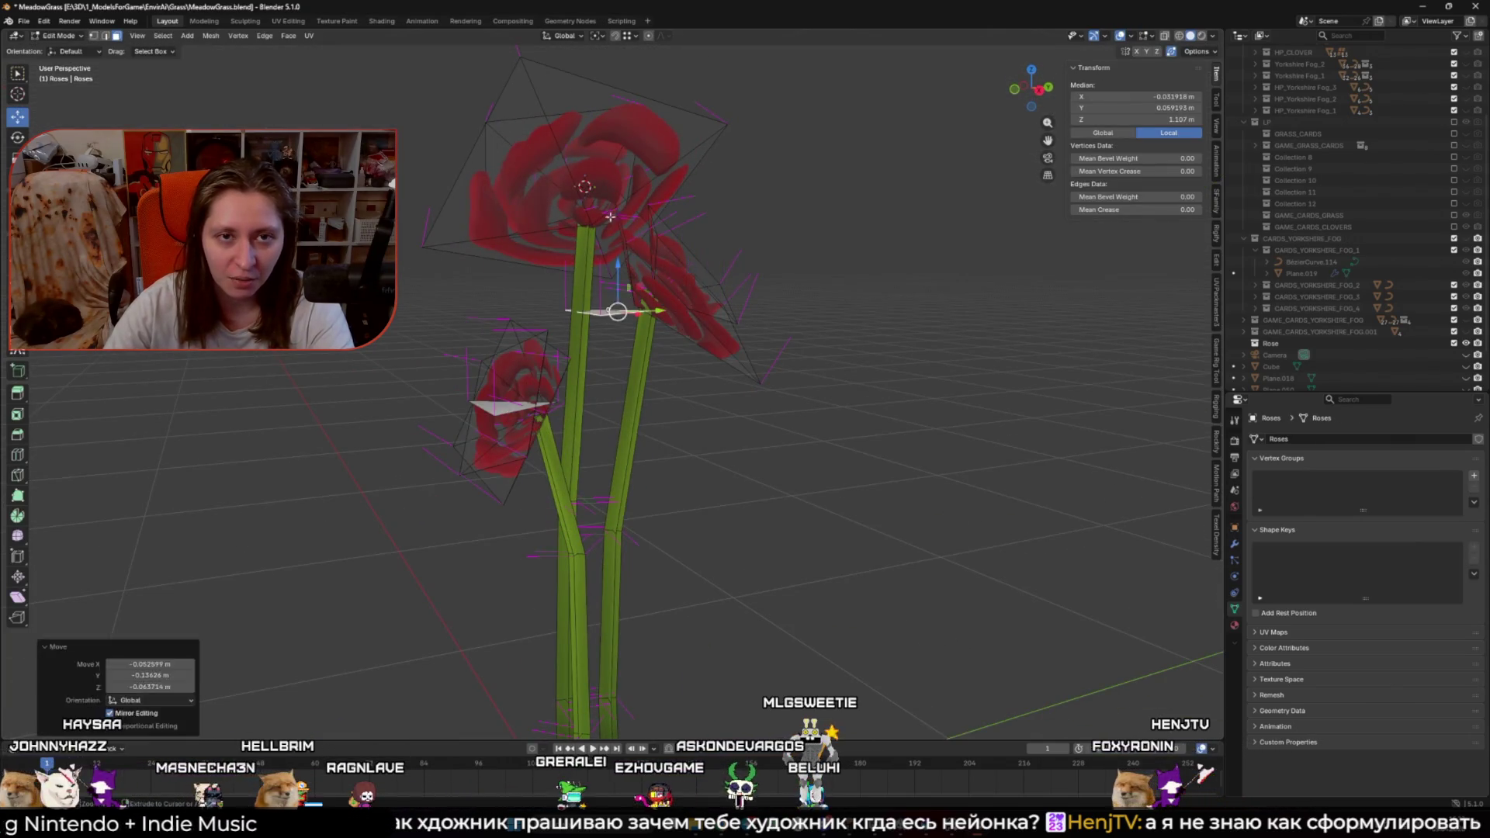
# Step: Shift the petal vertices three more times, ending at 0.10884, −0.032245, −0.079913 m
pyautogui.click(598, 35)
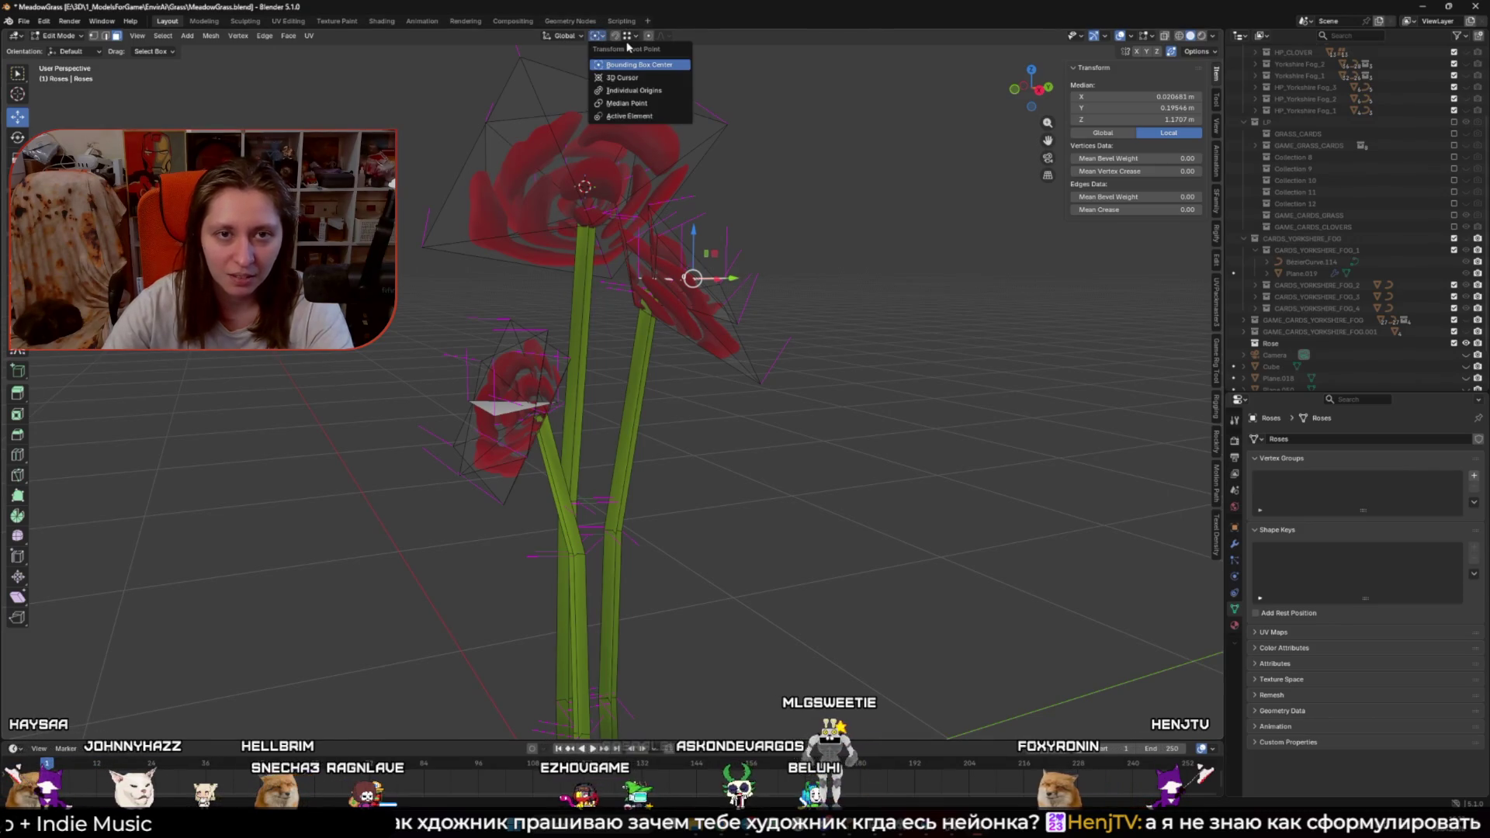
pyautogui.click(630, 37)
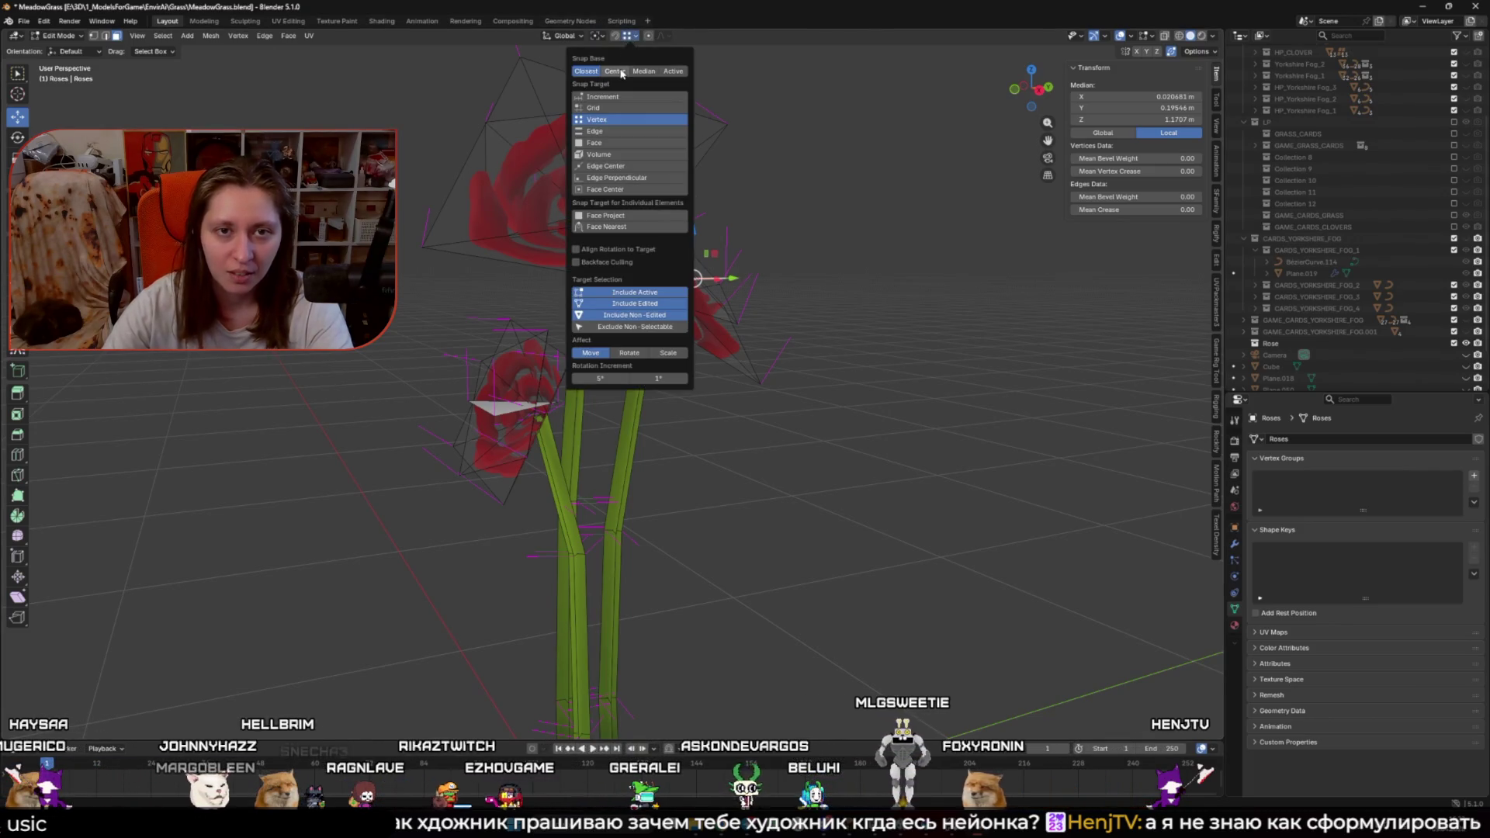
pyautogui.press('g')
pyautogui.click(639, 293)
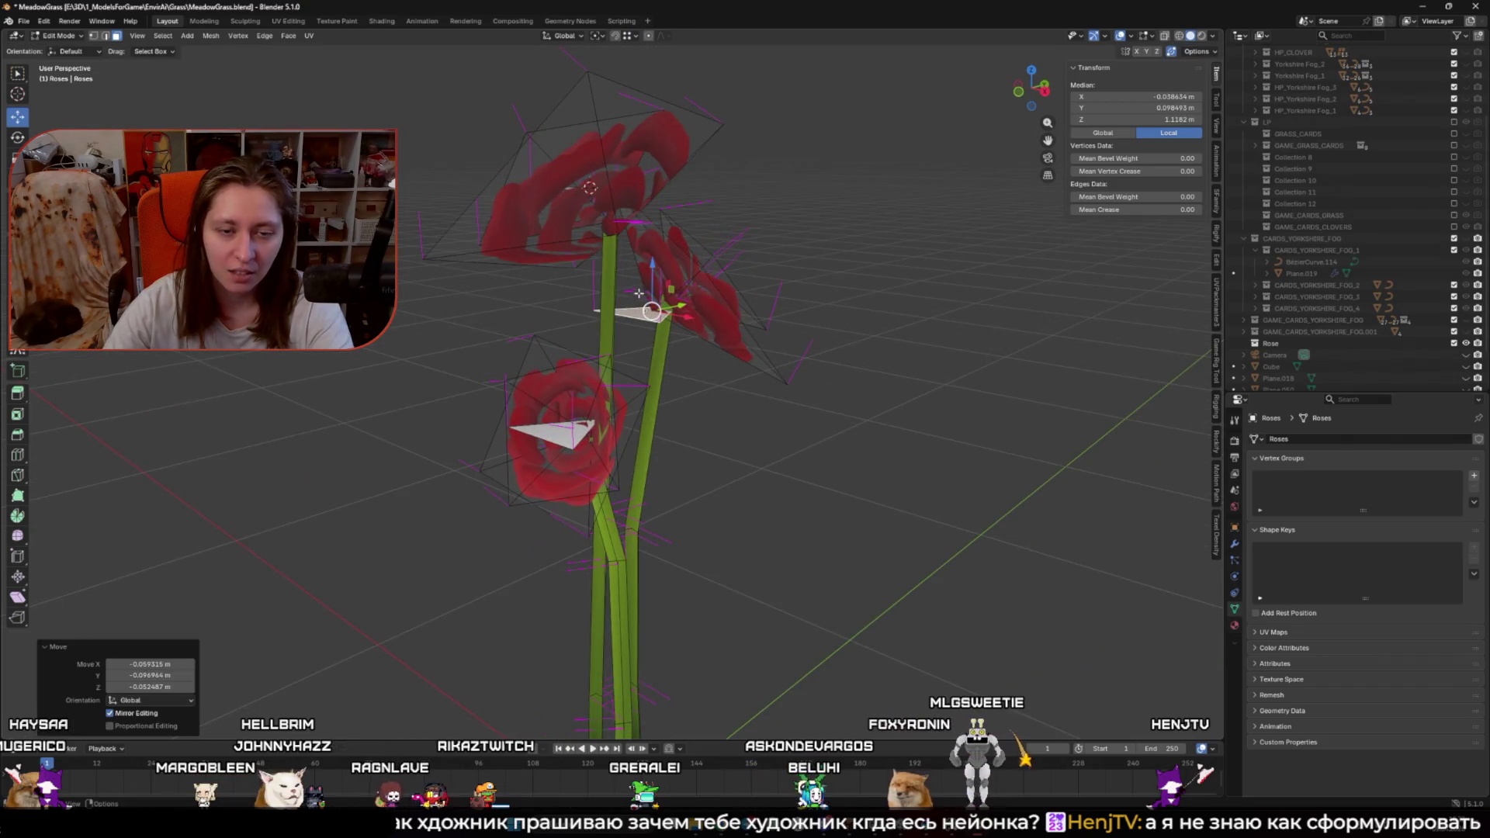
pyautogui.press('g')
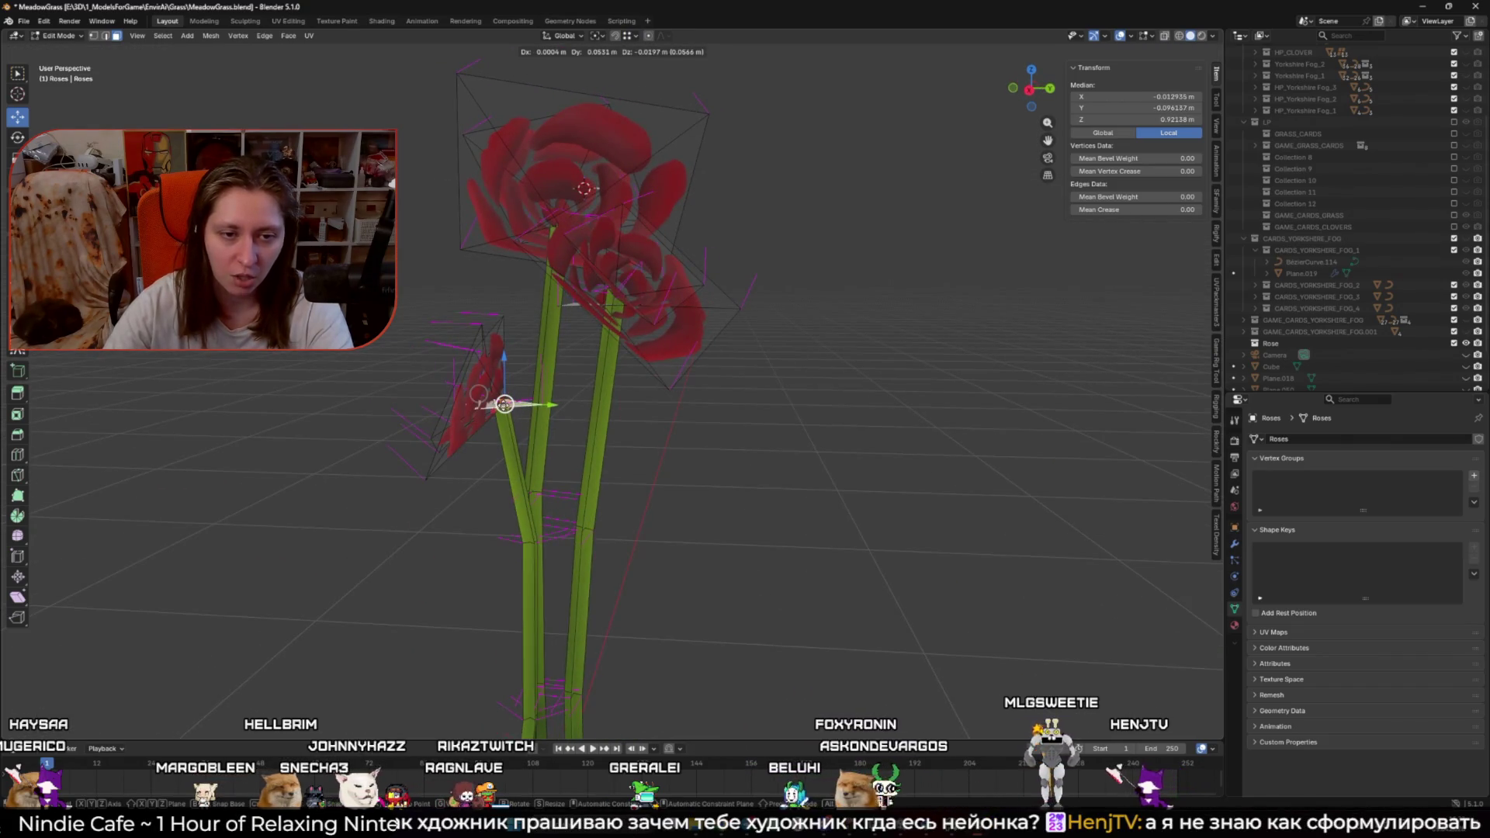
pyautogui.click(524, 262)
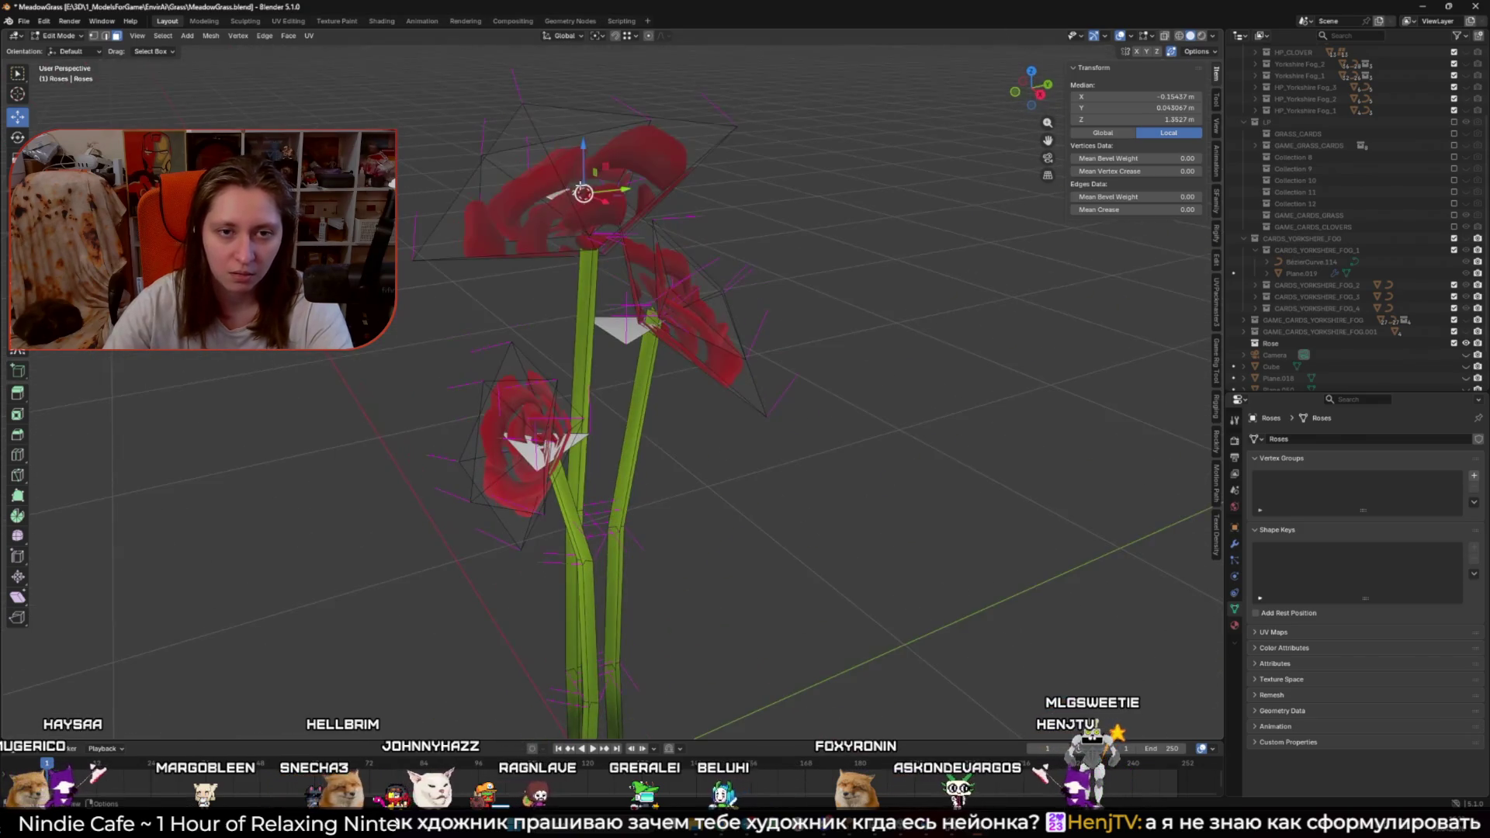
pyautogui.press('g')
pyautogui.click(594, 242)
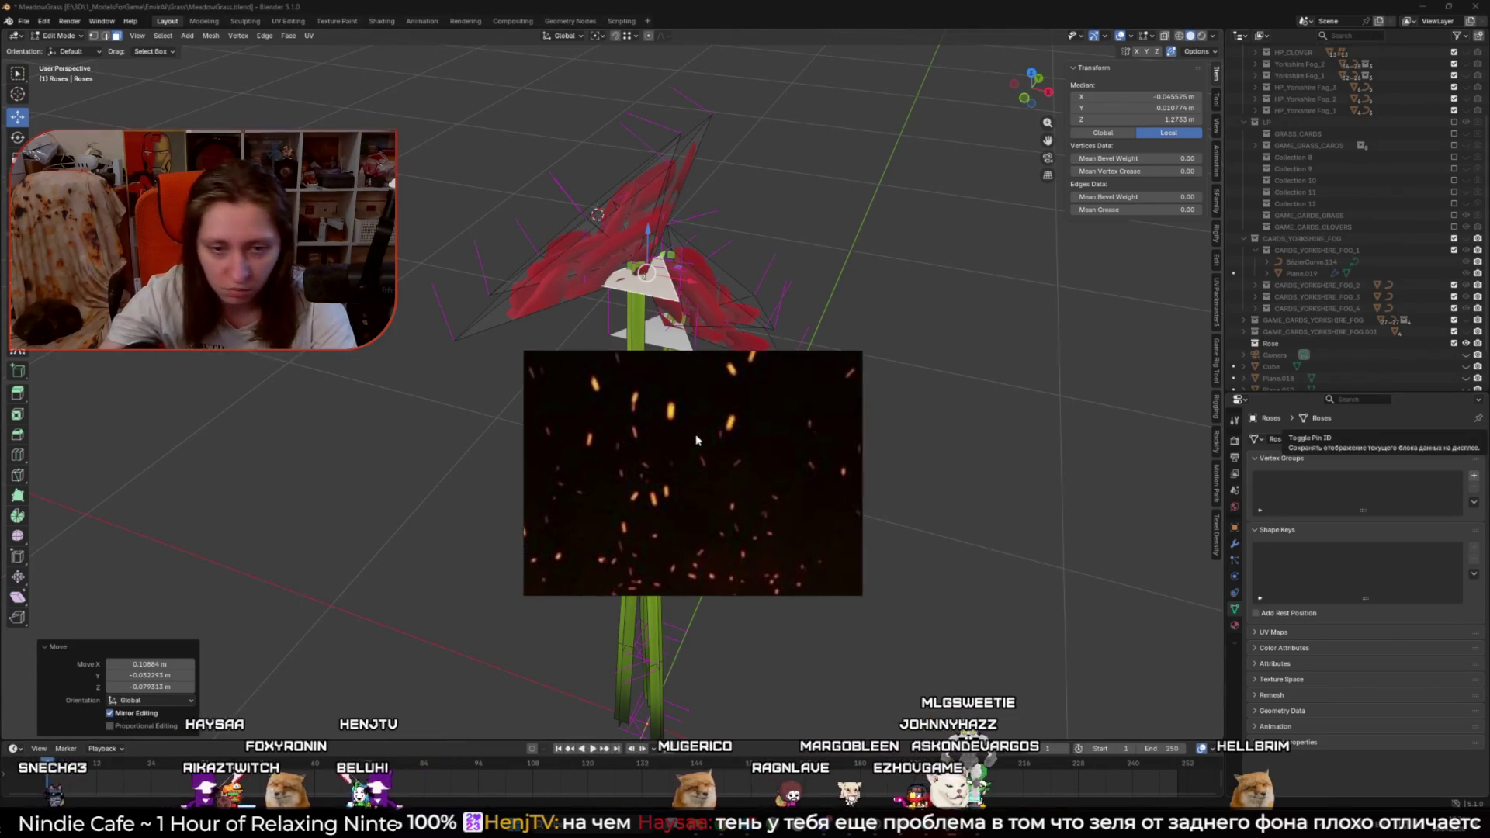
# Step: Maximize the PureRef board and nudge the game screenshot slightly down, then deselect it
pyautogui.hotkey('ctrl', 'f')
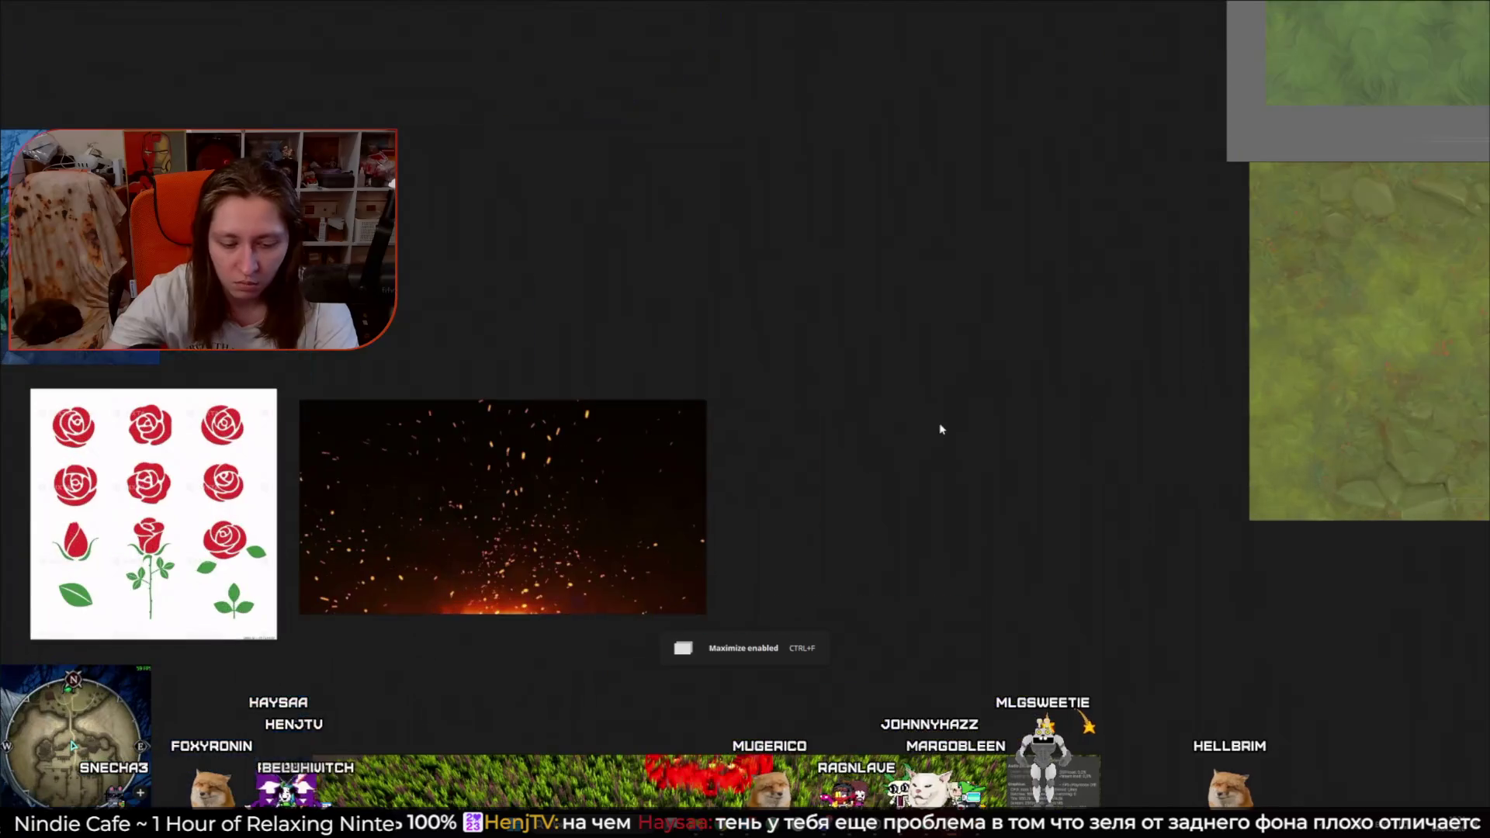
pyautogui.scroll(10, 968, 429)
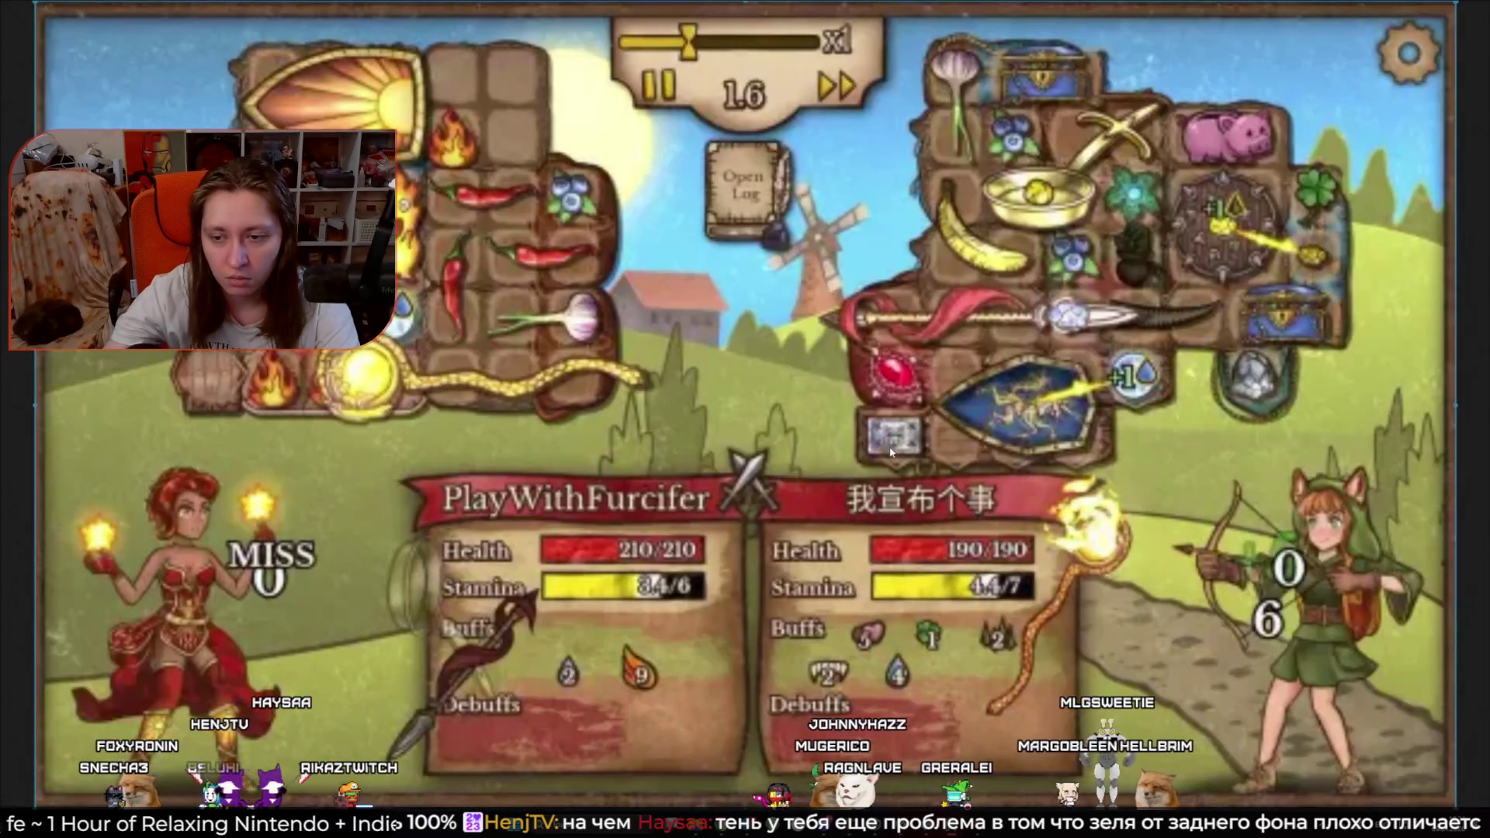
pyautogui.scroll(-2, 891, 453)
pyautogui.scroll(3, 440, 643)
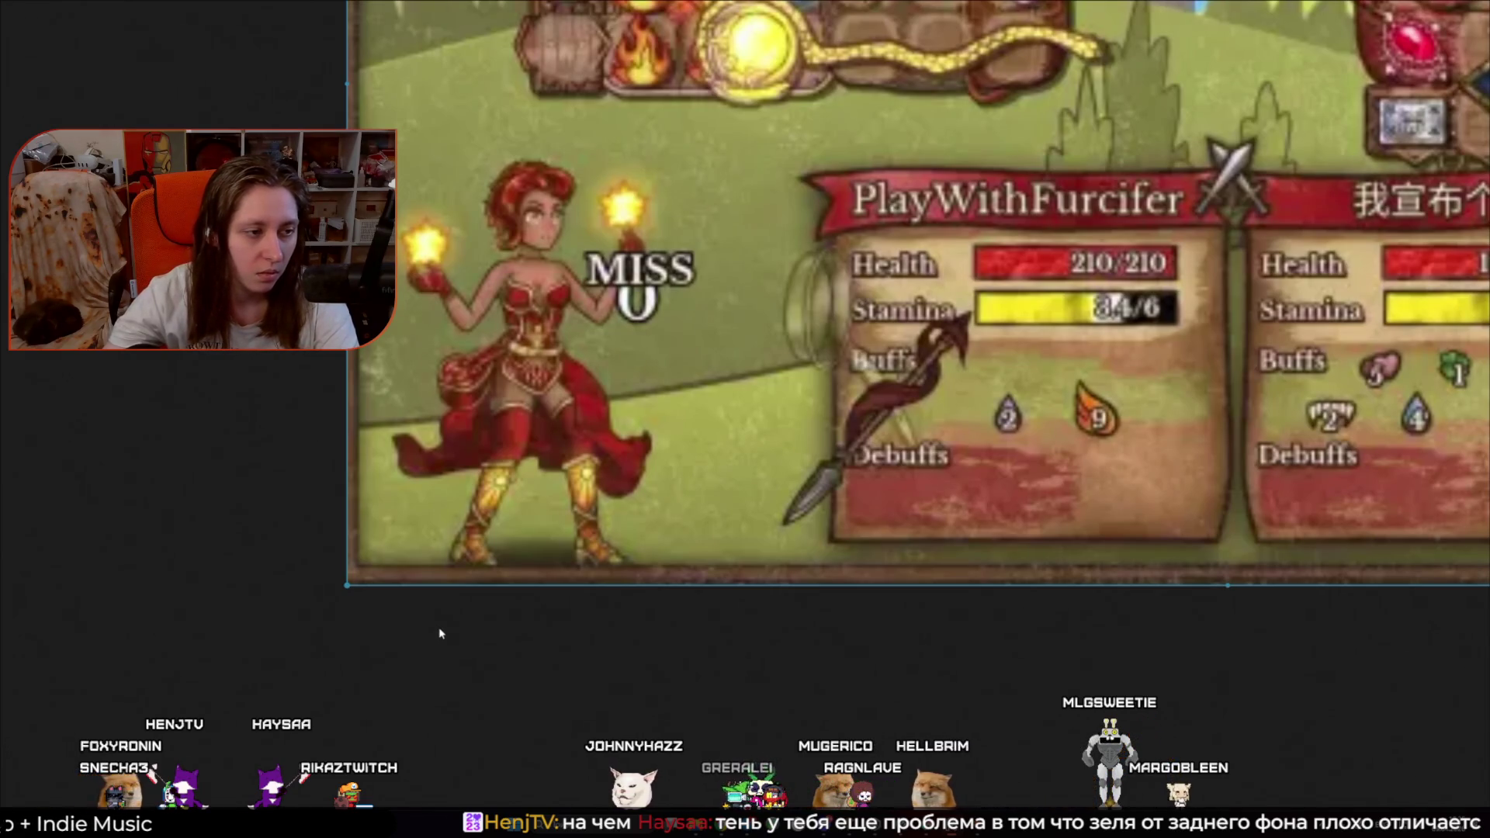
pyautogui.scroll(-4, 440, 634)
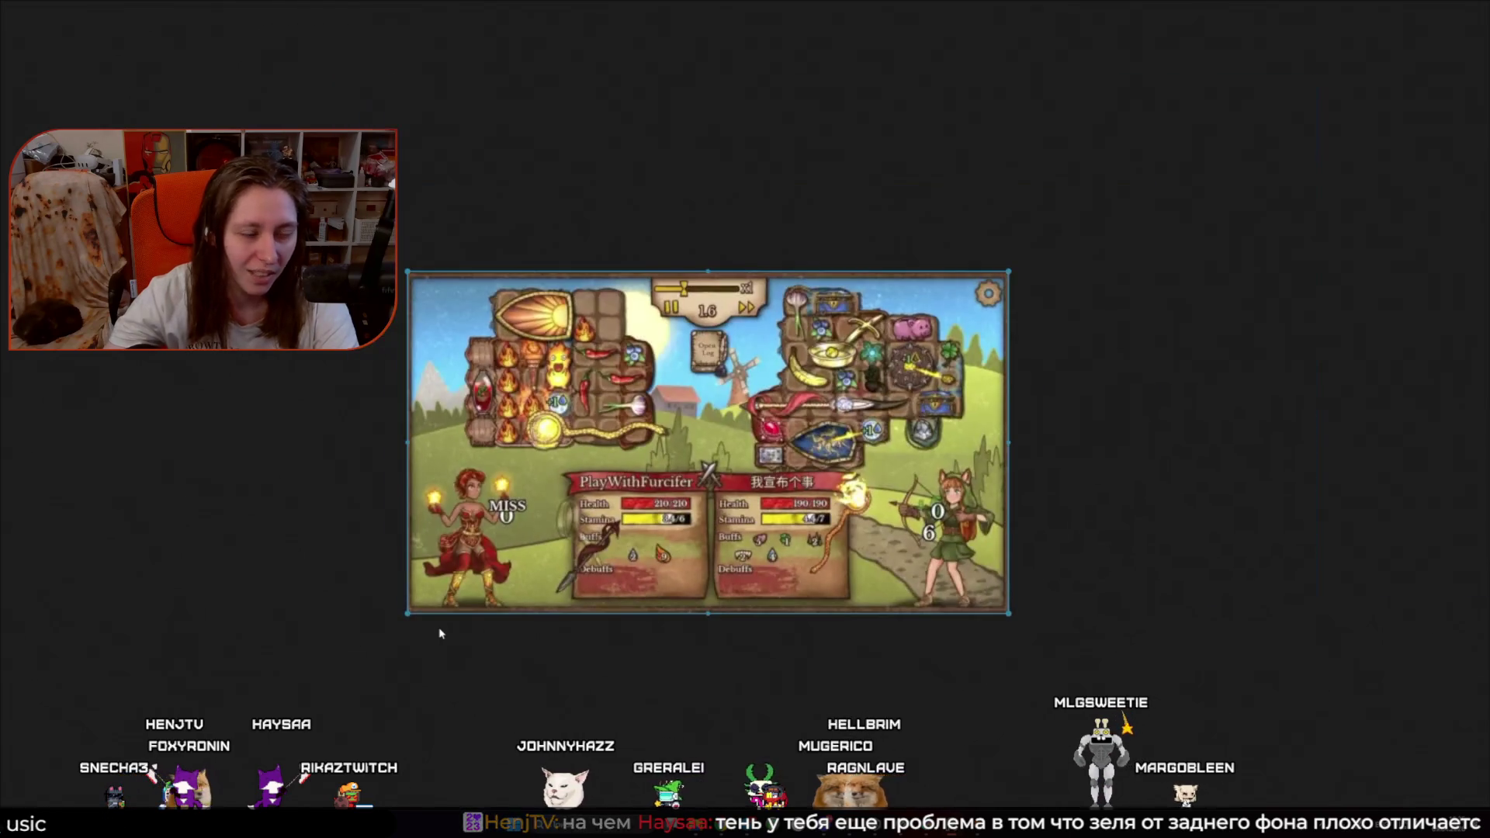
pyautogui.scroll(1, 694, 628)
pyautogui.scroll(1, 649, 612)
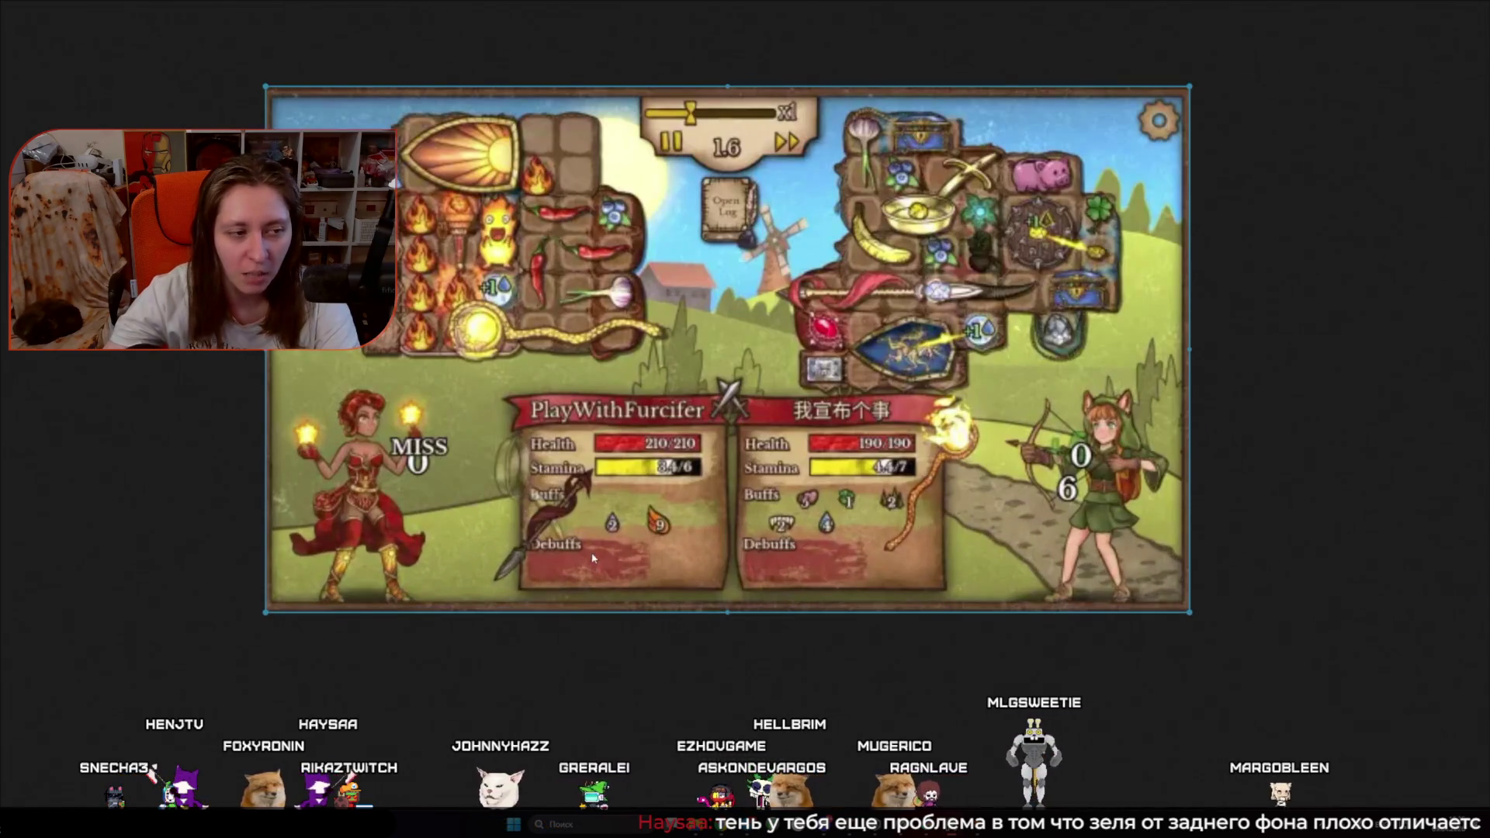
pyautogui.moveTo(593, 557); pyautogui.dragTo(585, 604)
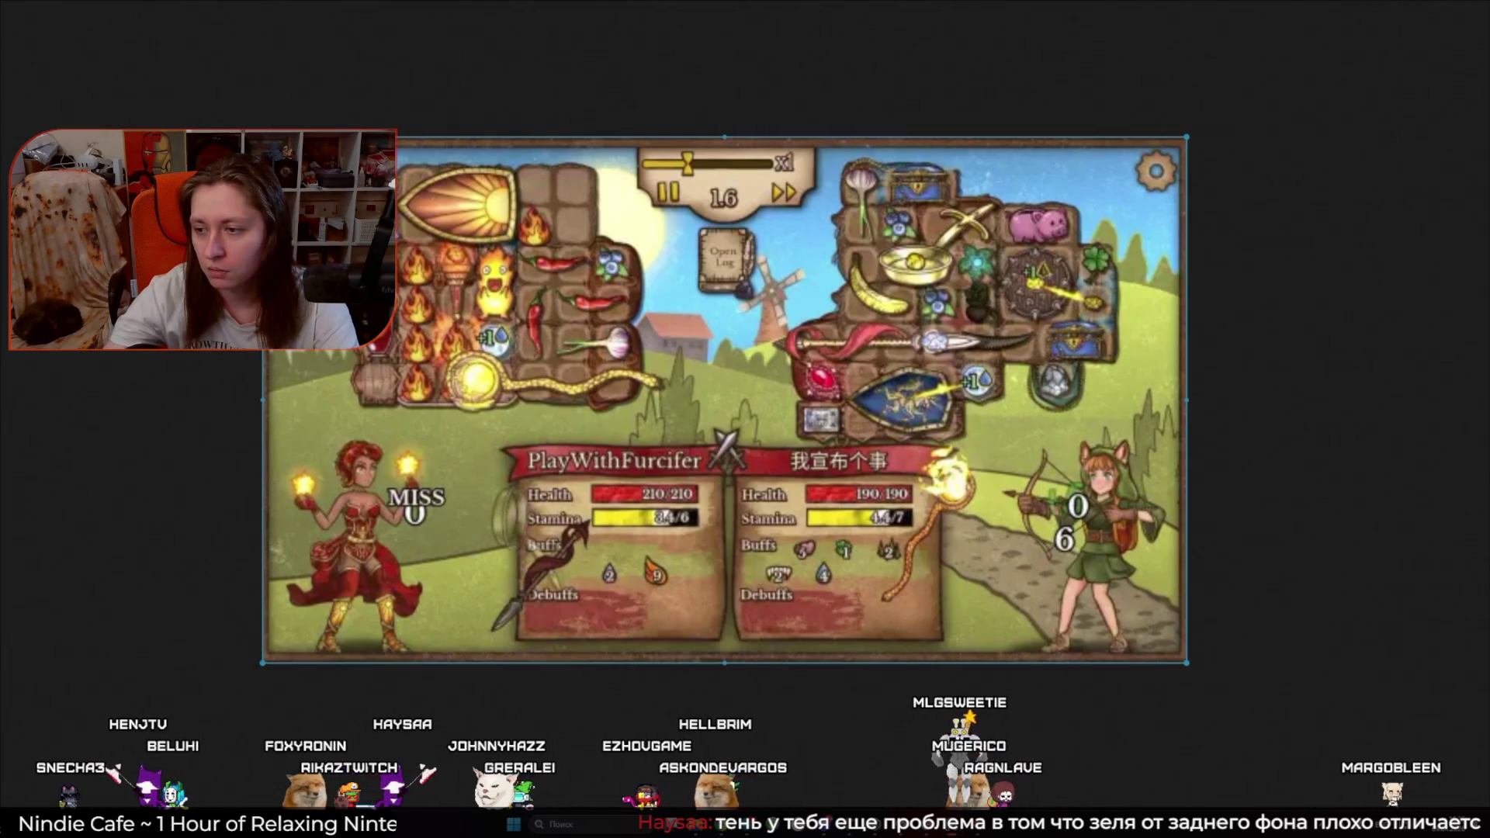
pyautogui.press('Escape')
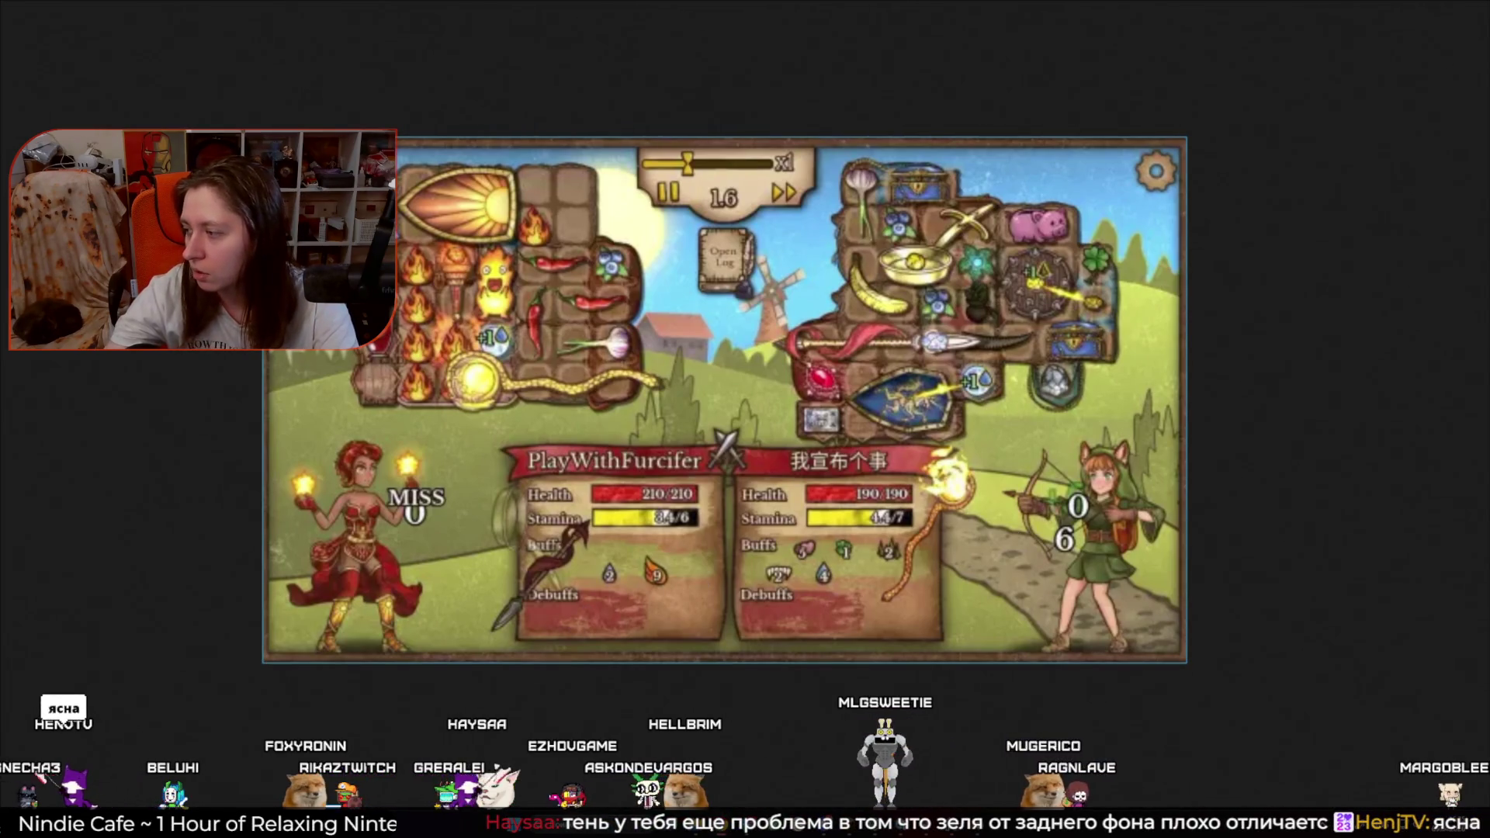
# Step: Pull the shop thumbnail and nearby images closer, then take the board out of full screen
pyautogui.scroll(-3, 701, 613)
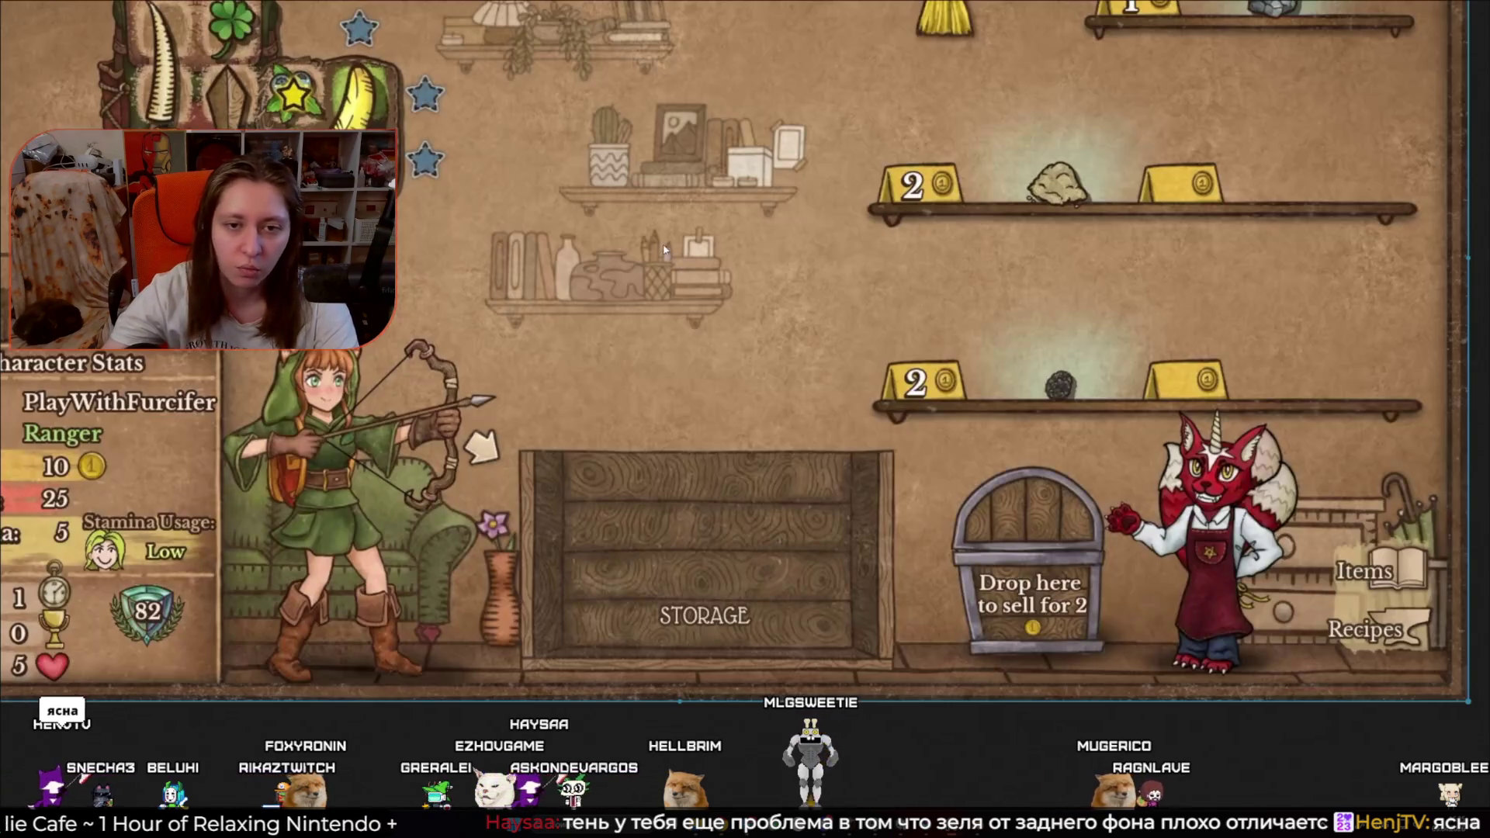
pyautogui.scroll(-3, 663, 250)
pyautogui.scroll(5, 530, 578)
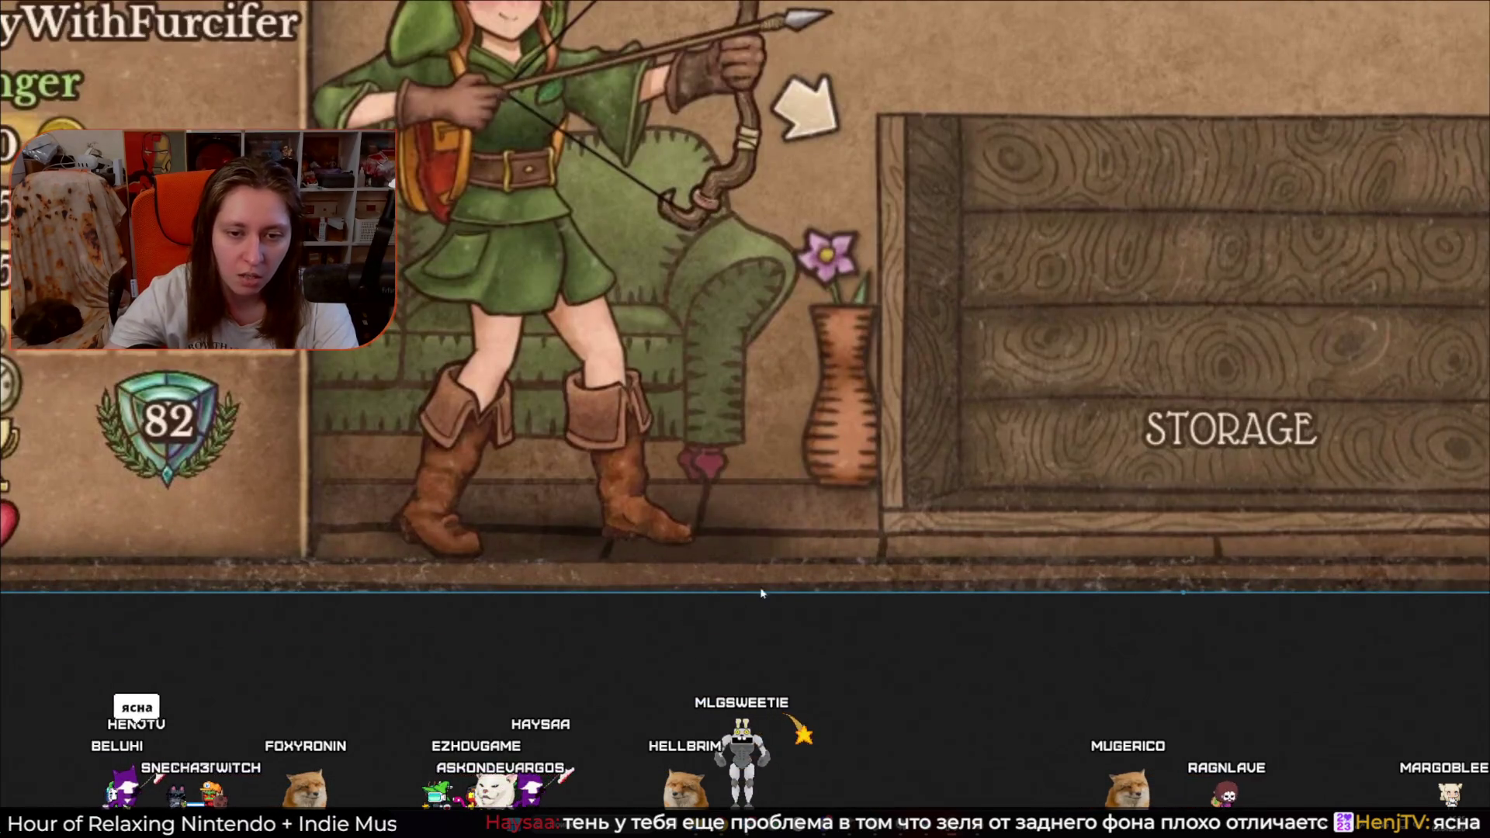
pyautogui.scroll(-10, 706, 553)
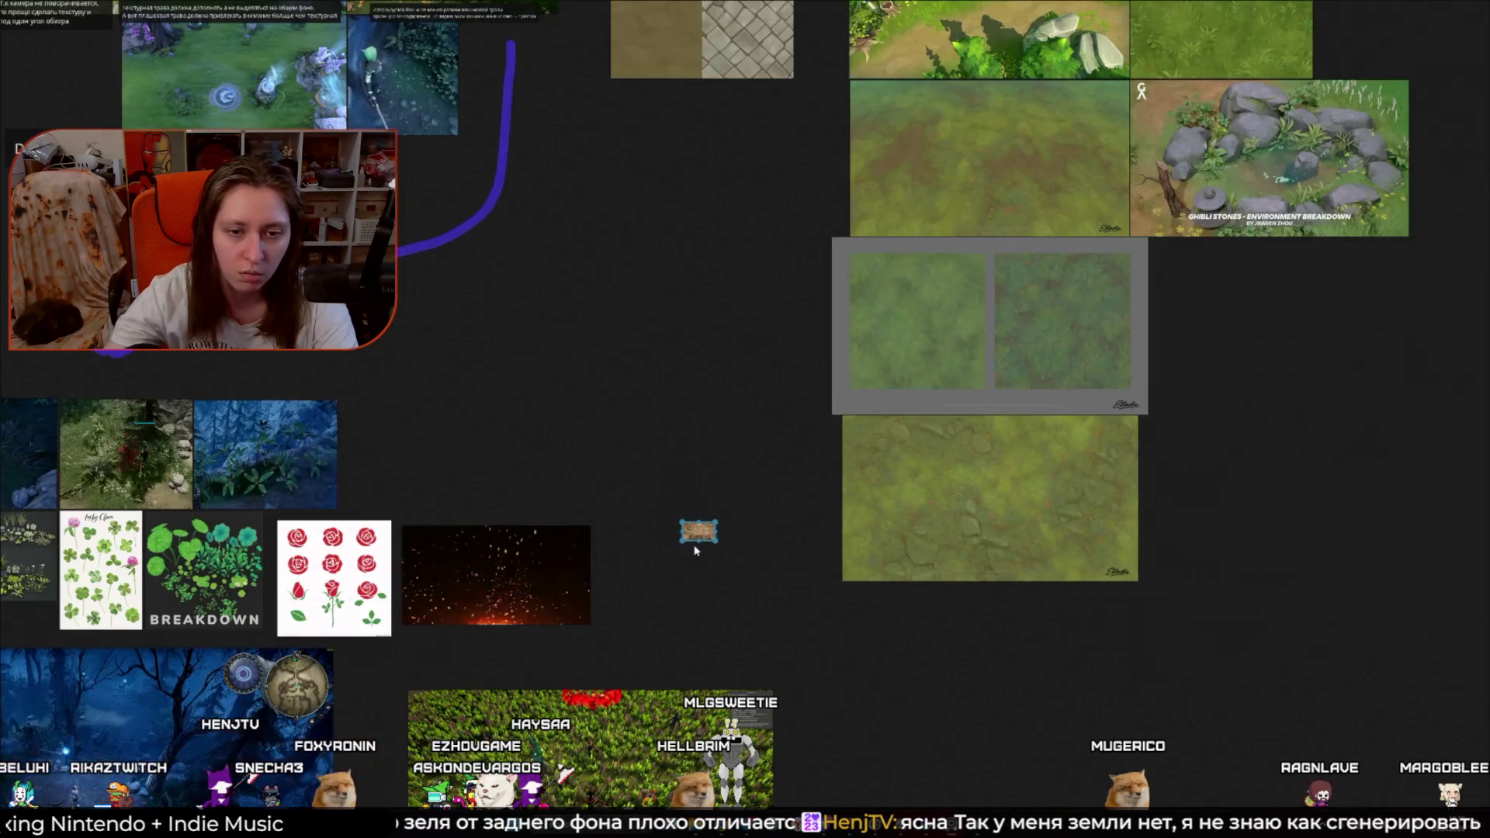
pyautogui.moveTo(697, 550); pyautogui.dragTo(739, 389)
pyautogui.scroll(3, 735, 386)
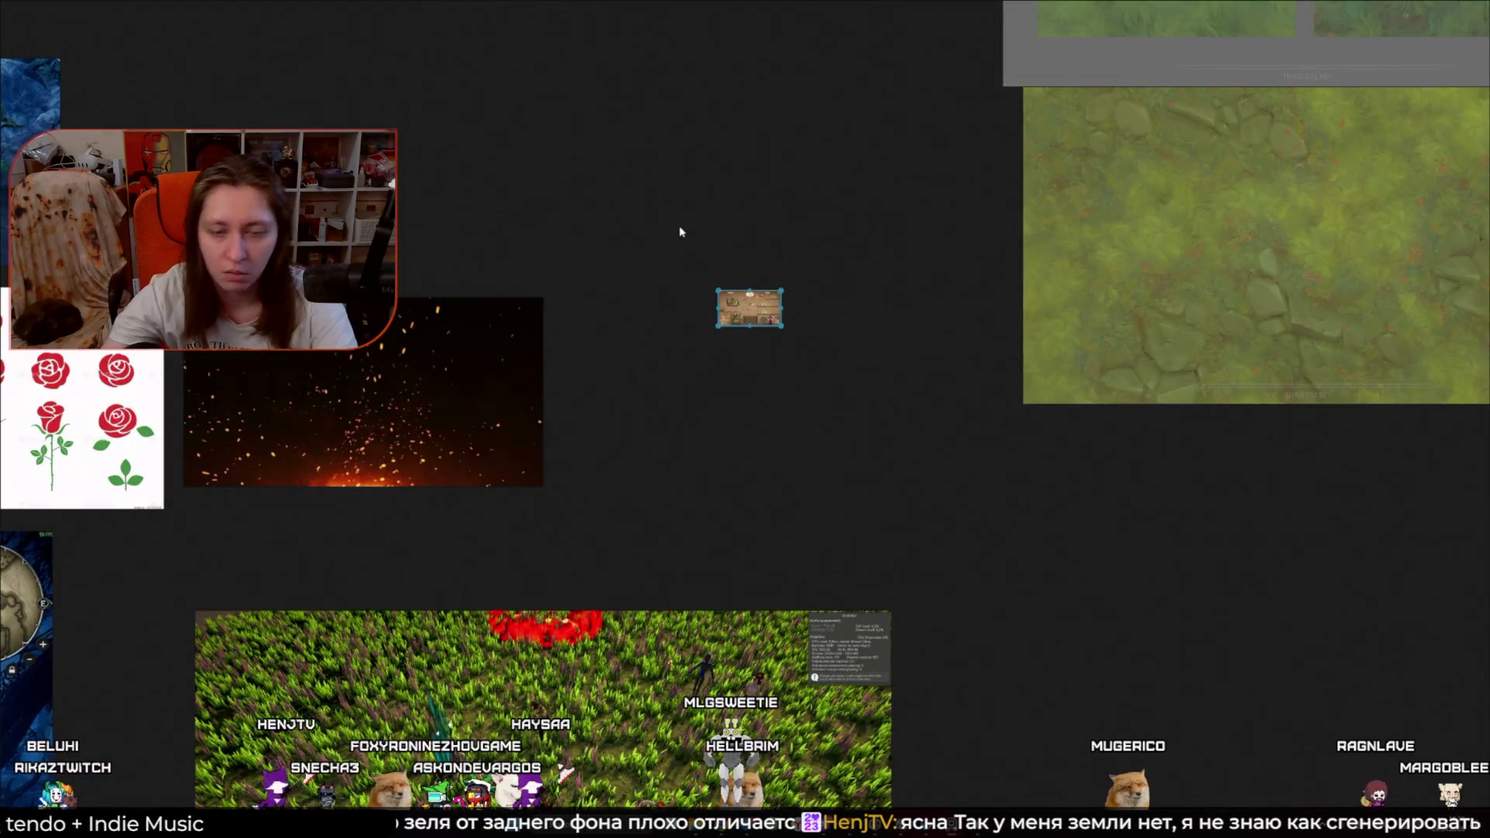
pyautogui.hotkey('ctrl', 'f')
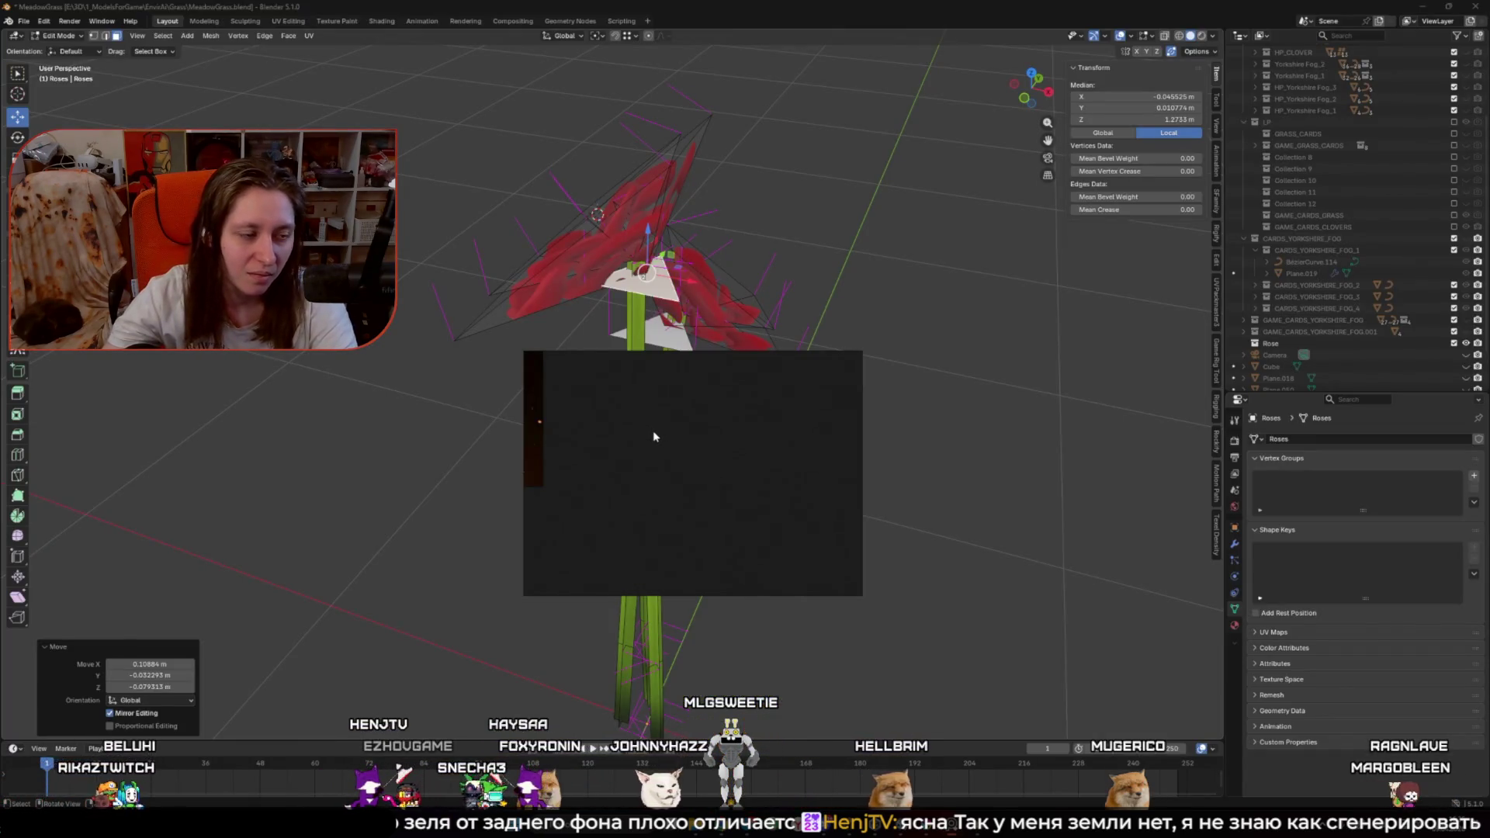
# Step: Glance at the rose behind PureRef, then maximize the board and paste a new image
pyautogui.hotkey('alt', 'Tab')
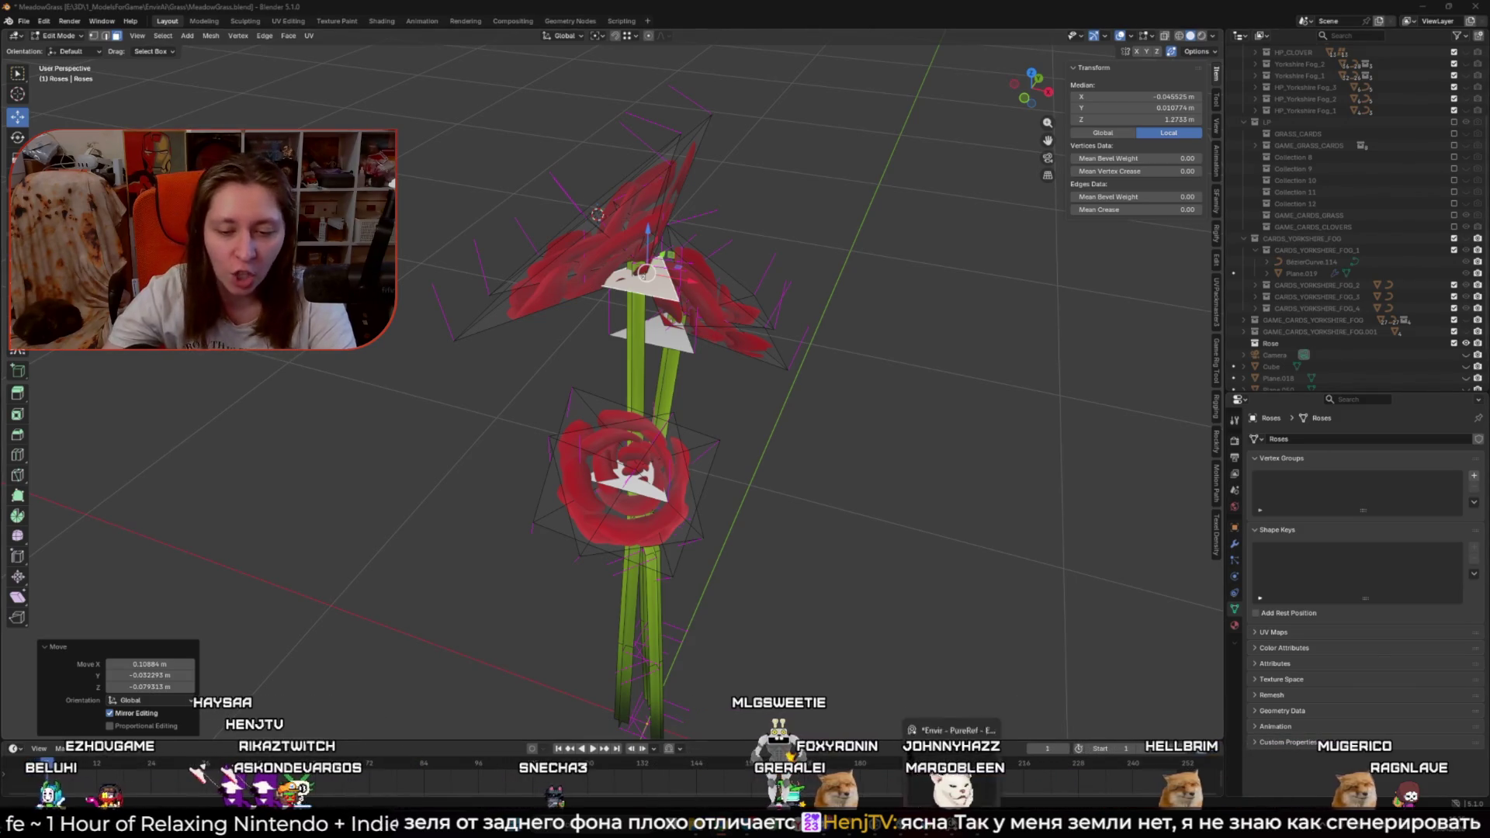
pyautogui.hotkey('alt', 'Tab')
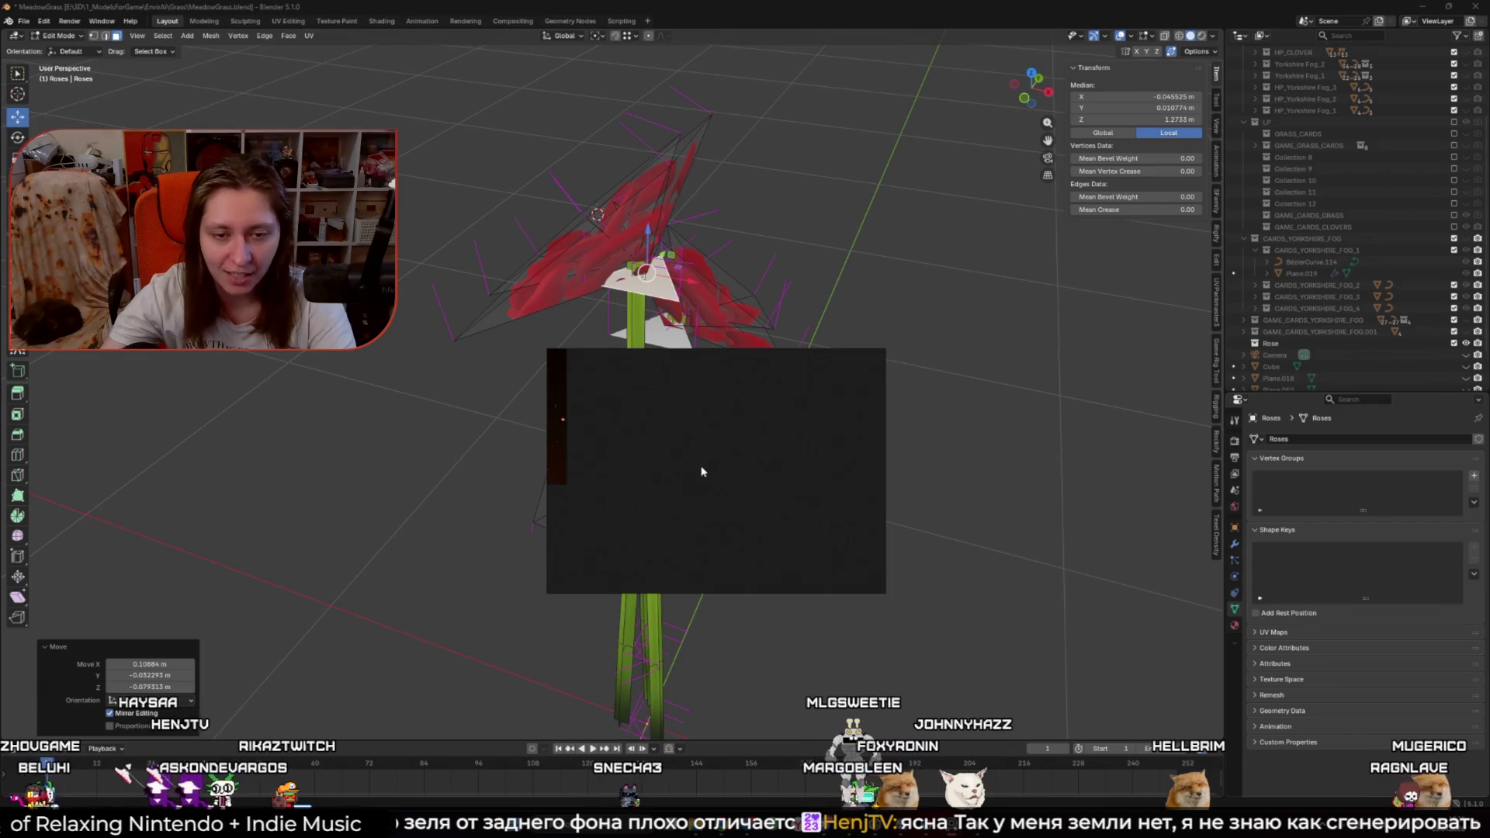
pyautogui.hotkey('ctrl', 'f')
pyautogui.hotkey('ctrl', 'v')
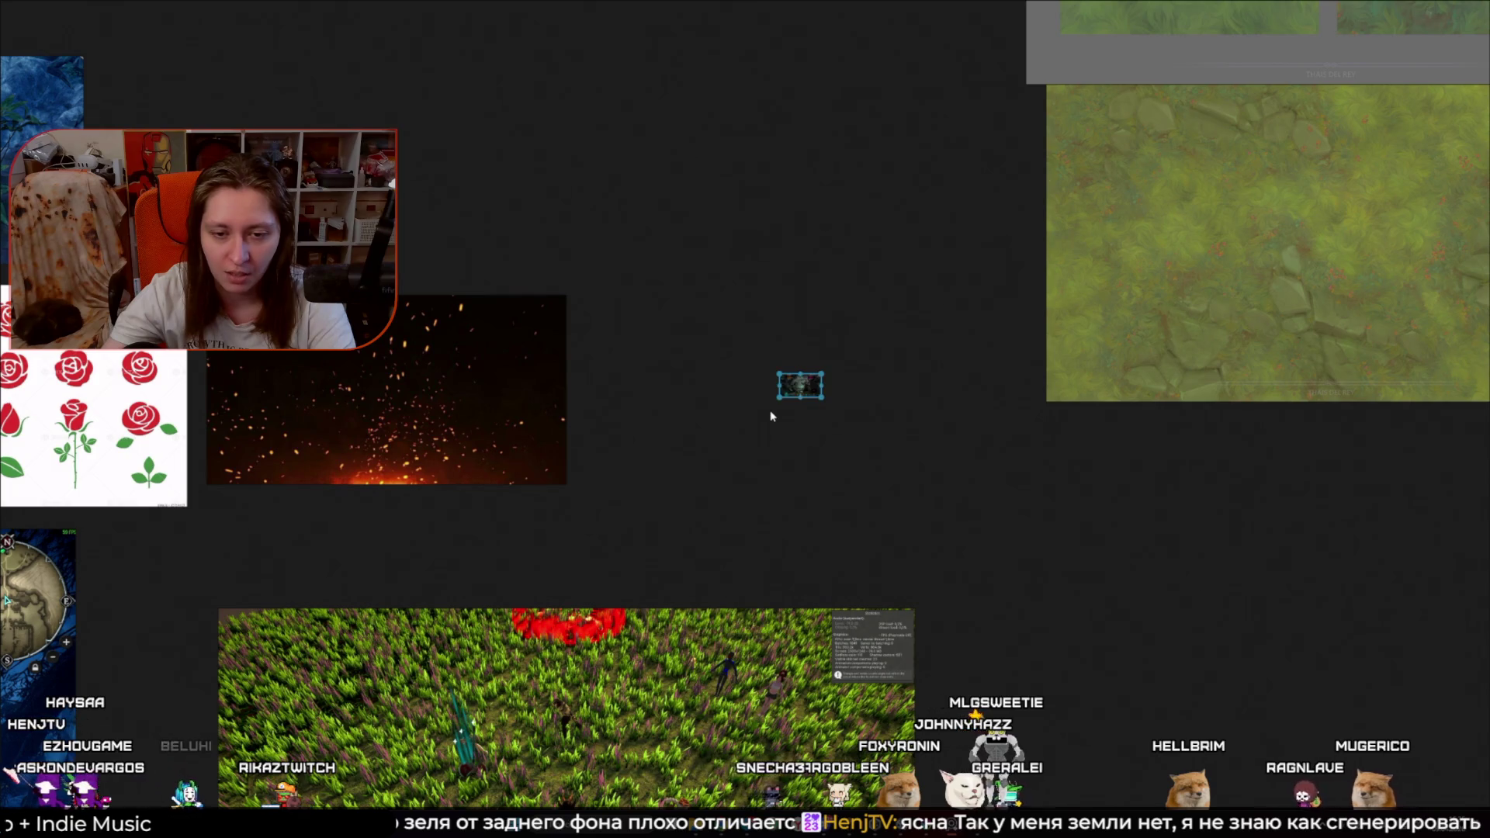
# Step: Zoom in until the pasted battle-screen mockup fills the full-screen board
pyautogui.doubleClick(799, 384)
pyautogui.scroll(3, 675, 543)
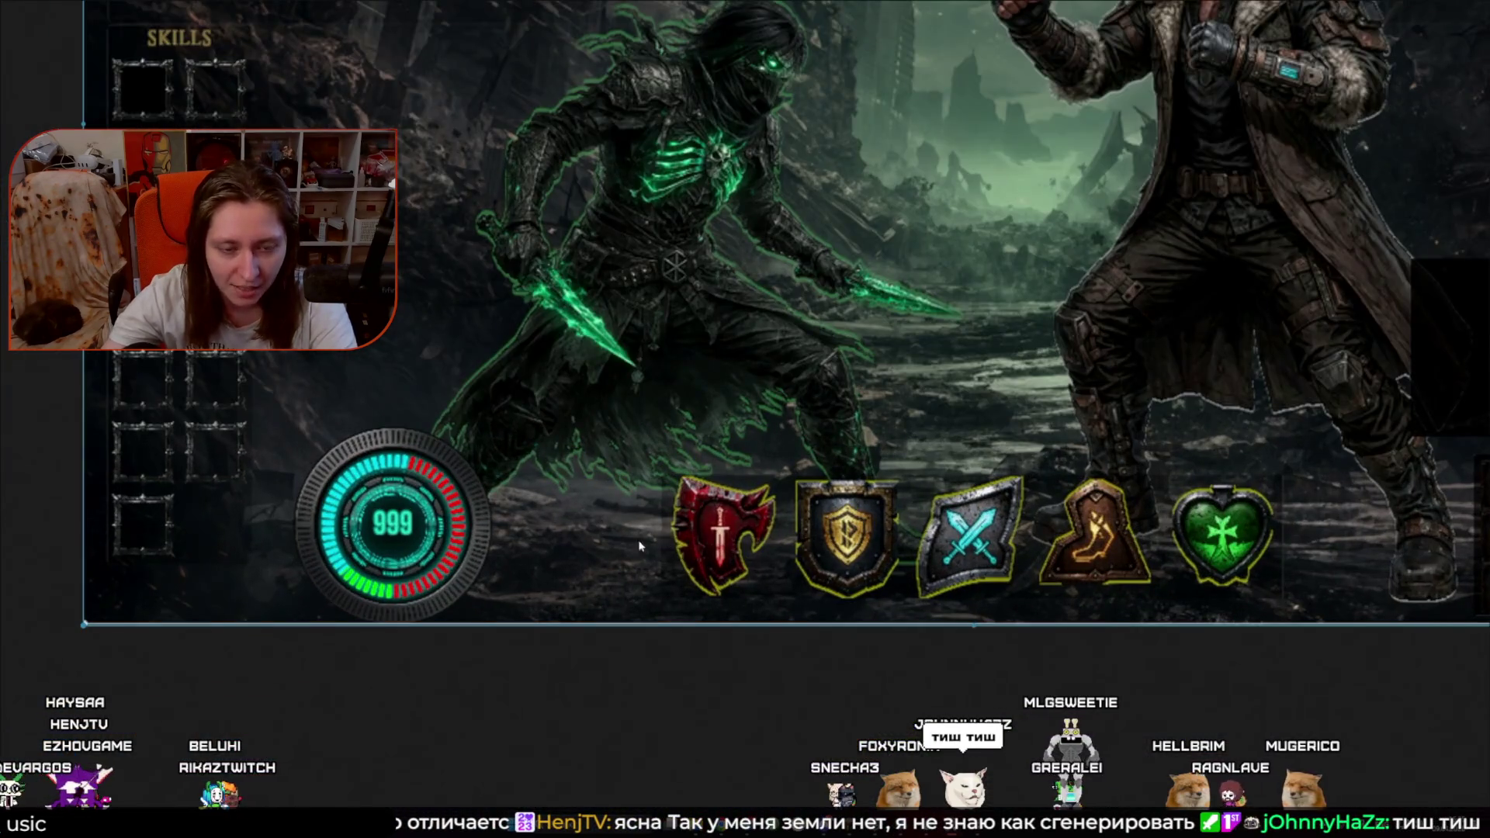
pyautogui.hotkey('ctrl', 'f')
pyautogui.hotkey('ctrl', 'f')
# Step: Sketch an ellipse around the gauge and icons, clear it, and shrink the board to a window
pyautogui.press('d')
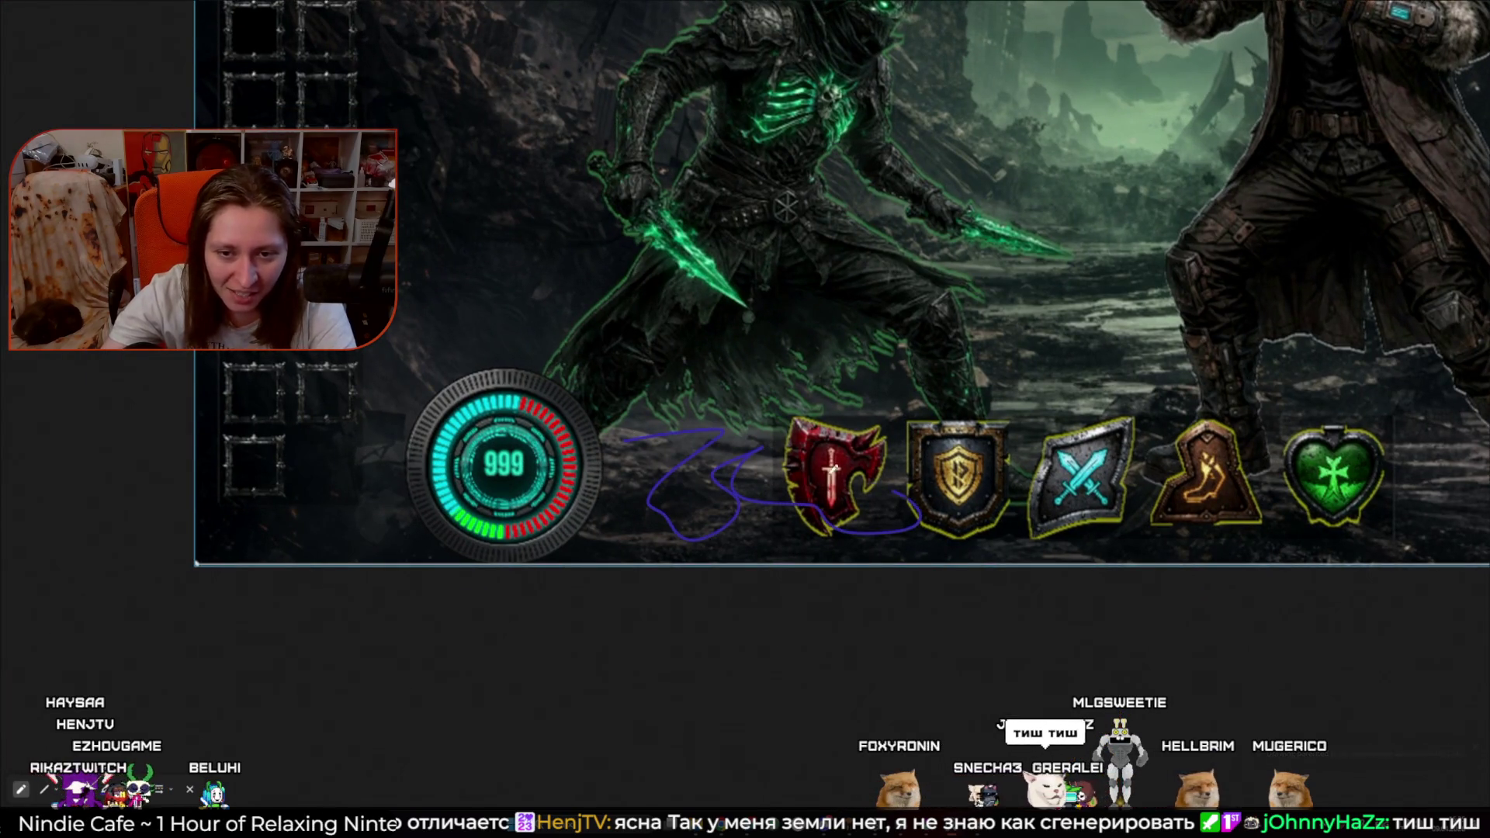
pyautogui.scroll(-2, 965, 539)
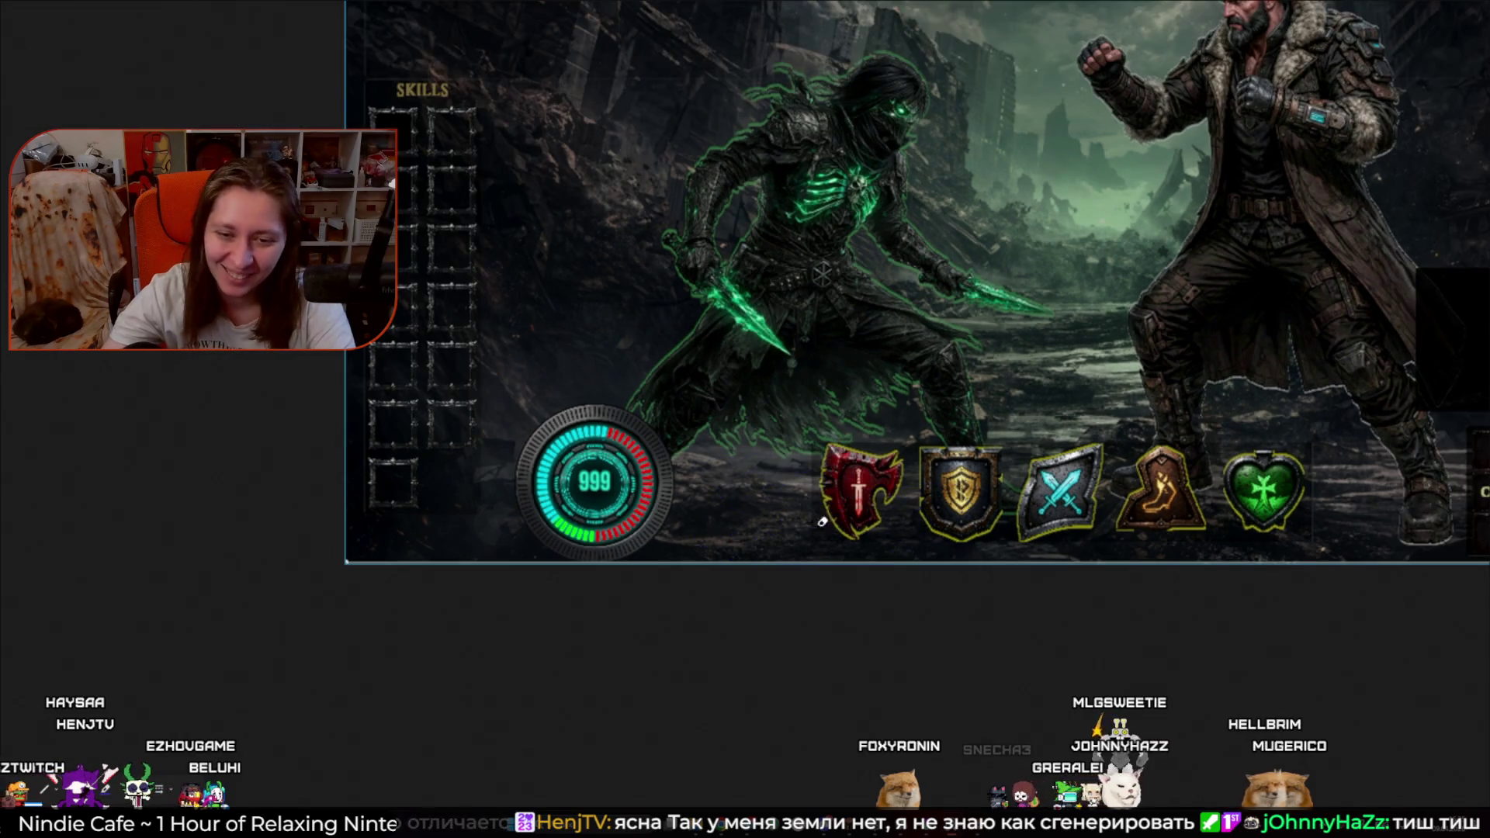
pyautogui.moveTo(1066, 537)
pyautogui.mouseDown()
pyautogui.moveTo(835, 522)
pyautogui.moveTo(991, 515)
pyautogui.mouseUp()
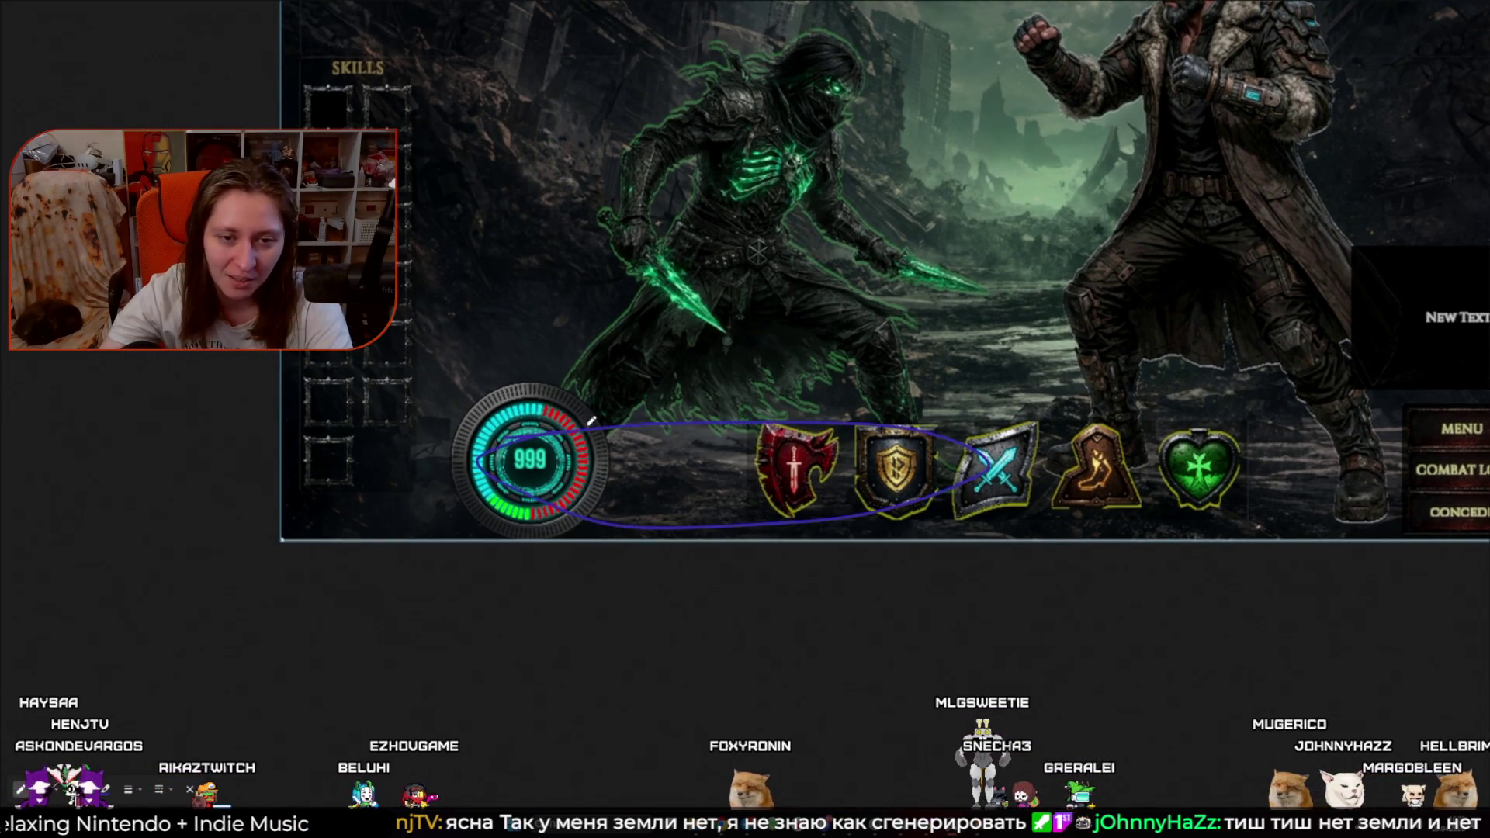
pyautogui.moveTo(1125, 410)
pyautogui.mouseDown()
pyautogui.moveTo(931, 425)
pyautogui.moveTo(1242, 512)
pyautogui.moveTo(811, 470)
pyautogui.mouseUp()
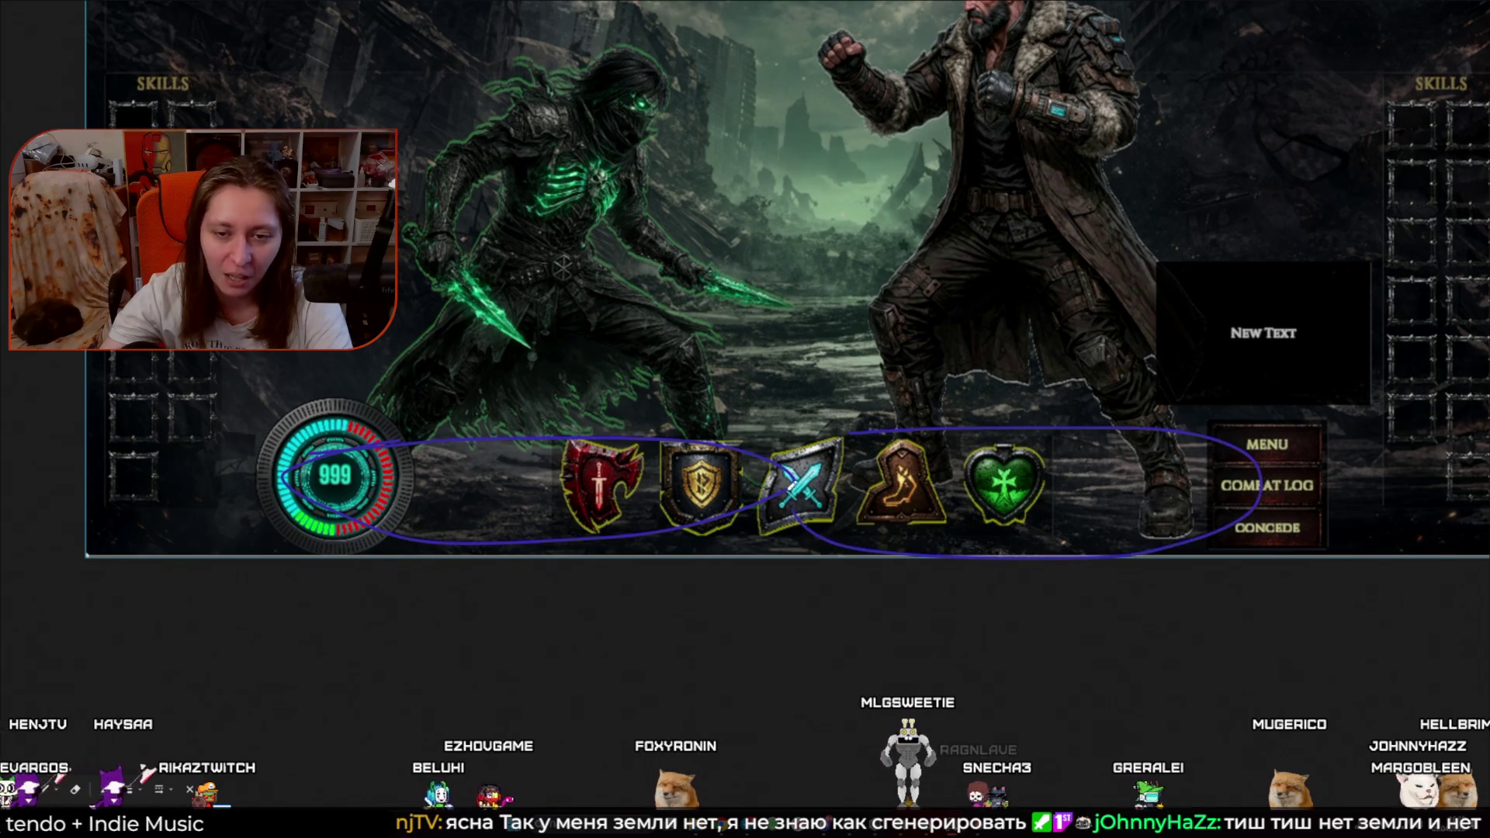
pyautogui.press('Escape')
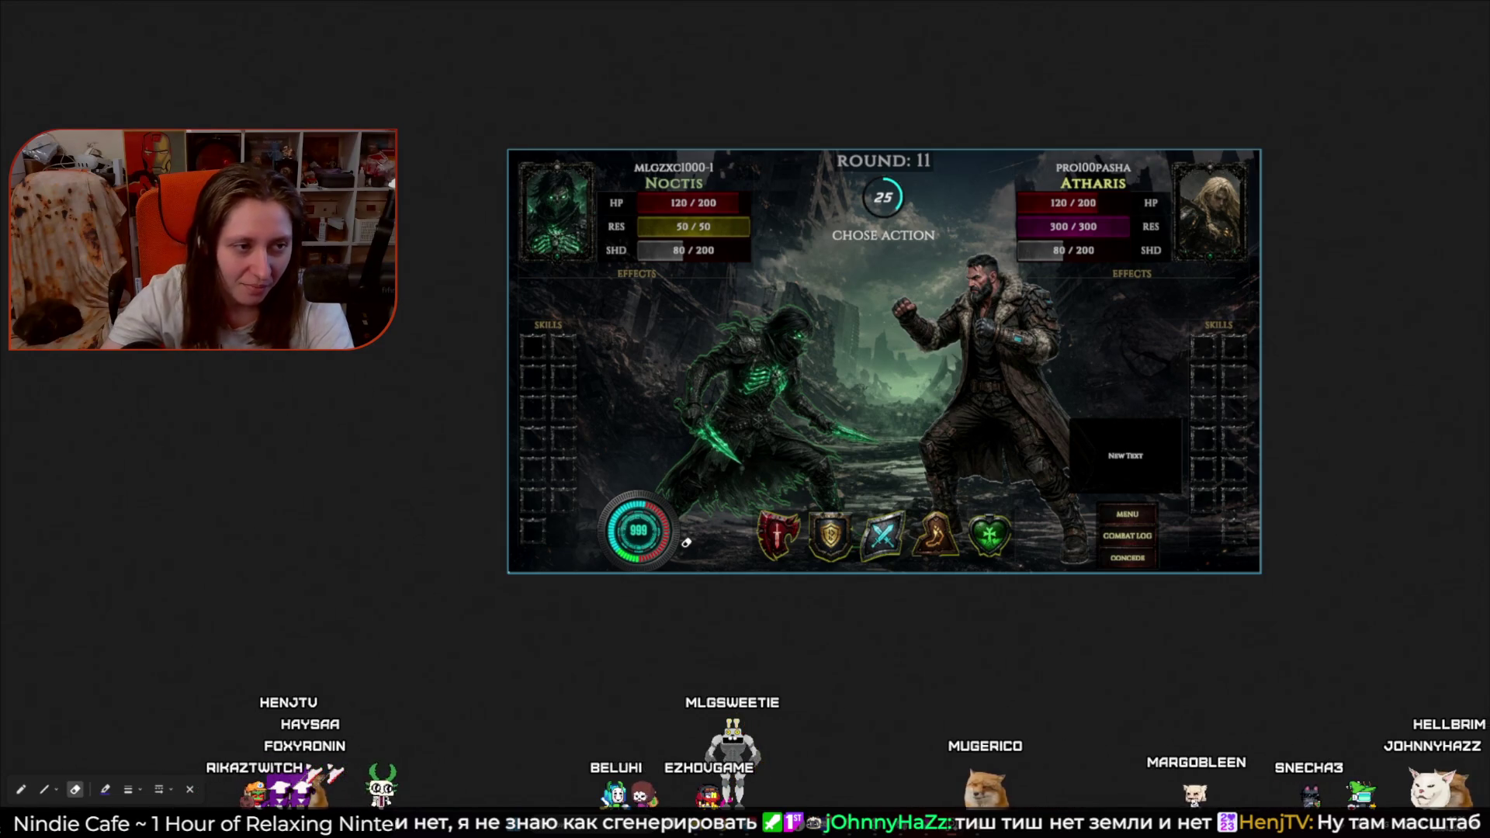
pyautogui.hotkey('ctrl', 'f')
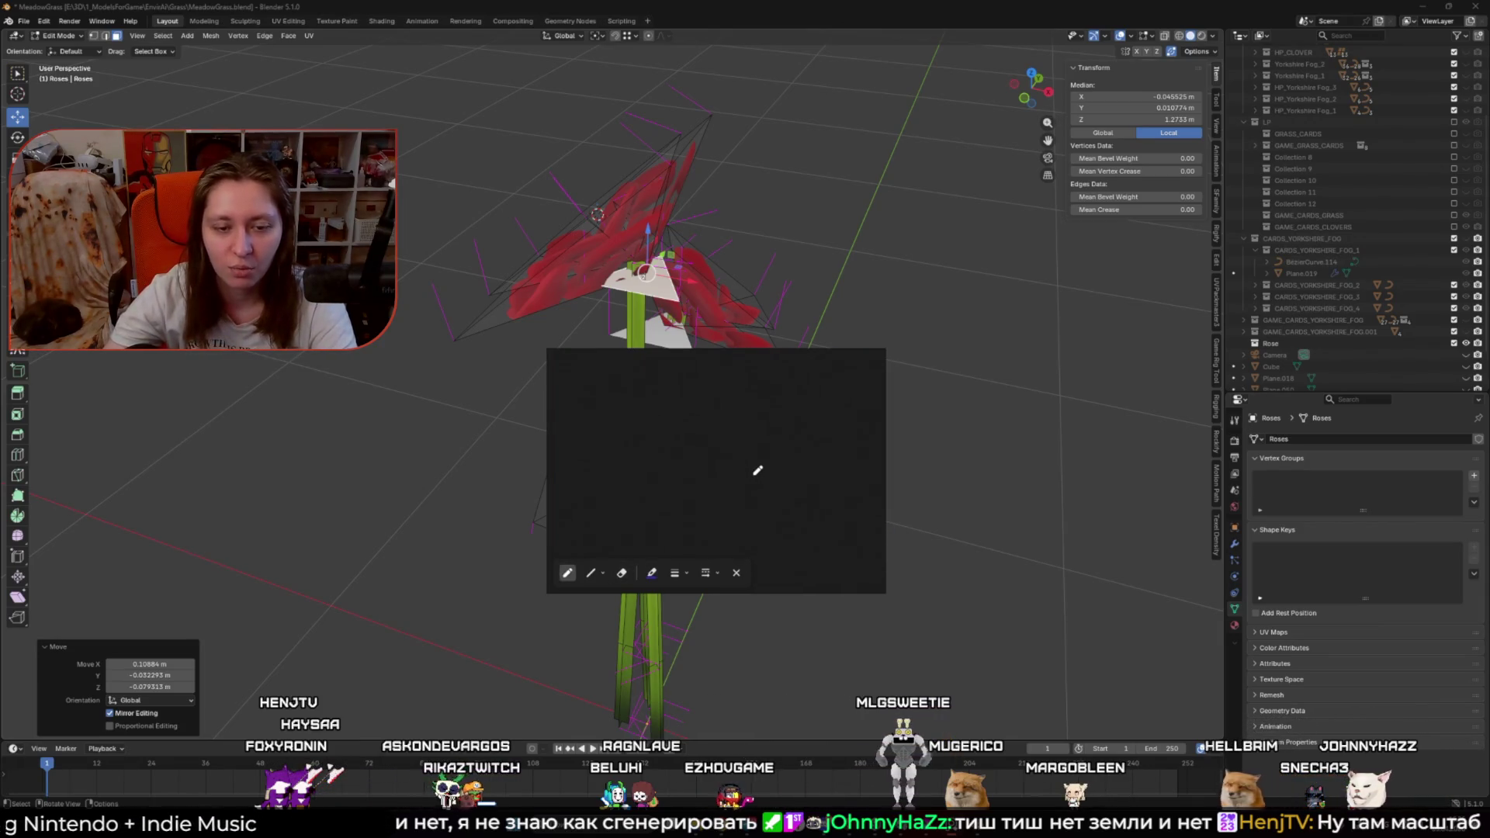
# Step: Close PureRef, deselect the rose mesh, and zoom out to a side view of the rose
pyautogui.press('Escape')
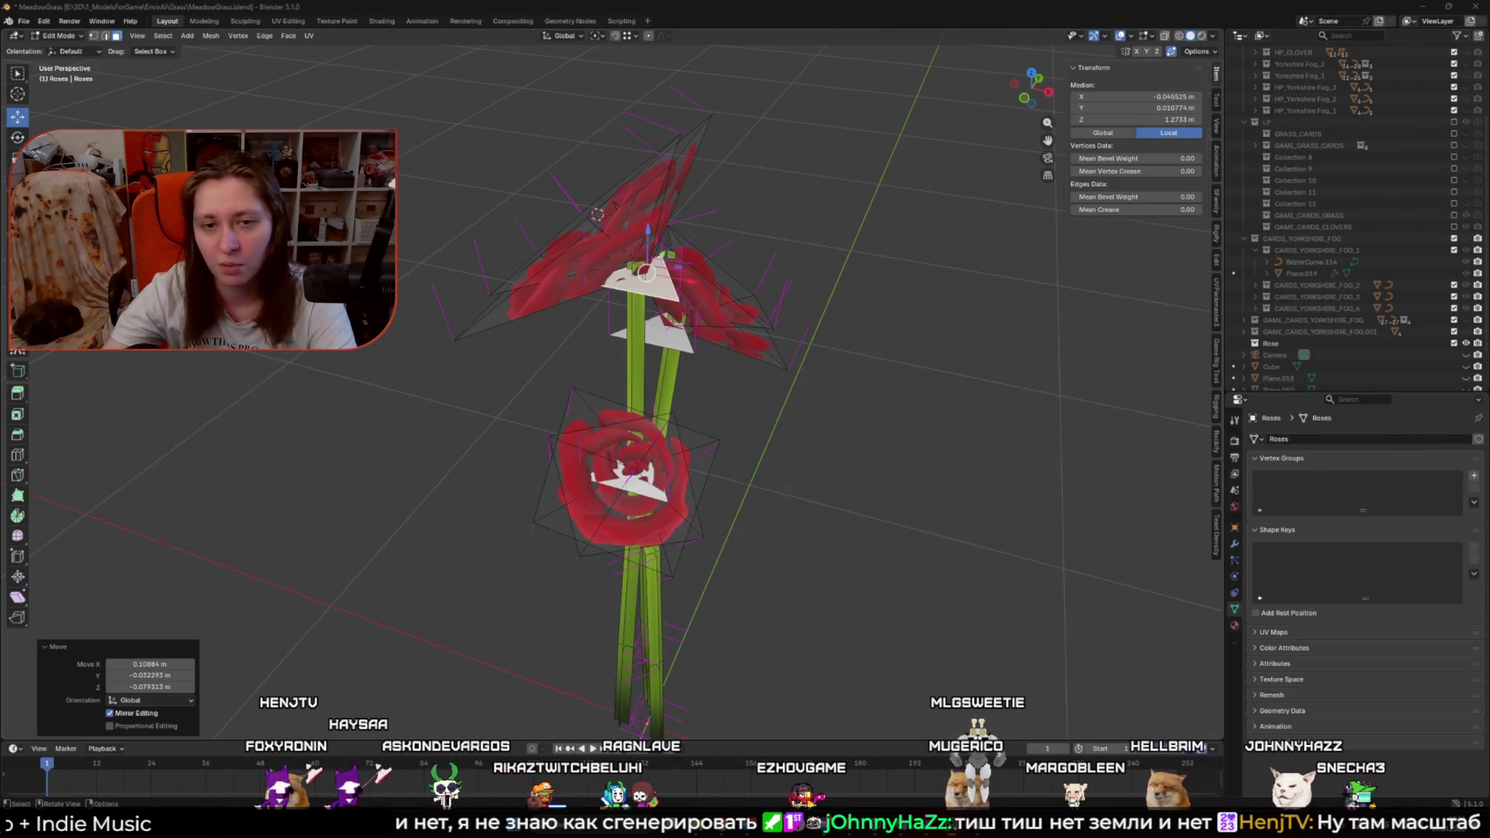
pyautogui.click(882, 489)
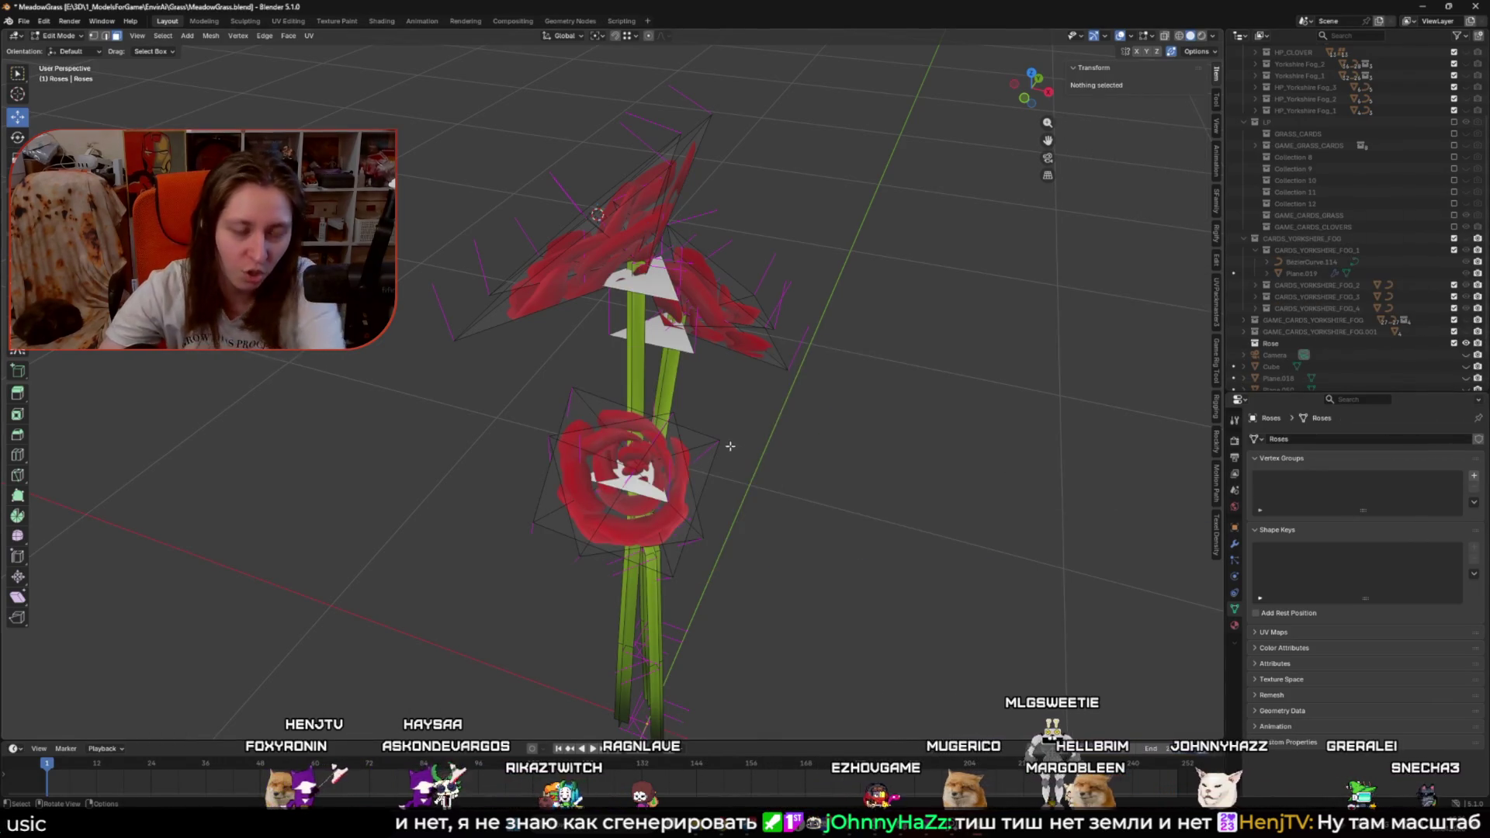
pyautogui.scroll(-1, 628, 484)
pyautogui.moveTo(628, 484)
pyautogui.mouseDown()
pyautogui.moveTo(838, 432)
pyautogui.moveTo(784, 495)
pyautogui.mouseUp()
# Step: Select the small side flower's geometry and frame it facing the camera
pyautogui.scroll(2, 785, 495)
pyautogui.press('l')
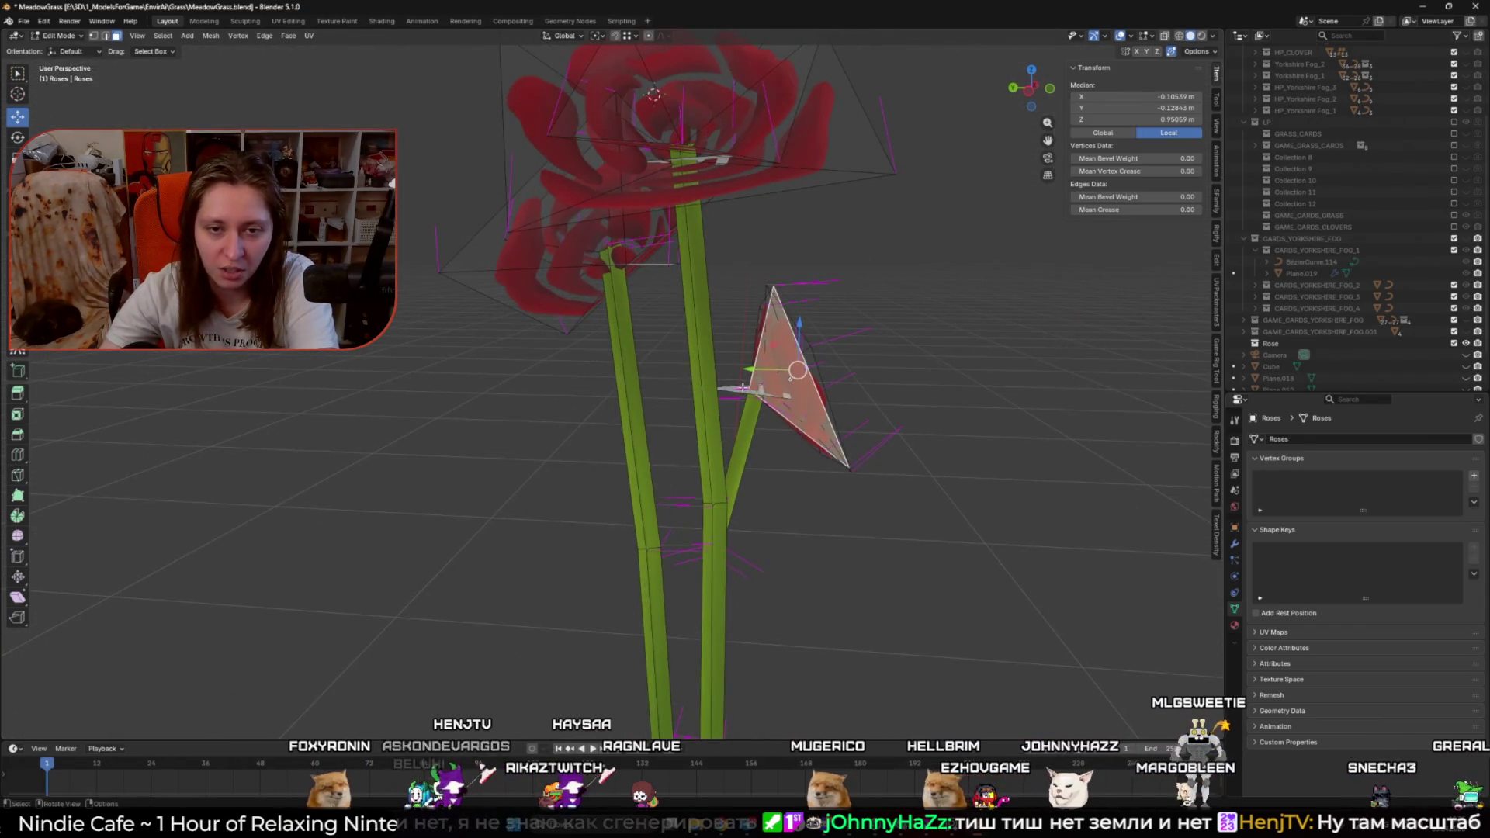
pyautogui.press('KP_Decimal')
pyautogui.moveTo(684, 449); pyautogui.dragTo(663, 470)
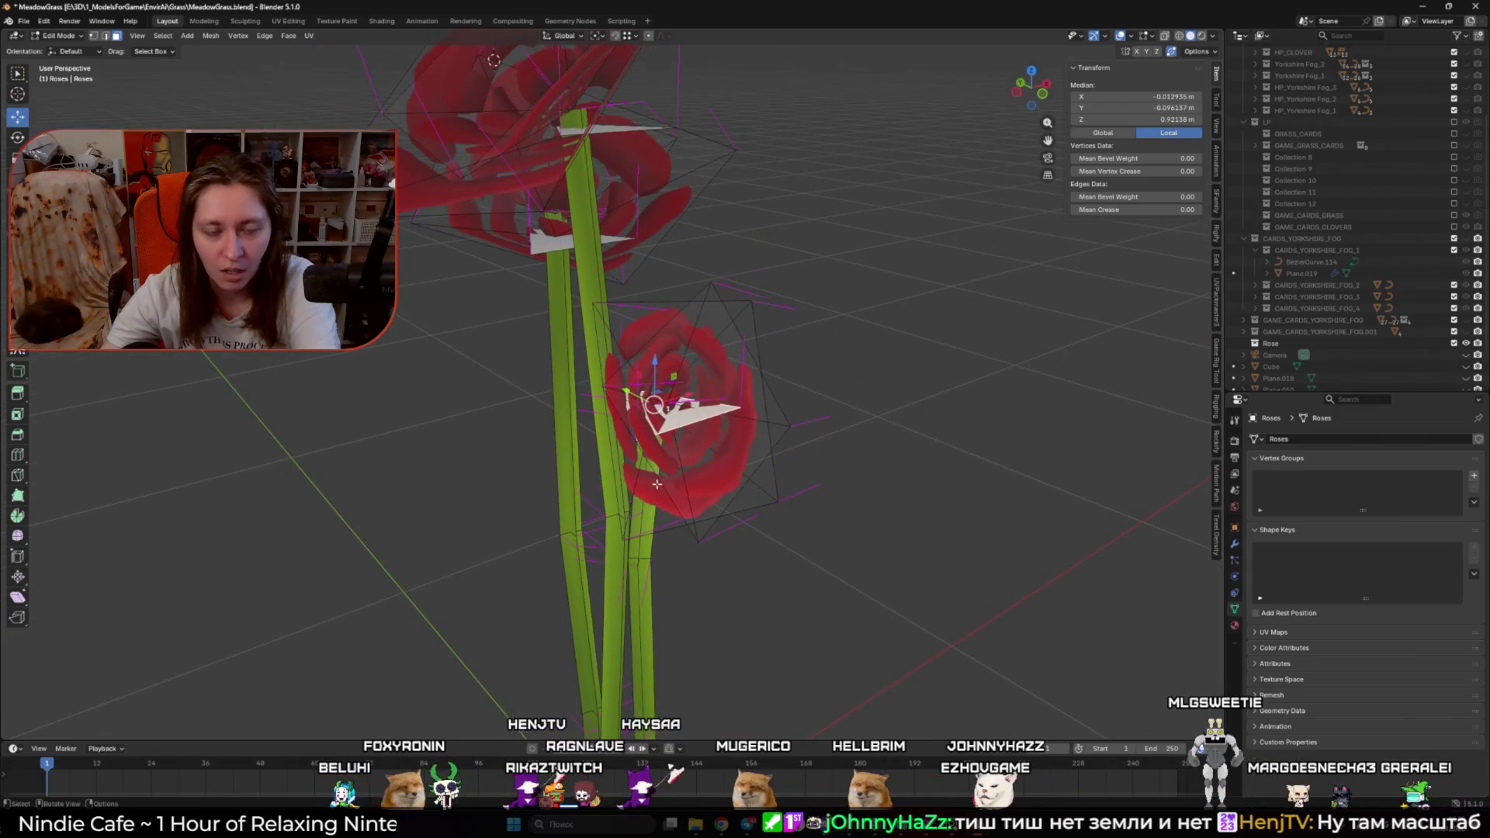
# Step: Select the flower's triangle face and two of its edges, then return to Object Mode
pyautogui.click(722, 456)
pyautogui.press('2')
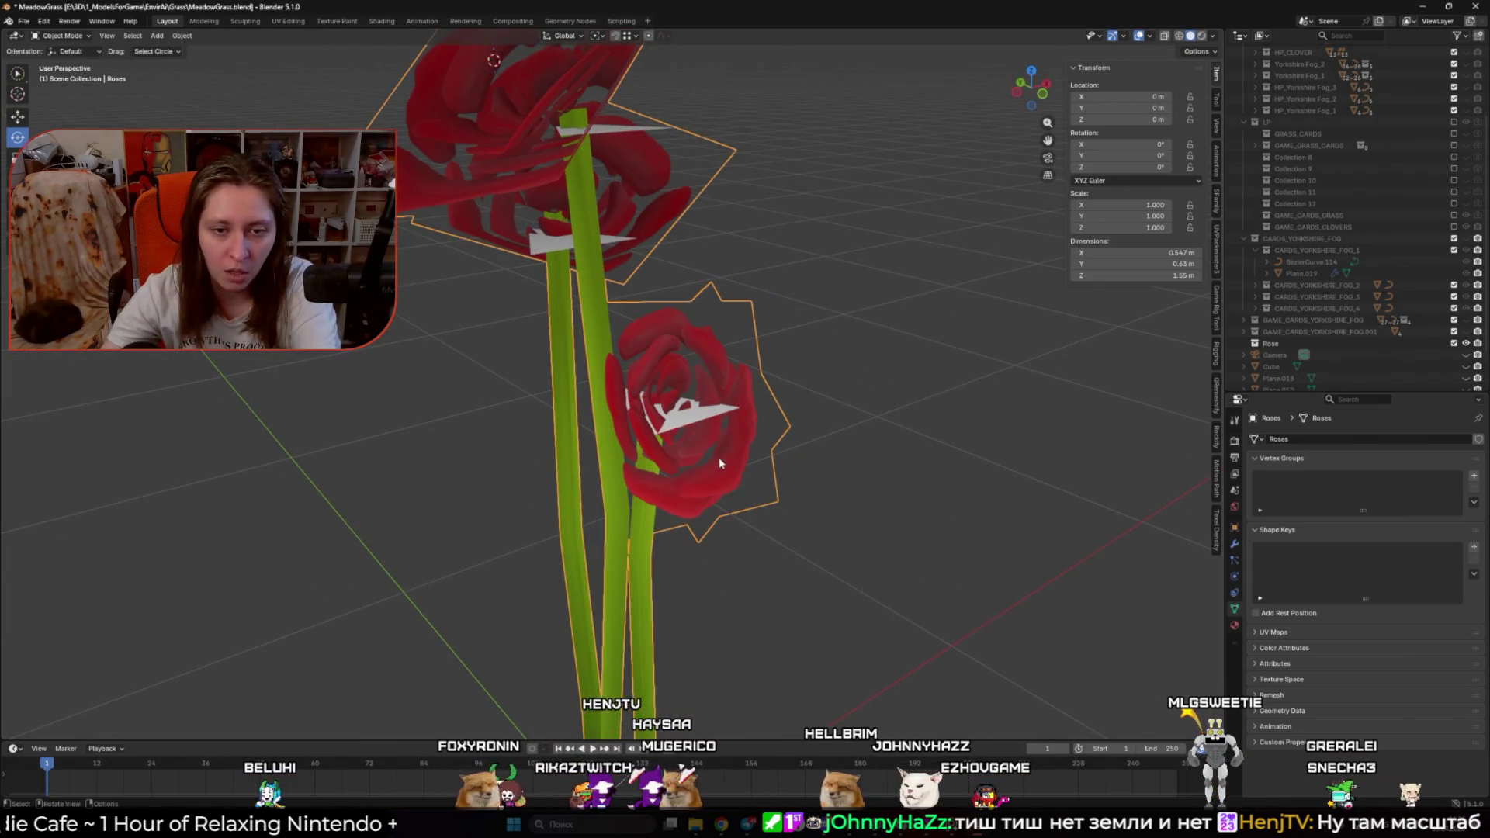
pyautogui.click(737, 490)
pyautogui.keyDown('shift'); pyautogui.click(677, 483); pyautogui.keyUp('shift')
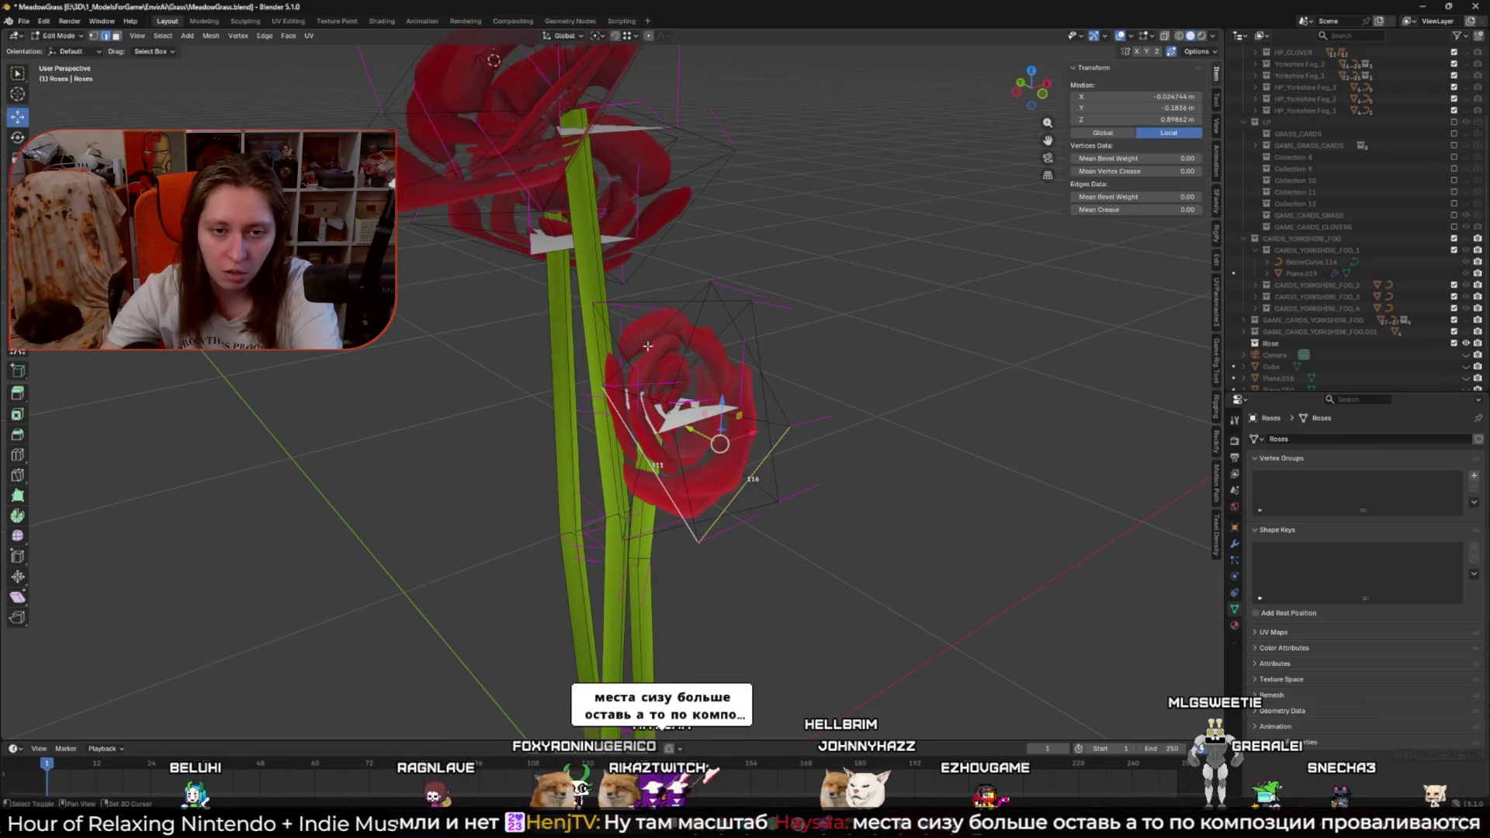
pyautogui.moveTo(672, 517); pyautogui.dragTo(711, 492)
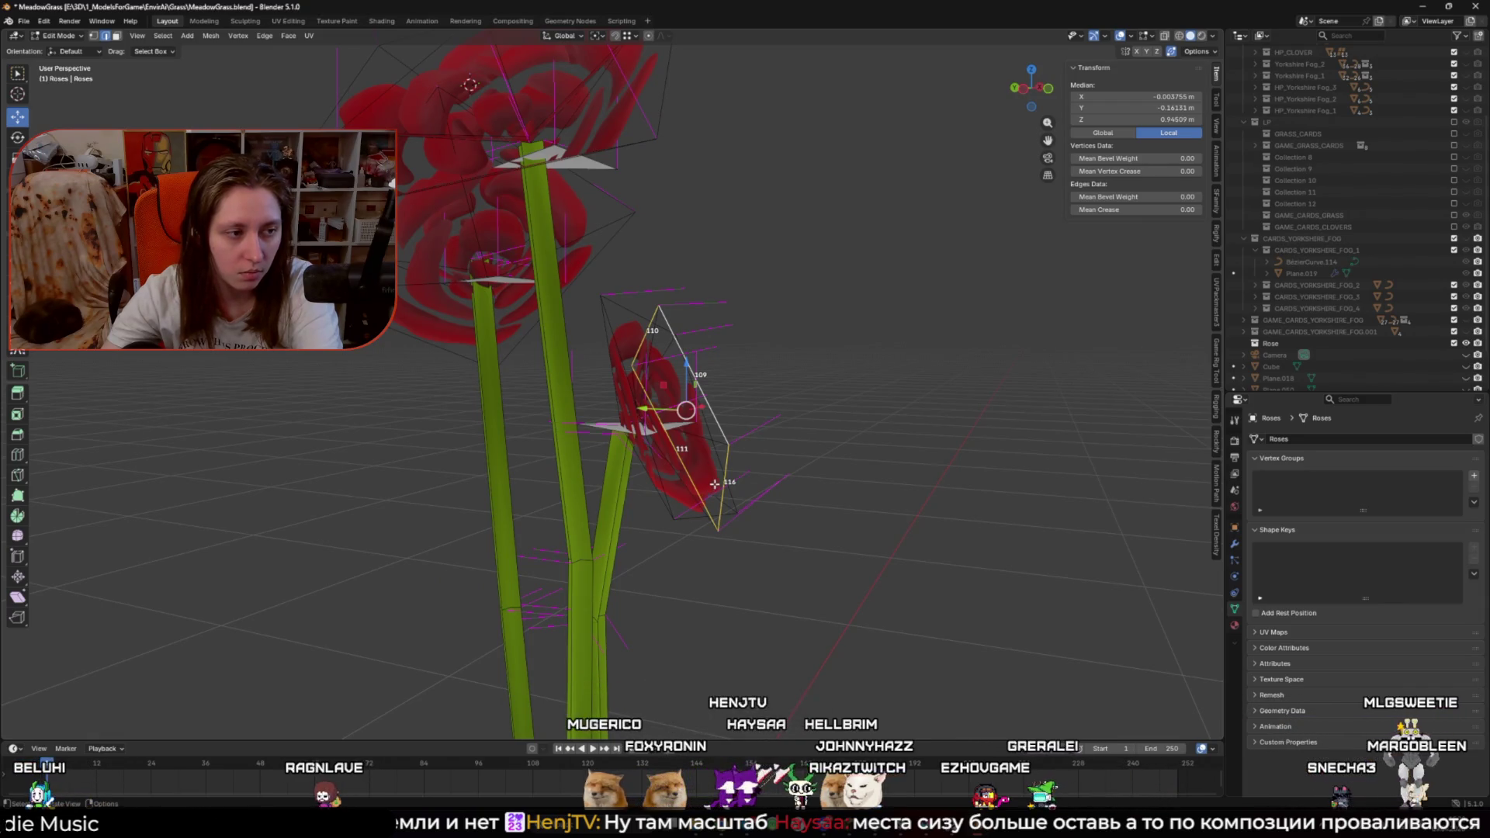
pyautogui.press('Tab')
pyautogui.hotkey('shift', 'a')
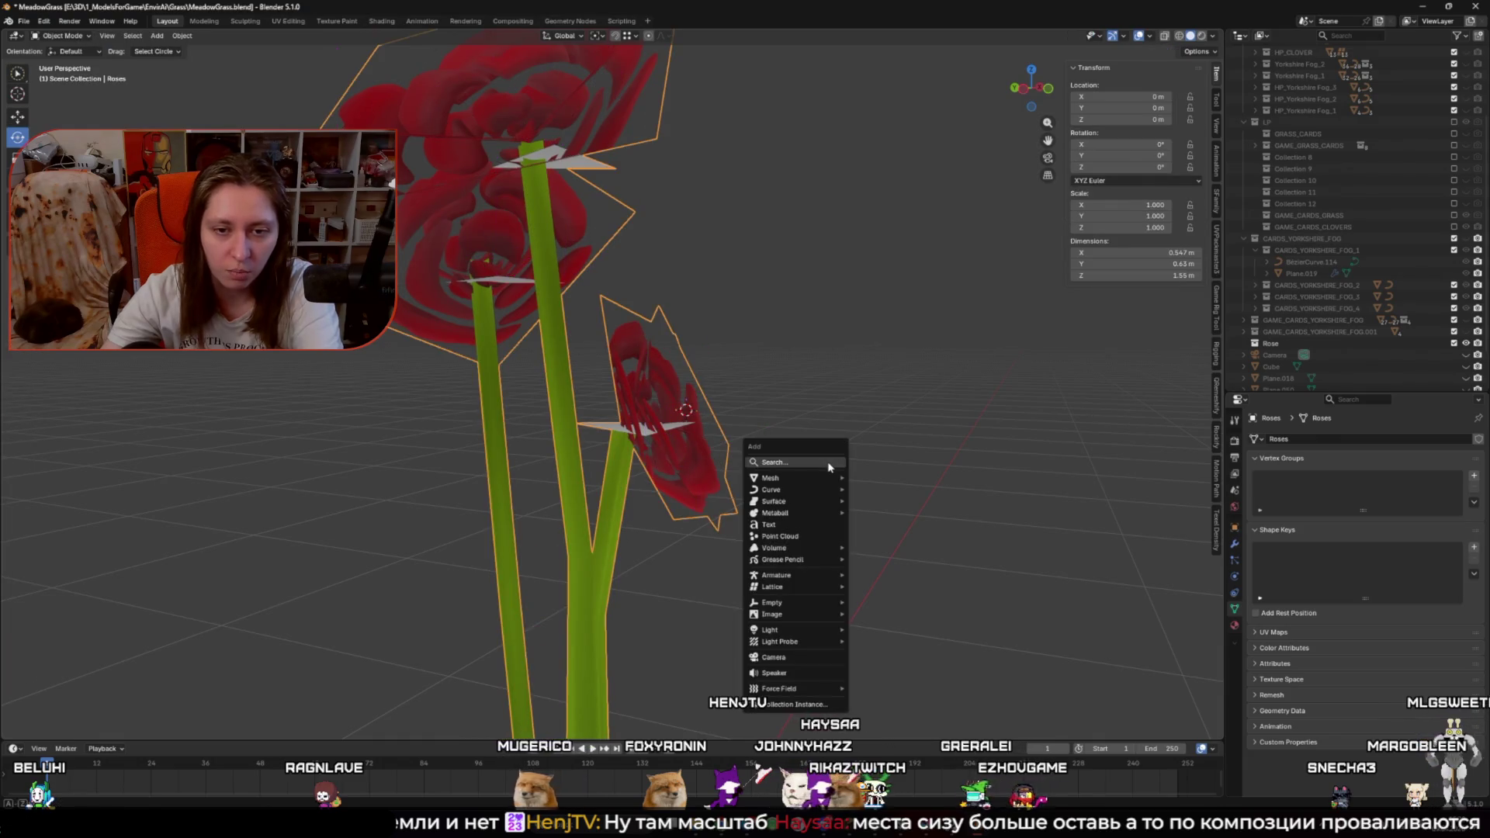
# Step: Add a Plain Axes empty at the small side flower
pyautogui.moveTo(820, 483)
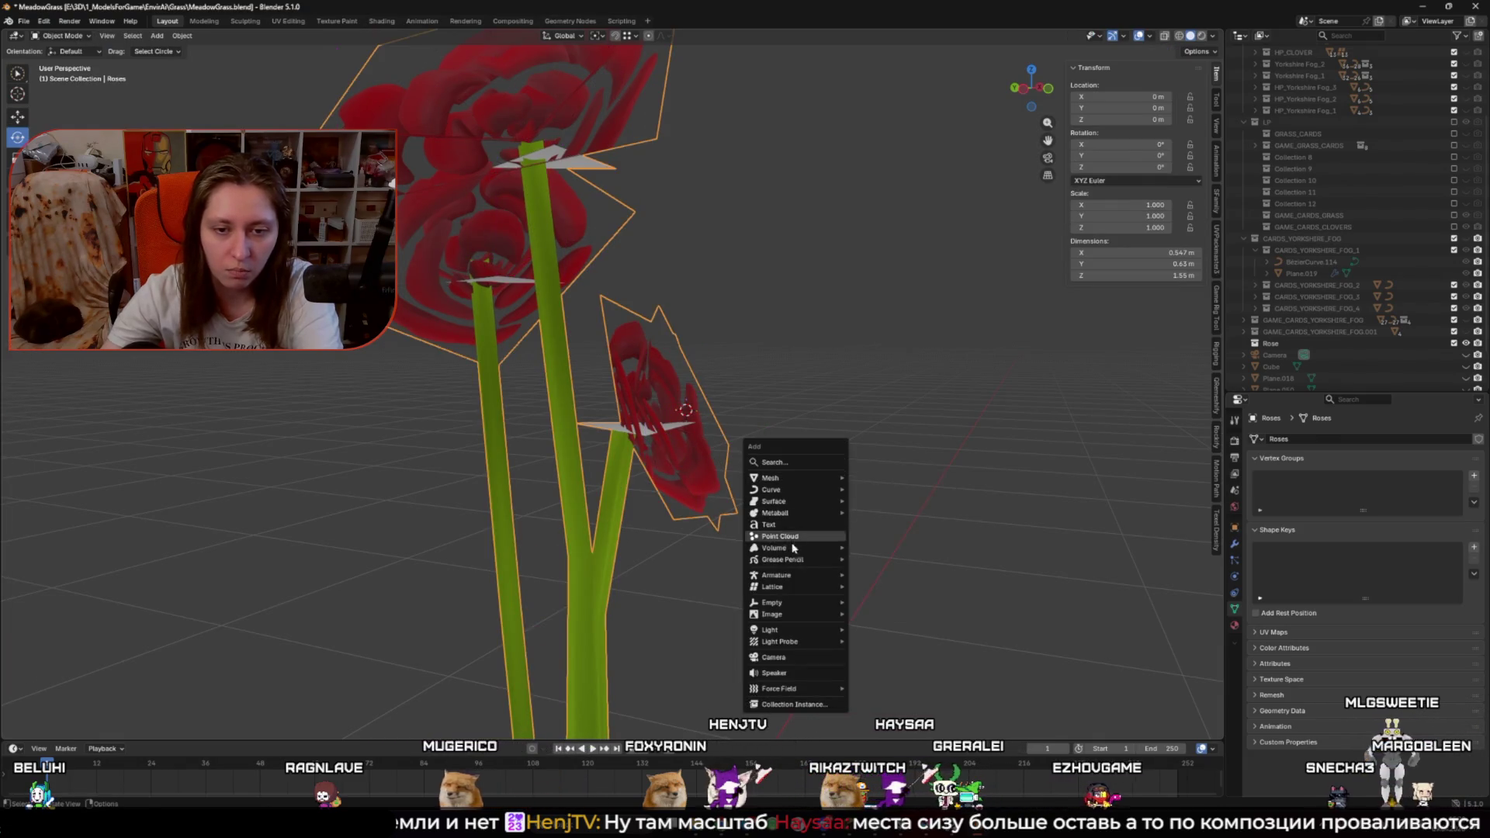
pyautogui.moveTo(777, 609)
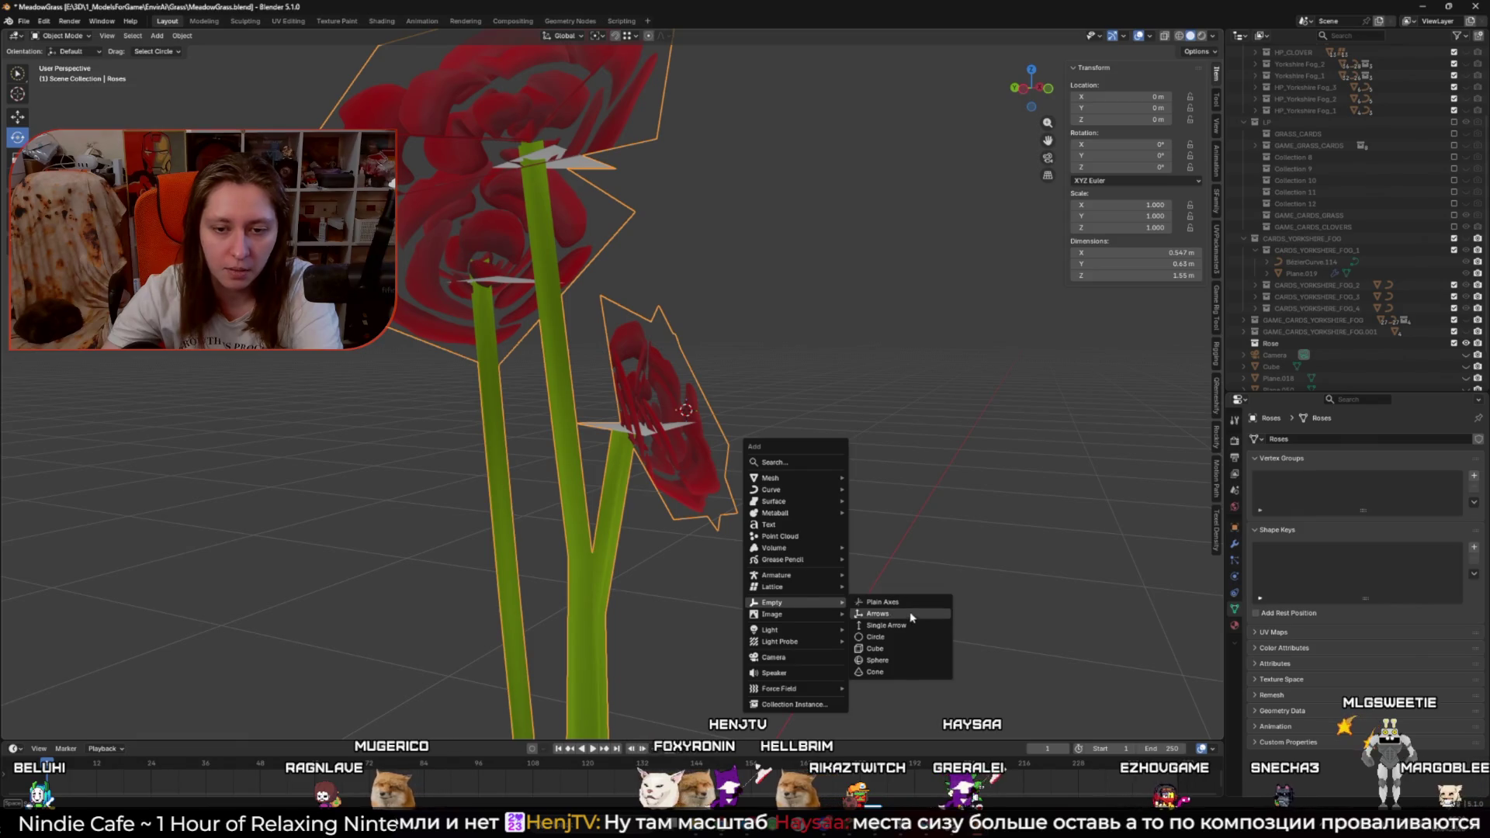
pyautogui.click(885, 602)
pyautogui.hotkey('ctrl', 'z')
pyautogui.hotkey('ctrl', 'shift', 'z')
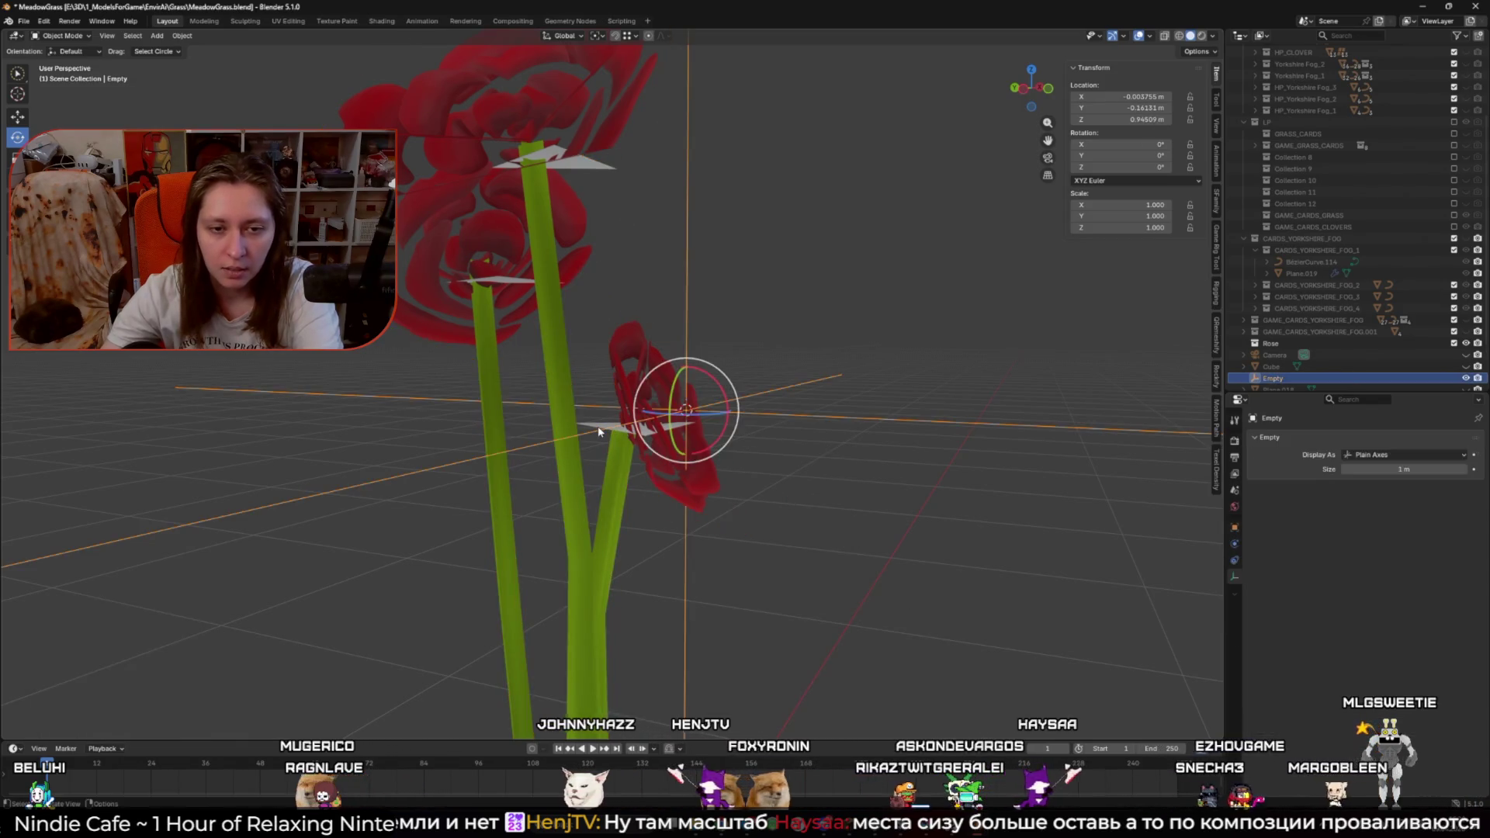
# Step: Separate the triangle plane from Roses into its own object, Roses.001, and view its modifiers
pyautogui.click(598, 432)
pyautogui.press('Tab')
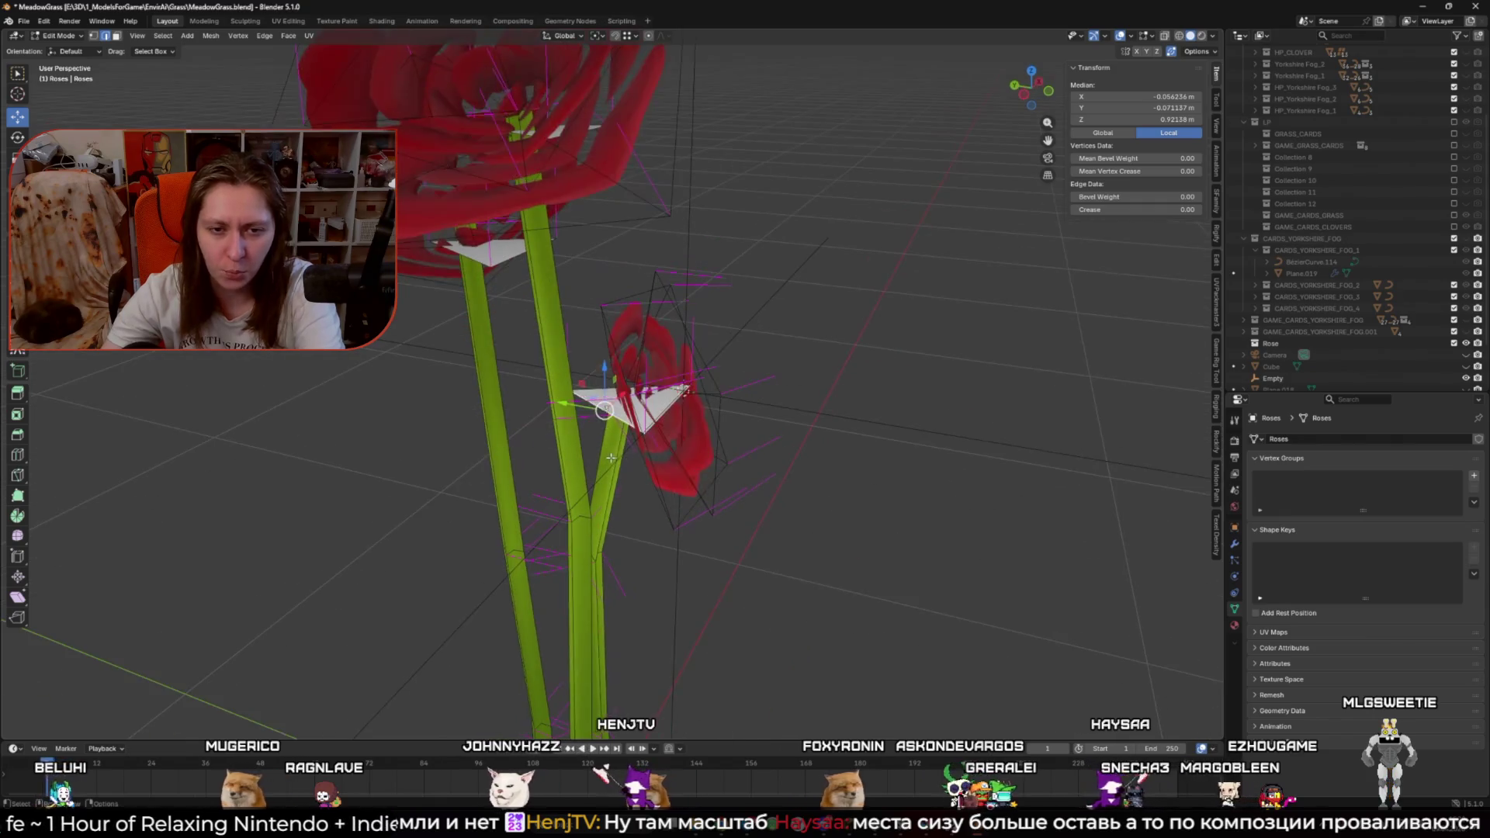
pyautogui.hotkey('alt', 'a')
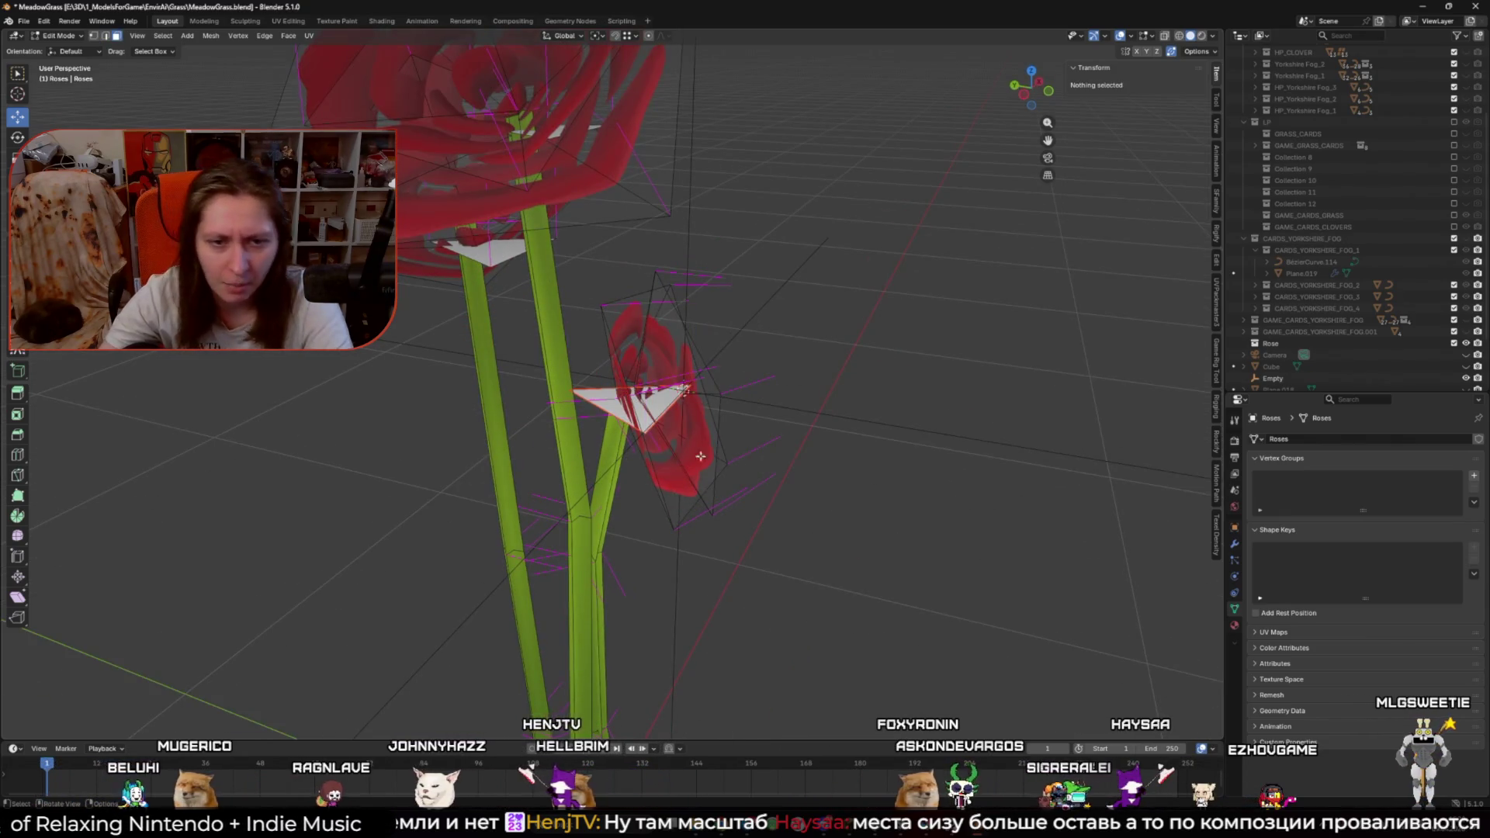
pyautogui.press('Tab')
pyautogui.click(663, 409)
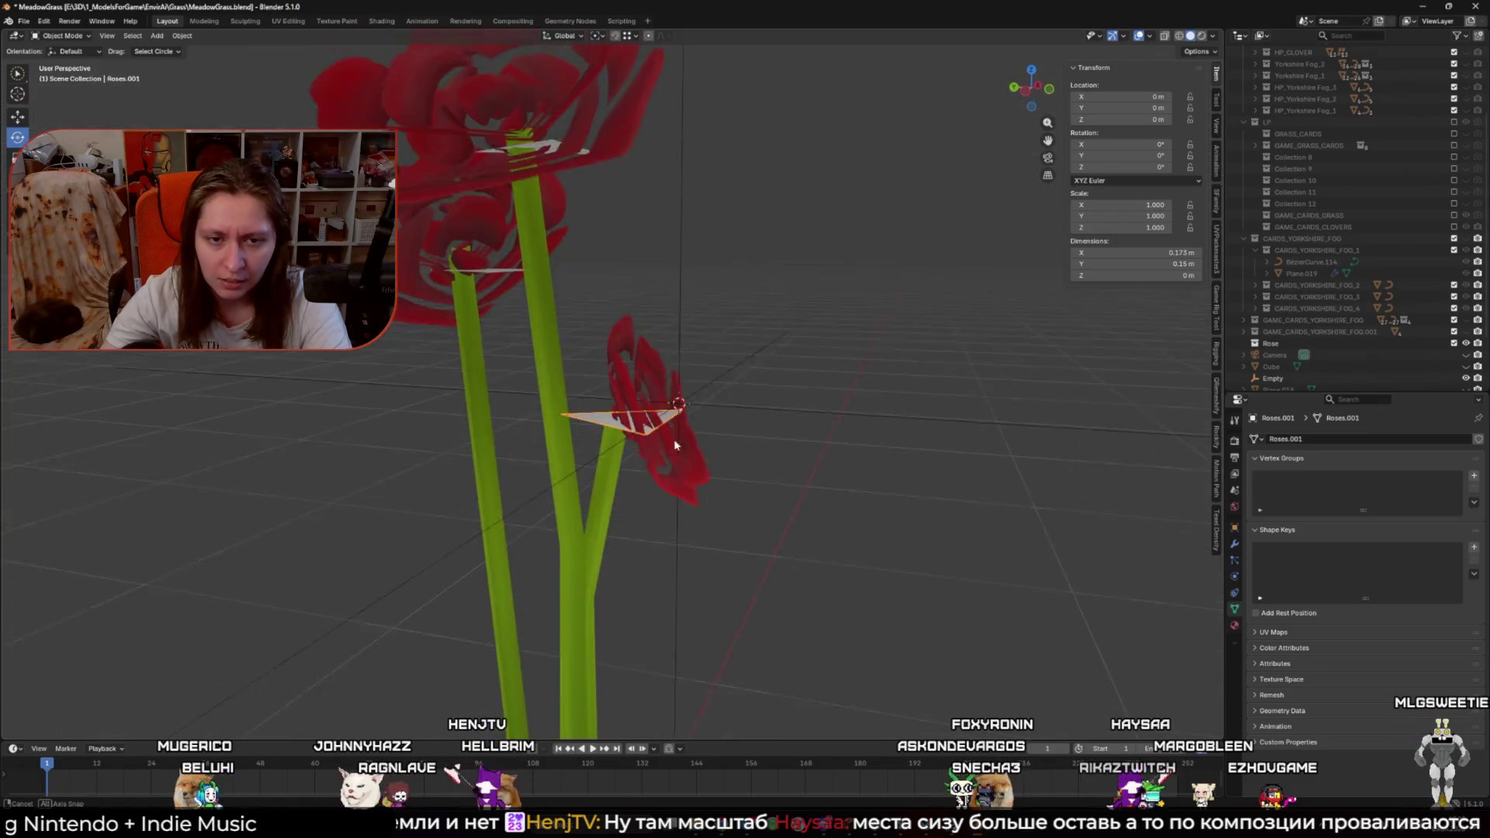
pyautogui.click(1235, 543)
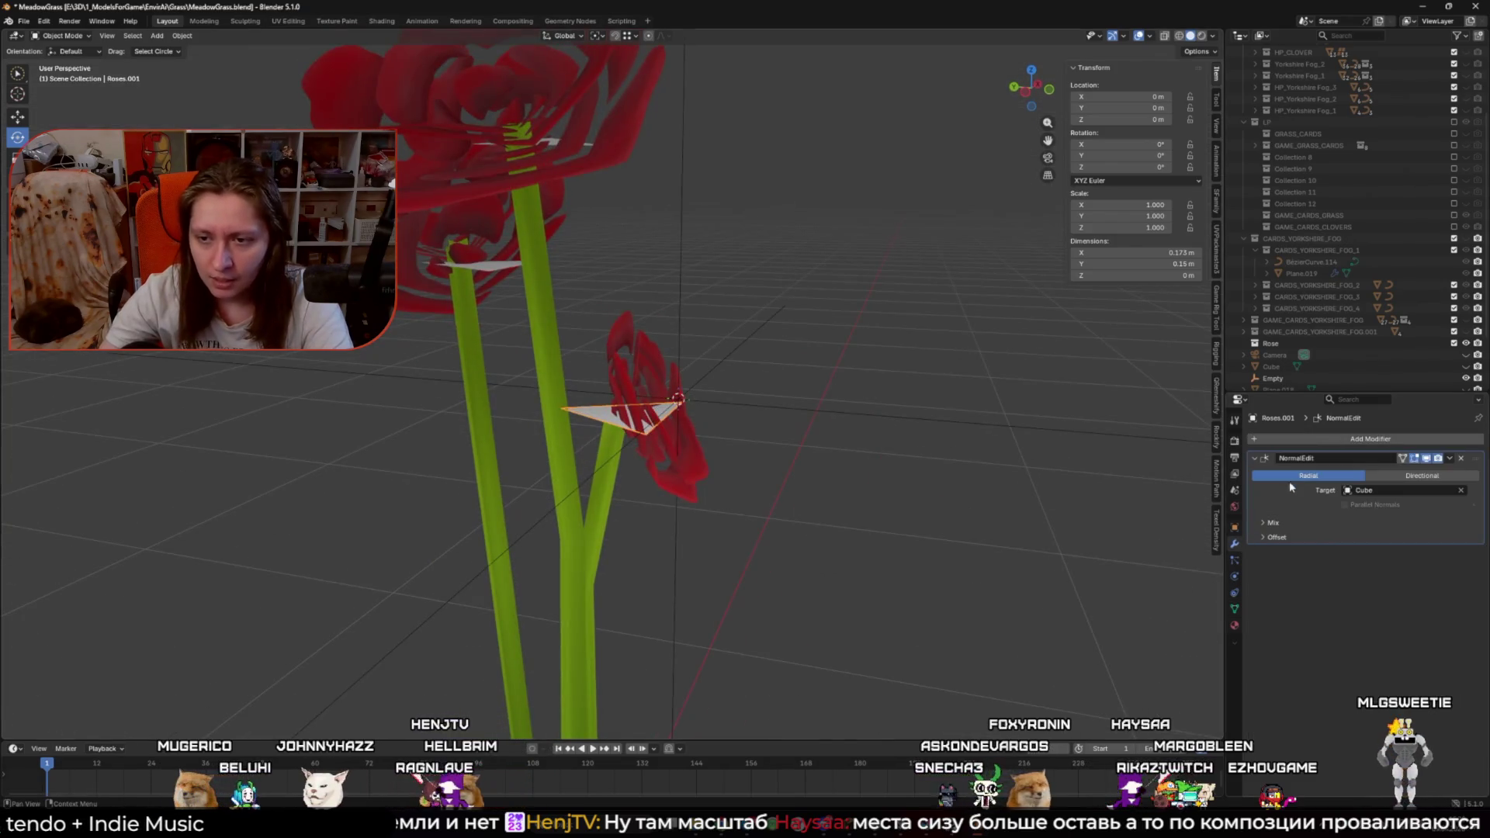
# Step: Add a Track To object constraint to Roses.001 and zoom in on the small rose
pyautogui.click(1236, 561)
pyautogui.click(1235, 594)
pyautogui.click(1300, 440)
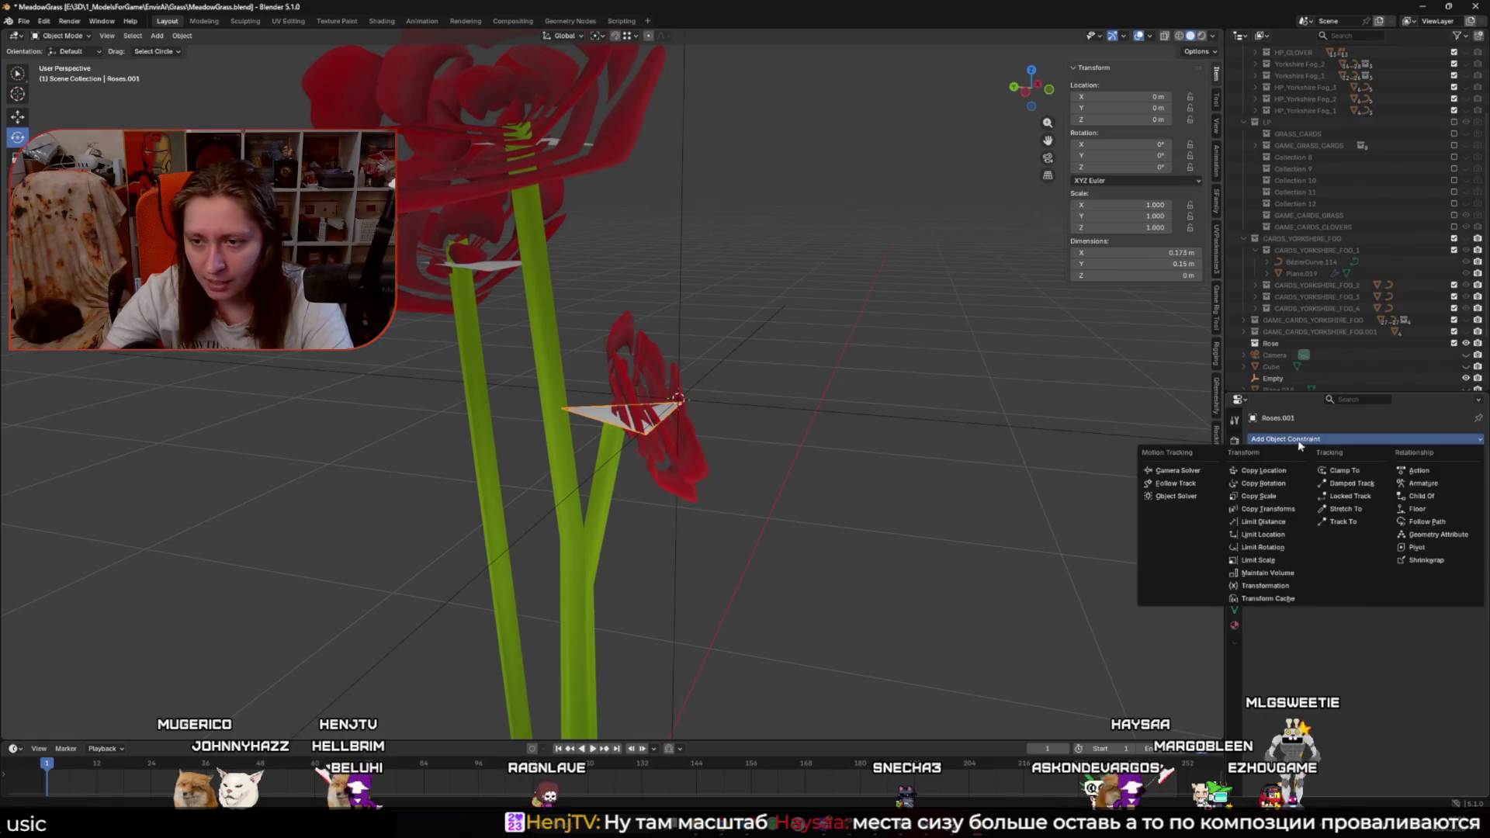
pyautogui.click(1370, 523)
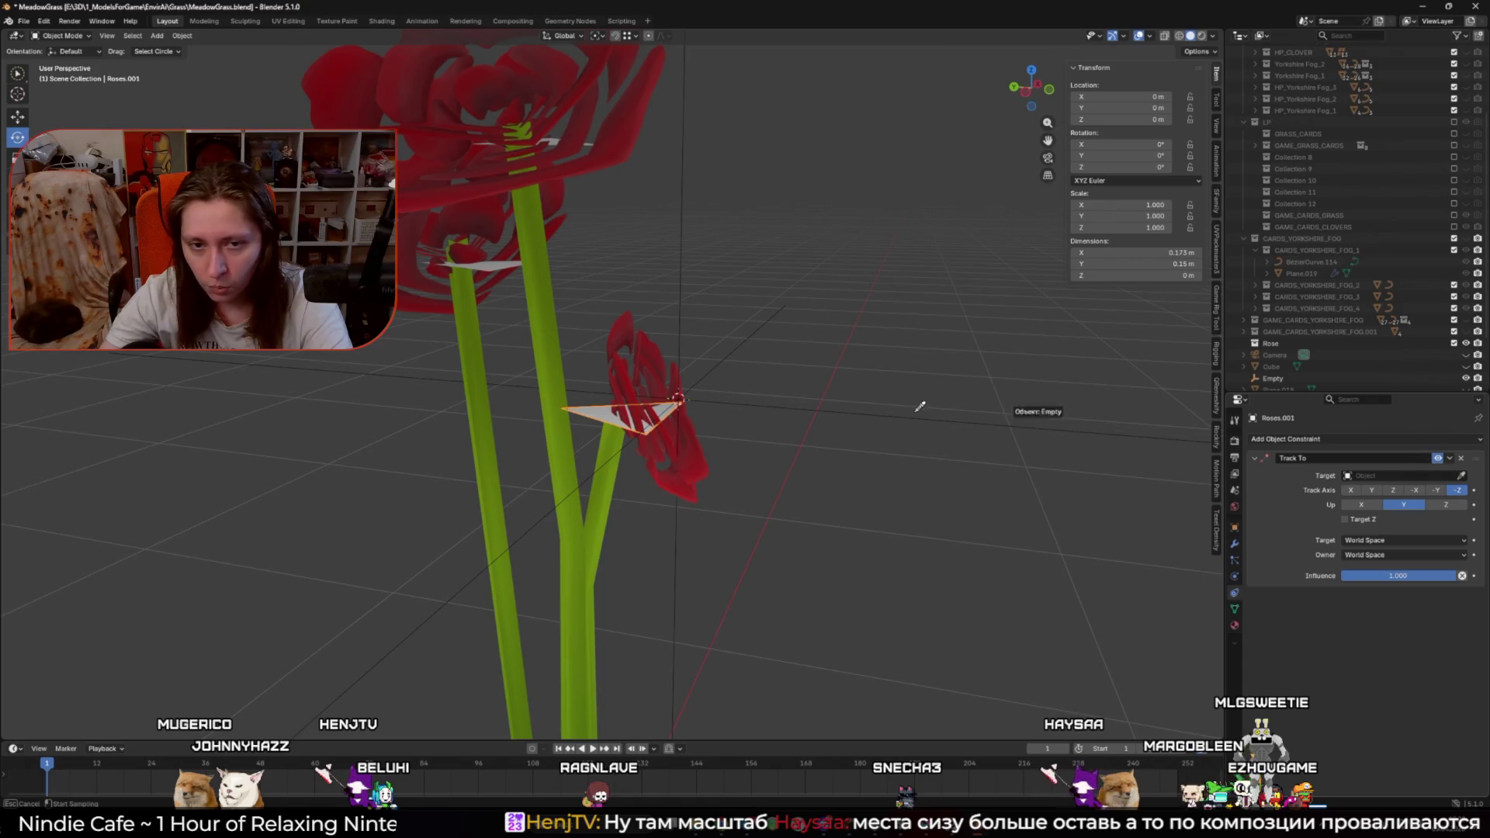
pyautogui.scroll(-5, 852, 426)
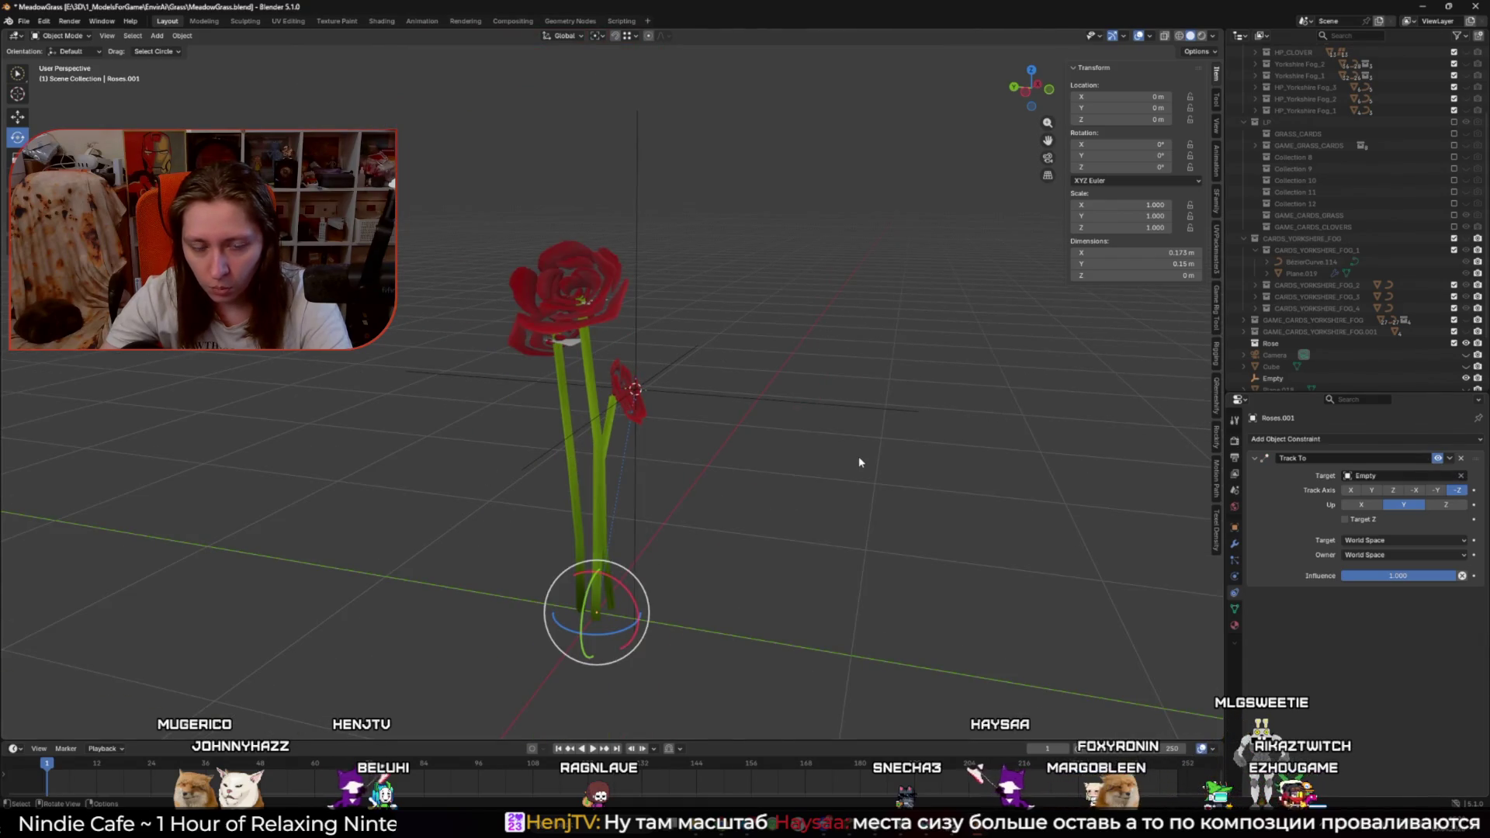
pyautogui.scroll(2, 859, 456)
pyautogui.scroll(3, 678, 464)
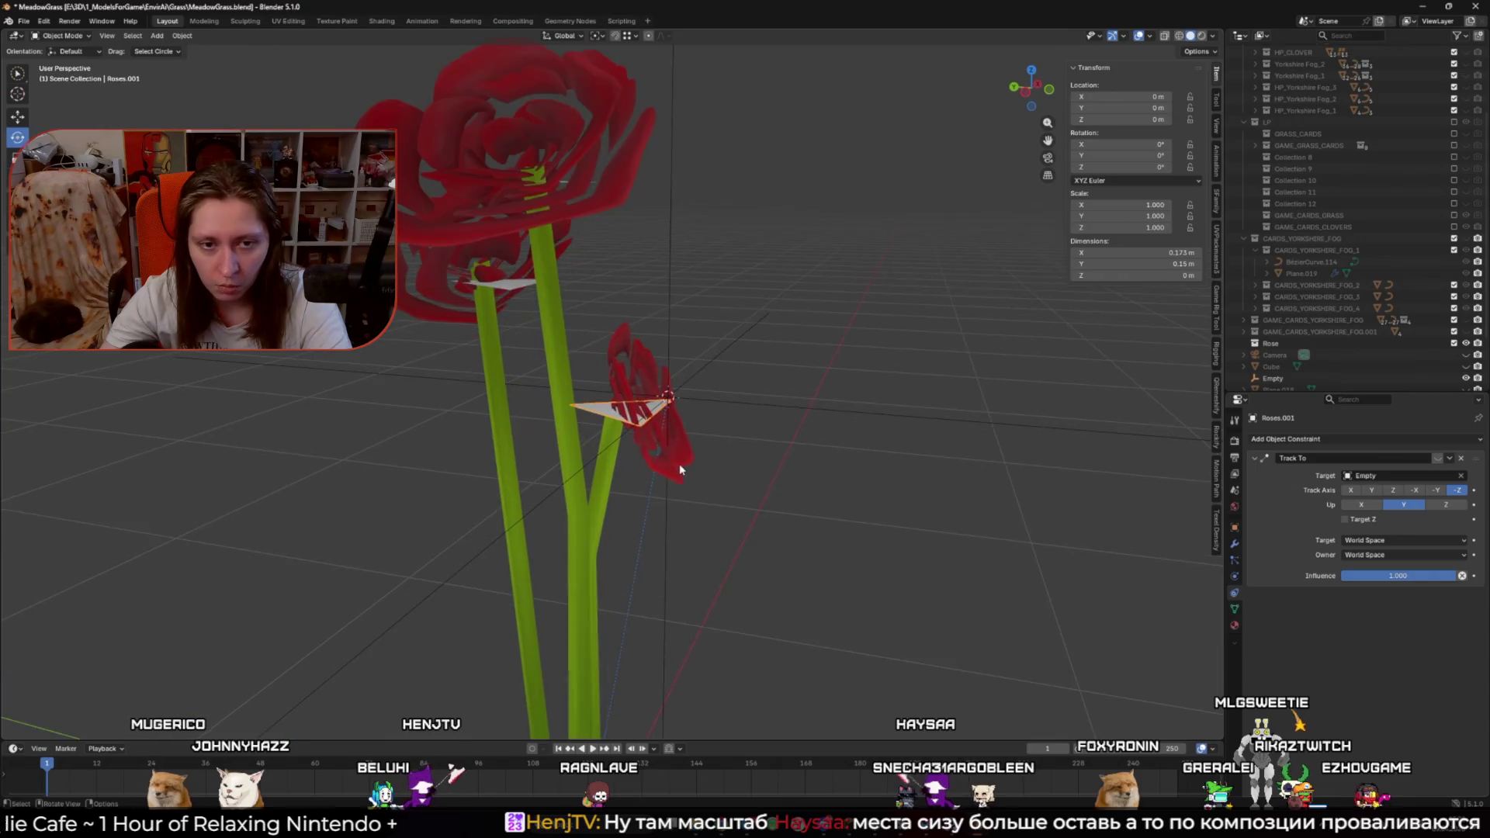
pyautogui.press('Tab')
pyautogui.press('Tab')
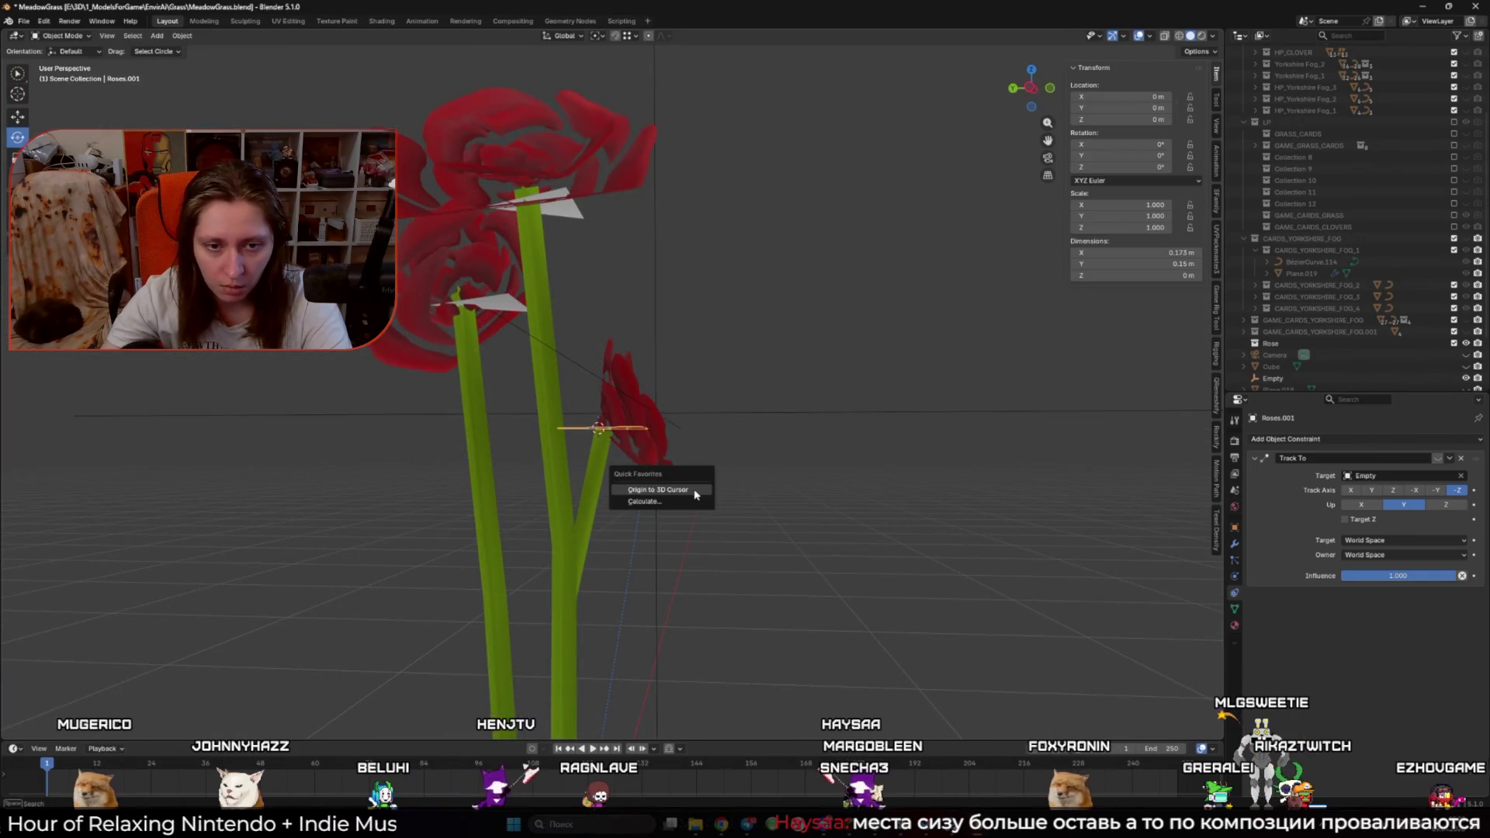
# Step: Move the rose's origin to the 3D cursor and enable the Track To constraint on Roses.001
pyautogui.scroll(3, 696, 484)
pyautogui.click(746, 410)
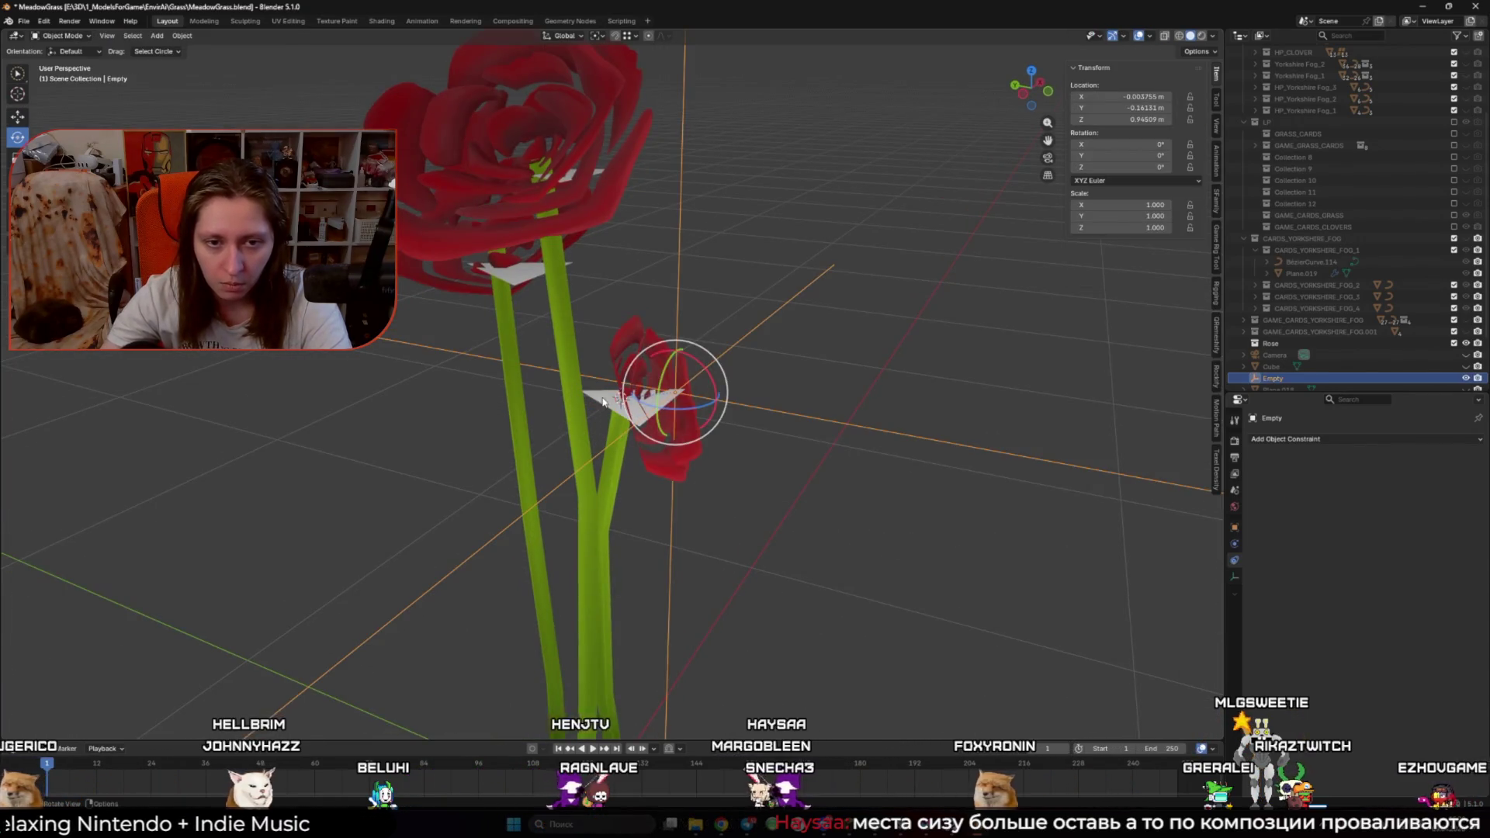
pyautogui.click(686, 436)
pyautogui.scroll(3, 792, 522)
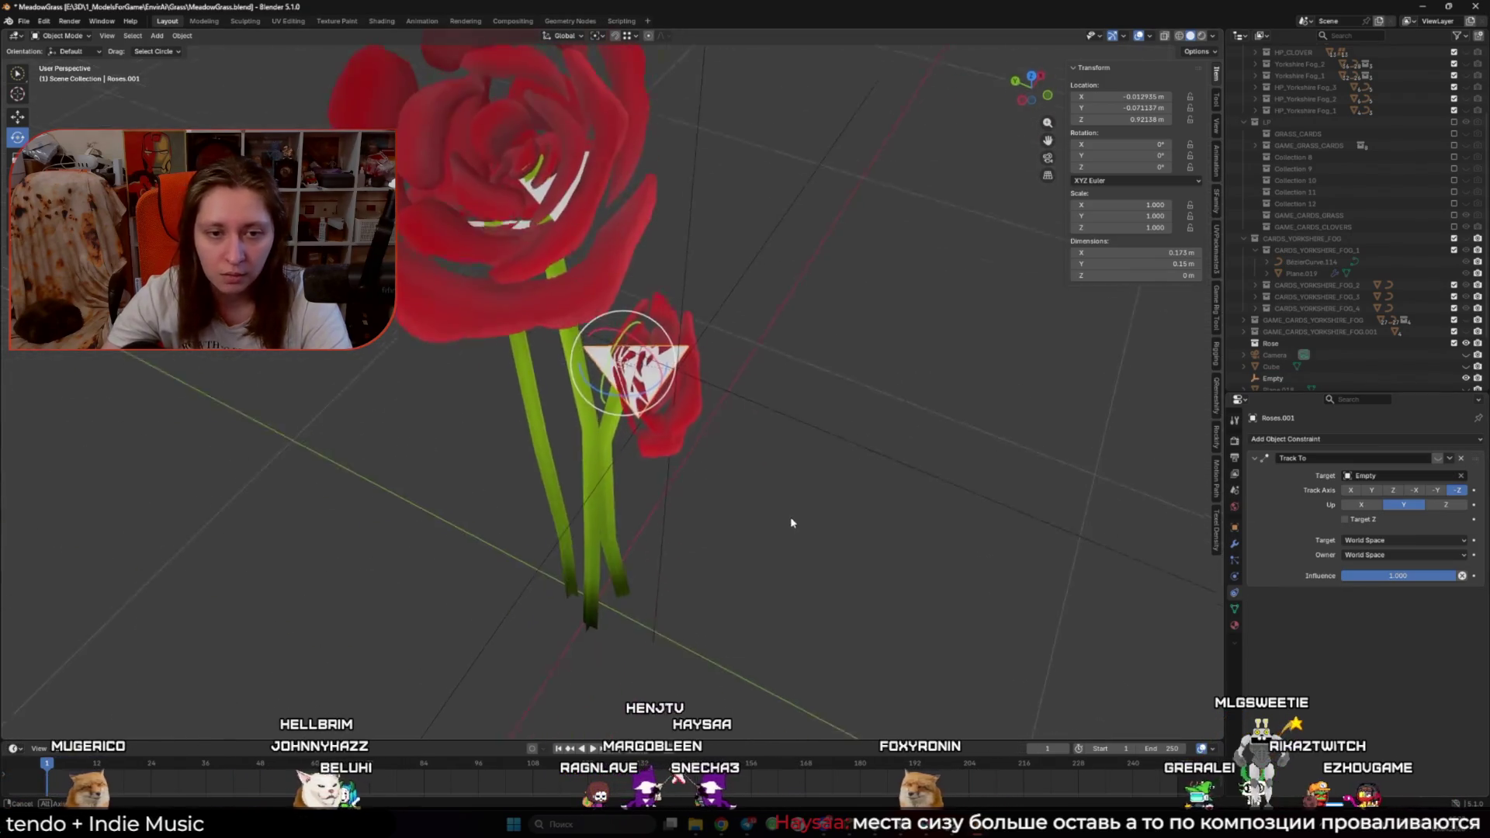
pyautogui.scroll(-3, 784, 546)
pyautogui.click(1438, 458)
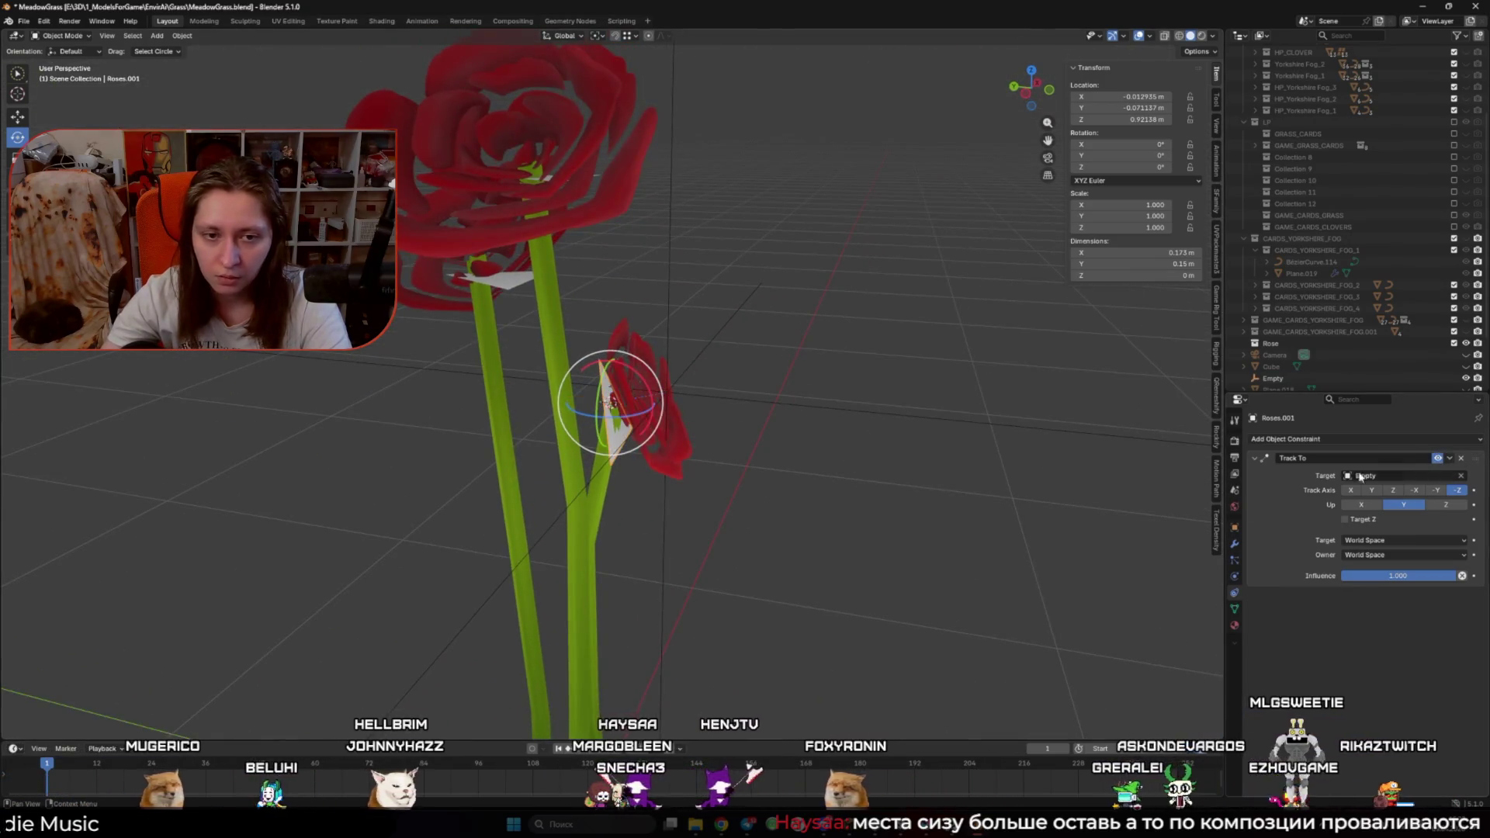
# Step: Move the Empty onto the small rose, then put Roses.001 into Edit Mode
pyautogui.moveTo(749, 466)
pyautogui.mouseDown()
pyautogui.moveTo(730, 399)
pyautogui.moveTo(716, 433)
pyautogui.mouseUp()
pyautogui.click(726, 412)
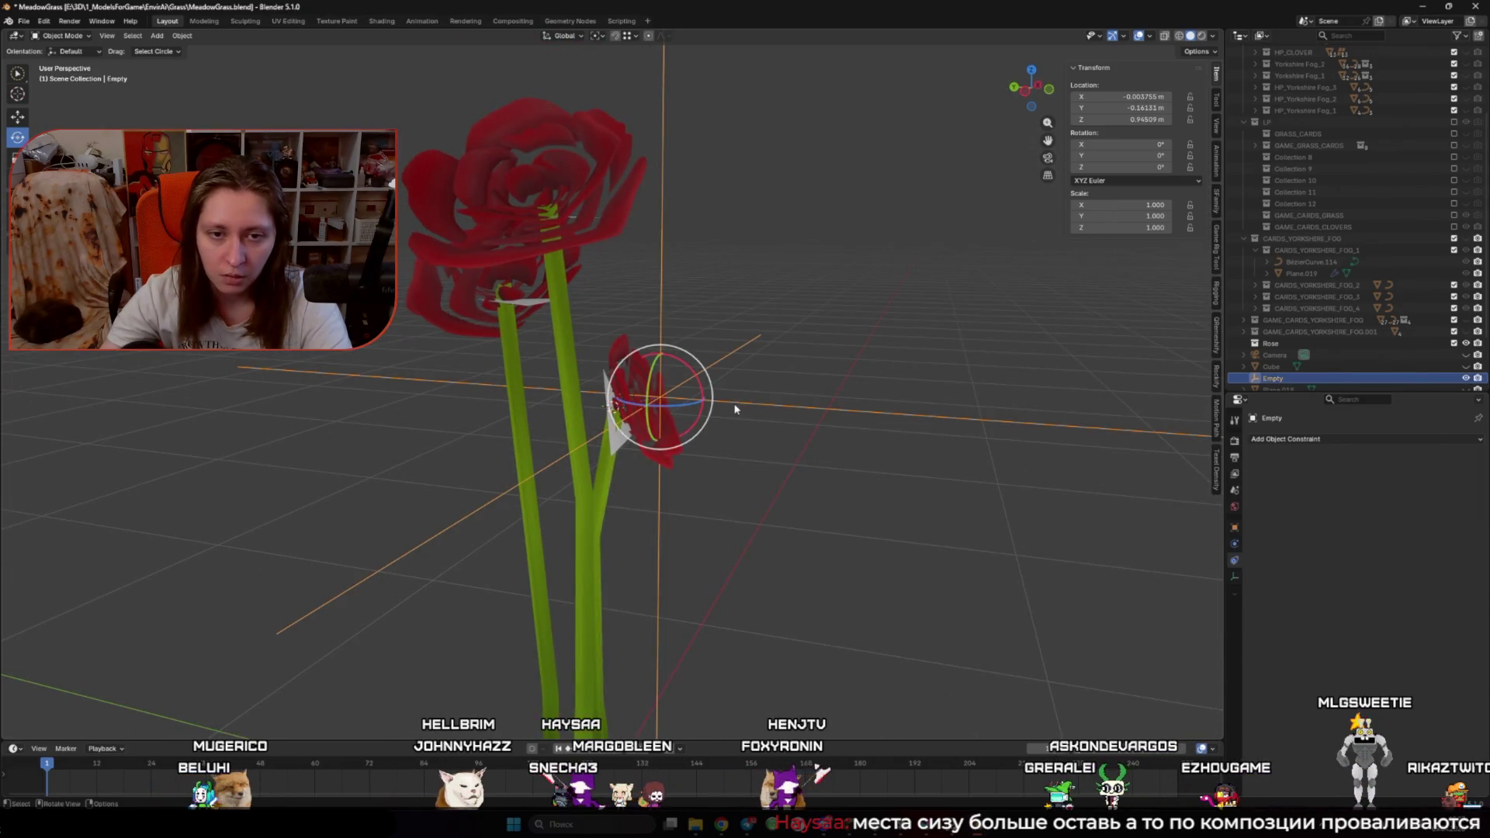
pyautogui.press('g')
pyautogui.click(660, 392)
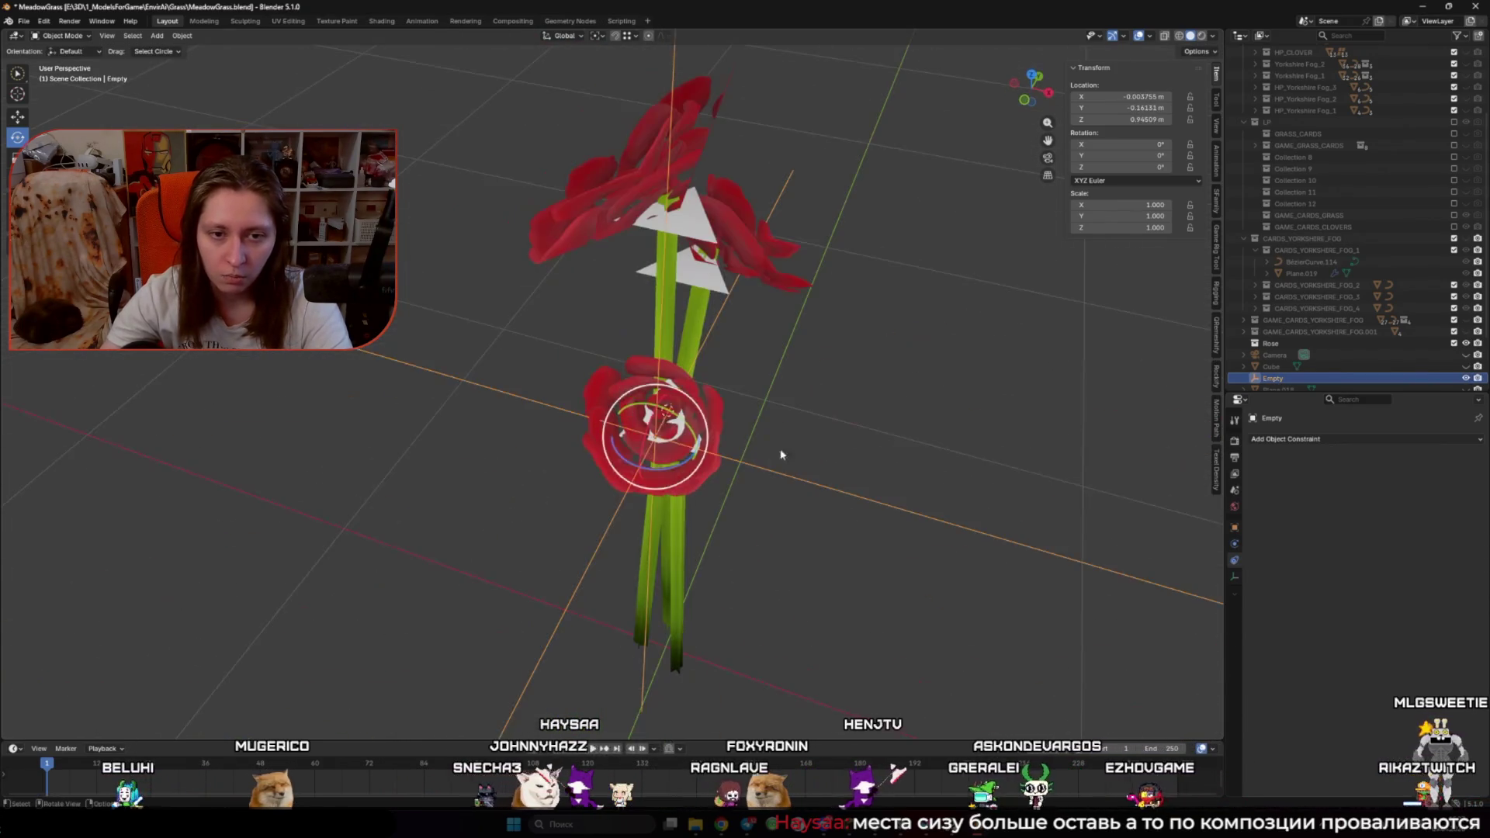
pyautogui.scroll(2, 832, 387)
pyautogui.moveTo(832, 388)
pyautogui.mouseDown()
pyautogui.moveTo(815, 416)
pyautogui.moveTo(762, 416)
pyautogui.moveTo(785, 399)
pyautogui.mouseUp()
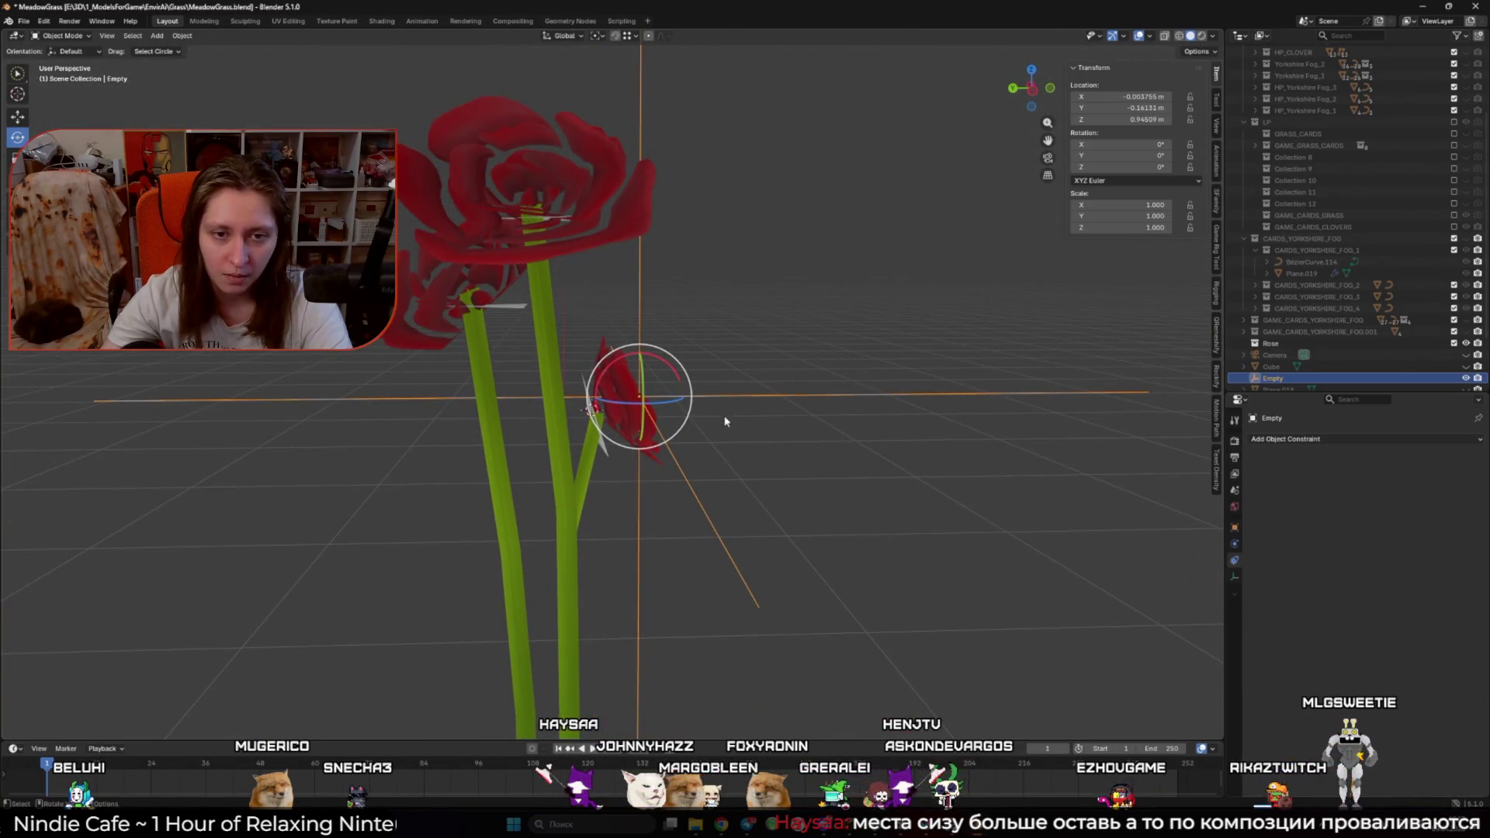
pyautogui.moveTo(632, 422); pyautogui.dragTo(613, 411)
pyautogui.click(596, 412)
pyautogui.press('Tab')
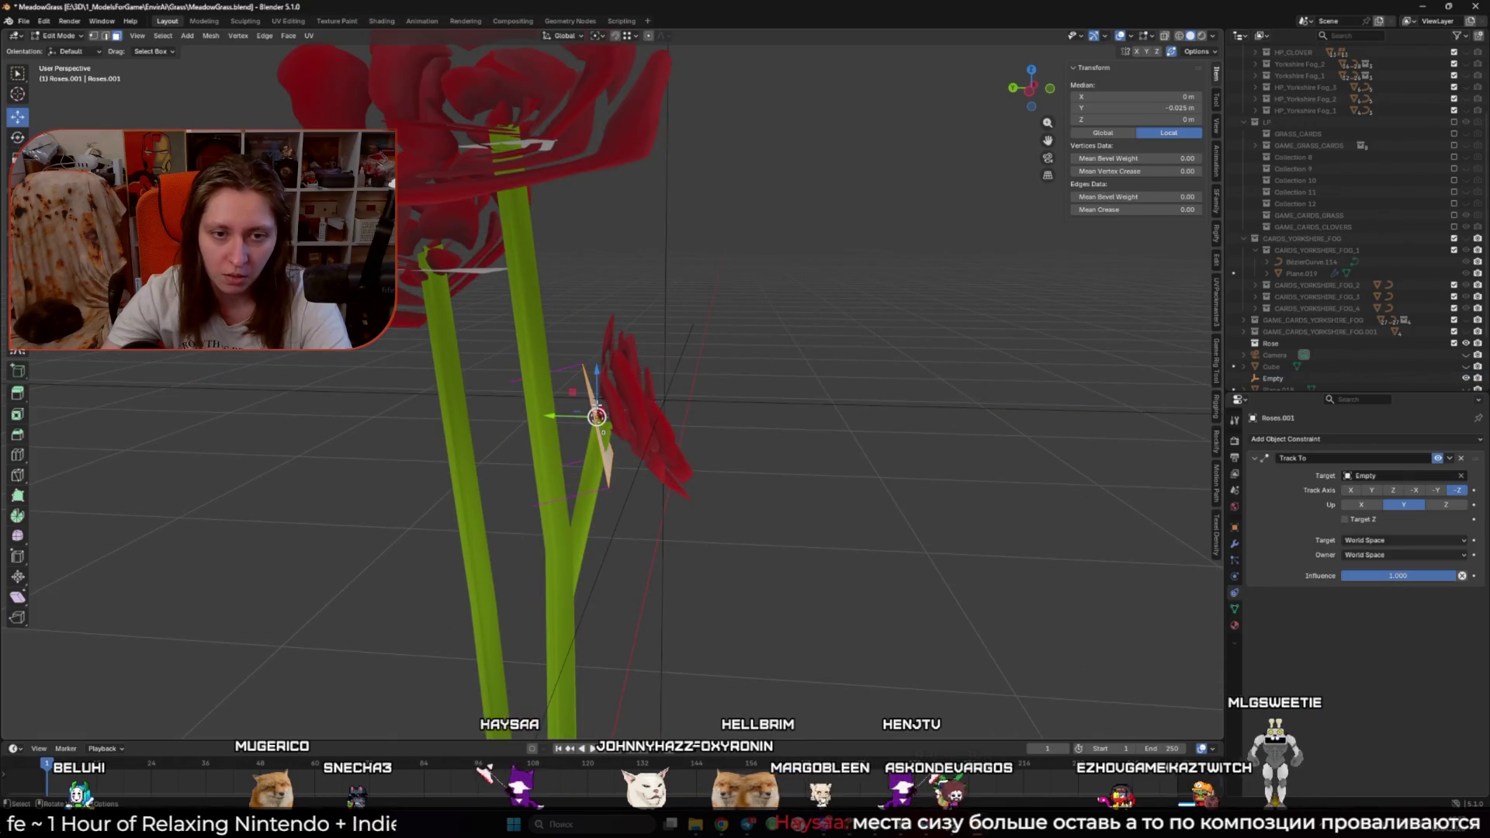
# Step: Shift the triangle face -0.0194 m along its normal, then return to Object Mode
pyautogui.click(573, 37)
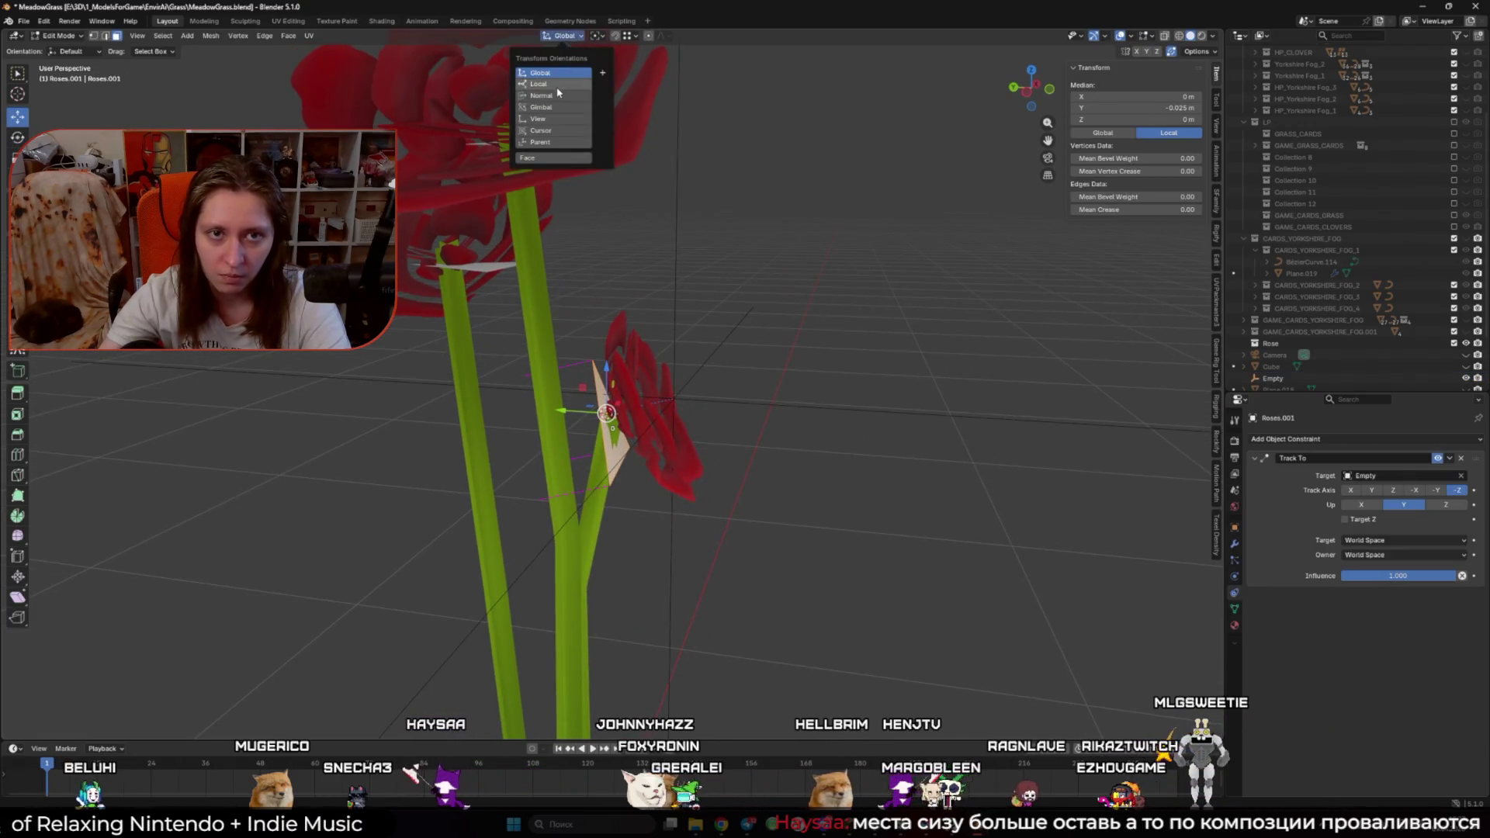
pyautogui.press('shift+KP_7')
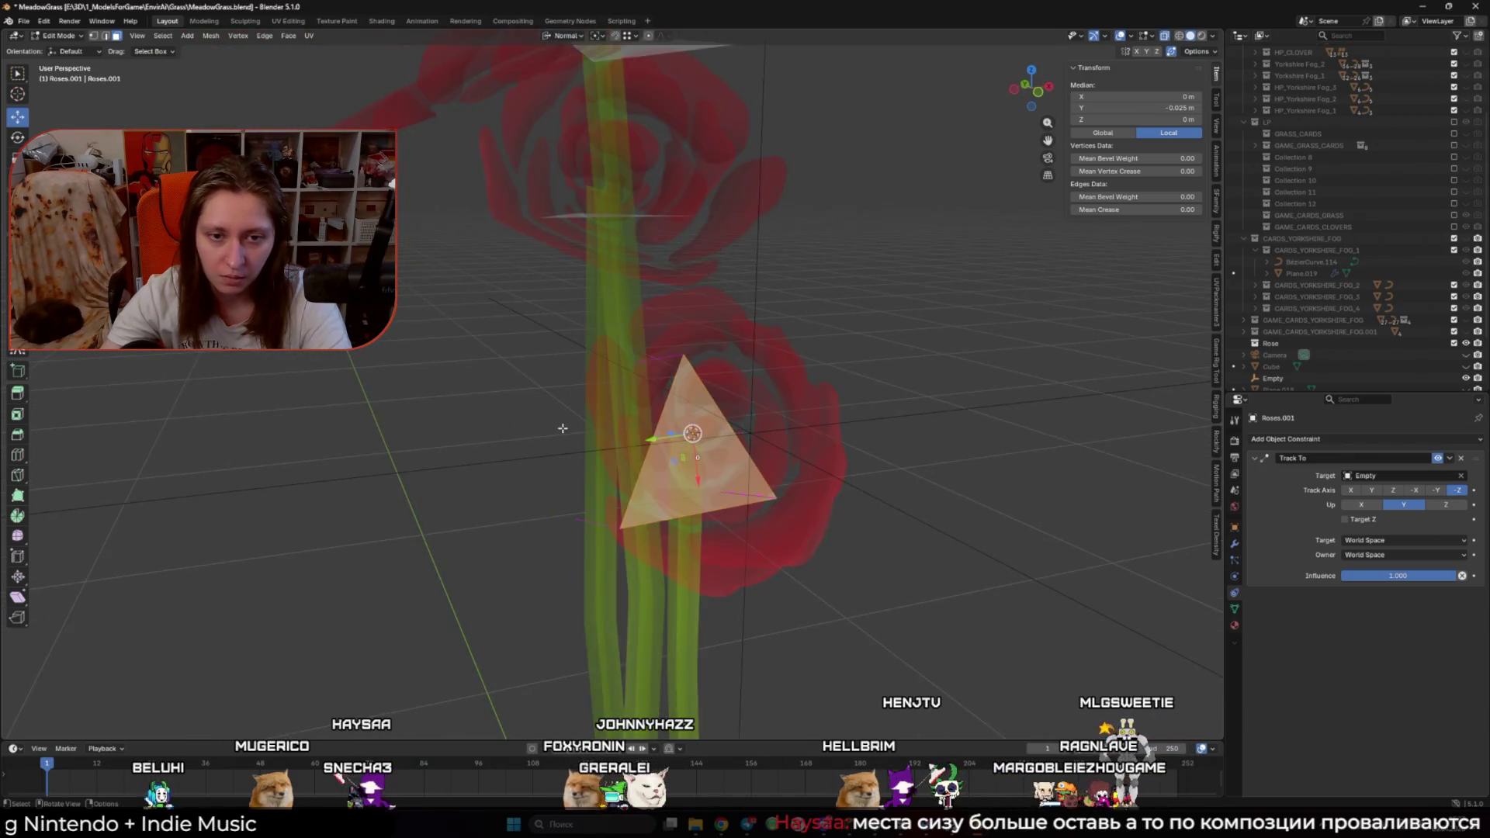
pyautogui.press('KP_Decimal')
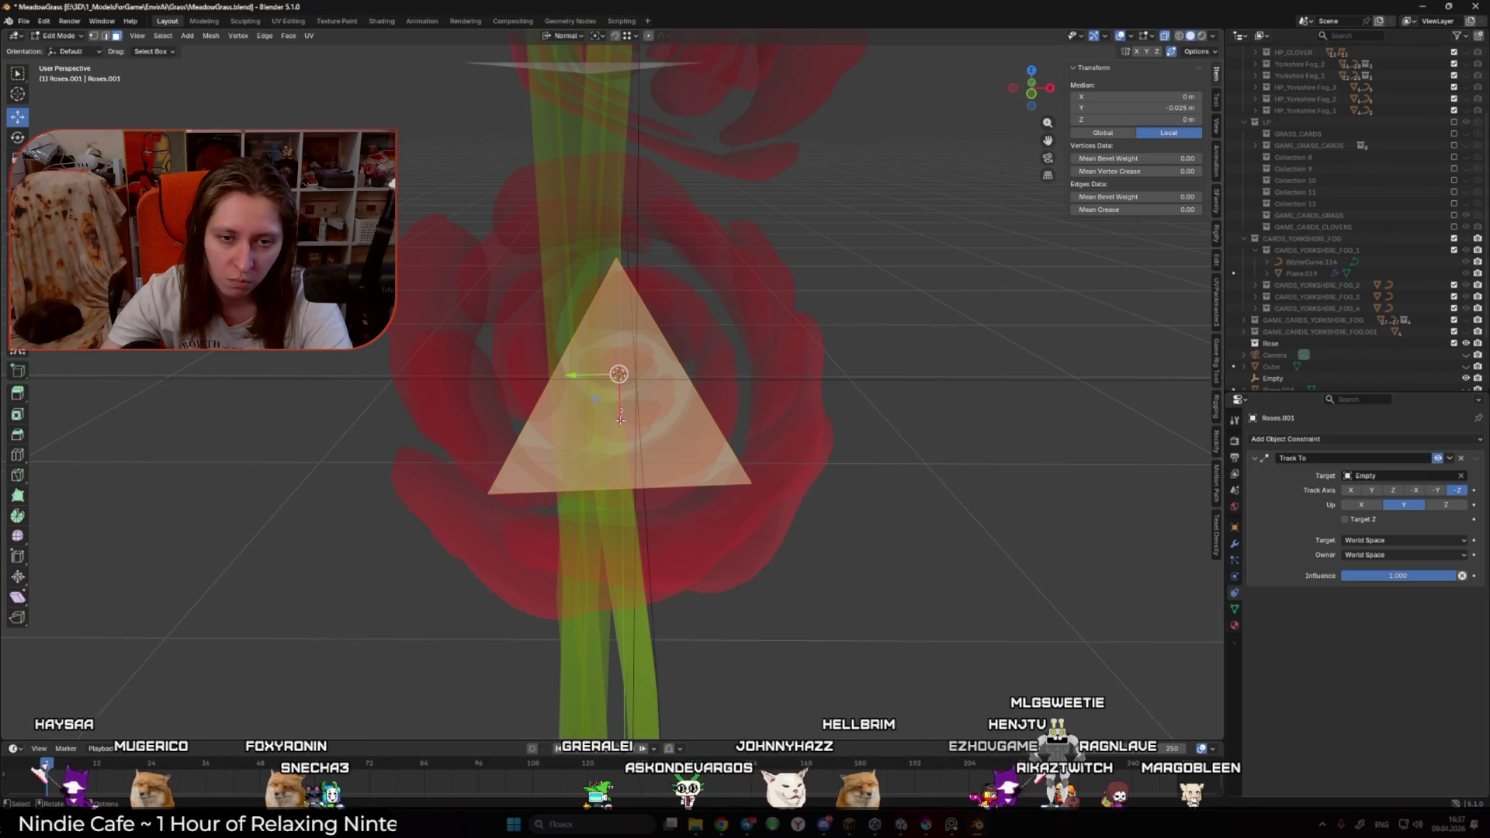
pyautogui.moveTo(620, 420); pyautogui.dragTo(616, 431)
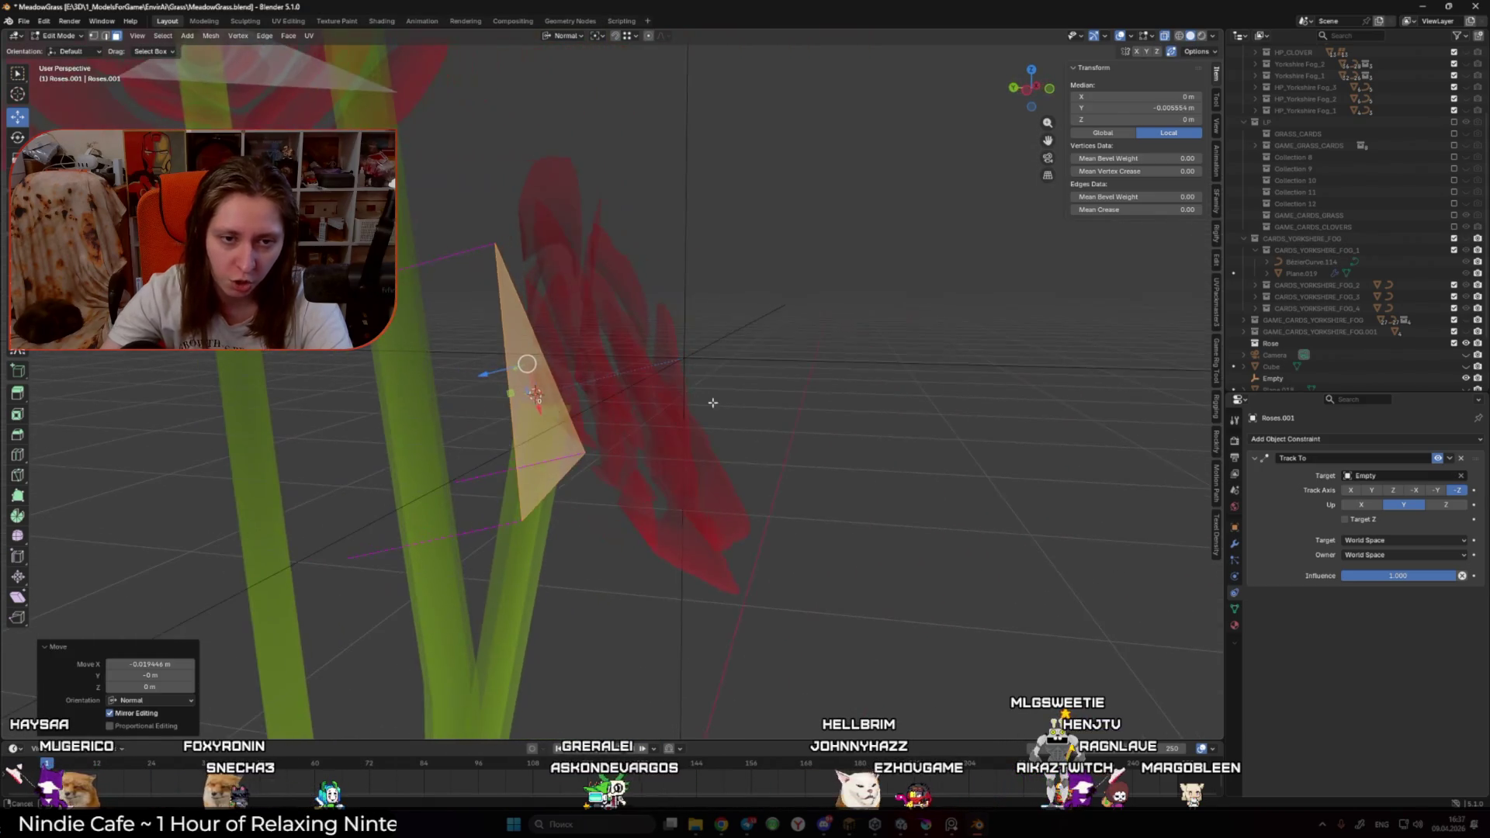
pyautogui.hscroll(-5, 713, 403)
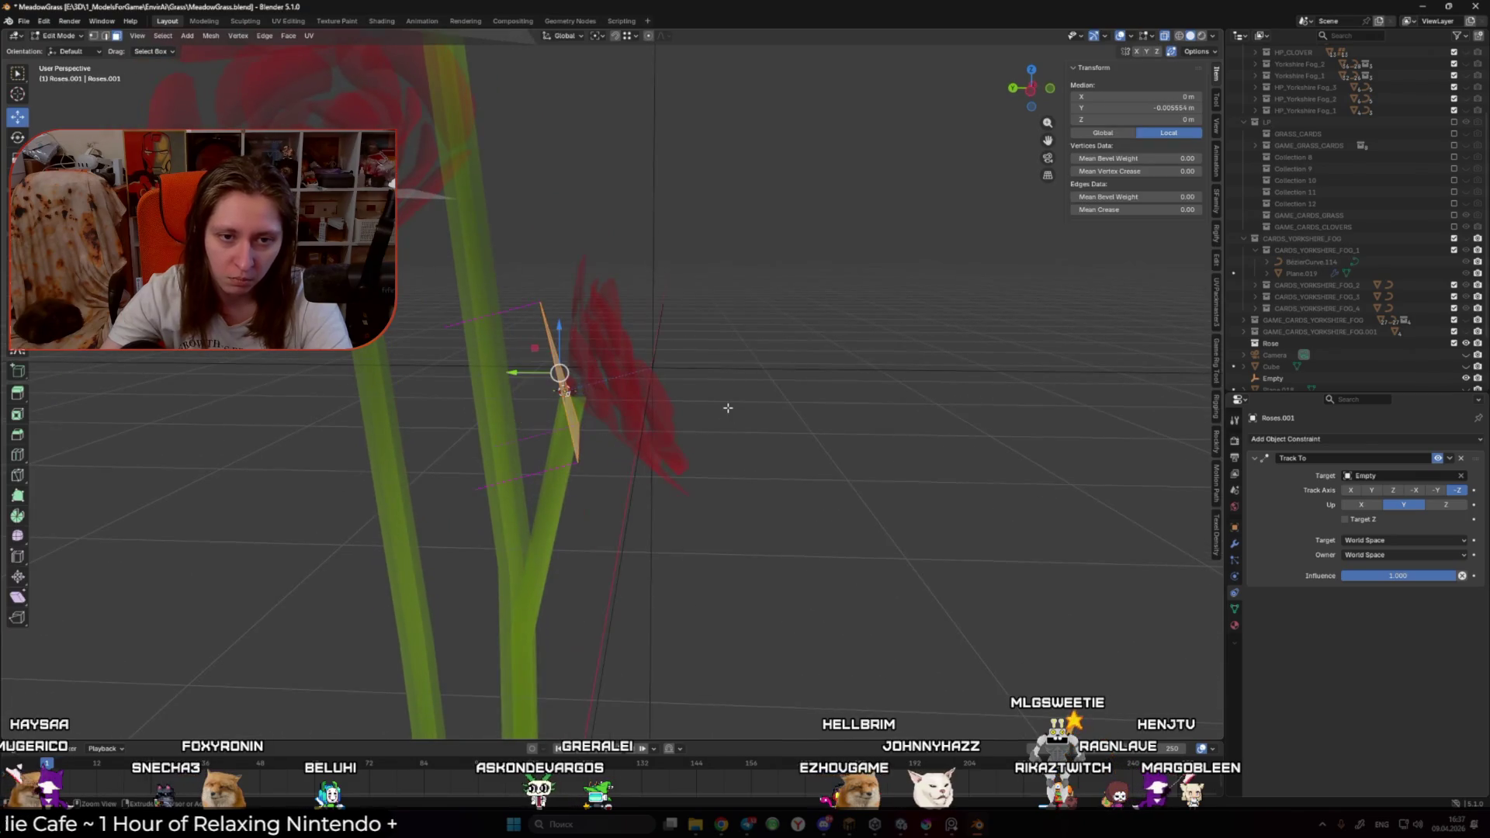
pyautogui.hotkey('ctrl', 'Tab')
pyautogui.click(654, 412)
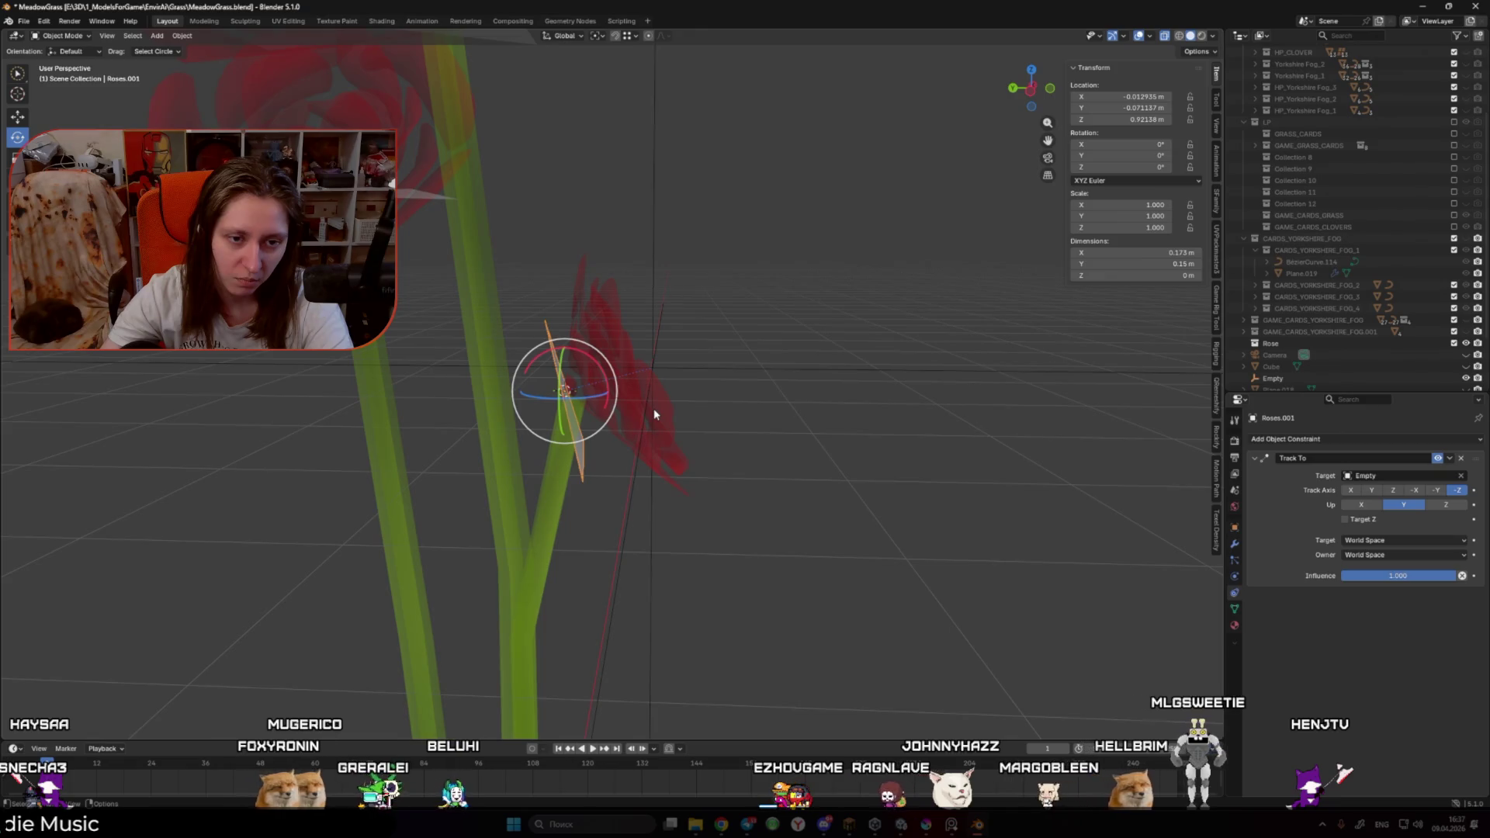
# Step: Delete the Empty, remove Roses.001's Track To constraint, and switch to the Unity editor
pyautogui.scroll(-5, 654, 408)
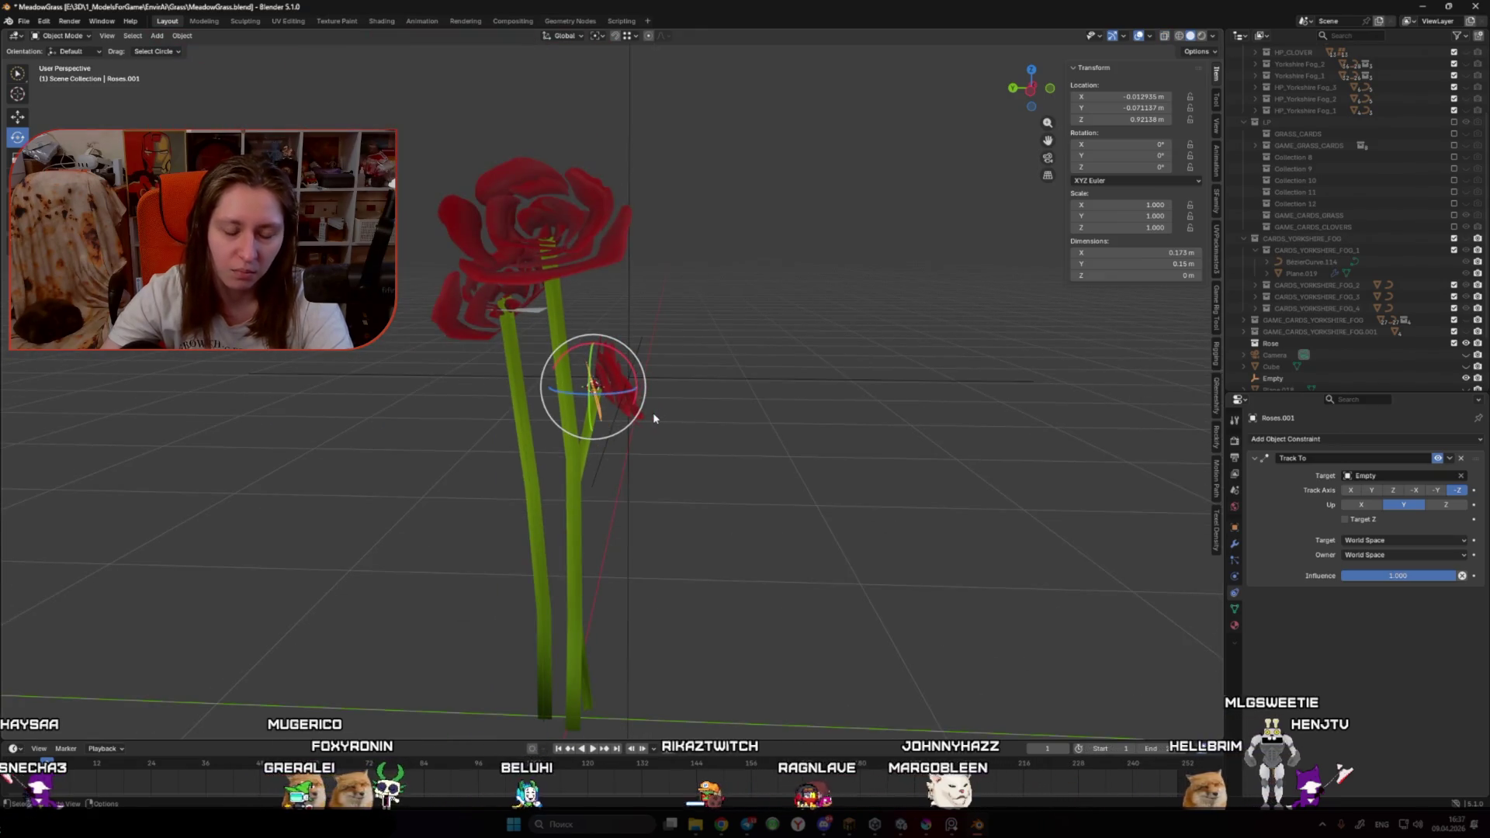
pyautogui.click(728, 380)
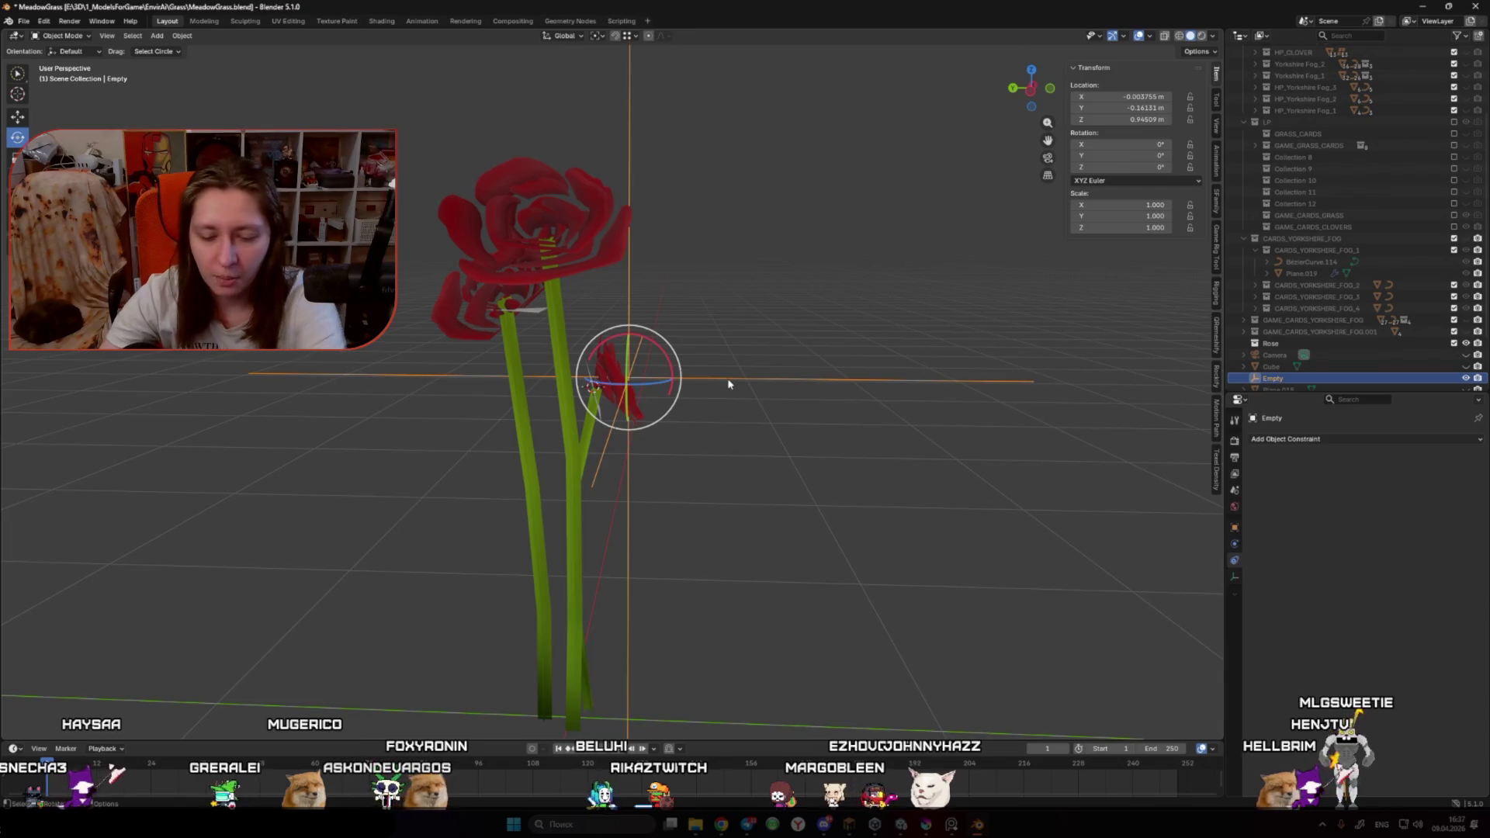
pyautogui.press('Delete')
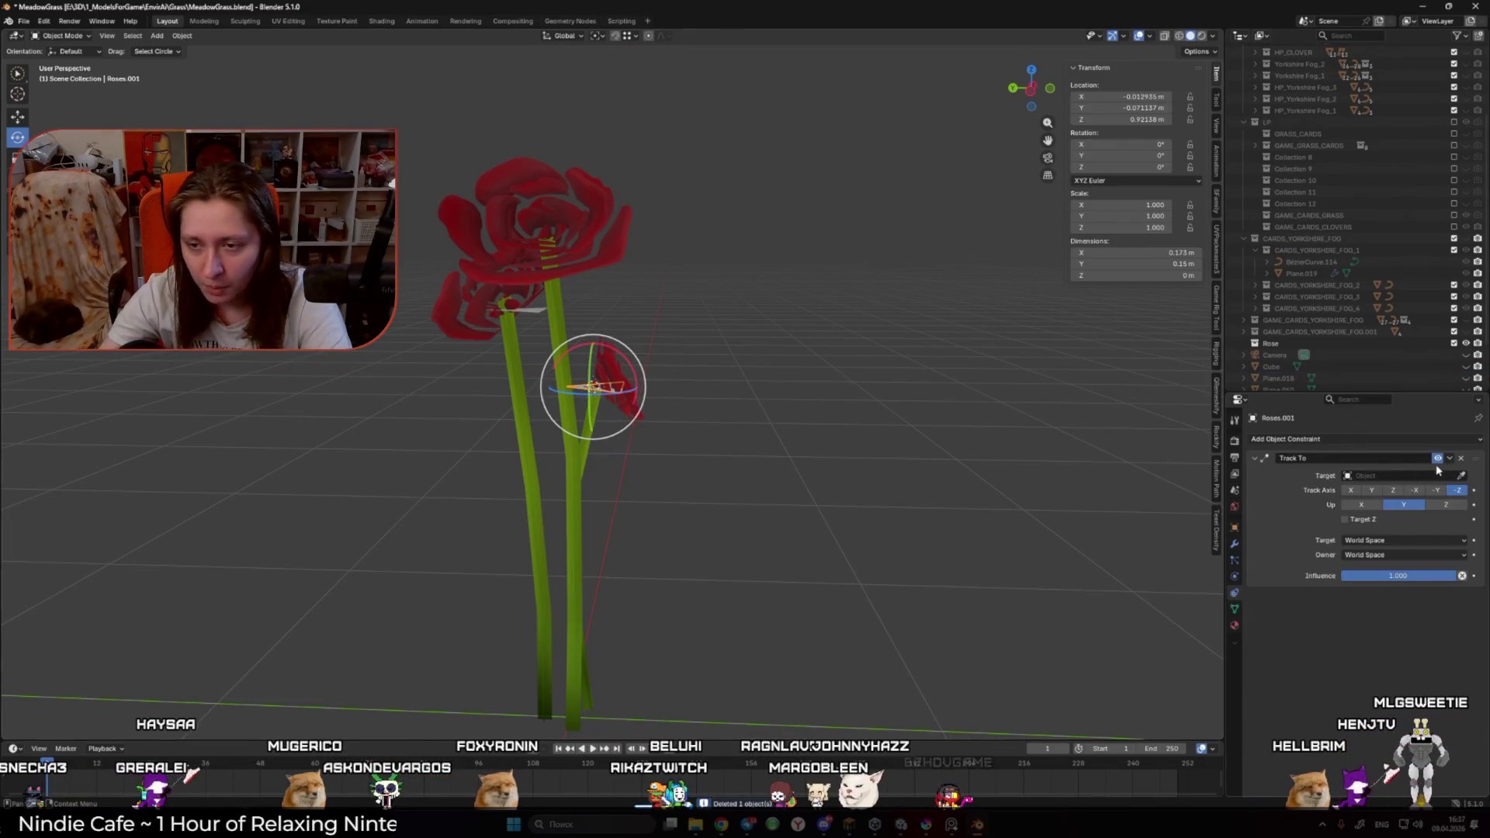
pyautogui.click(1461, 458)
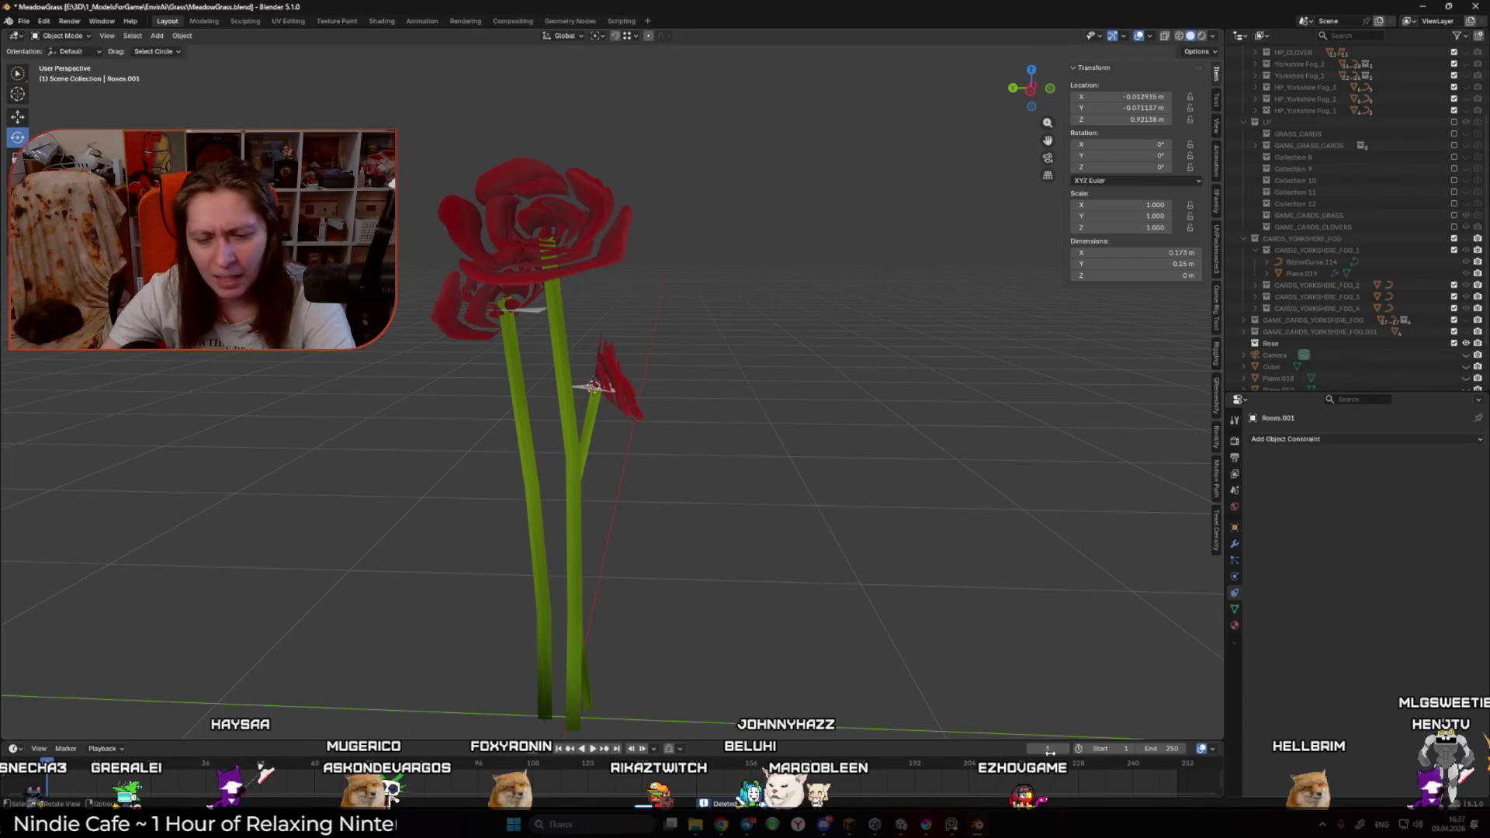
pyautogui.click(902, 829)
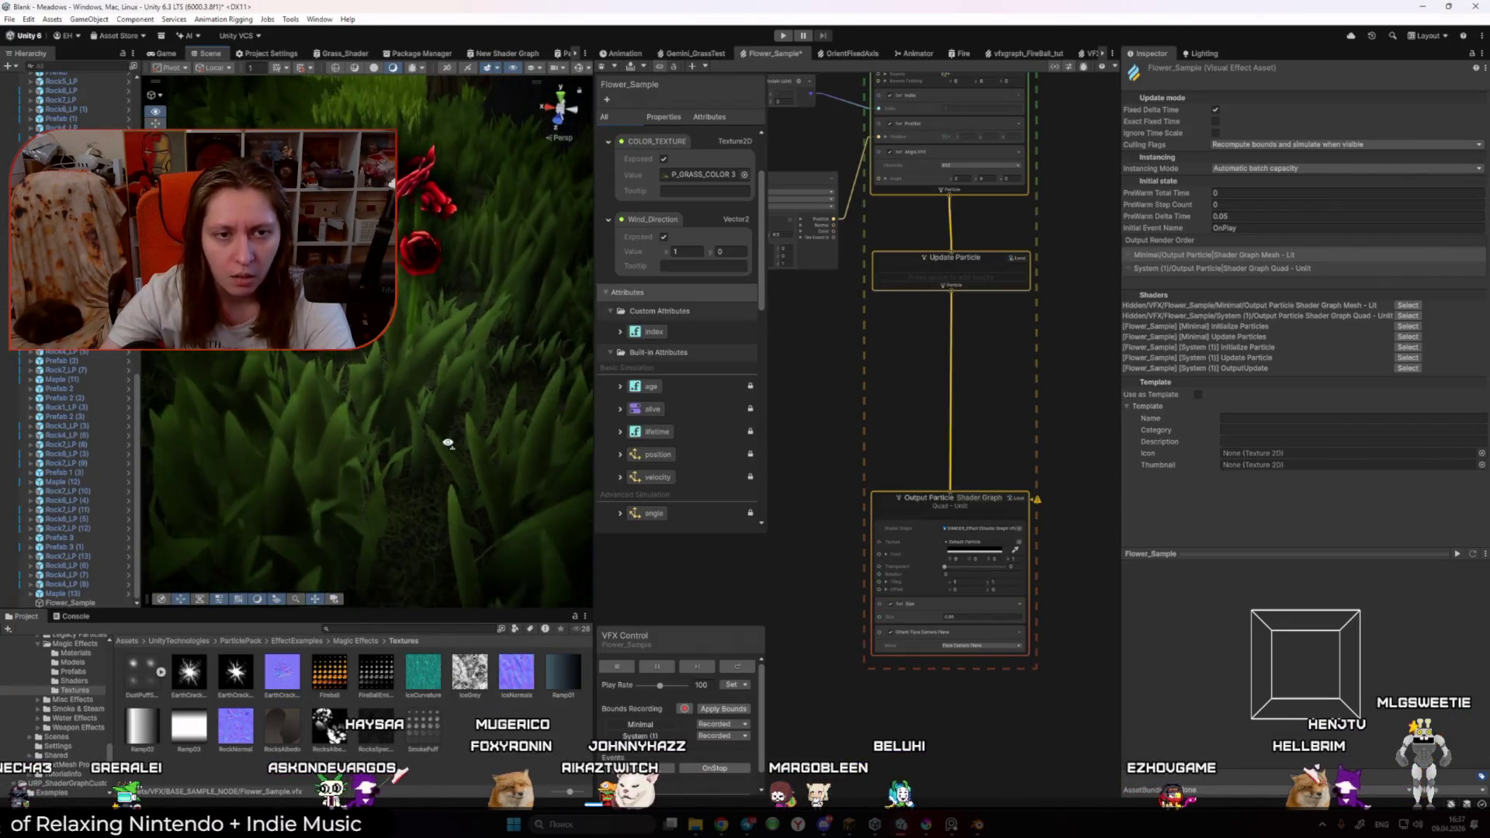
# Step: Shift the Output Particle HDR colour hue through yellow to bright green
pyautogui.moveTo(475, 495); pyautogui.dragTo(535, 507)
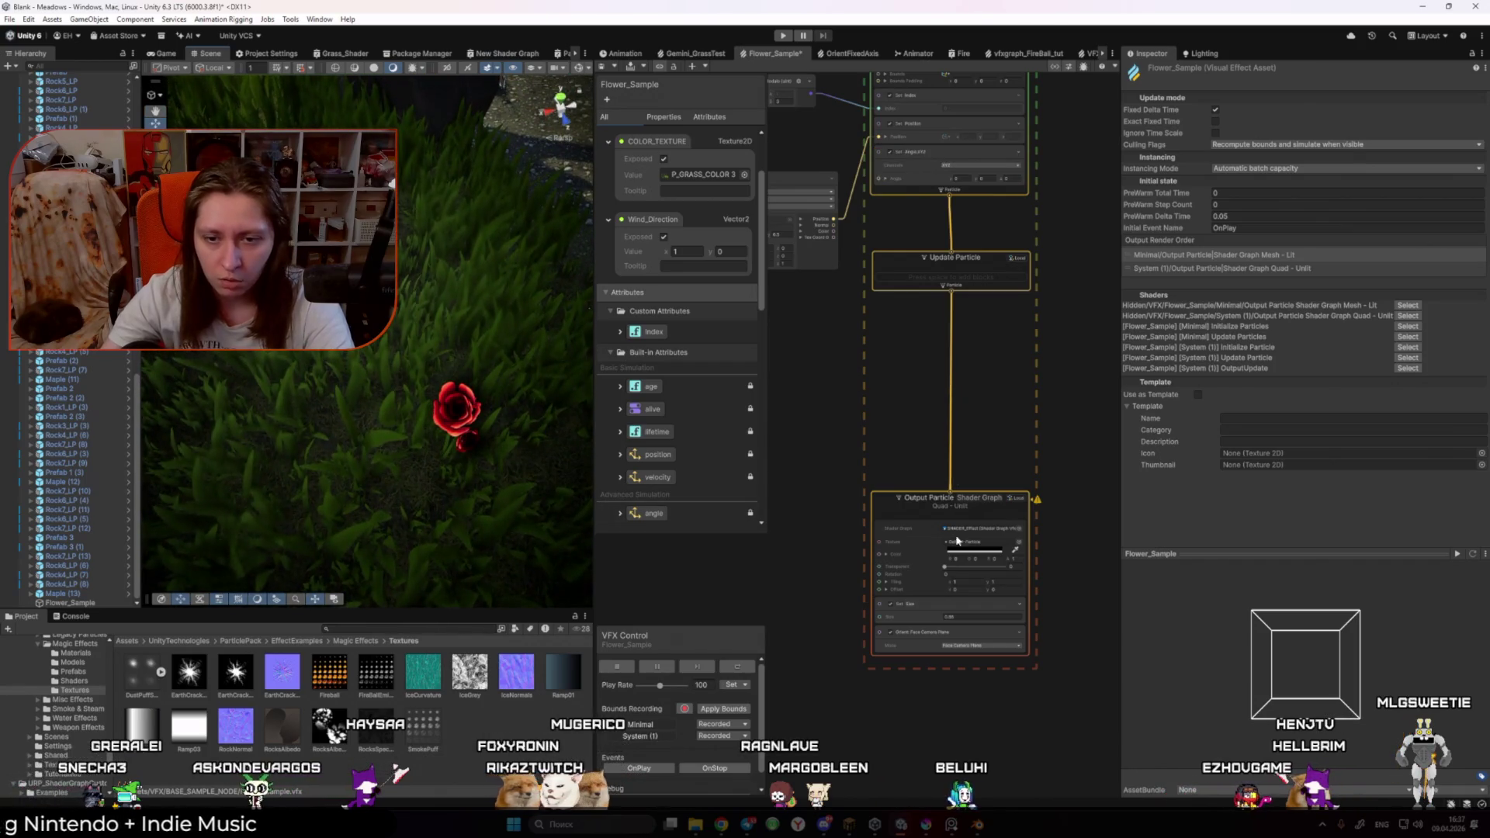
pyautogui.click(962, 554)
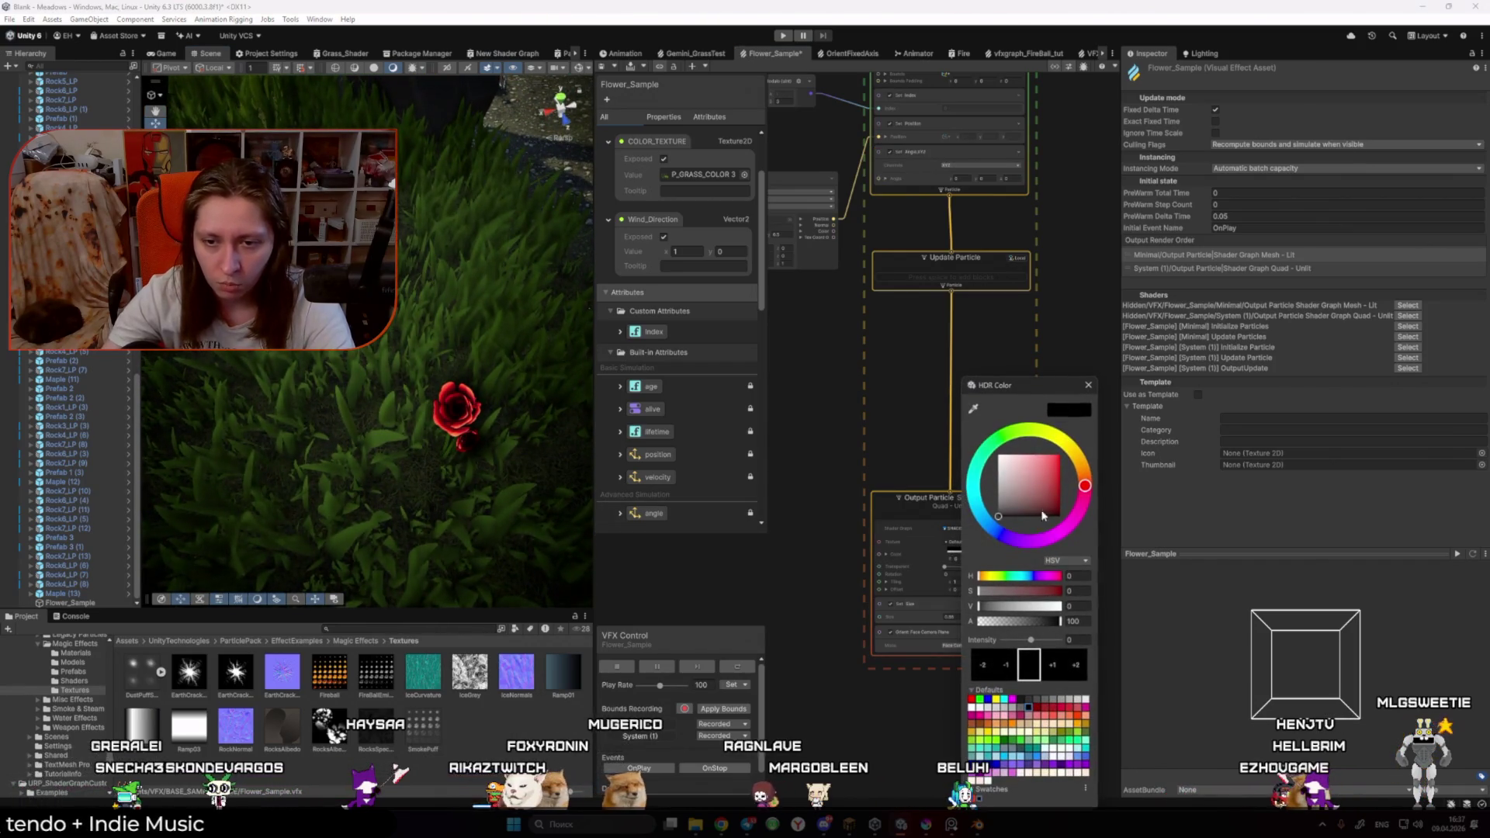
pyautogui.click(1061, 441)
pyautogui.moveTo(1061, 441); pyautogui.dragTo(1004, 435)
pyautogui.click(1090, 385)
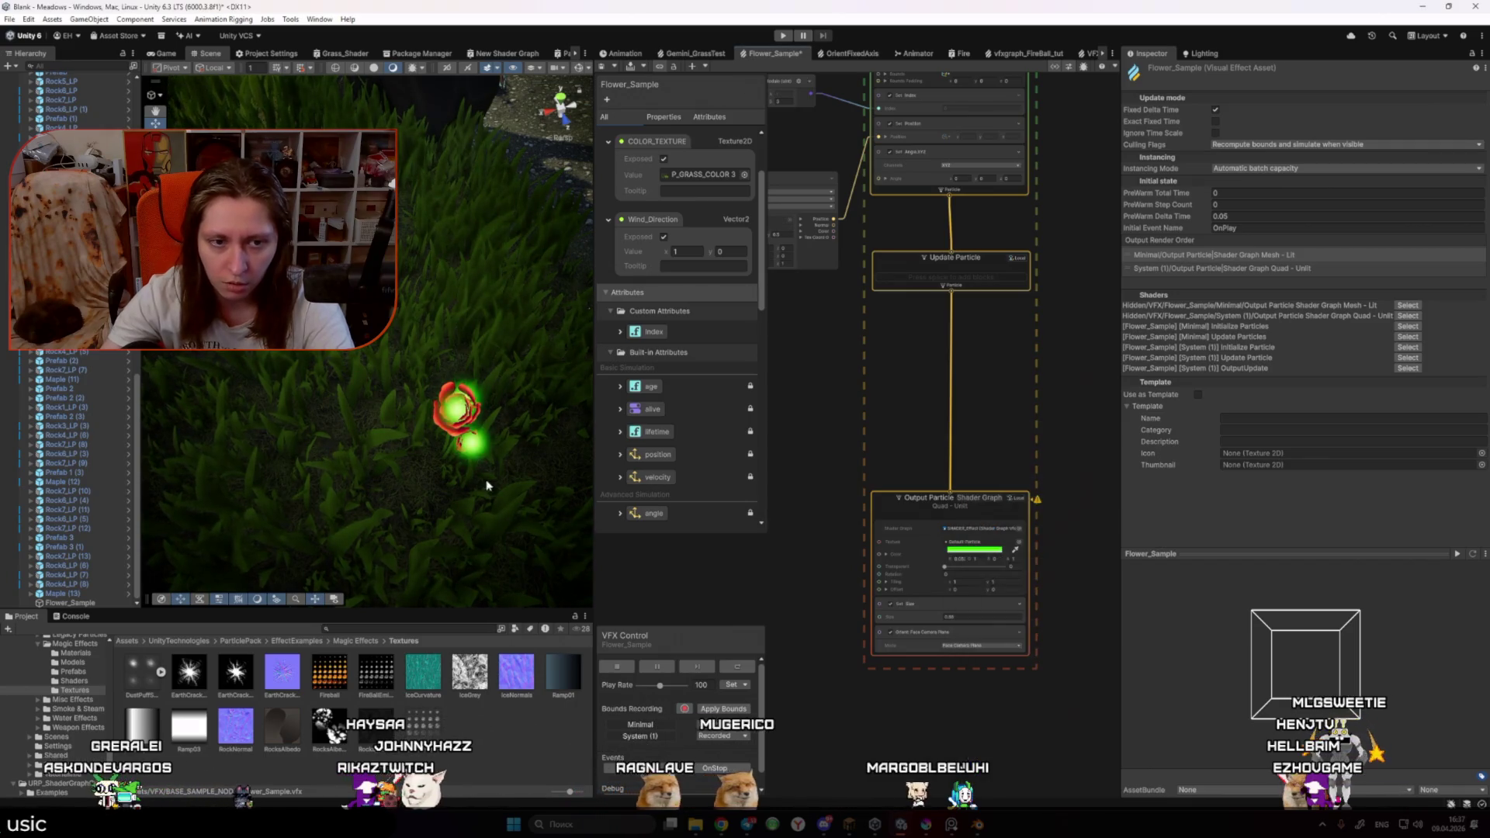
# Step: Delete the Orient: Face Camera Plane block from the Output Particle context
pyautogui.scroll(2, 914, 656)
pyautogui.click(913, 656)
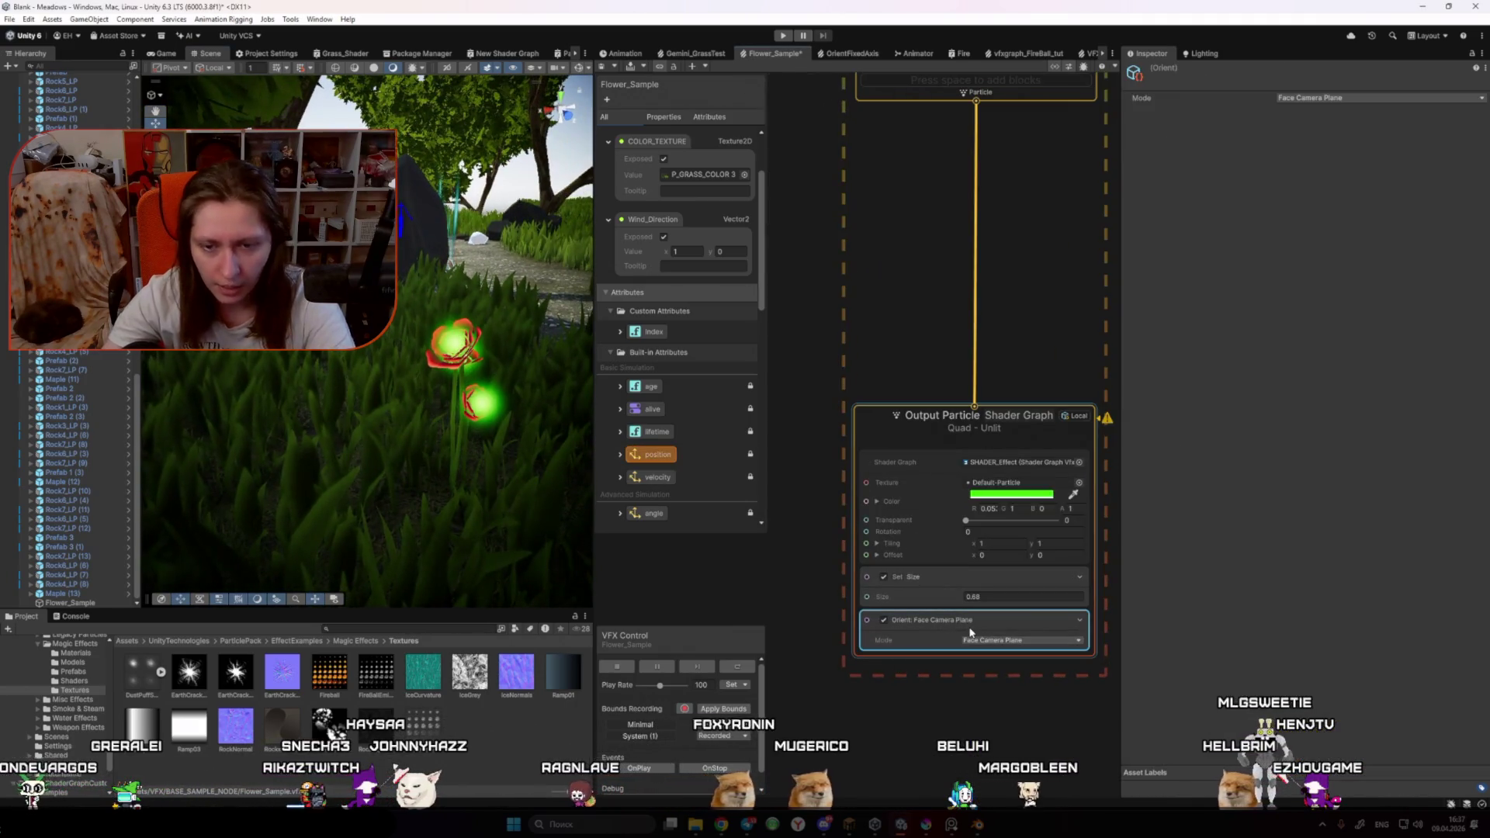
pyautogui.click(948, 619)
pyautogui.press('Delete')
# Step: Add an Orient: Advanced block under Set Size and set its axes to ZY
pyautogui.rightClick(948, 618)
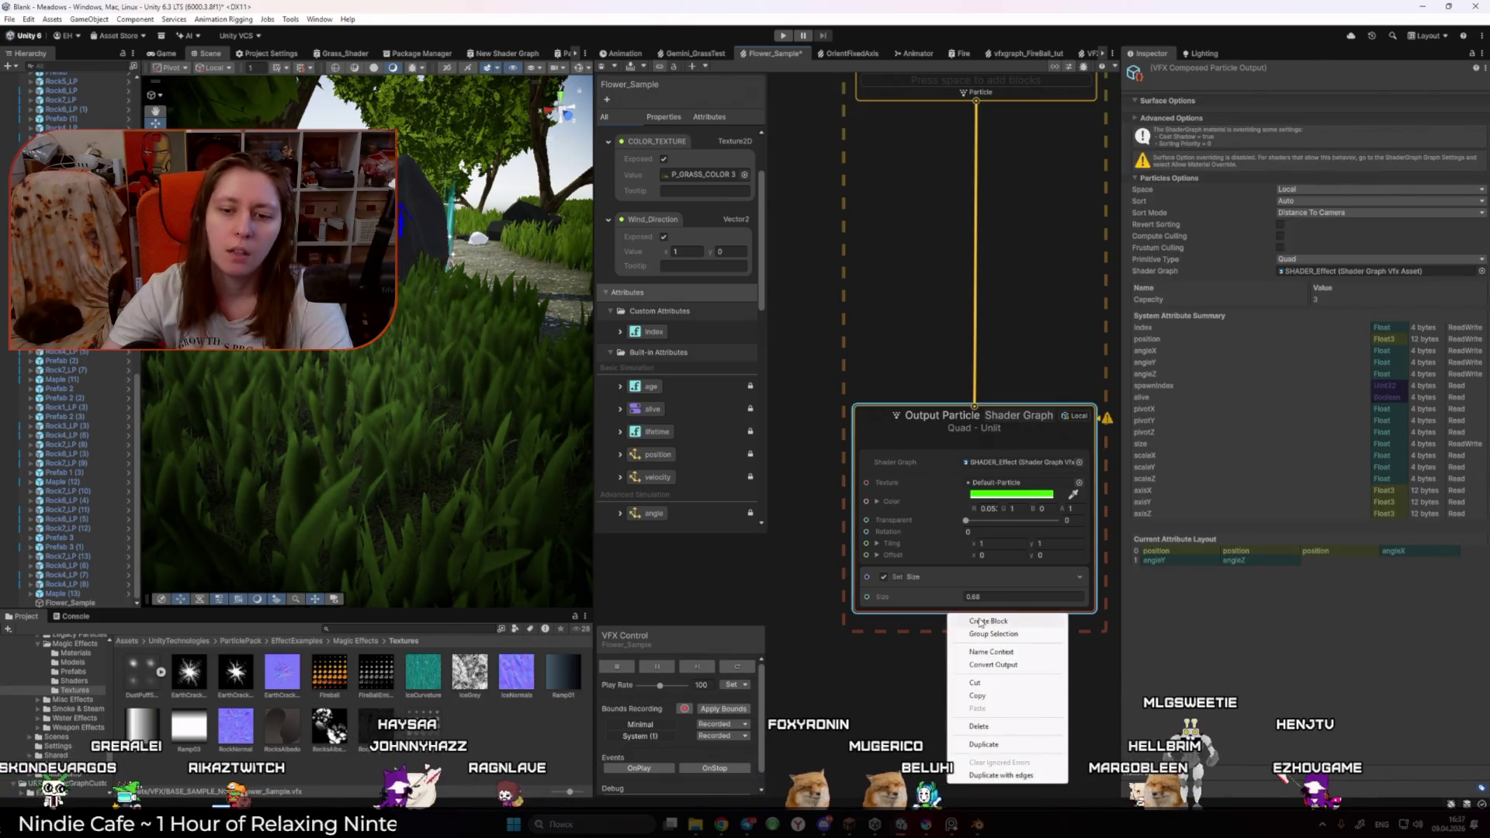
pyautogui.click(980, 621)
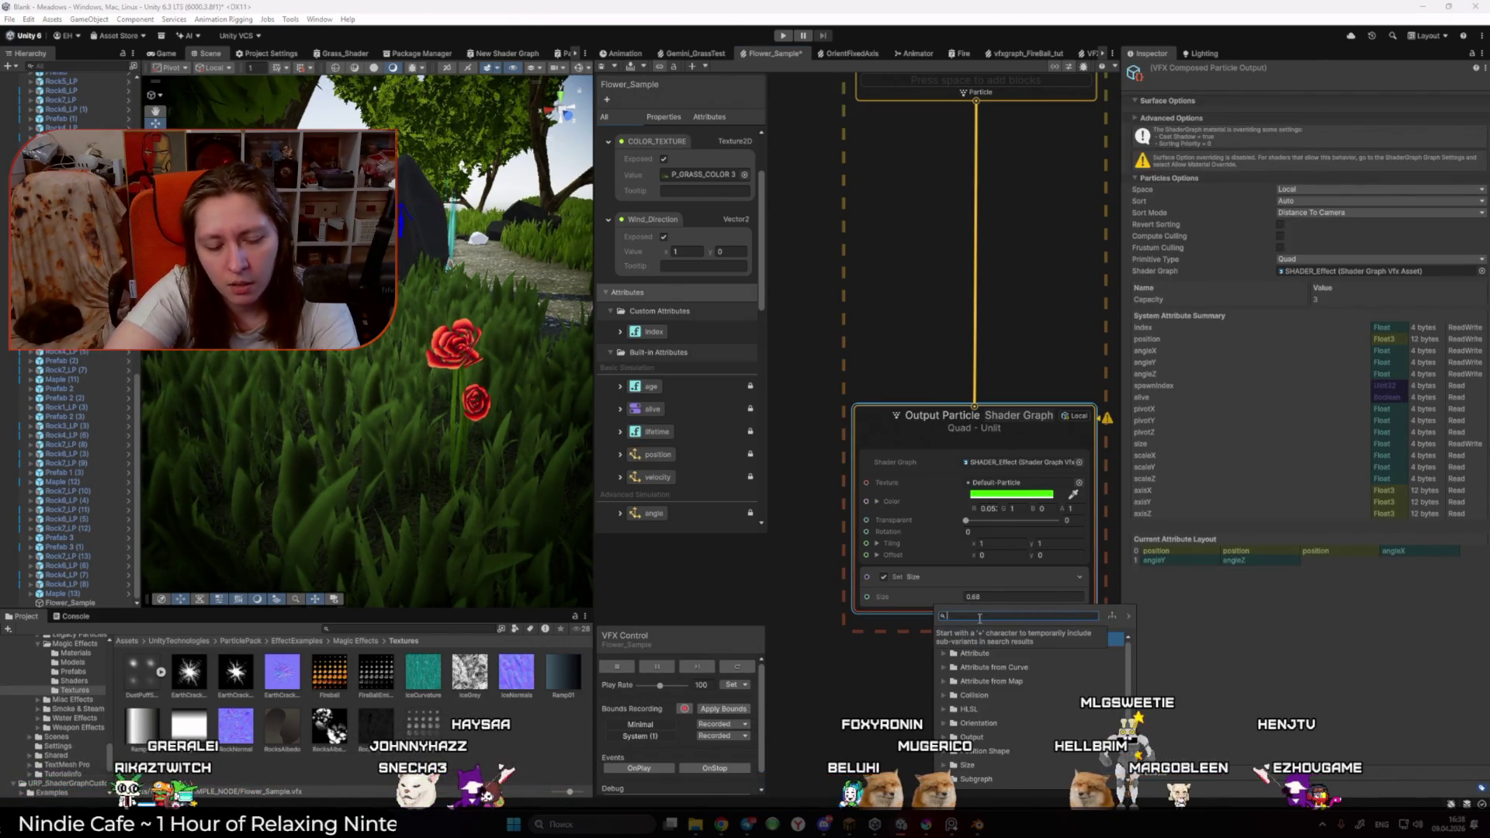
pyautogui.write('ax')
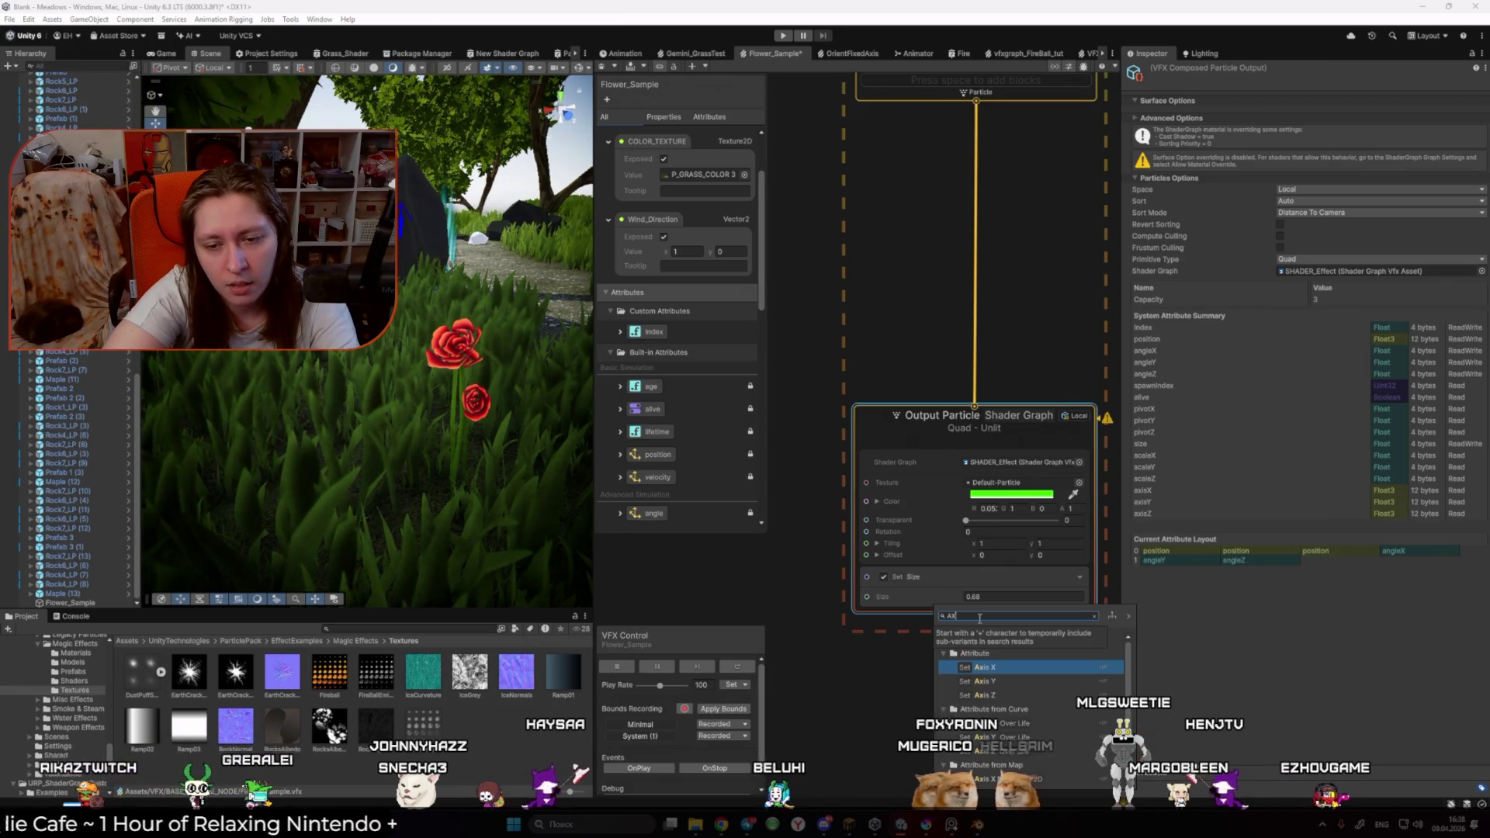
pyautogui.press('BackSpace')
pyautogui.press('BackSpace')
pyautogui.write('o')
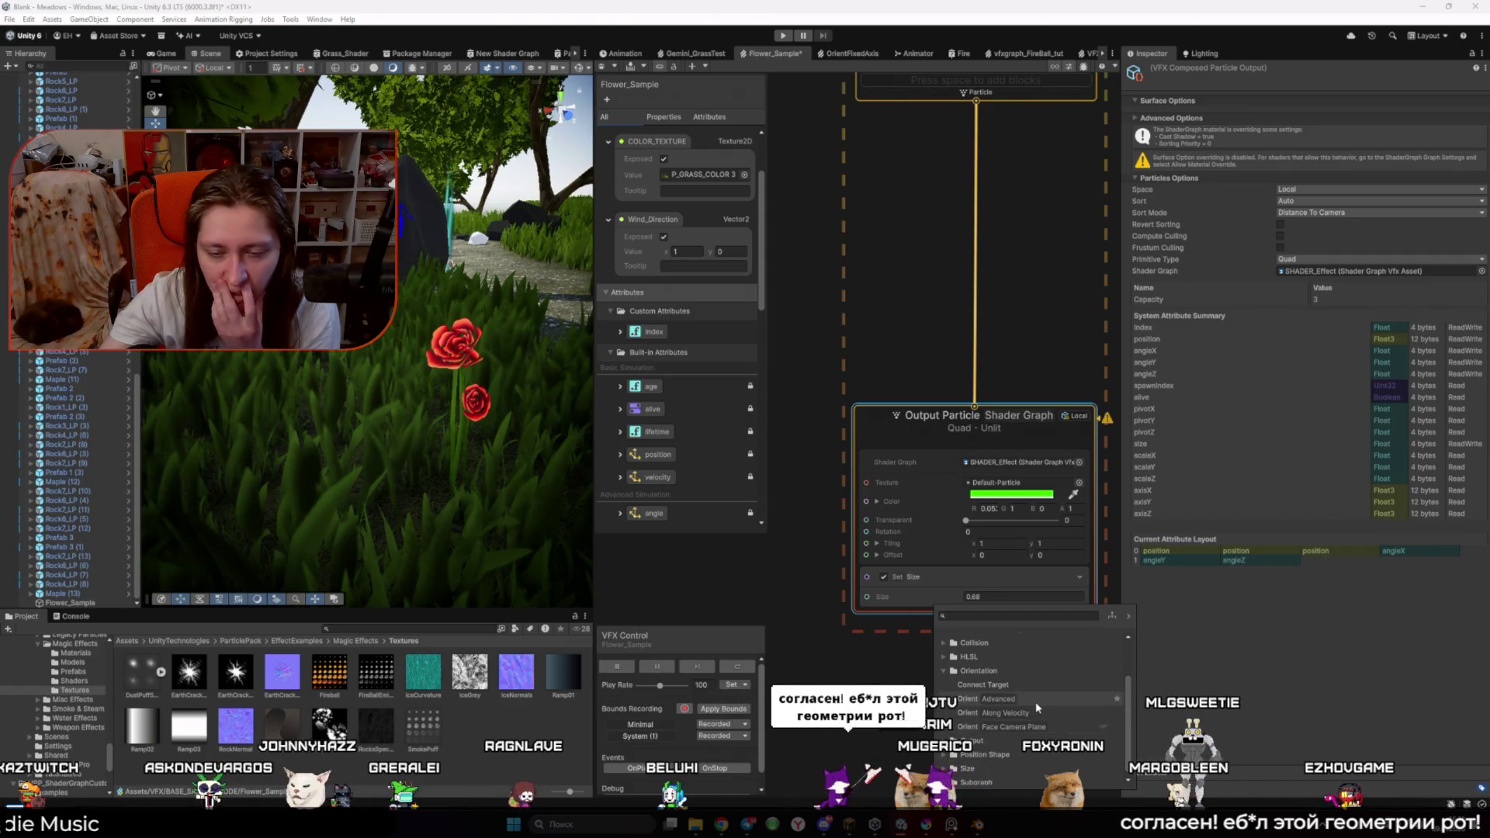
pyautogui.click(1035, 700)
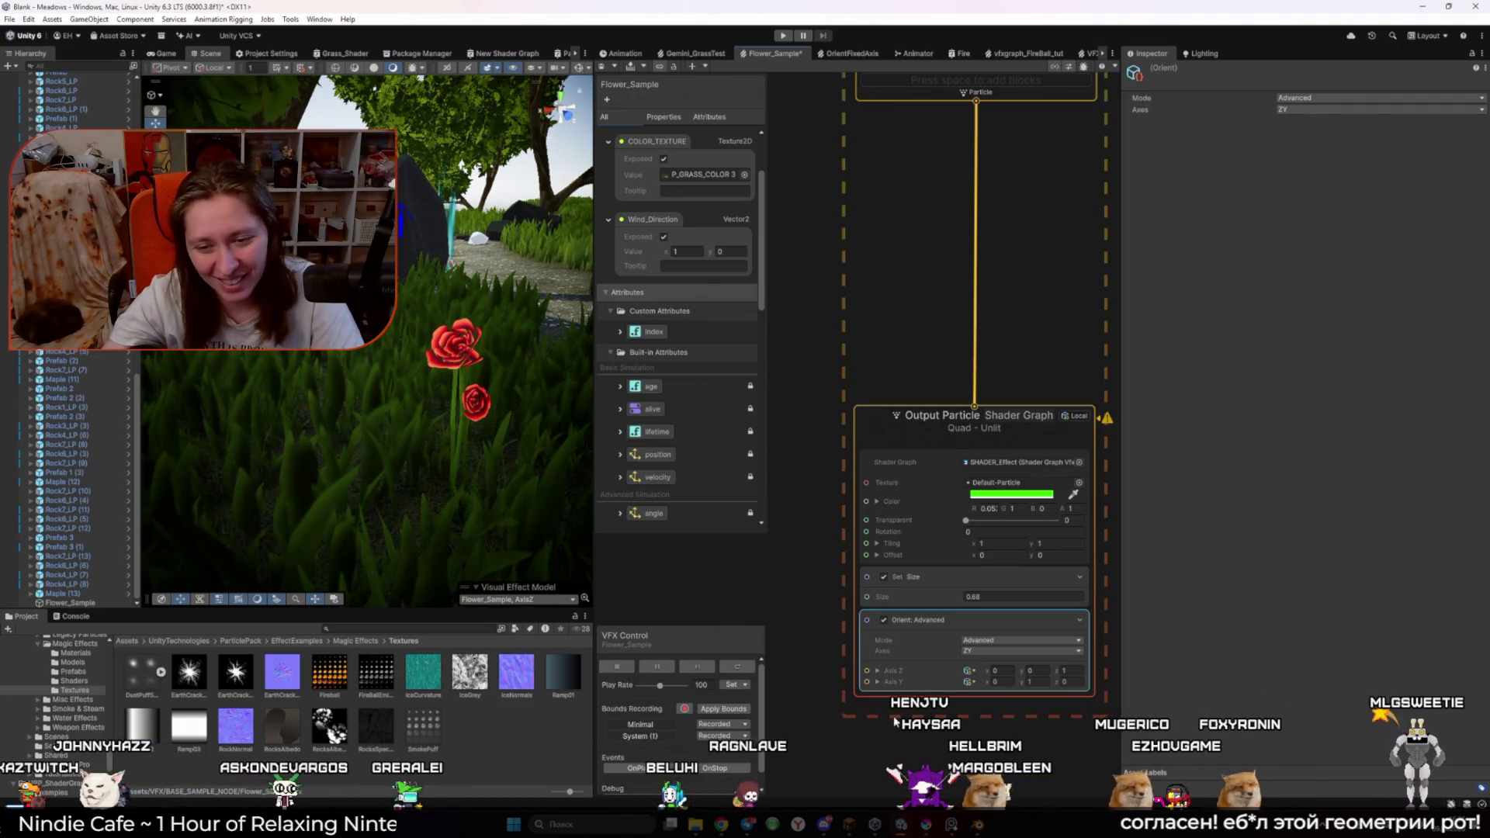
pyautogui.click(978, 641)
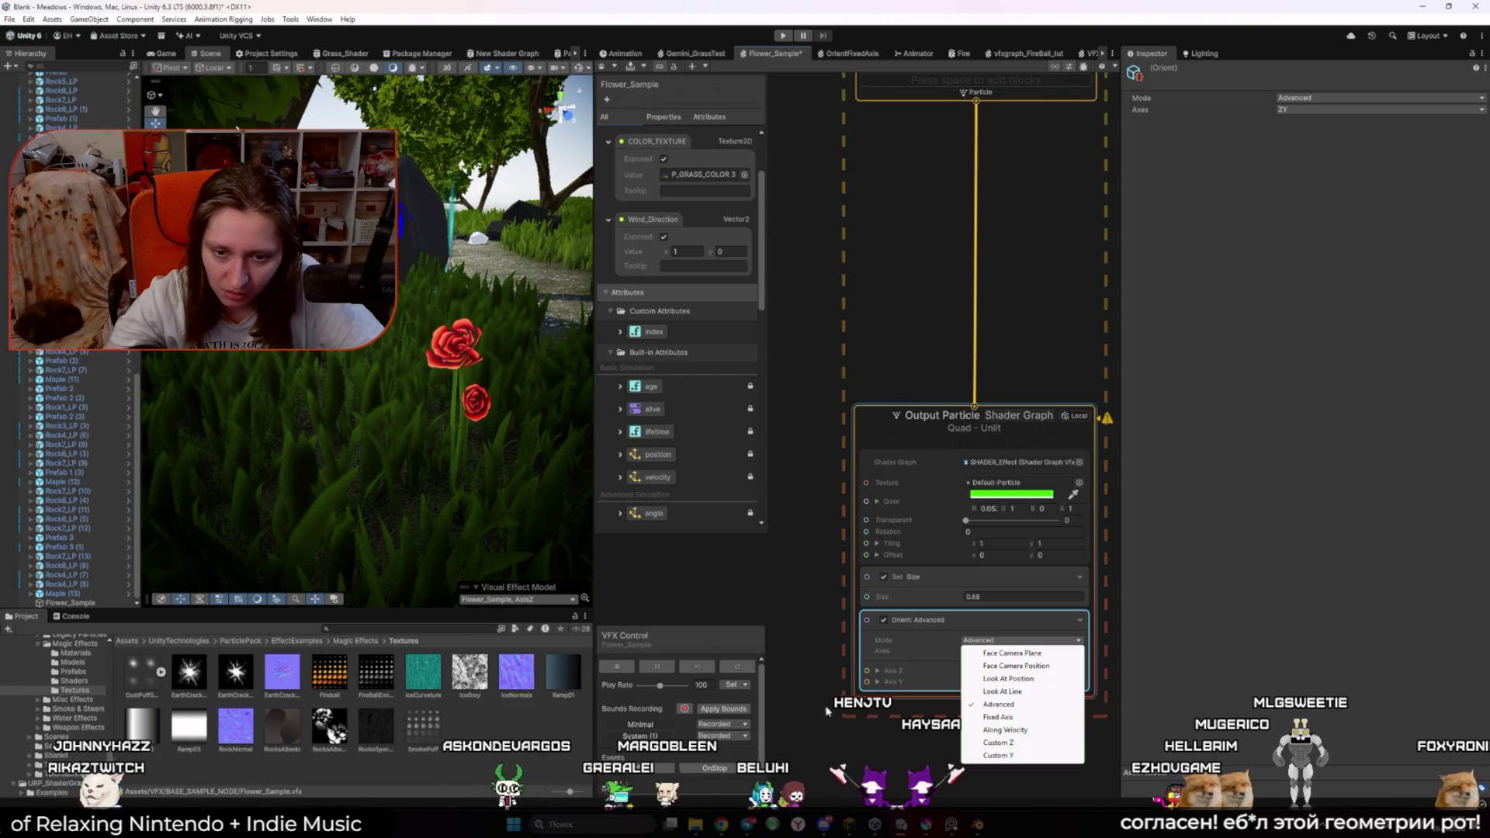
pyautogui.click(810, 721)
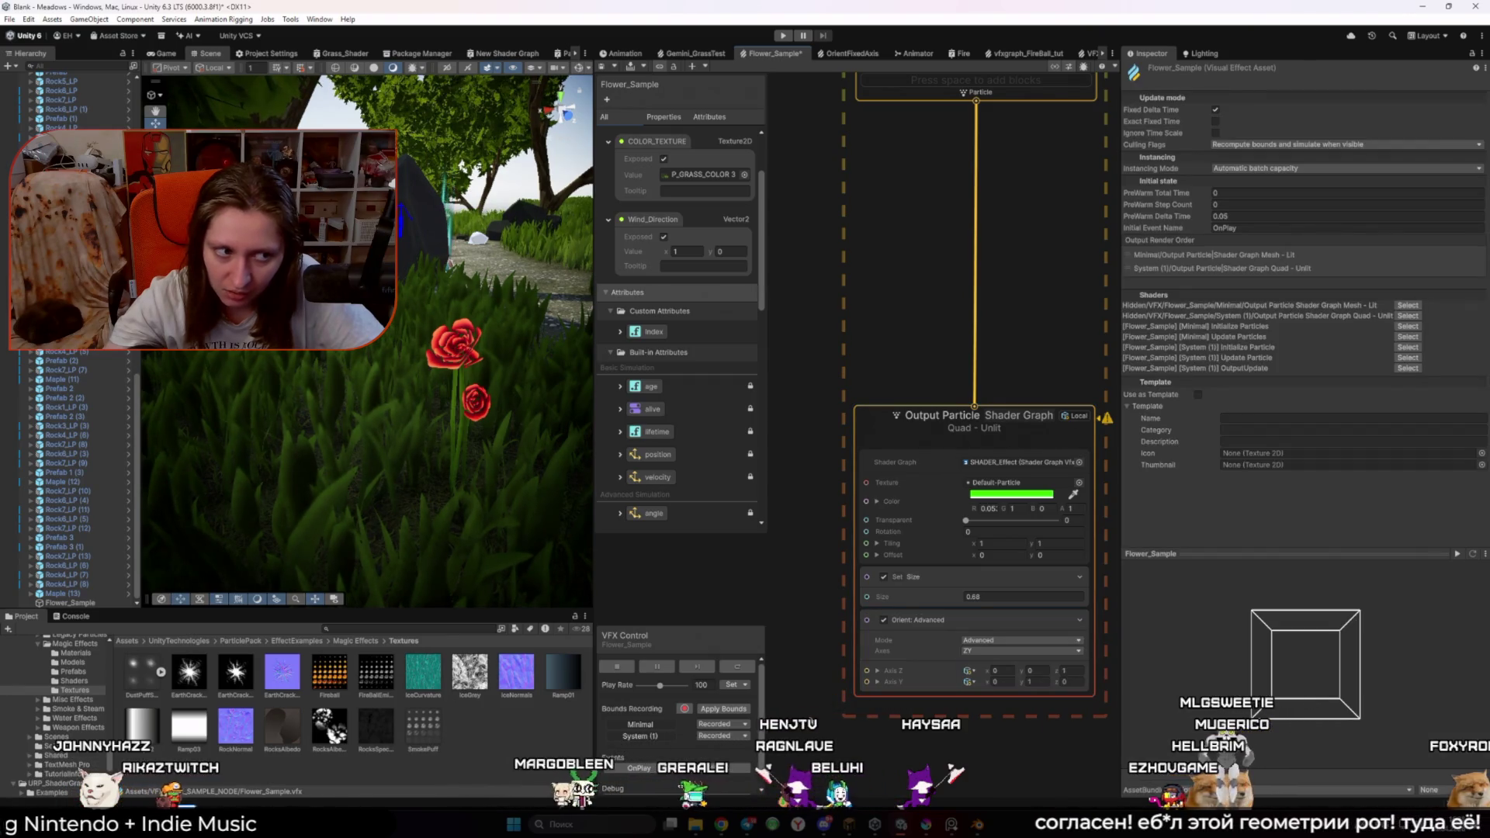
# Step: Pull the graph back to show Update Particle above Output Particle, then select all nodes
pyautogui.keyDown('alt'); pyautogui.moveTo(489, 435); pyautogui.dragTo(575, 446); pyautogui.keyUp('alt')
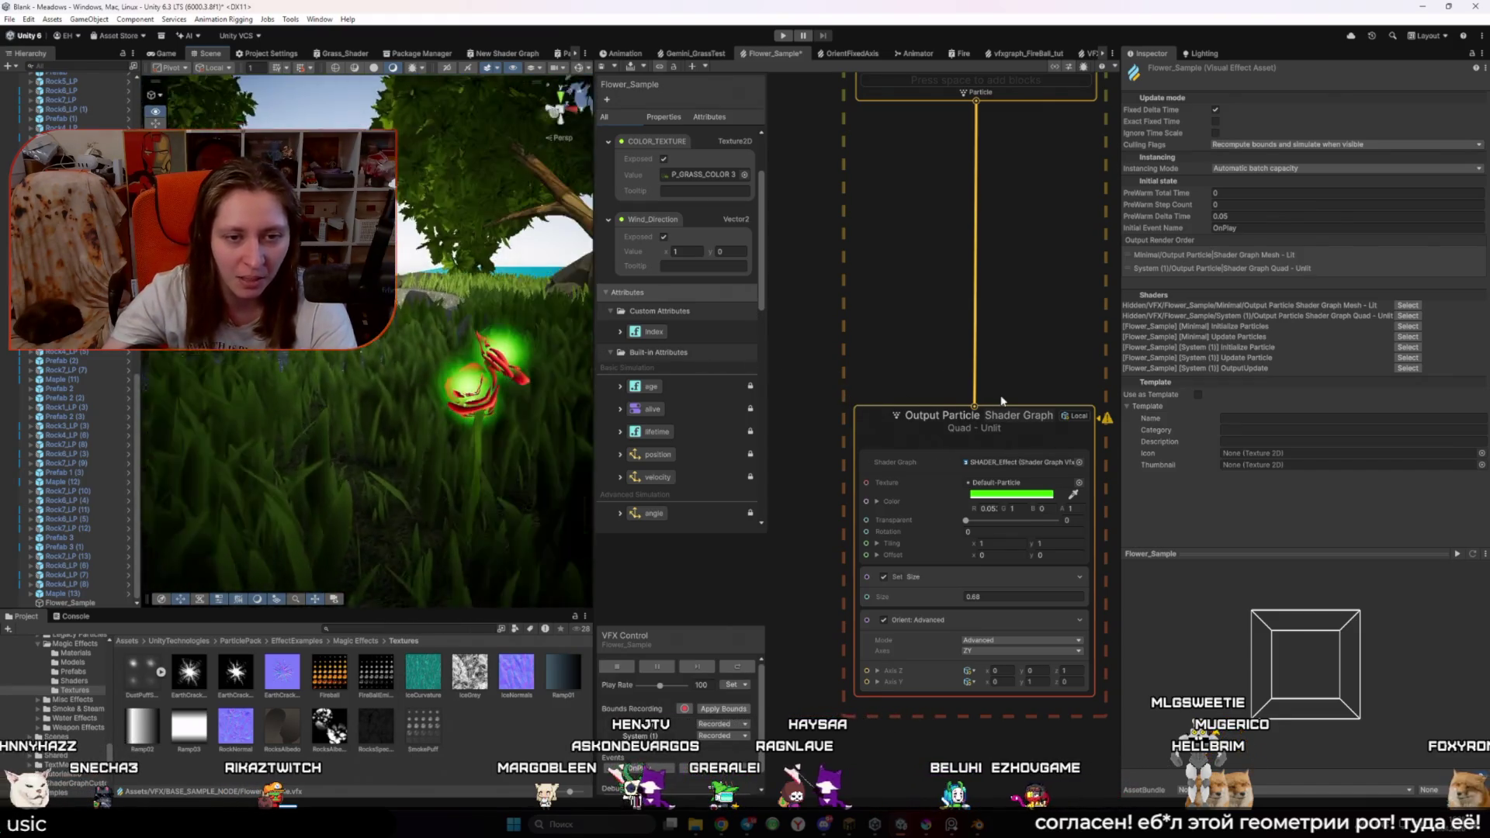
pyautogui.scroll(-3, 828, 631)
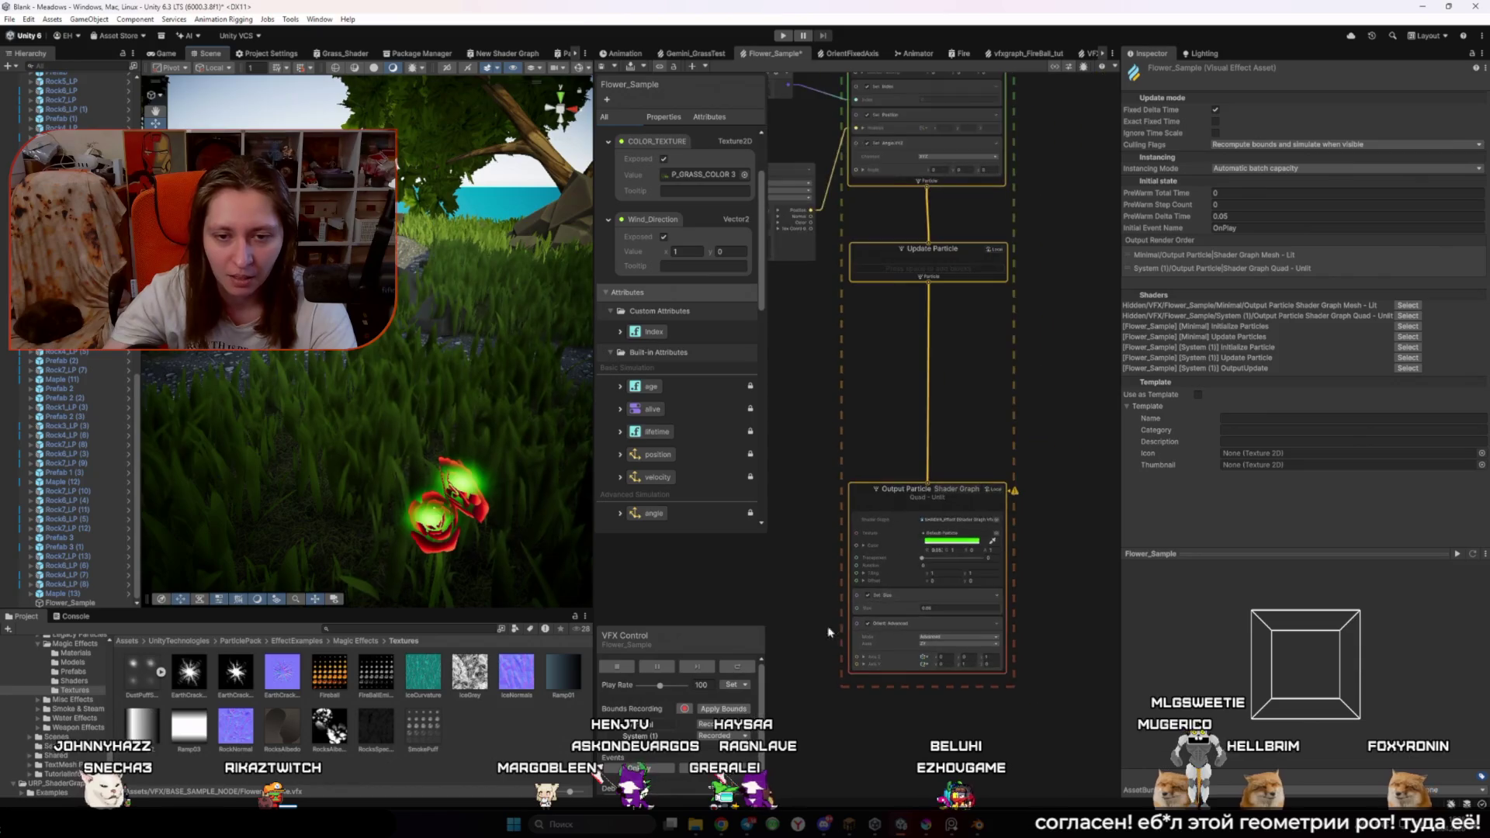
pyautogui.moveTo(829, 631); pyautogui.dragTo(917, 639)
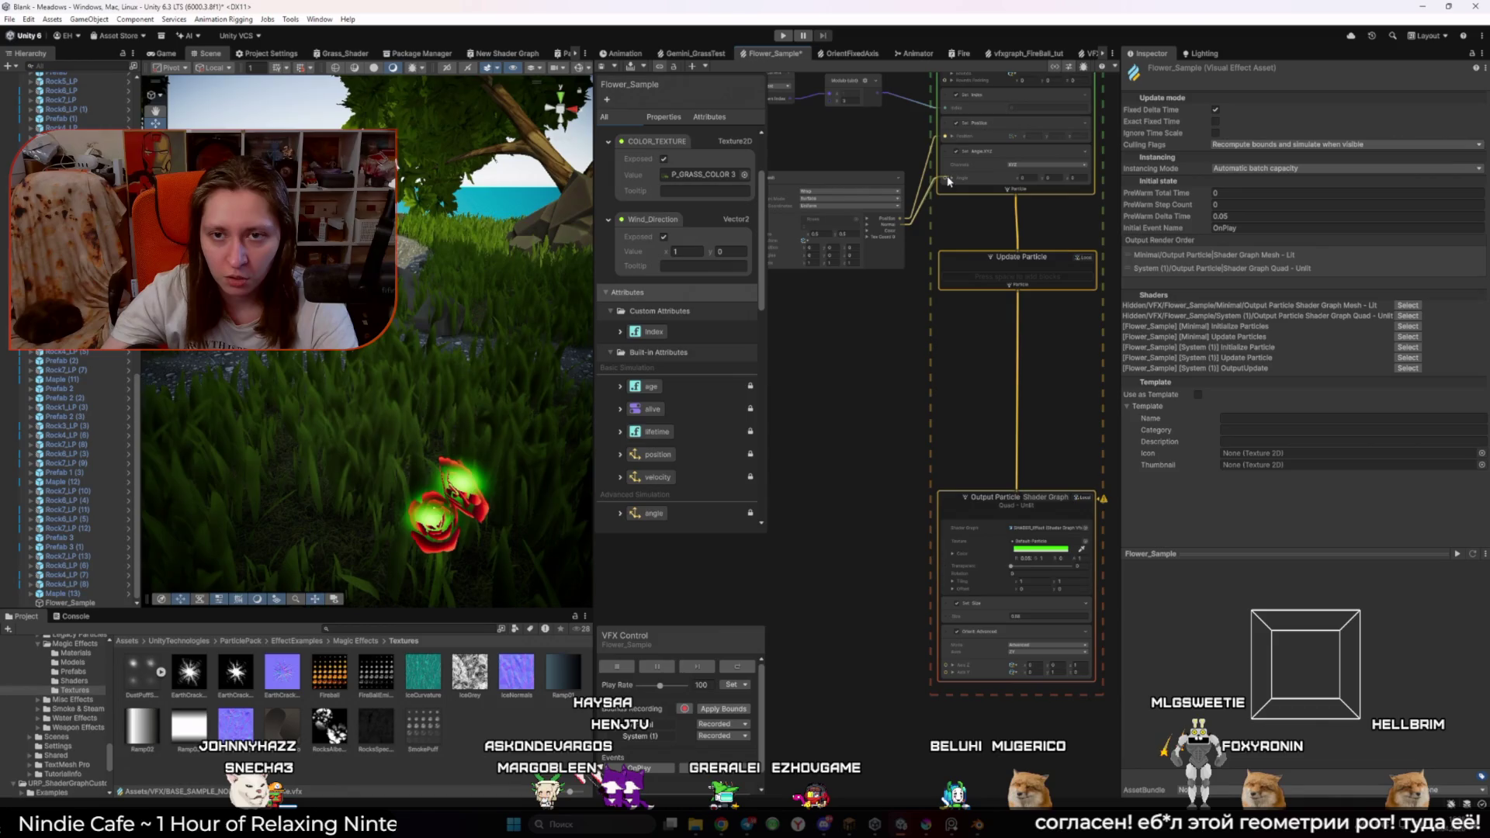
pyautogui.hotkey('ctrl', 'a')
pyautogui.rightClick(823, 620)
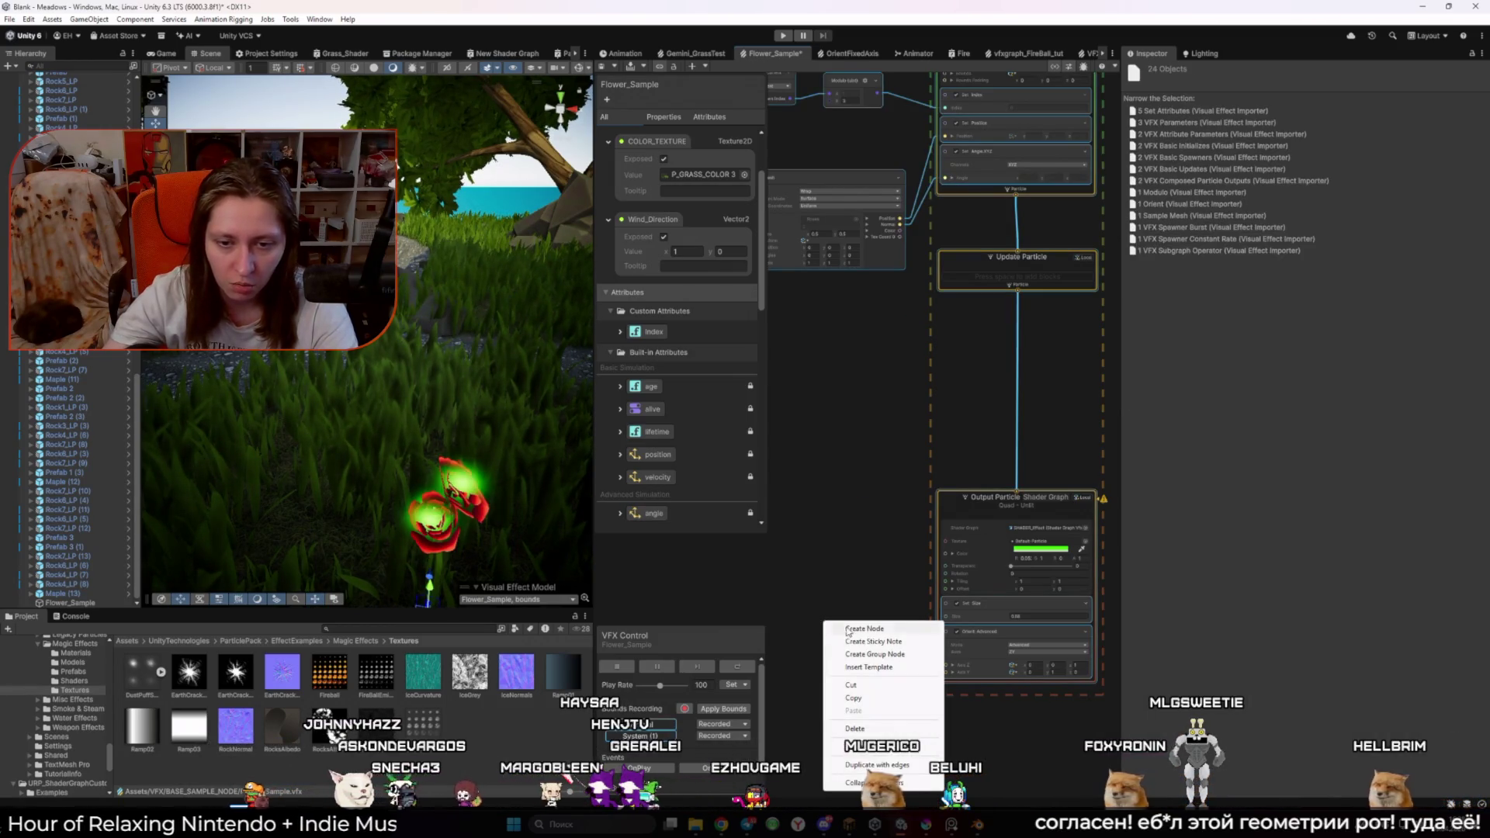
# Step: Add a Get Angle node and wire its angle output into the Orient block's axis input
pyautogui.click(848, 626)
pyautogui.write('angl')
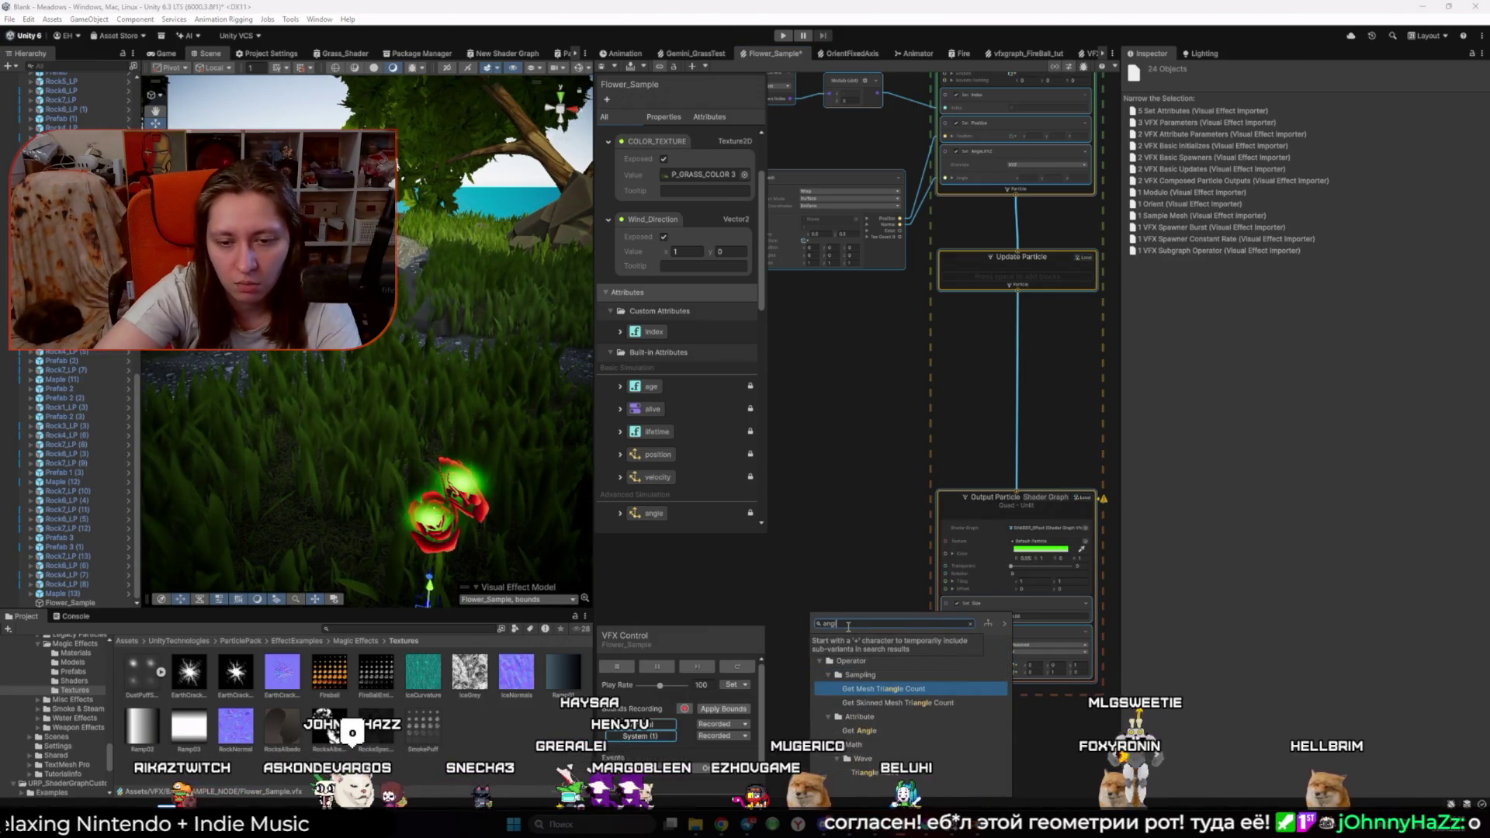
pyautogui.write('l')
pyautogui.press('Return')
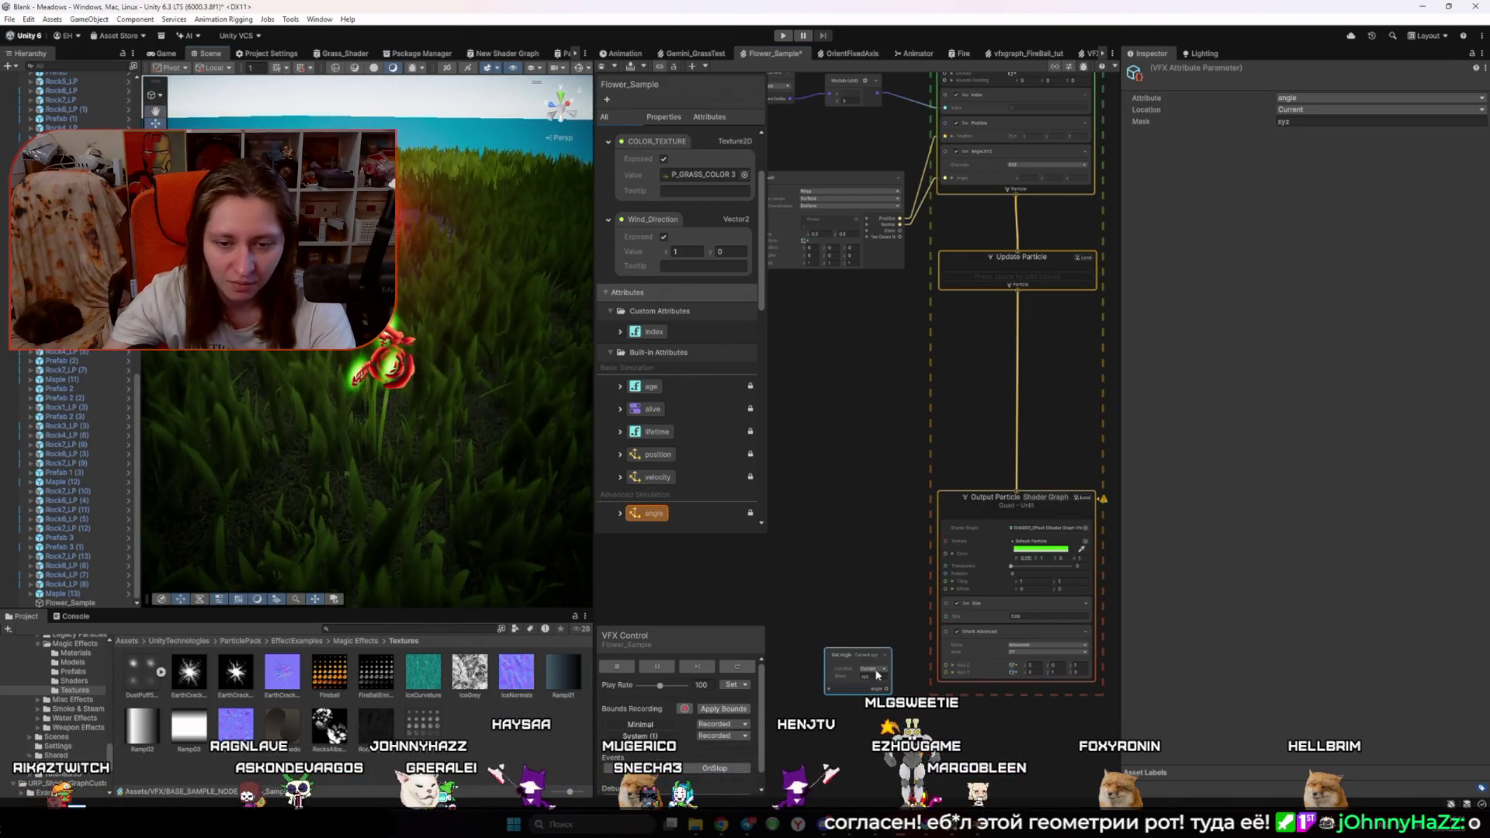
pyautogui.scroll(3, 883, 646)
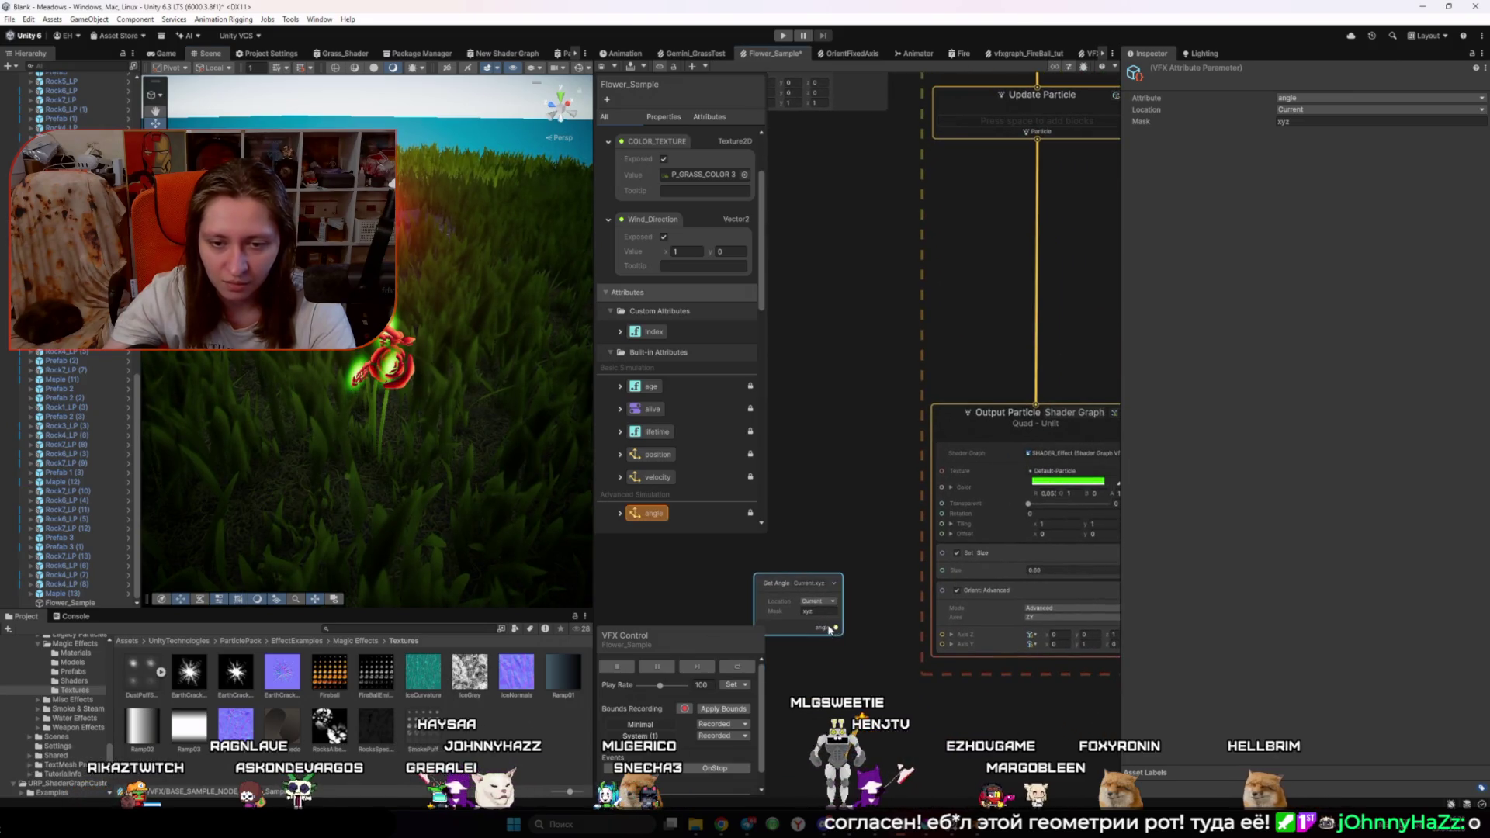
pyautogui.moveTo(785, 649)
pyautogui.mouseDown()
pyautogui.moveTo(784, 569)
pyautogui.moveTo(945, 594)
pyautogui.mouseUp()
pyautogui.click(784, 569)
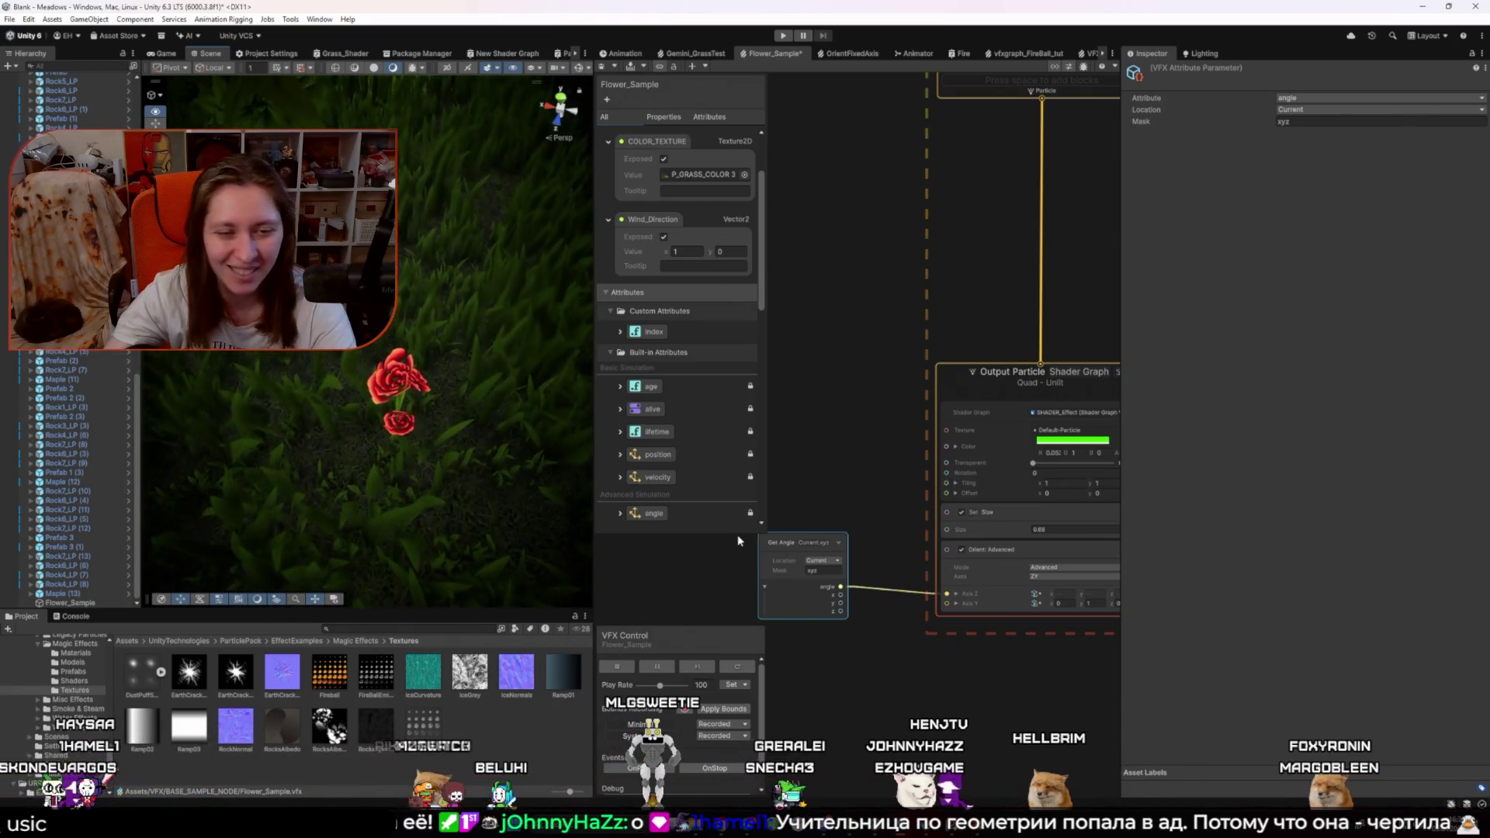
pyautogui.click(868, 532)
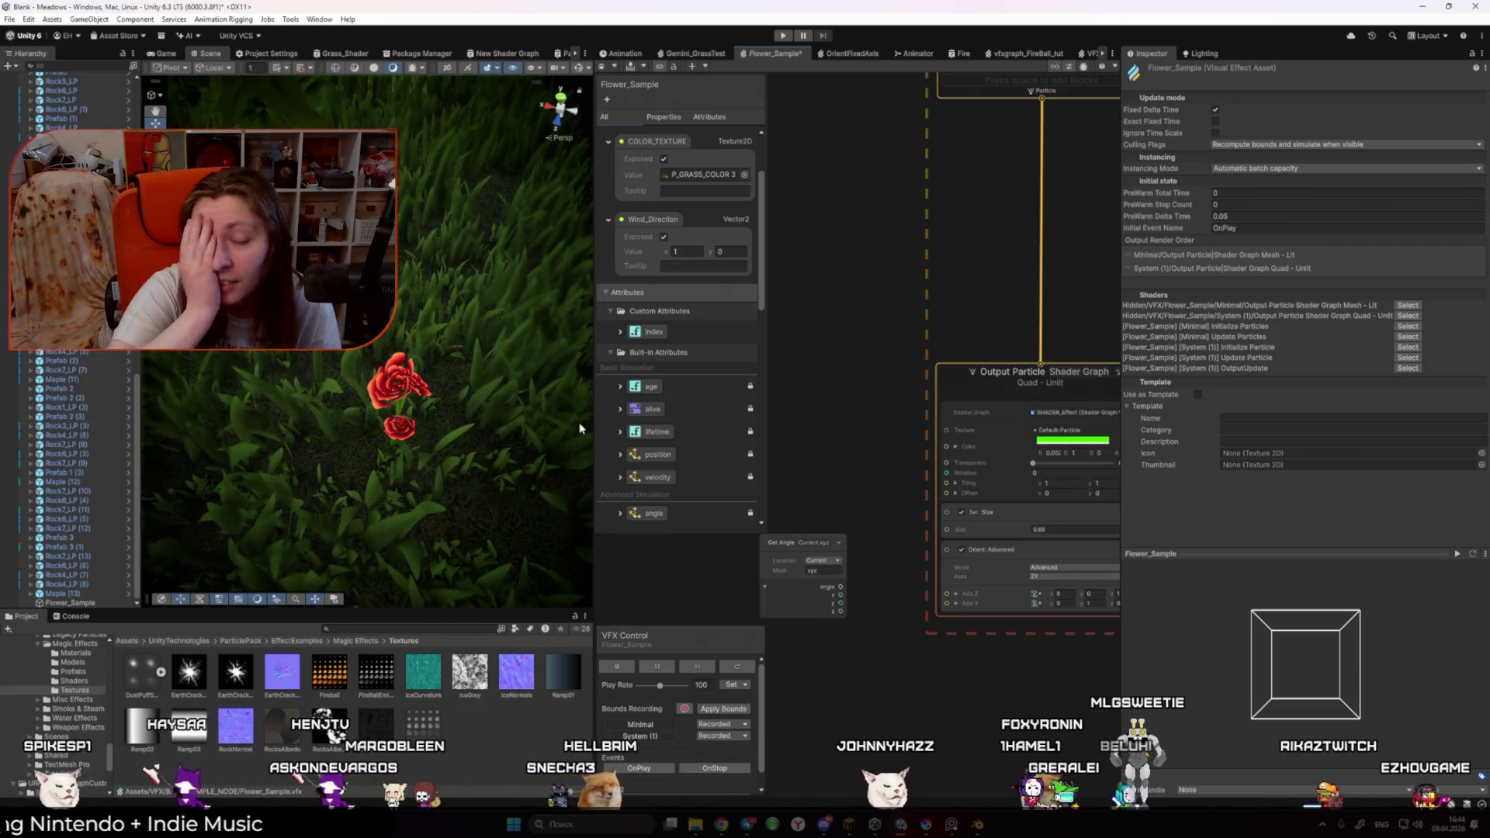
pyautogui.scroll(-5, 855, 413)
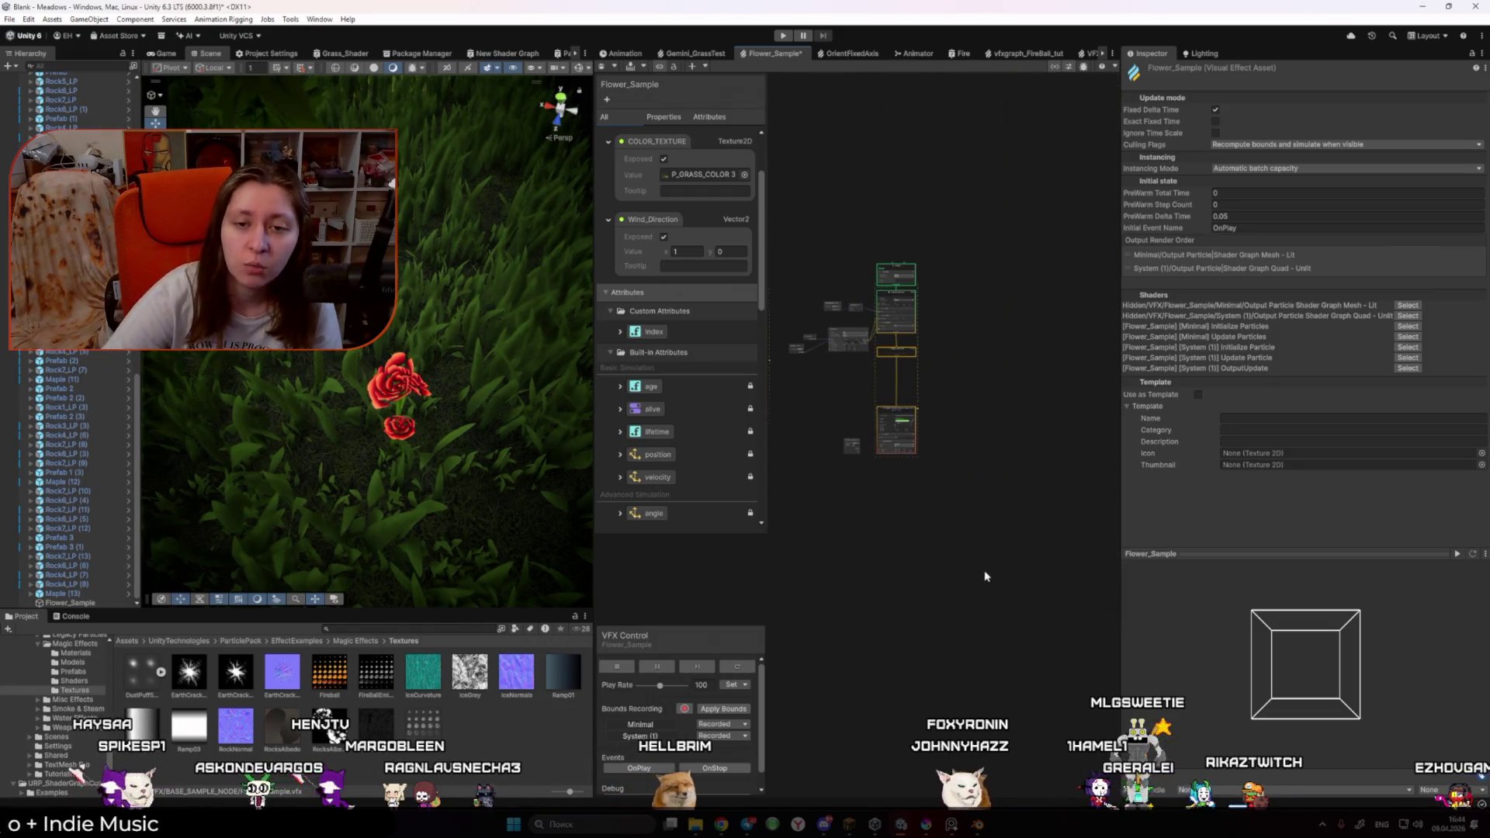
pyautogui.moveTo(1010, 474); pyautogui.dragTo(832, 240)
pyautogui.scroll(8, 881, 287)
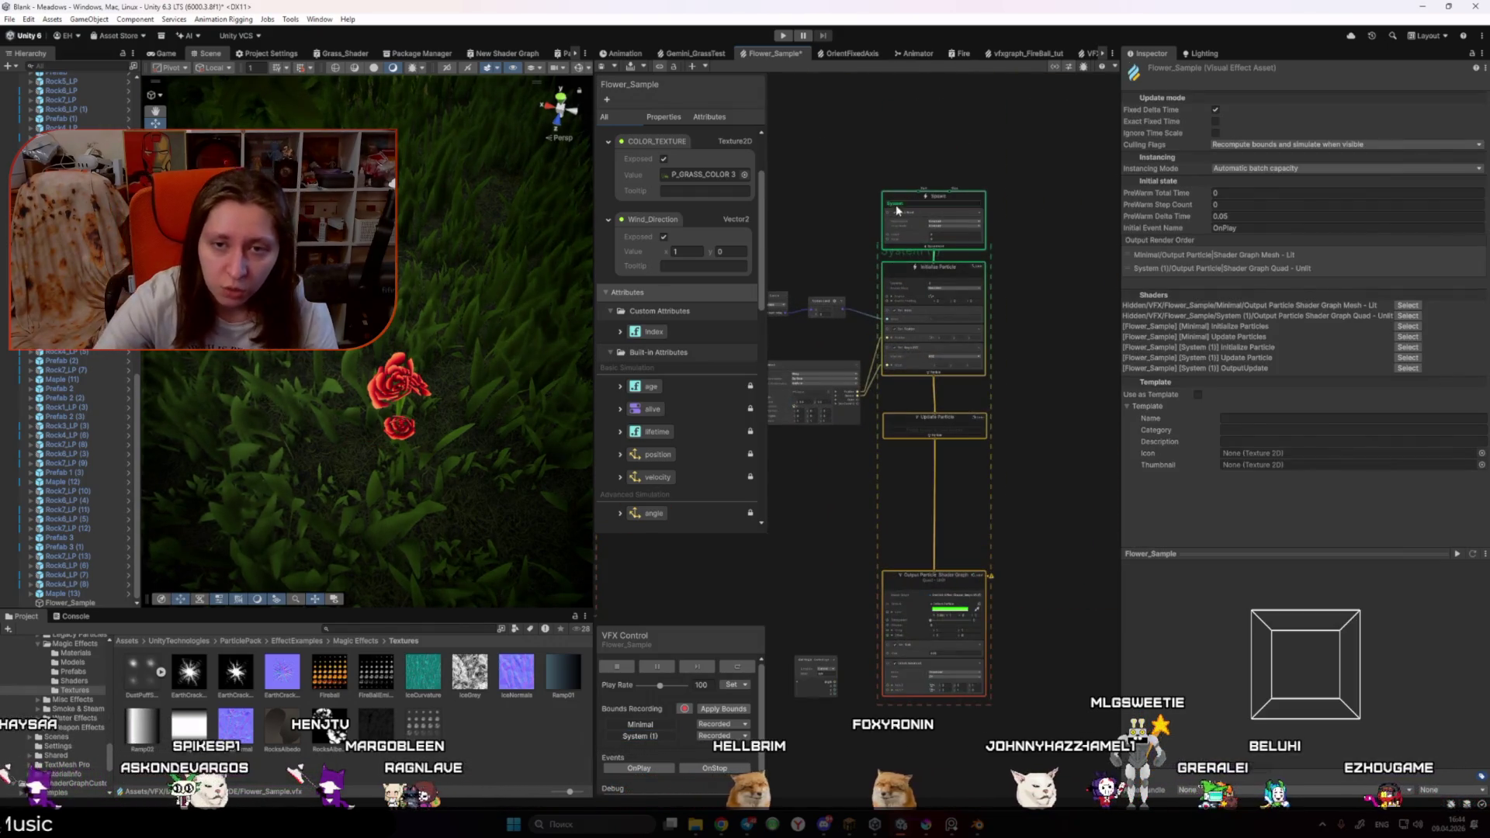
pyautogui.click(897, 215)
pyautogui.scroll(-4, 885, 345)
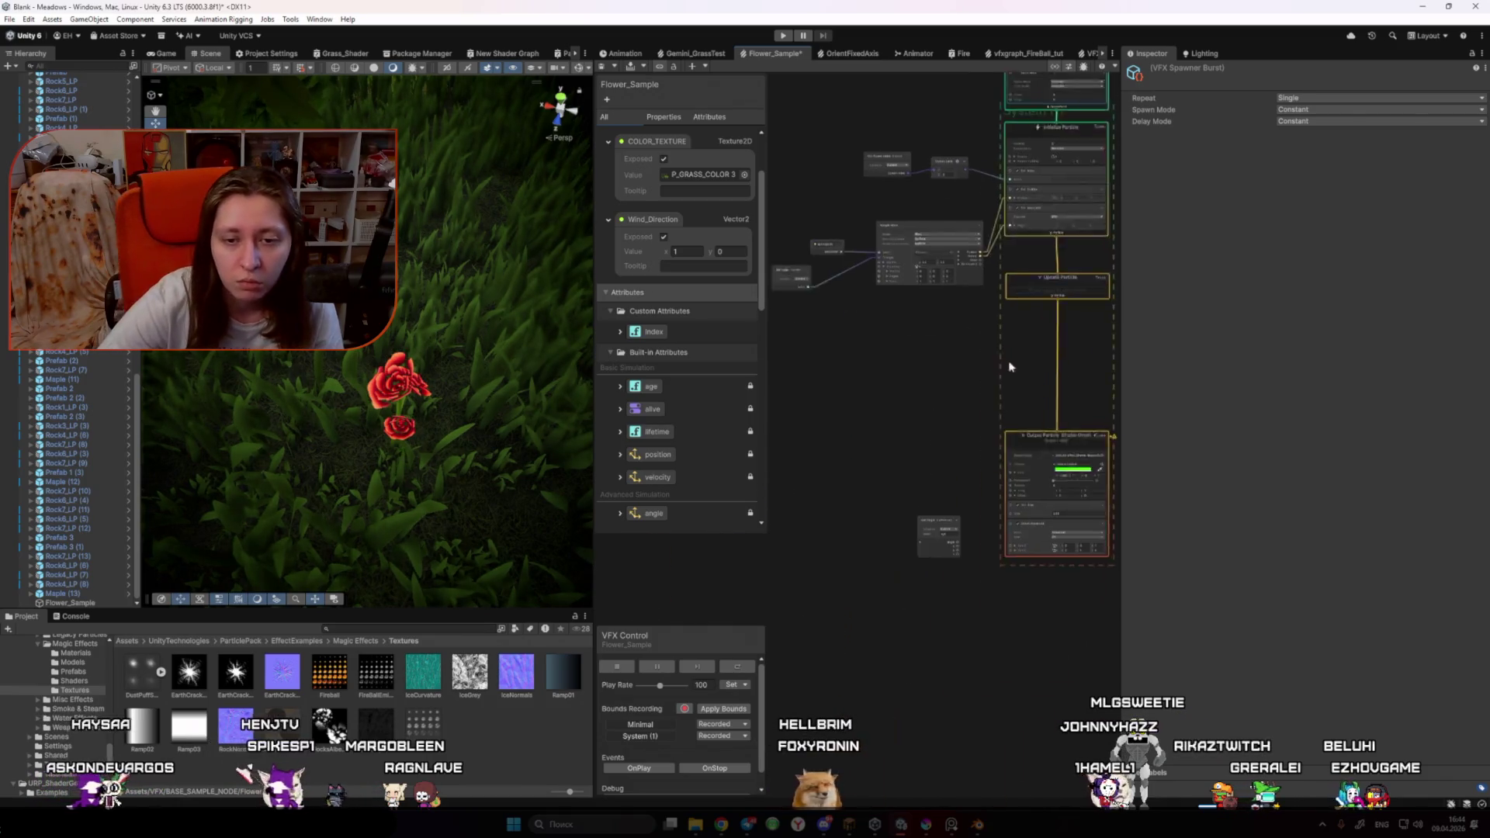
pyautogui.click(952, 466)
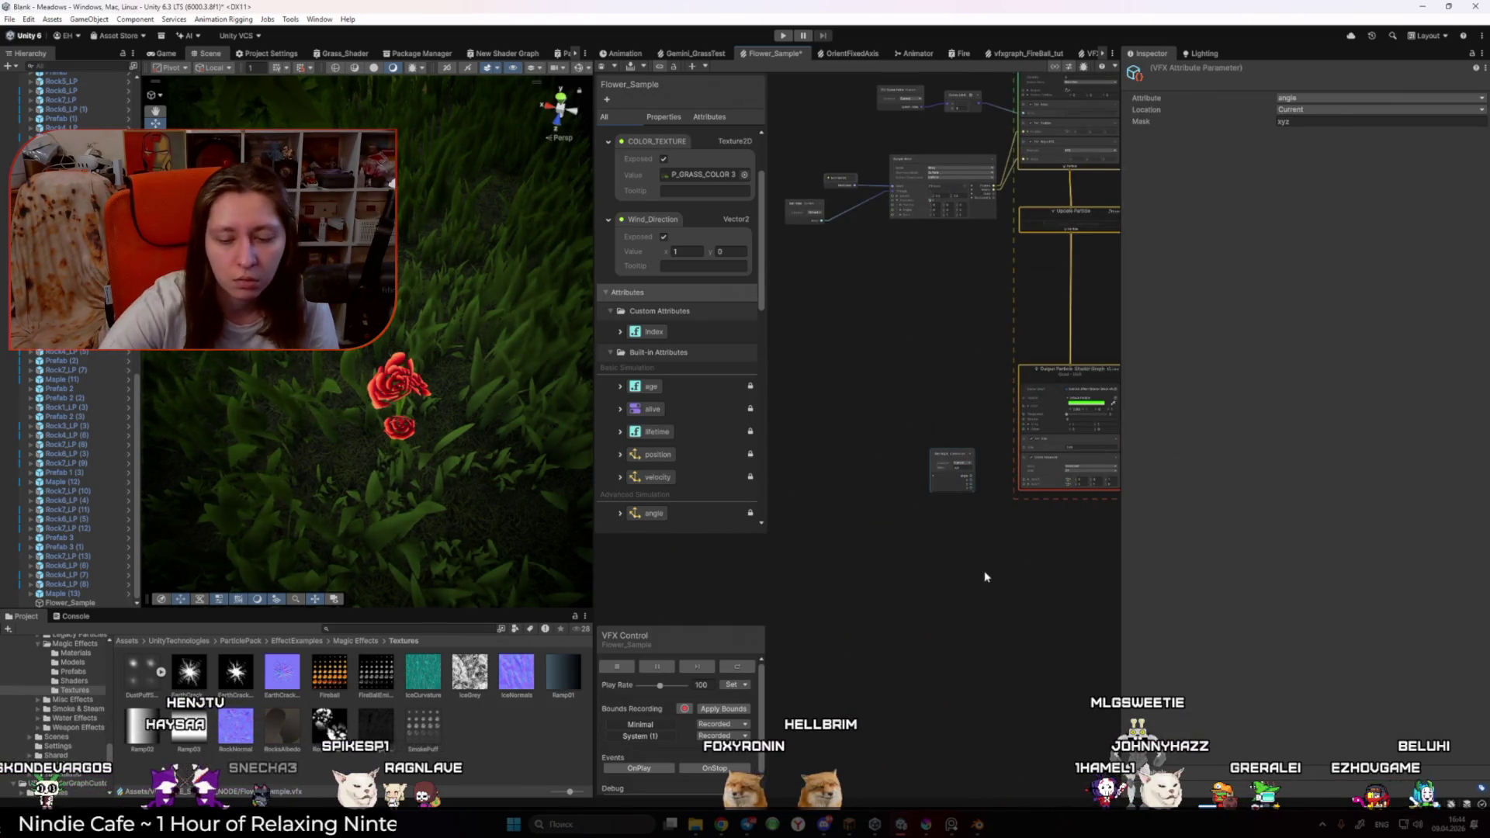
pyautogui.click(992, 575)
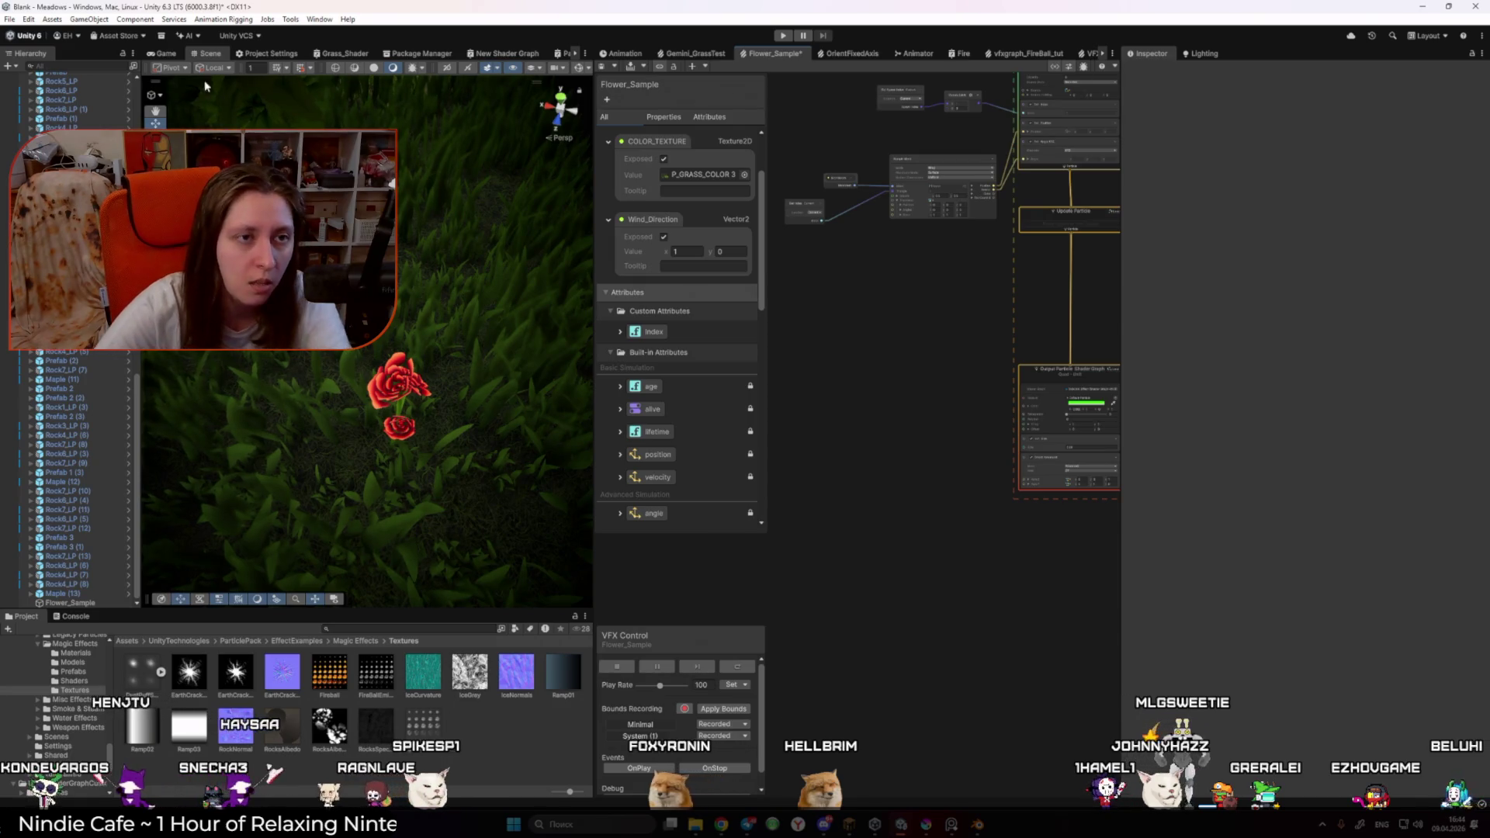
# Step: Switch to the Game view and widen both the Game view and graph panel
pyautogui.hotkey('ctrl', '2')
pyautogui.moveTo(592, 361); pyautogui.dragTo(751, 389)
pyautogui.moveTo(1119, 421); pyautogui.dragTo(1326, 434)
pyautogui.scroll(5, 1246, 489)
pyautogui.scroll(3, 1245, 489)
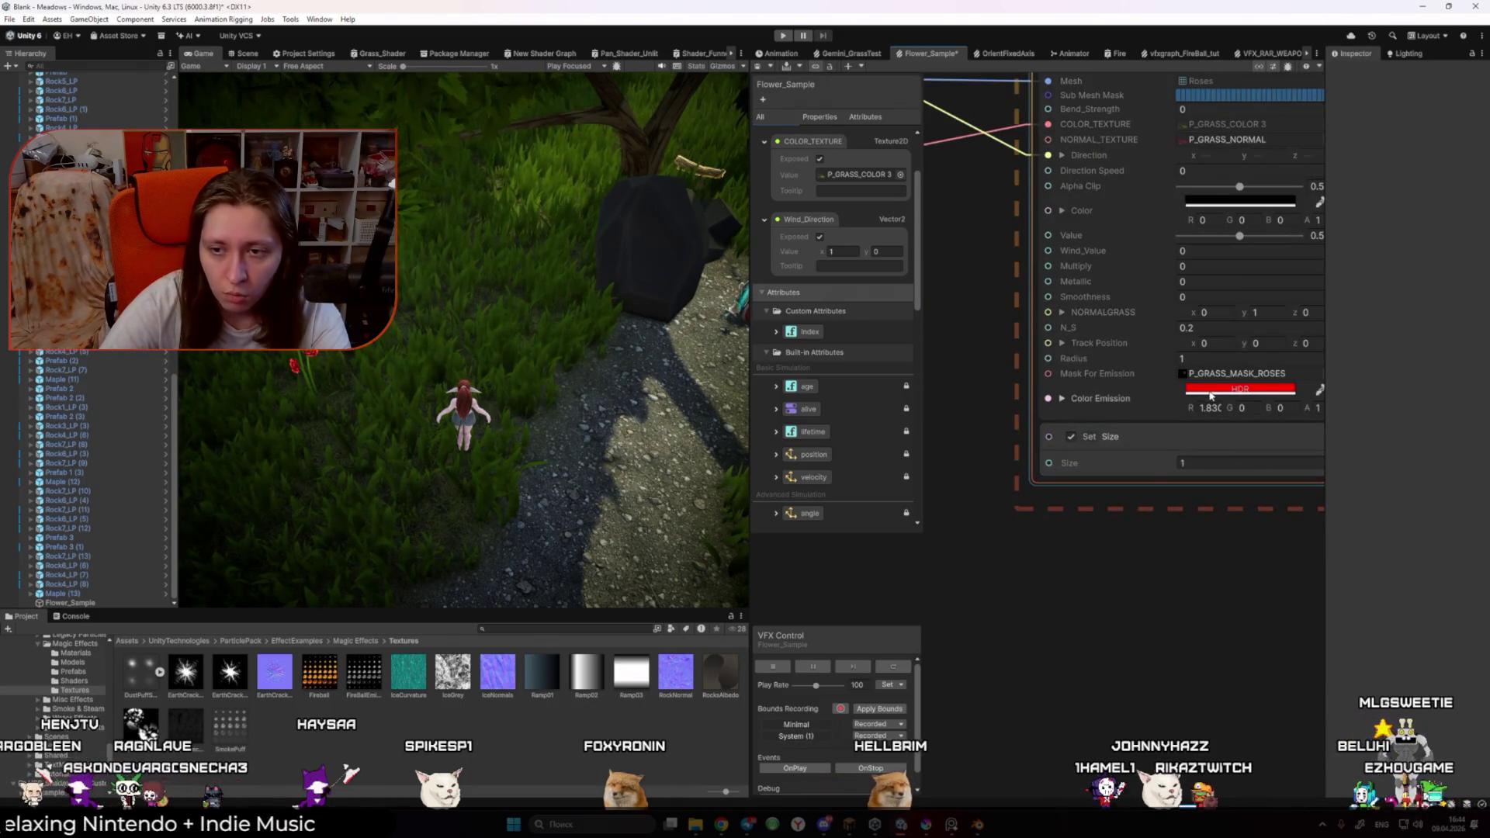
# Step: Set the Color Emission HDR intensity to 0
pyautogui.click(1205, 391)
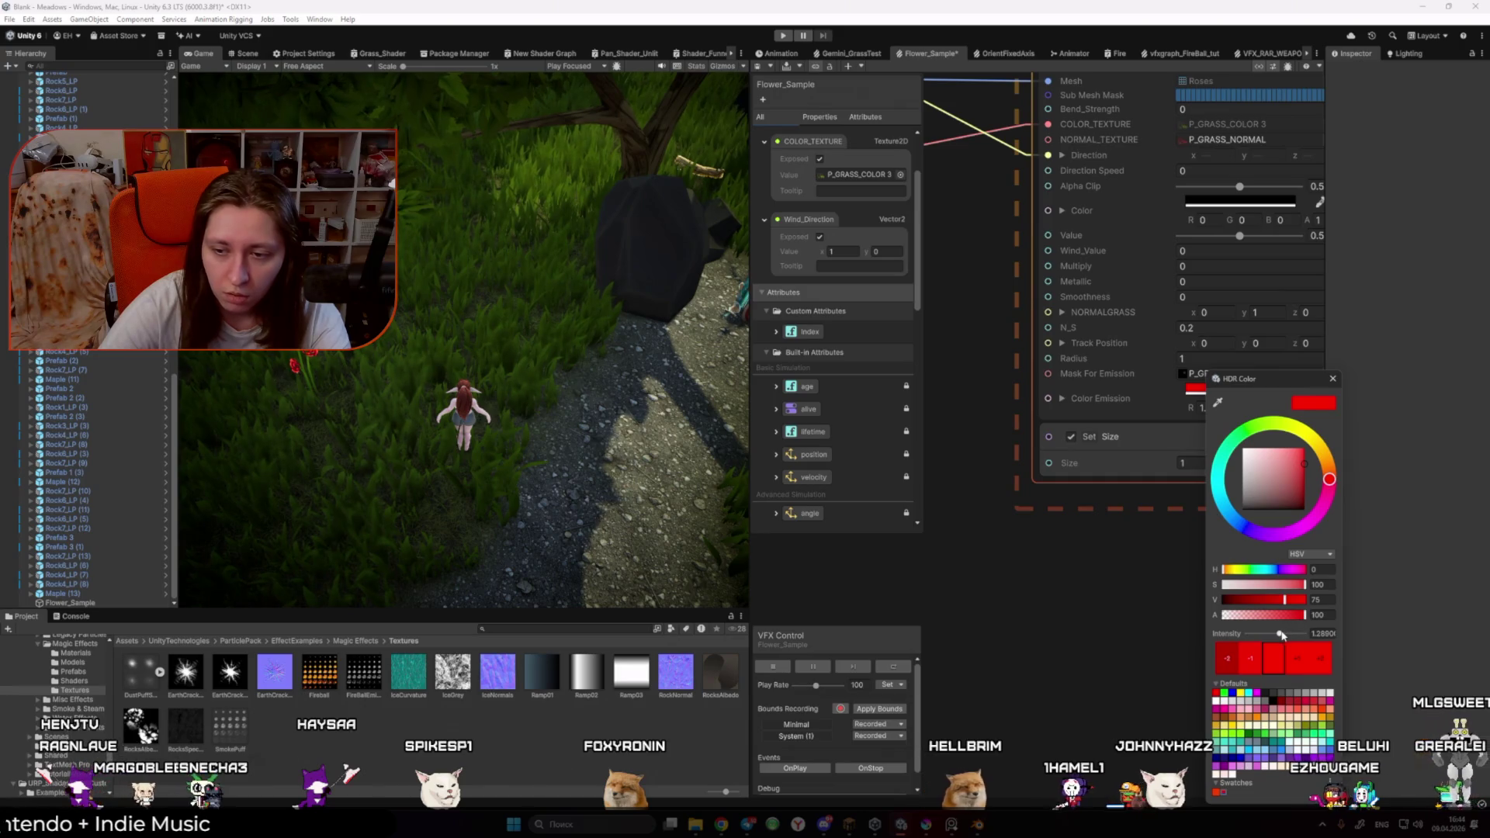
pyautogui.moveTo(1283, 635)
pyautogui.mouseDown()
pyautogui.moveTo(1247, 634)
pyautogui.moveTo(1287, 631)
pyautogui.moveTo(1222, 602)
pyautogui.moveTo(1318, 603)
pyautogui.mouseUp()
pyautogui.doubleClick(1320, 634)
pyautogui.write('0')
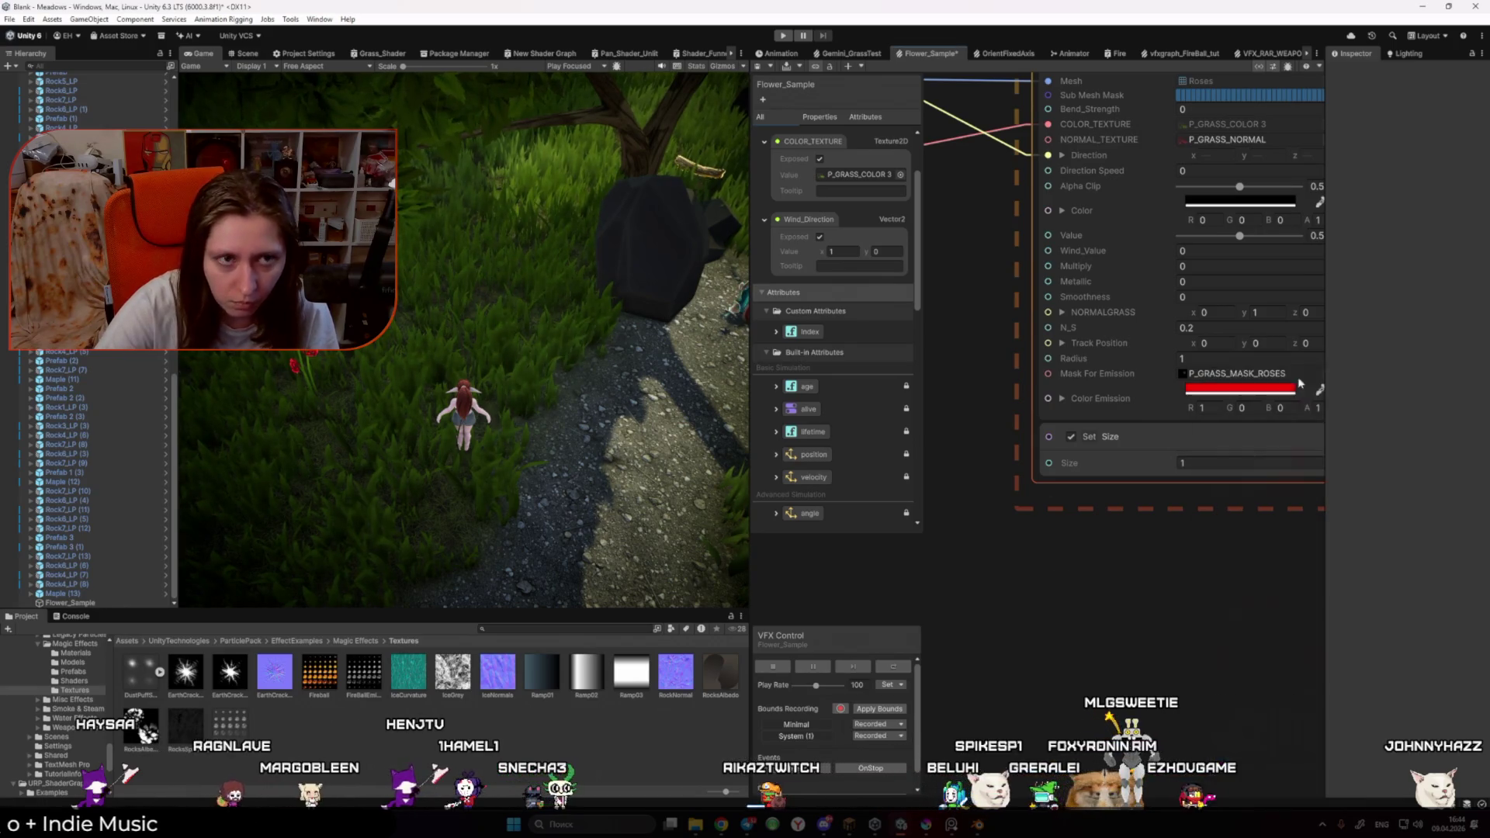
# Step: Close the colour picker and toggle from Scene back to the Game view
pyautogui.click(408, 270)
pyautogui.click(243, 58)
pyautogui.scroll(-5, 456, 332)
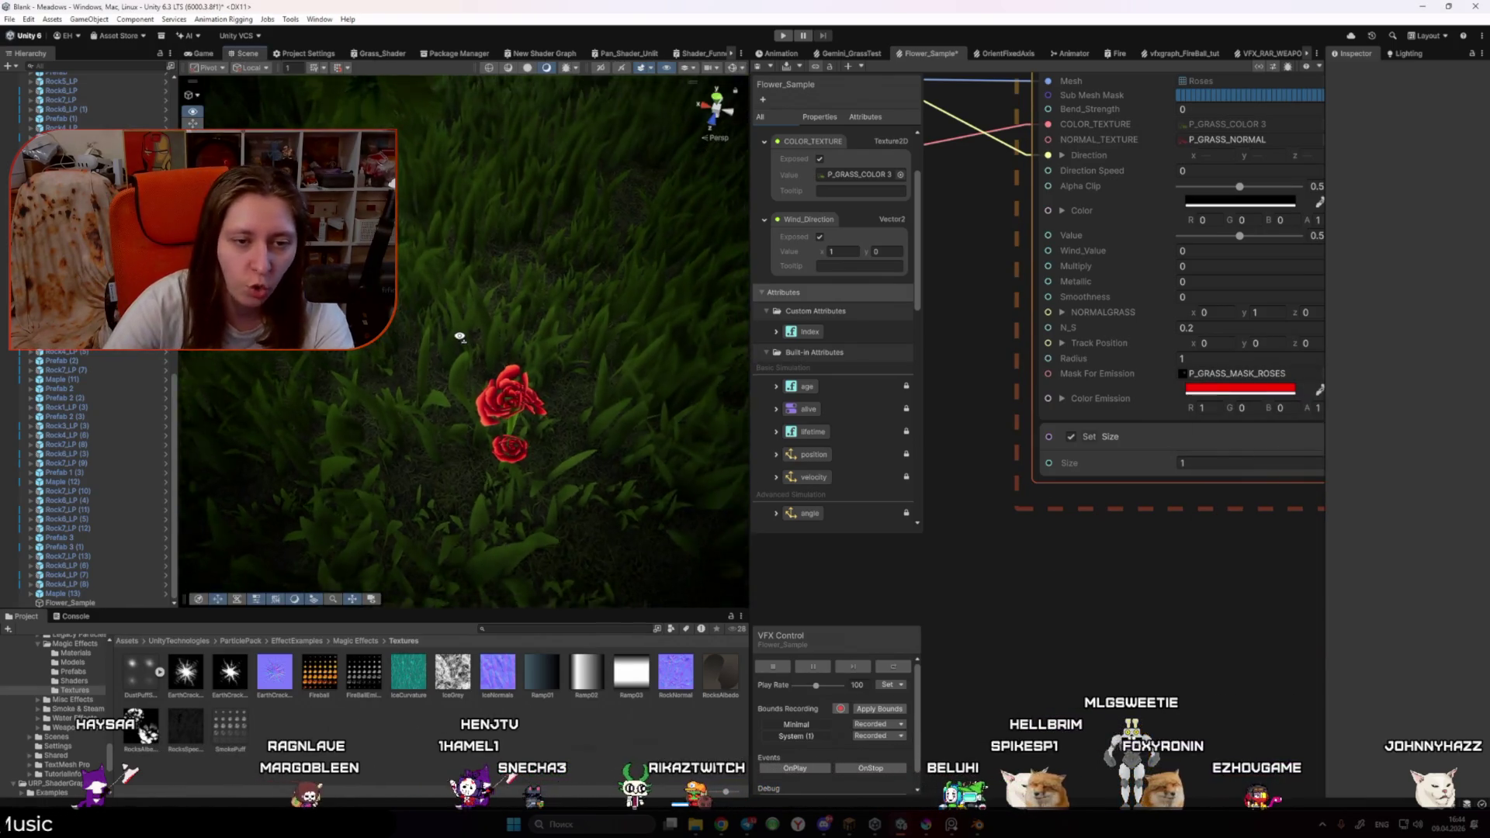
pyautogui.click(199, 52)
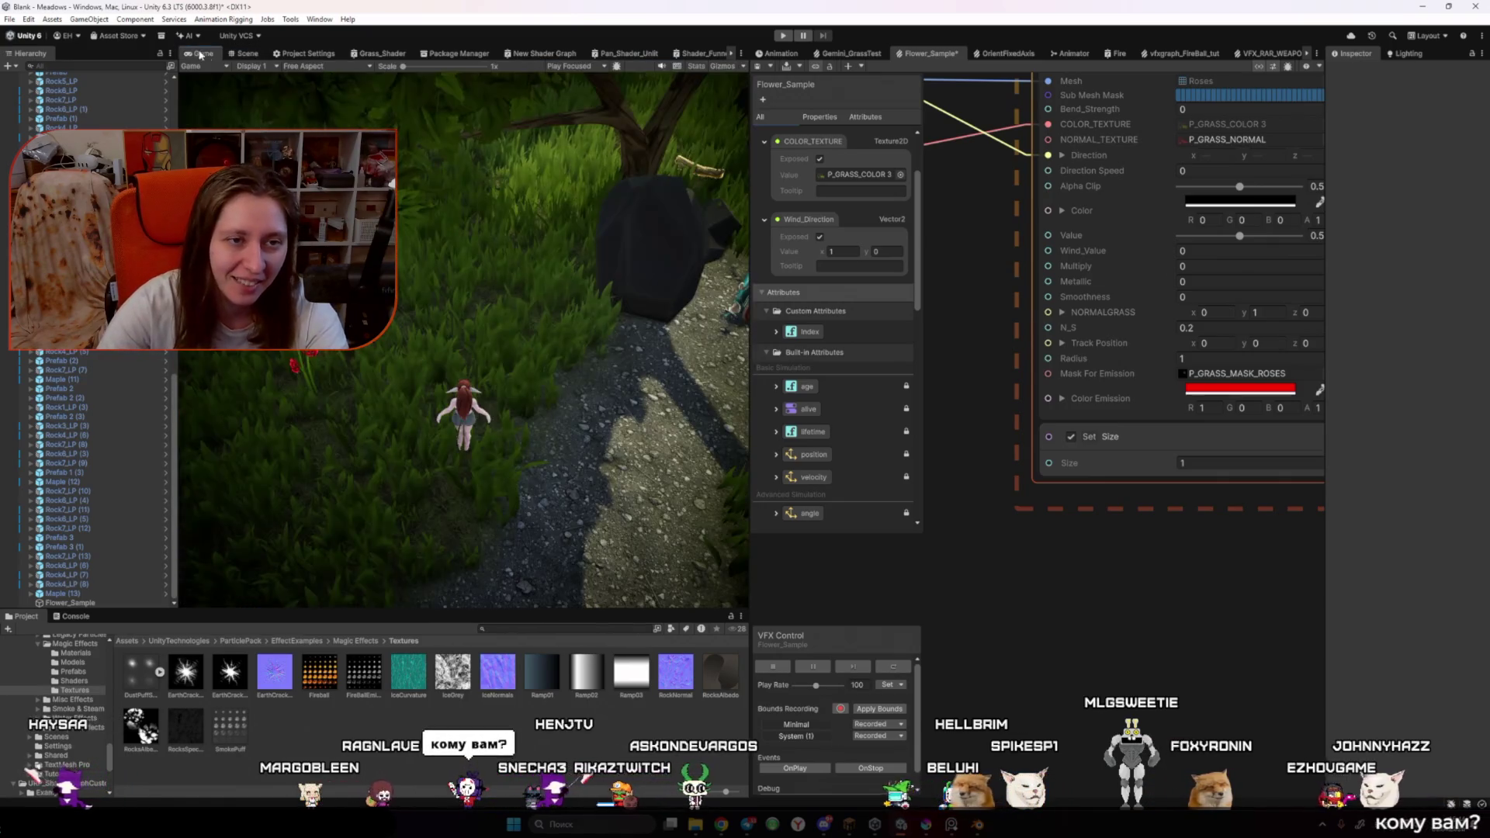
# Step: Set the red Color Emission to value 50 with HDR intensity 2
pyautogui.click(1239, 388)
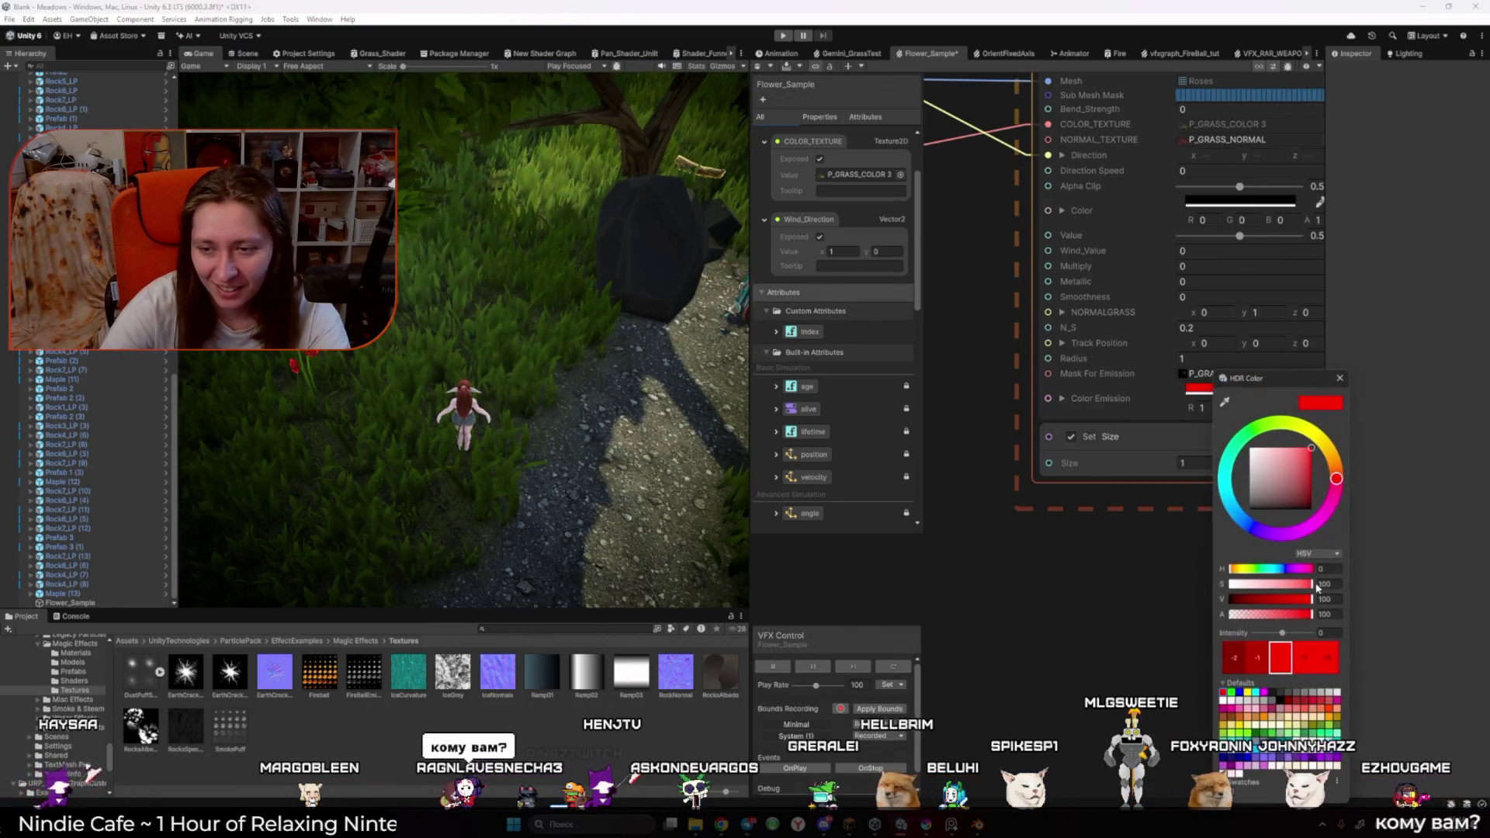
pyautogui.click(1310, 601)
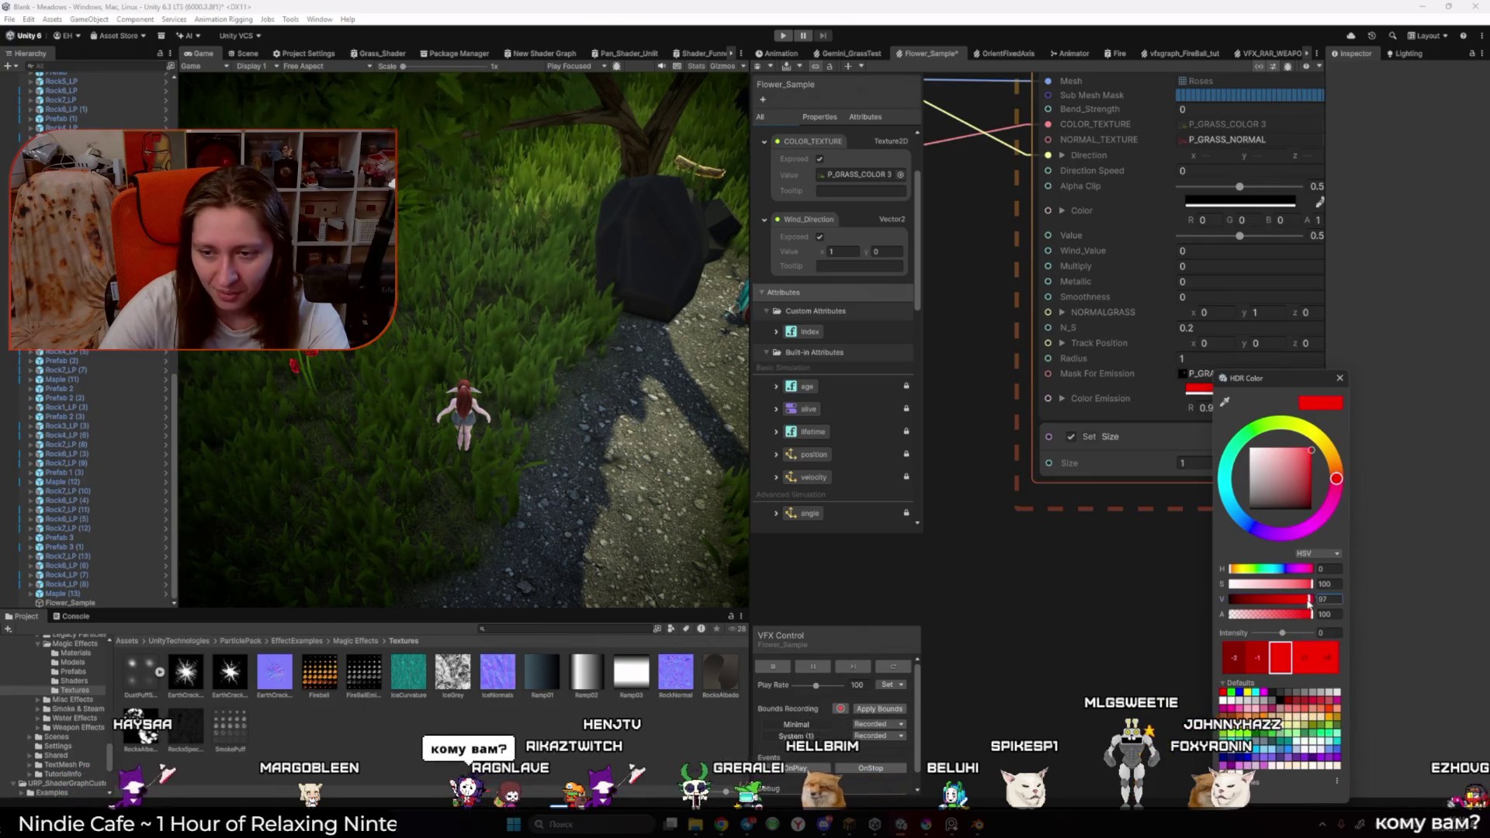
pyautogui.moveTo(1263, 606); pyautogui.dragTo(1274, 600)
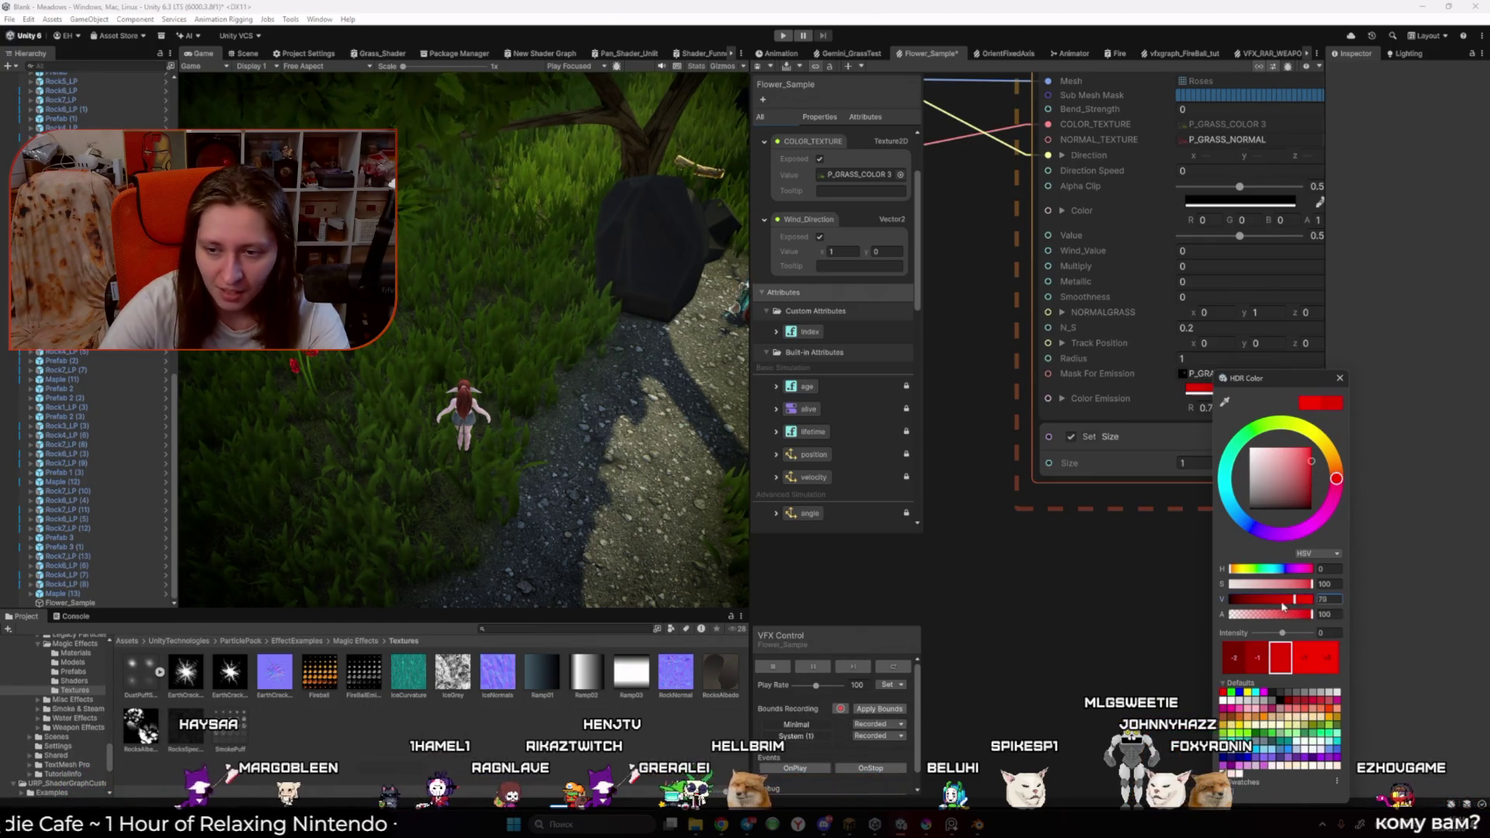
pyautogui.write('50')
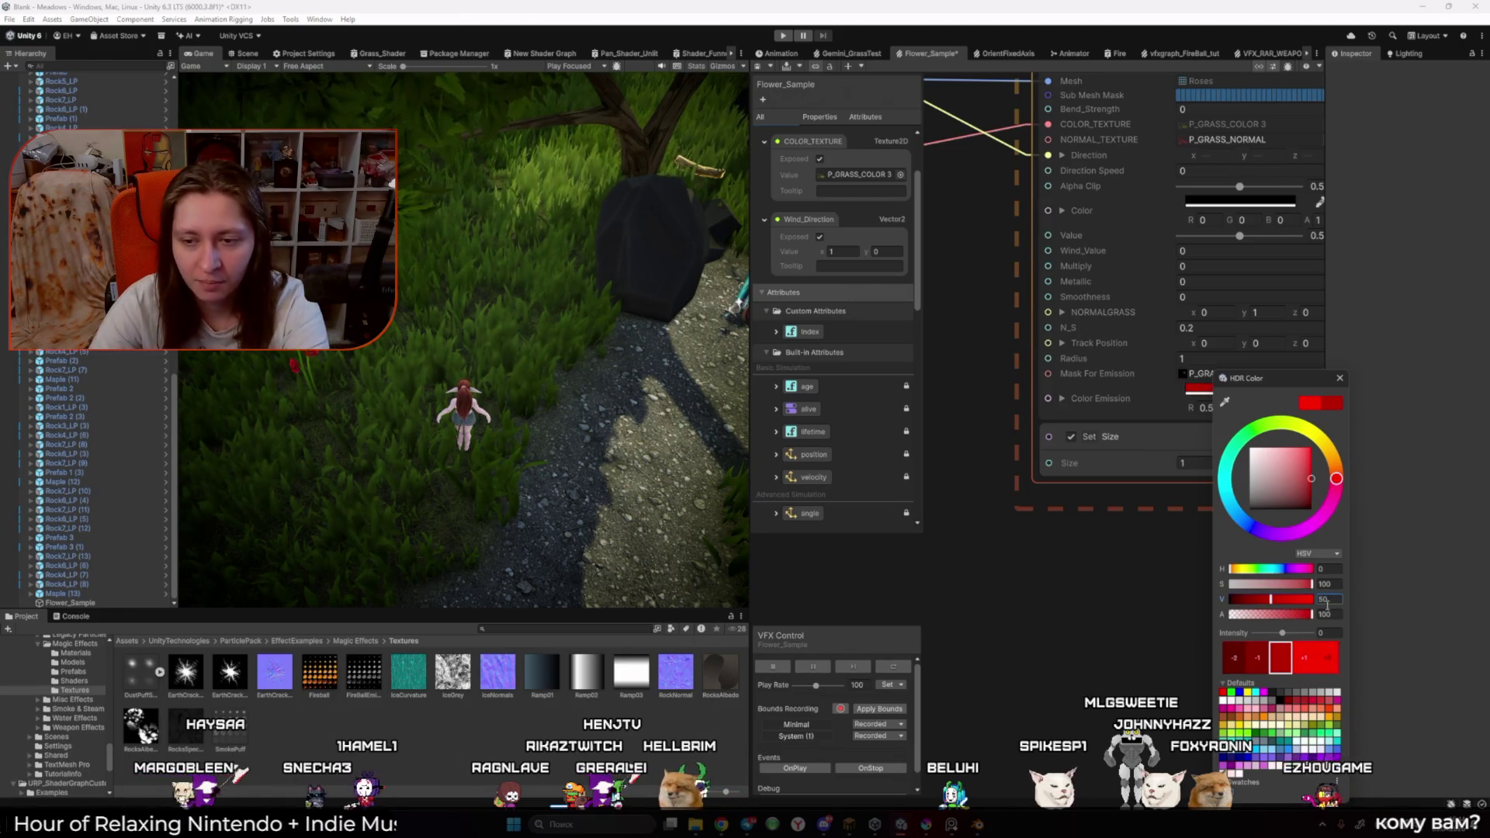
pyautogui.moveTo(1285, 635); pyautogui.dragTo(1287, 637)
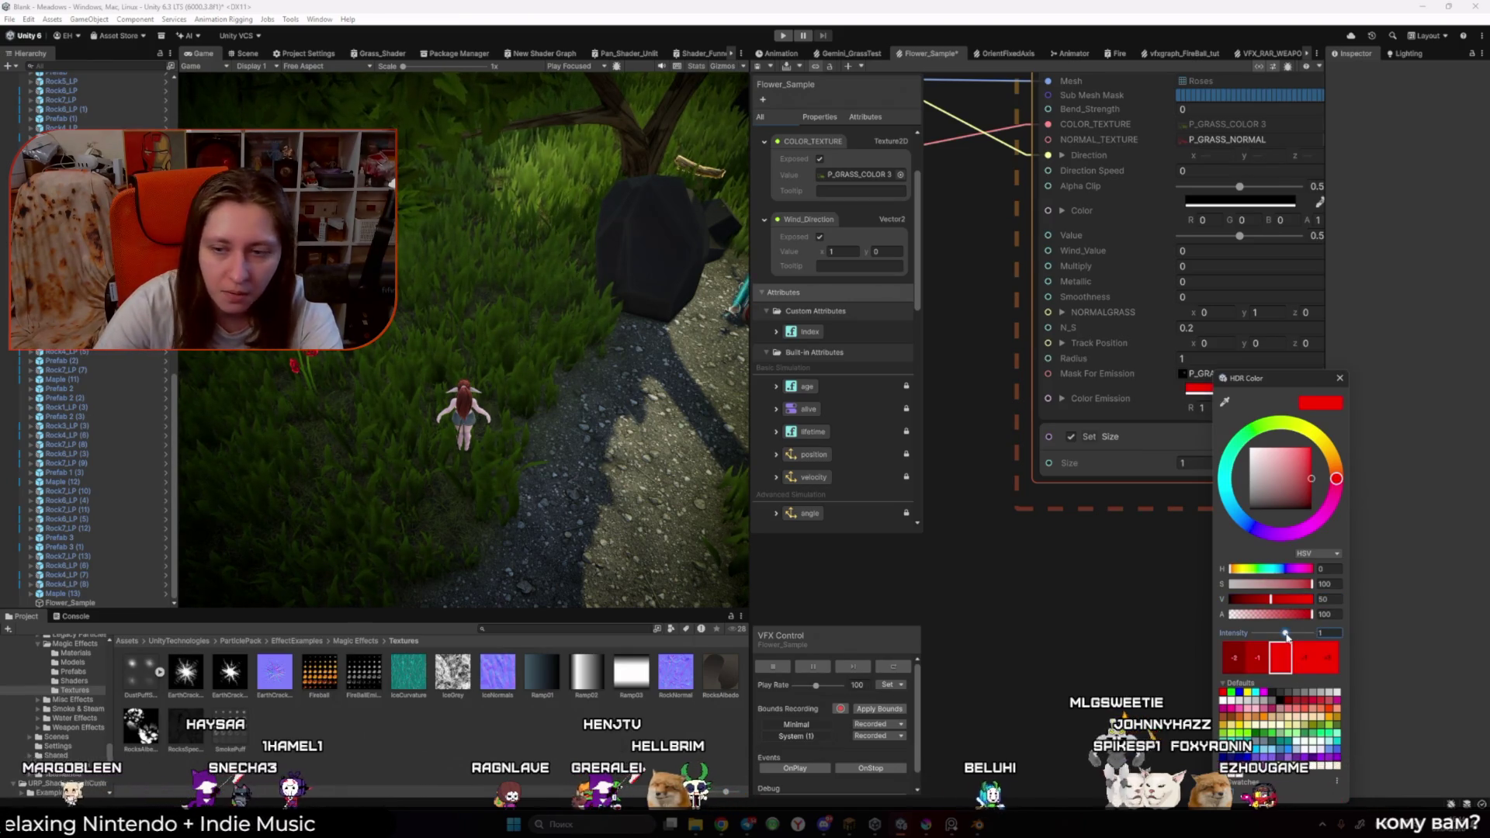
pyautogui.click(1303, 658)
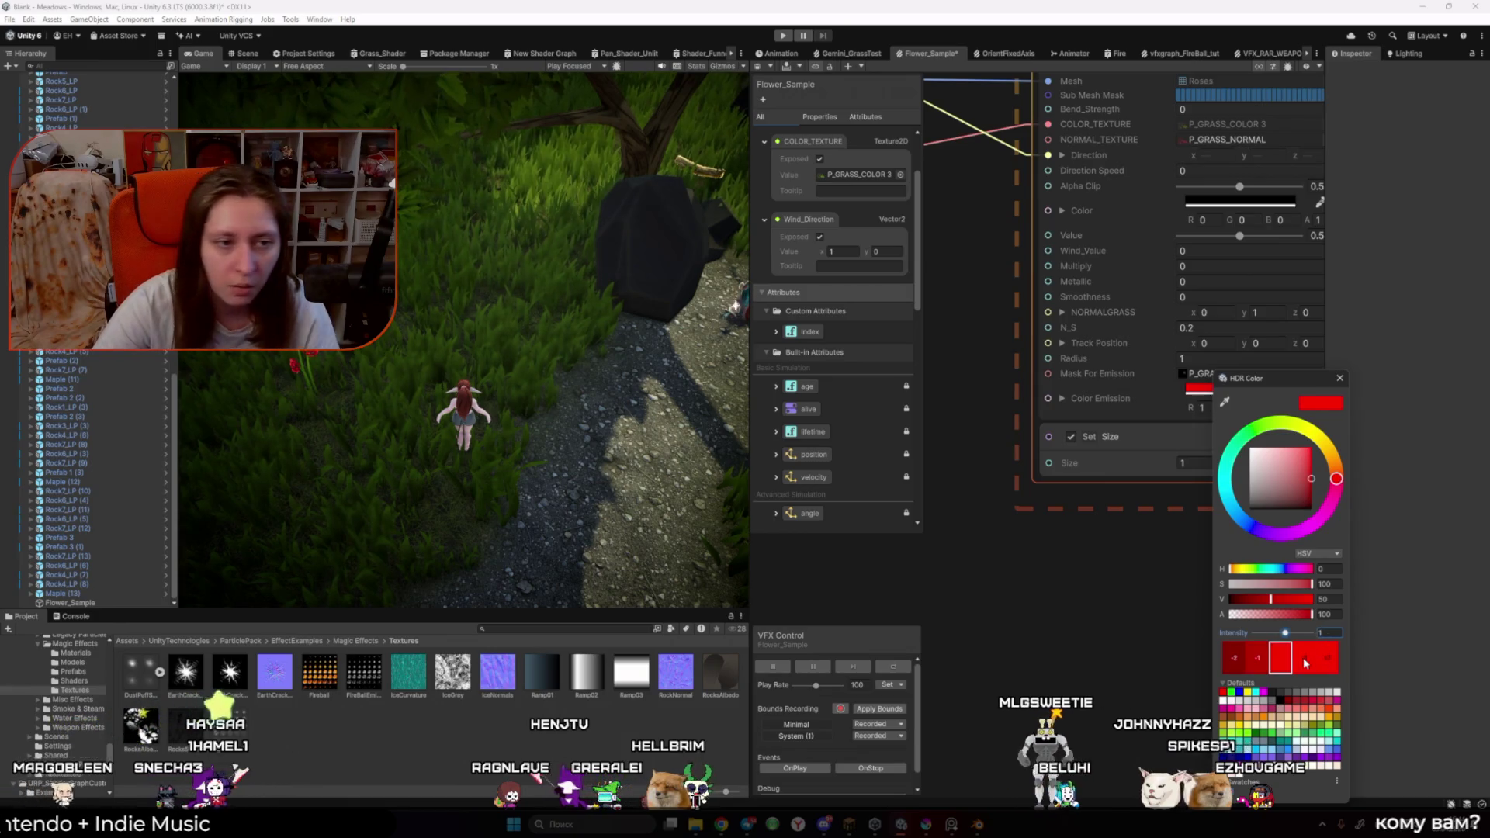
pyautogui.click(1305, 662)
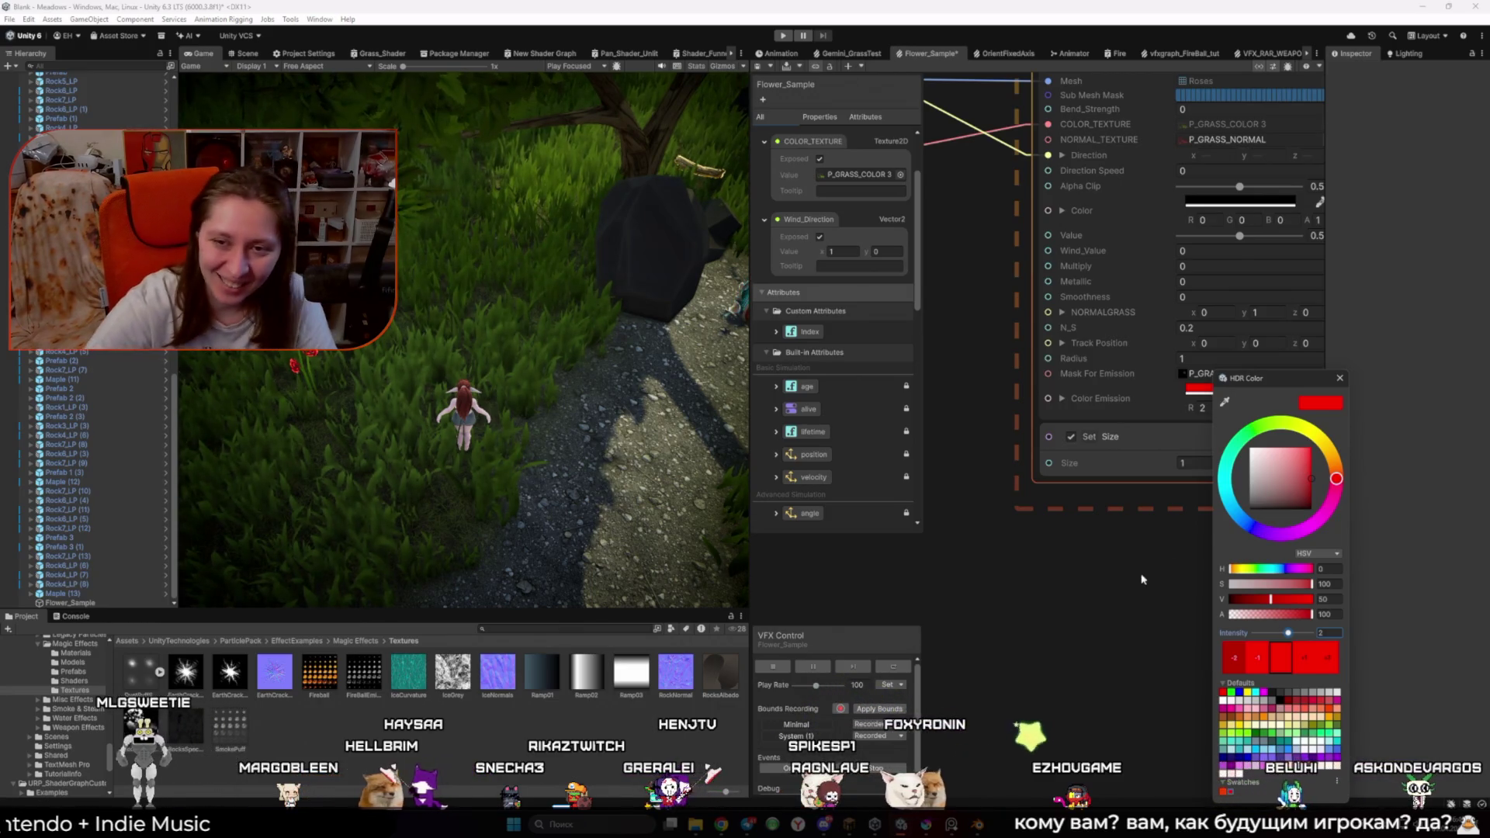
pyautogui.scroll(-3, 1136, 562)
# Step: Undo the Alpha Clip change back to 0.5 and set the node's Value to 0.27
pyautogui.click(1341, 378)
pyautogui.scroll(3, 1173, 394)
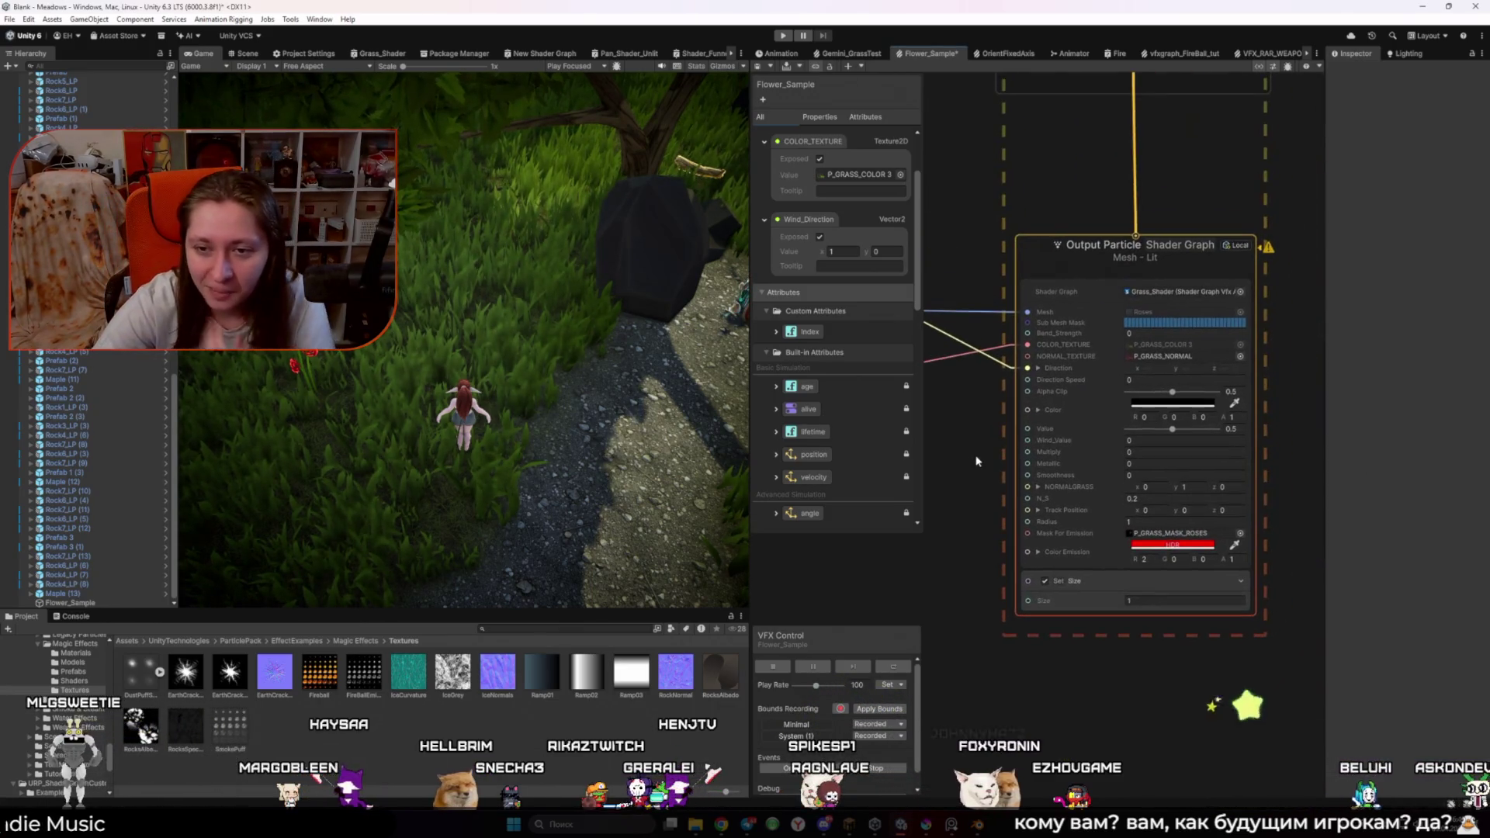
pyautogui.moveTo(1173, 393); pyautogui.dragTo(1242, 394)
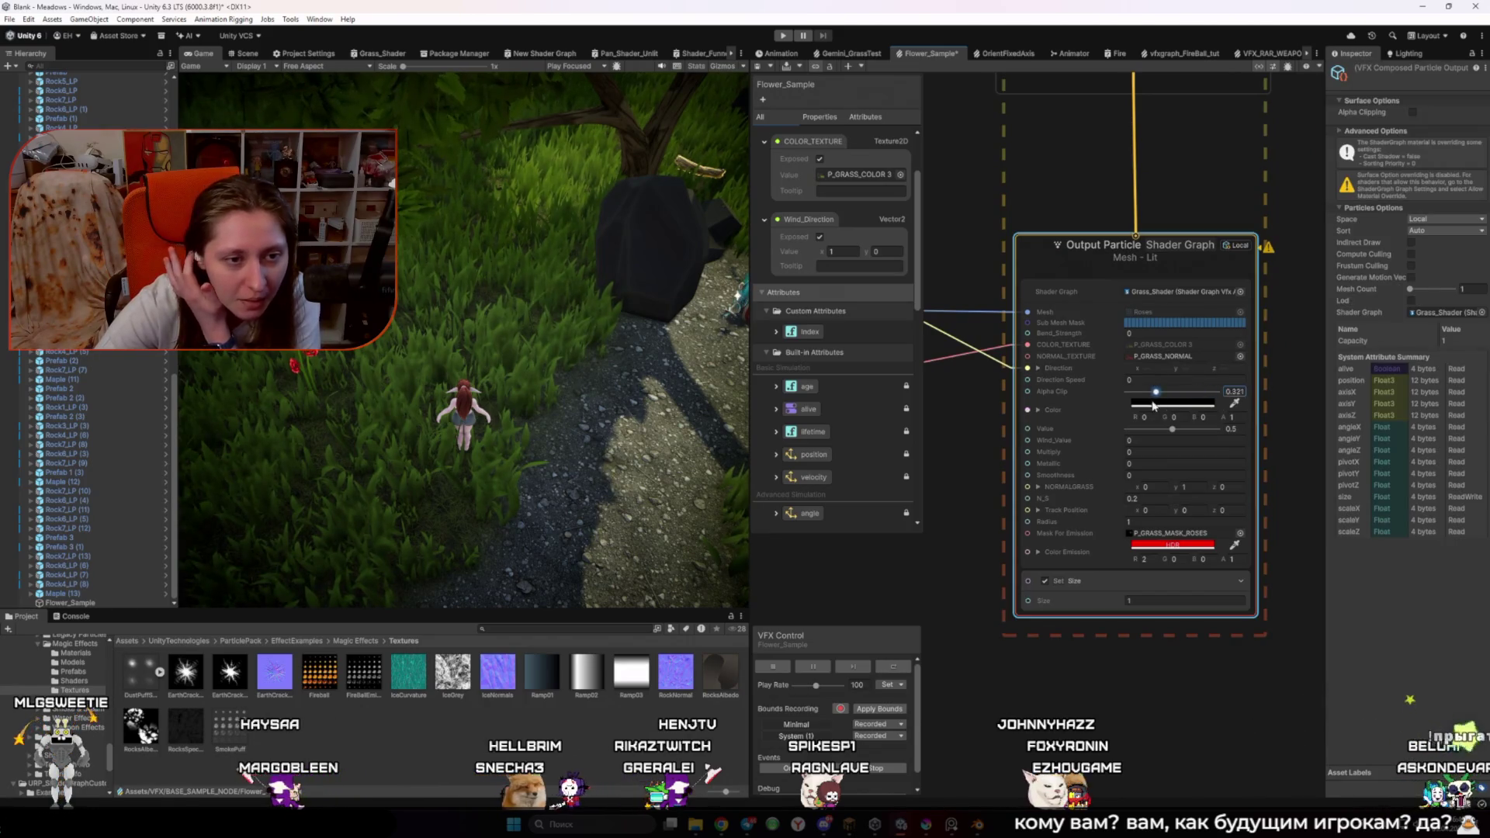
pyautogui.hotkey('ctrl', 'z')
pyautogui.hotkey('ctrl', 'z')
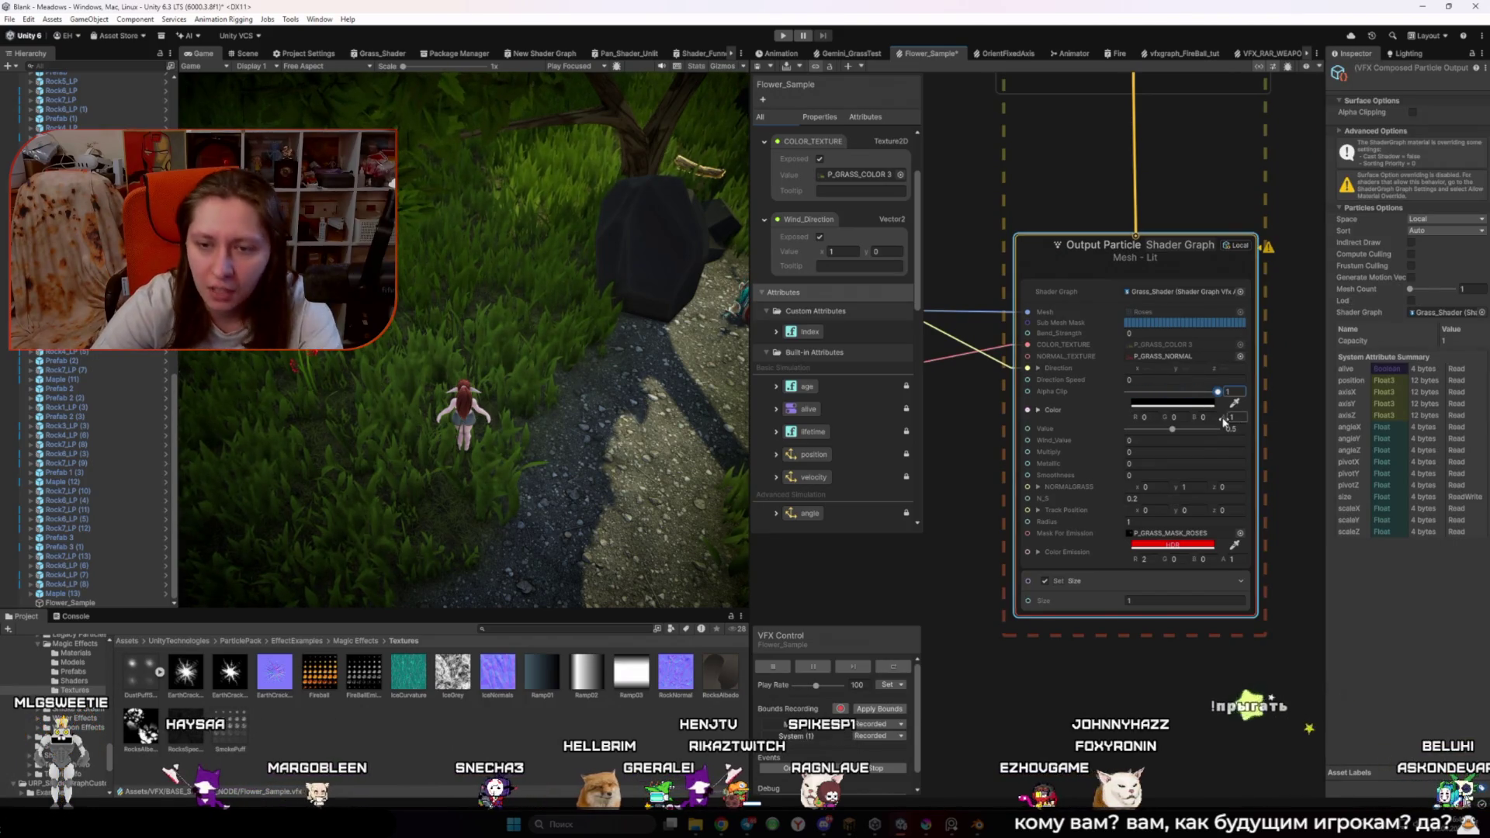
pyautogui.moveTo(1178, 434); pyautogui.dragTo(1163, 441)
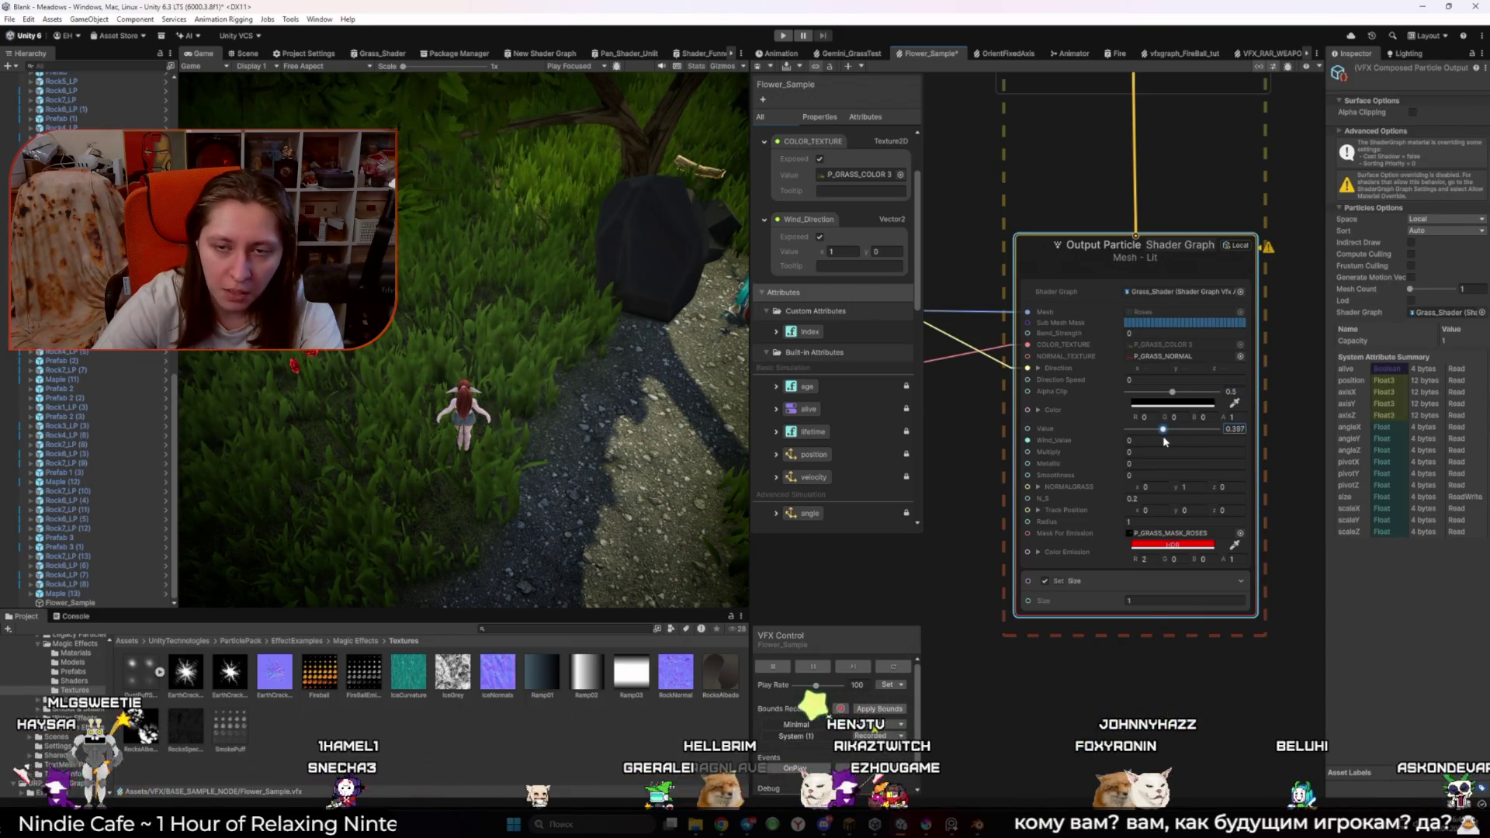
# Step: Check the Gemini_GrassTest graph, return to Flower_Sample, and reopen the Color Emission picker
pyautogui.click(875, 51)
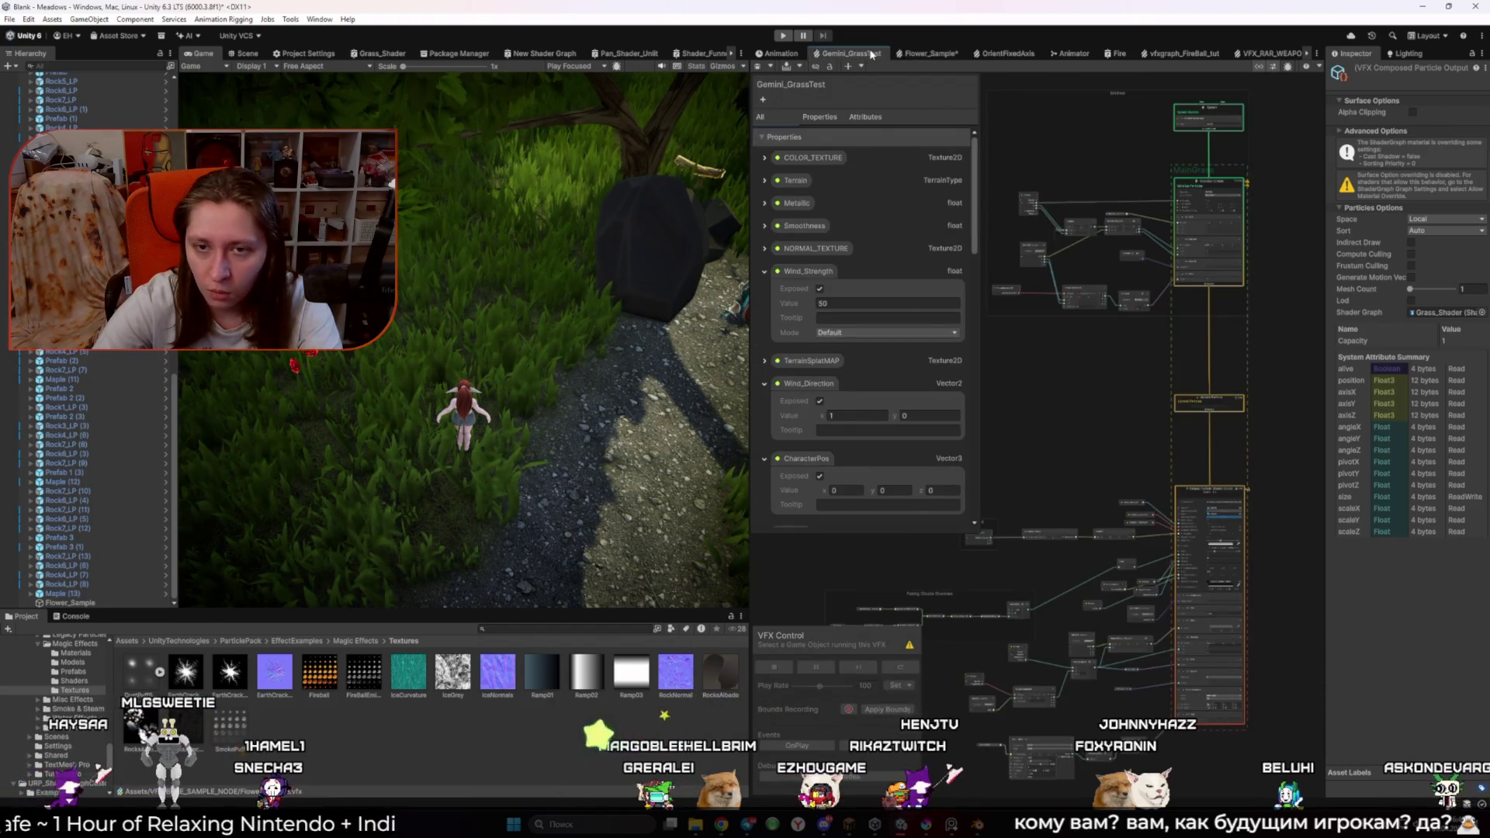
pyautogui.moveTo(1073, 284); pyautogui.dragTo(977, 227)
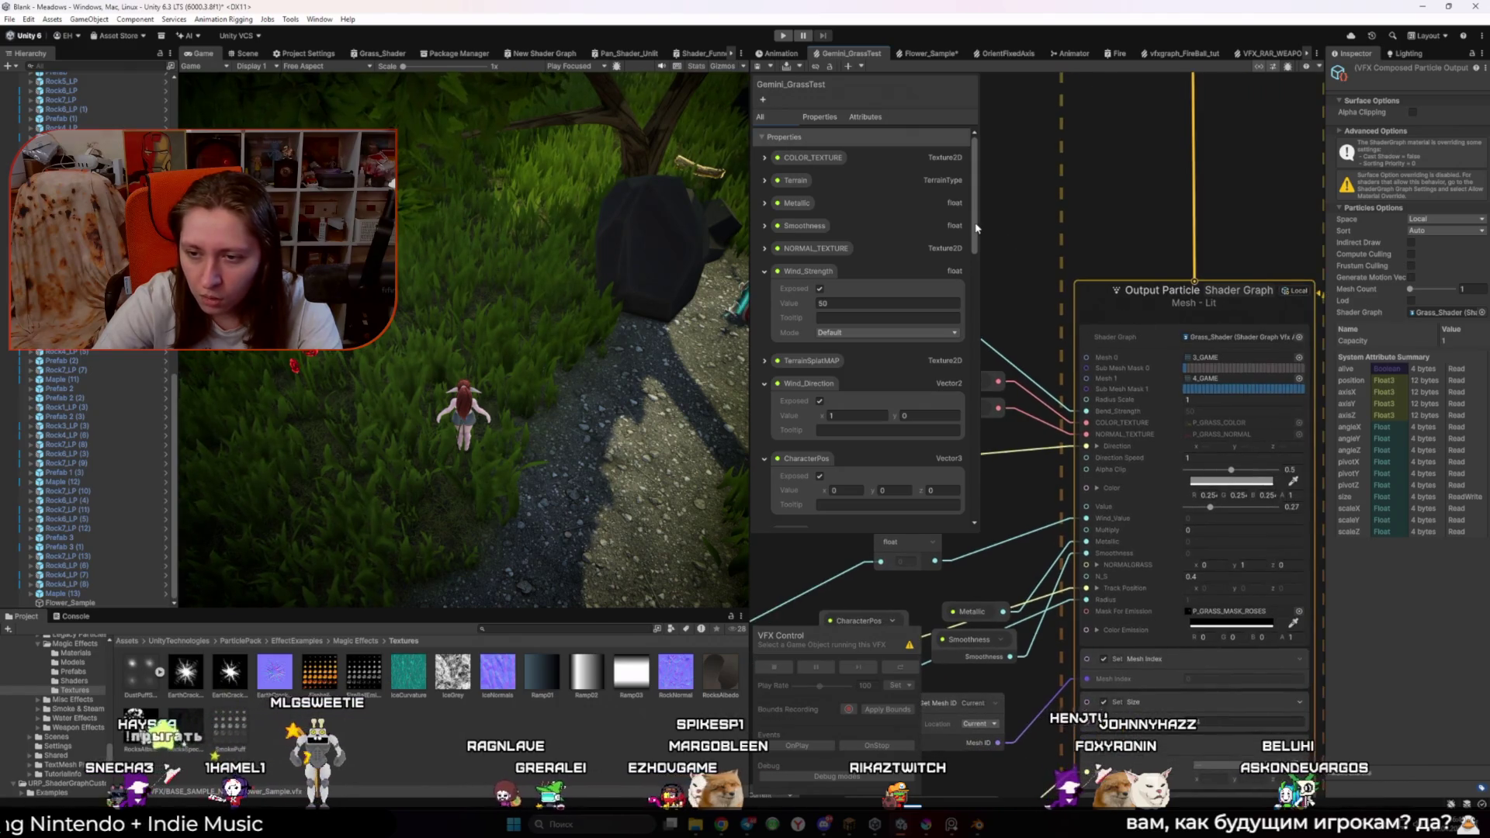
pyautogui.click(928, 53)
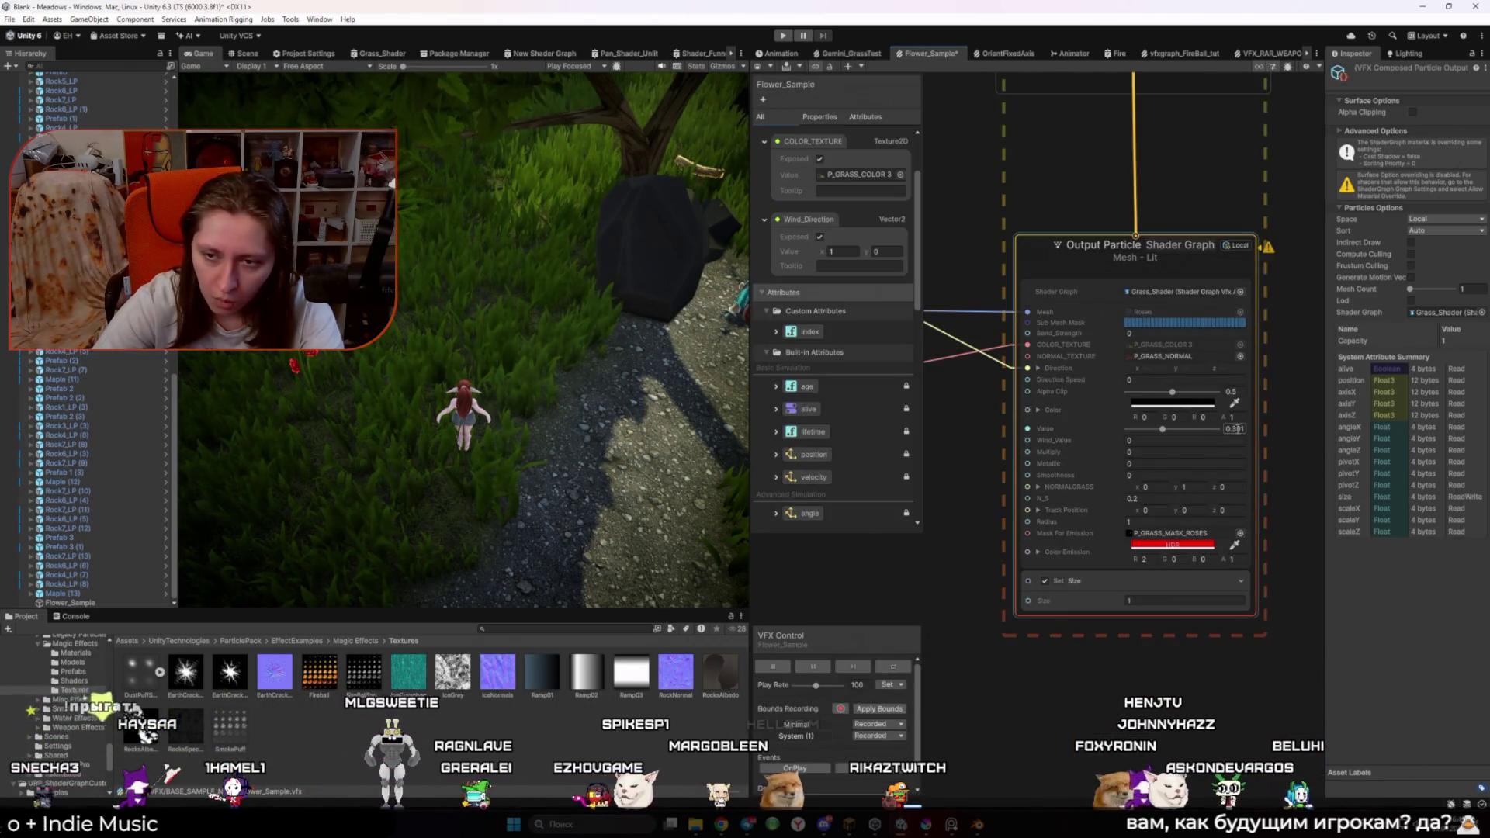
pyautogui.click(1237, 429)
pyautogui.write('0.27')
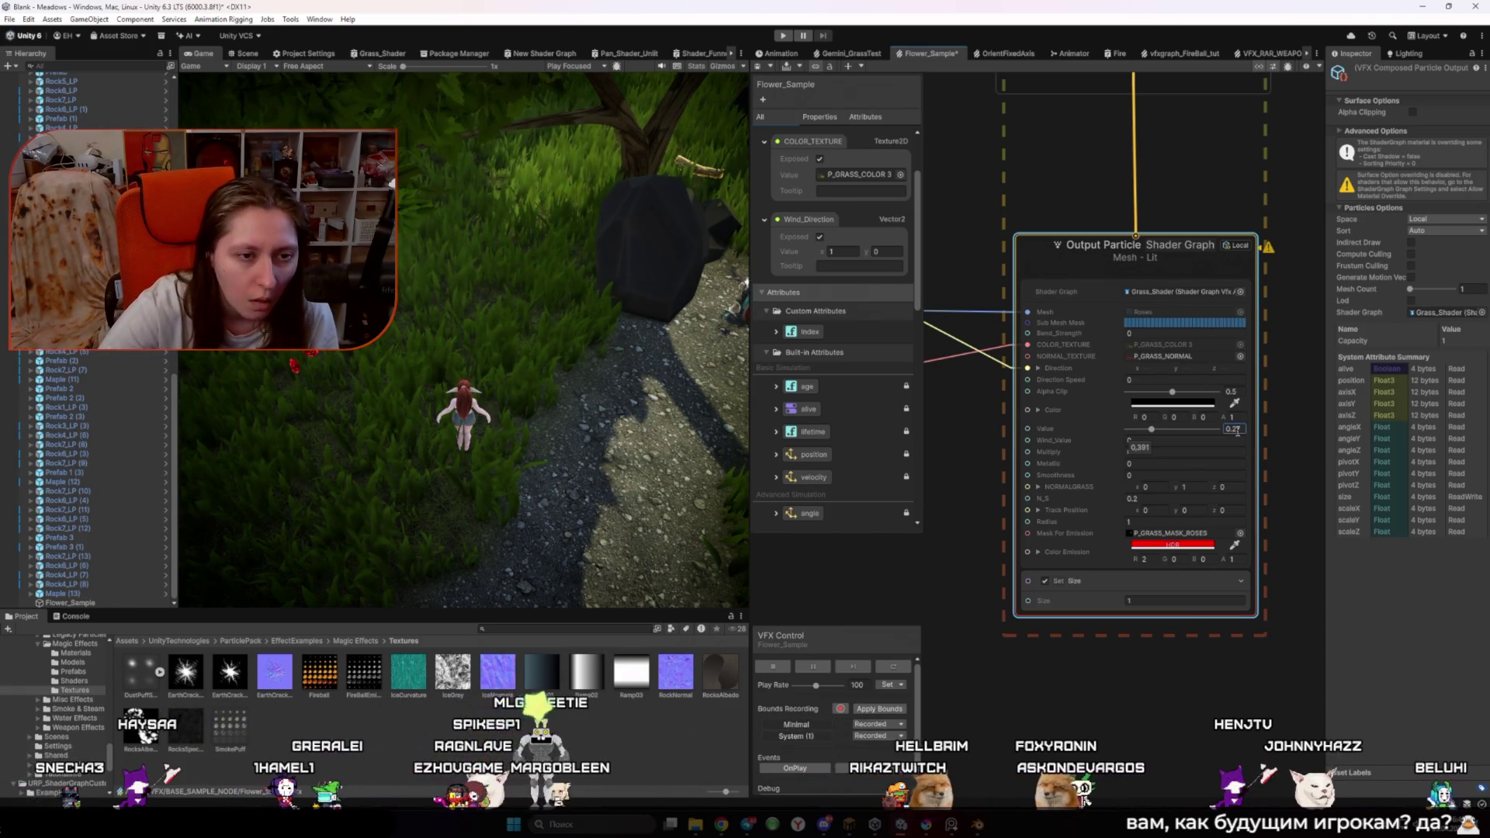
pyautogui.click(1173, 545)
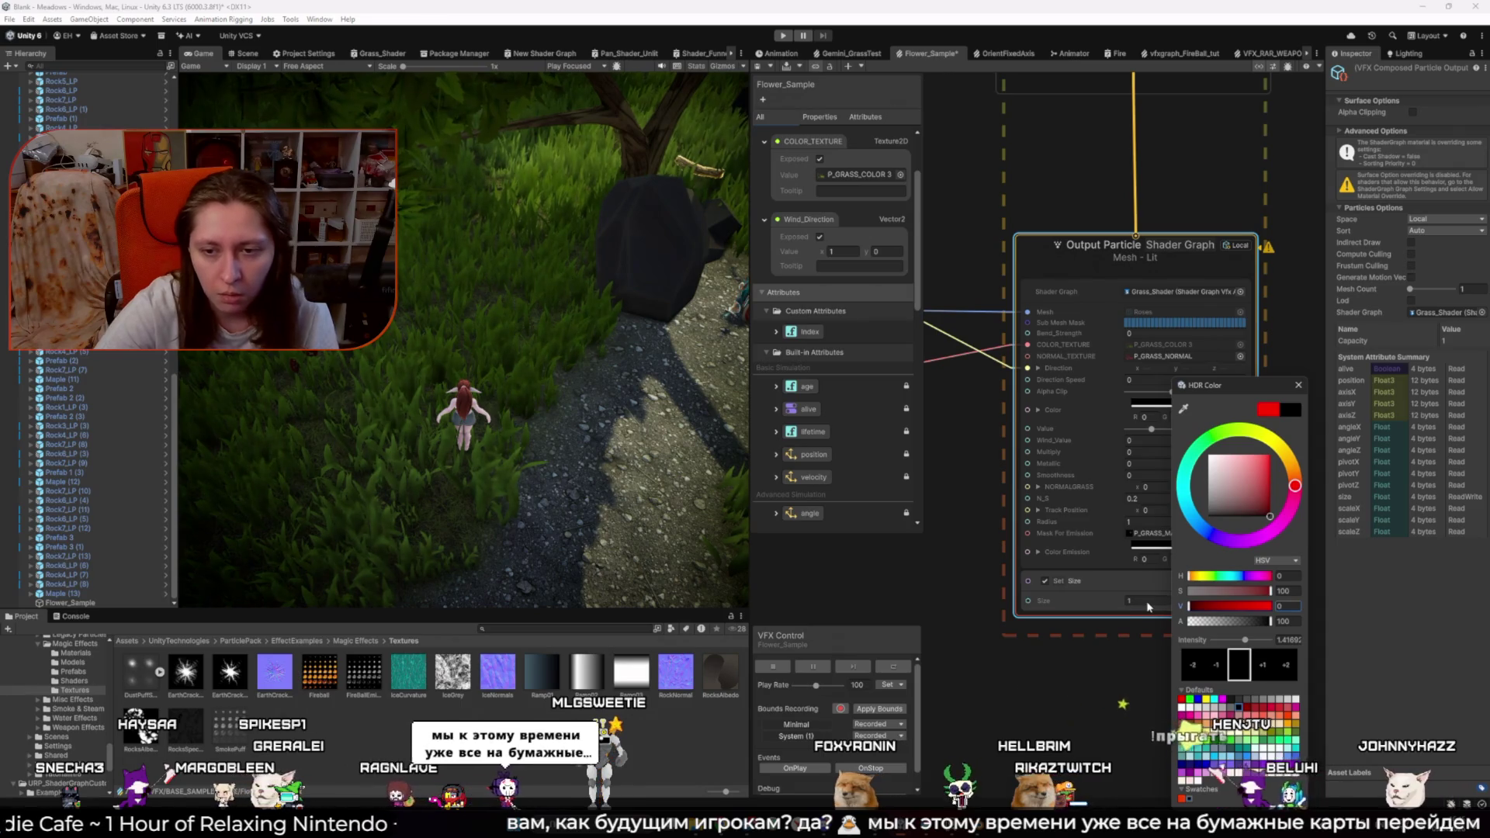
# Step: Darken the Color Emission red to R 0.745 and widen the graph panel
pyautogui.click(1298, 385)
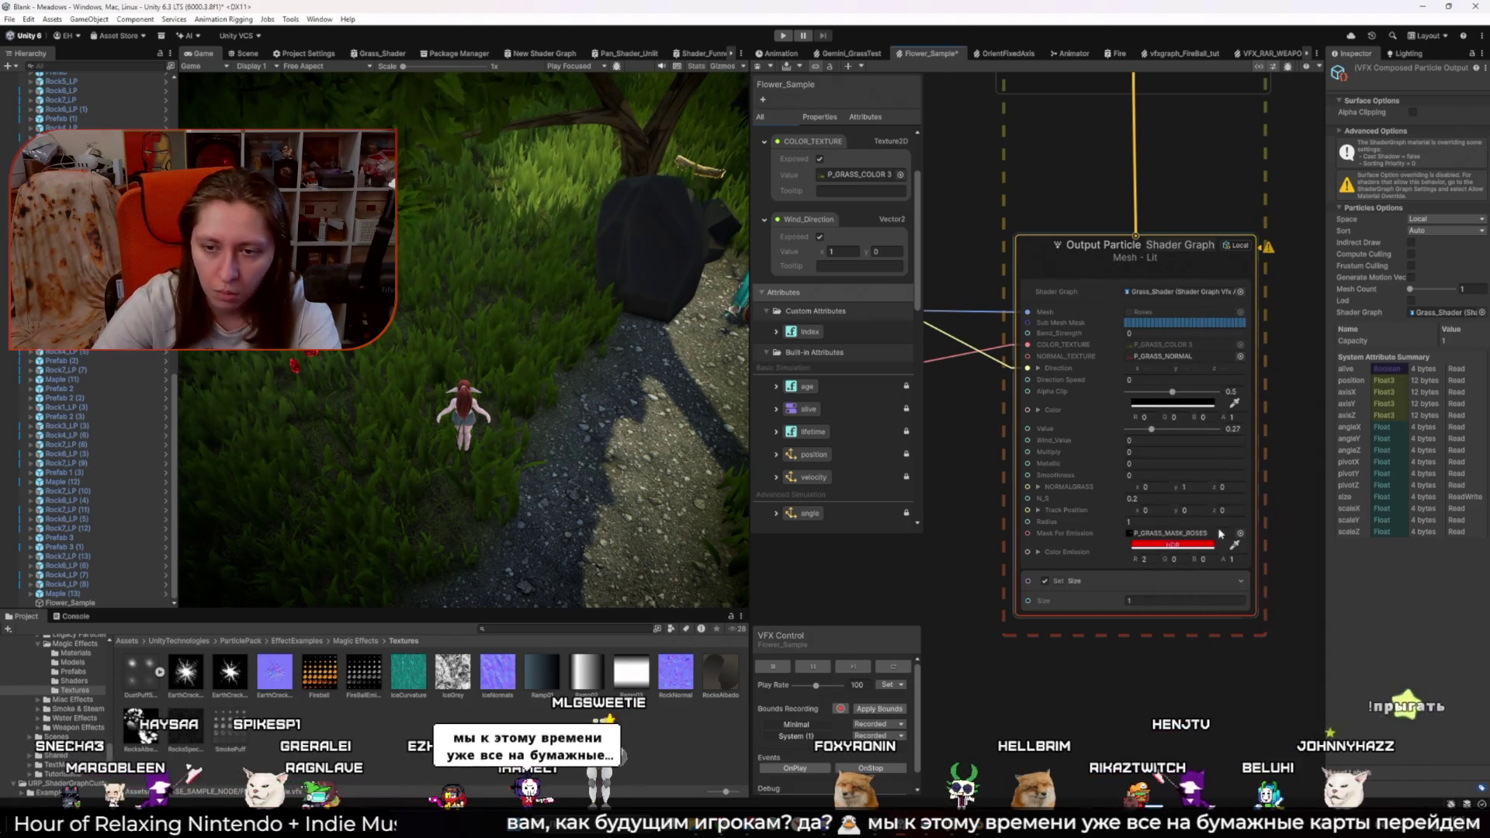
pyautogui.click(1194, 548)
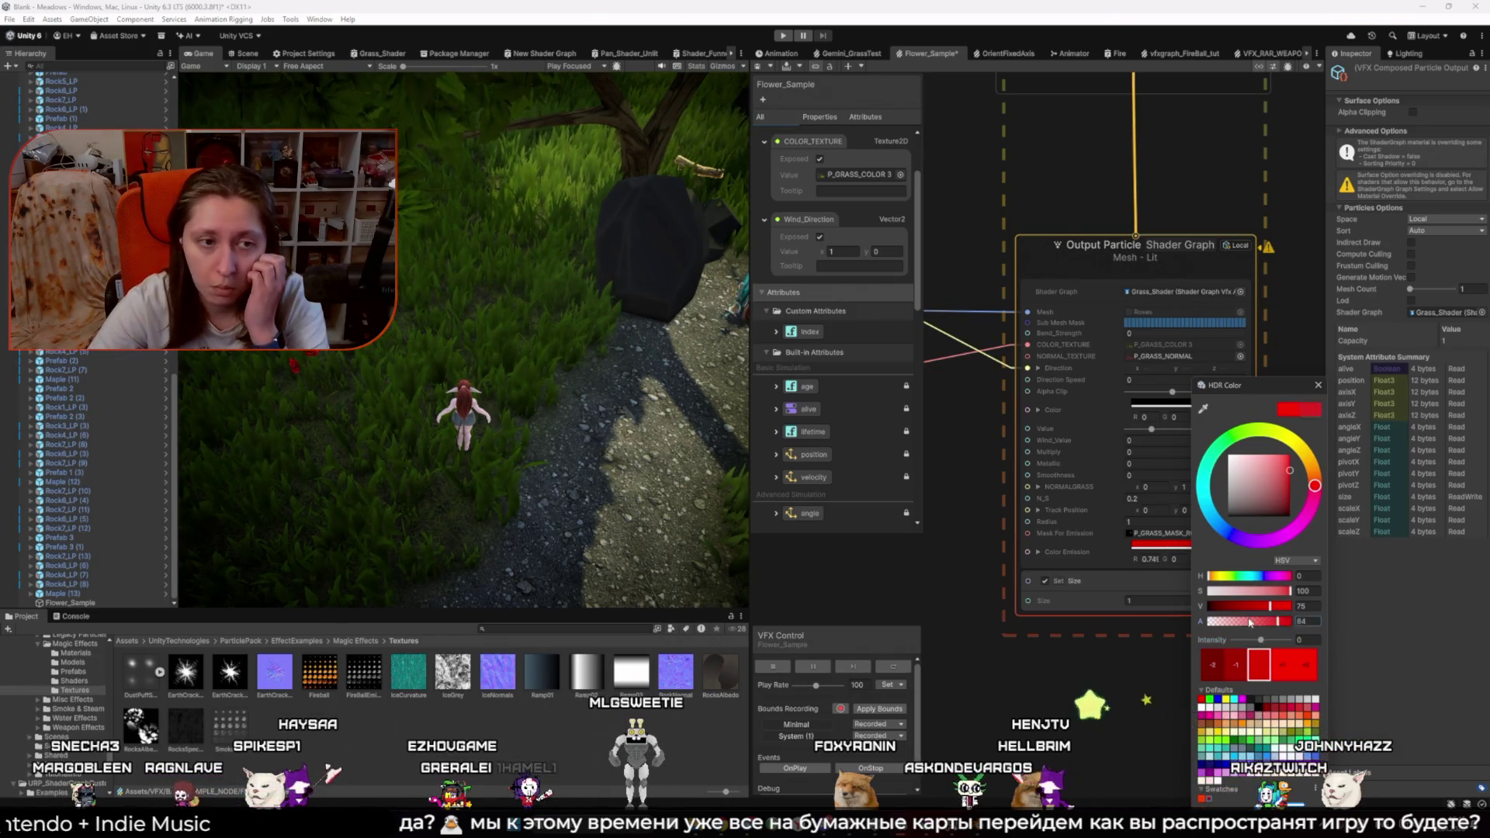
pyautogui.moveTo(1273, 607)
pyautogui.mouseDown()
pyautogui.moveTo(1223, 611)
pyautogui.moveTo(1248, 614)
pyautogui.mouseUp()
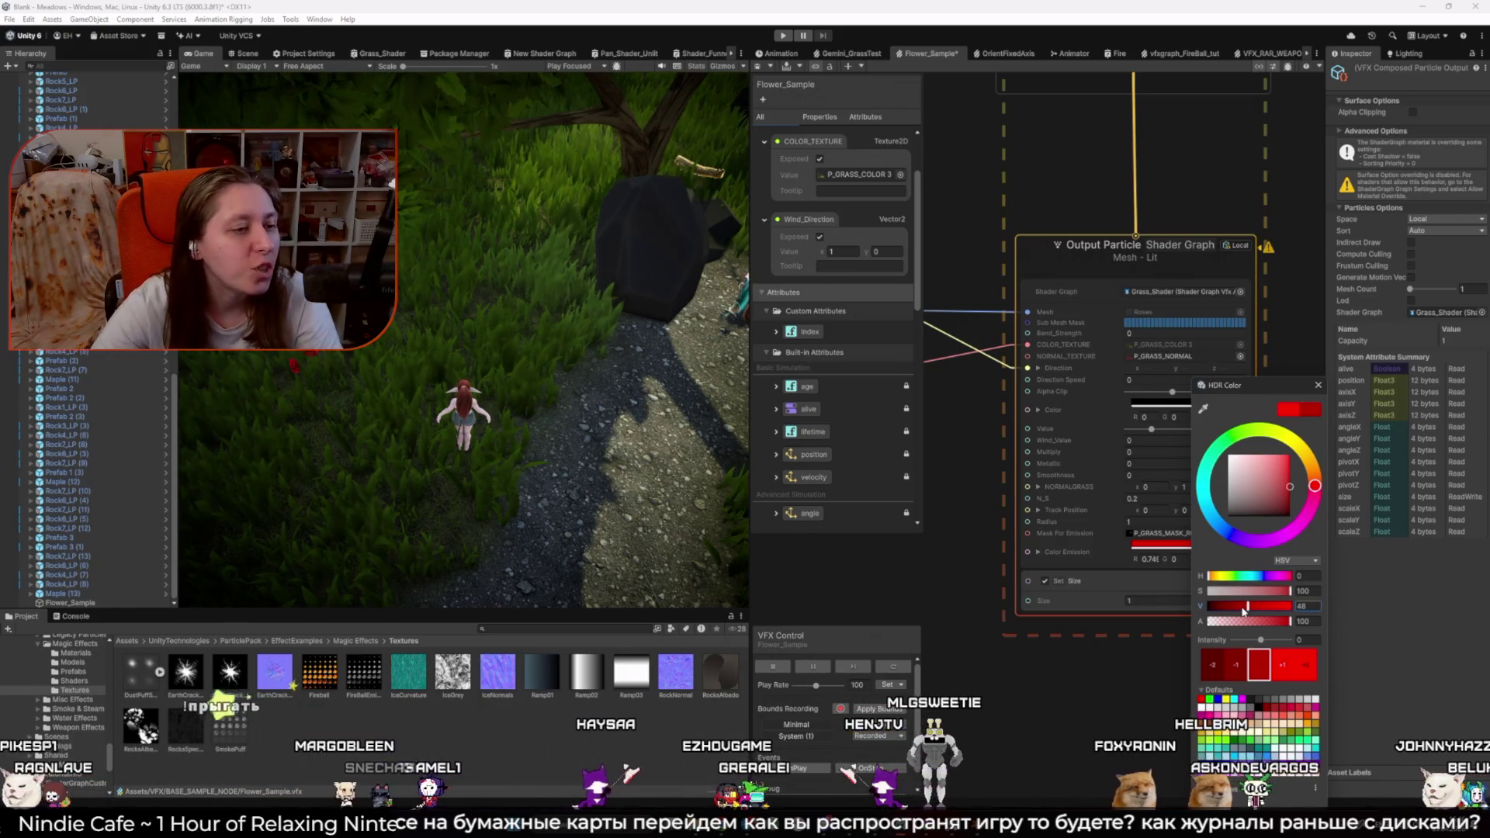
pyautogui.moveTo(750, 556); pyautogui.dragTo(638, 556)
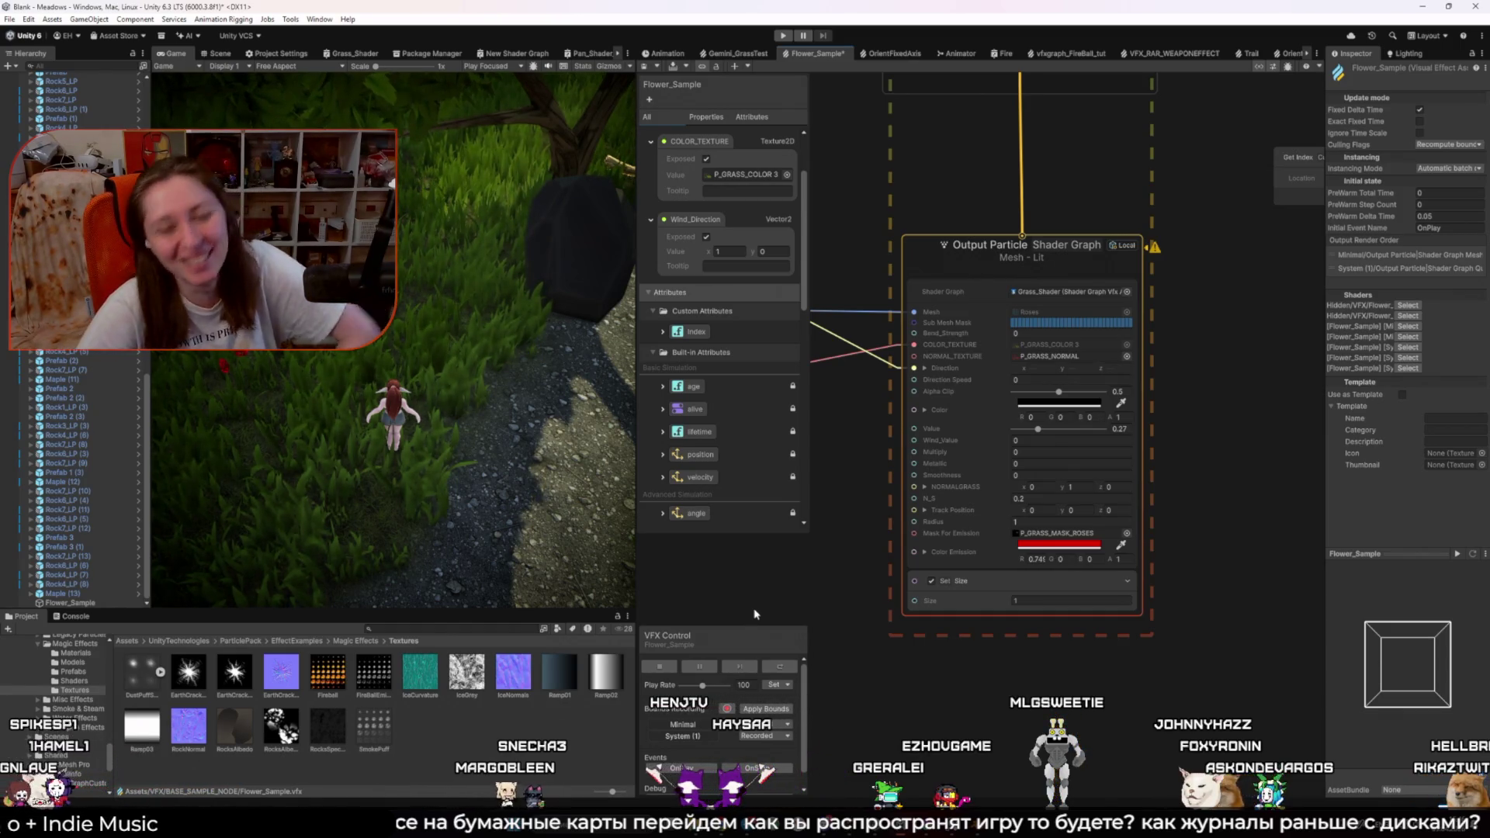
pyautogui.scroll(3, 900, 580)
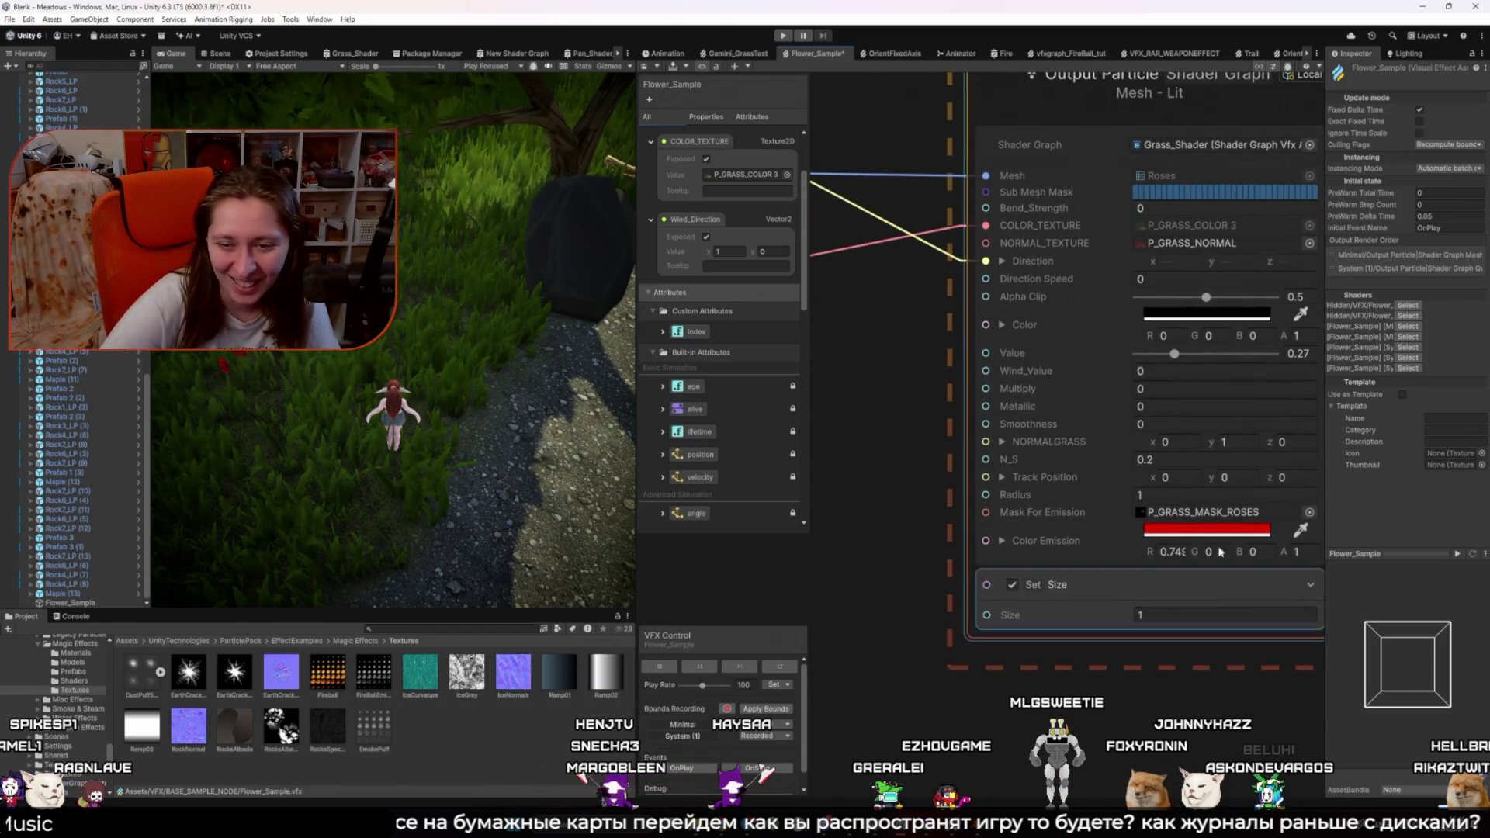
# Step: Reopen the HDR Color picker for the red Color Emission swatch
pyautogui.click(1229, 530)
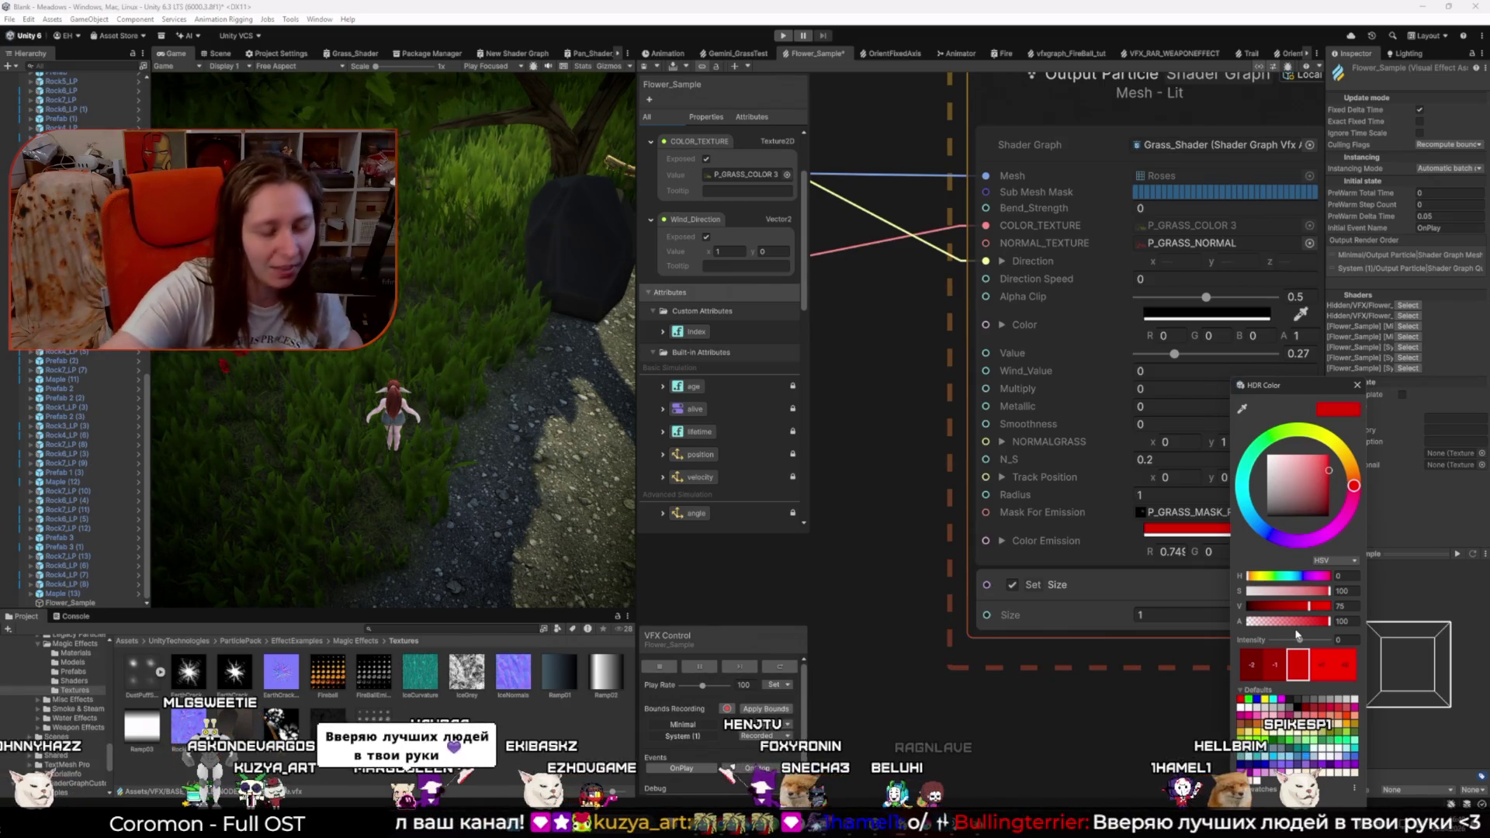
# Step: Dismiss the colour picker via the Windows Start menu, then reopen the Color Emission picker
pyautogui.press('super')
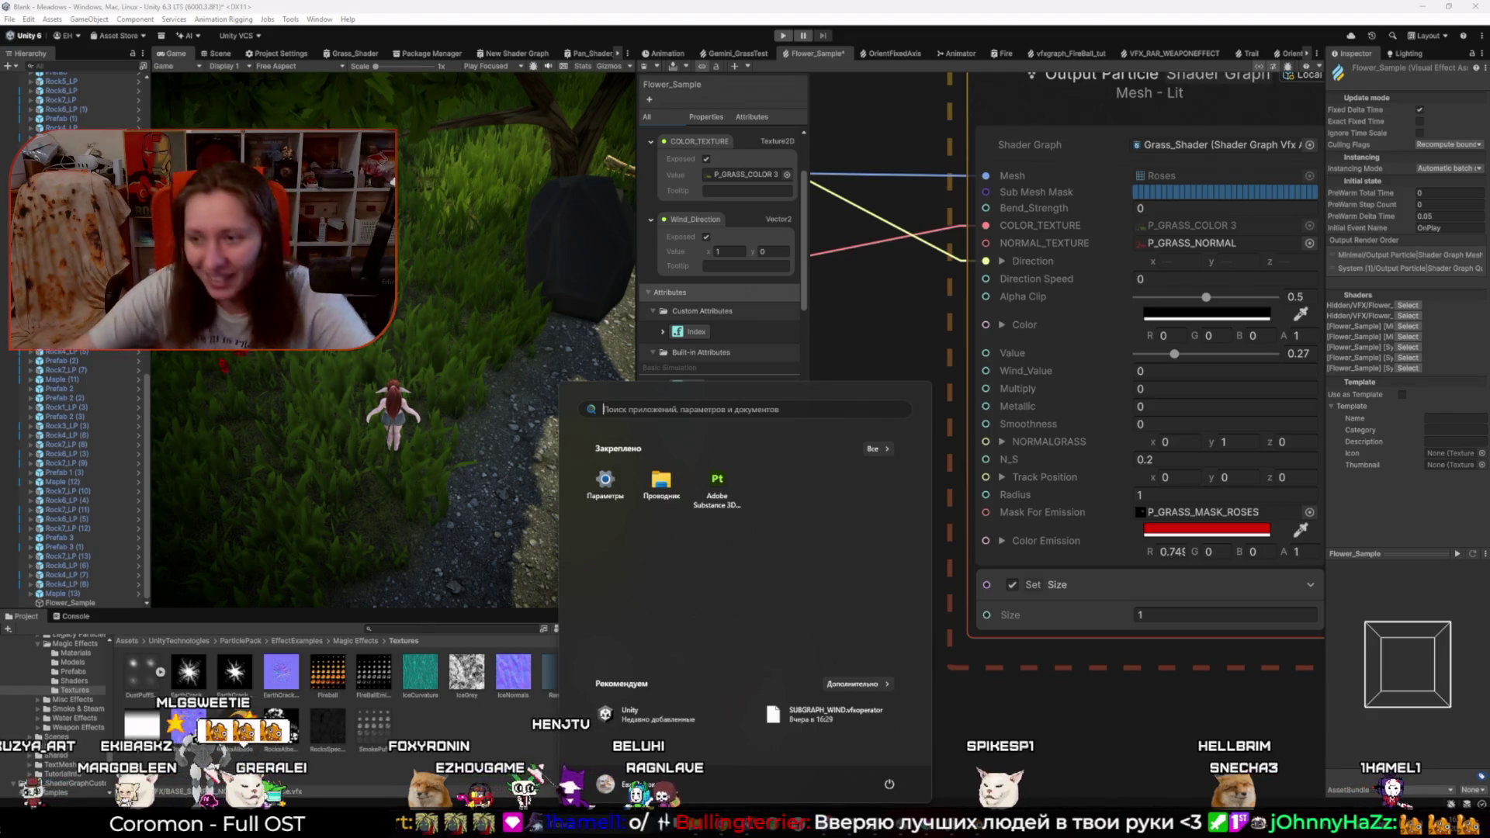
pyautogui.press('super')
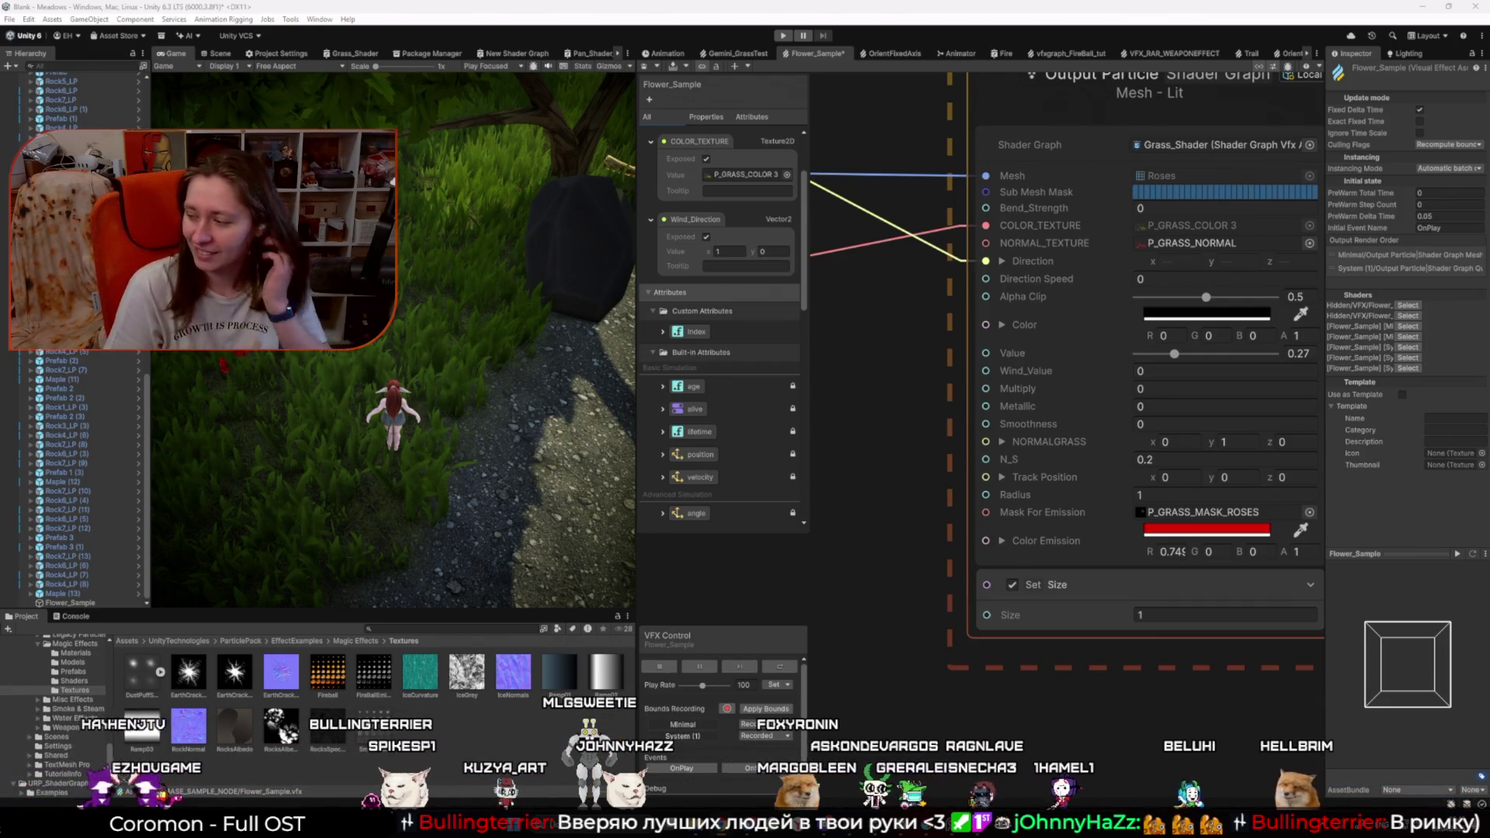
pyautogui.click(1156, 531)
# Step: Try several hues and intensities, then set Color Emission to hue 359, V 63, intensity 0
pyautogui.moveTo(1304, 486); pyautogui.dragTo(1304, 481)
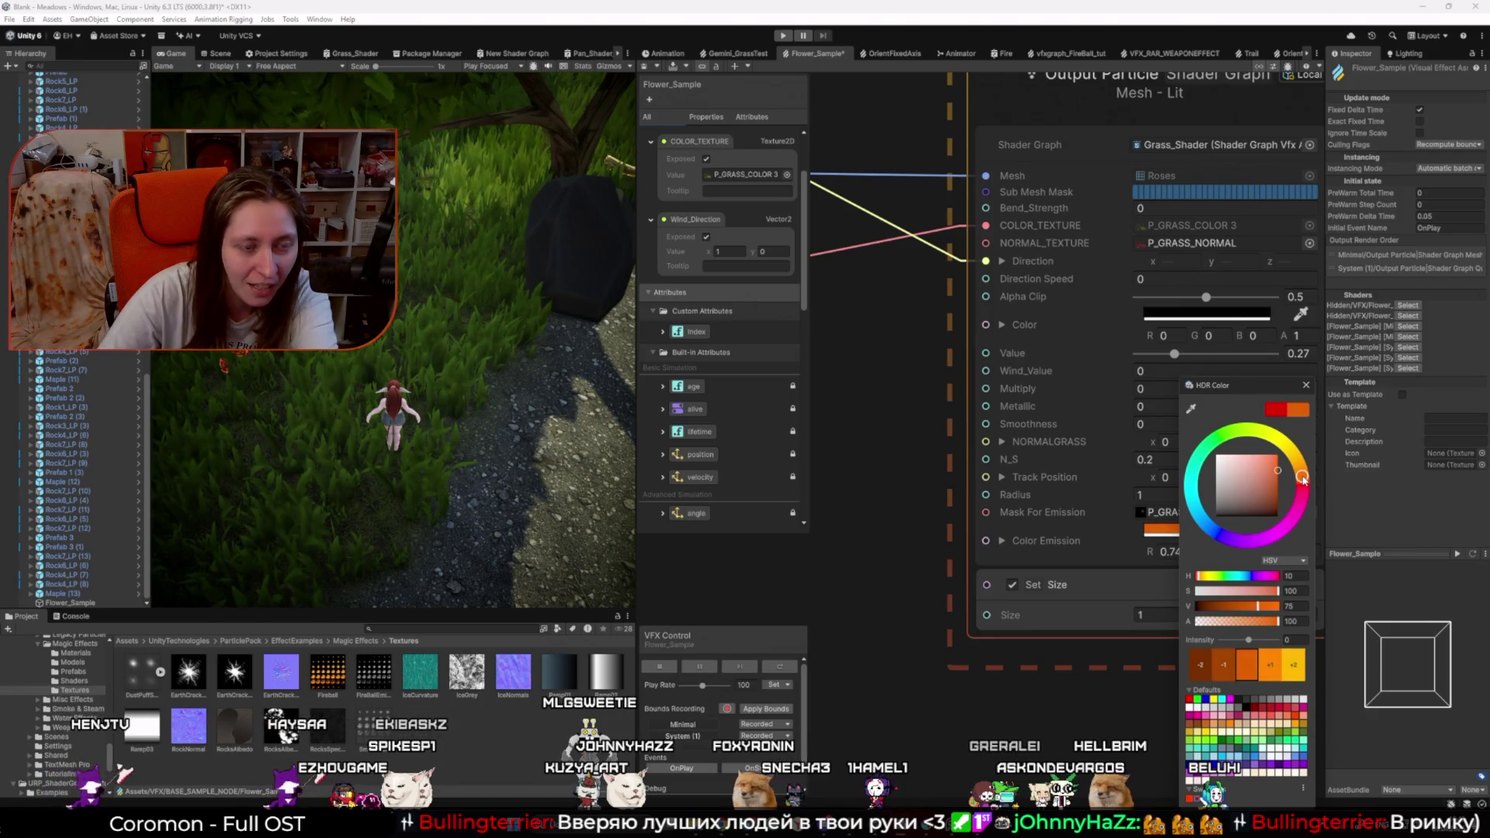
pyautogui.click(1271, 667)
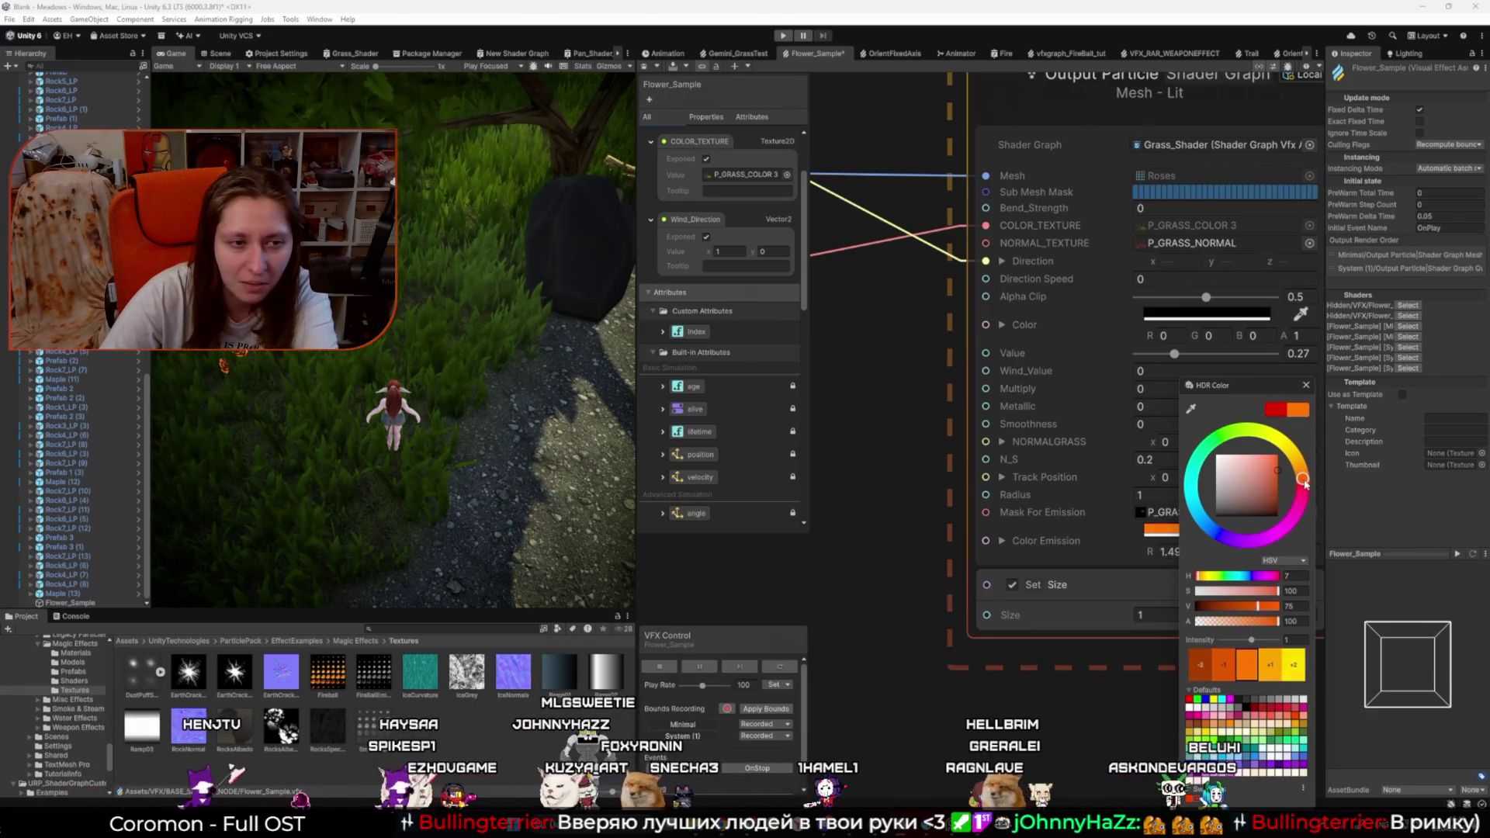
pyautogui.moveTo(1305, 483); pyautogui.dragTo(1311, 487)
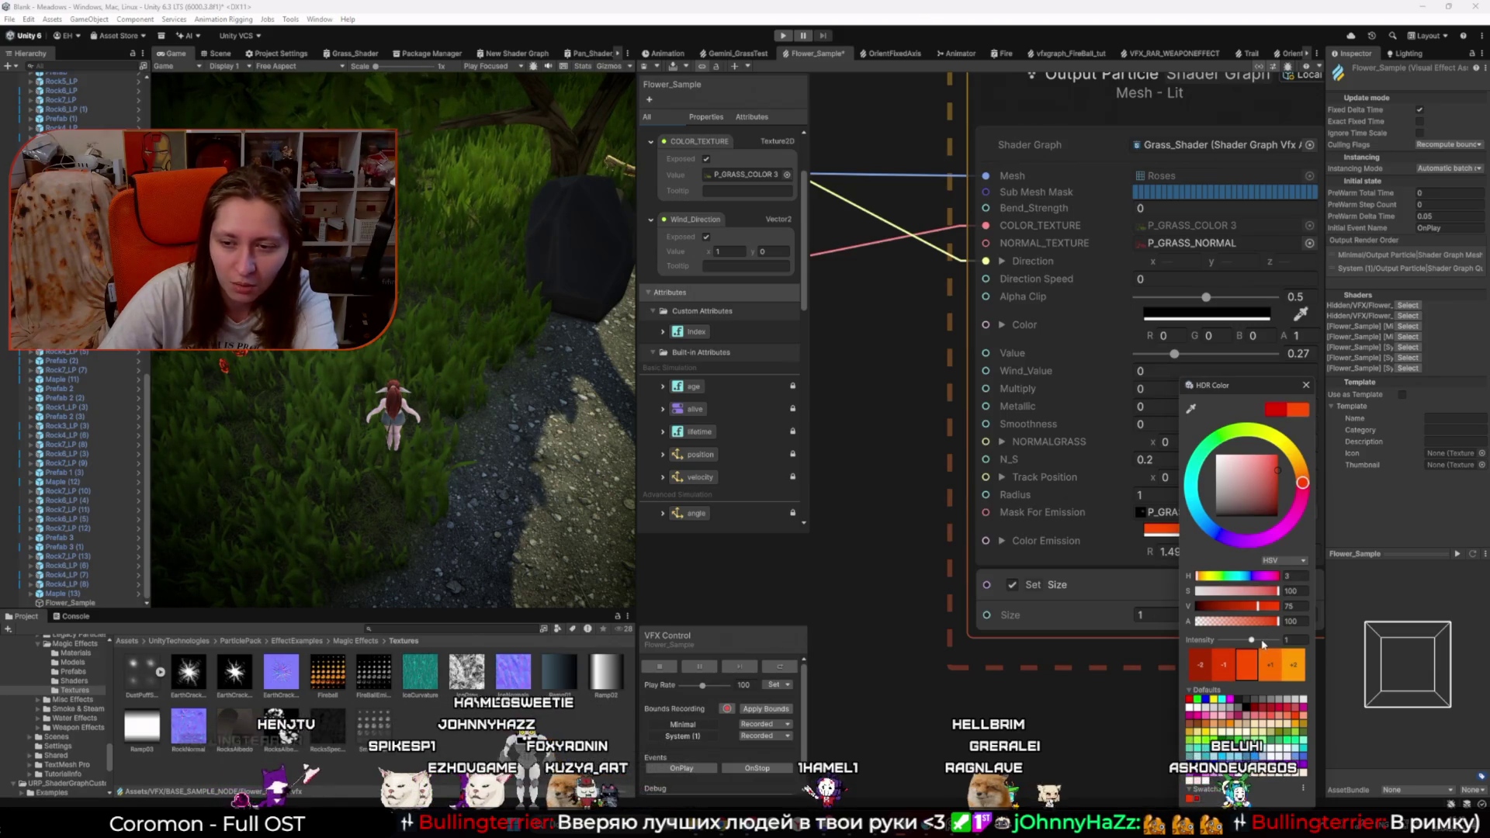
pyautogui.moveTo(1253, 641); pyautogui.dragTo(1259, 641)
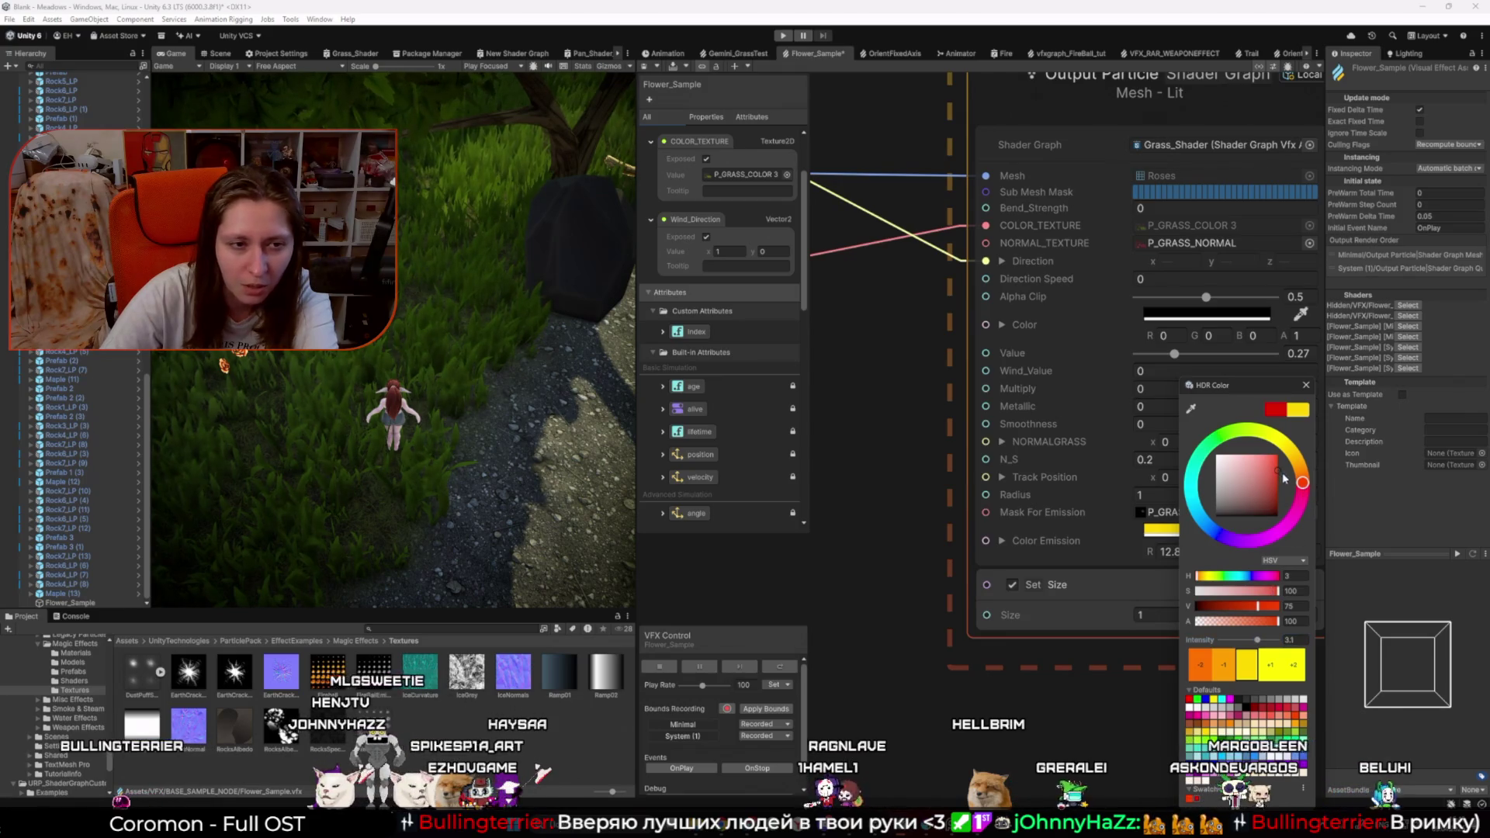
pyautogui.click(1307, 484)
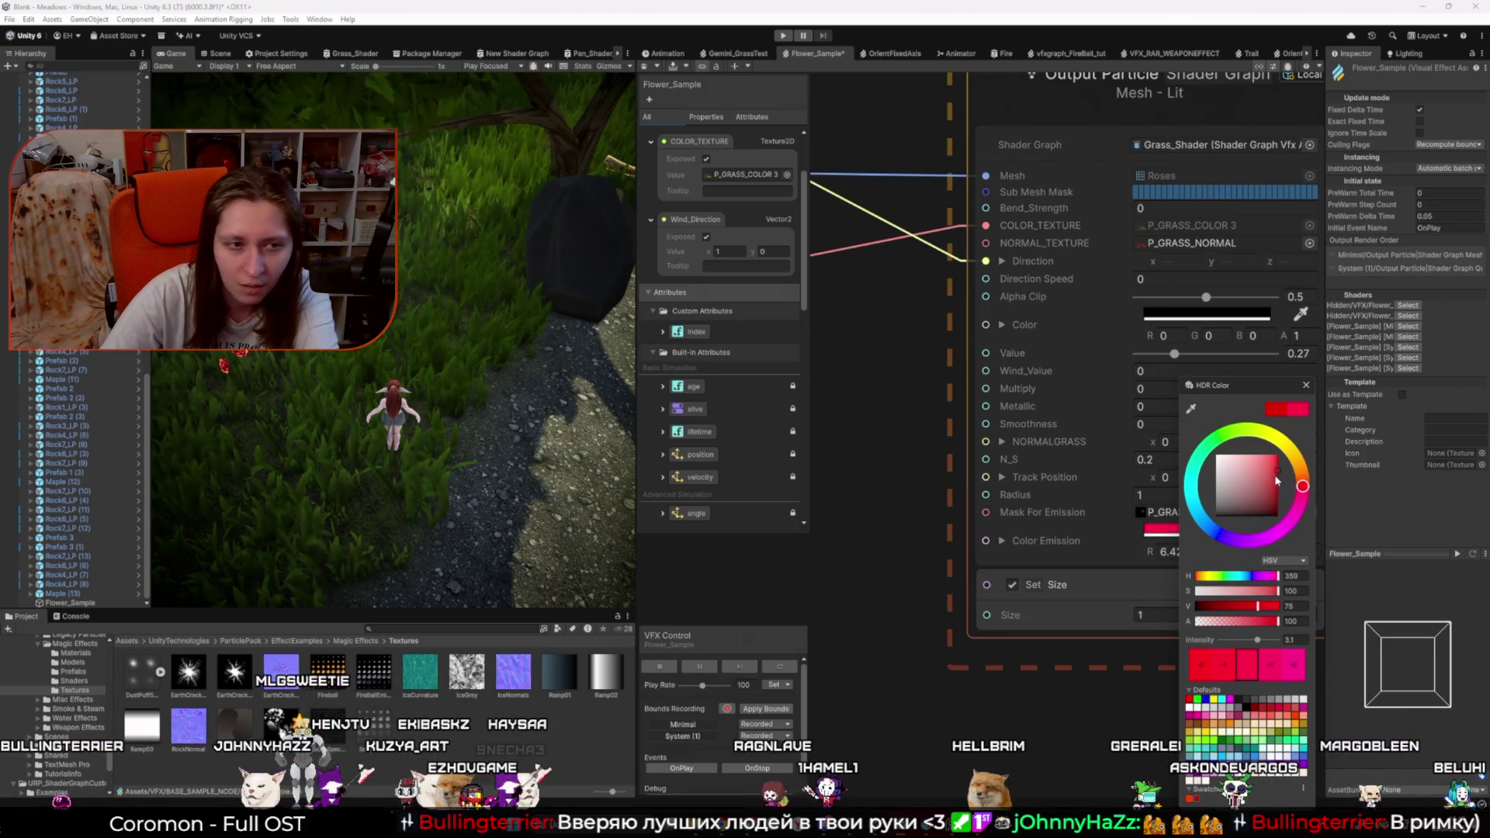
pyautogui.moveTo(1280, 477); pyautogui.dragTo(1286, 492)
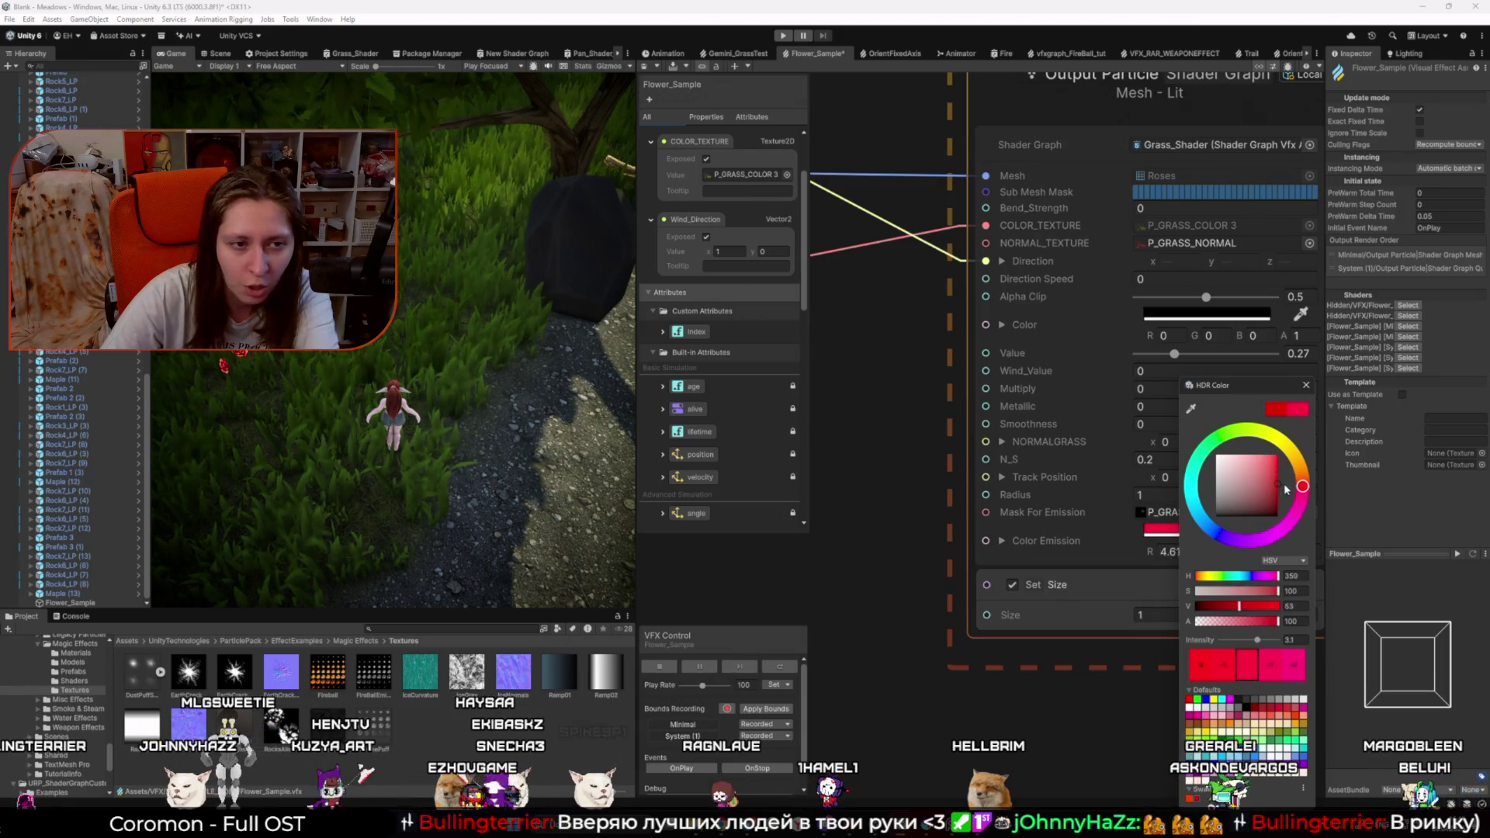
pyautogui.click(1291, 640)
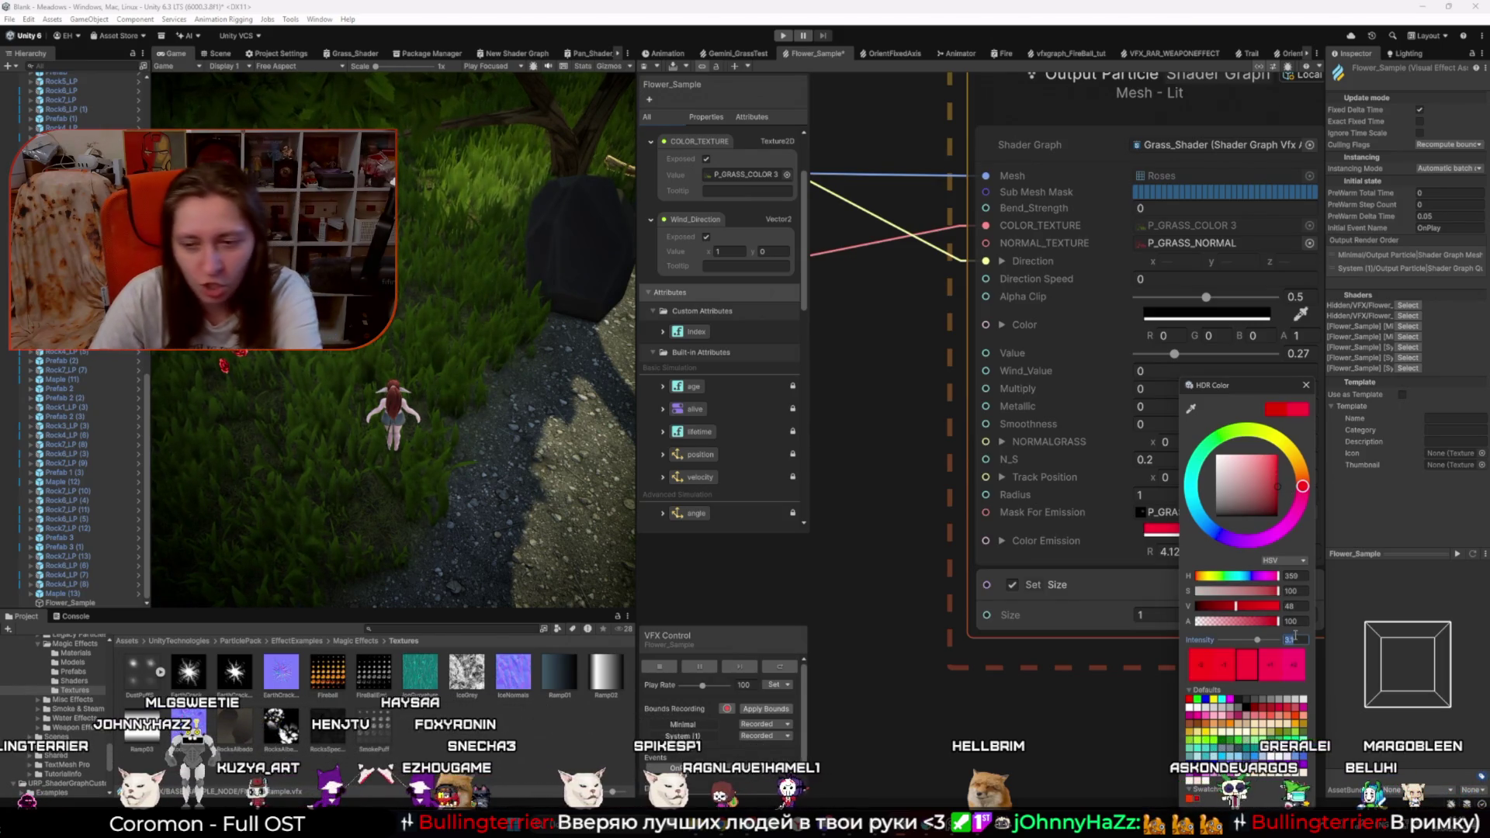
pyautogui.write('0')
pyautogui.moveTo(1238, 607); pyautogui.dragTo(1252, 610)
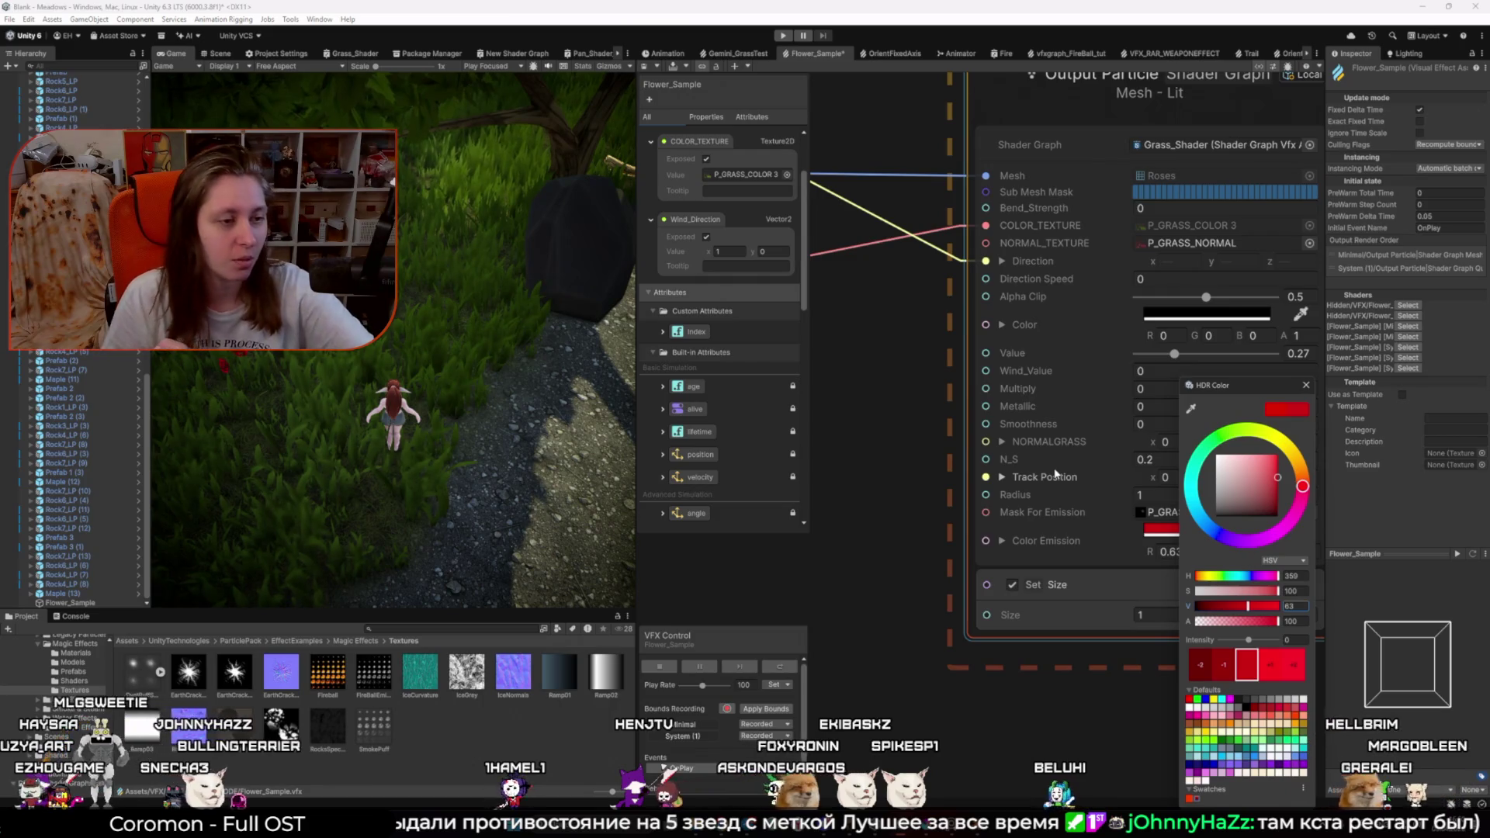
# Step: Briefly switch to Minecraft, reconnect to a server from the list, and return to Unity
pyautogui.hotkey('alt', 'Tab')
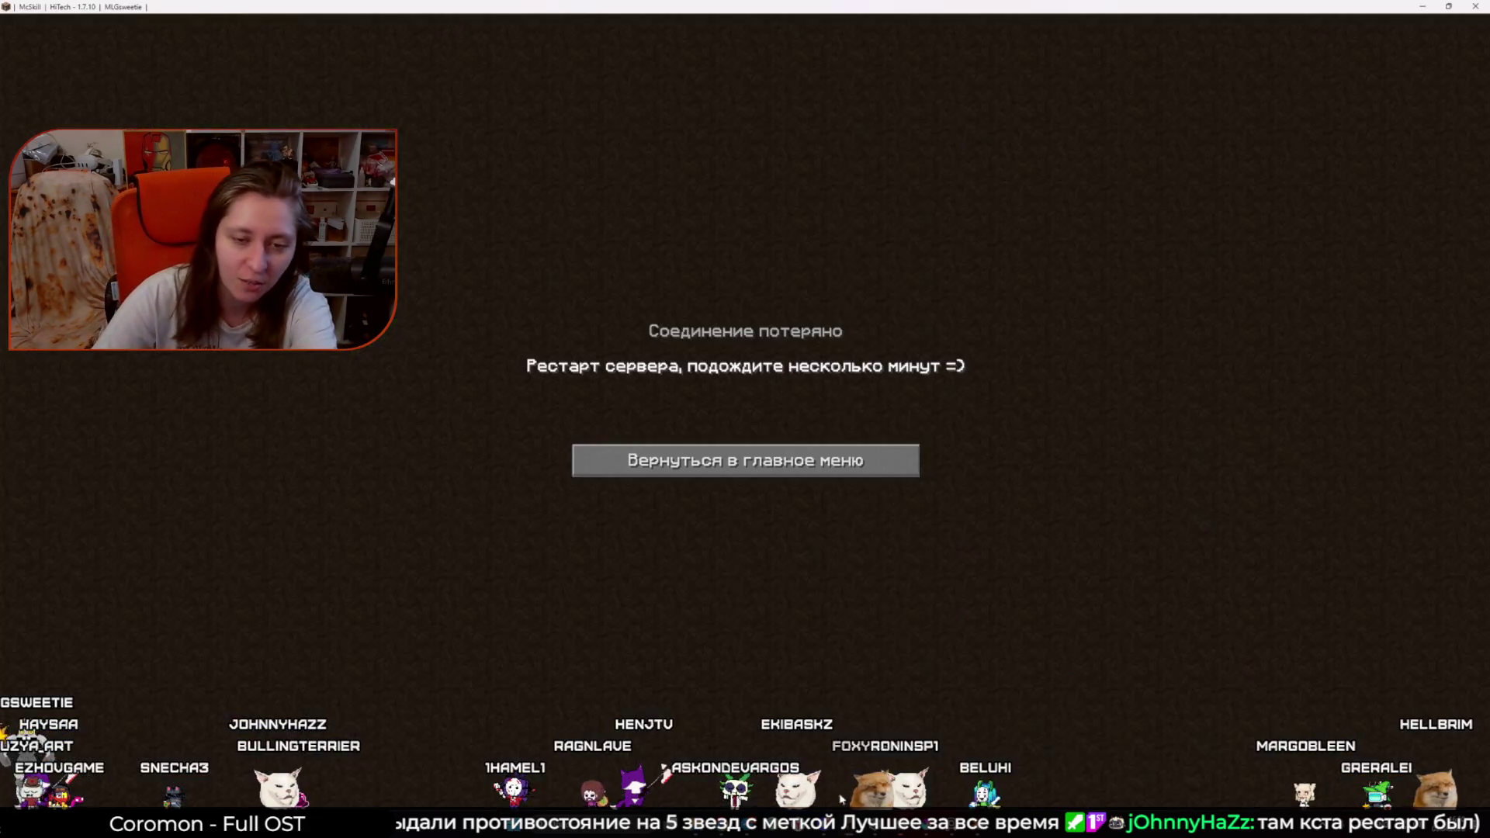
pyautogui.click(745, 455)
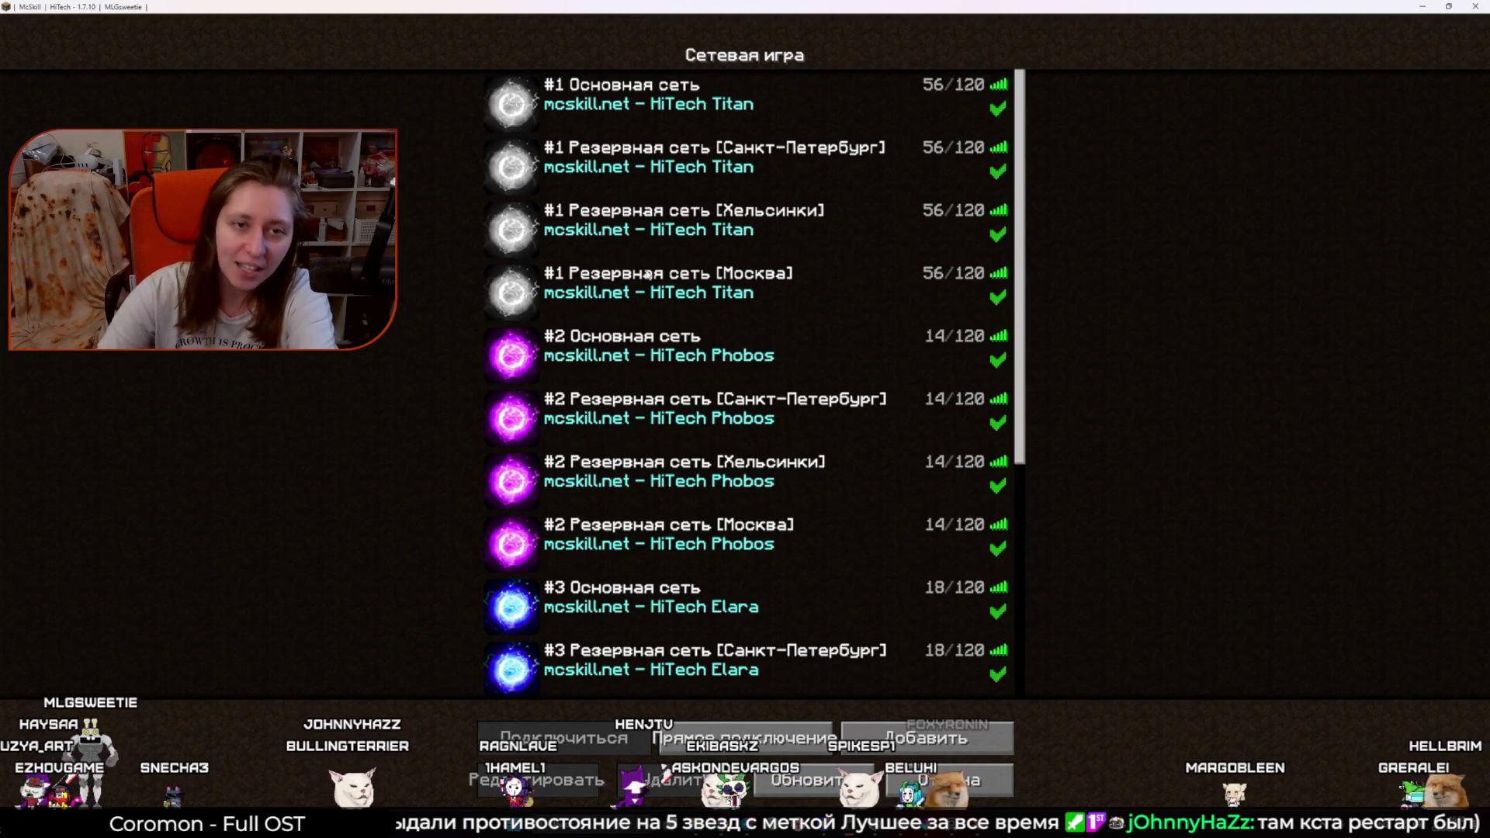
pyautogui.doubleClick(805, 130)
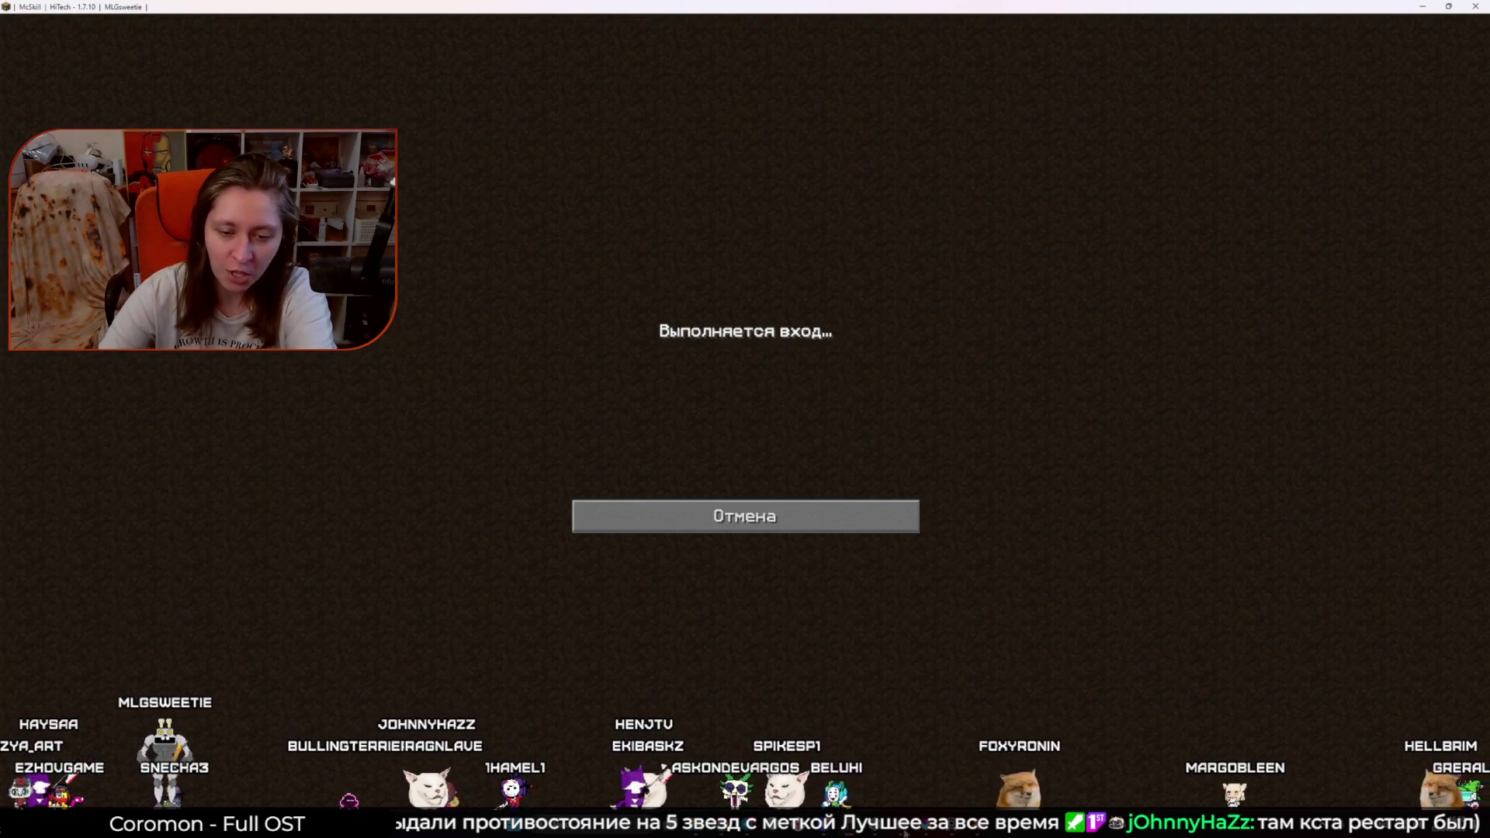
pyautogui.hotkey('alt', 'Tab')
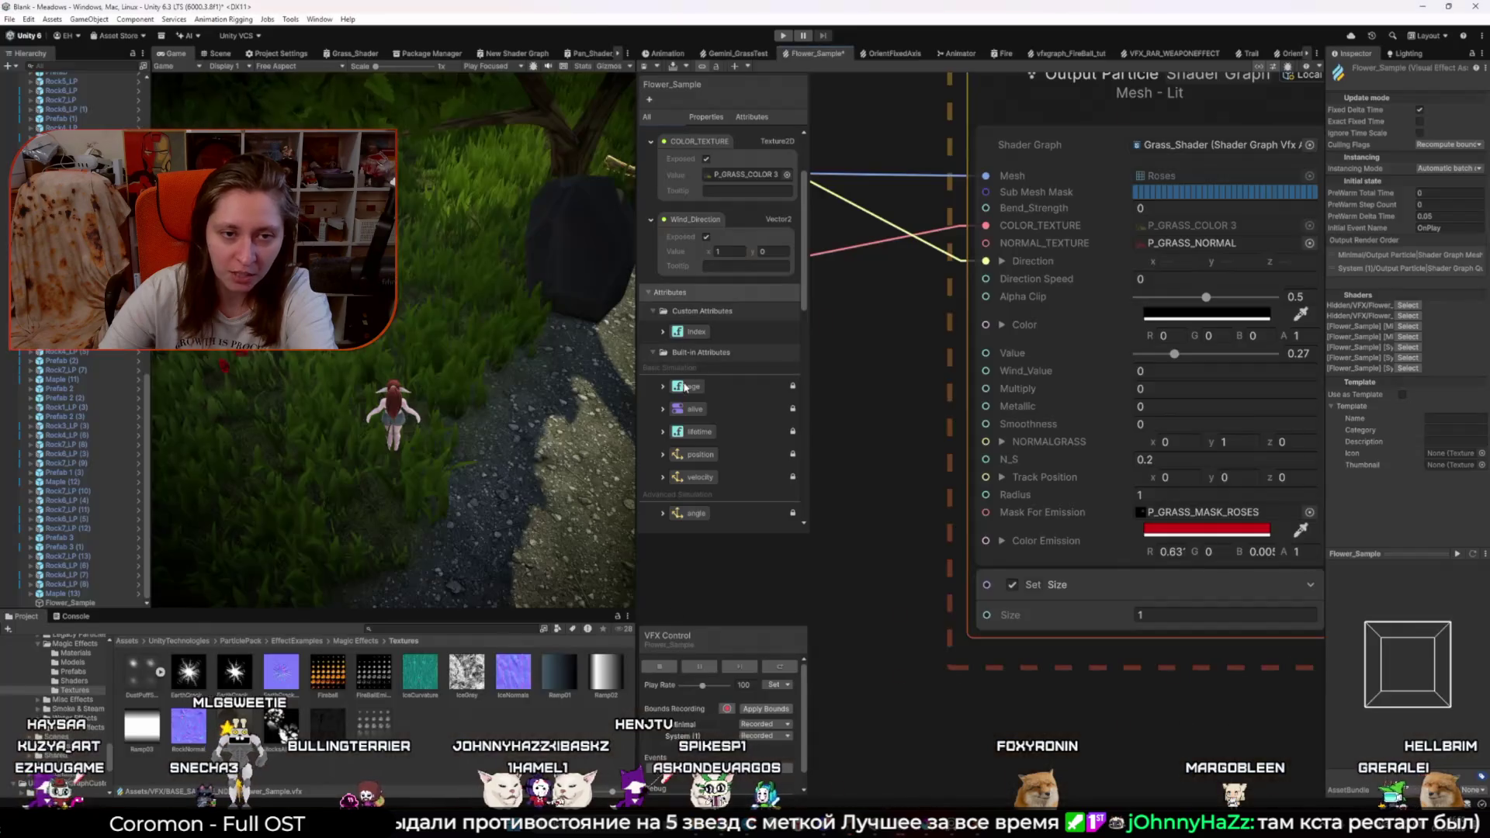
pyautogui.click(220, 53)
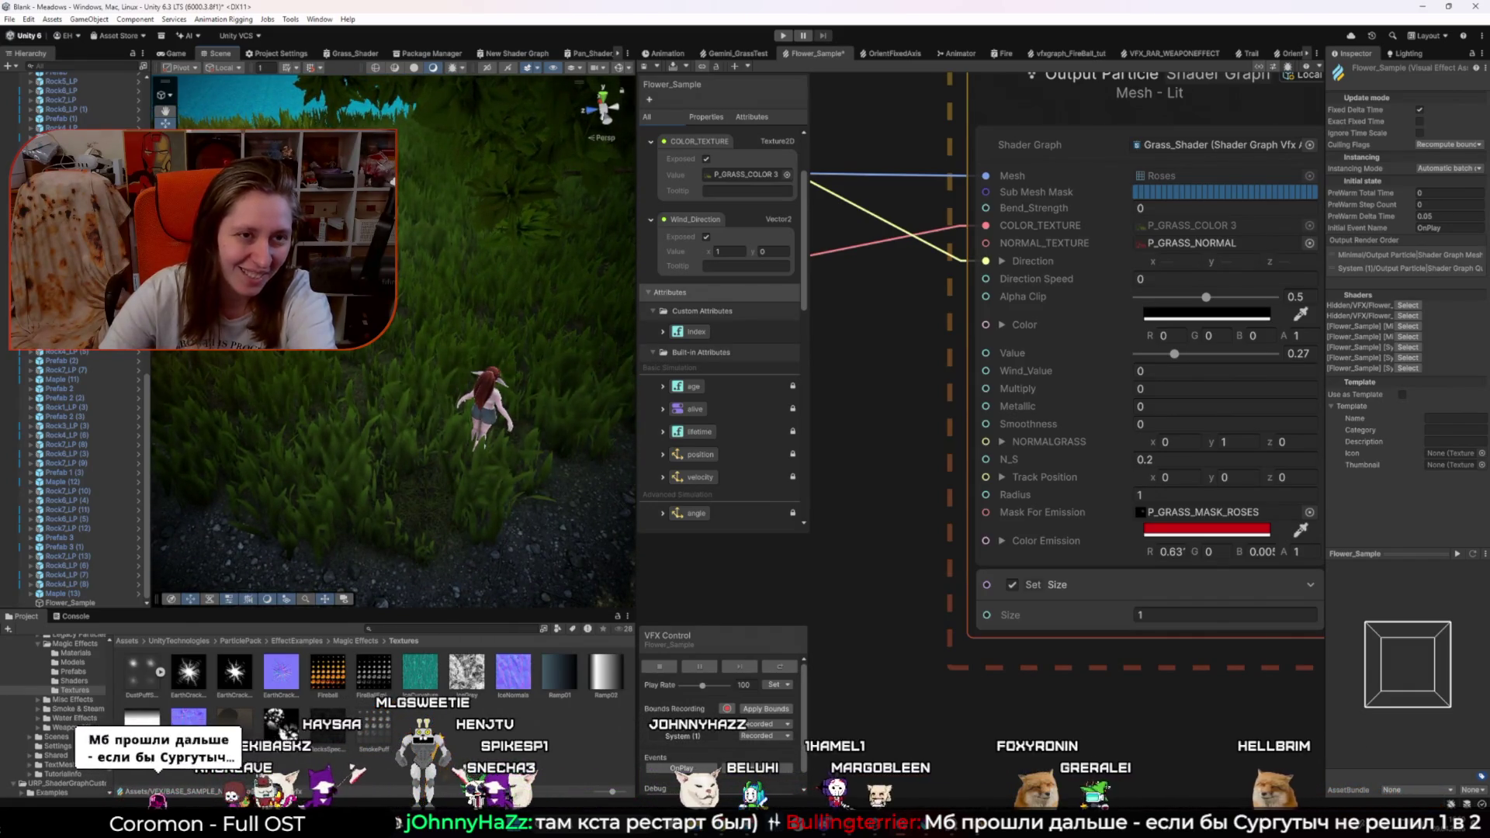
pyautogui.click(180, 54)
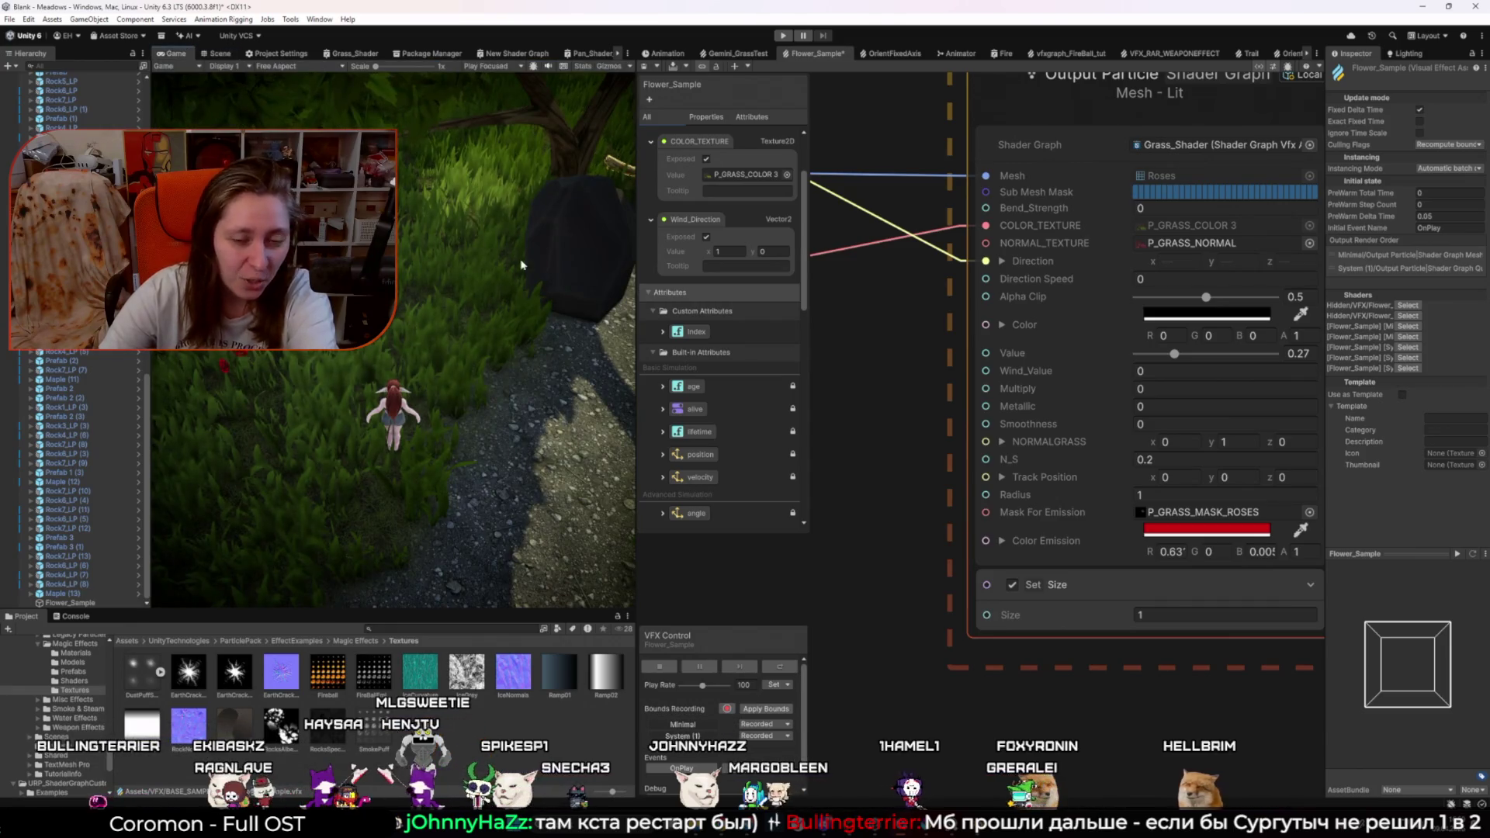
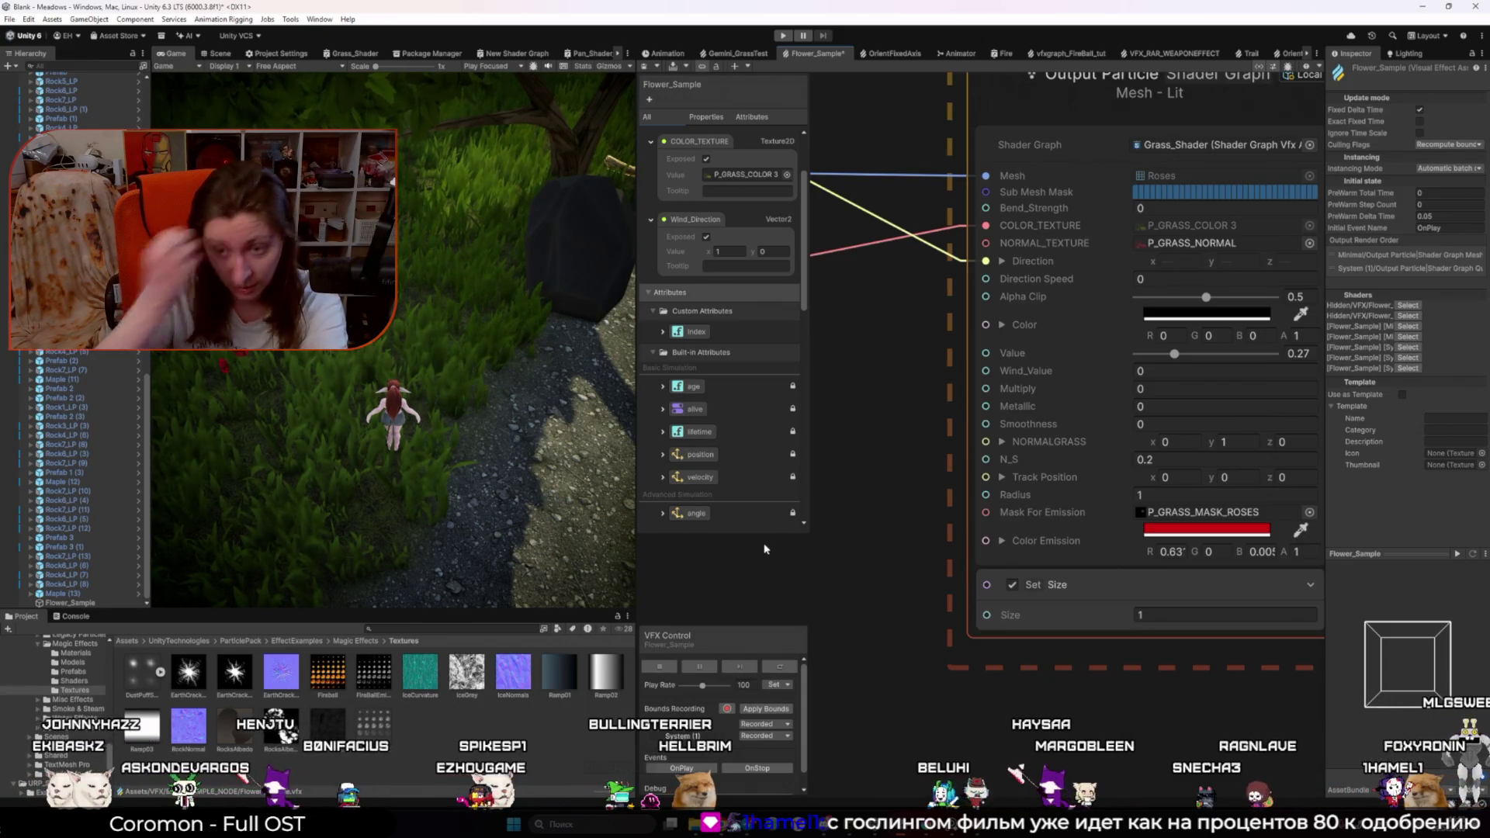
# Step: Show the Scene view and change the rose output's Value from 0.27 to 0.4
pyautogui.click(217, 53)
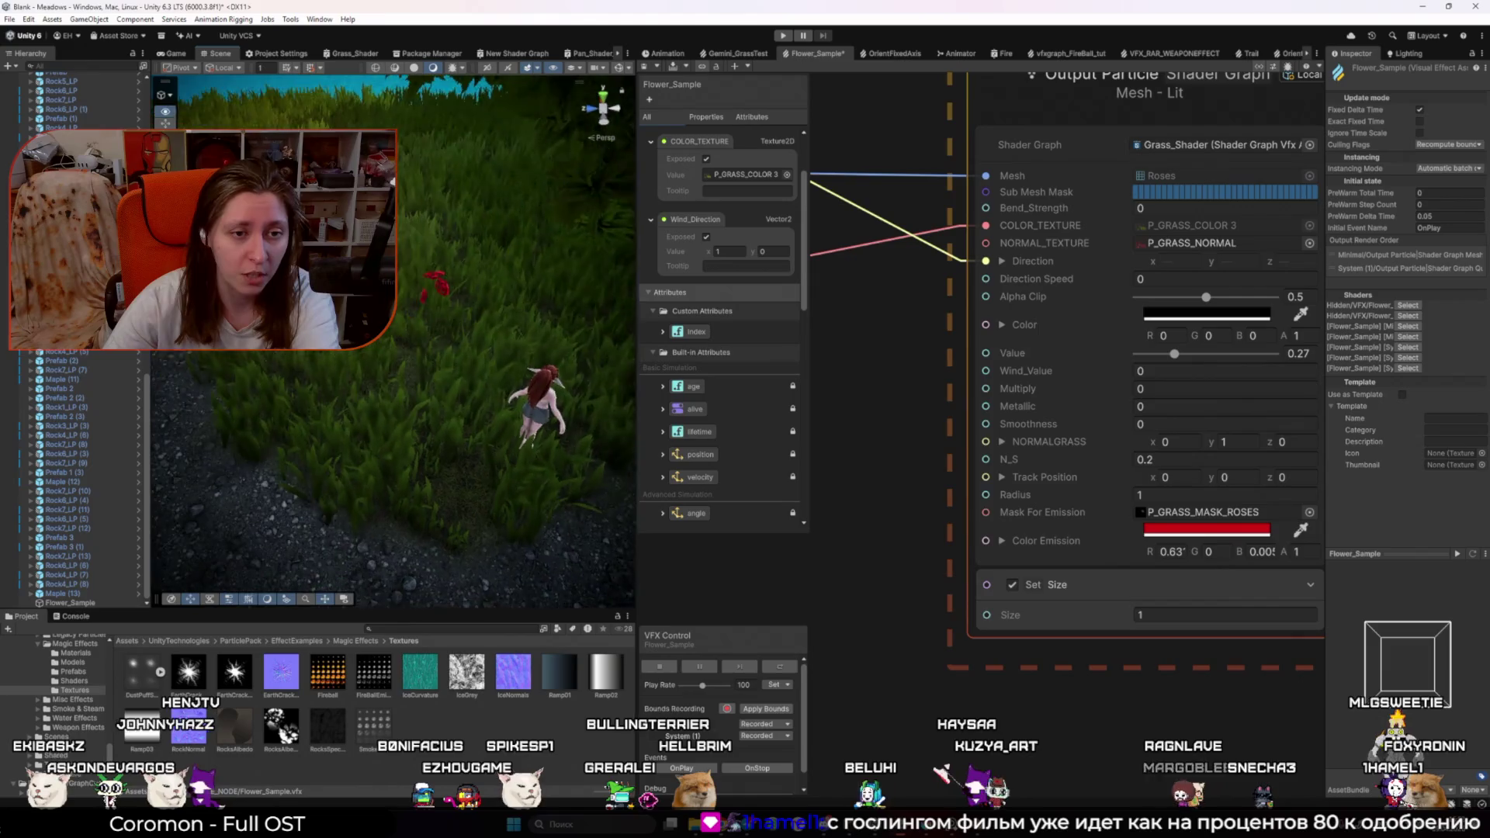
pyautogui.click(1312, 354)
pyautogui.write('0.3')
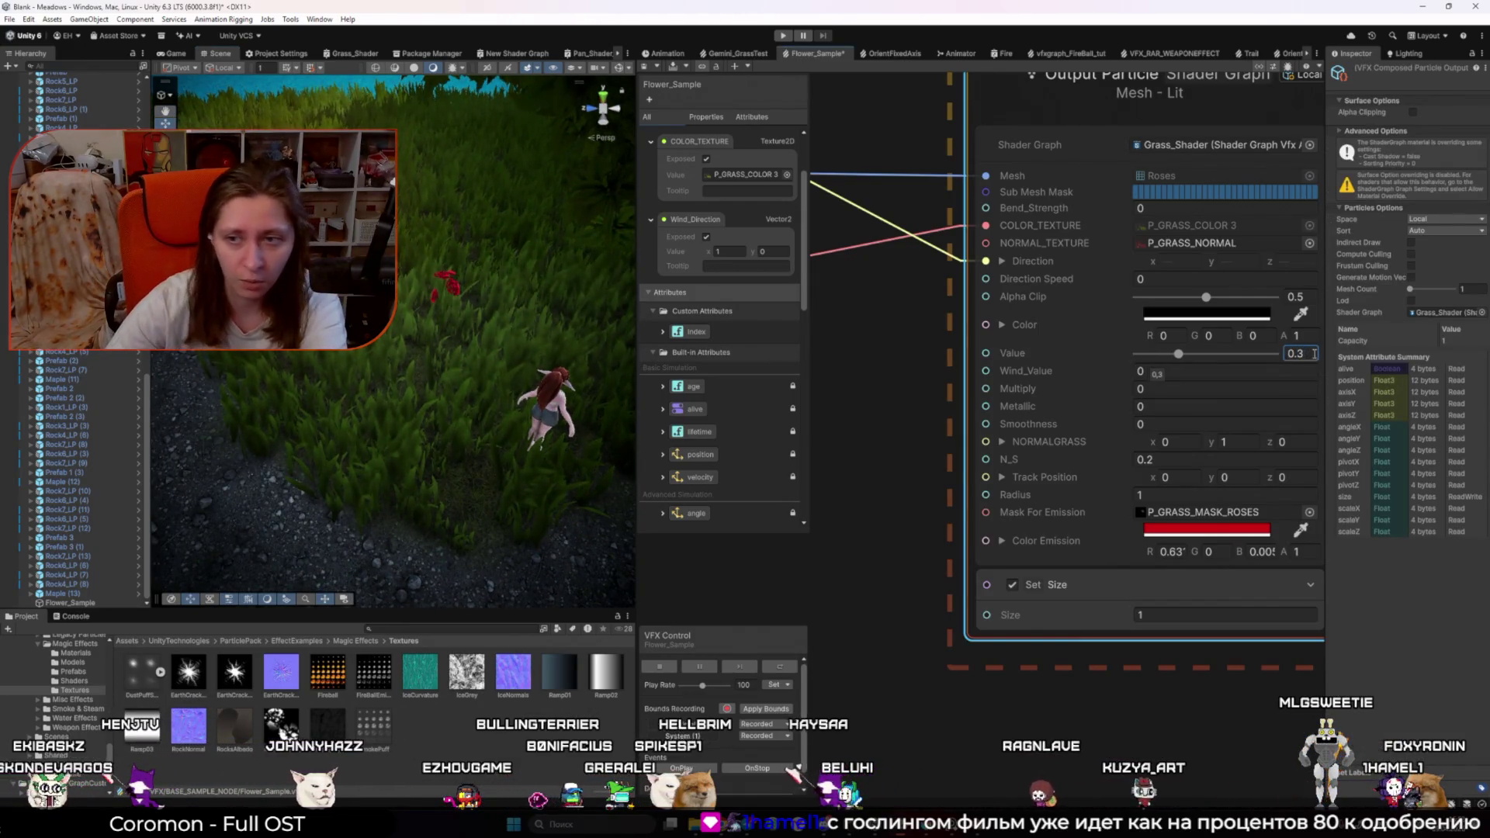
pyautogui.moveTo(1178, 354)
pyautogui.mouseDown()
pyautogui.moveTo(1218, 355)
pyautogui.moveTo(1194, 354)
pyautogui.mouseUp()
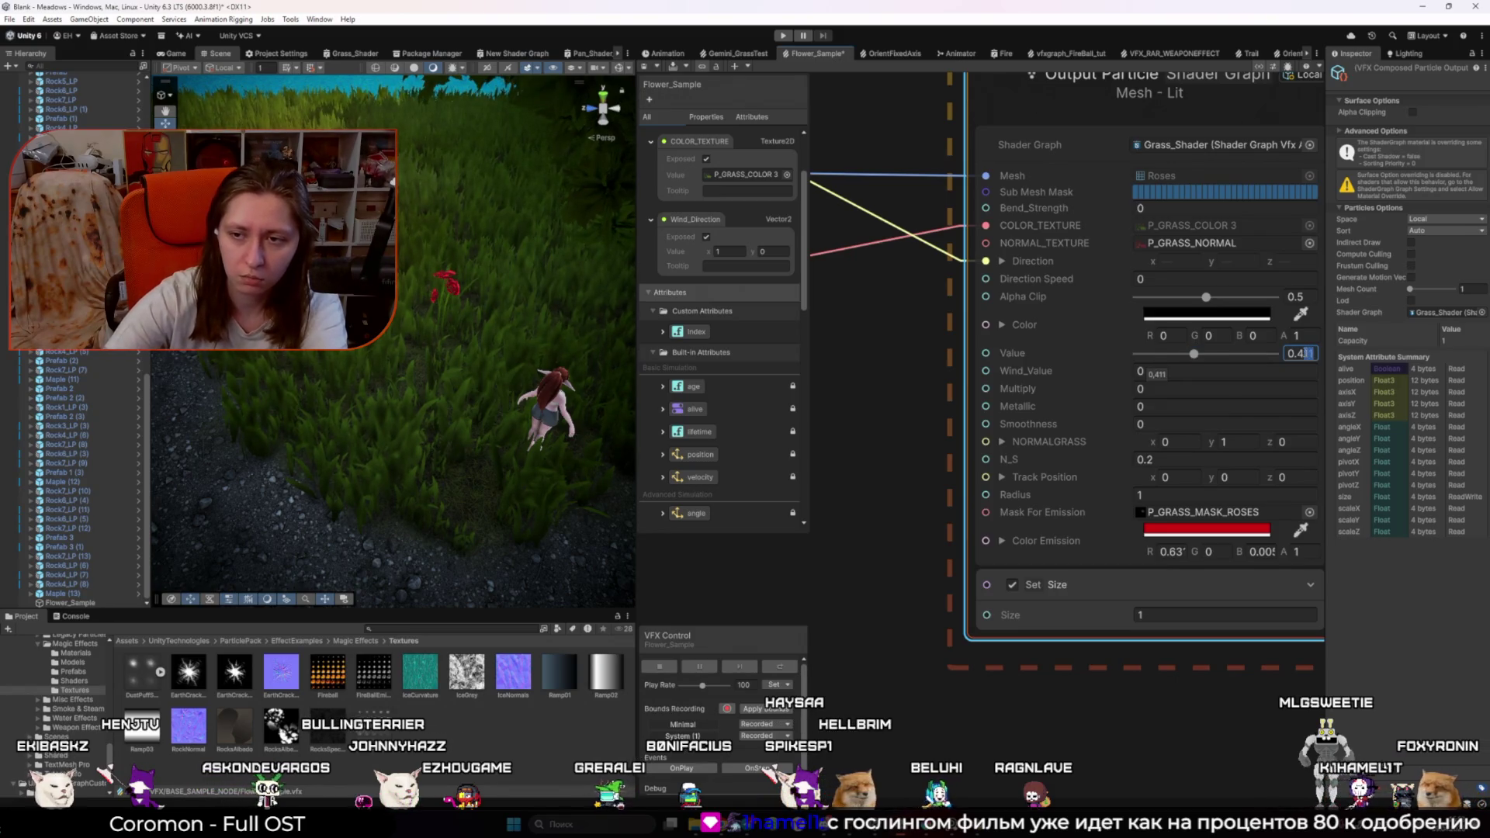
pyautogui.press('BackSpace')
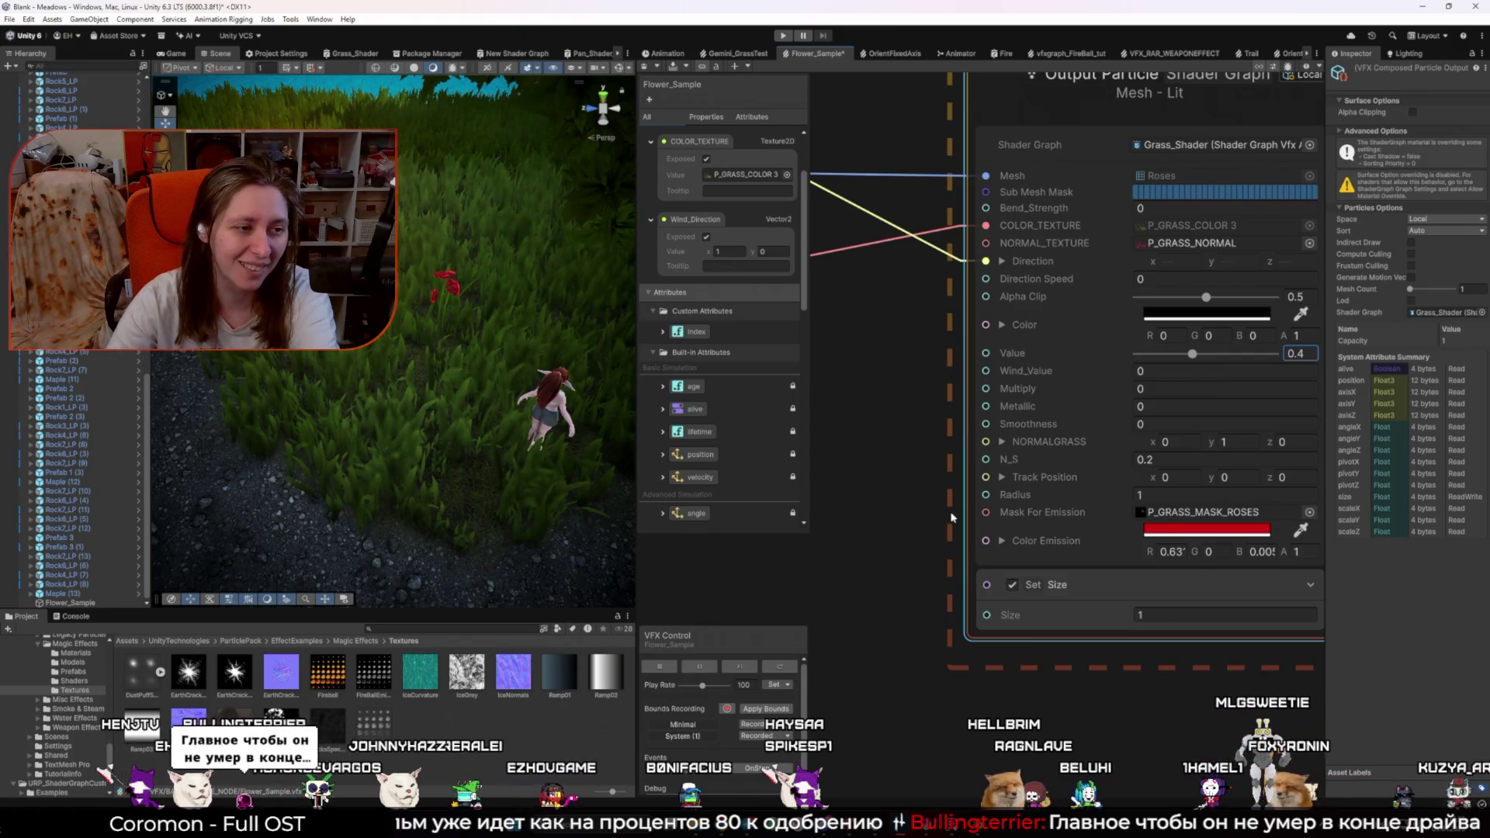
pyautogui.click(1207, 530)
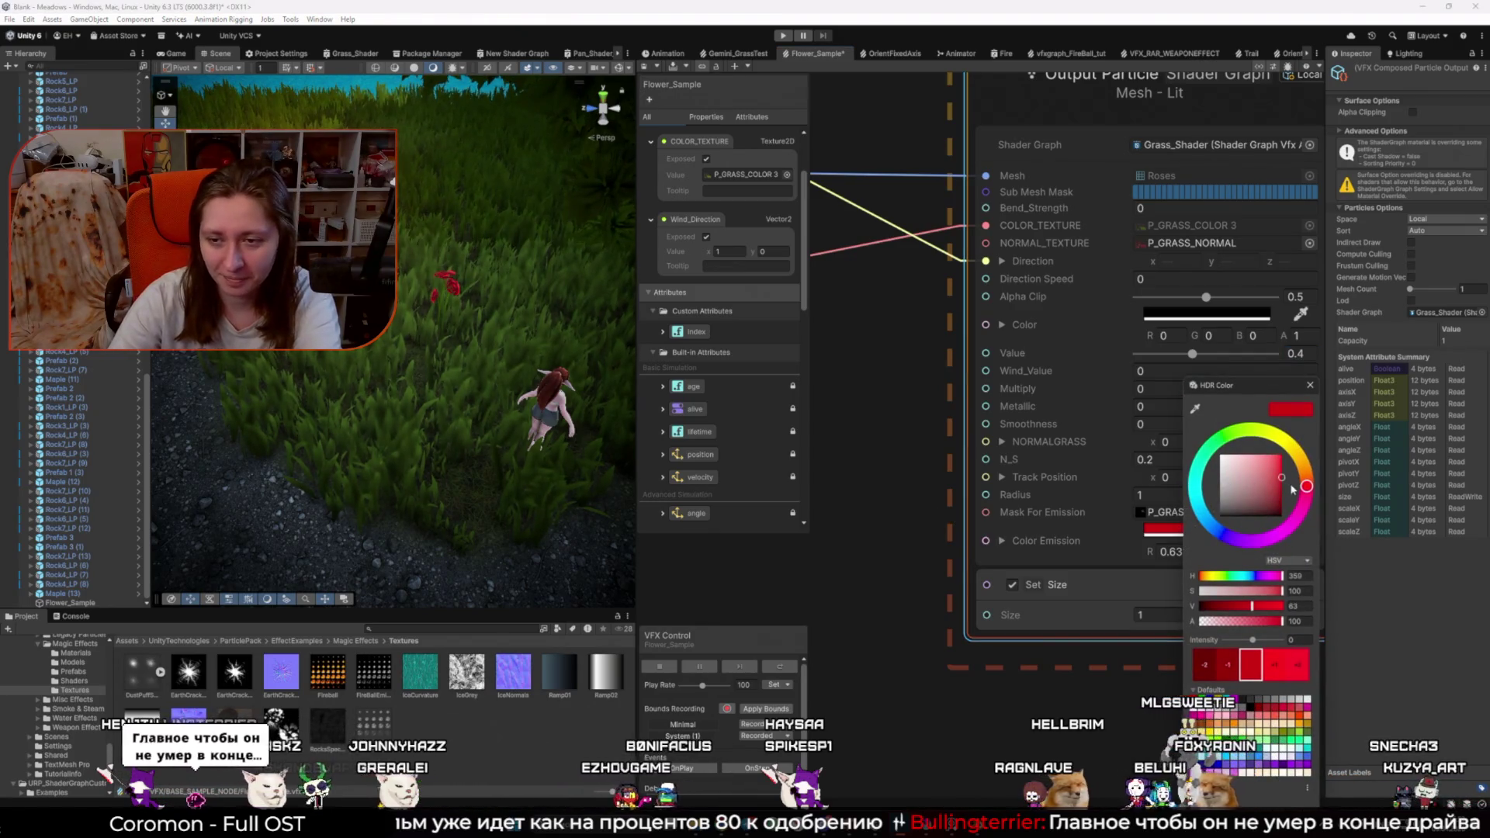
# Step: Boost the roses' emission HDR intensity and check the result in the Game view
pyautogui.moveTo(1252, 640)
pyautogui.mouseDown()
pyautogui.moveTo(1265, 641)
pyautogui.moveTo(1168, 629)
pyautogui.mouseUp()
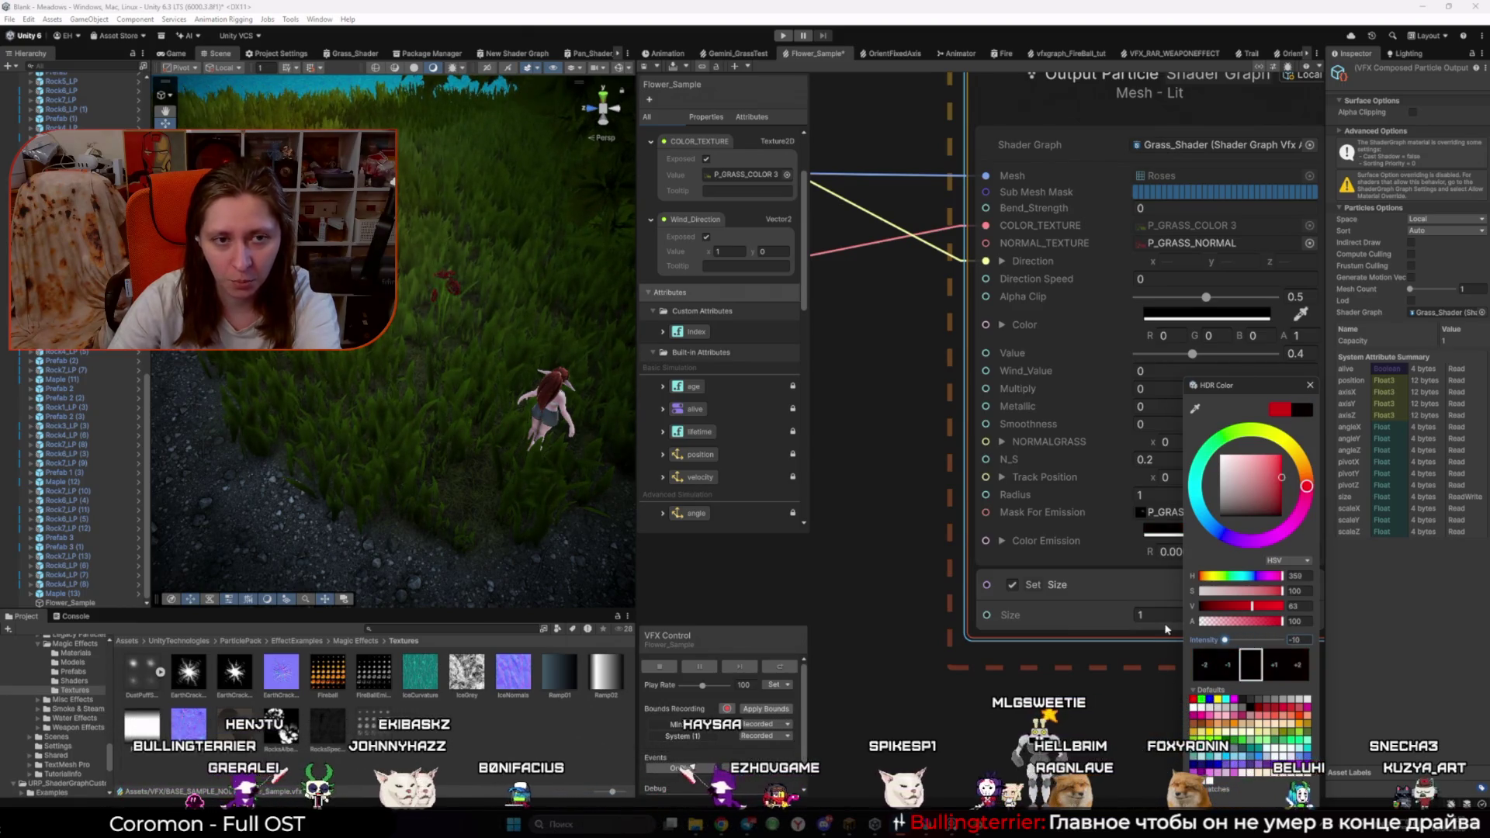
pyautogui.click(1191, 354)
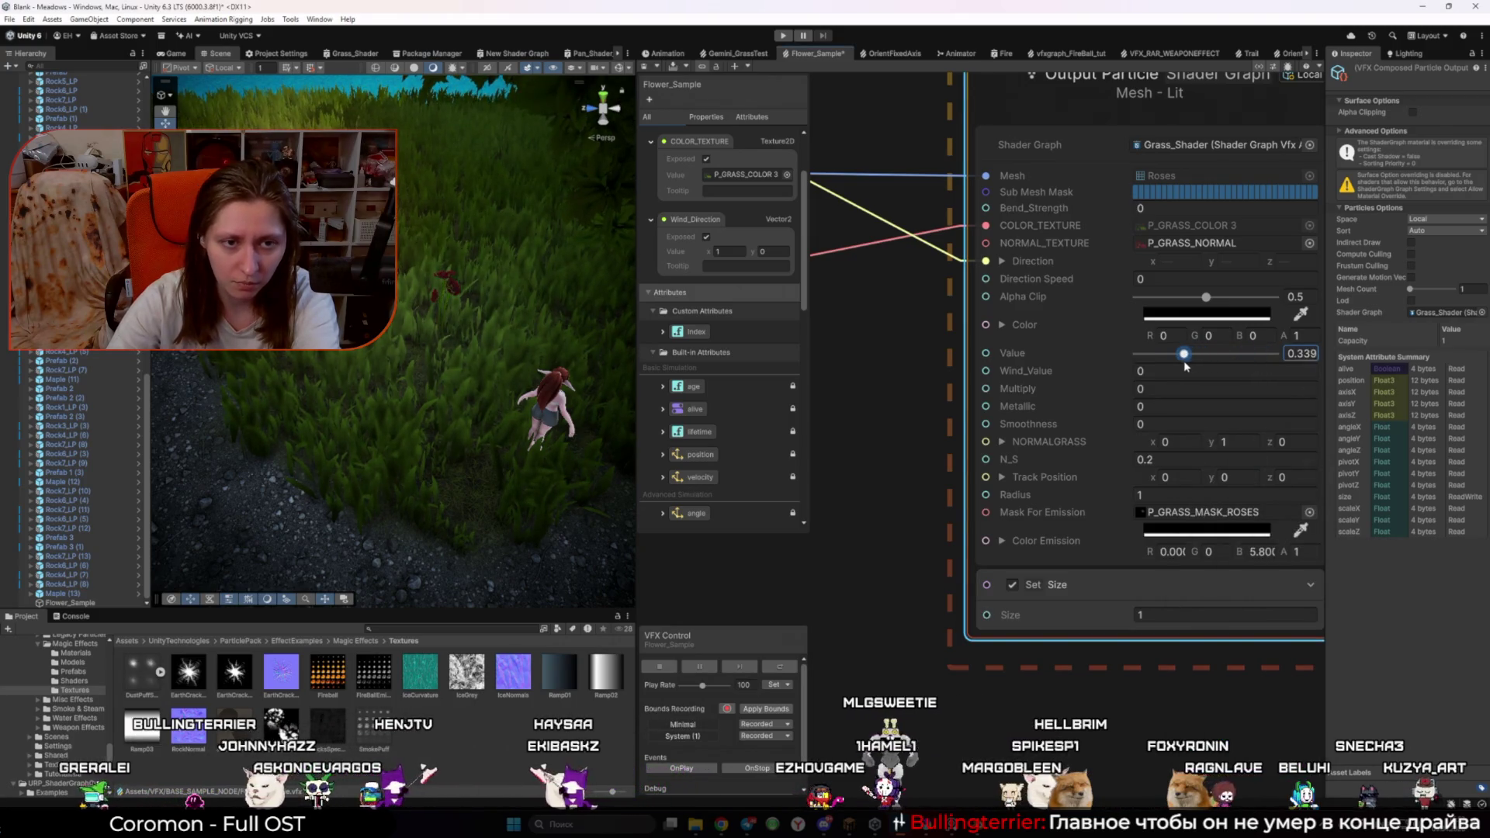
pyautogui.click(177, 54)
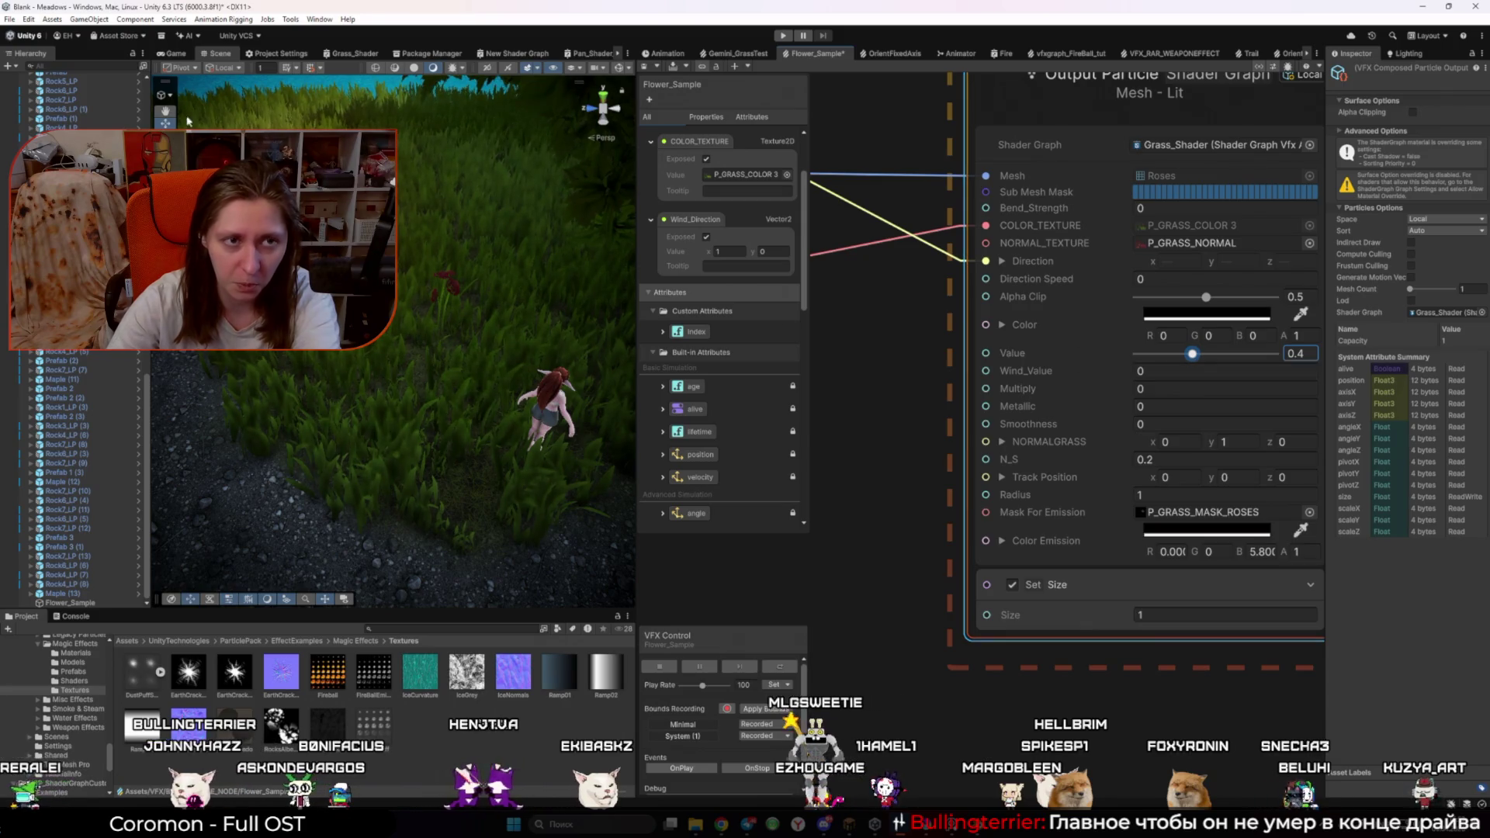
# Step: Make the emission dark red (R 0.196, G 0.001, B 0): intensity 0, hue nudged toward orange, brightness 20
pyautogui.click(1207, 530)
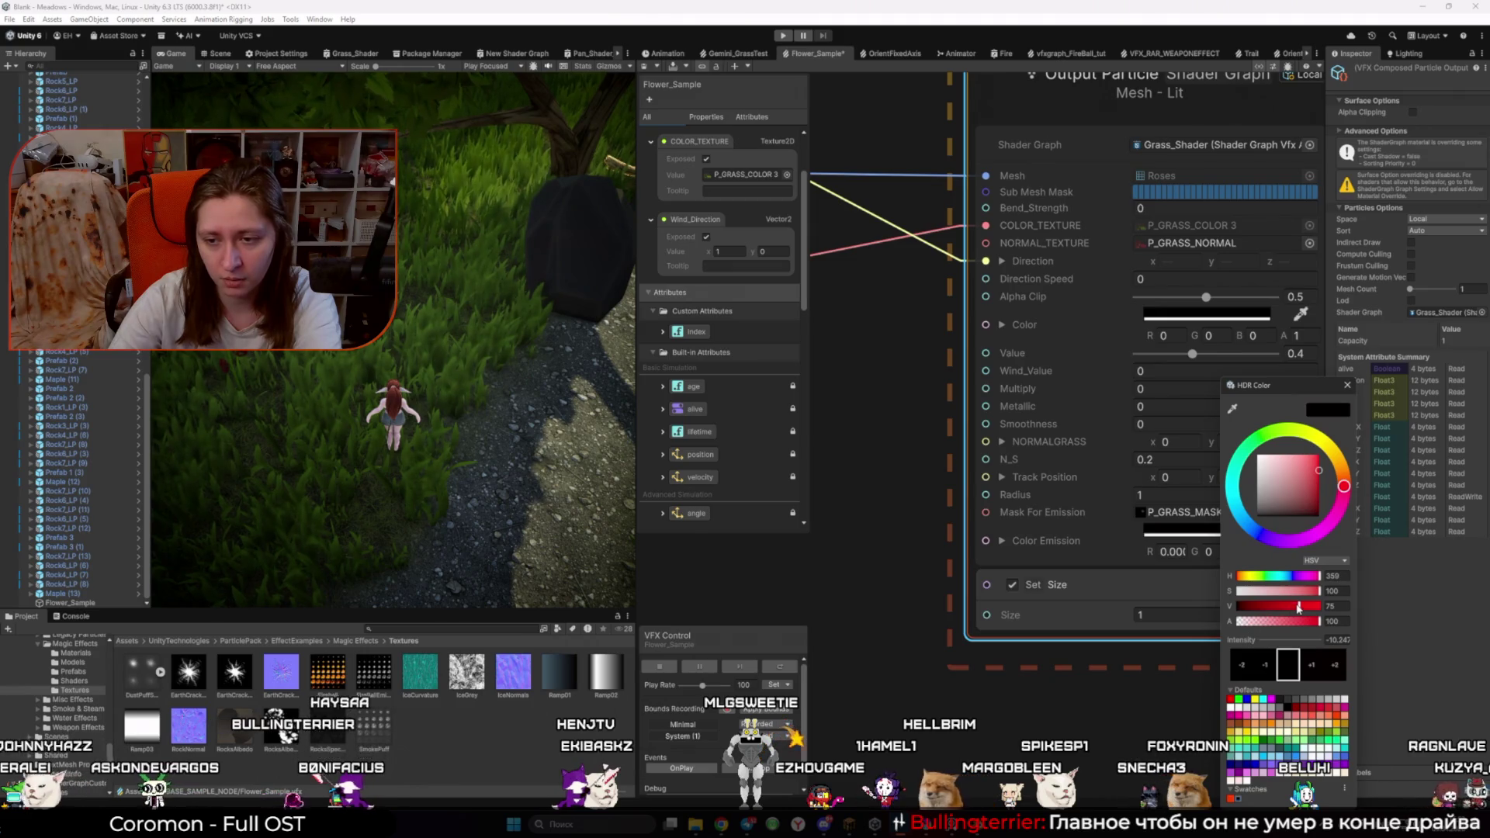
pyautogui.click(1332, 606)
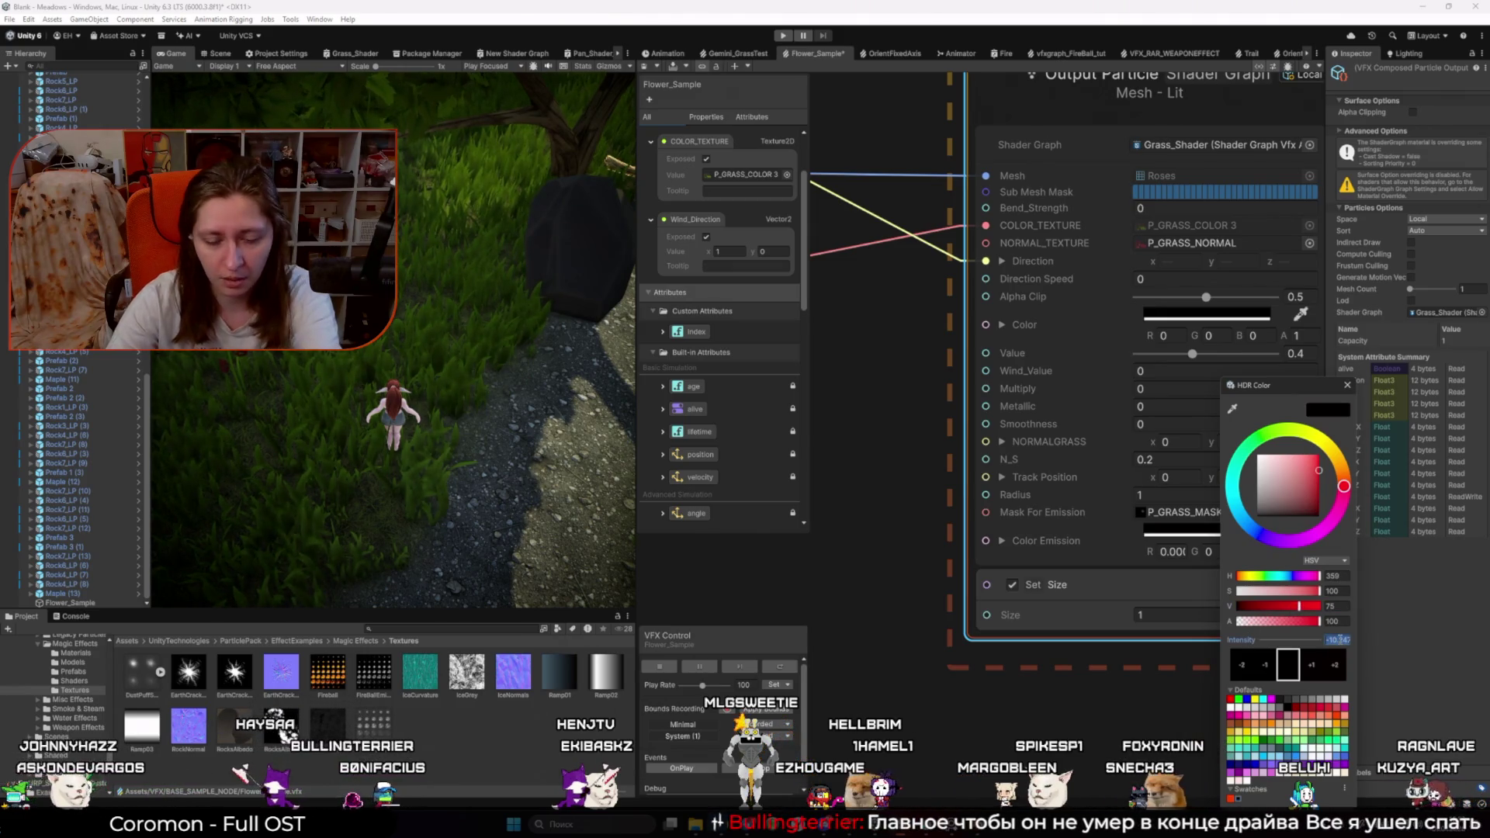
pyautogui.click(1332, 641)
pyautogui.write('0')
pyautogui.press('Return')
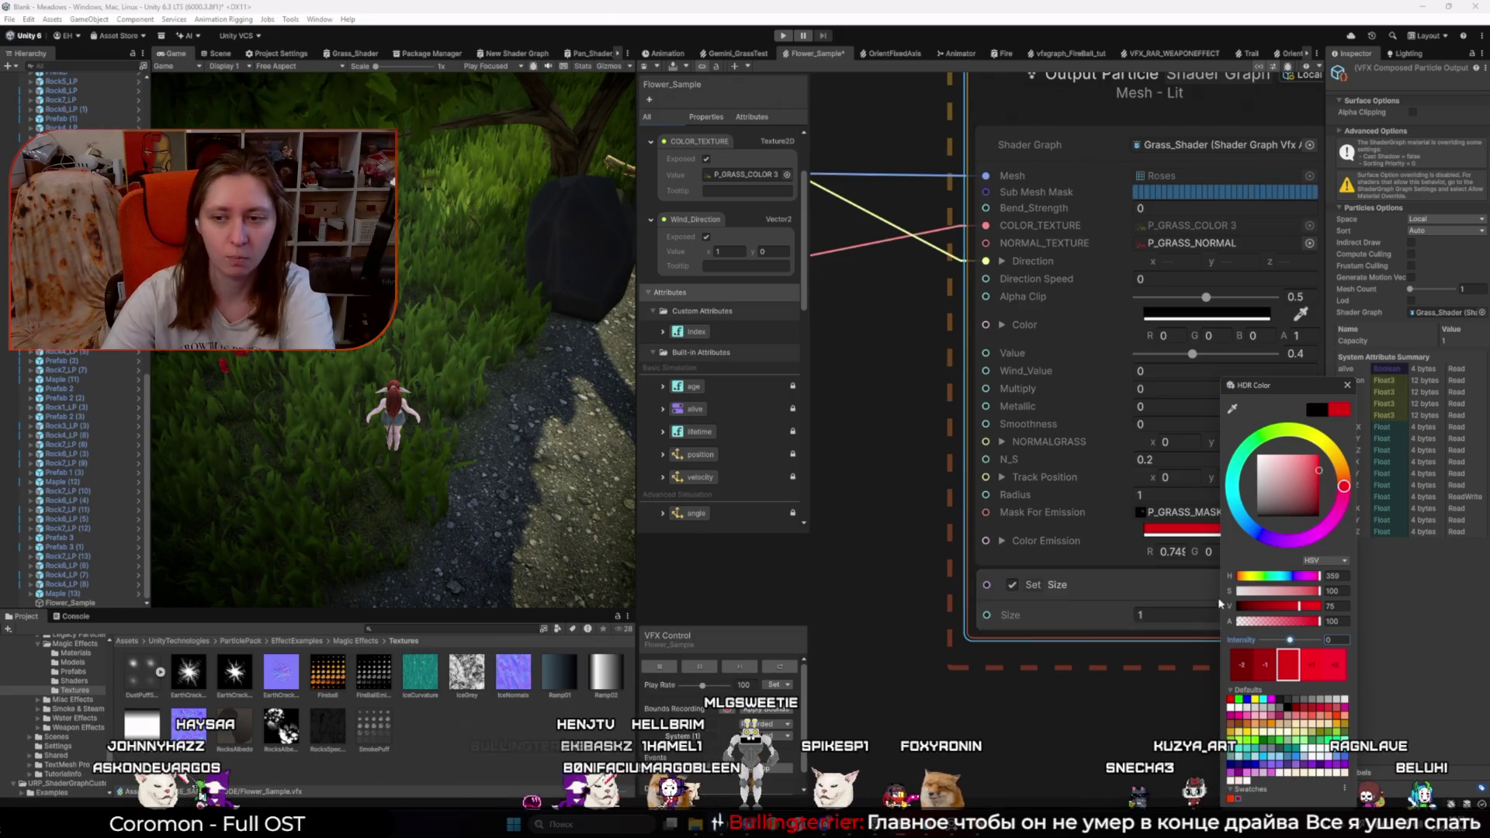
pyautogui.moveTo(1341, 477); pyautogui.dragTo(1356, 491)
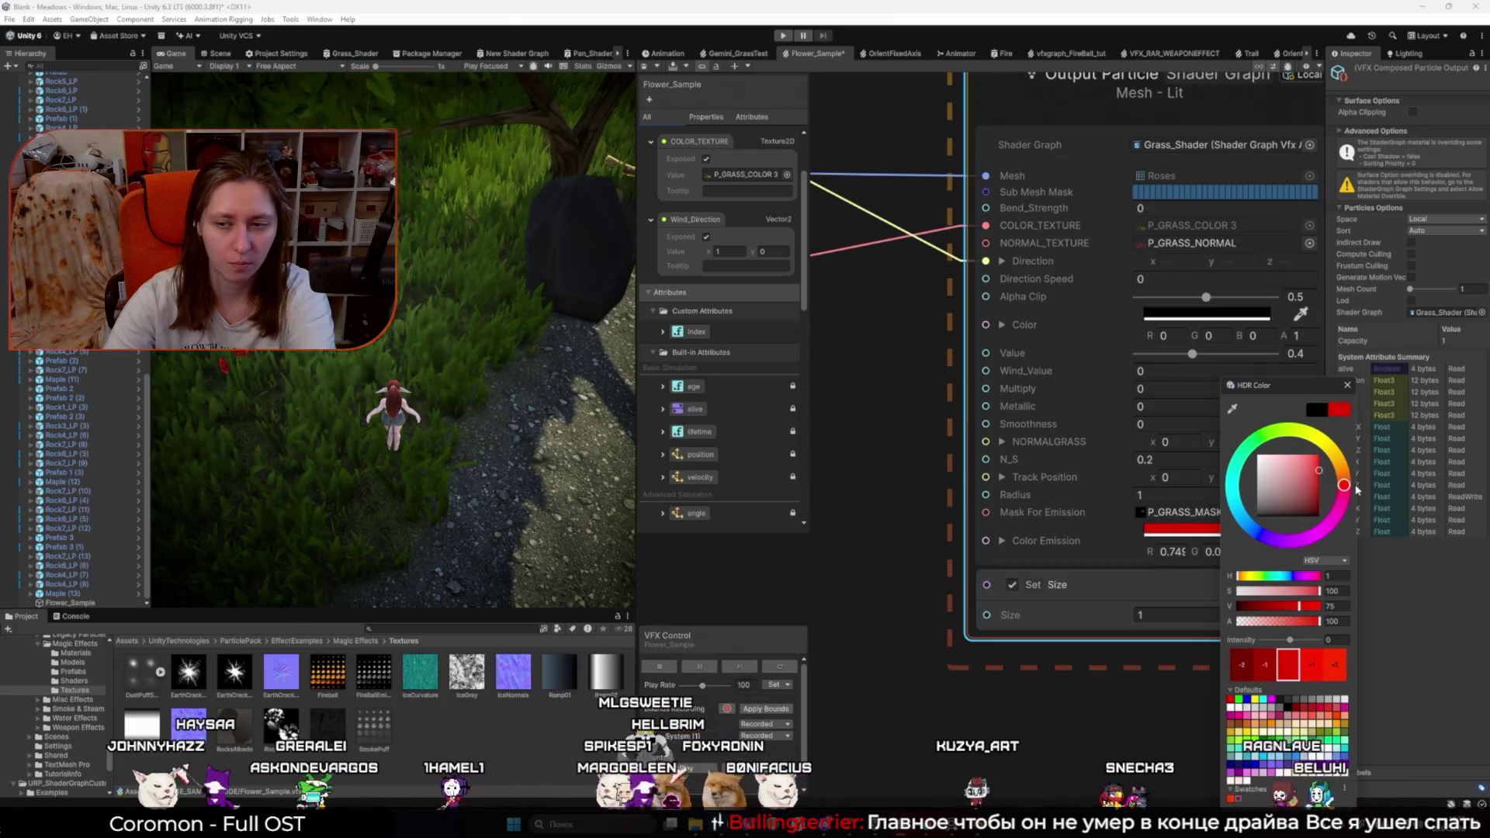
pyautogui.moveTo(1319, 594)
pyautogui.mouseDown()
pyautogui.moveTo(1284, 594)
pyautogui.moveTo(1357, 596)
pyautogui.moveTo(1204, 604)
pyautogui.mouseUp()
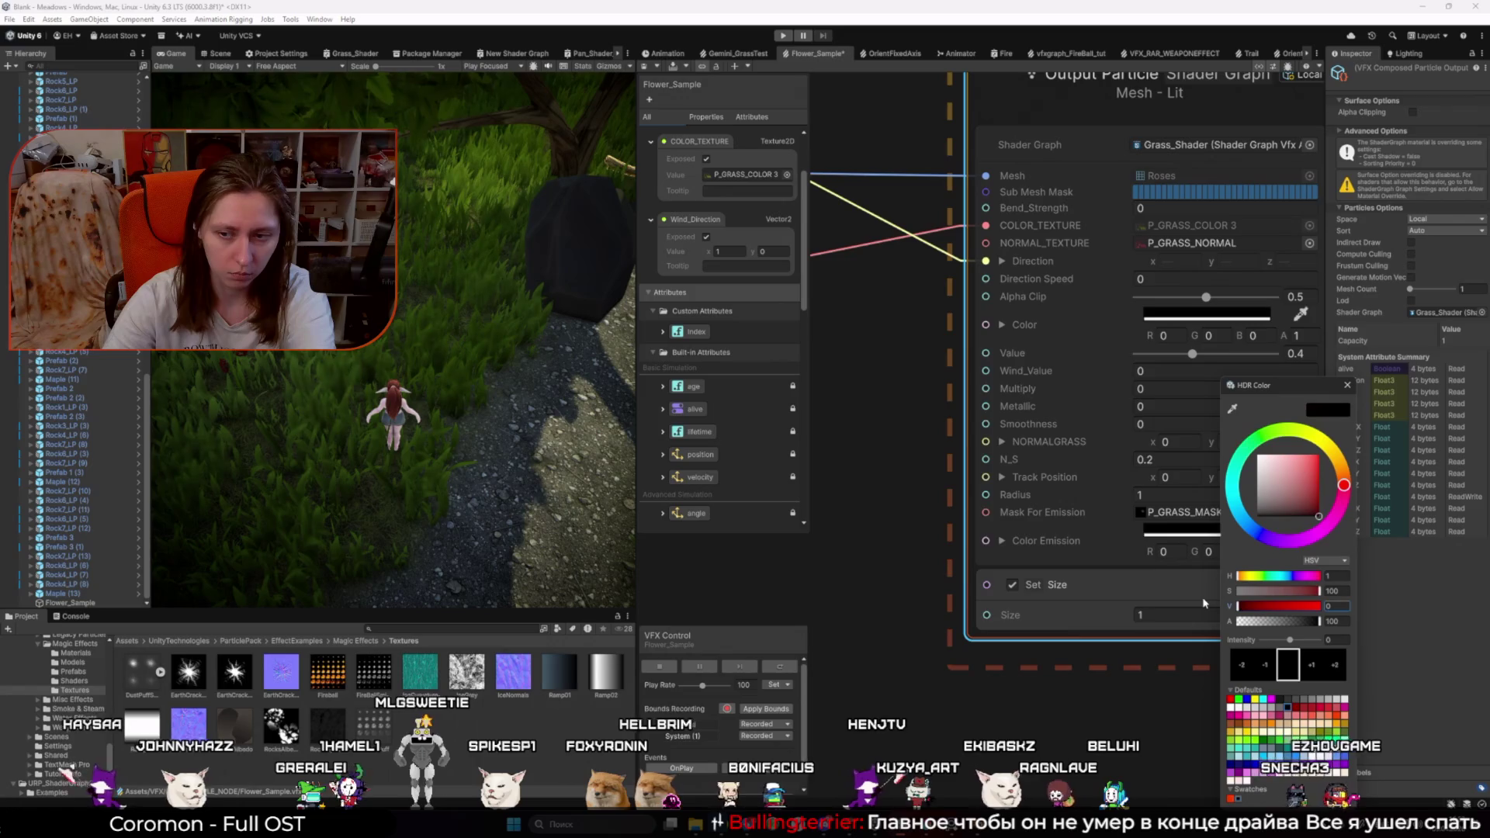
pyautogui.click(1255, 607)
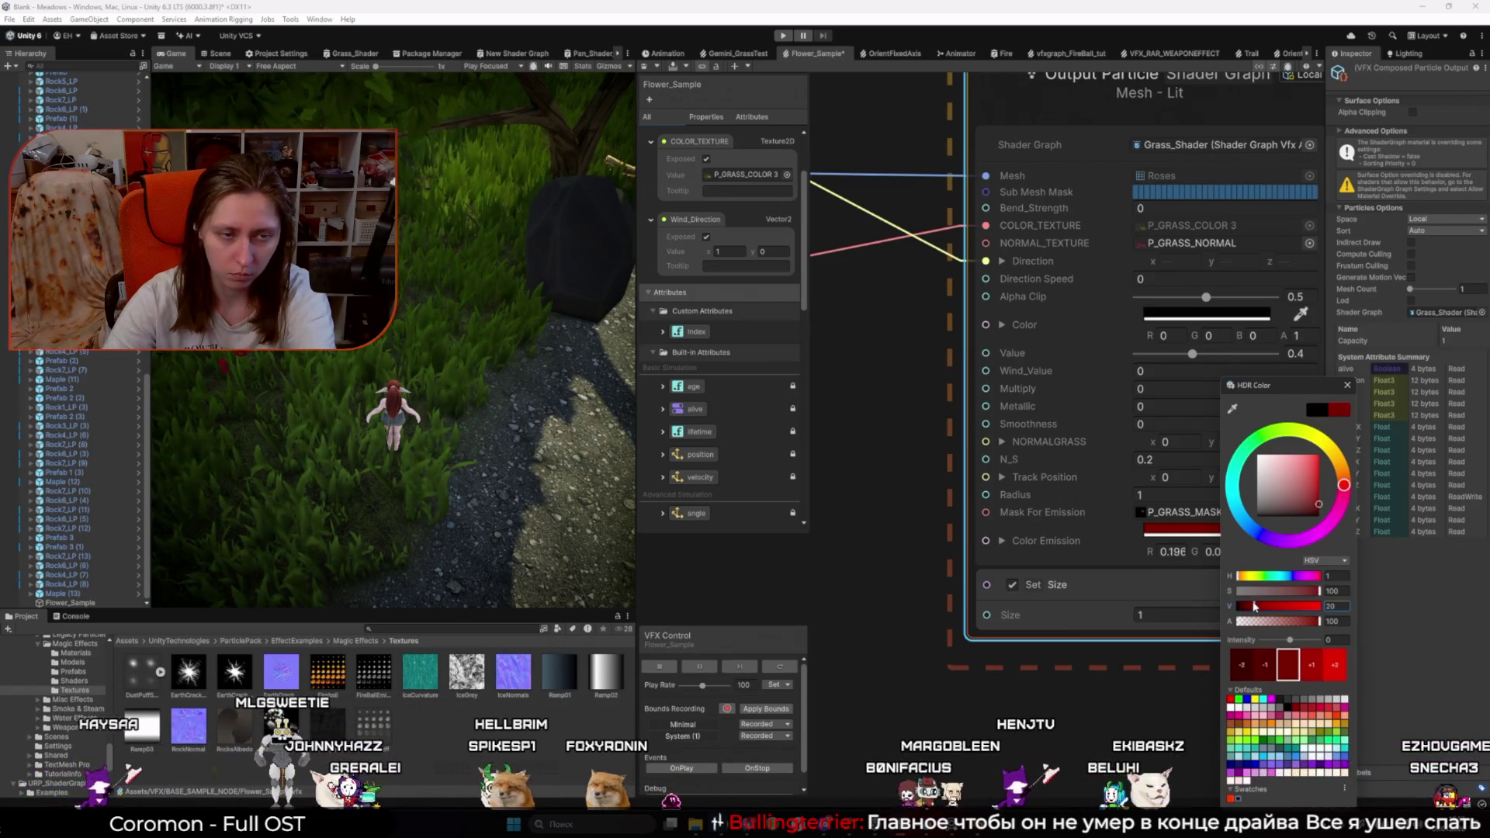
pyautogui.click(1347, 386)
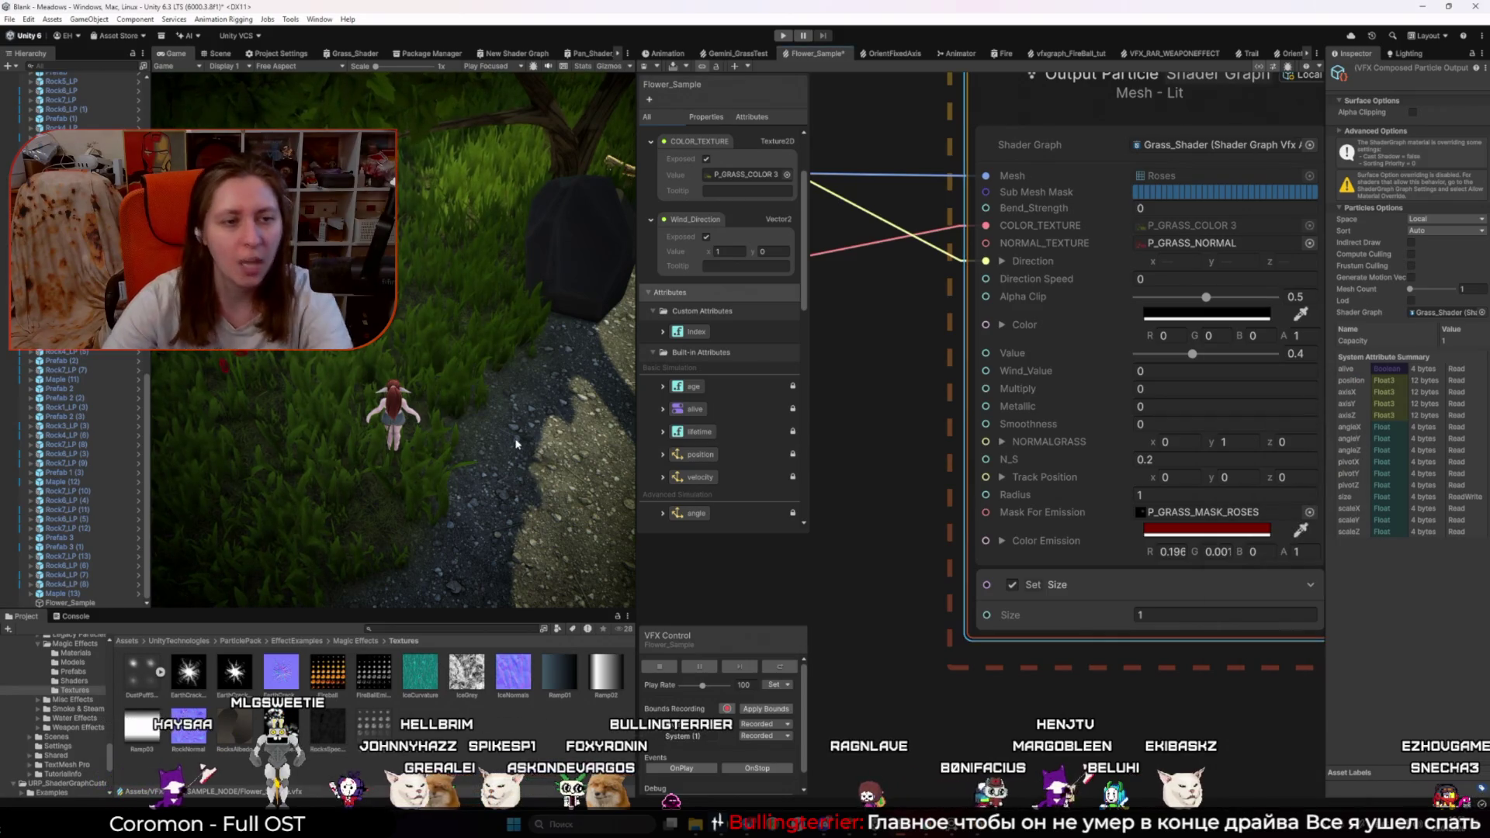
pyautogui.click(219, 53)
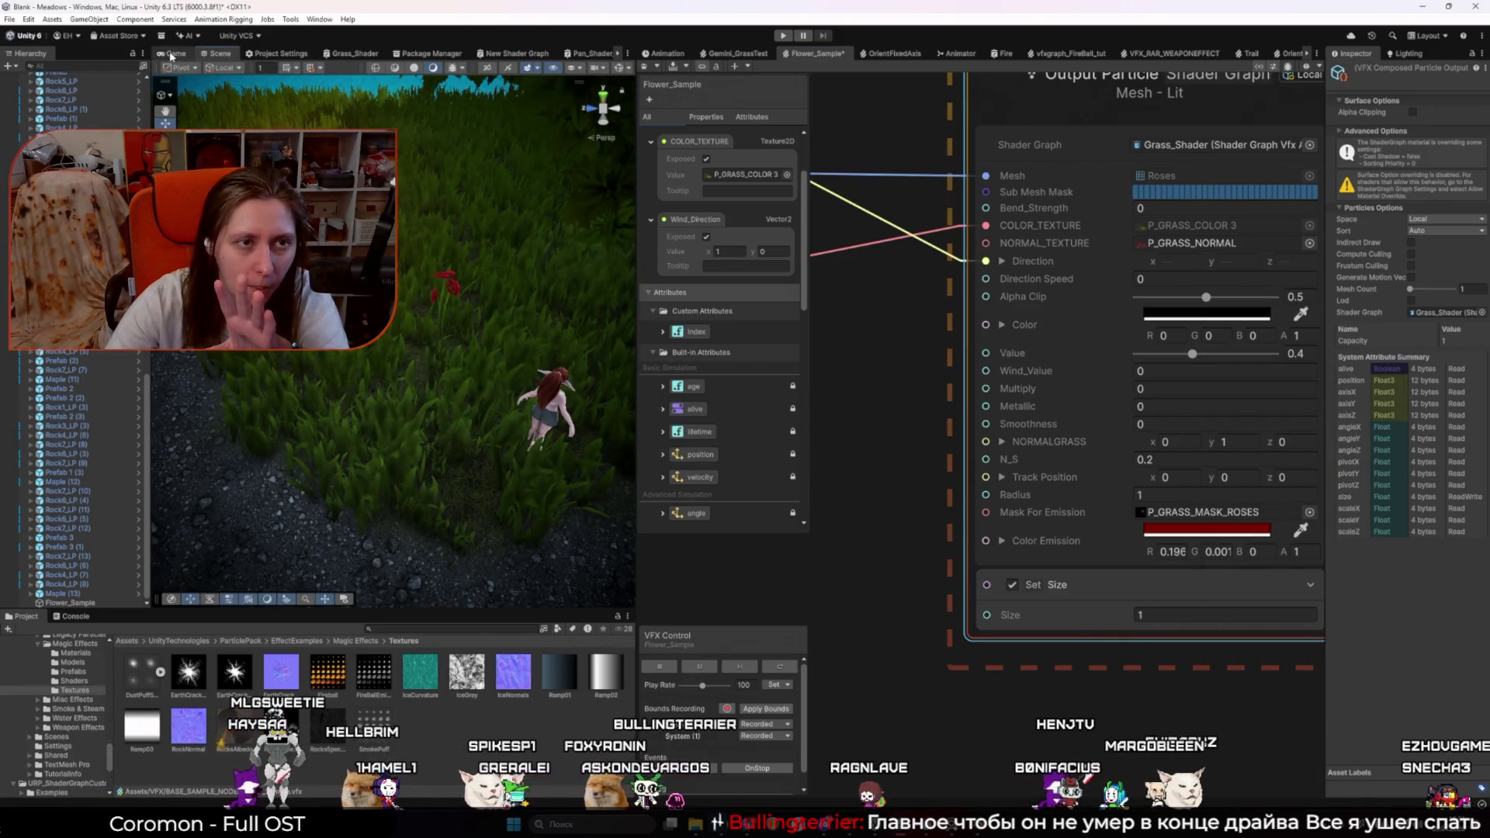
# Step: Widen the Game view and play-test the meadow with the glowing red roses
pyautogui.click(172, 55)
pyautogui.moveTo(636, 271); pyautogui.dragTo(894, 272)
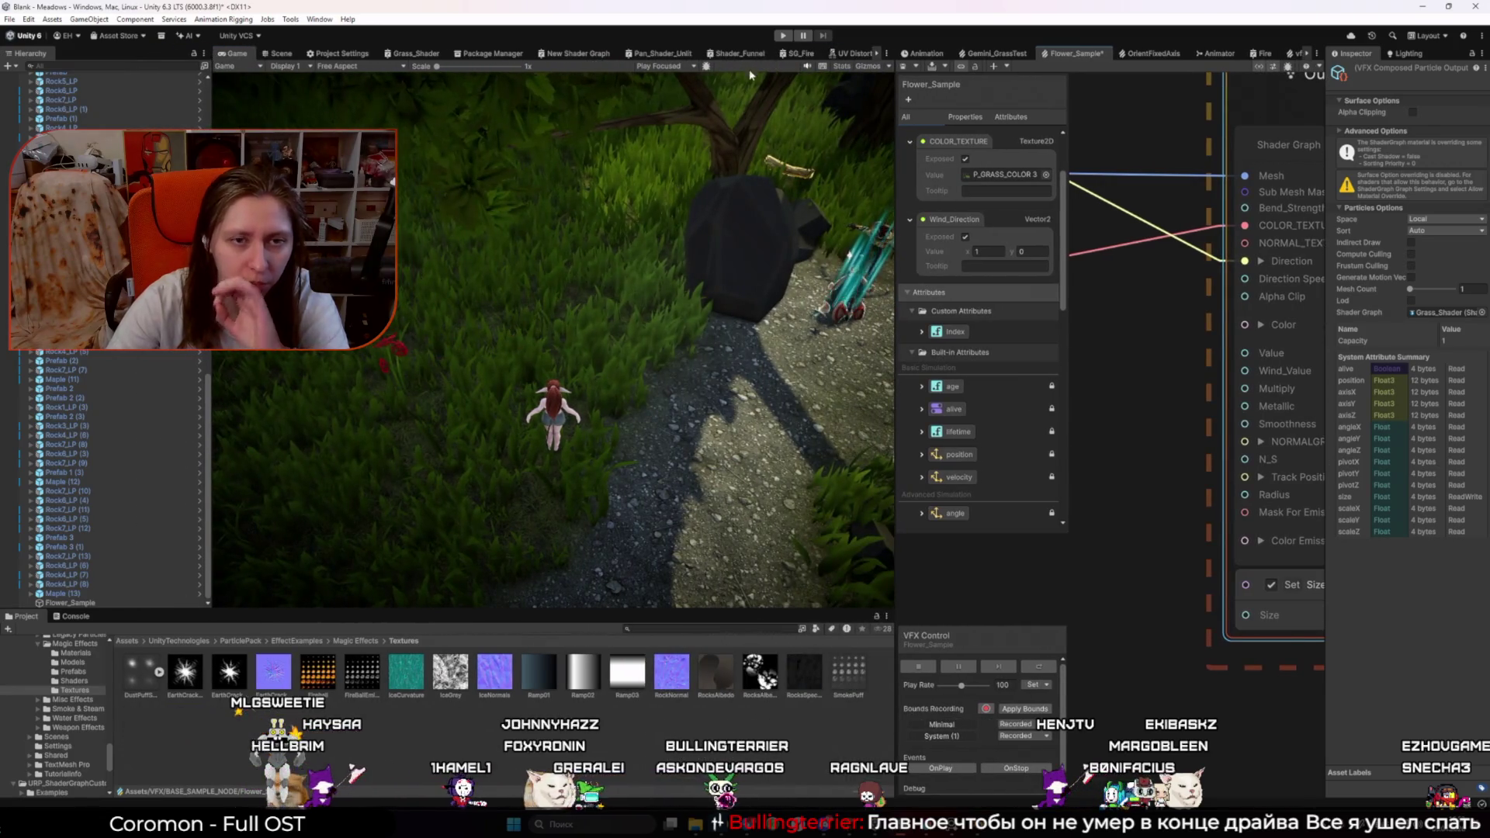
pyautogui.click(782, 37)
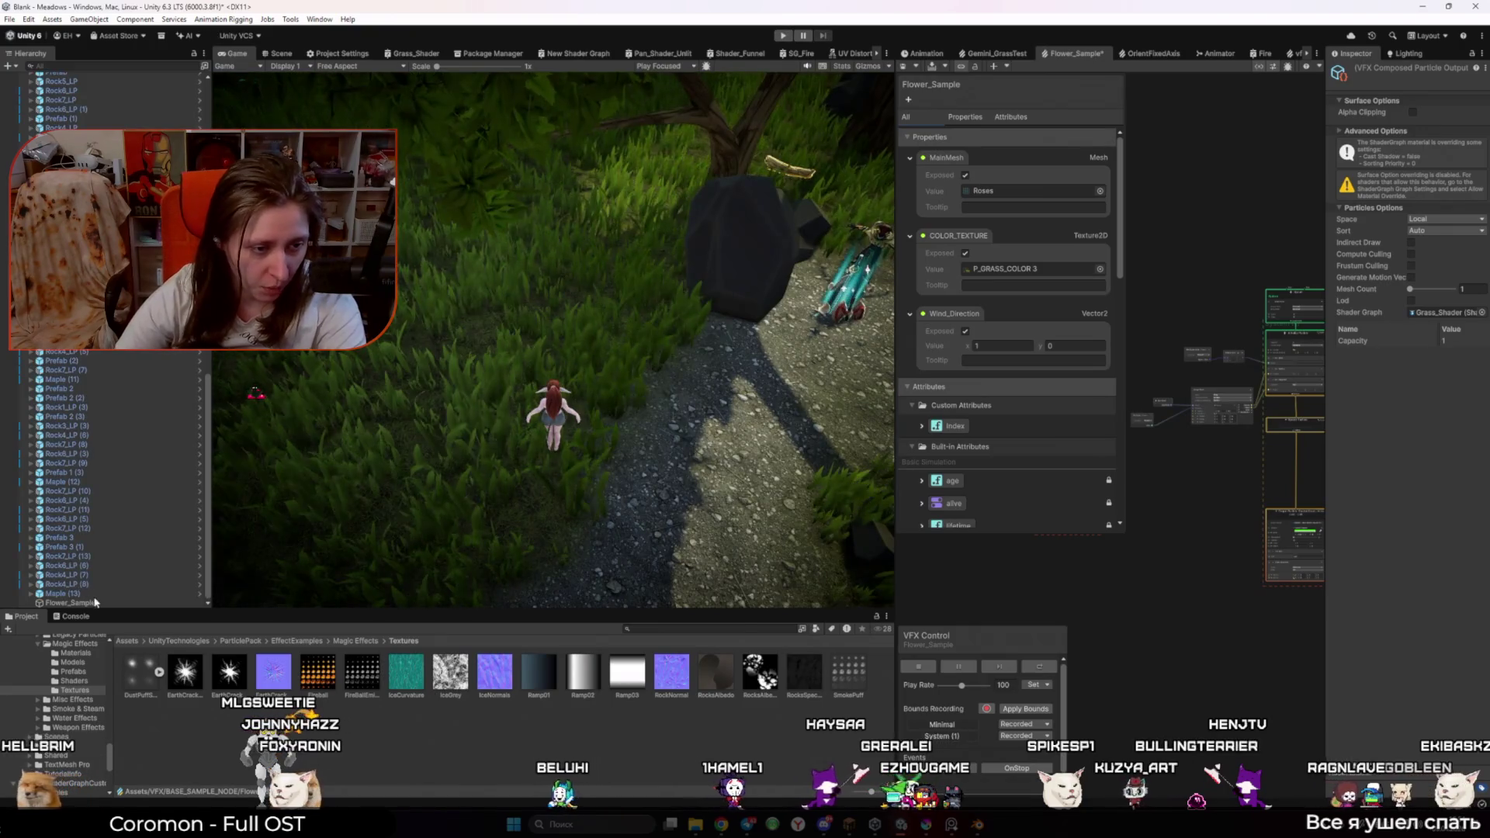
pyautogui.rightClick(78, 603)
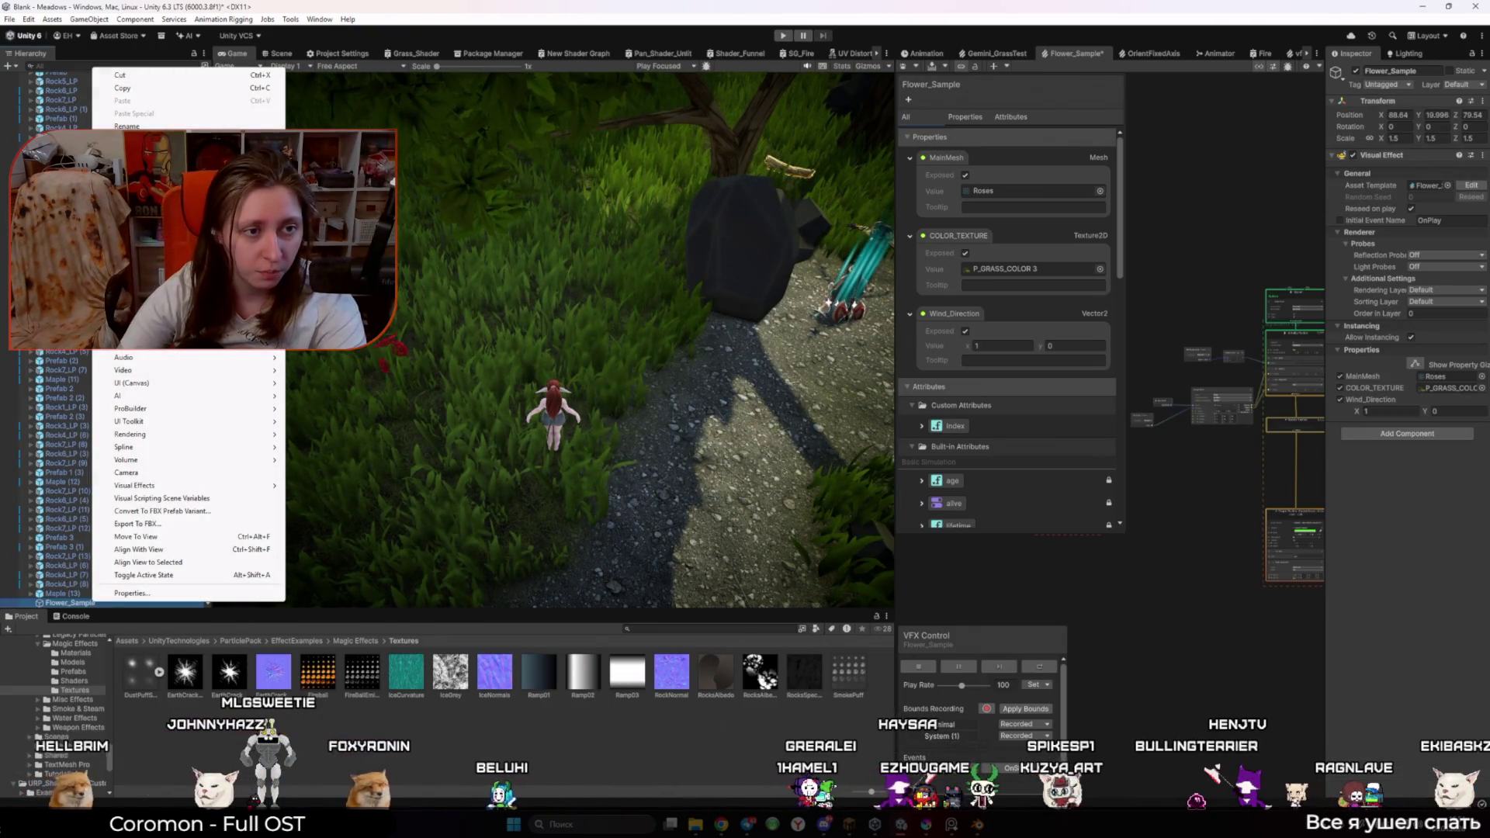
# Step: Wrap Flower_Sample in a new empty parent object, GameObject (1)
pyautogui.click(139, 268)
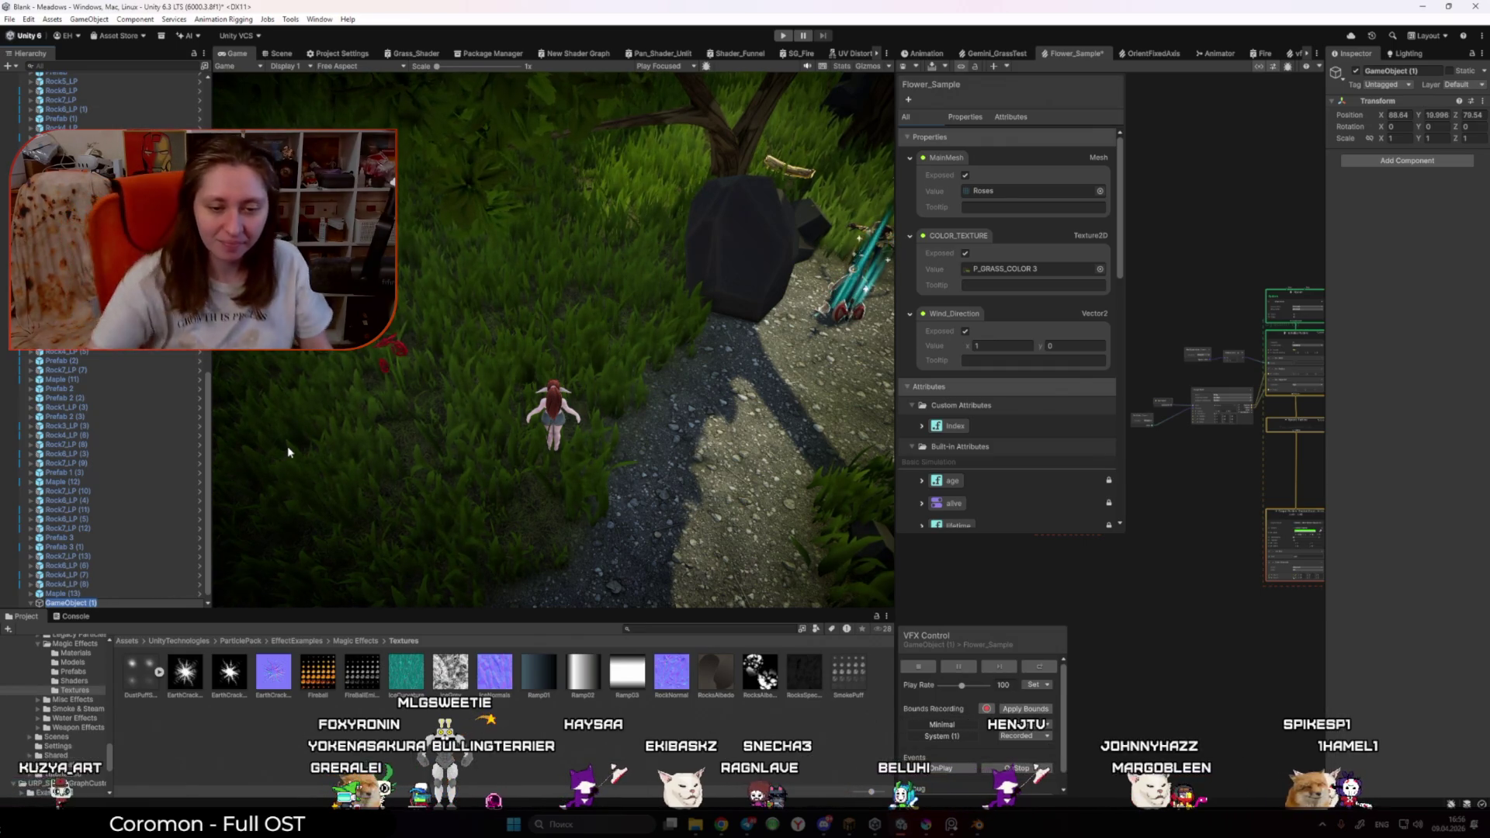
pyautogui.click(720, 681)
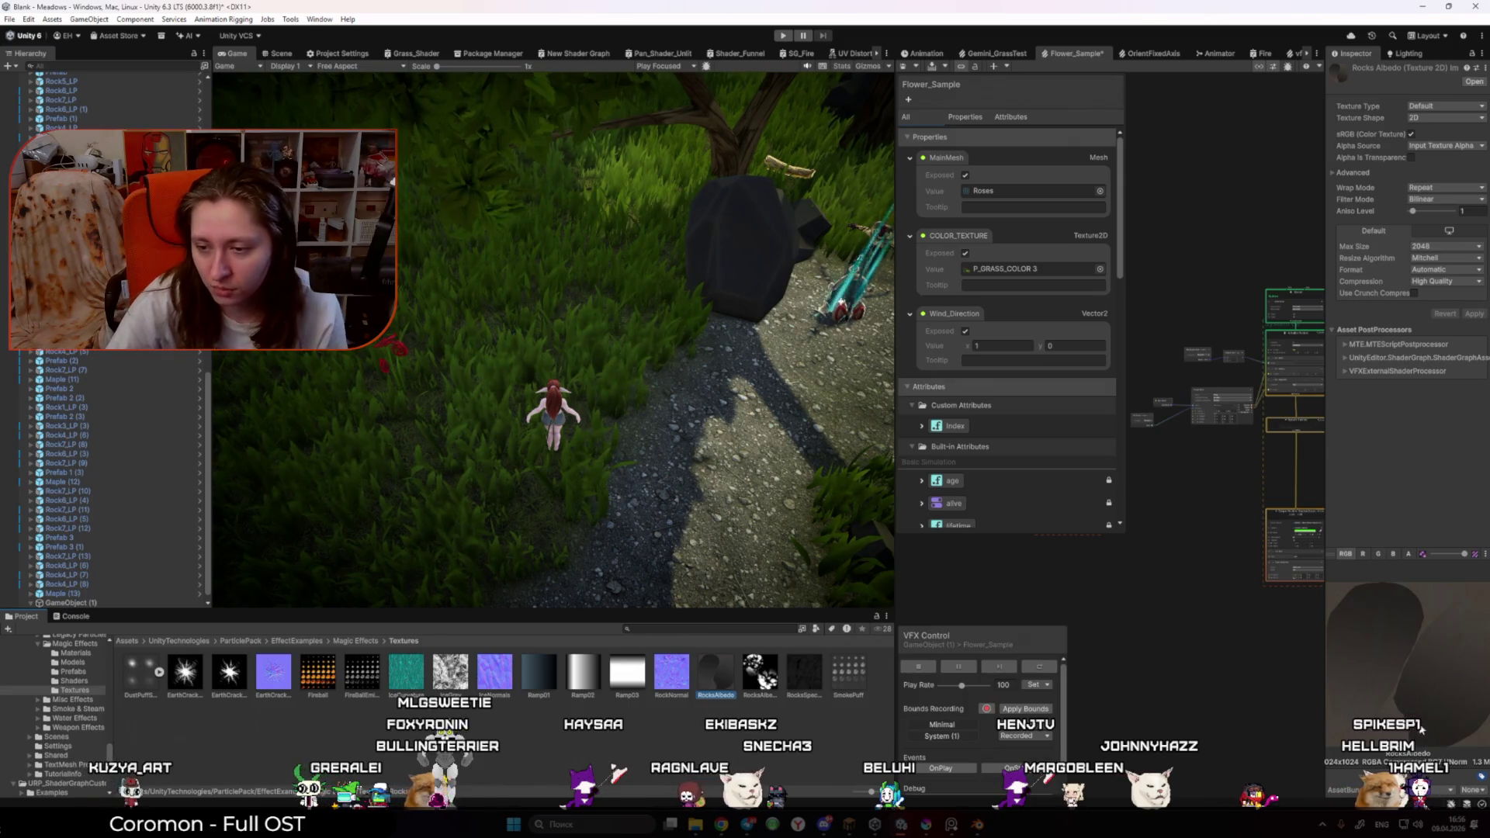
# Step: Inspect the RocksAlbedo, IceCurvature and IceGrey textures' import settings, then return to the Assets folder
pyautogui.keyDown('ctrl'); pyautogui.click(721, 682); pyautogui.keyUp('ctrl')
pyautogui.click(709, 672)
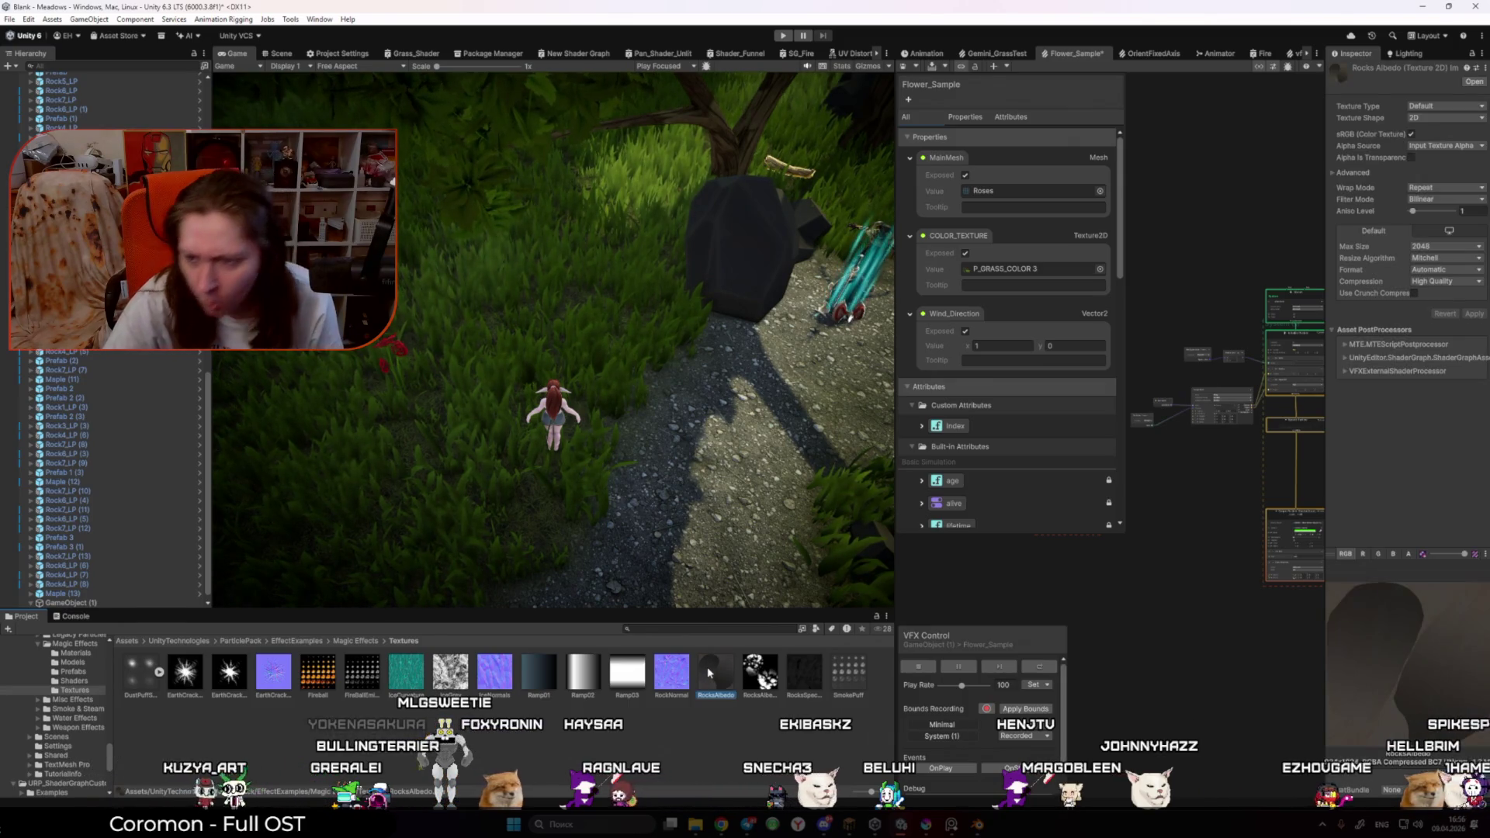
pyautogui.moveTo(1326, 598)
pyautogui.mouseDown()
pyautogui.moveTo(996, 599)
pyautogui.moveTo(1269, 599)
pyautogui.mouseUp()
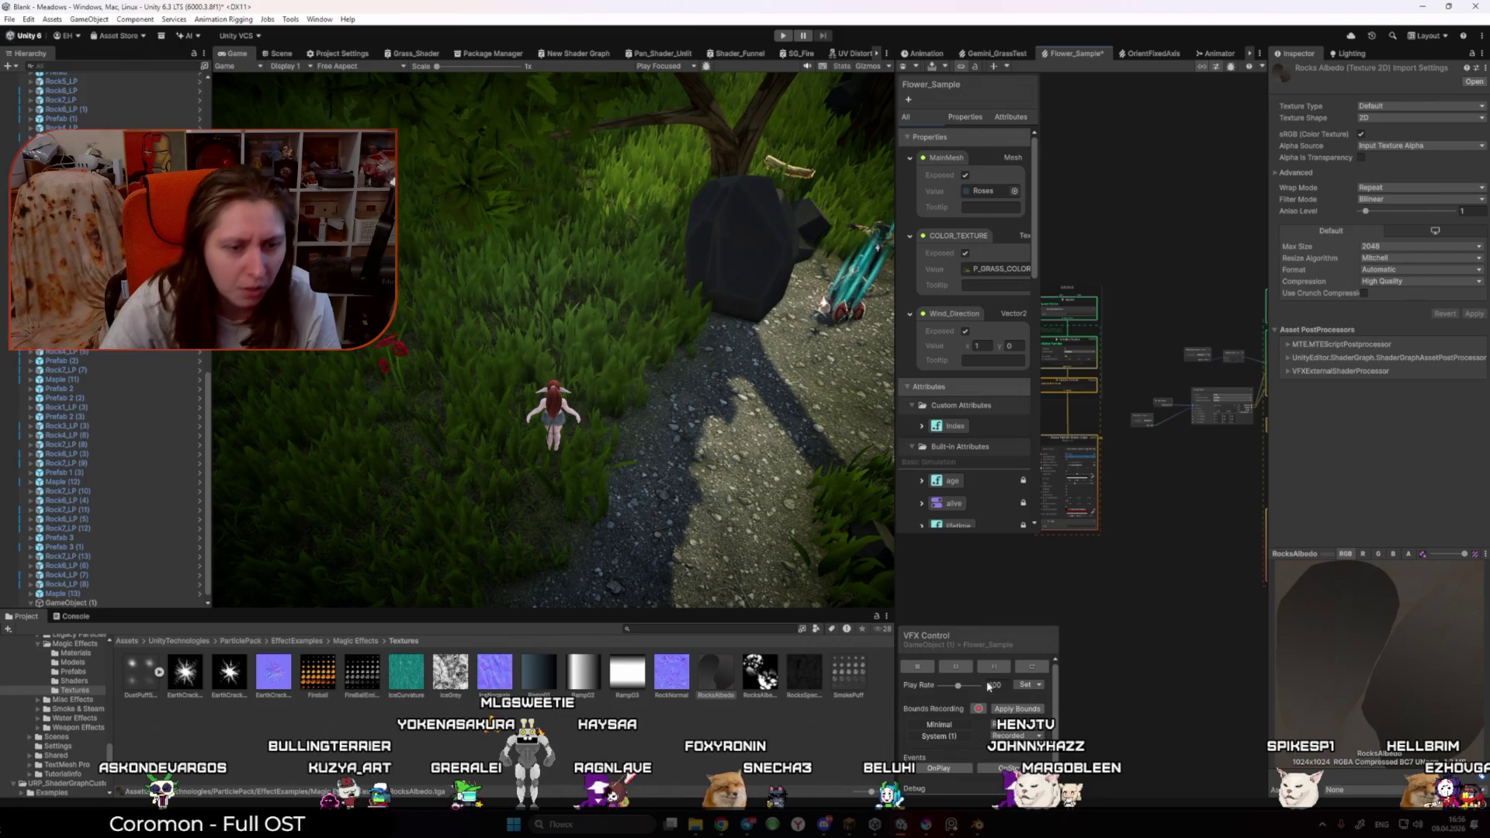
pyautogui.click(406, 672)
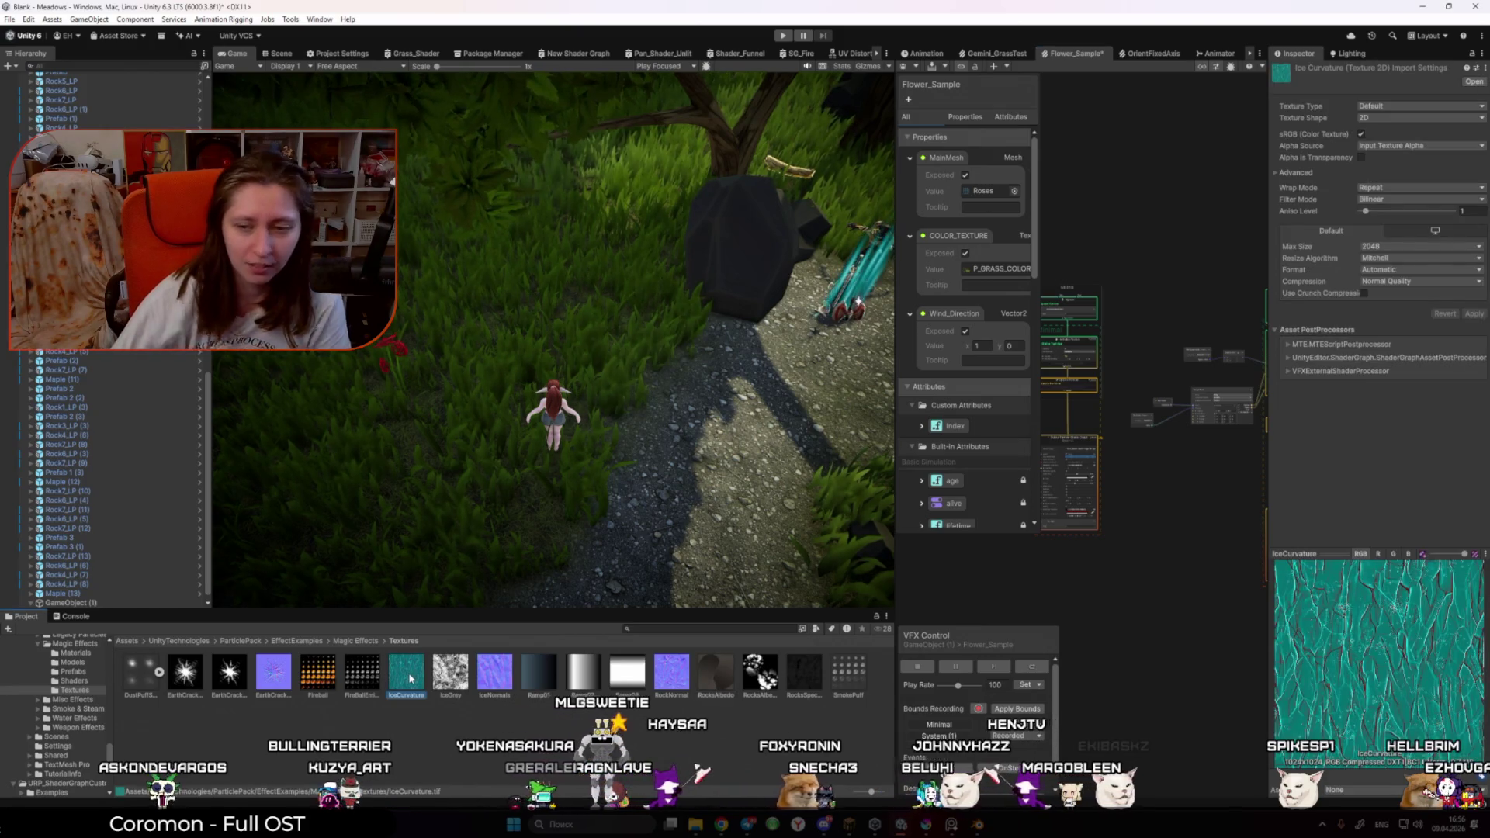
pyautogui.click(458, 671)
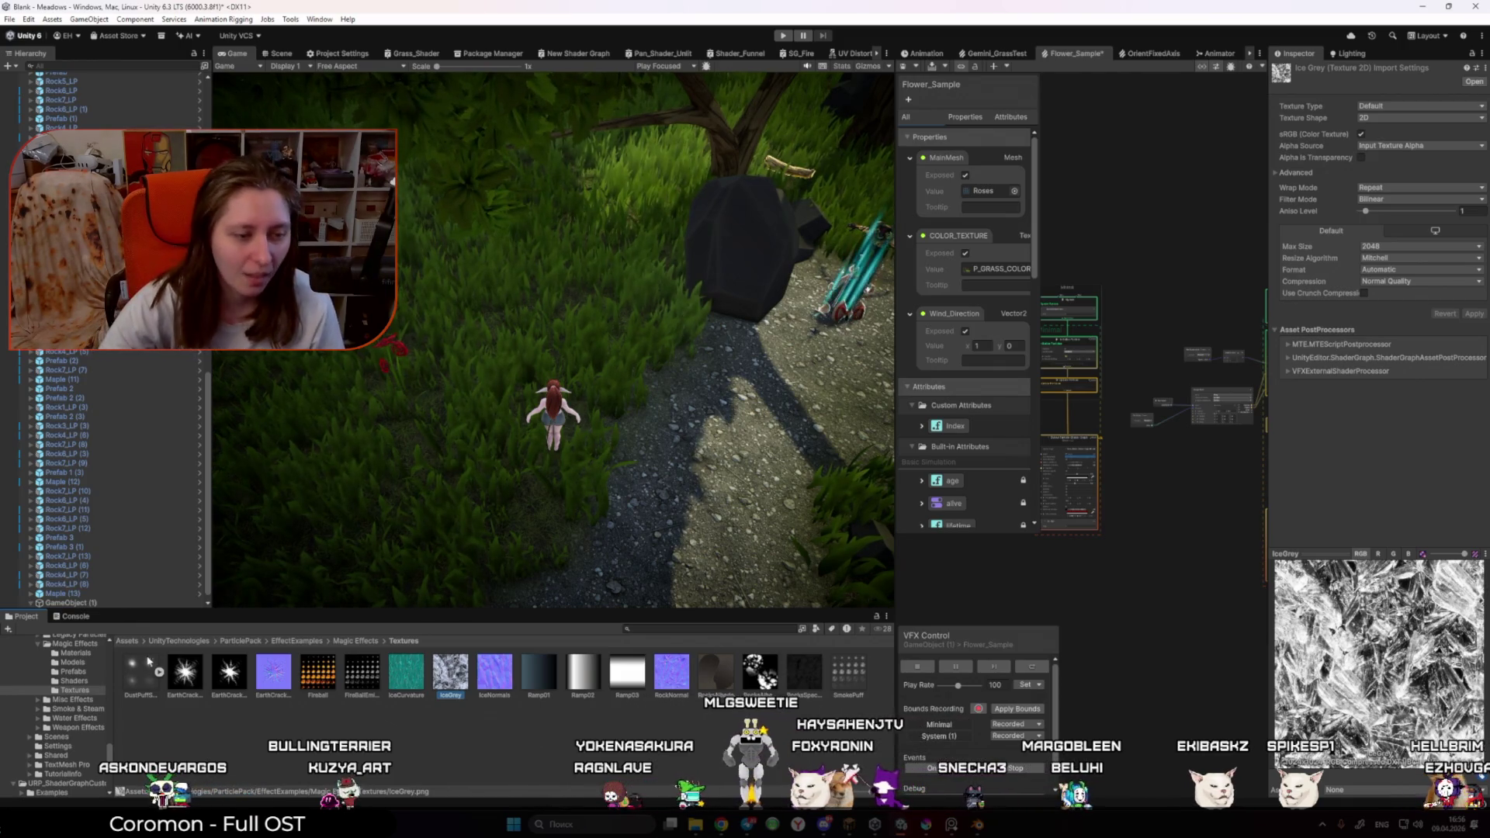
pyautogui.click(127, 642)
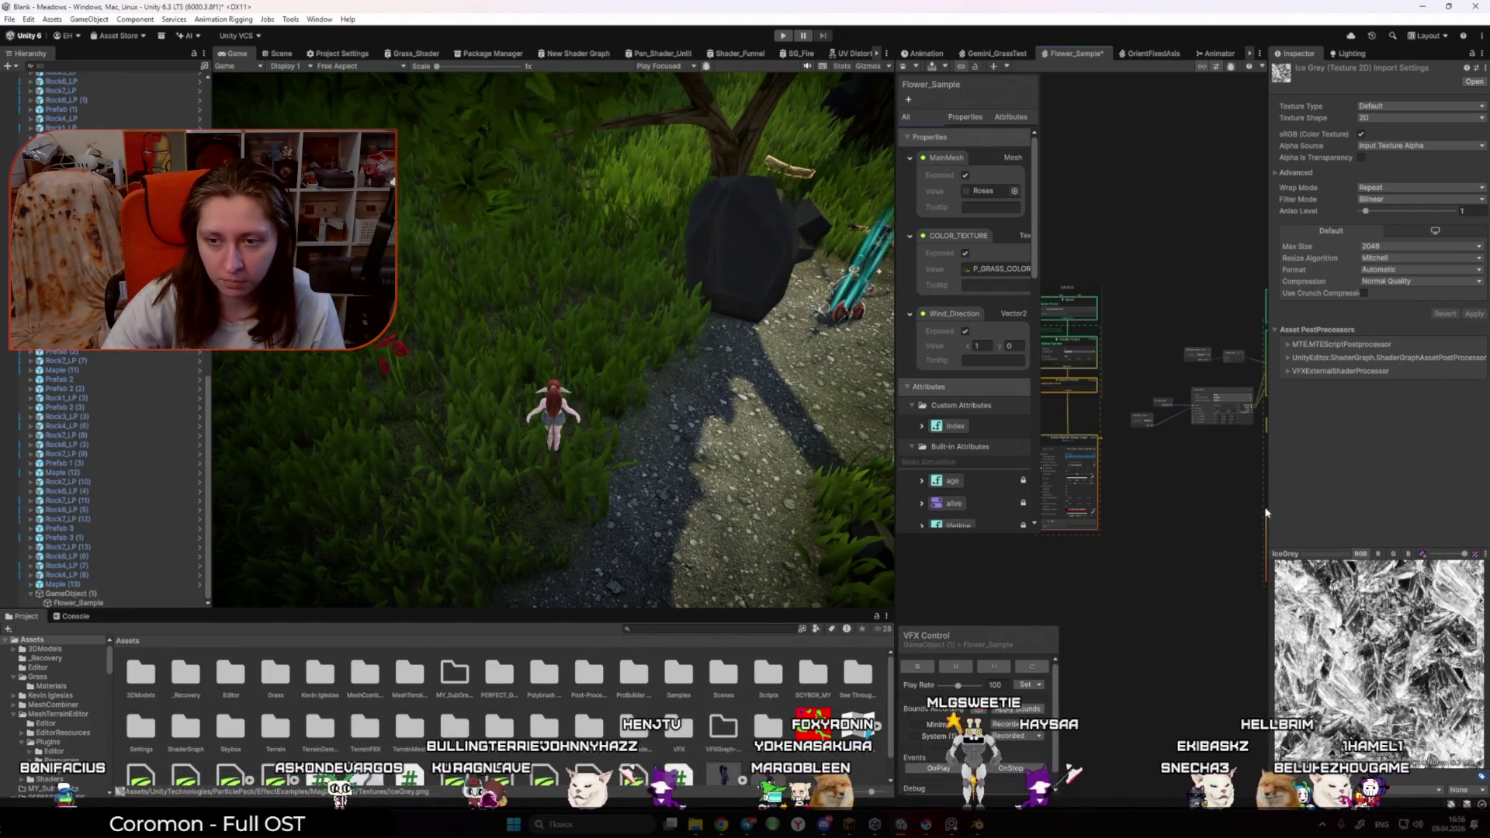
pyautogui.moveTo(1304, 509); pyautogui.dragTo(1408, 509)
# Step: Select Flower_Sample under GameObject (1) and widen the Inspector to show its Transform and Visual Effect
pyautogui.scroll(3, 1238, 572)
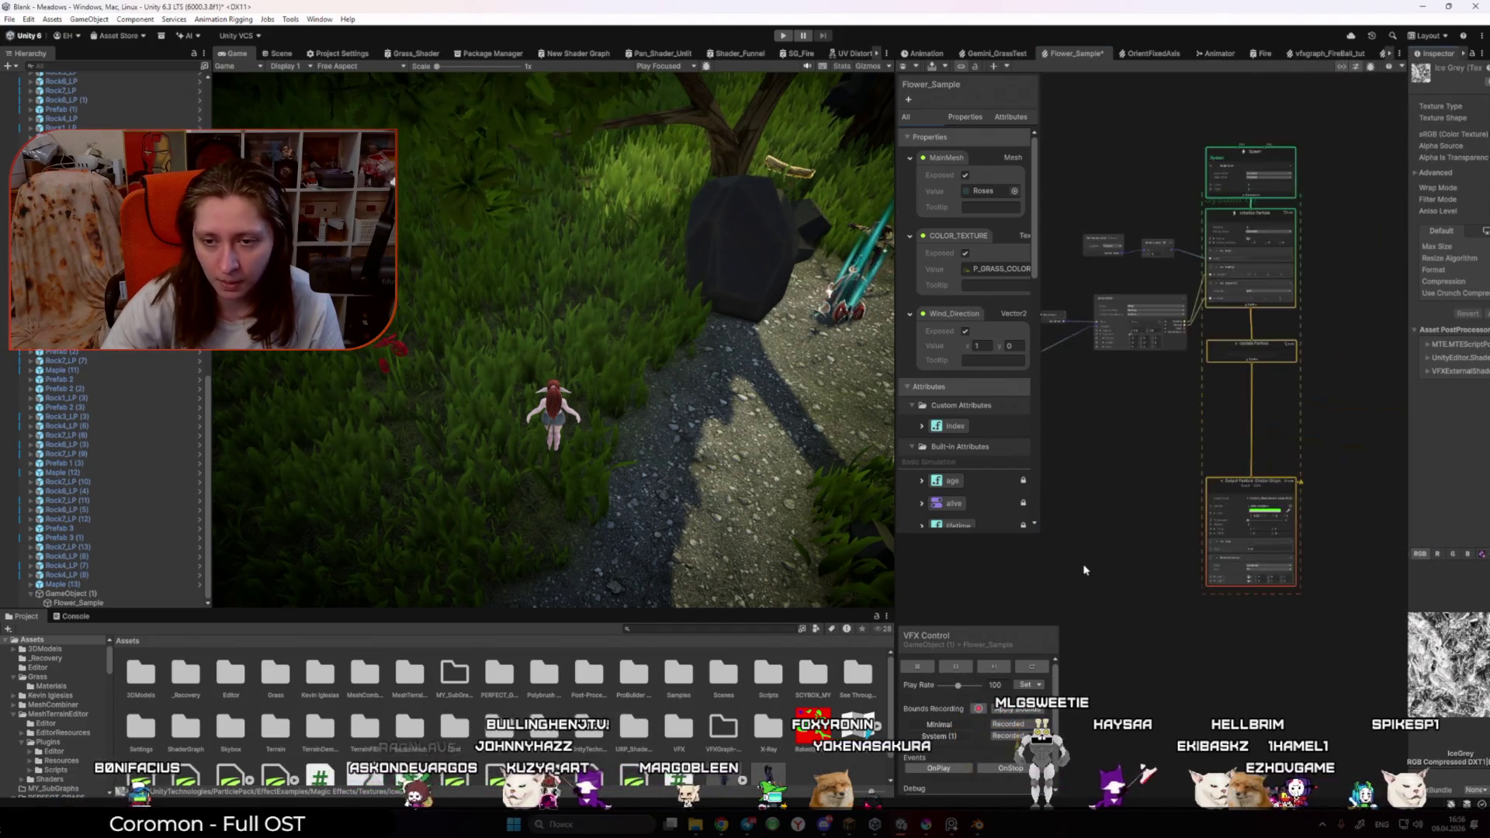
pyautogui.scroll(5, 1229, 498)
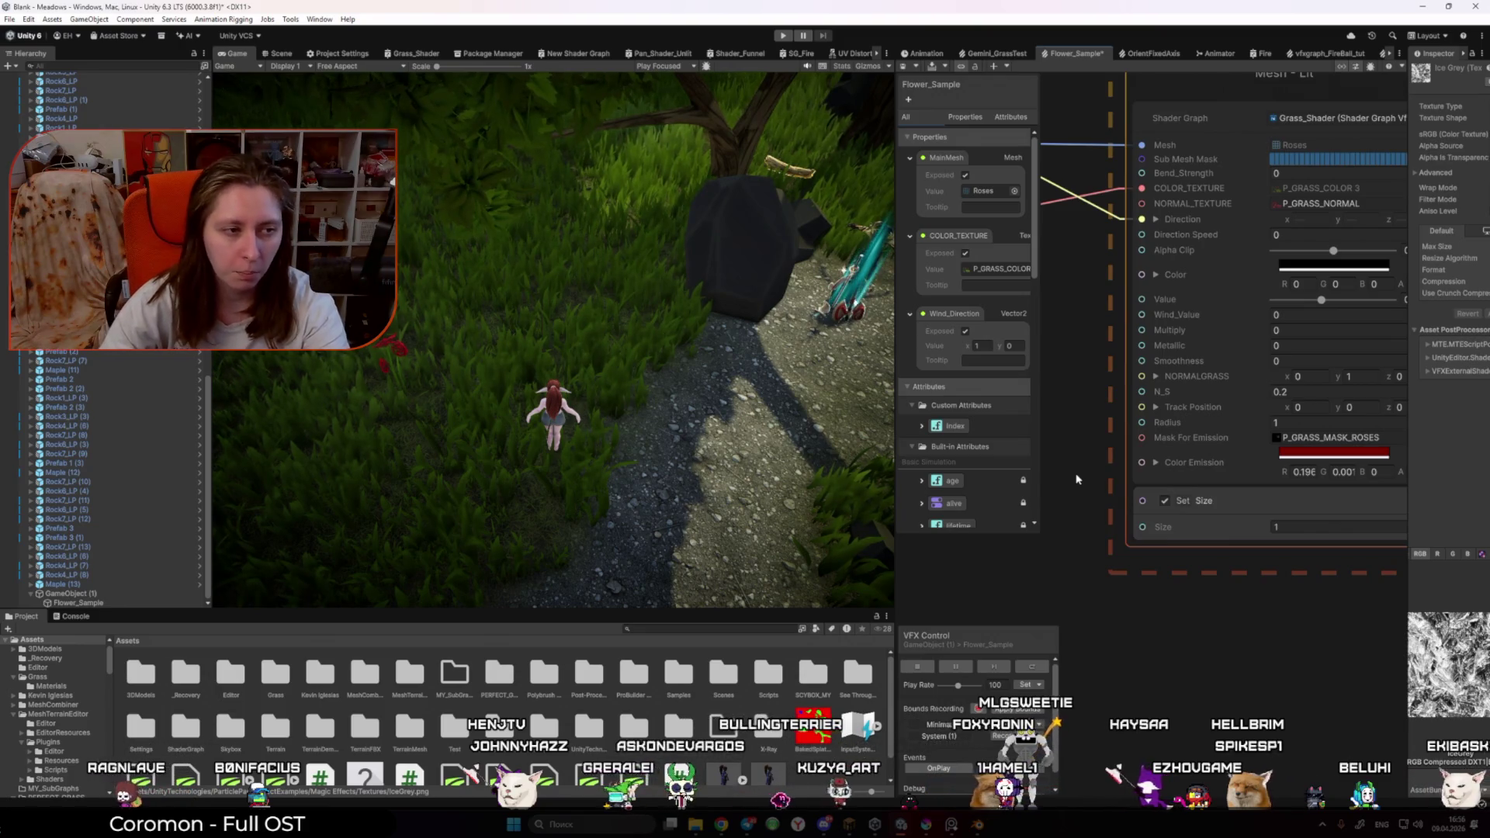
pyautogui.scroll(-2, 1079, 433)
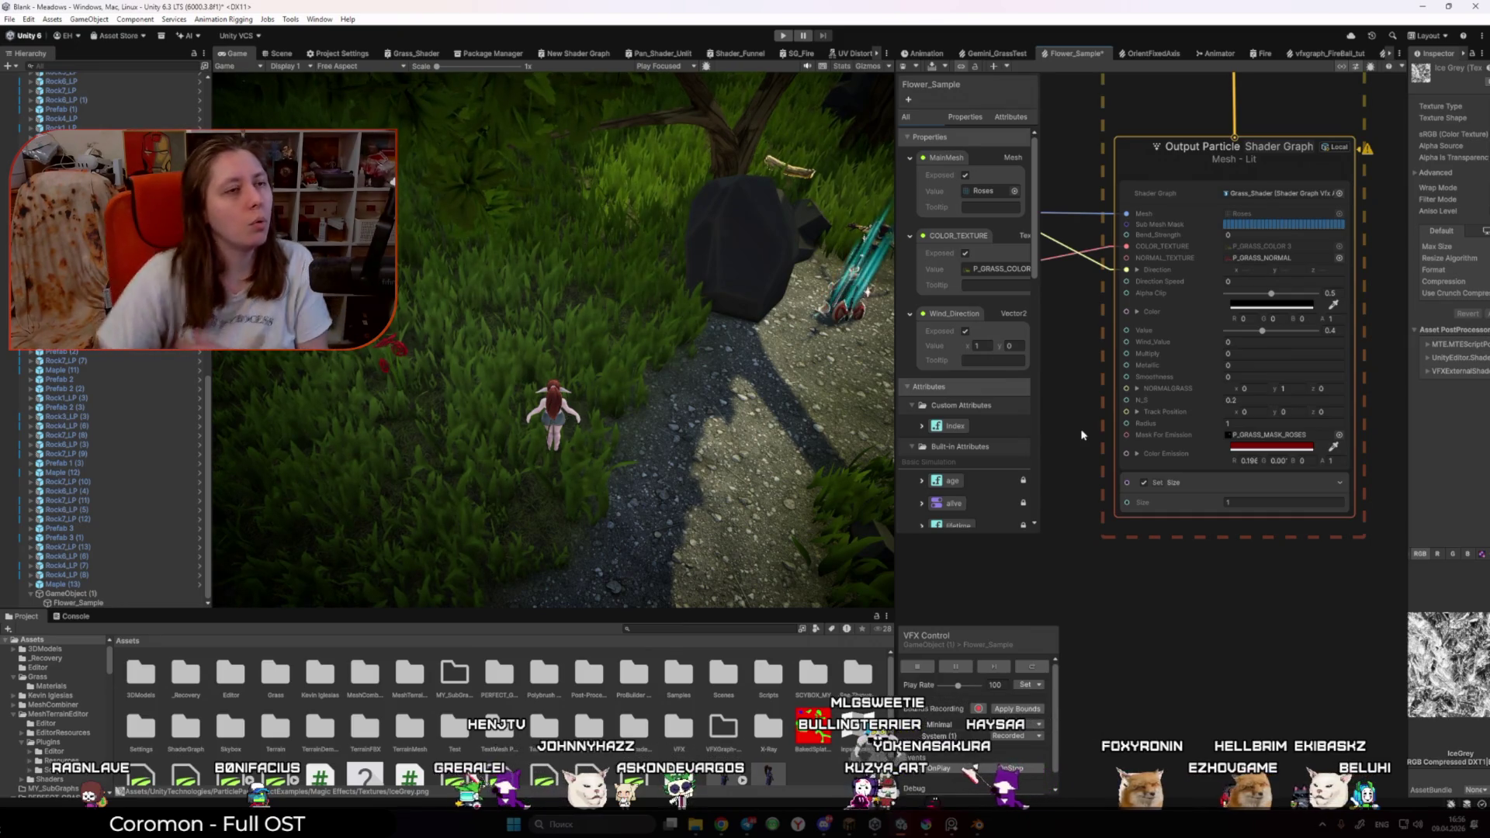
pyautogui.moveTo(210, 240)
pyautogui.mouseDown()
pyautogui.moveTo(223, 241)
pyautogui.moveTo(231, 46)
pyautogui.mouseUp()
pyautogui.scroll(-15, 231, 501)
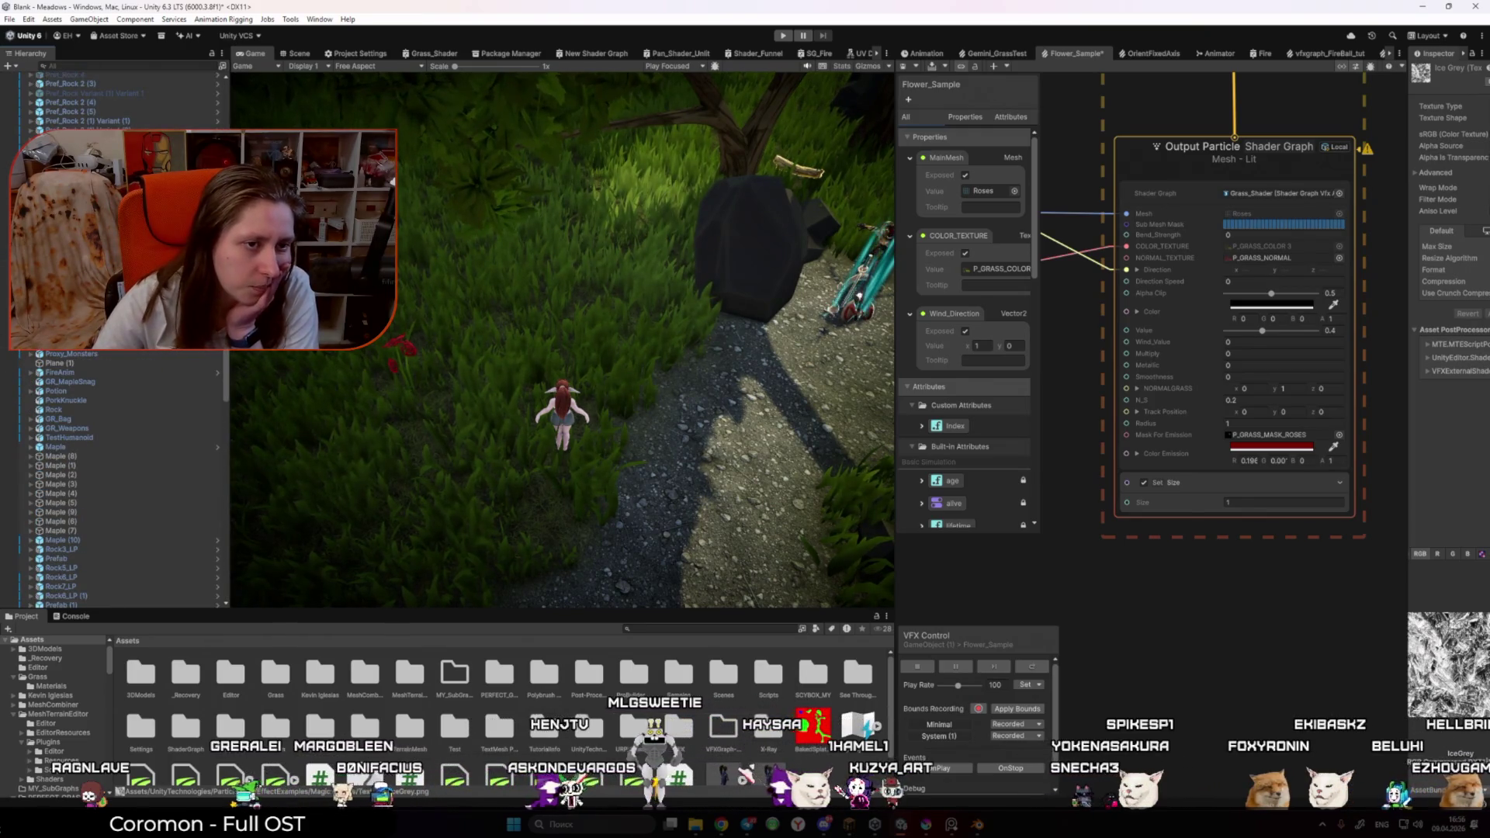
pyautogui.click(77, 603)
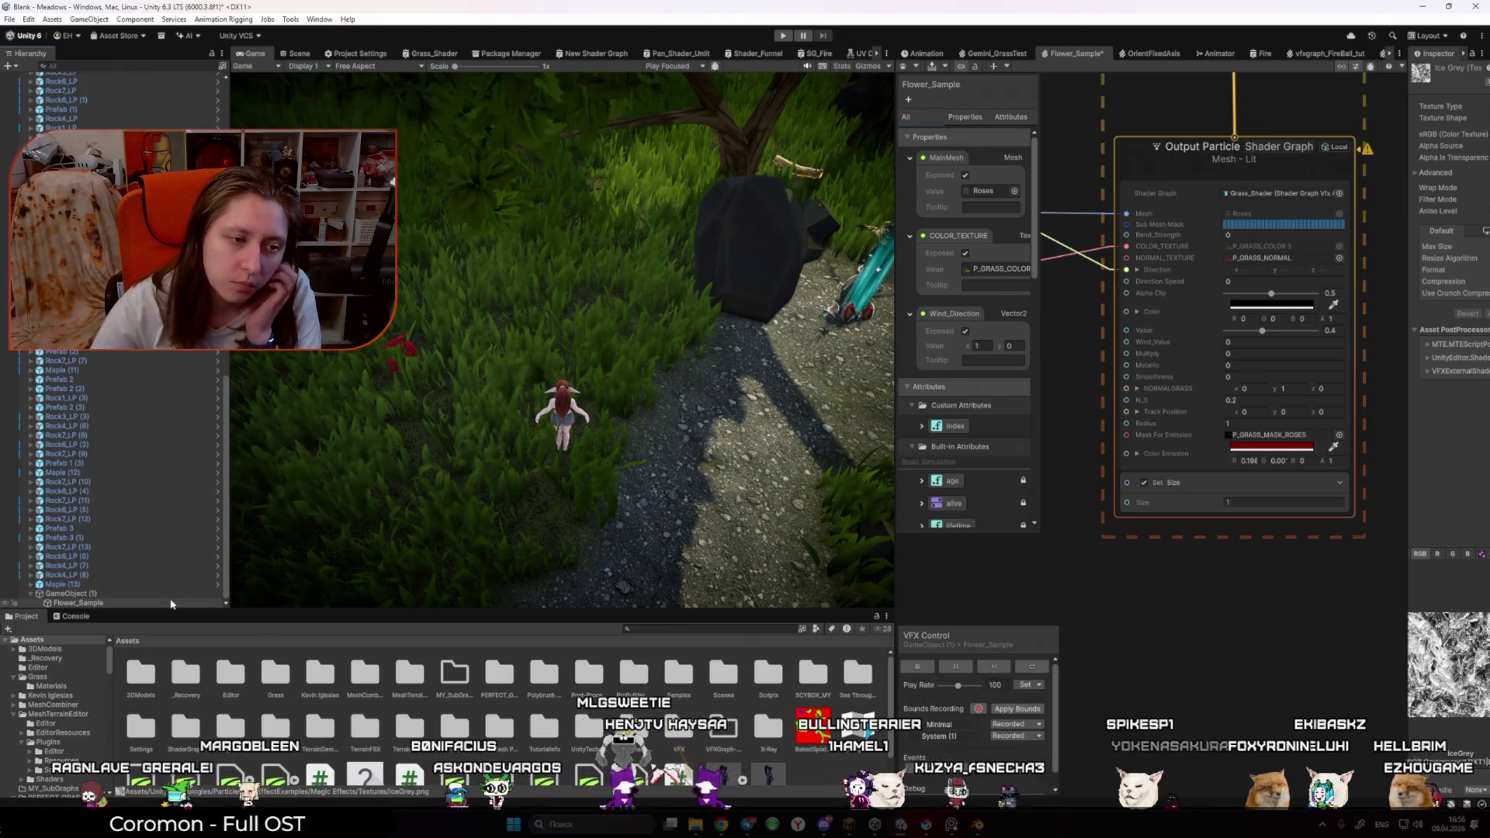
pyautogui.moveTo(1406, 410); pyautogui.dragTo(1116, 409)
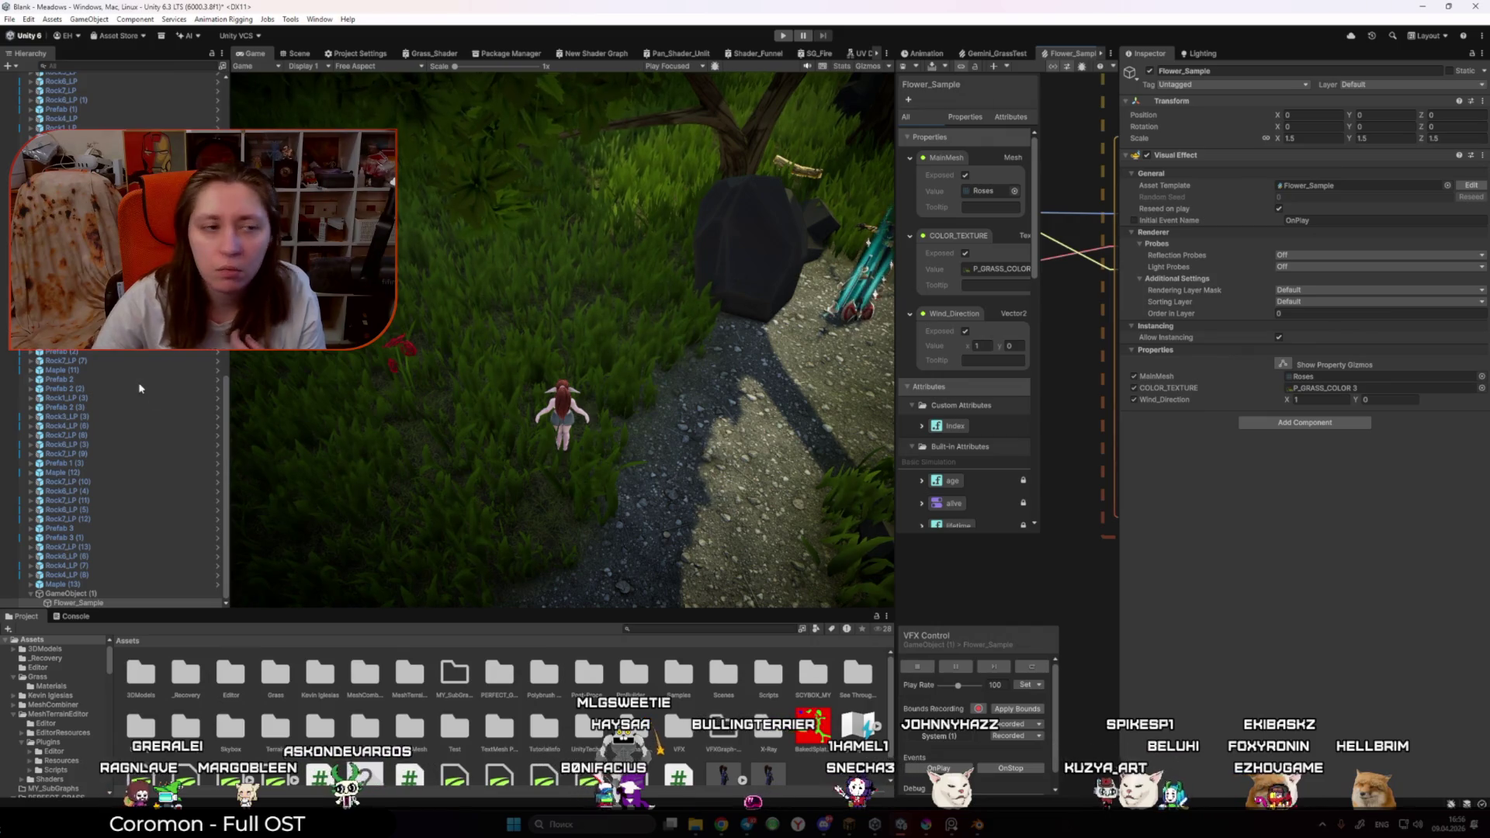
pyautogui.scroll(20, 117, 466)
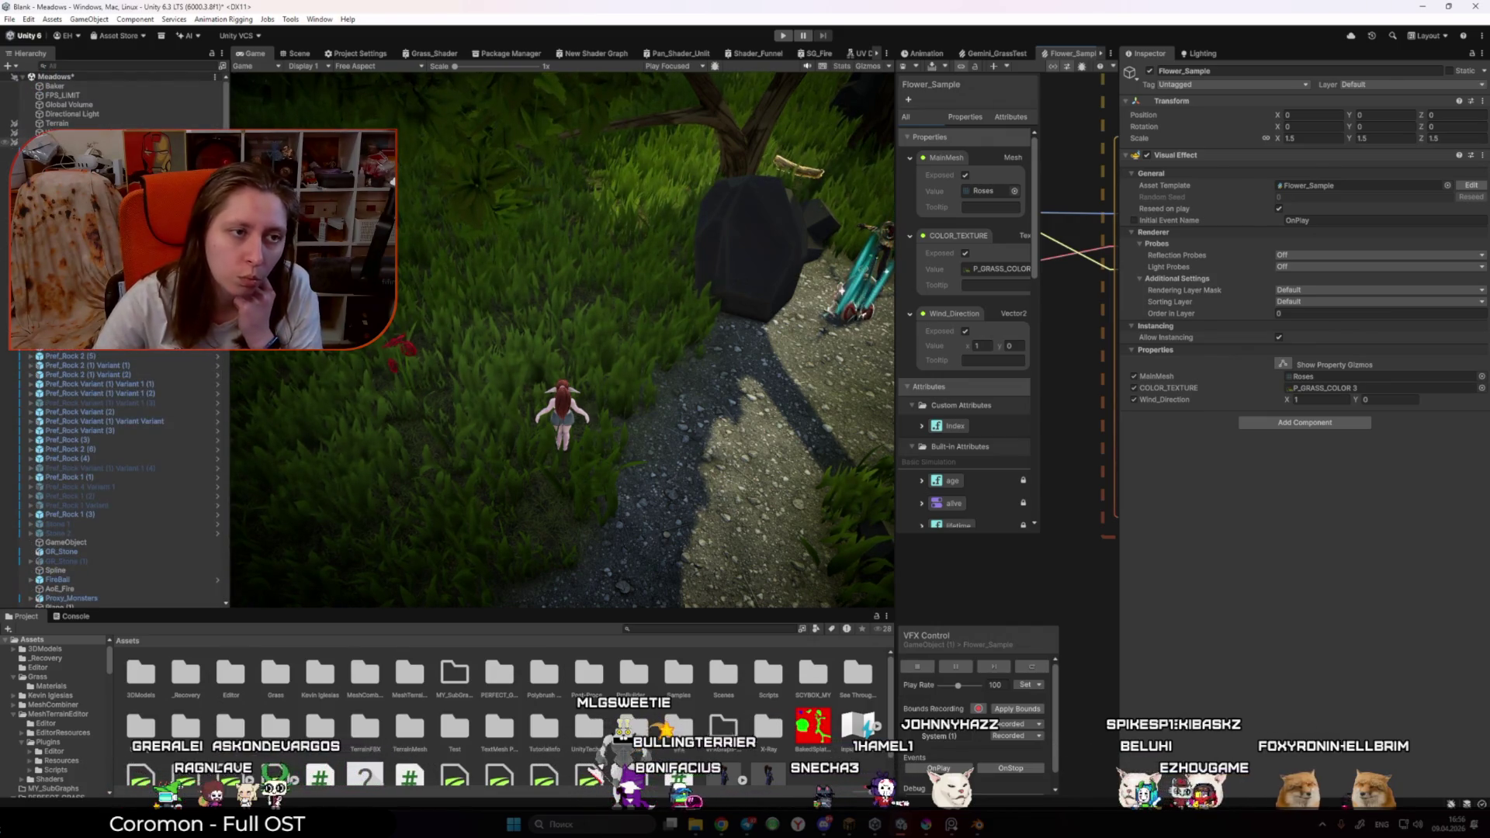
pyautogui.click(78, 142)
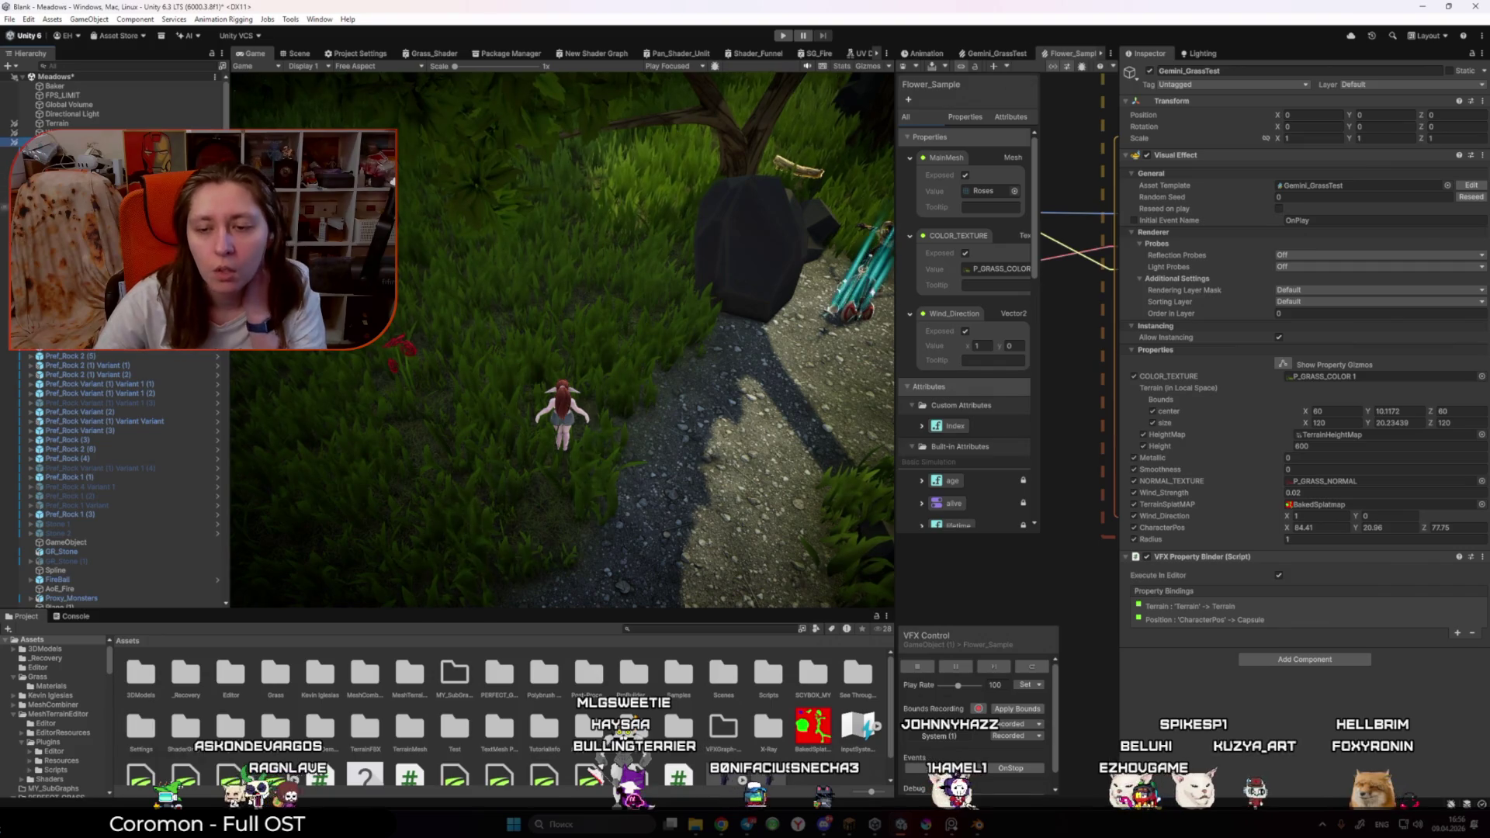
pyautogui.scroll(-20, 117, 349)
pyautogui.click(115, 604)
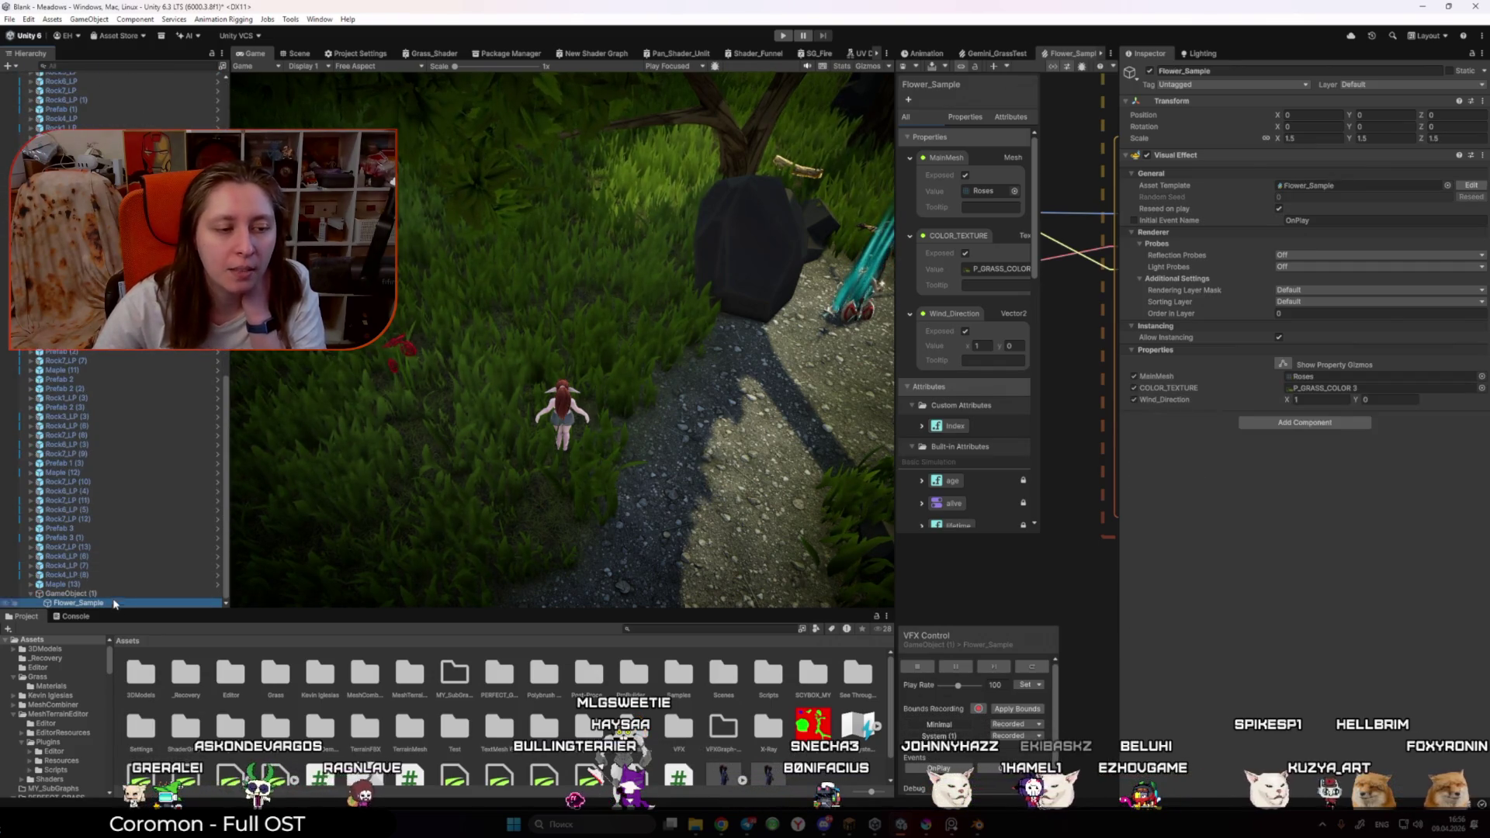
pyautogui.click(1284, 423)
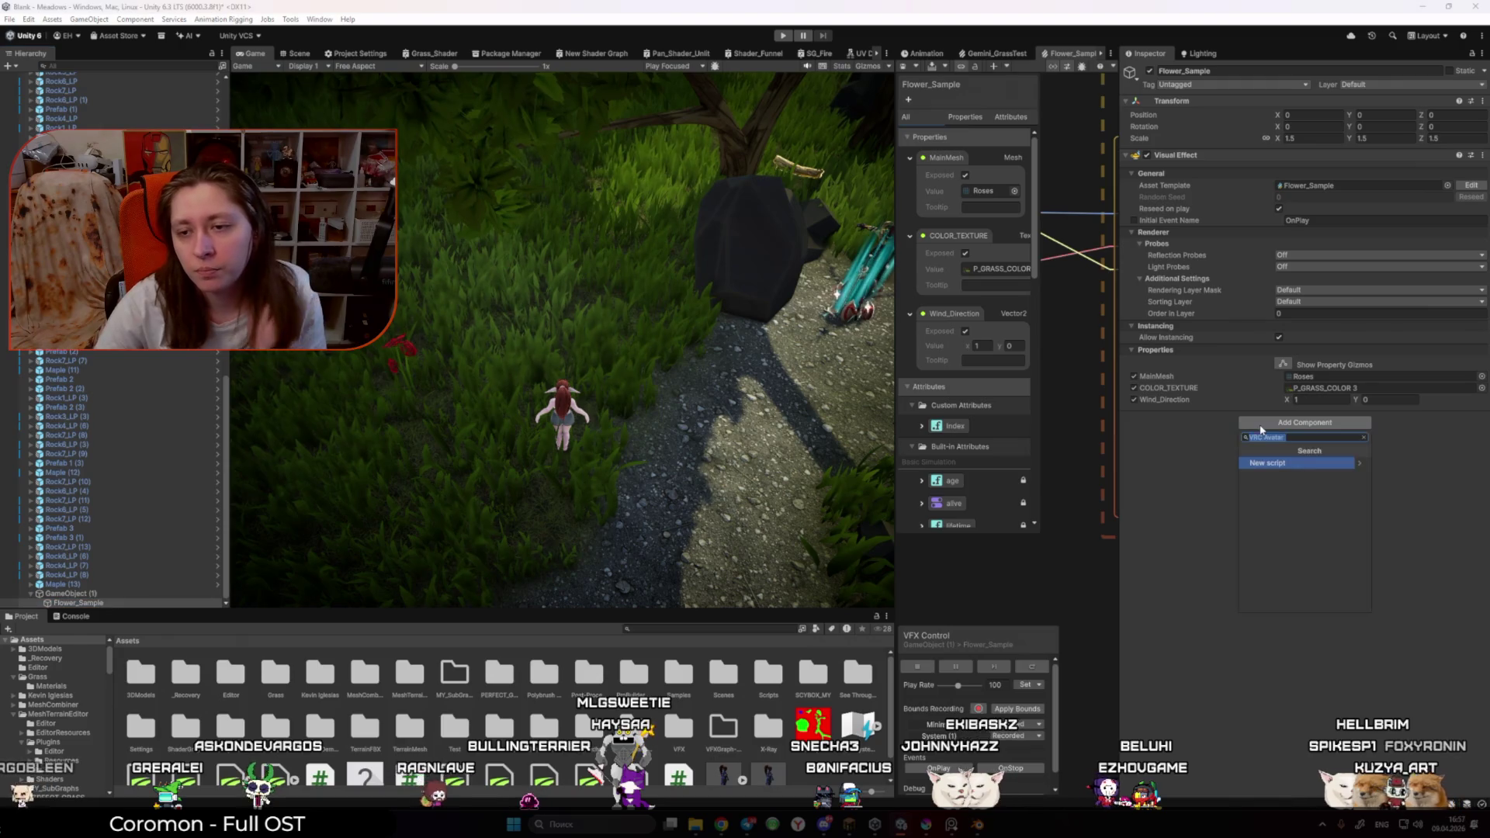
# Step: Add a VFX Property Binder component to Flower_Sample
pyautogui.click(1350, 464)
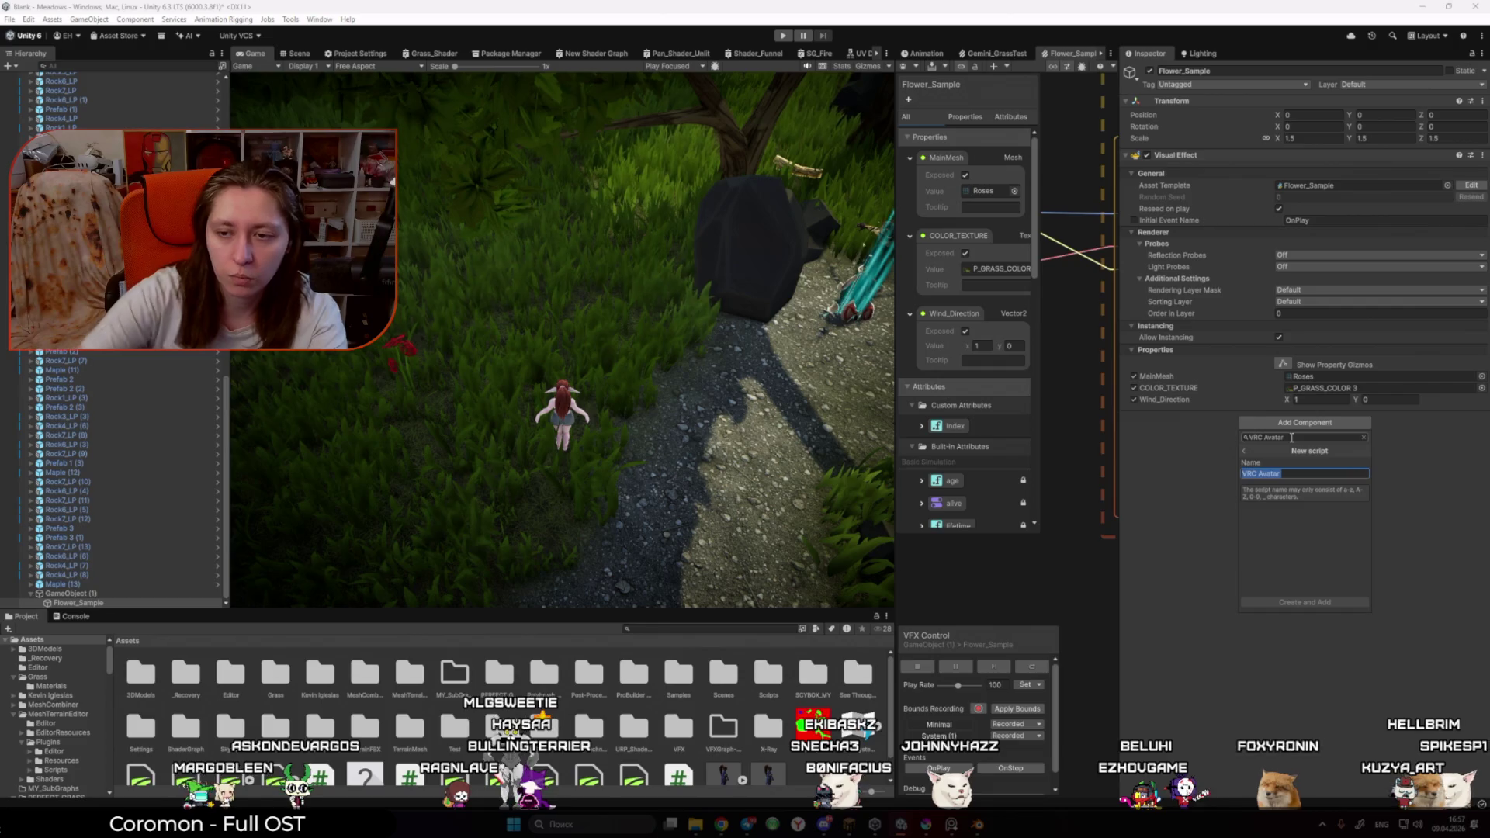
pyautogui.write('Binder')
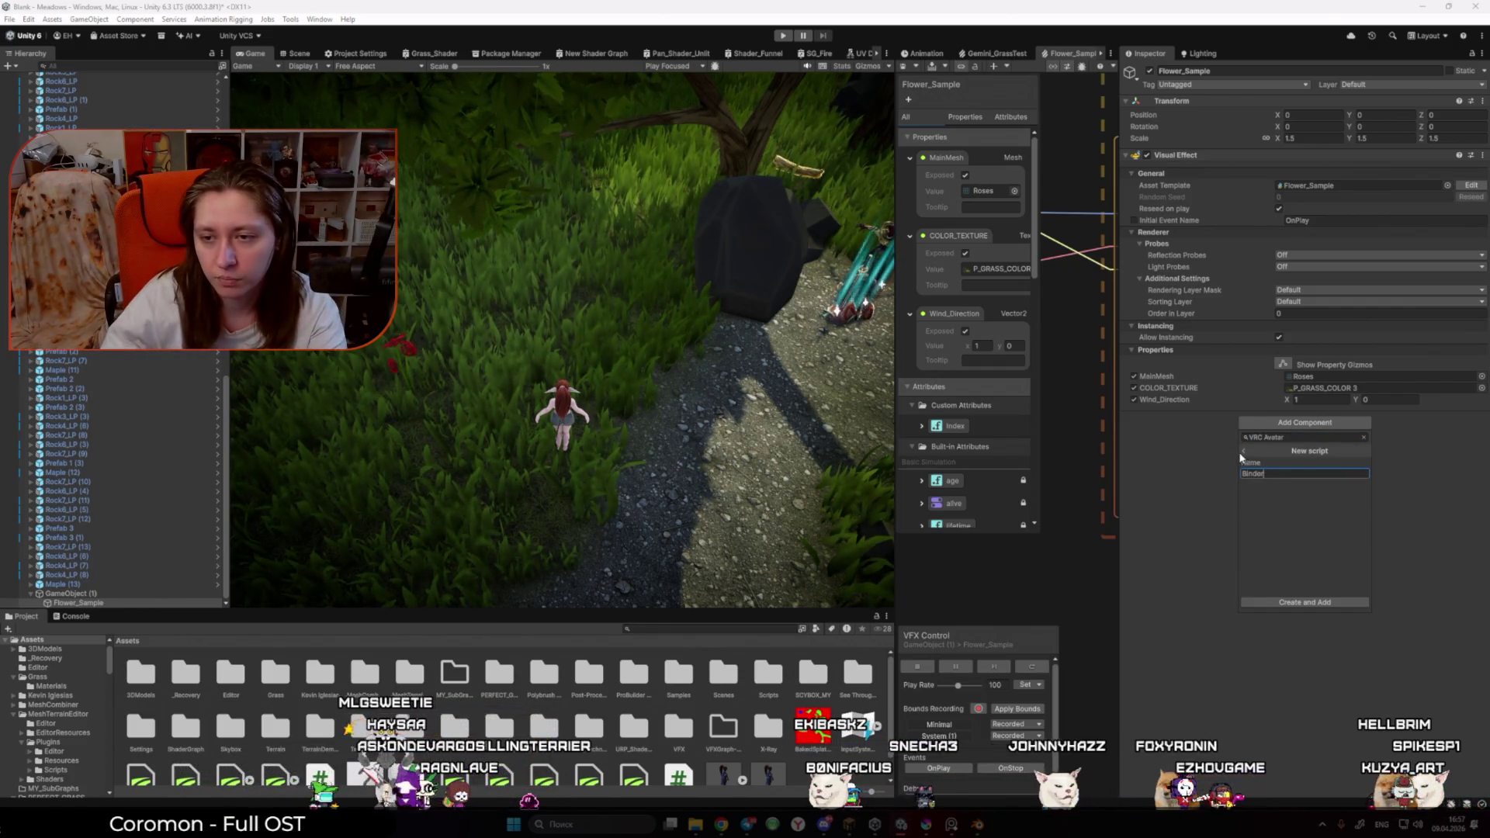
pyautogui.click(1244, 451)
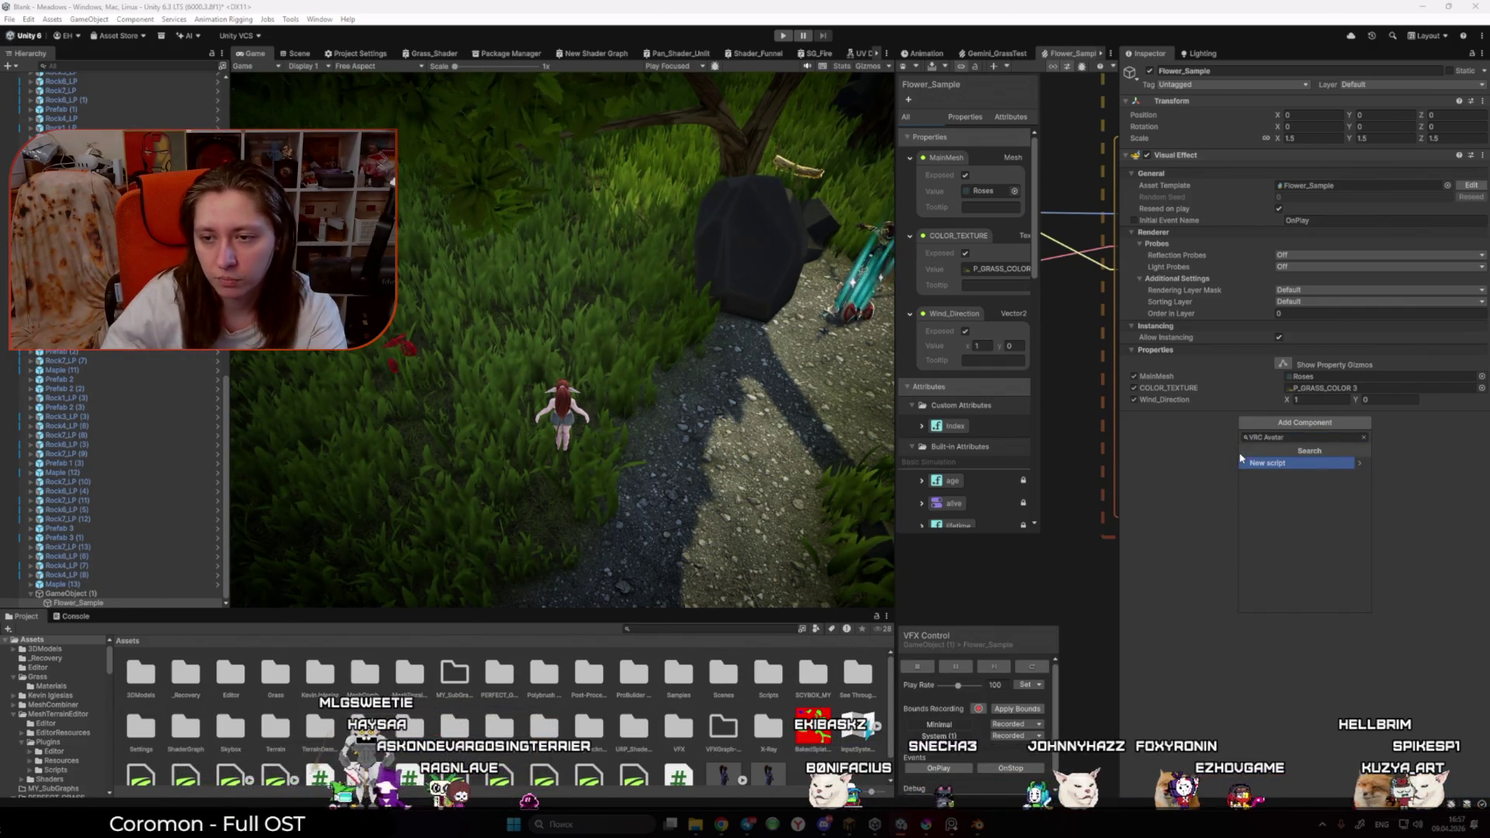
pyautogui.write('Bin')
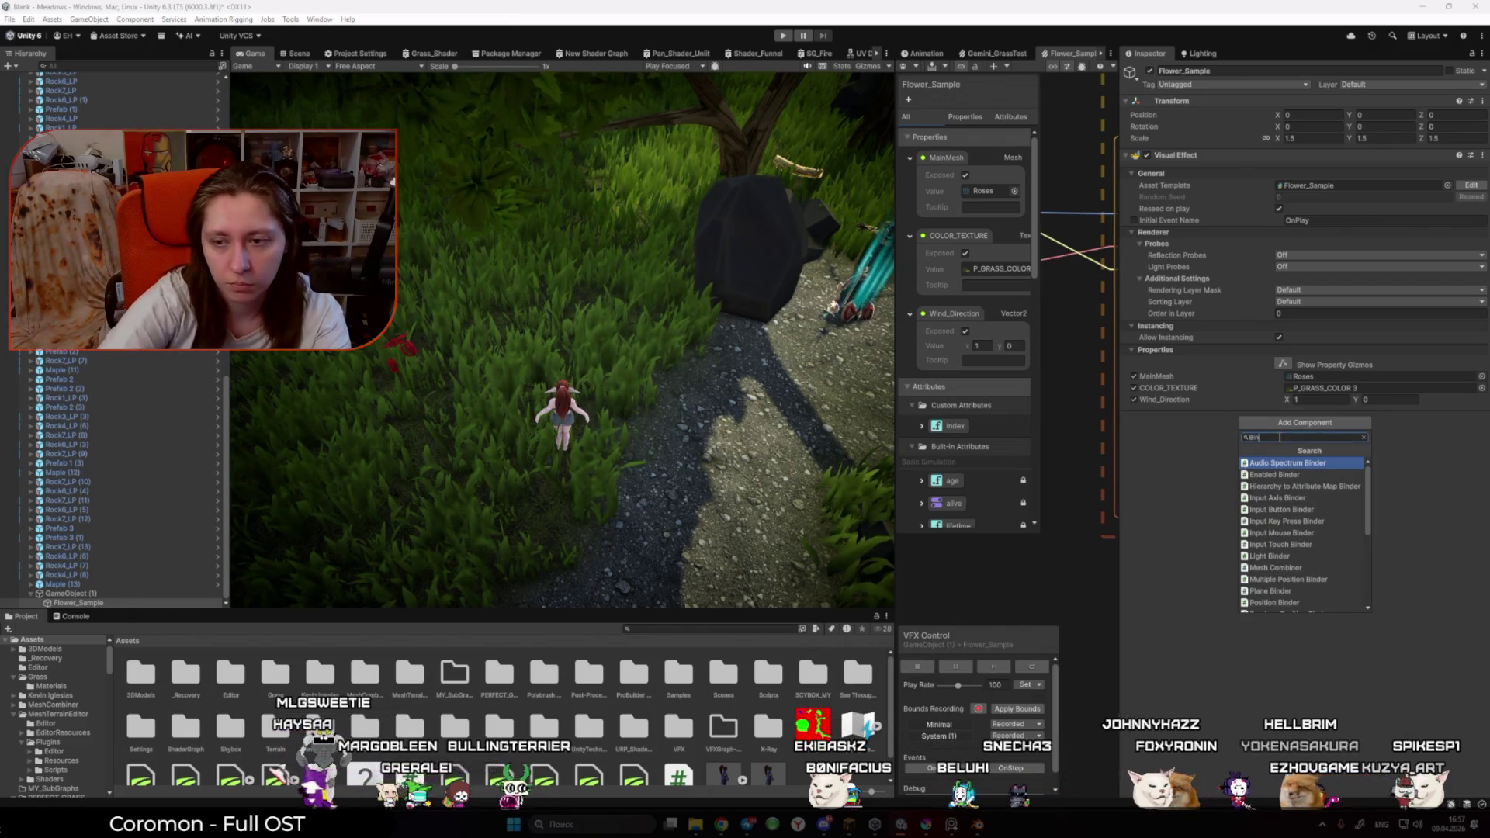
pyautogui.write('VFX')
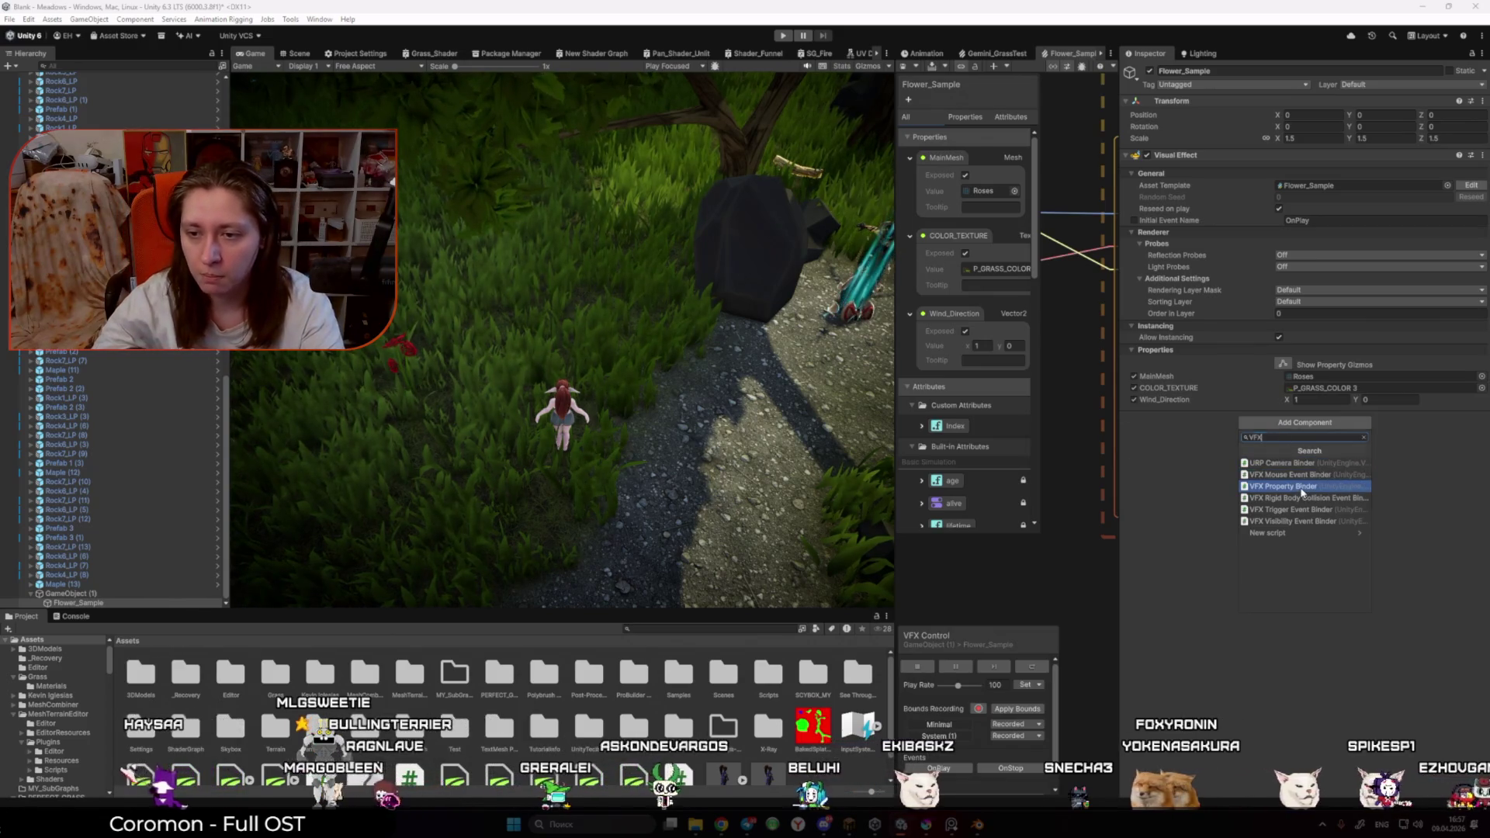
pyautogui.click(1273, 486)
# Step: Add a Transform Velocity binding, inspect its settings, then remove it from the binder
pyautogui.click(1457, 479)
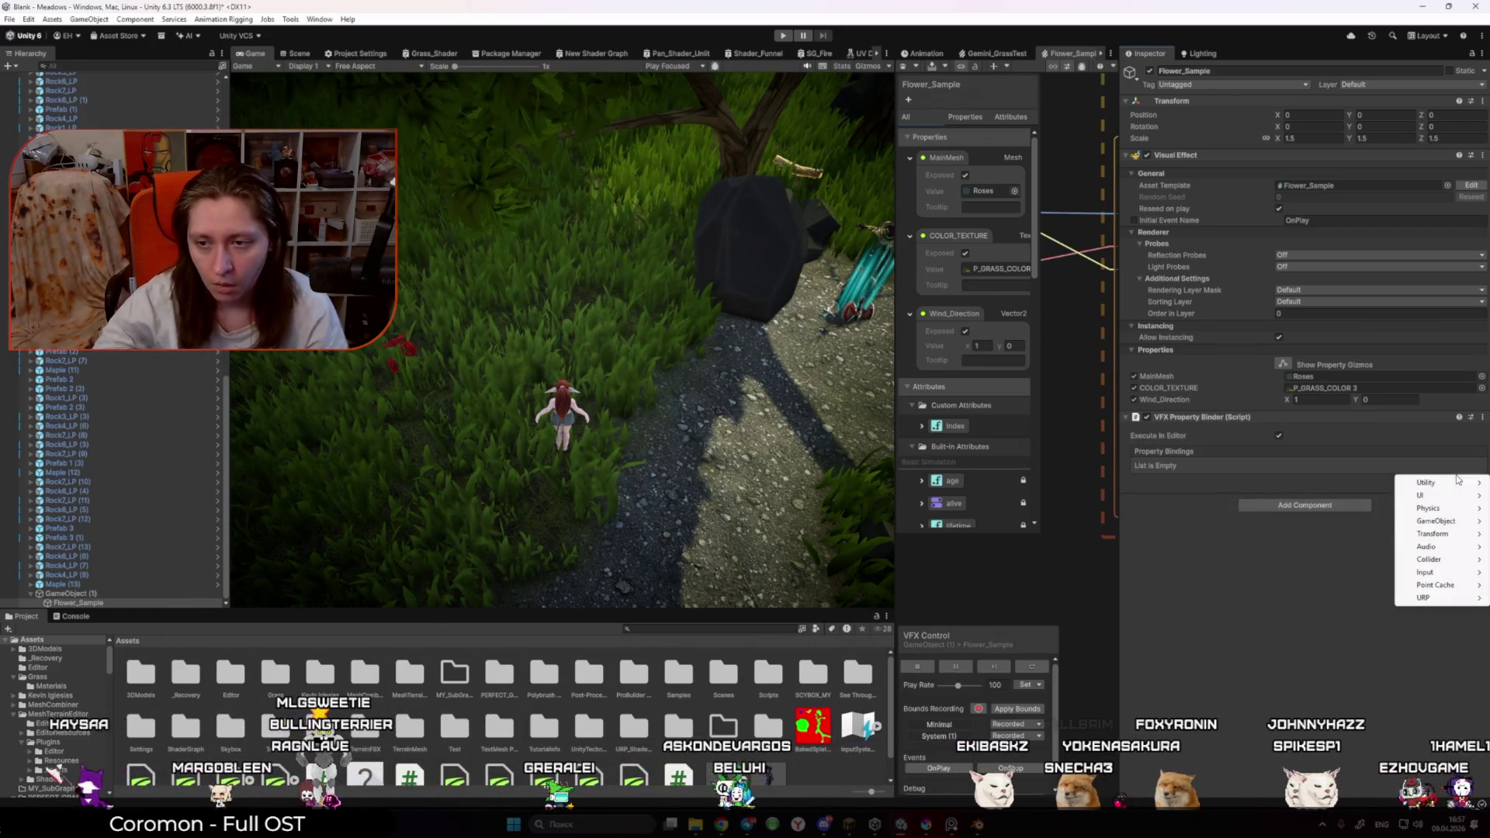
pyautogui.moveTo(1432, 485)
pyautogui.moveTo(1453, 534)
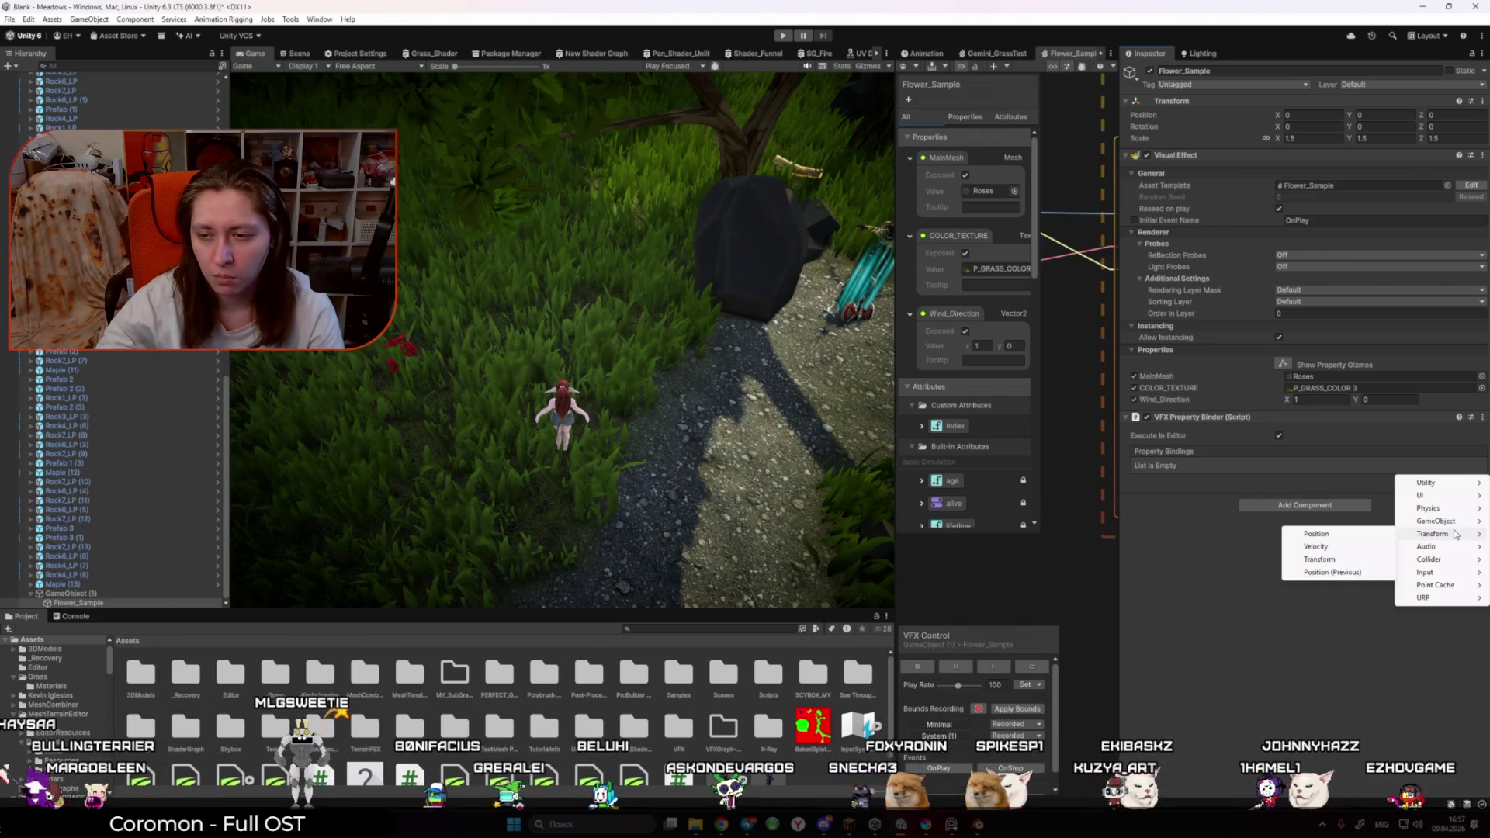
pyautogui.click(1371, 547)
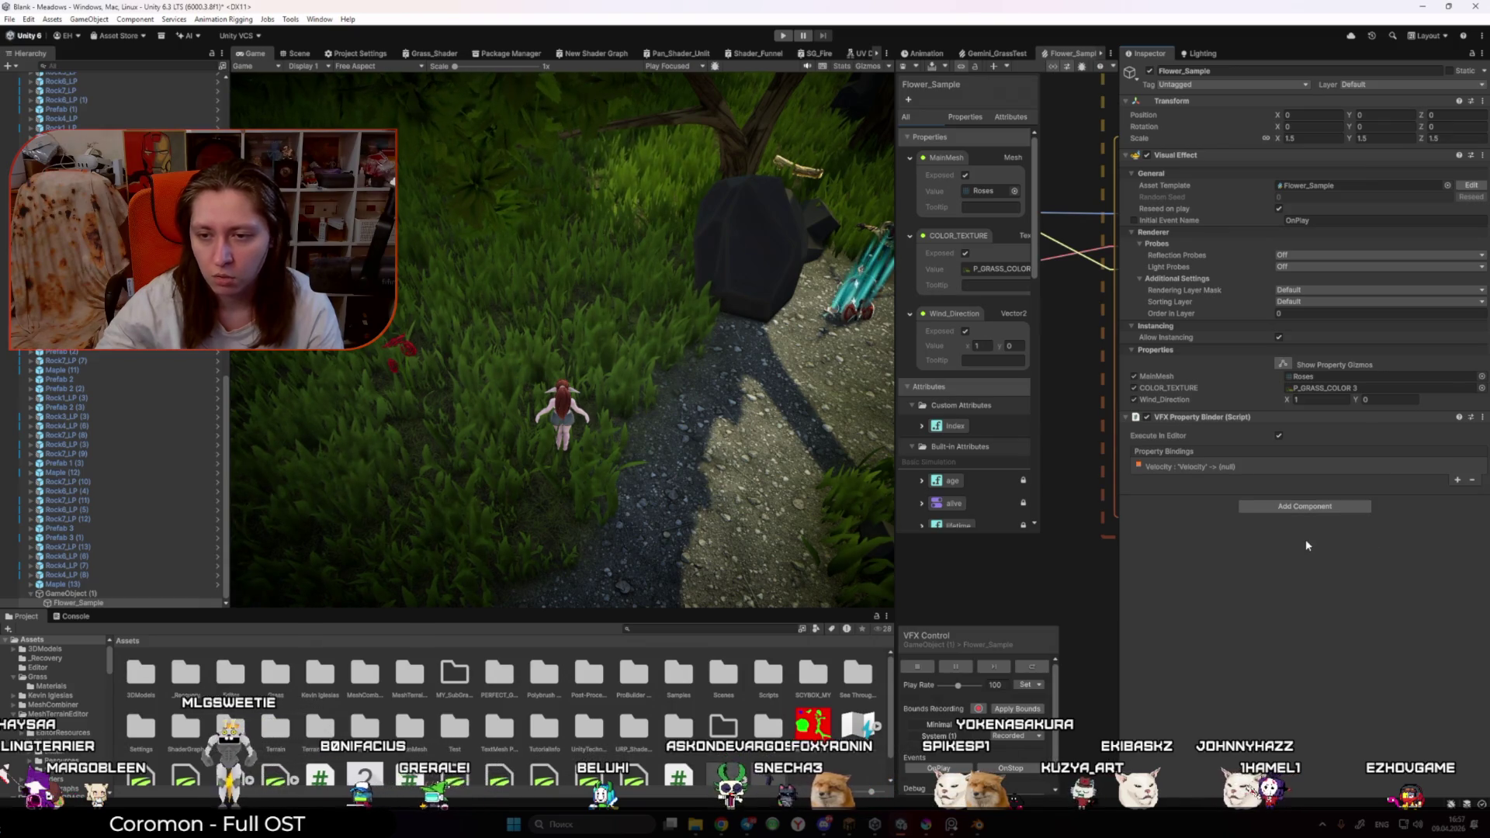
pyautogui.click(1209, 469)
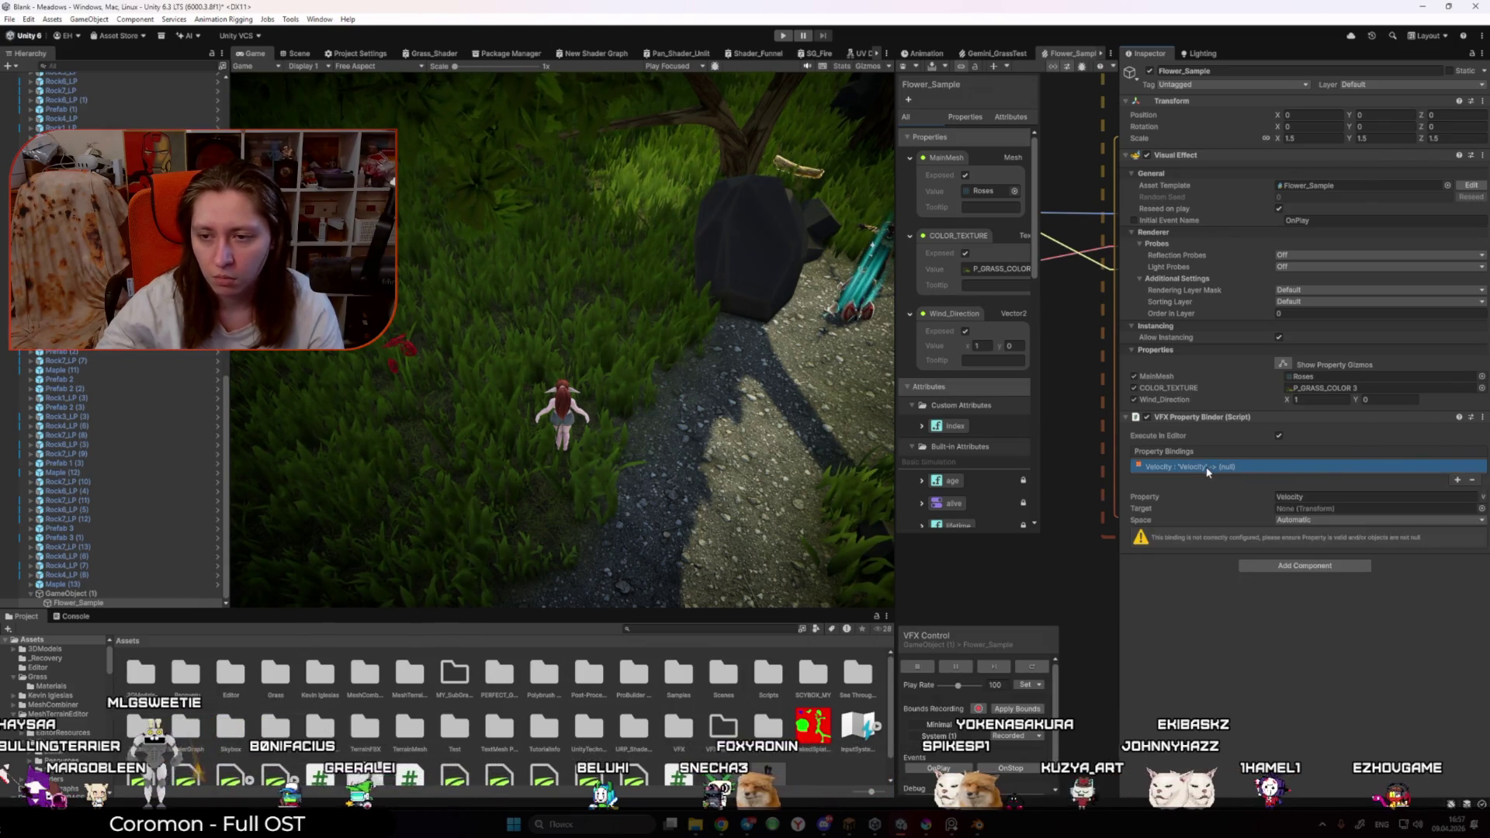
pyautogui.click(1340, 509)
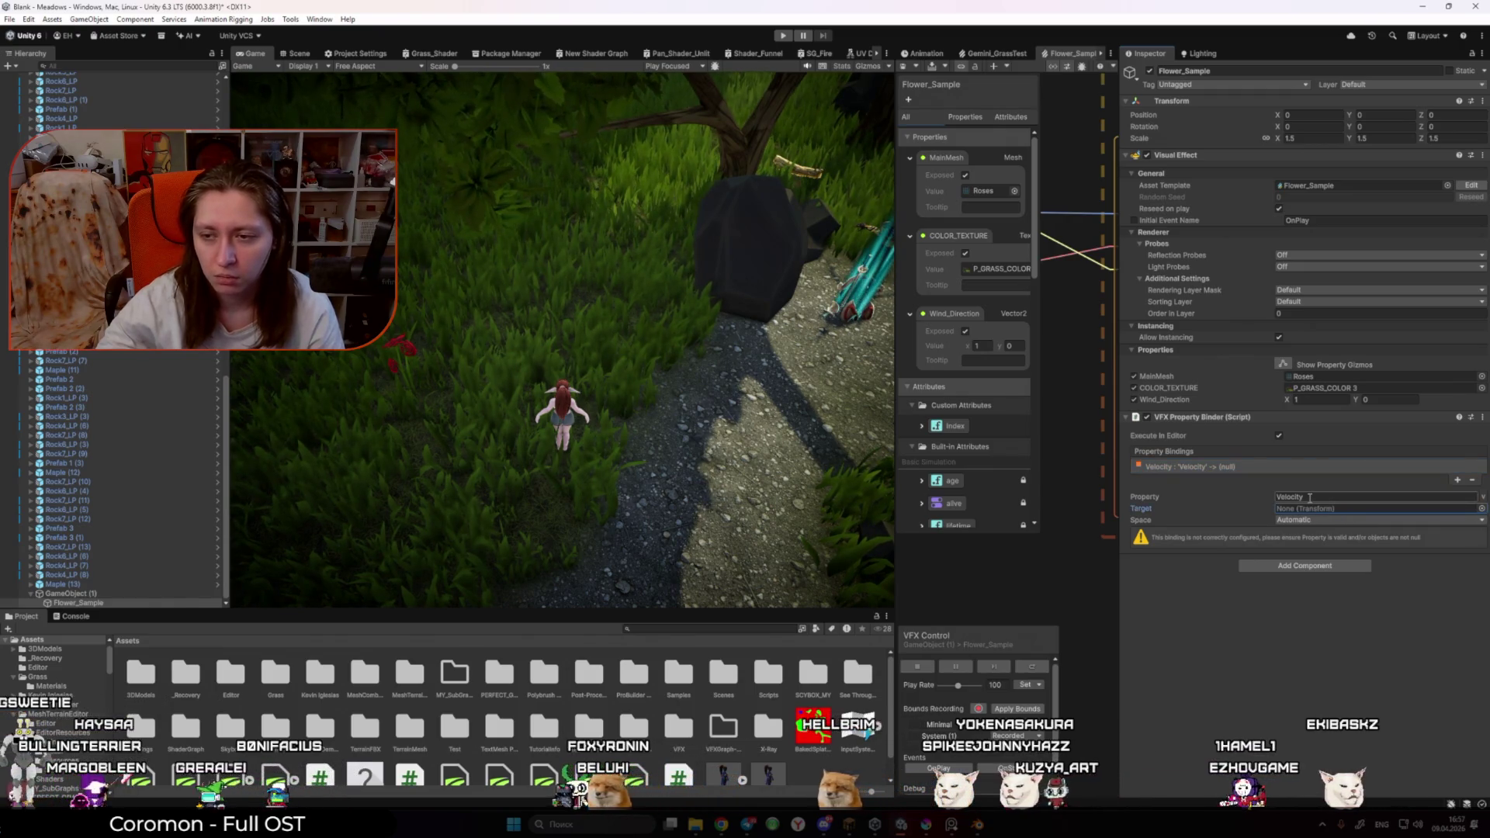
pyautogui.click(1318, 520)
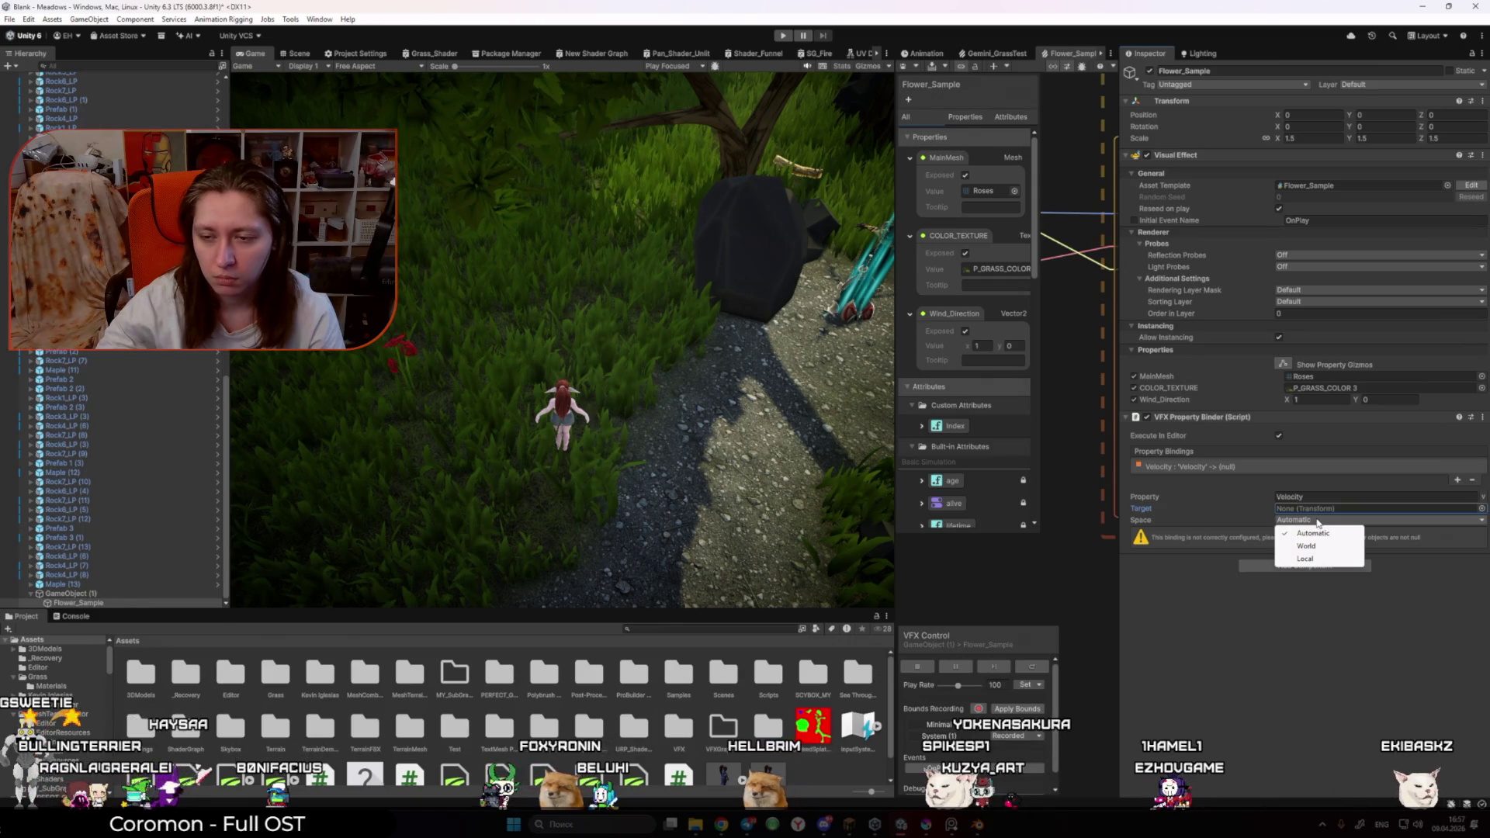
pyautogui.click(1231, 619)
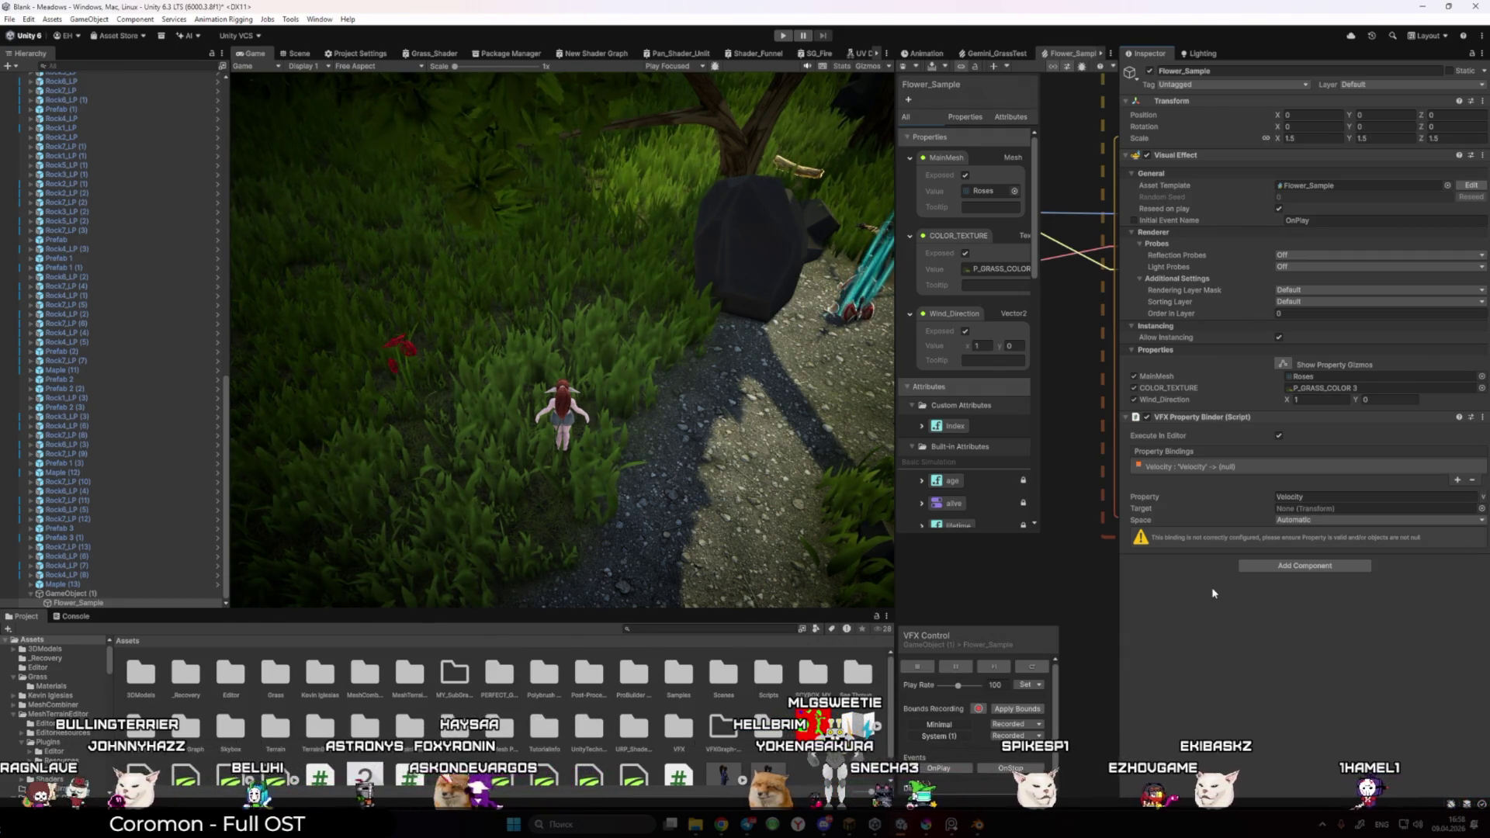
pyautogui.click(1349, 468)
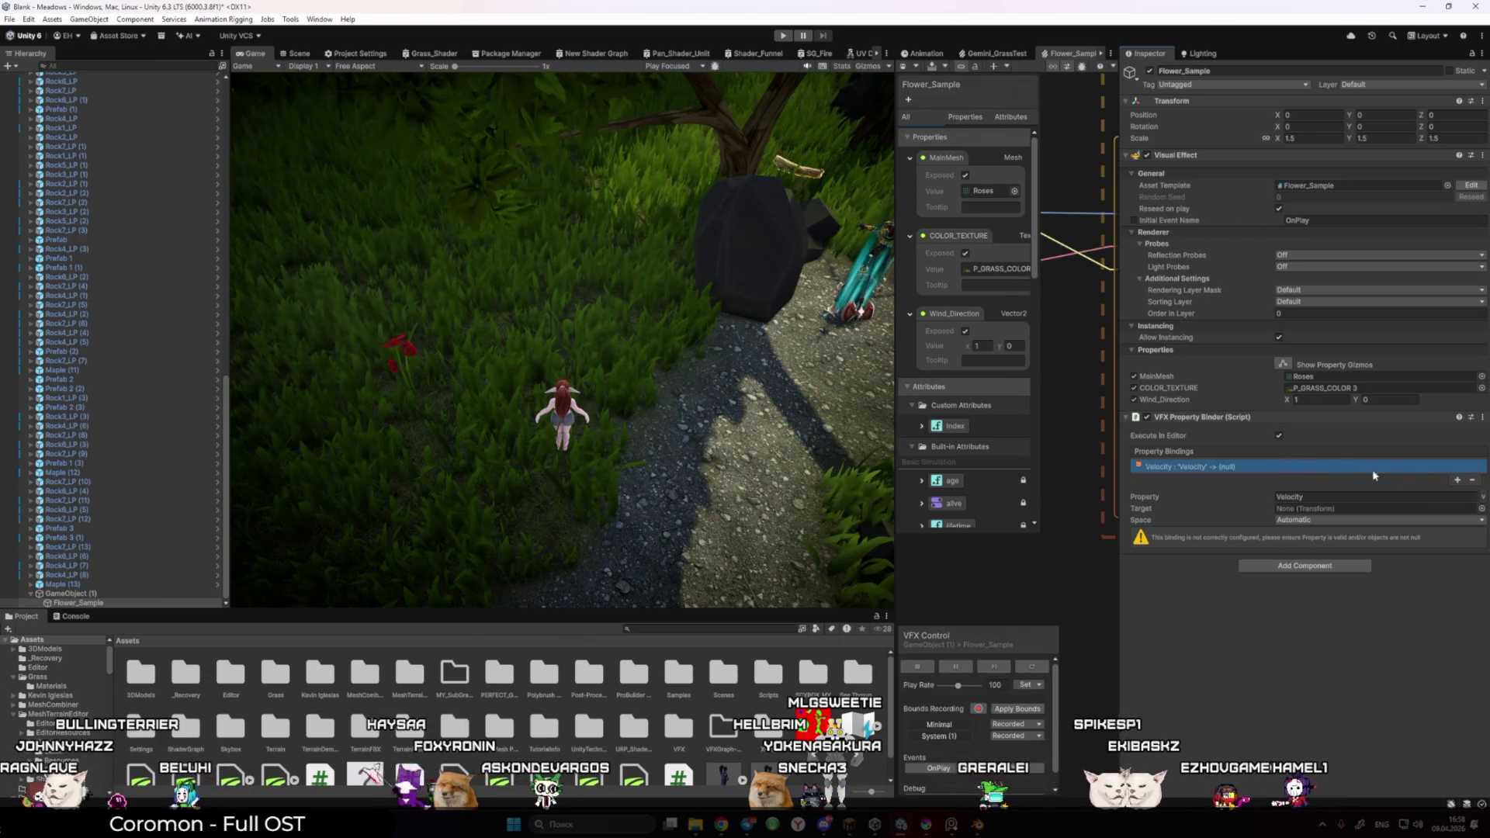
pyautogui.click(1469, 481)
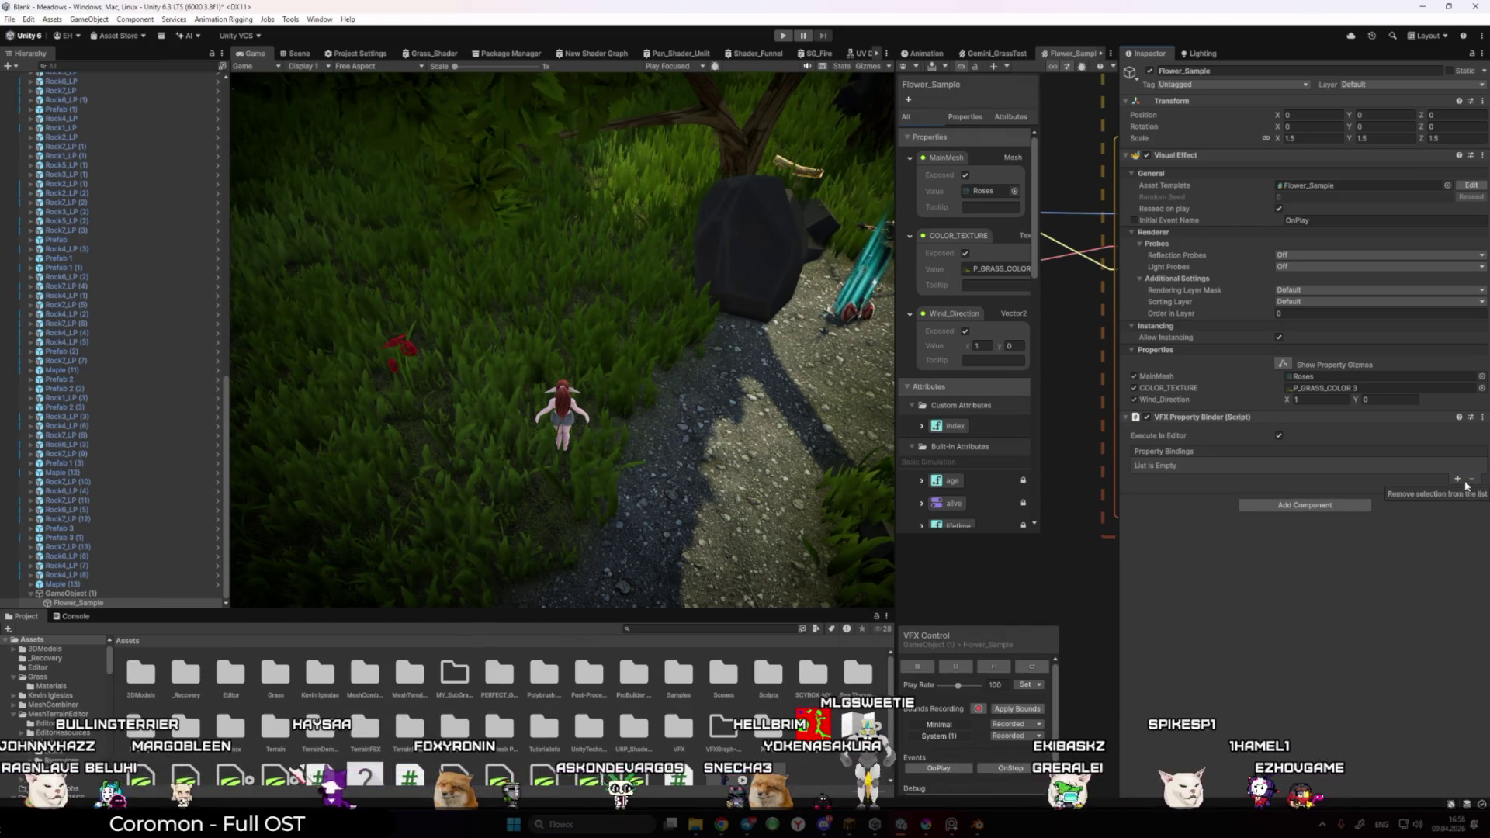
# Step: Add a Transform Position binding to the property binder with its space set to World
pyautogui.click(1457, 480)
pyautogui.moveTo(1443, 606)
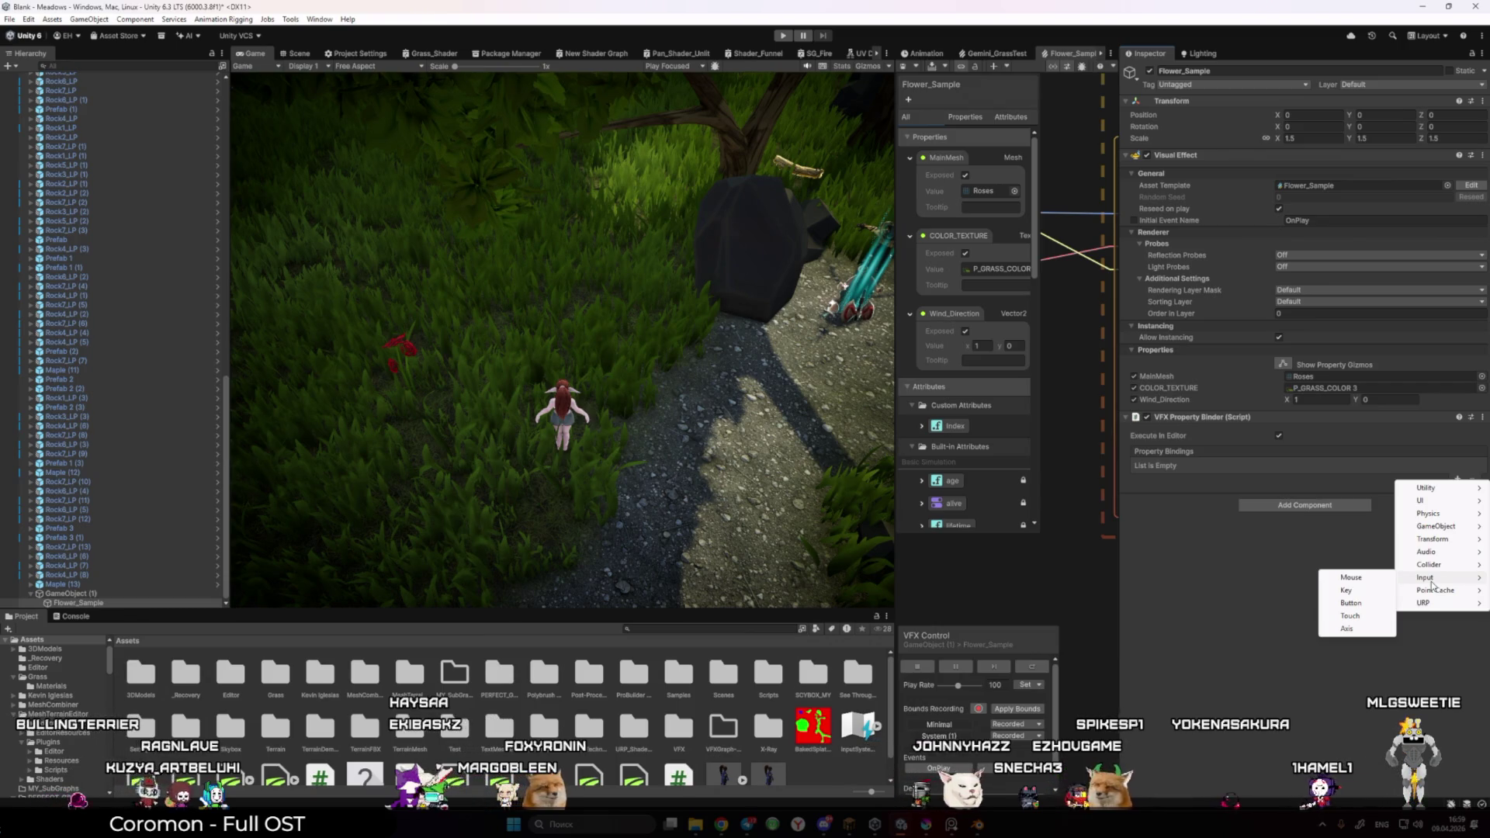
pyautogui.moveTo(1428, 539)
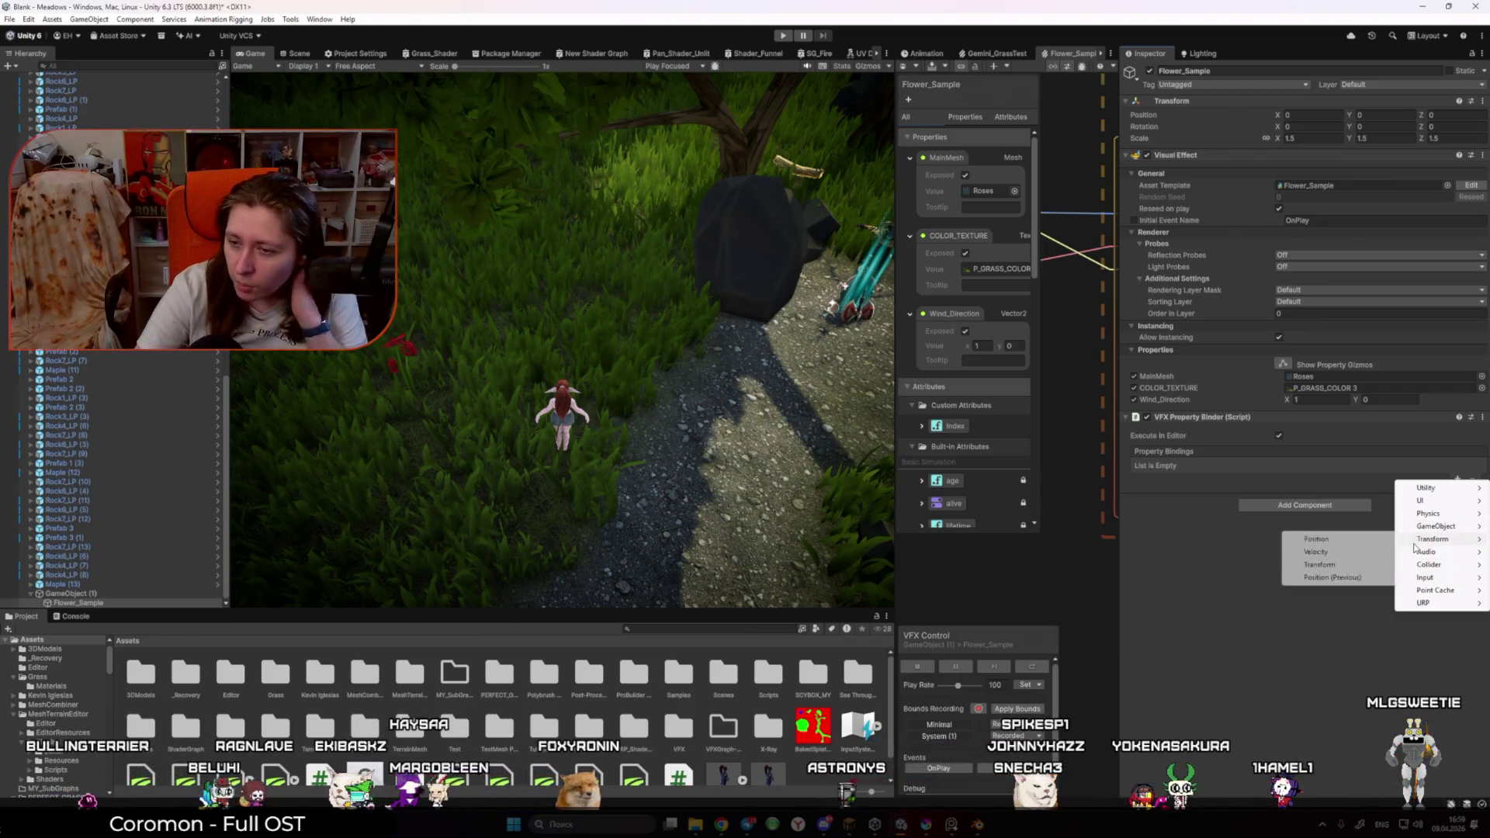
pyautogui.click(1388, 539)
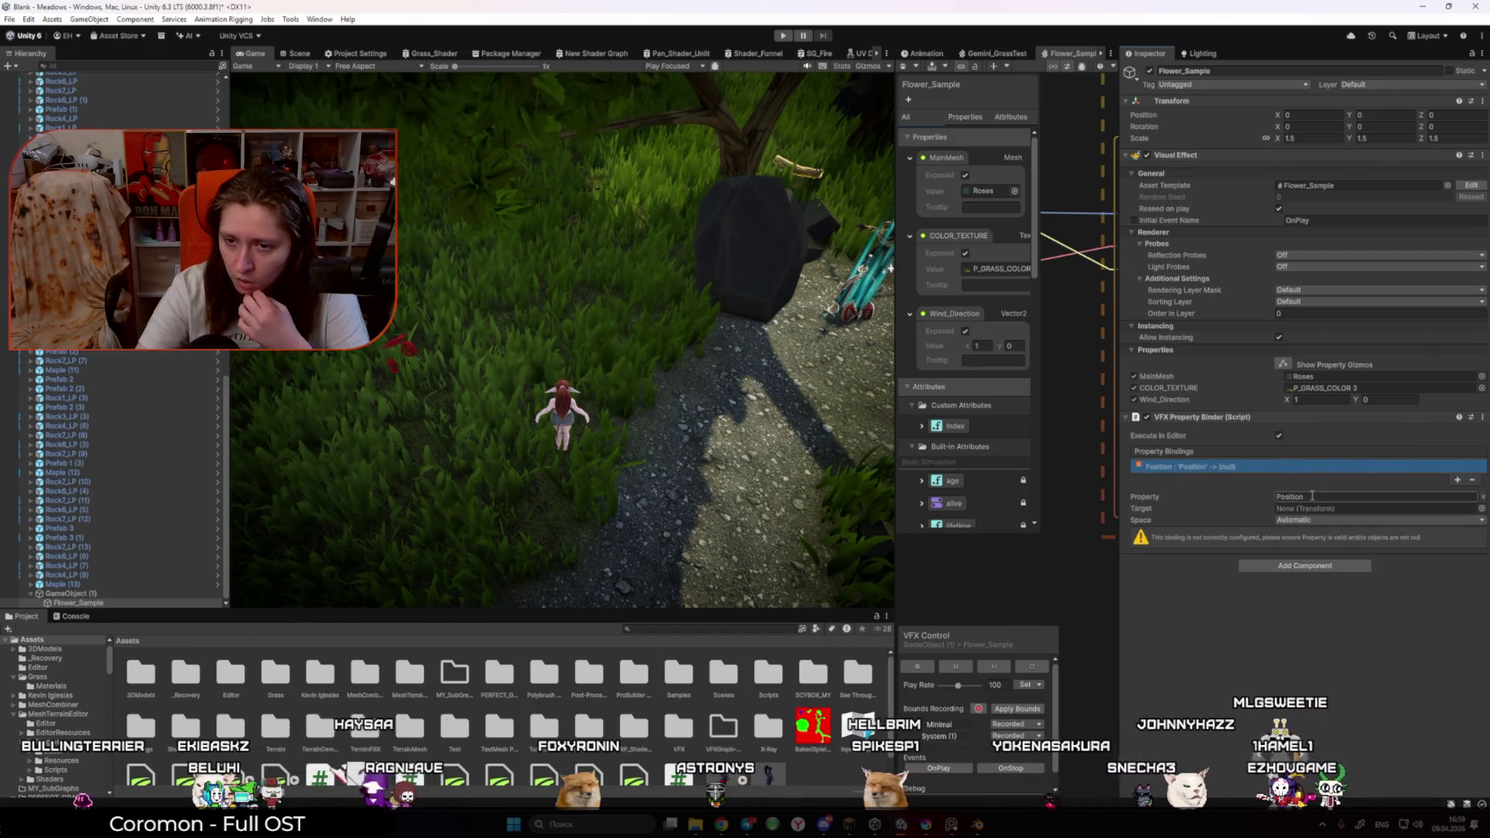
pyautogui.click(1313, 521)
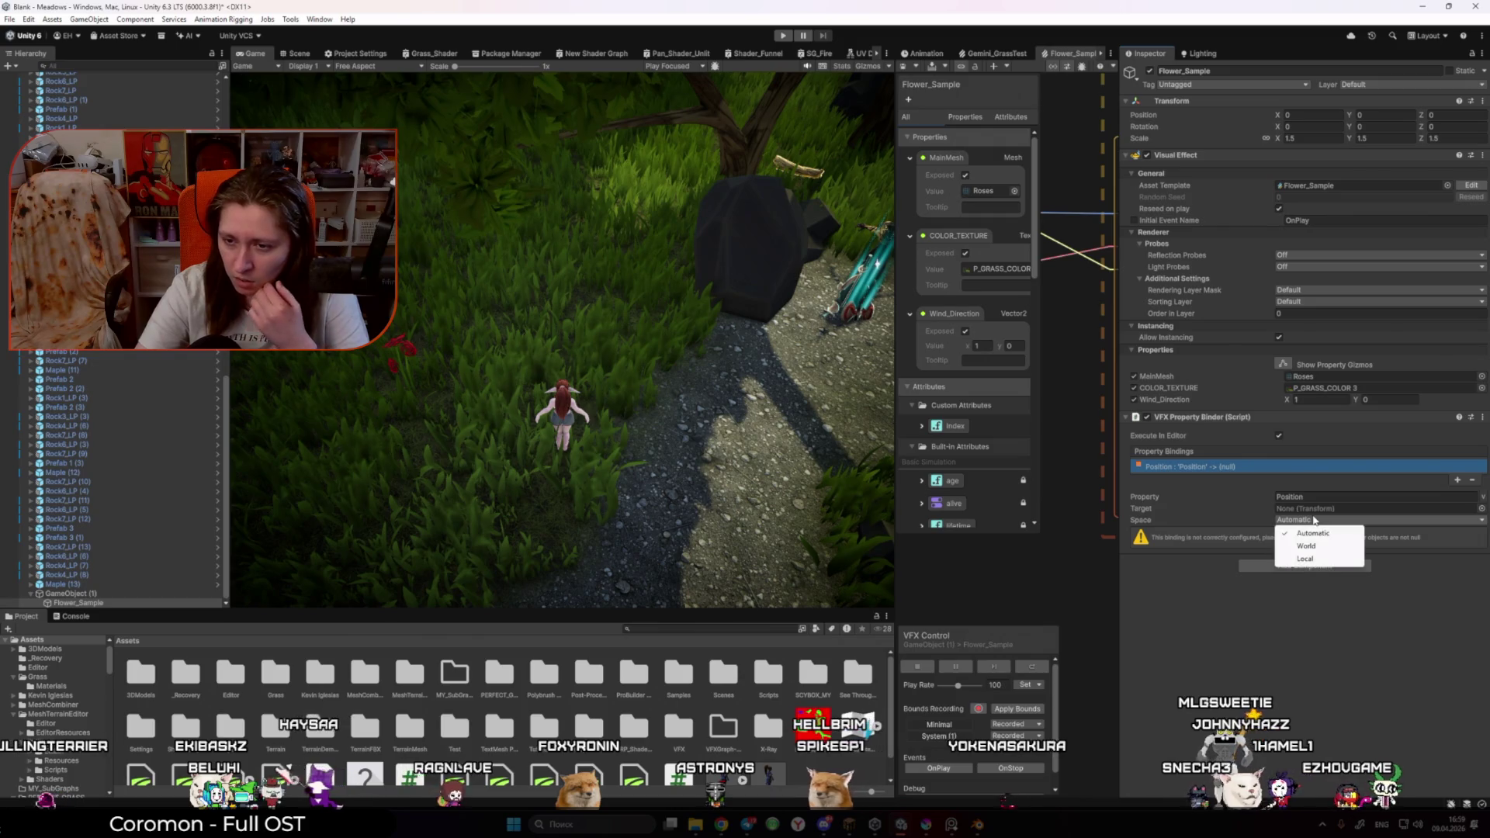
pyautogui.click(1268, 541)
pyautogui.click(1393, 520)
pyautogui.click(1339, 550)
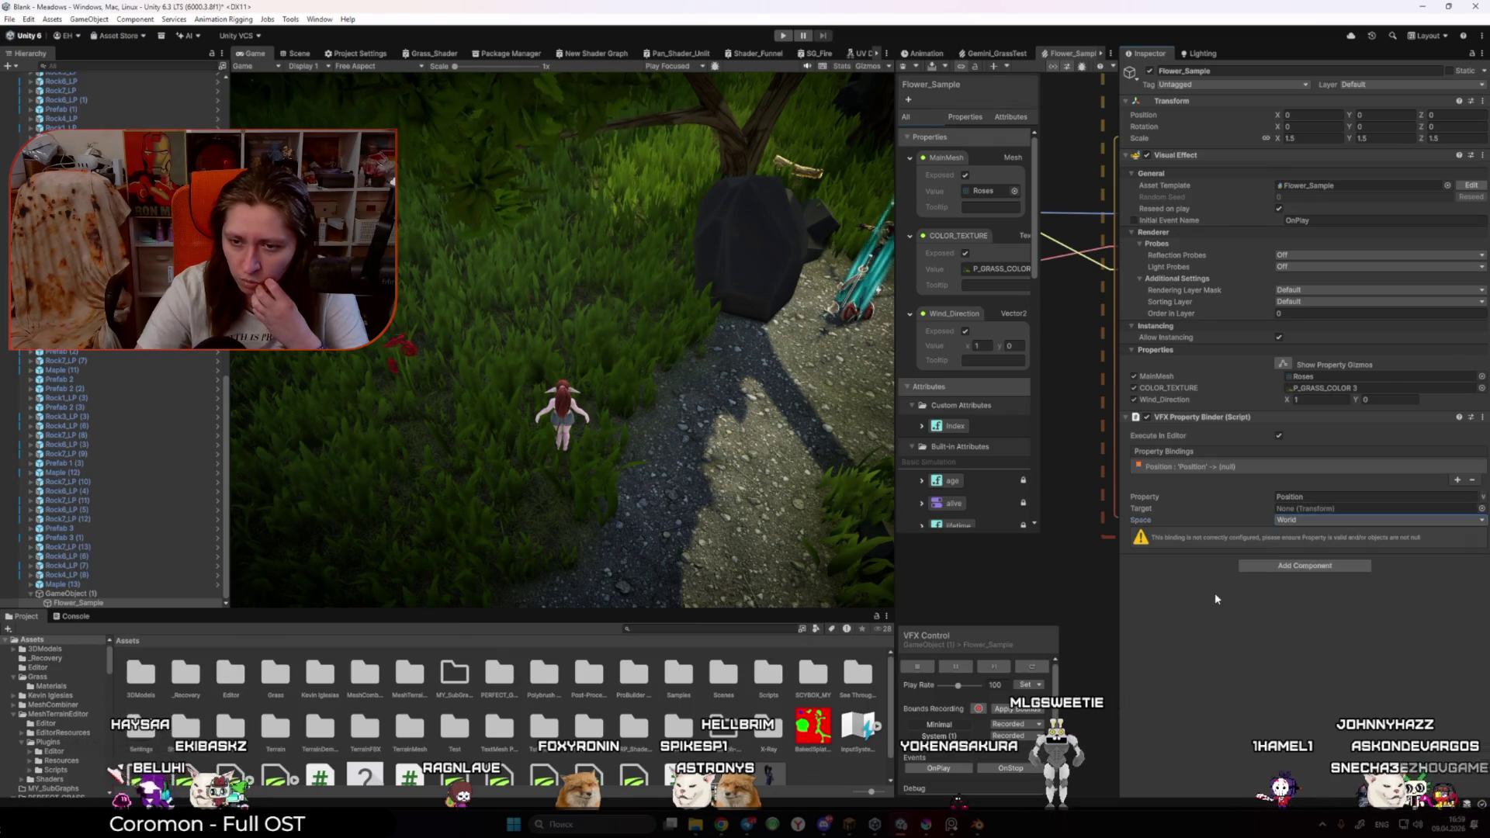
pyautogui.scroll(5, 116, 465)
pyautogui.scroll(5, 116, 466)
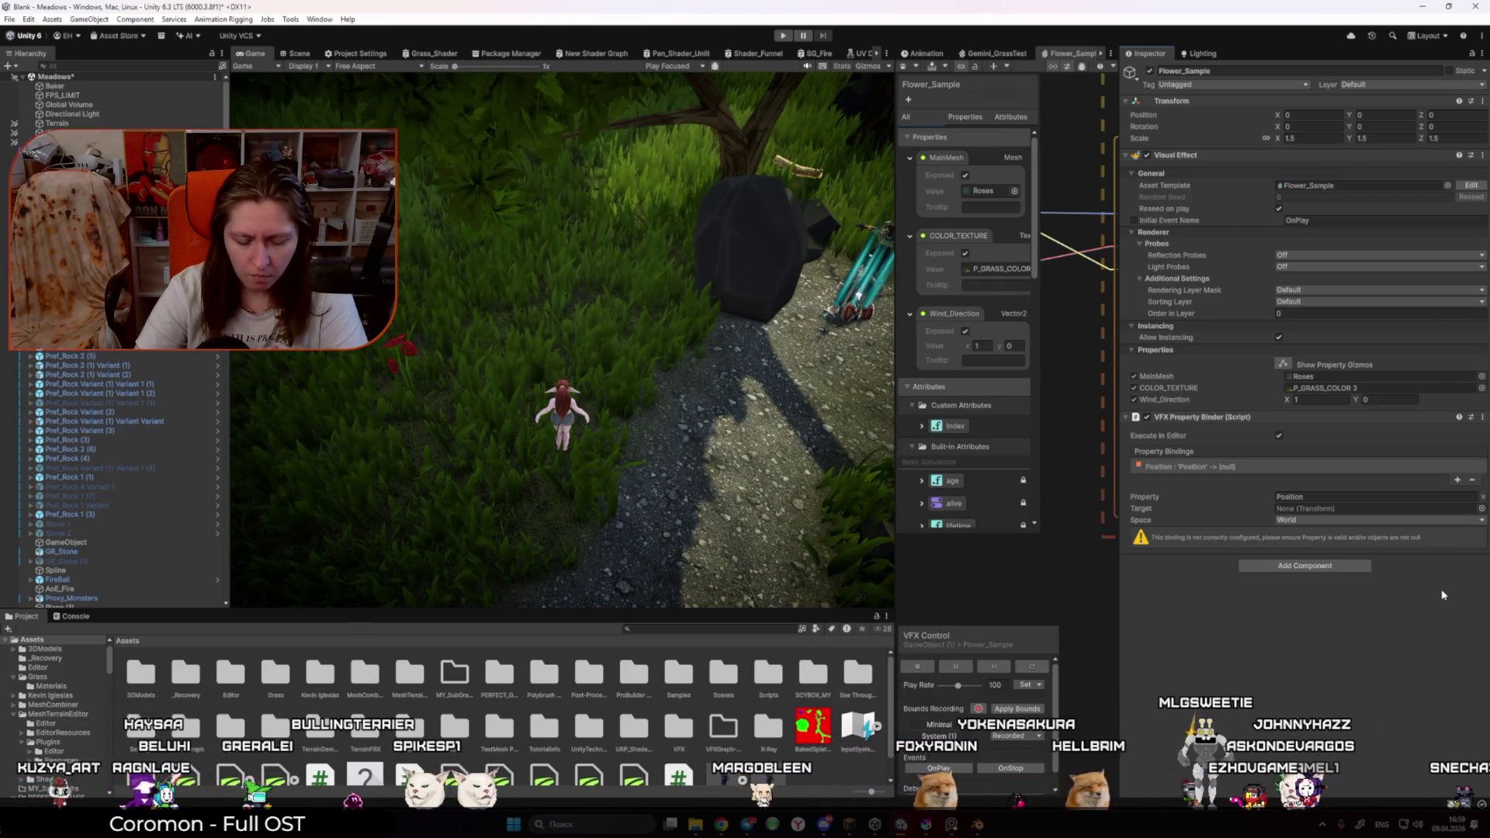
# Step: Add and delete a Vector3 custom attribute, then view the Flower_Sample asset's settings
pyautogui.moveTo(896, 179); pyautogui.dragTo(633, 170)
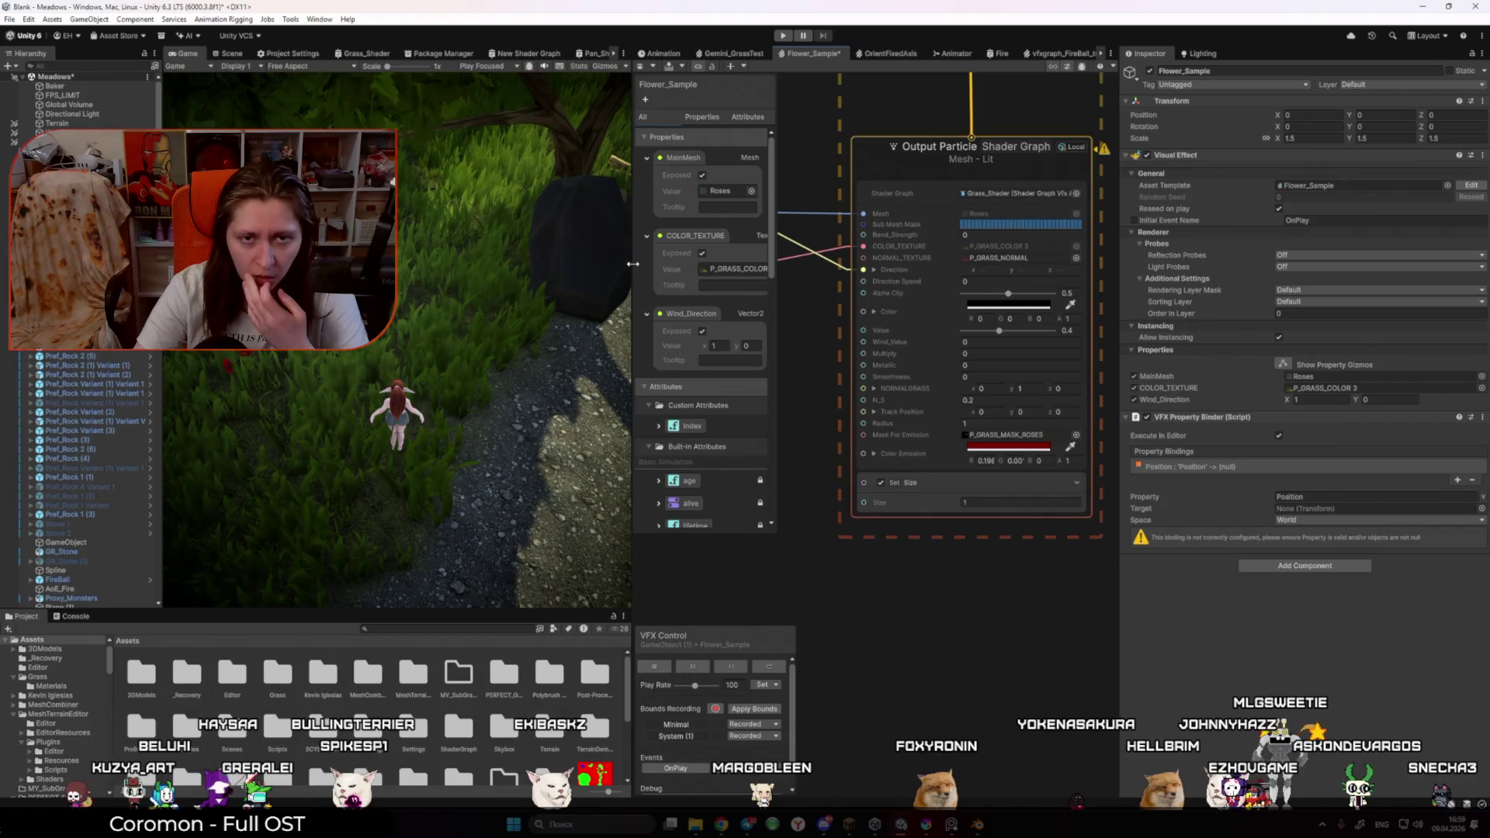
pyautogui.click(645, 101)
pyautogui.moveTo(675, 112)
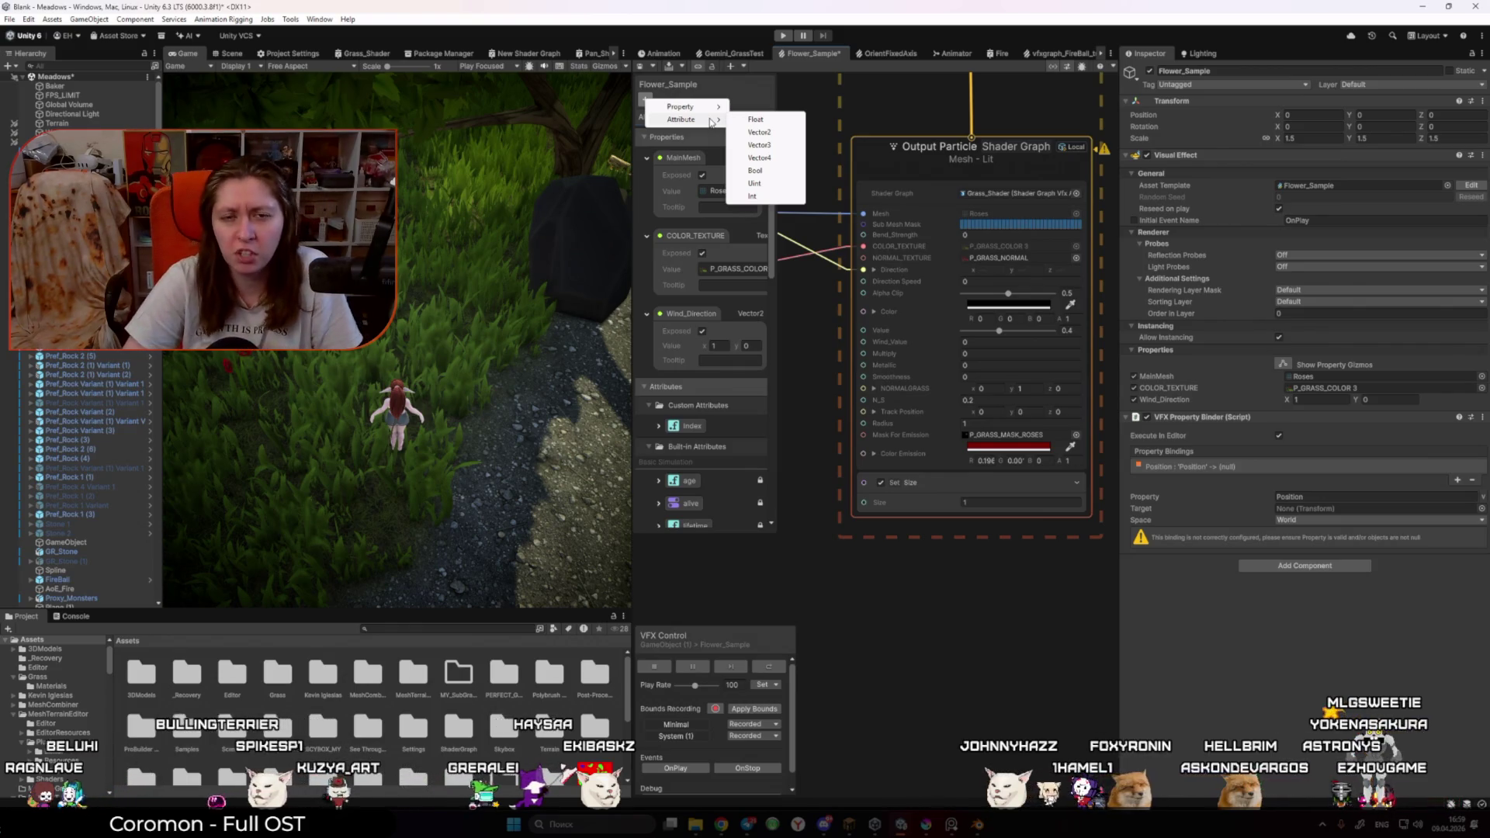
pyautogui.click(765, 148)
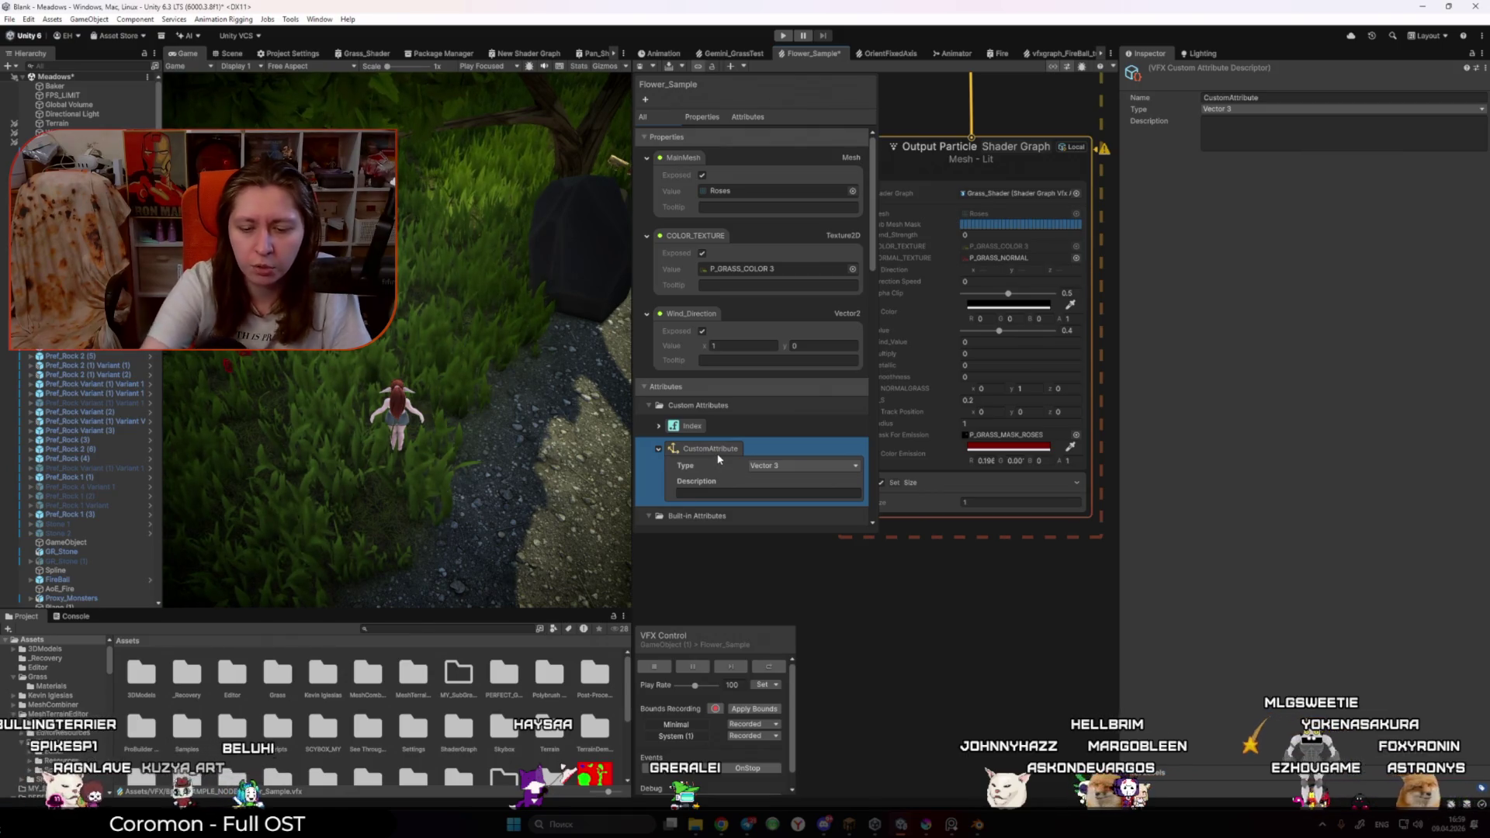
pyautogui.press('Delete')
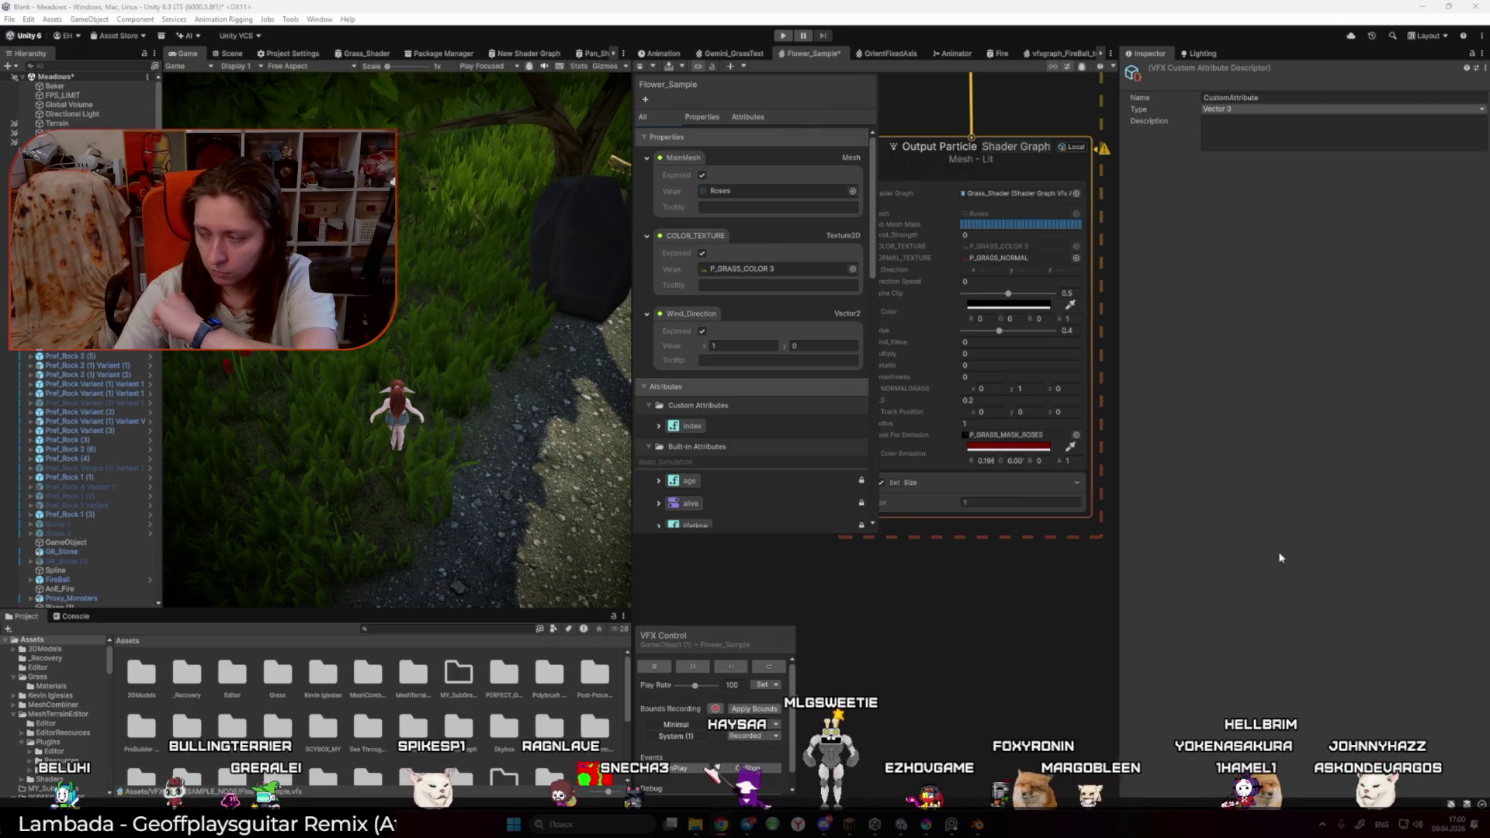
pyautogui.click(1076, 559)
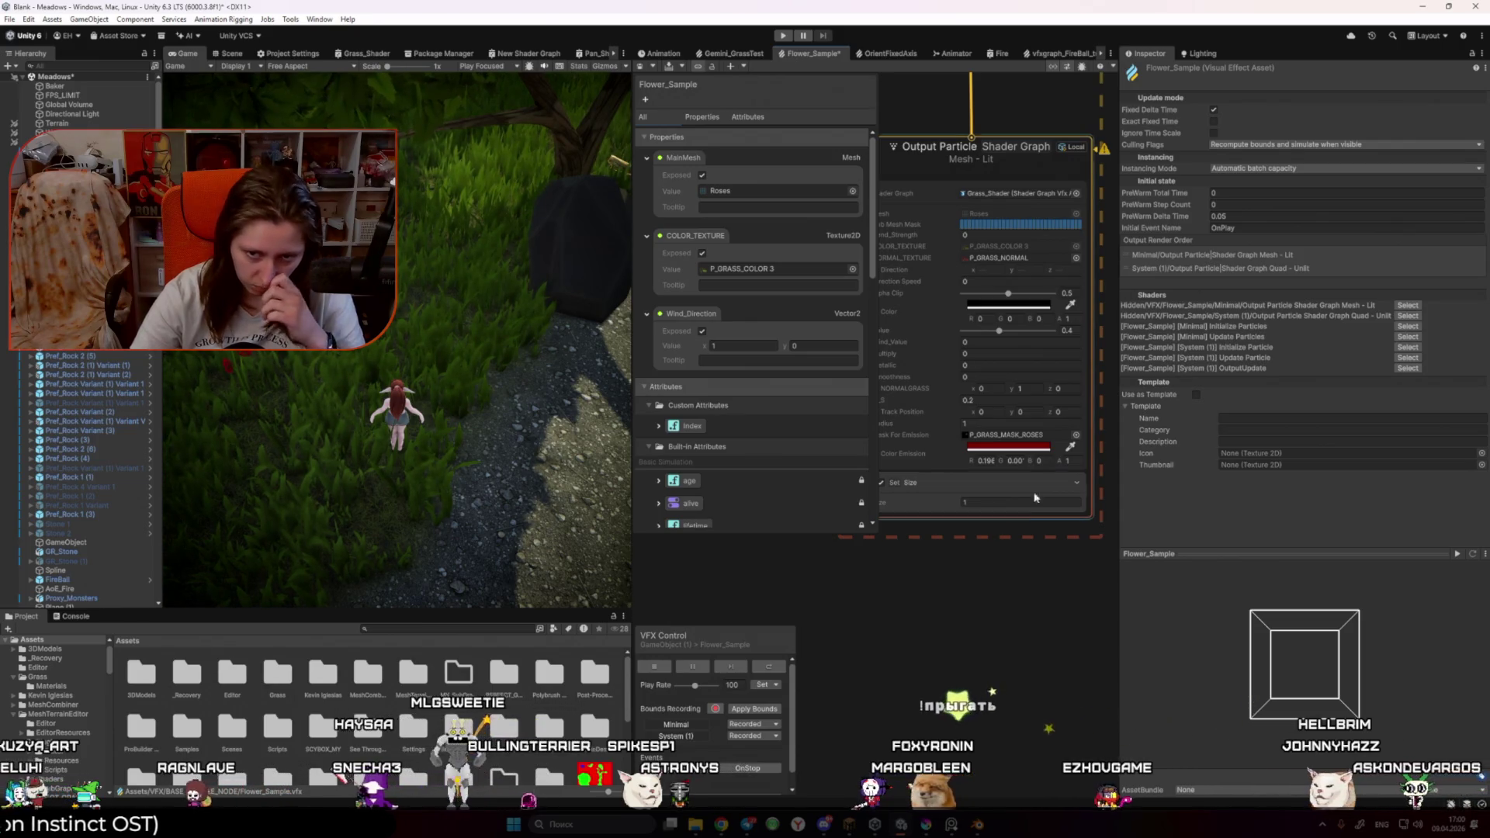
# Step: Lower the roses' emission colour brightness value to 18
pyautogui.click(1023, 450)
pyautogui.moveTo(1071, 608); pyautogui.dragTo(1038, 607)
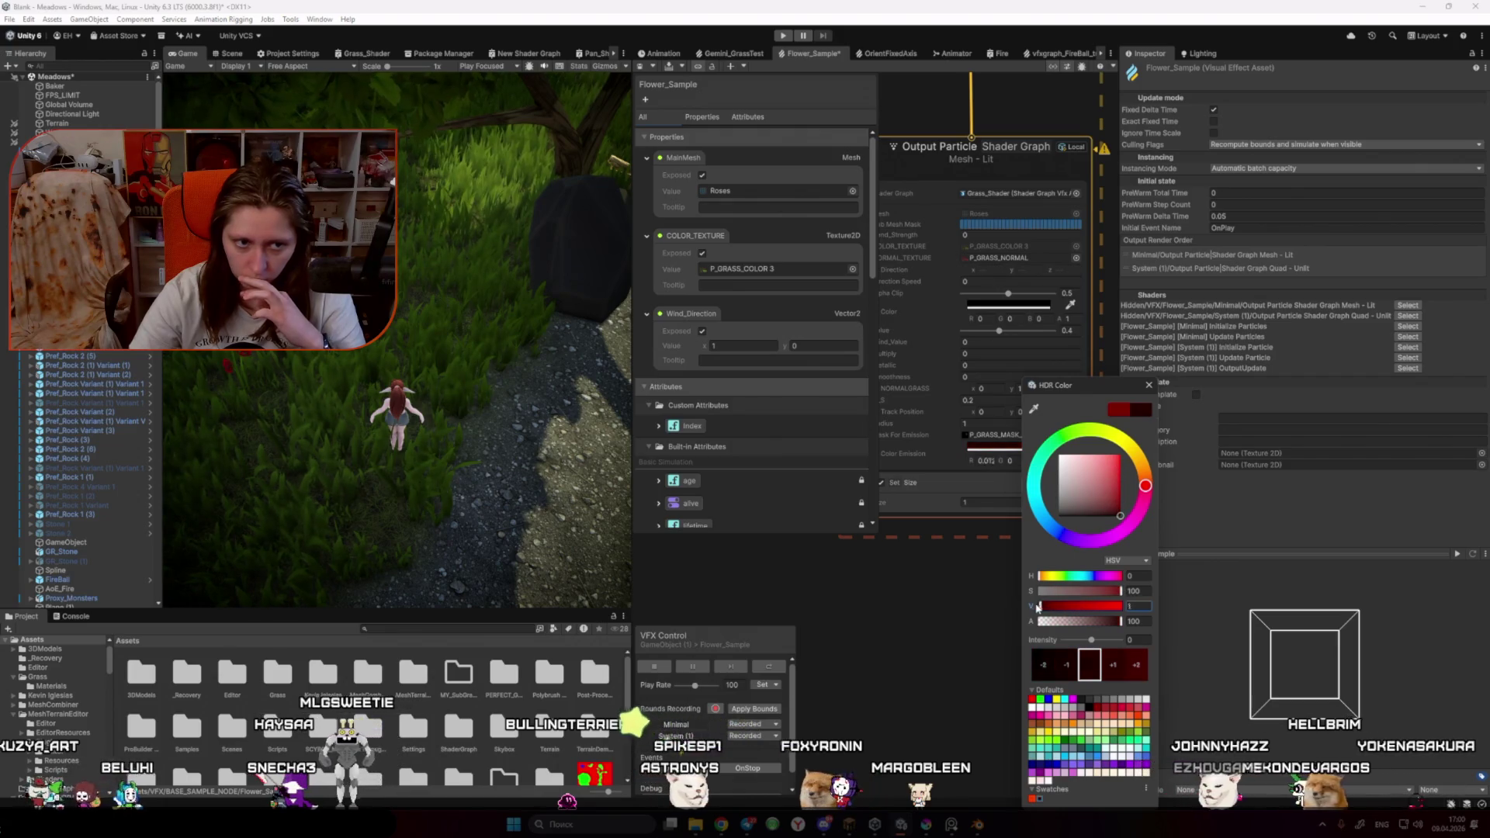
pyautogui.click(991, 595)
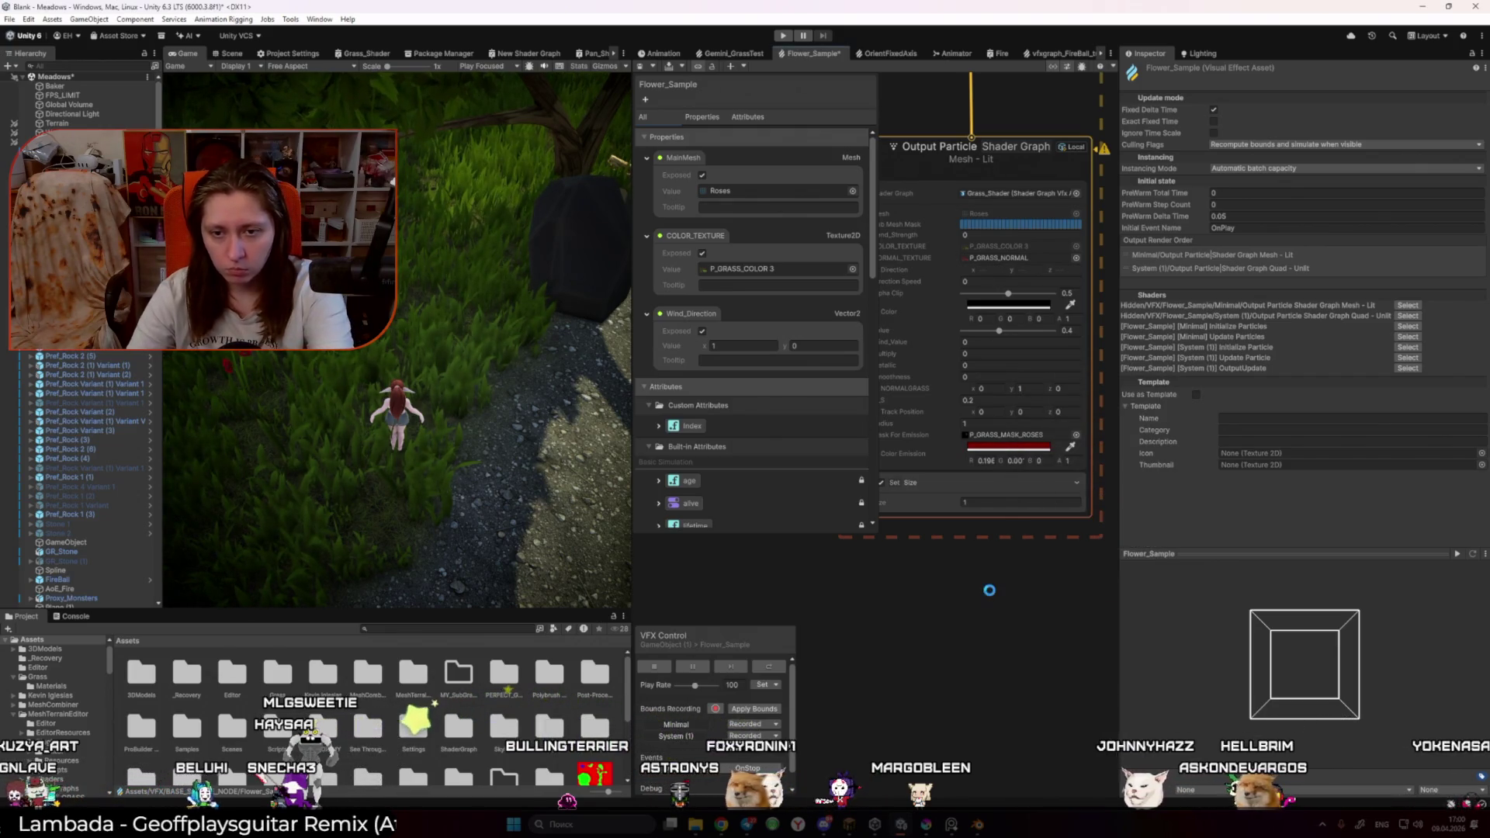
pyautogui.click(995, 448)
pyautogui.moveTo(1027, 608); pyautogui.dragTo(1027, 612)
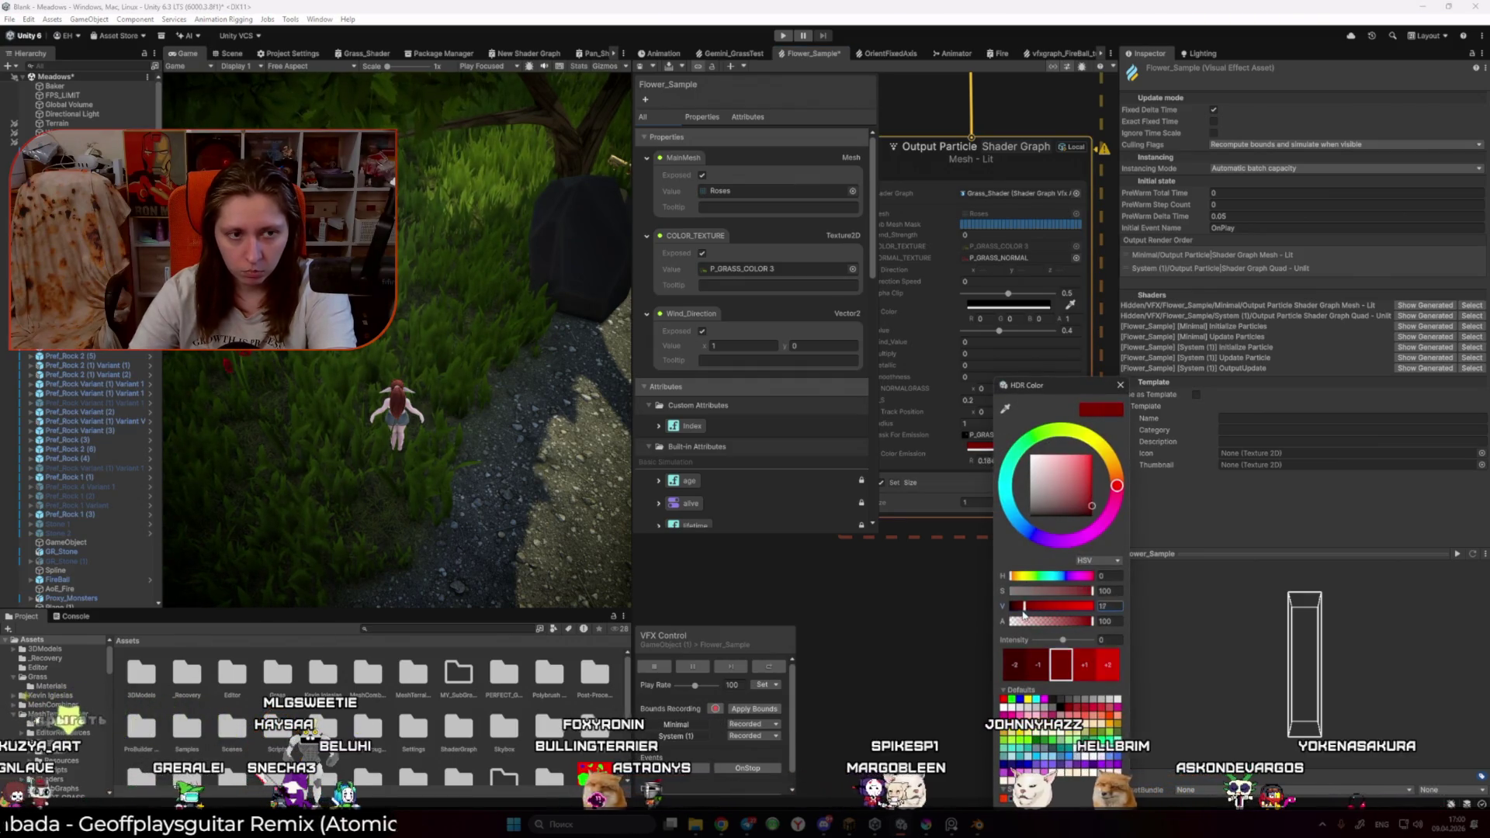
pyautogui.click(1138, 419)
pyautogui.scroll(-2, 1055, 489)
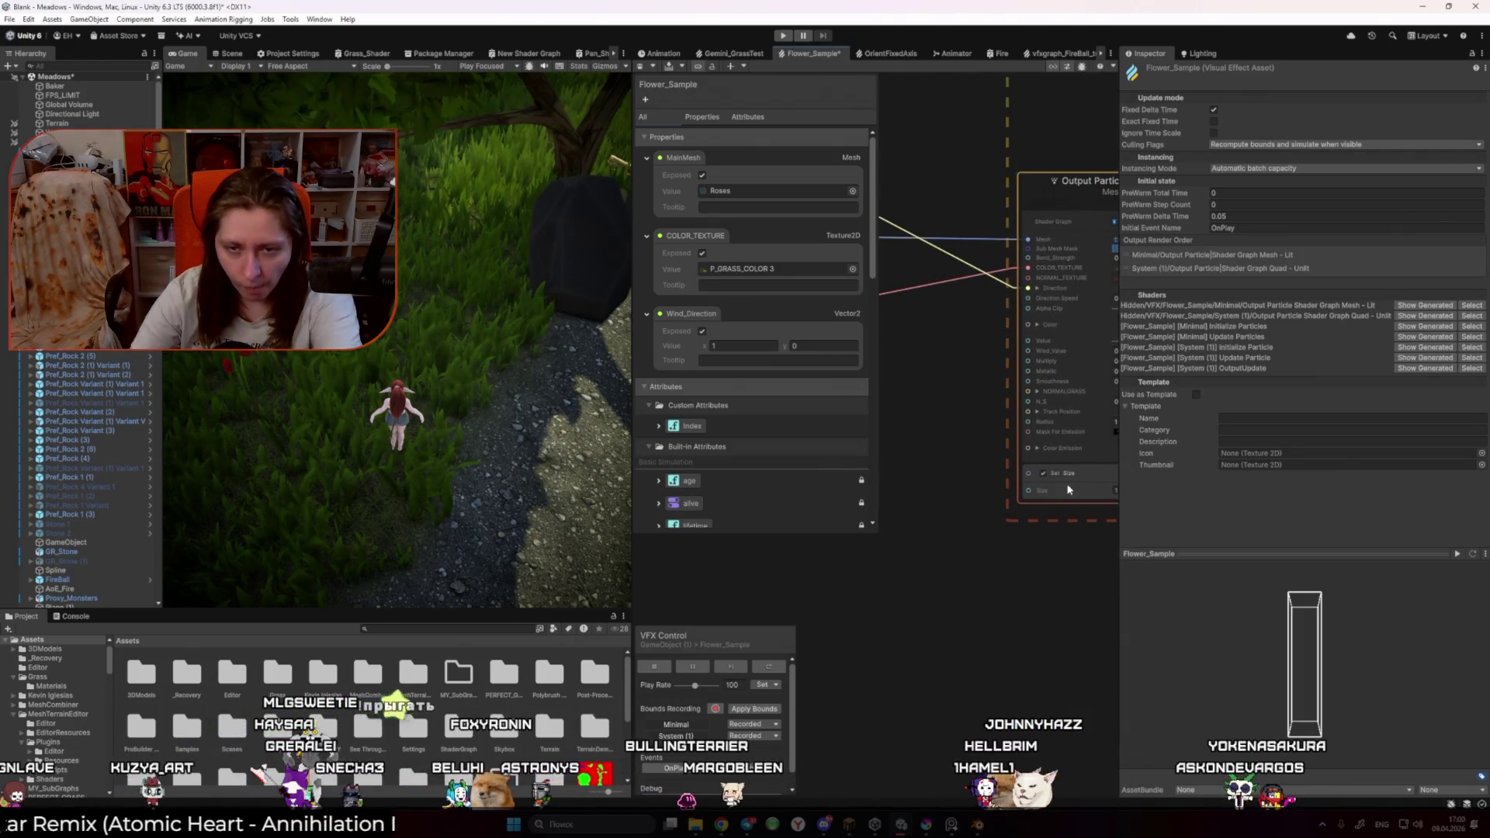
pyautogui.moveTo(1119, 489); pyautogui.dragTo(1312, 488)
# Step: Add a VFX Time node to the Flower_Sample graph and position it
pyautogui.press('space')
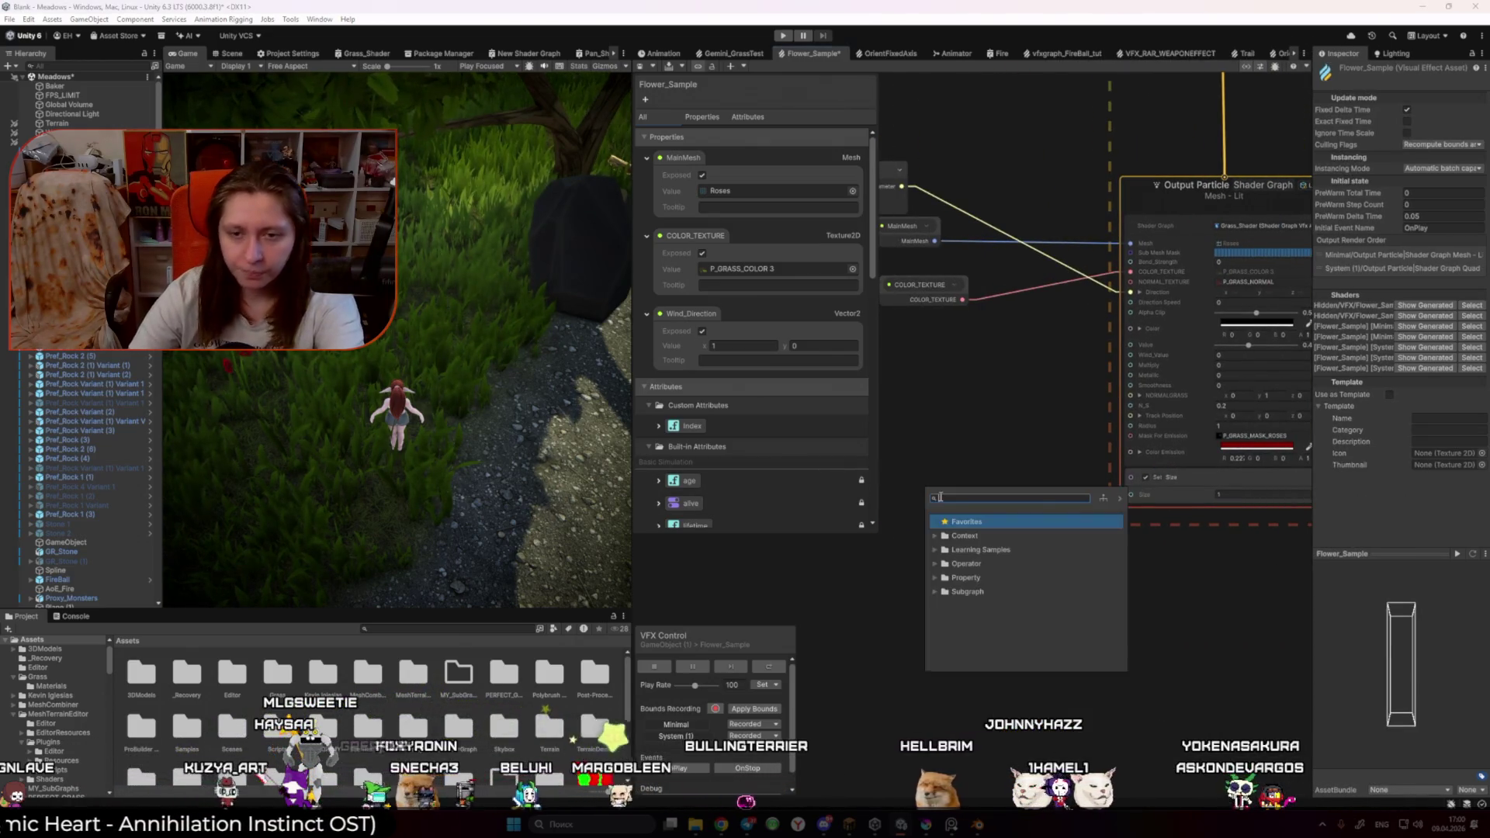
pyautogui.write('vfx')
pyautogui.press('Return')
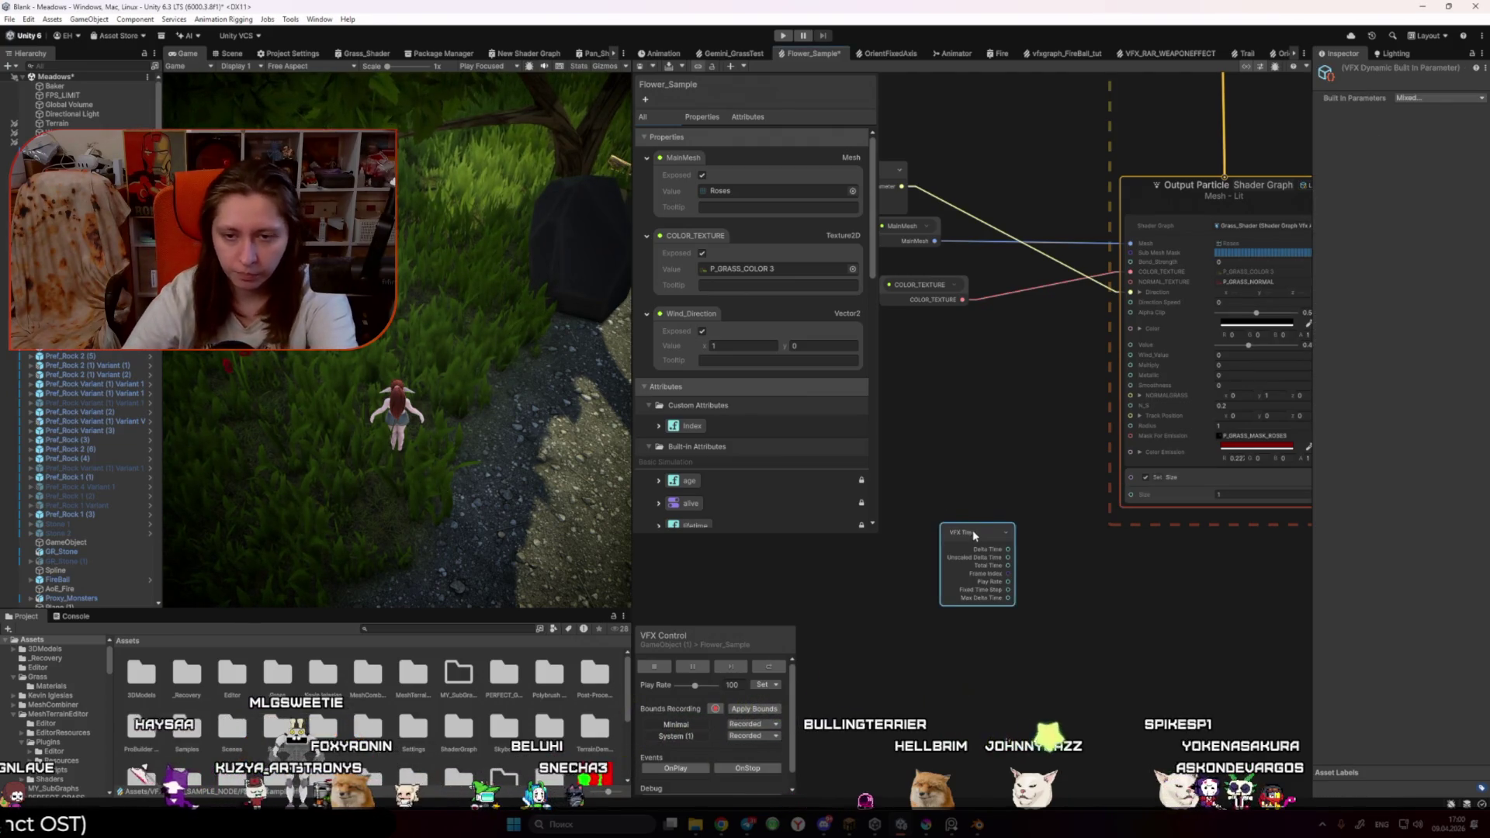
pyautogui.moveTo(973, 535); pyautogui.dragTo(825, 568)
pyautogui.moveTo(905, 512); pyautogui.dragTo(968, 490)
pyautogui.moveTo(909, 545); pyautogui.dragTo(943, 505)
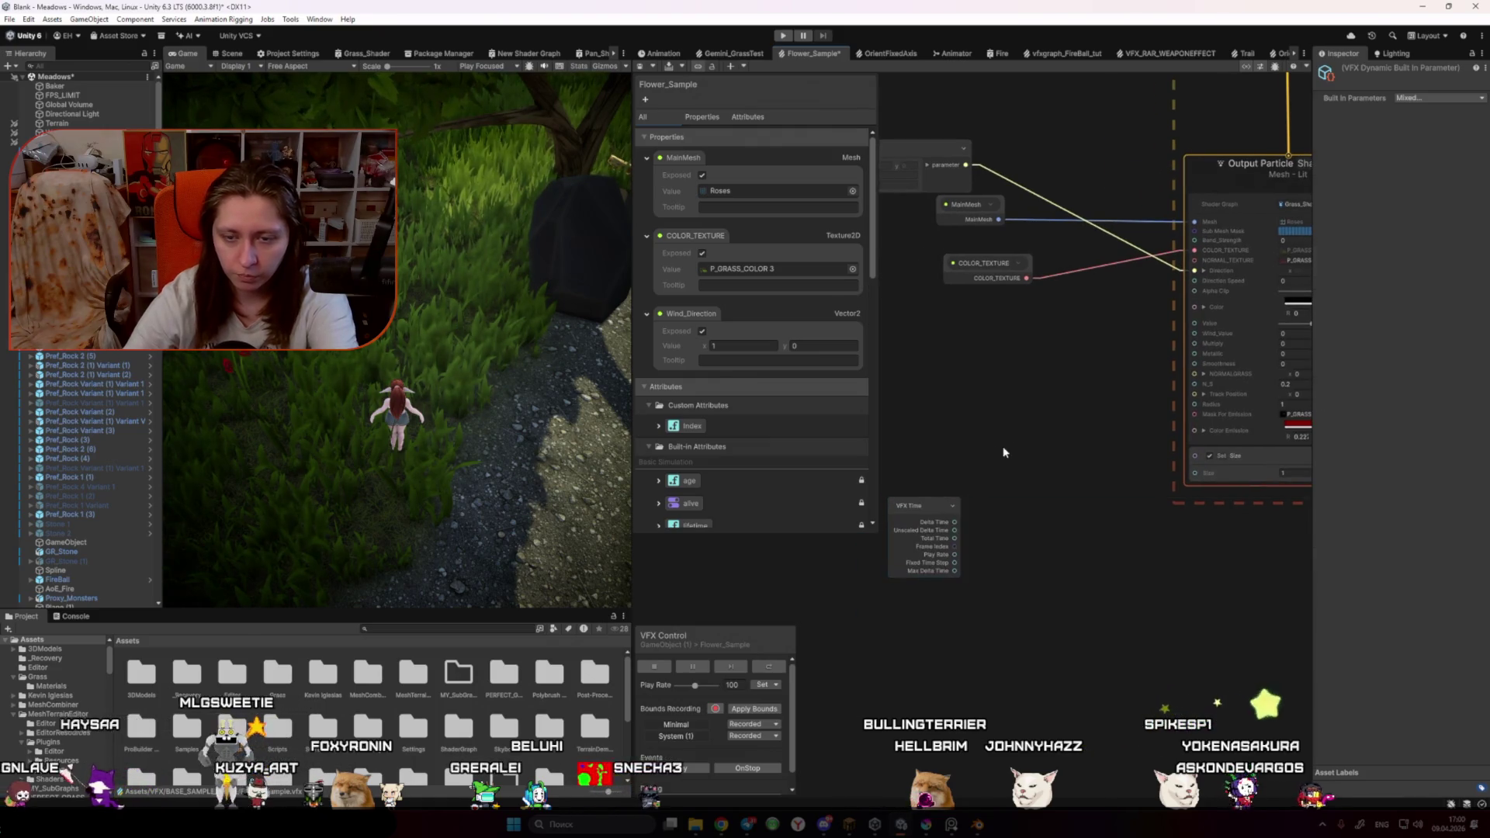
pyautogui.click(999, 448)
# Step: Add a Multiply node and feed VFX Time's Total Time into its B input
pyautogui.press('space')
pyautogui.write('mu')
pyautogui.press('Return')
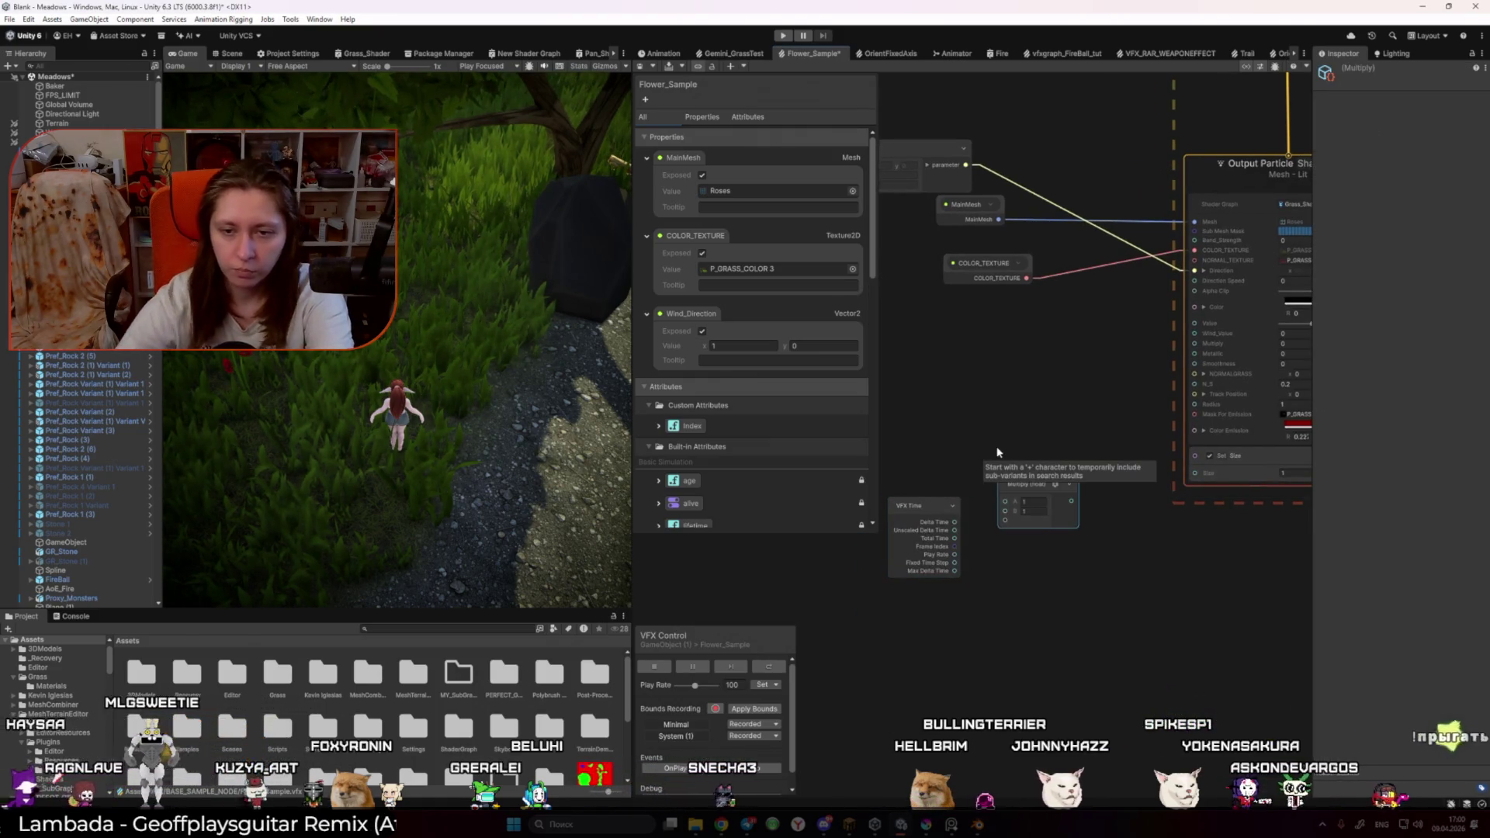
pyautogui.scroll(1, 970, 513)
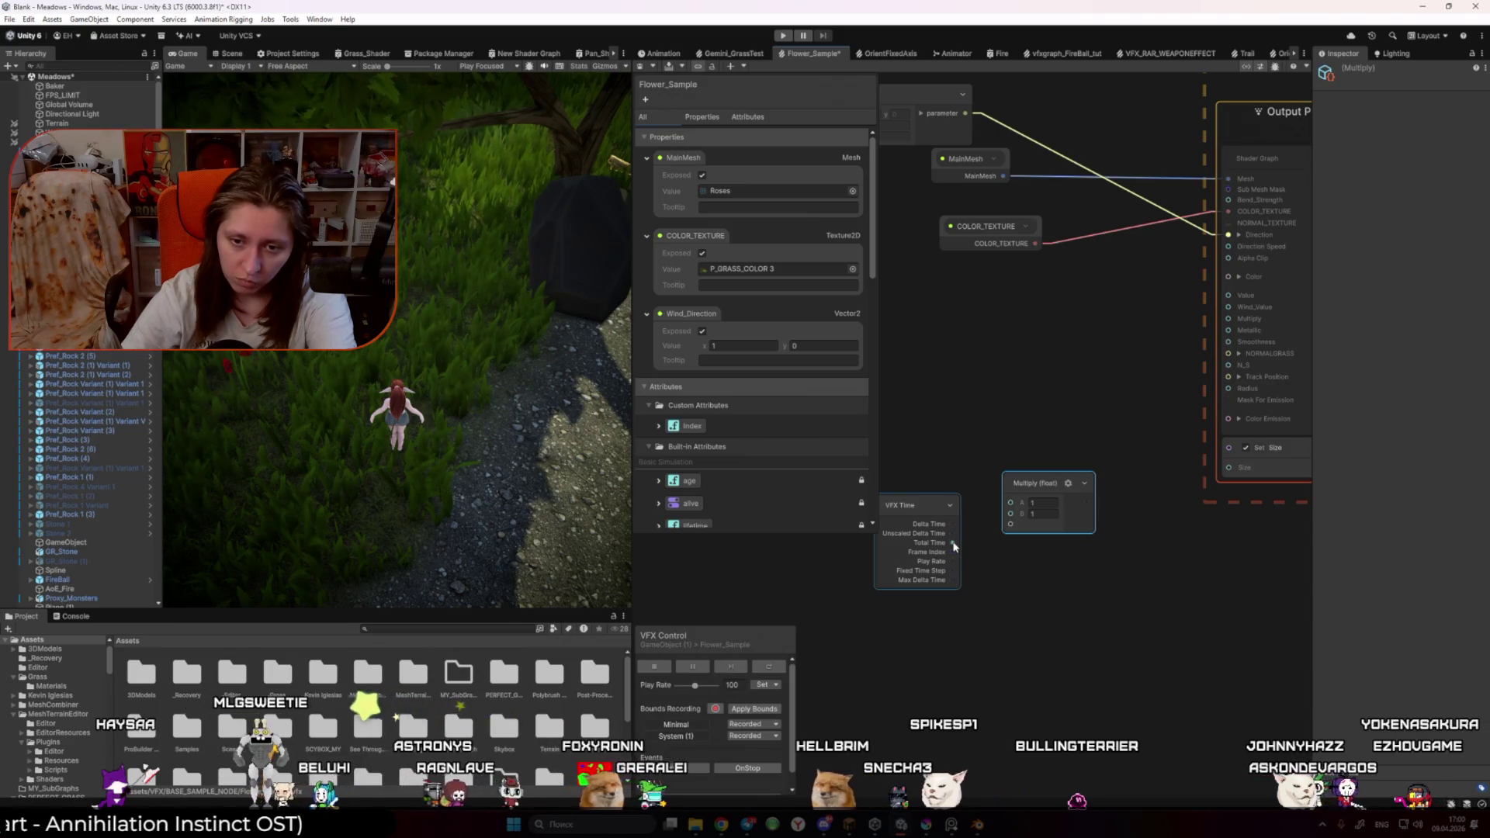
pyautogui.moveTo(954, 546); pyautogui.dragTo(1010, 515)
# Step: Add an inline Color node and move it clear of the Multiply node
pyautogui.click(968, 476)
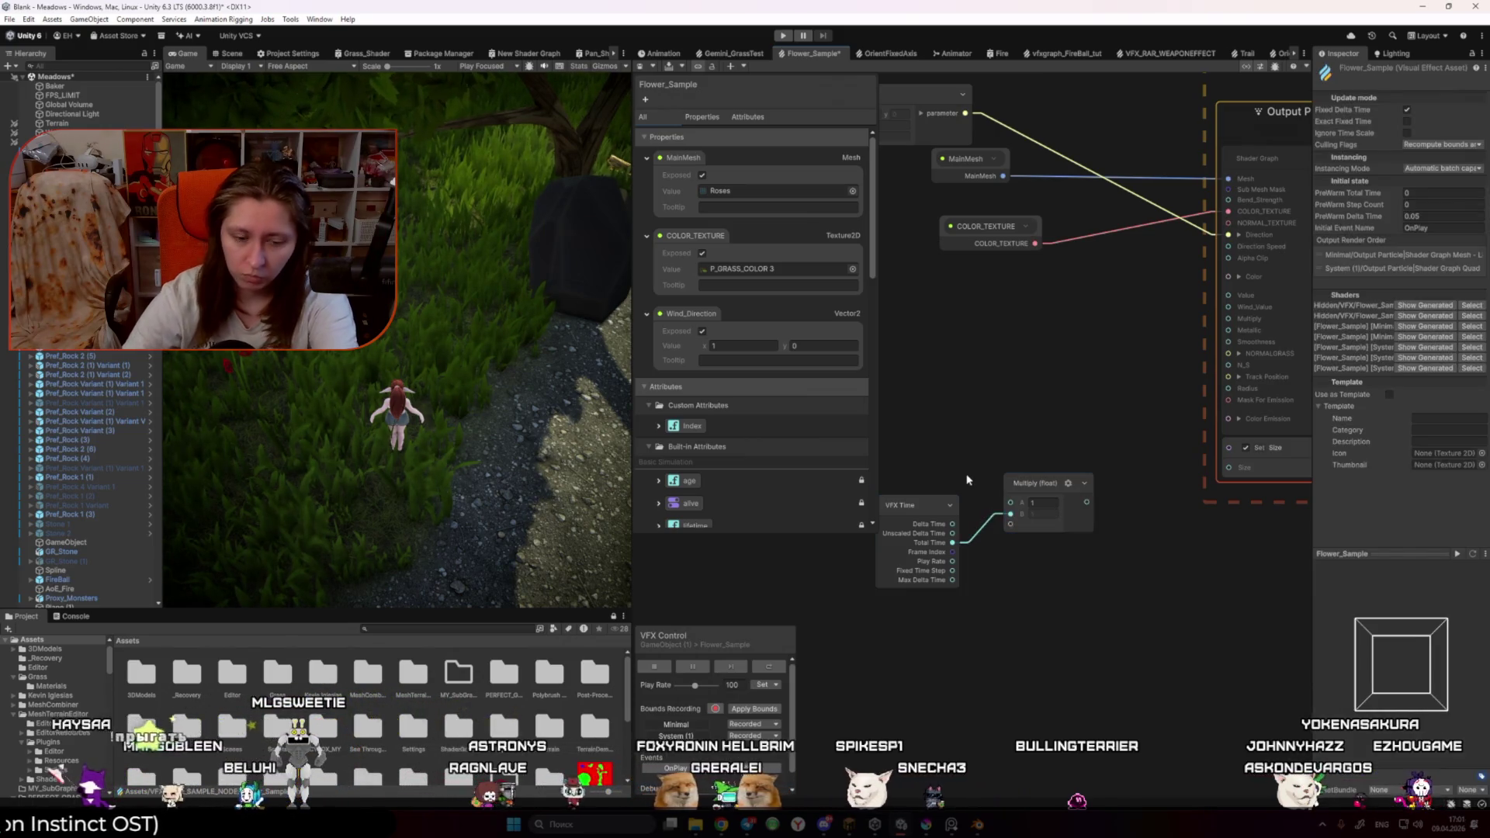
pyautogui.press('space')
pyautogui.write('colo')
pyautogui.press('Down')
pyautogui.press('Down')
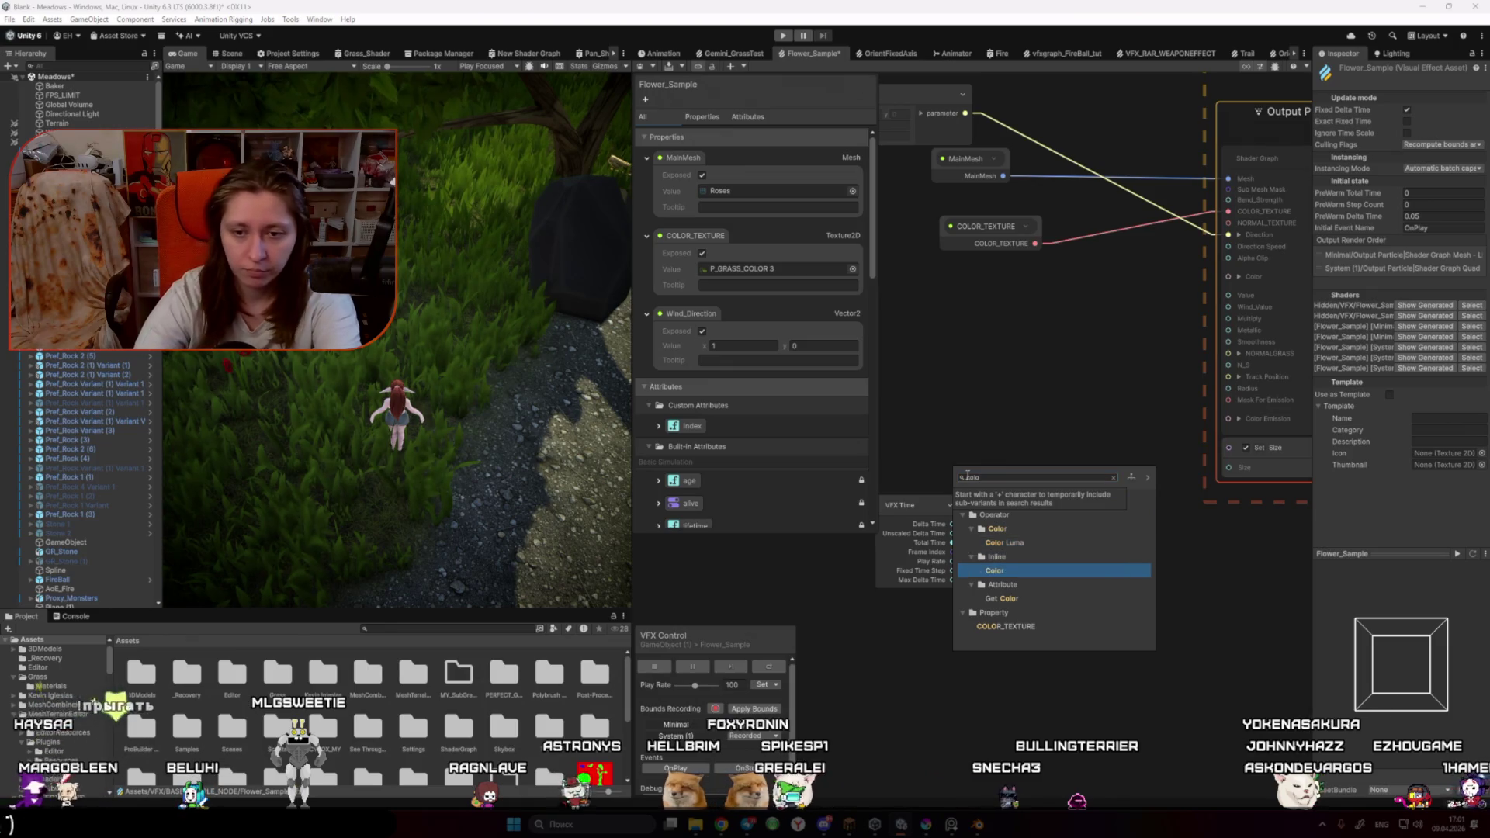
pyautogui.press('Return')
pyautogui.moveTo(1014, 541)
pyautogui.mouseDown()
pyautogui.moveTo(943, 398)
pyautogui.moveTo(1054, 394)
pyautogui.moveTo(980, 369)
pyautogui.moveTo(968, 399)
pyautogui.mouseUp()
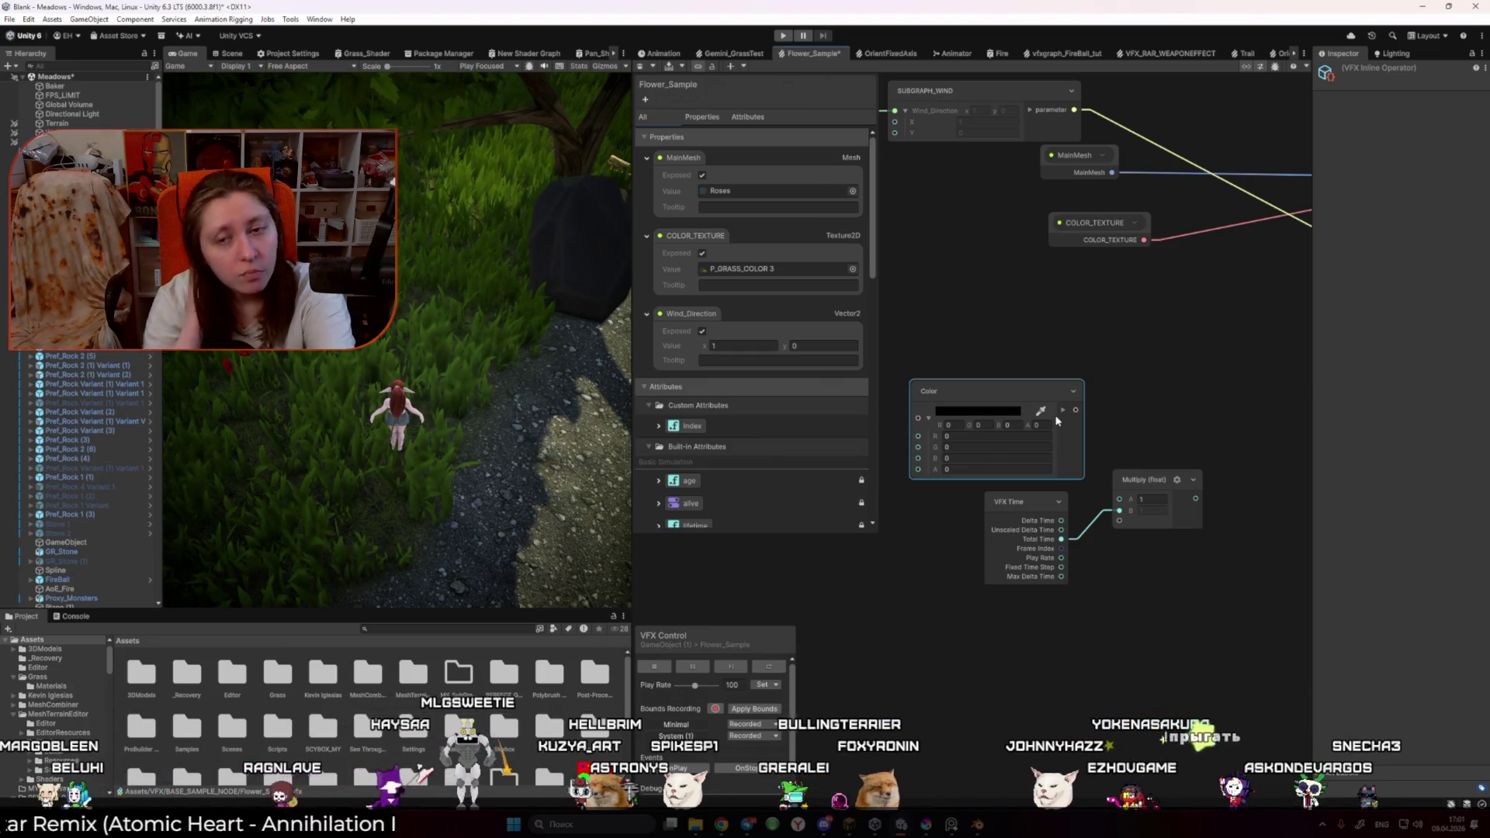
# Step: Sample the output block's red into the Color node, brighten it slightly, and set alpha to 0
pyautogui.scroll(-4, 1057, 421)
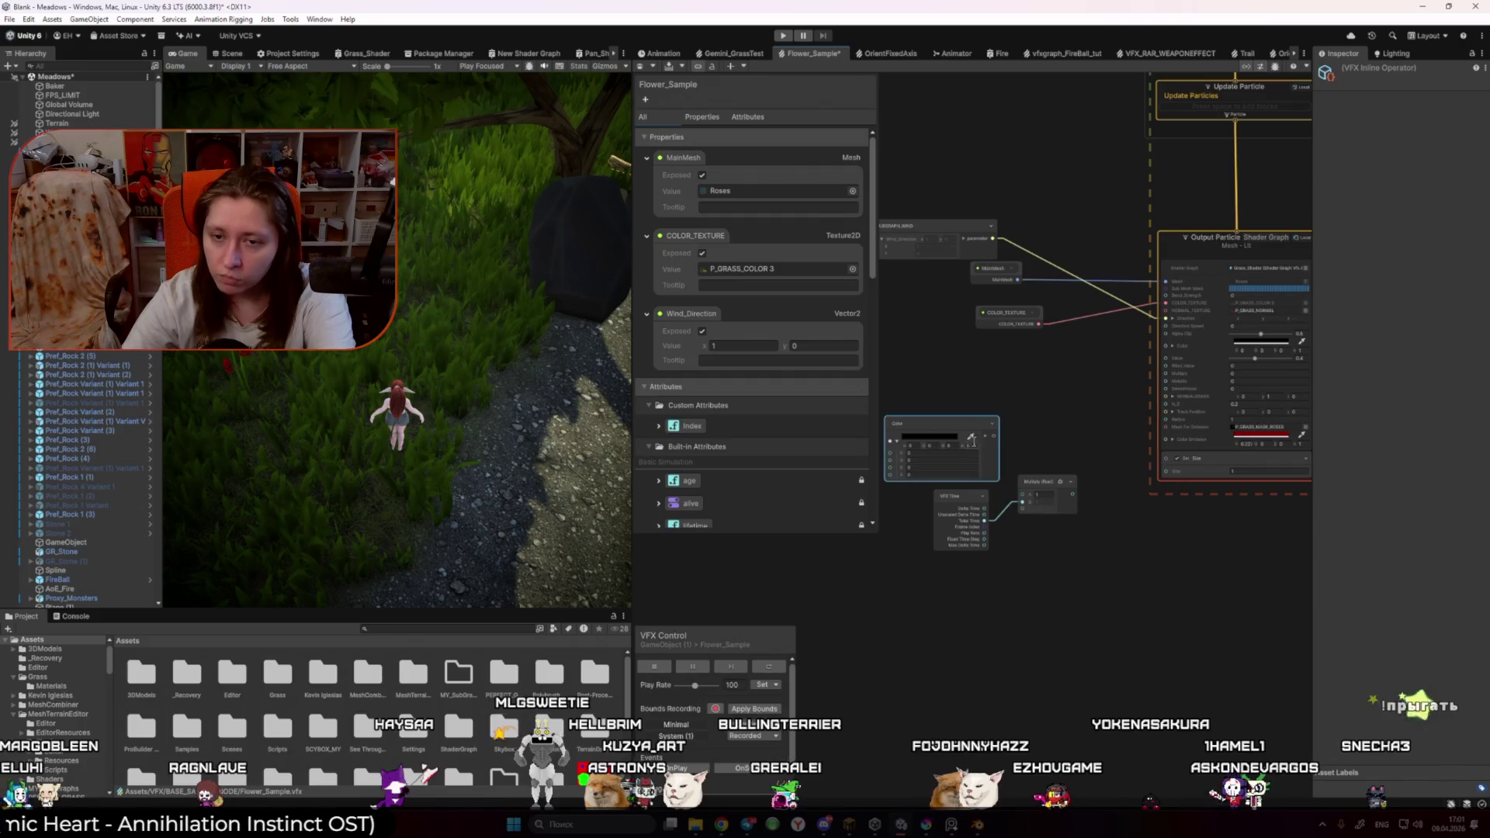
pyautogui.click(970, 437)
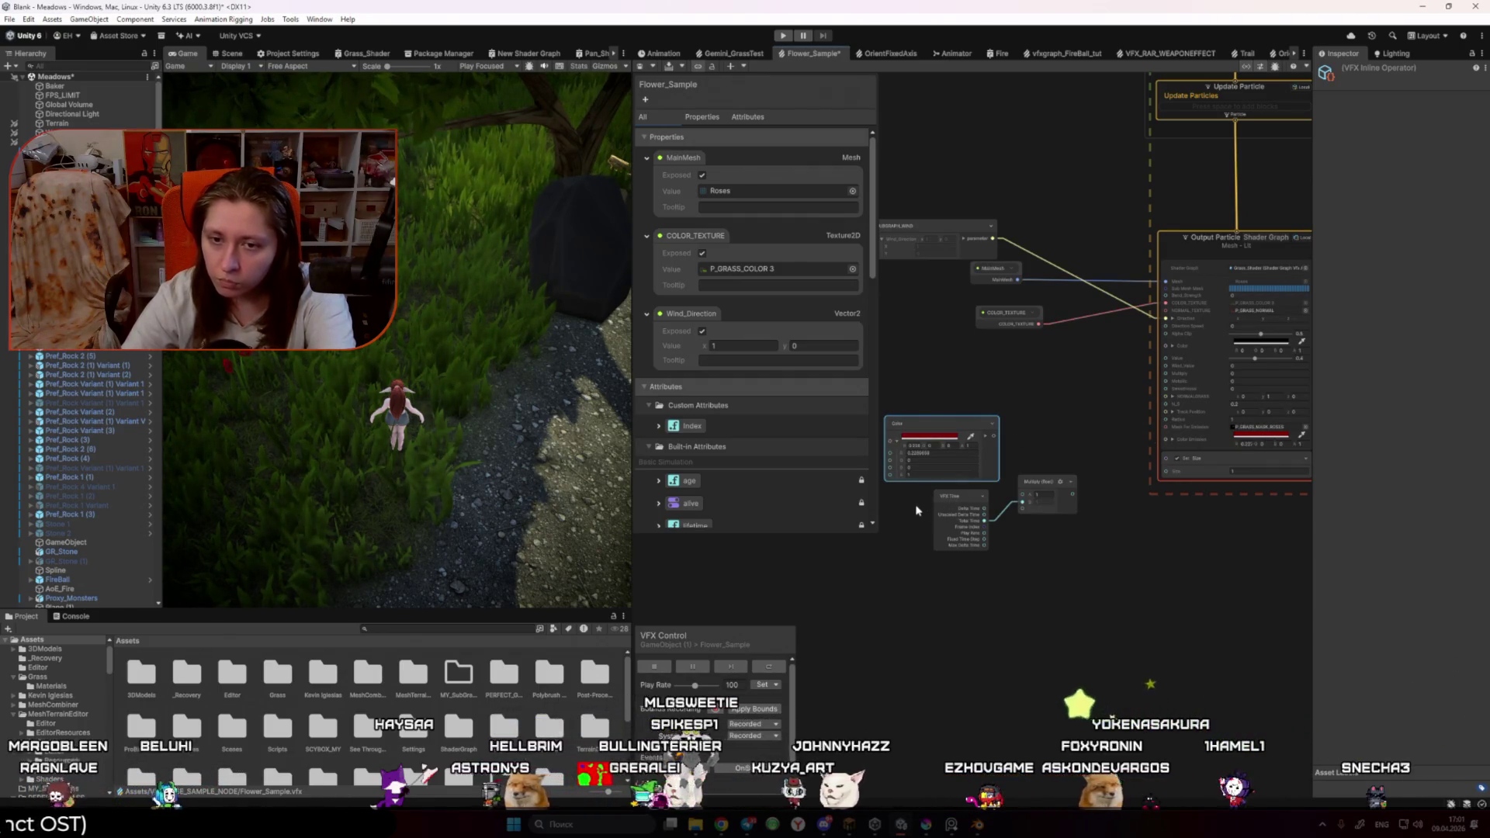
pyautogui.scroll(3, 918, 510)
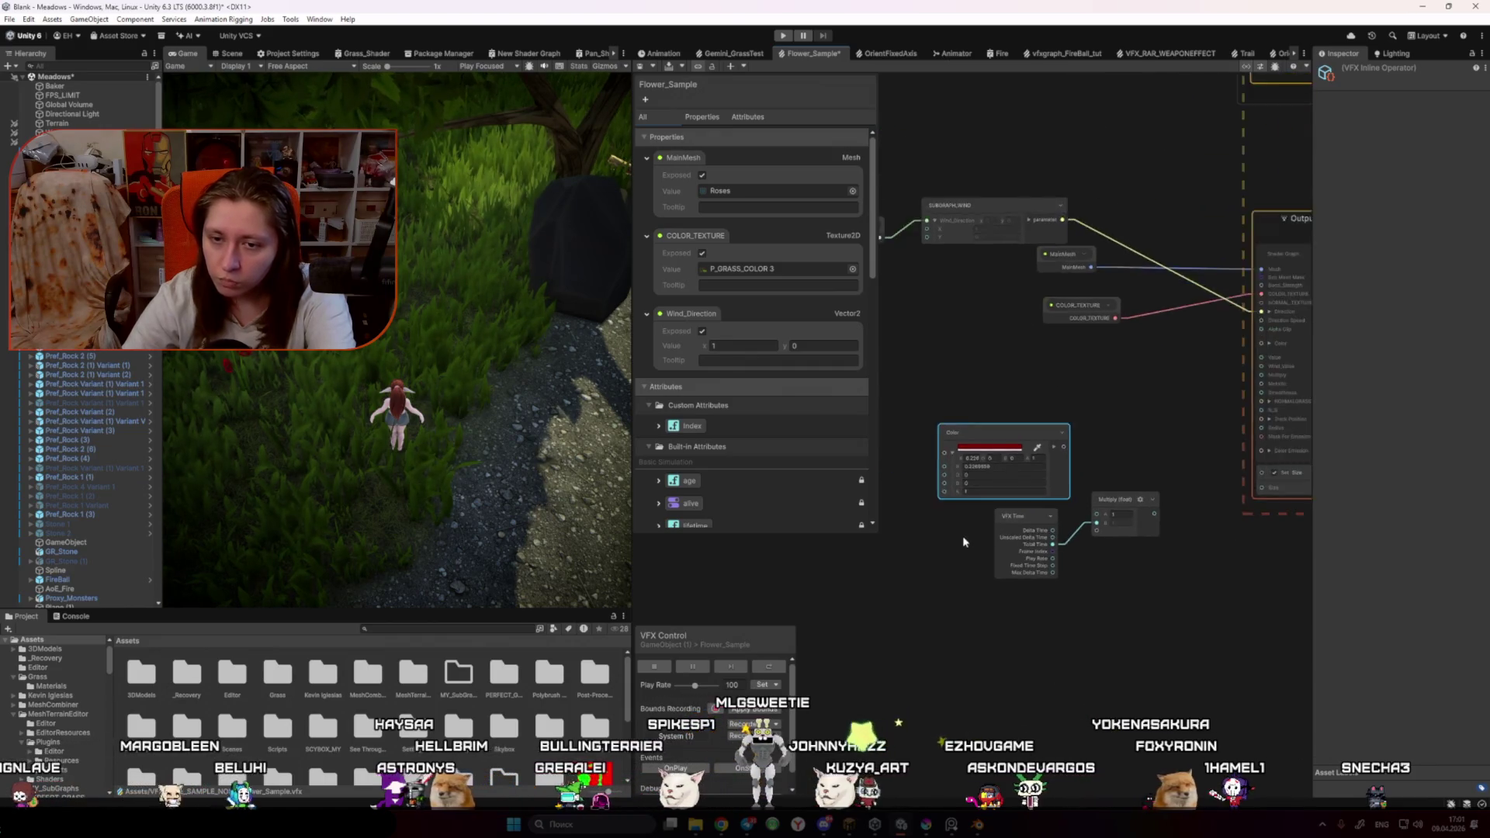
pyautogui.scroll(2, 966, 527)
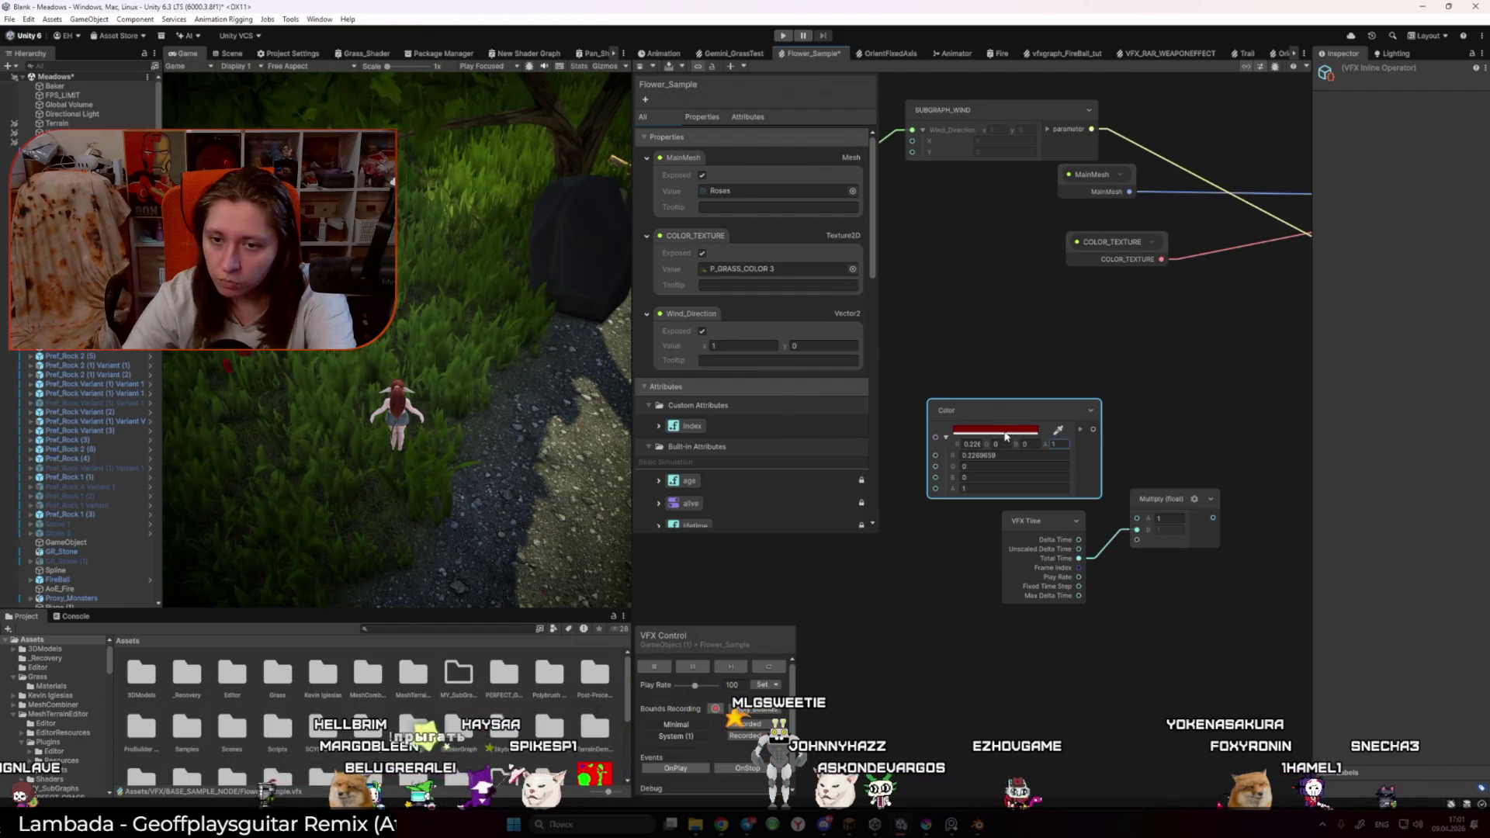
pyautogui.click(1006, 436)
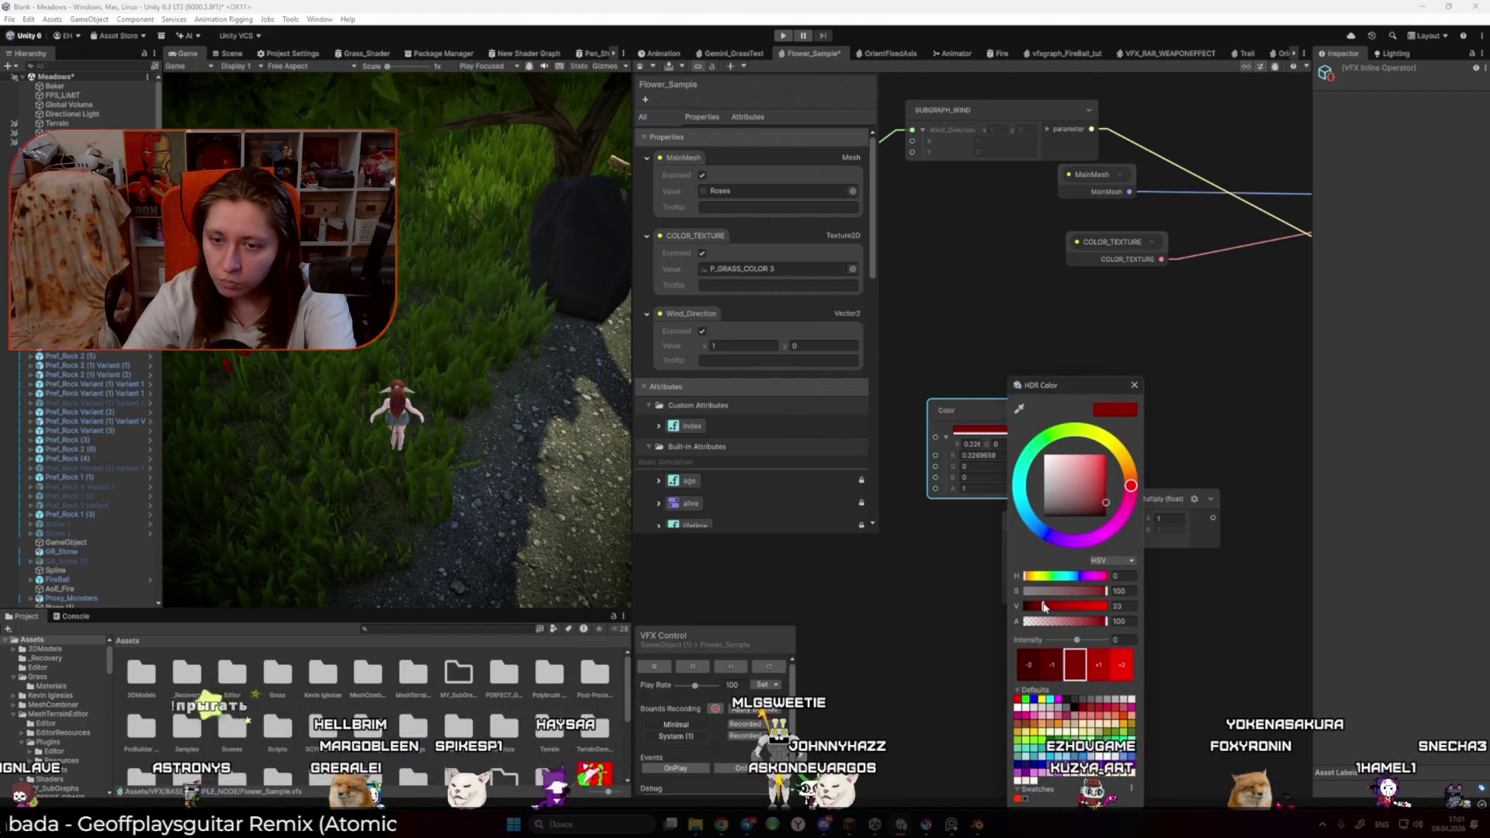
pyautogui.moveTo(1041, 609); pyautogui.dragTo(1047, 608)
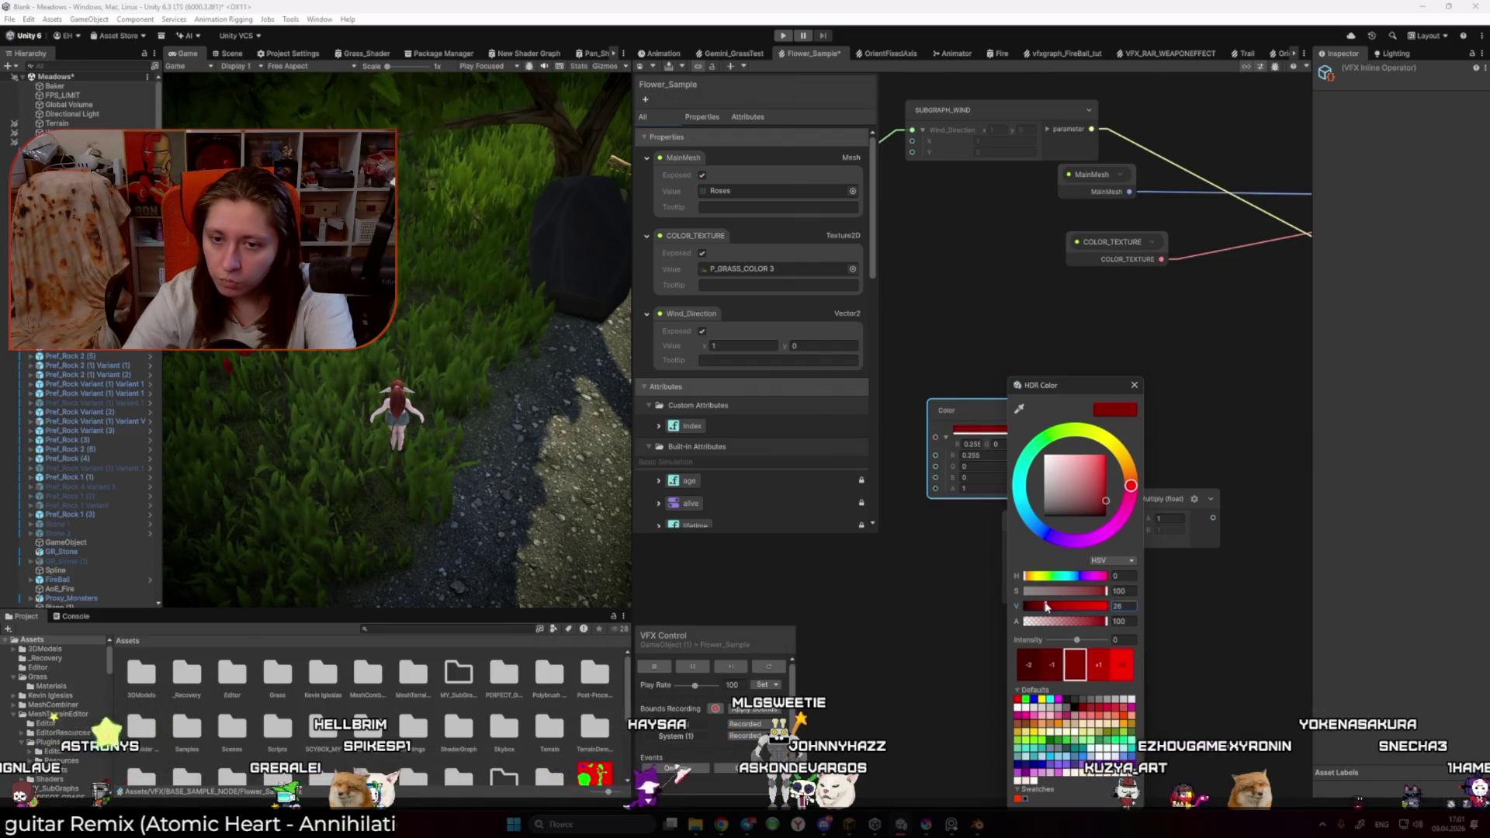
pyautogui.click(1135, 386)
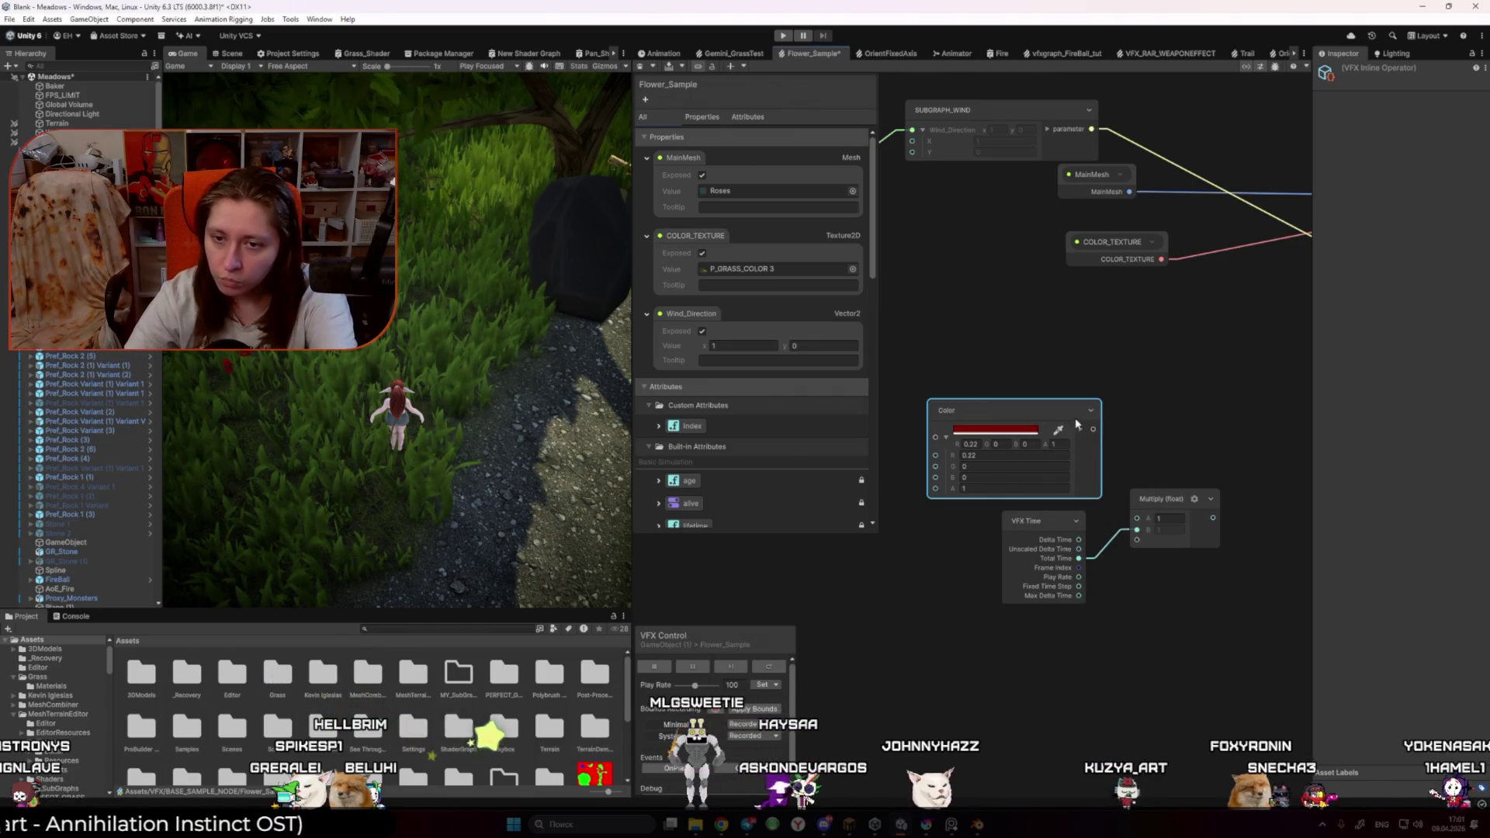
pyautogui.click(1054, 444)
pyautogui.write('0')
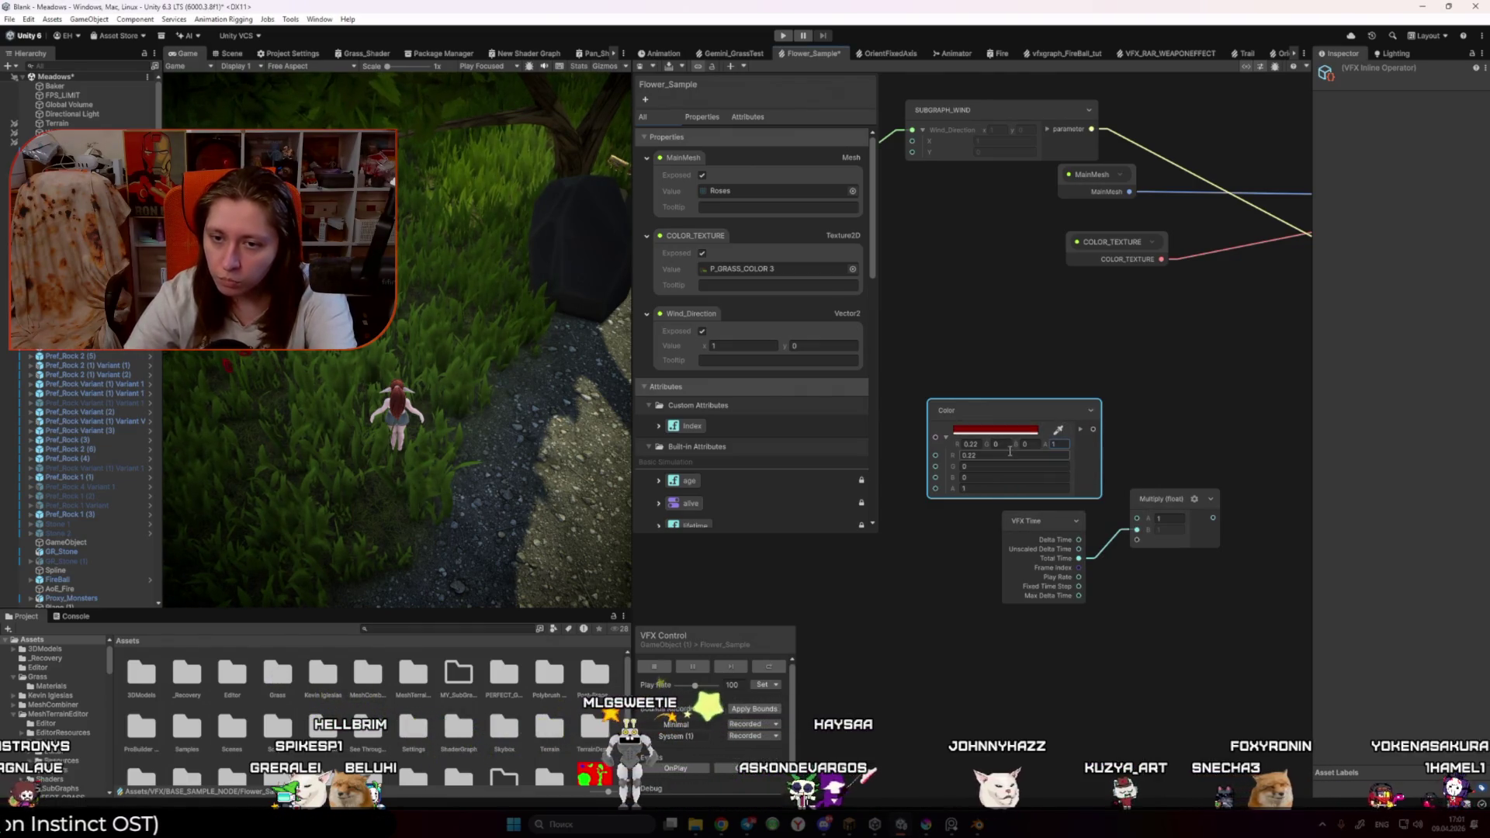
# Step: Wire the dark red Color output into Multiply's A input
pyautogui.moveTo(1041, 411)
pyautogui.mouseDown()
pyautogui.moveTo(1010, 385)
pyautogui.moveTo(1095, 494)
pyautogui.moveTo(1075, 439)
pyautogui.mouseUp()
pyautogui.moveTo(1125, 519); pyautogui.dragTo(1135, 519)
pyautogui.moveTo(1026, 424); pyautogui.dragTo(1009, 380)
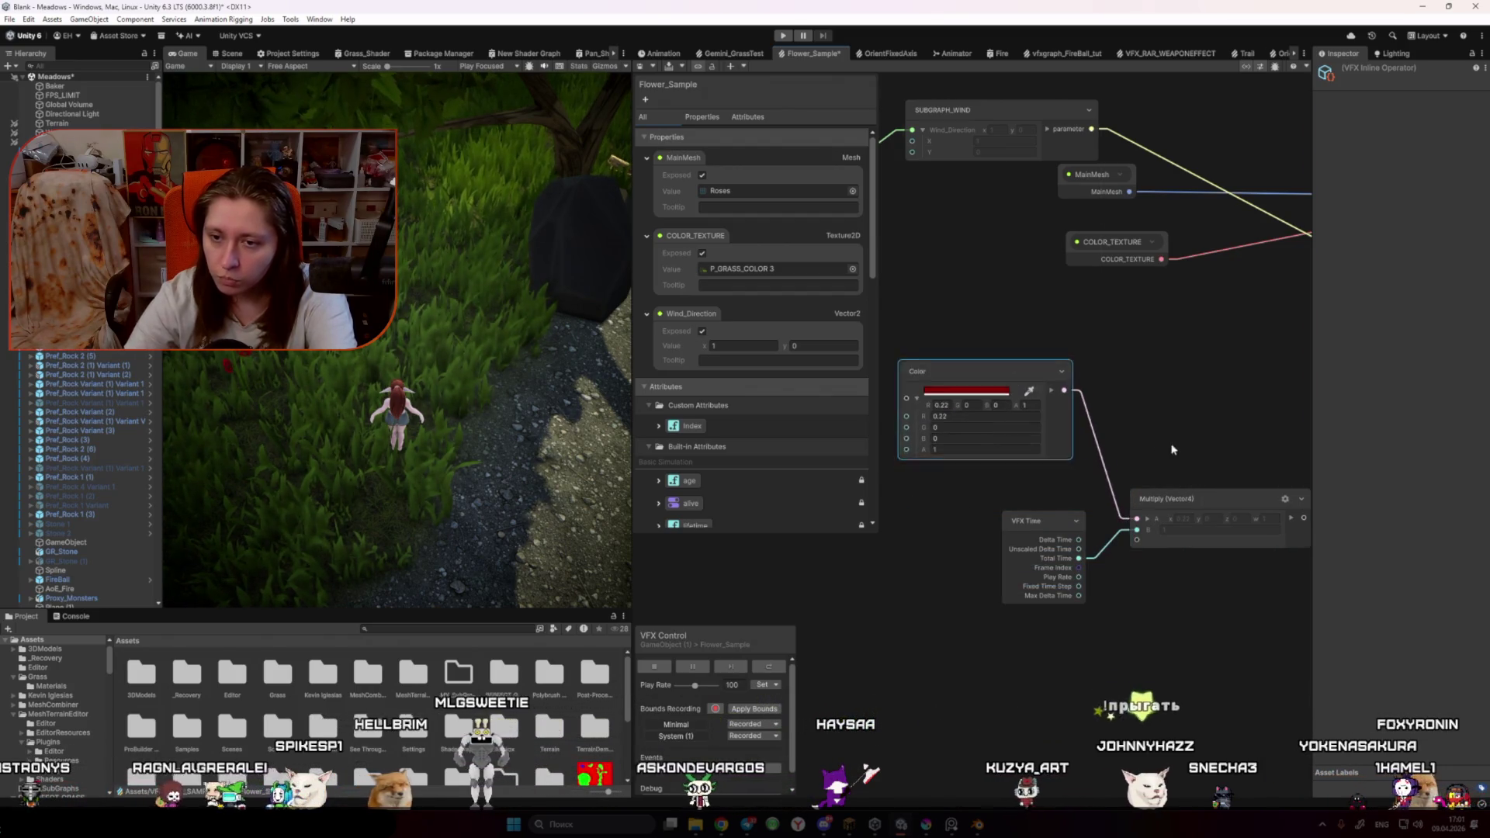
# Step: Connect the Multiply output to the roses' Color Emission and save the graph
pyautogui.moveTo(1036, 496)
pyautogui.mouseDown()
pyautogui.moveTo(1015, 493)
pyautogui.moveTo(1140, 436)
pyautogui.mouseUp()
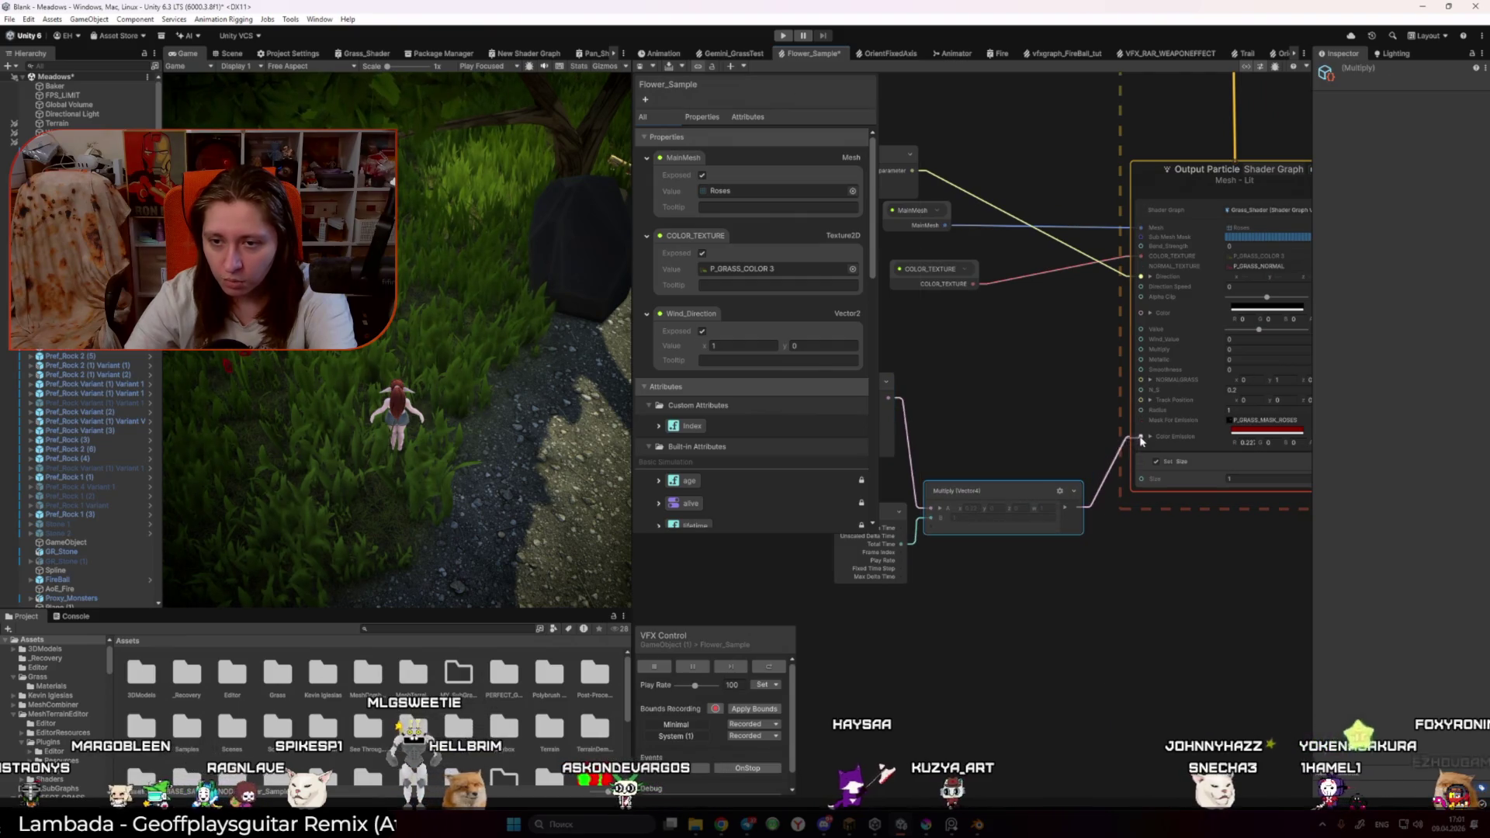
pyautogui.click(1152, 590)
pyautogui.hotkey('ctrl', 's')
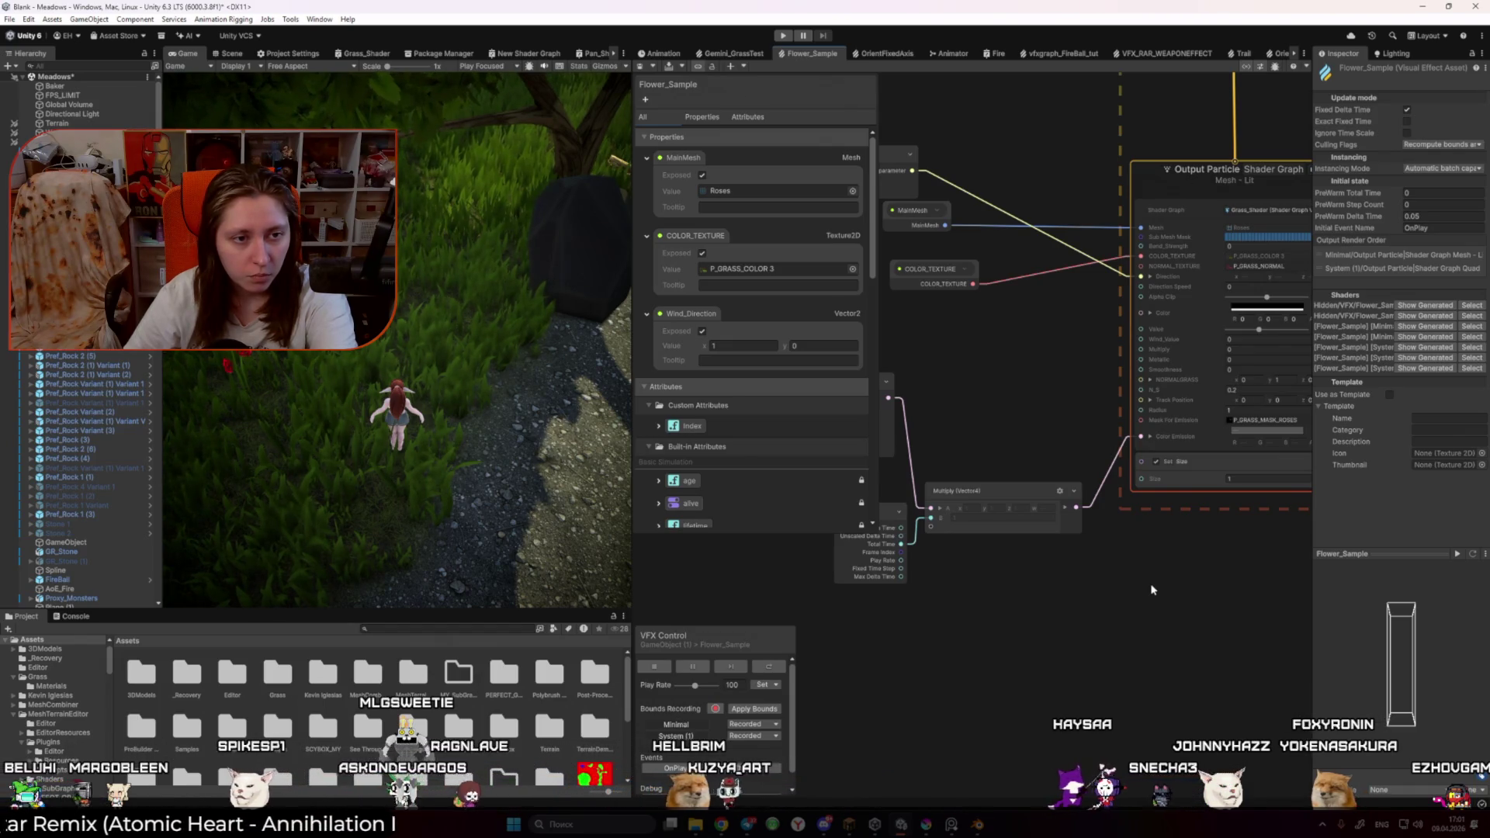
# Step: Add a Color Luma node beside Multiply, then delete it again
pyautogui.moveTo(979, 481); pyautogui.dragTo(1026, 503)
pyautogui.click(1026, 503)
pyautogui.click(1026, 503)
pyautogui.press('space')
pyautogui.write('color')
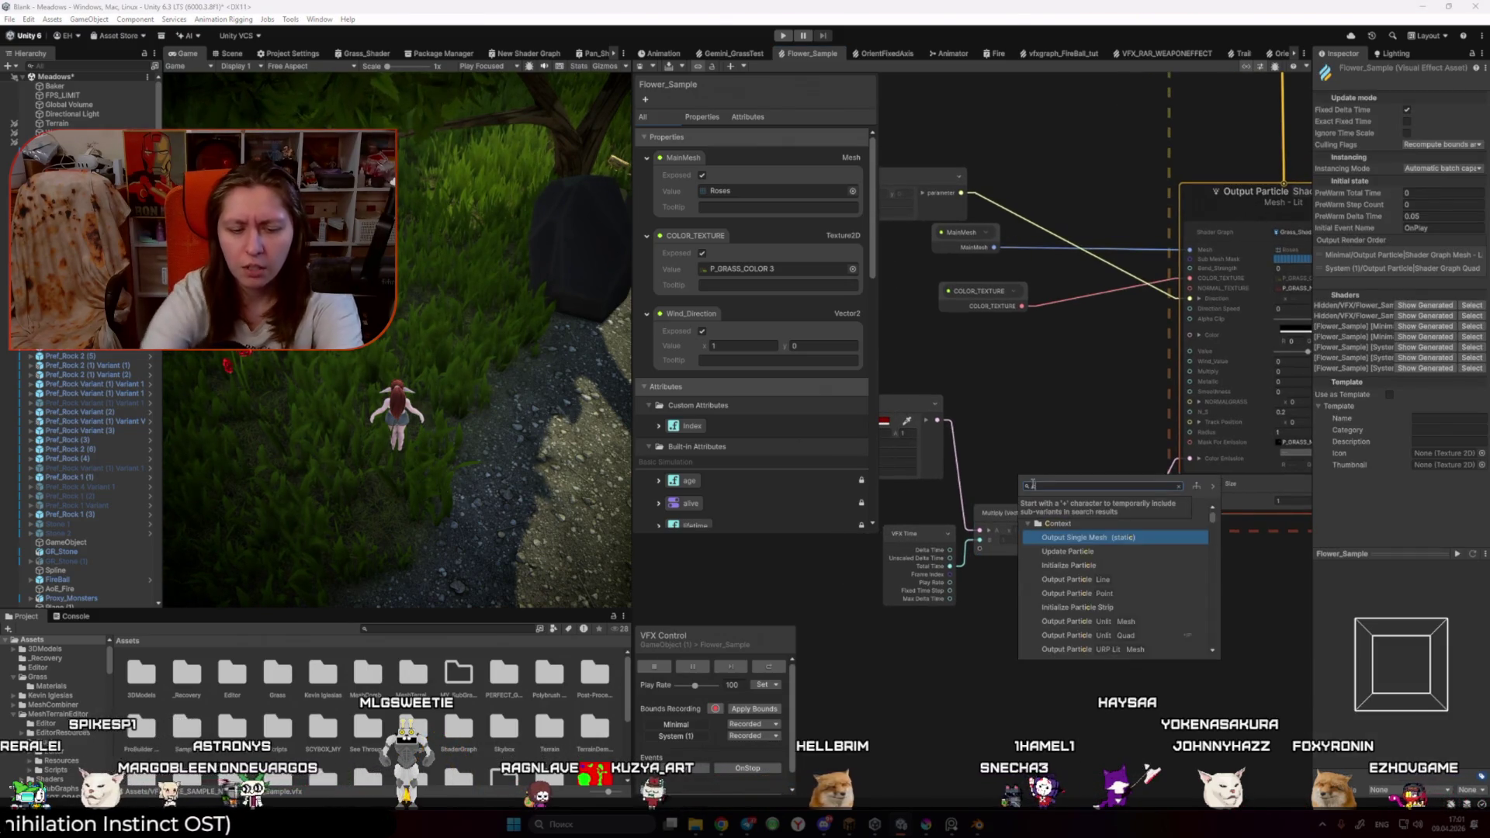
pyautogui.press('Down')
pyautogui.press('Down')
pyautogui.press('Up')
pyautogui.press('Up')
pyautogui.press('Return')
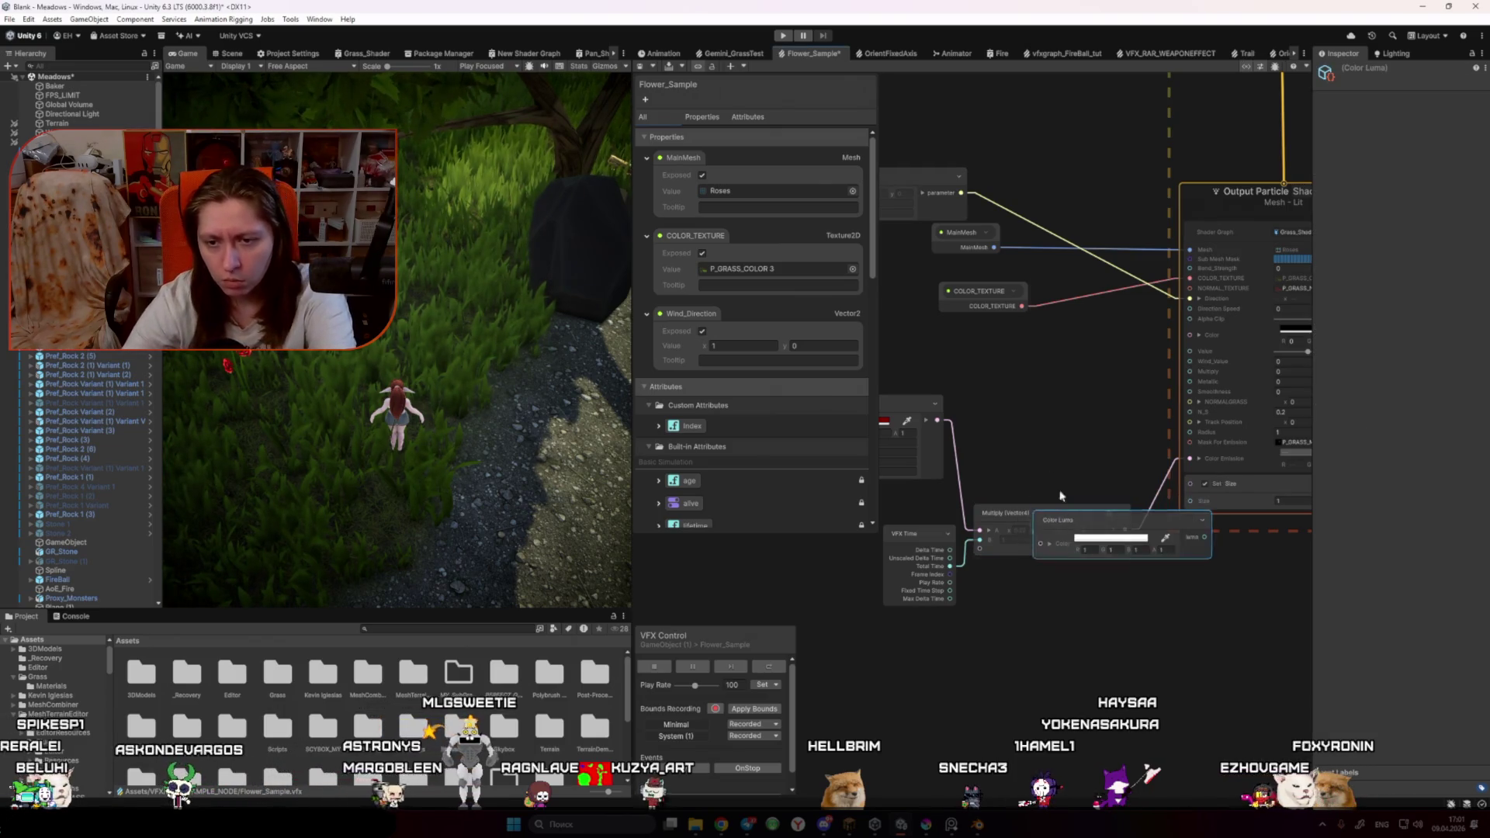
pyautogui.moveTo(1040, 520); pyautogui.dragTo(1026, 426)
pyautogui.press('Delete')
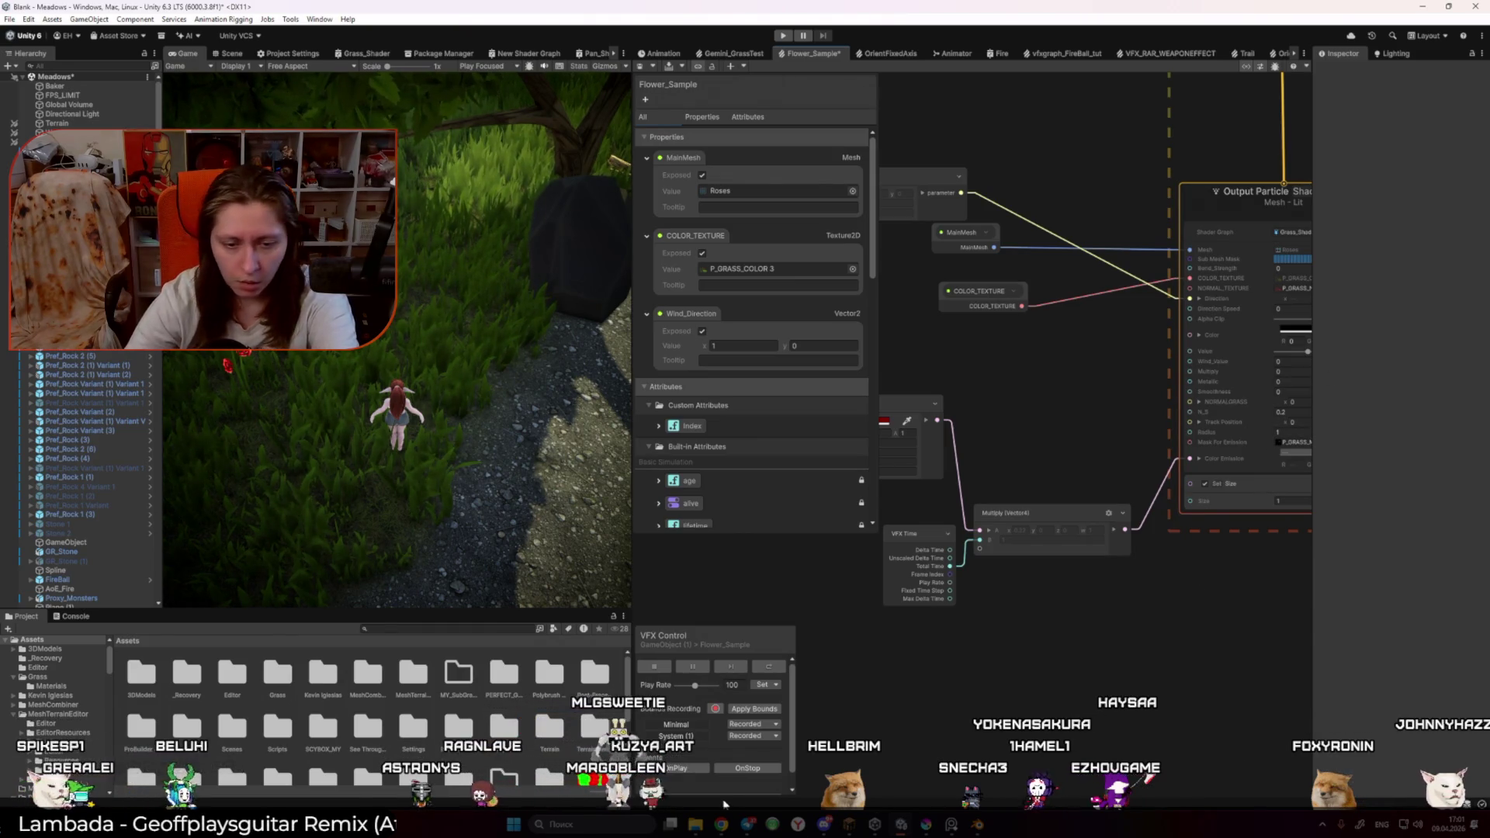
# Step: Save, rewire Multiply's B input to VFX Time's Delta Time, and bring the ChatGPT window forward
pyautogui.moveTo(721, 822)
pyautogui.moveTo(780, 780)
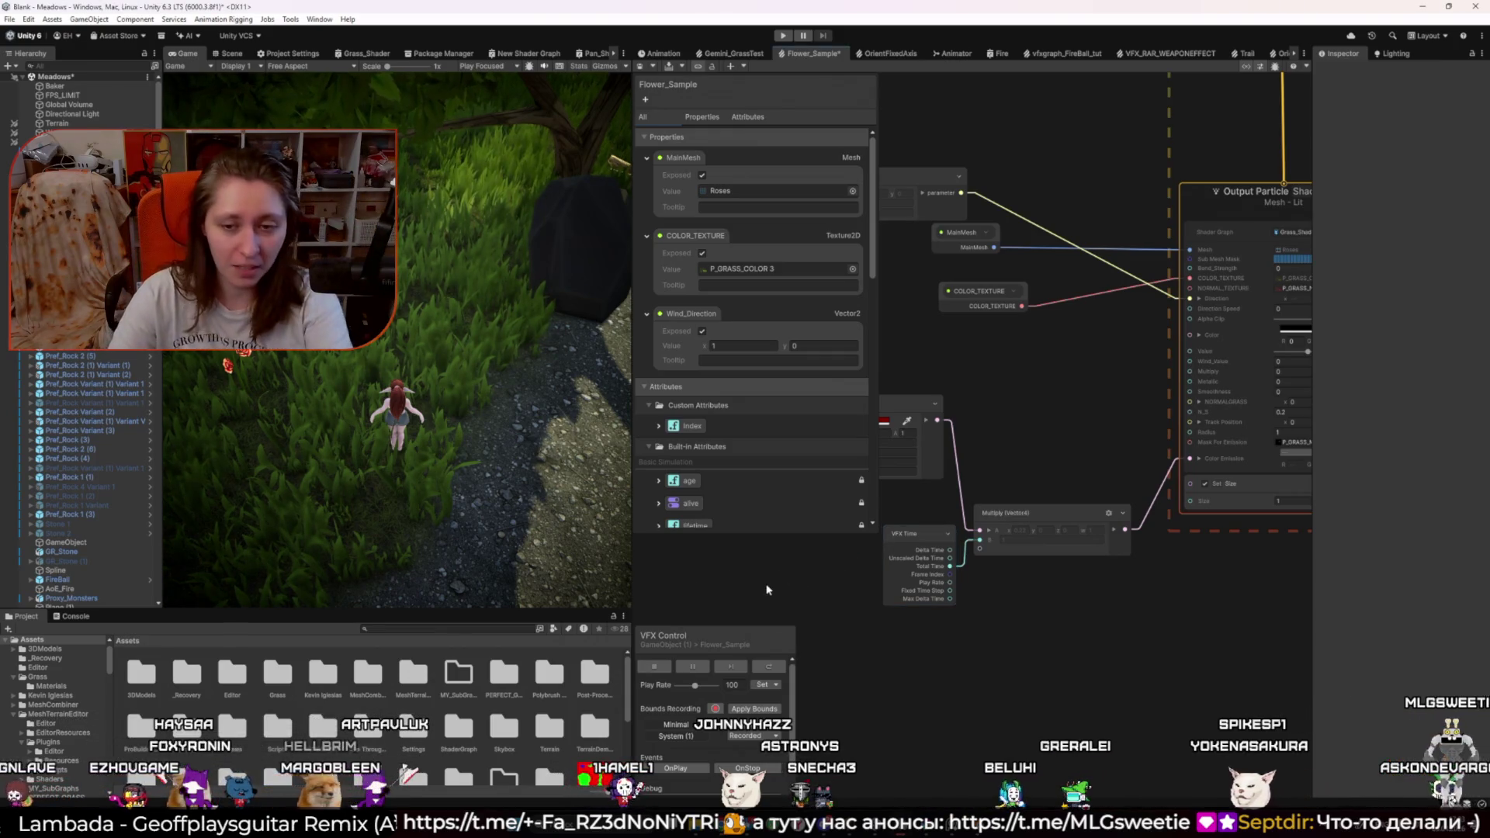
pyautogui.hotkey('ctrl', 's')
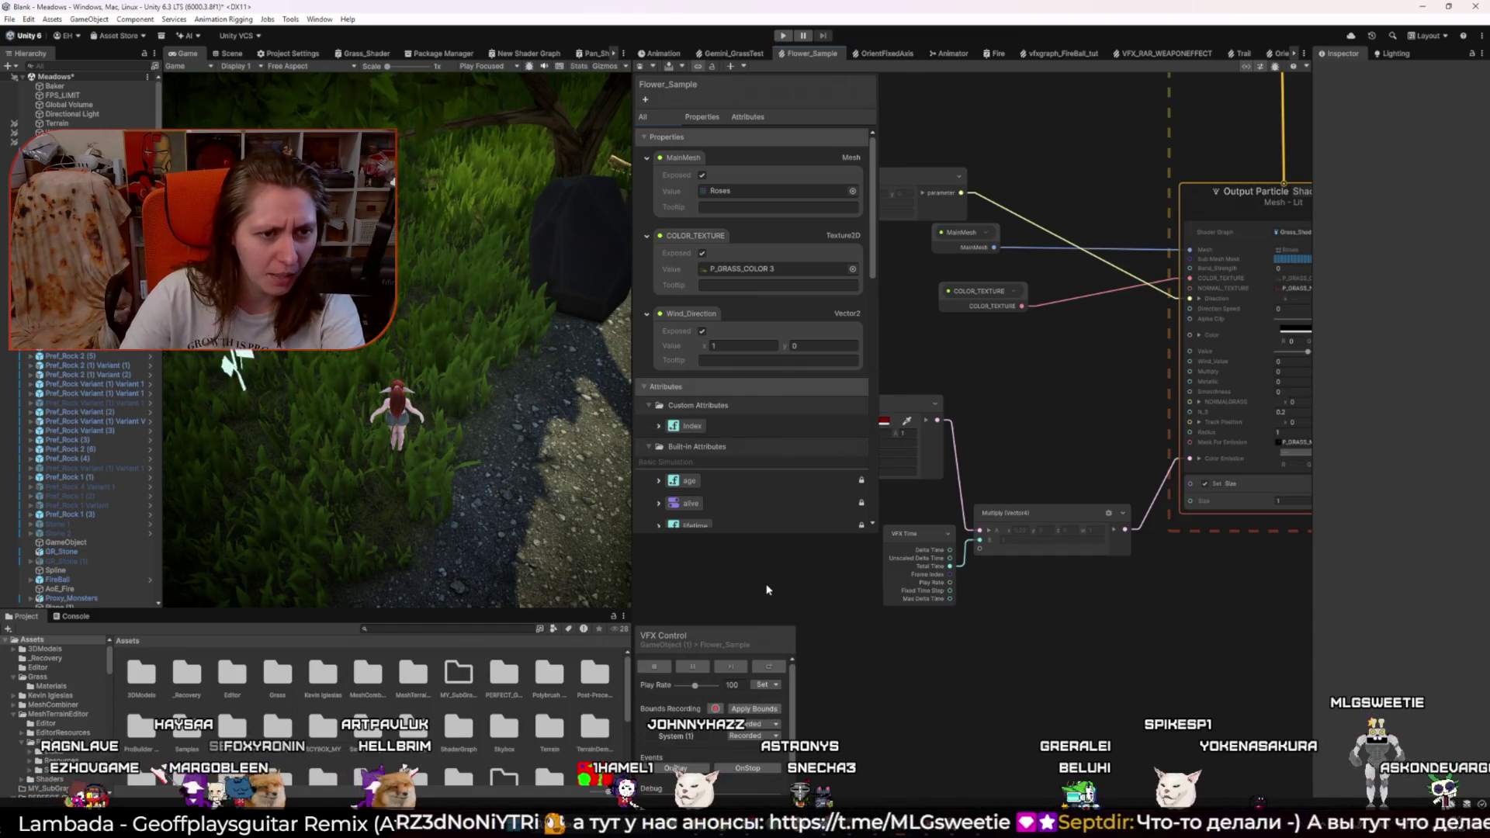
pyautogui.scroll(5, 885, 590)
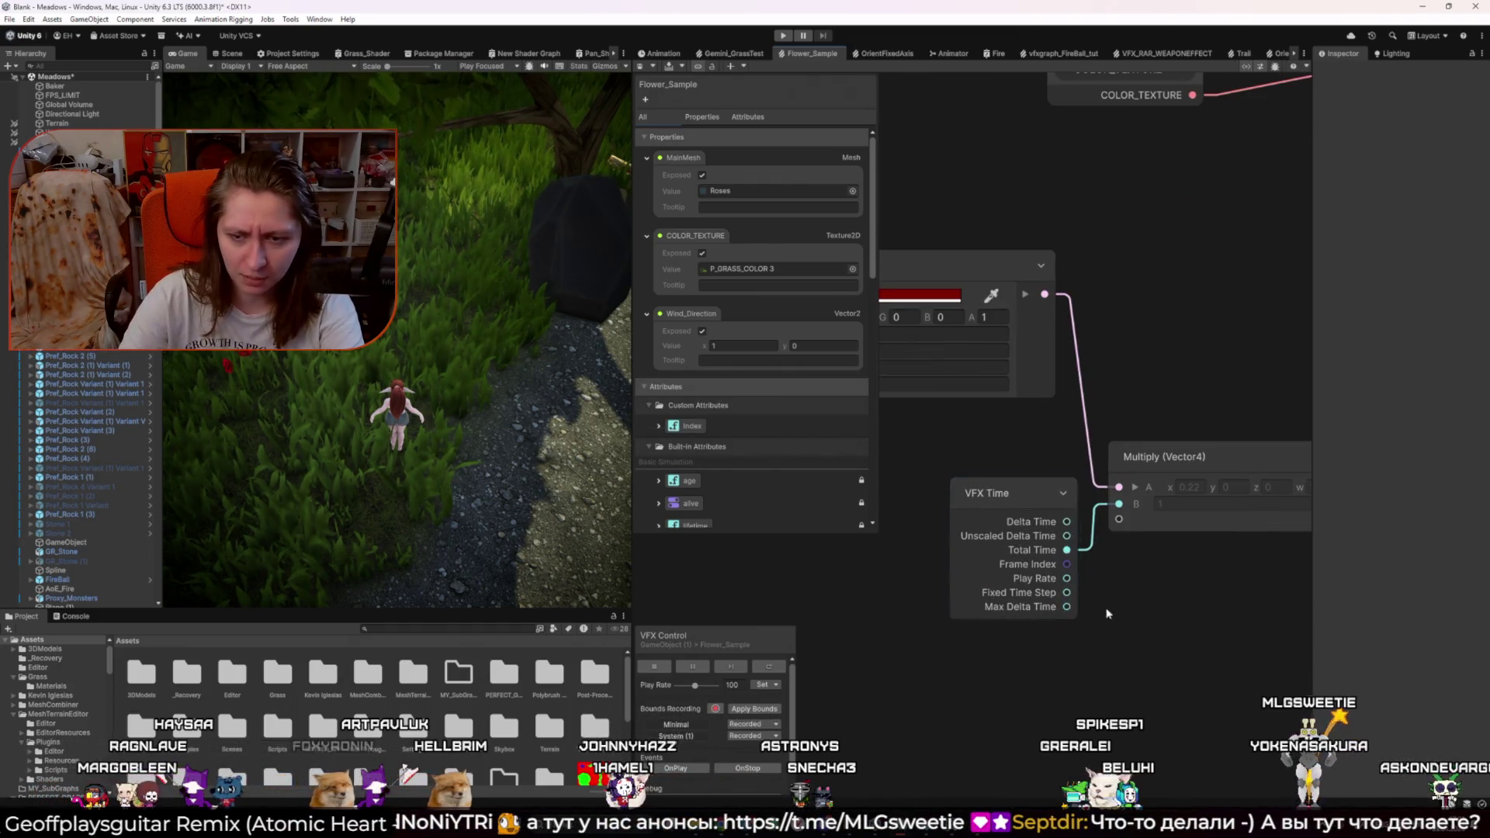
pyautogui.moveTo(1041, 538); pyautogui.dragTo(1095, 520)
pyautogui.click(1103, 631)
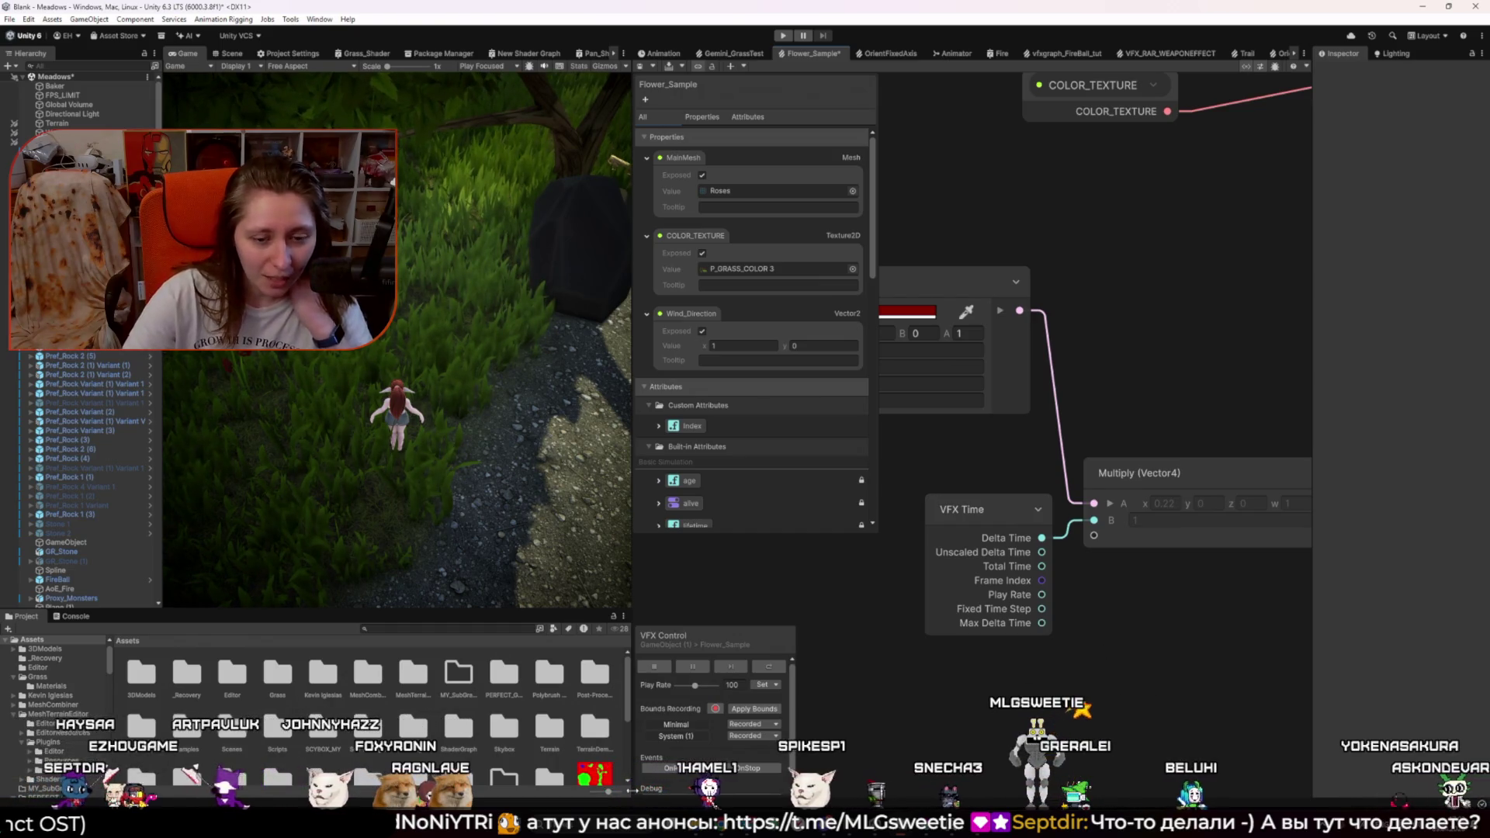
pyautogui.click(816, 754)
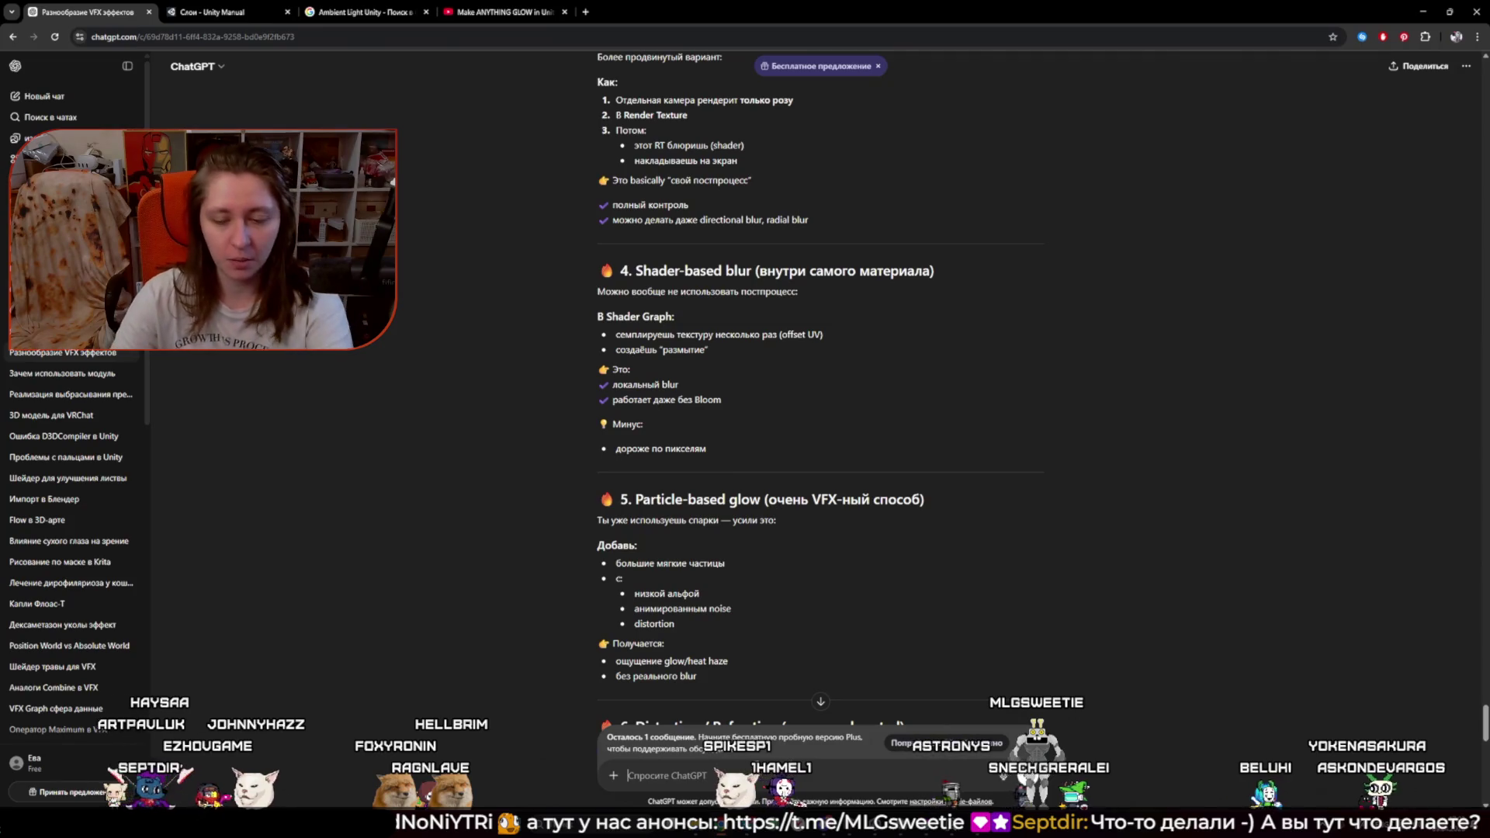
# Step: Start a new ChatGPT chat, return to Unity, and reconnect Total Time to Multiply's B input
pyautogui.click(44, 96)
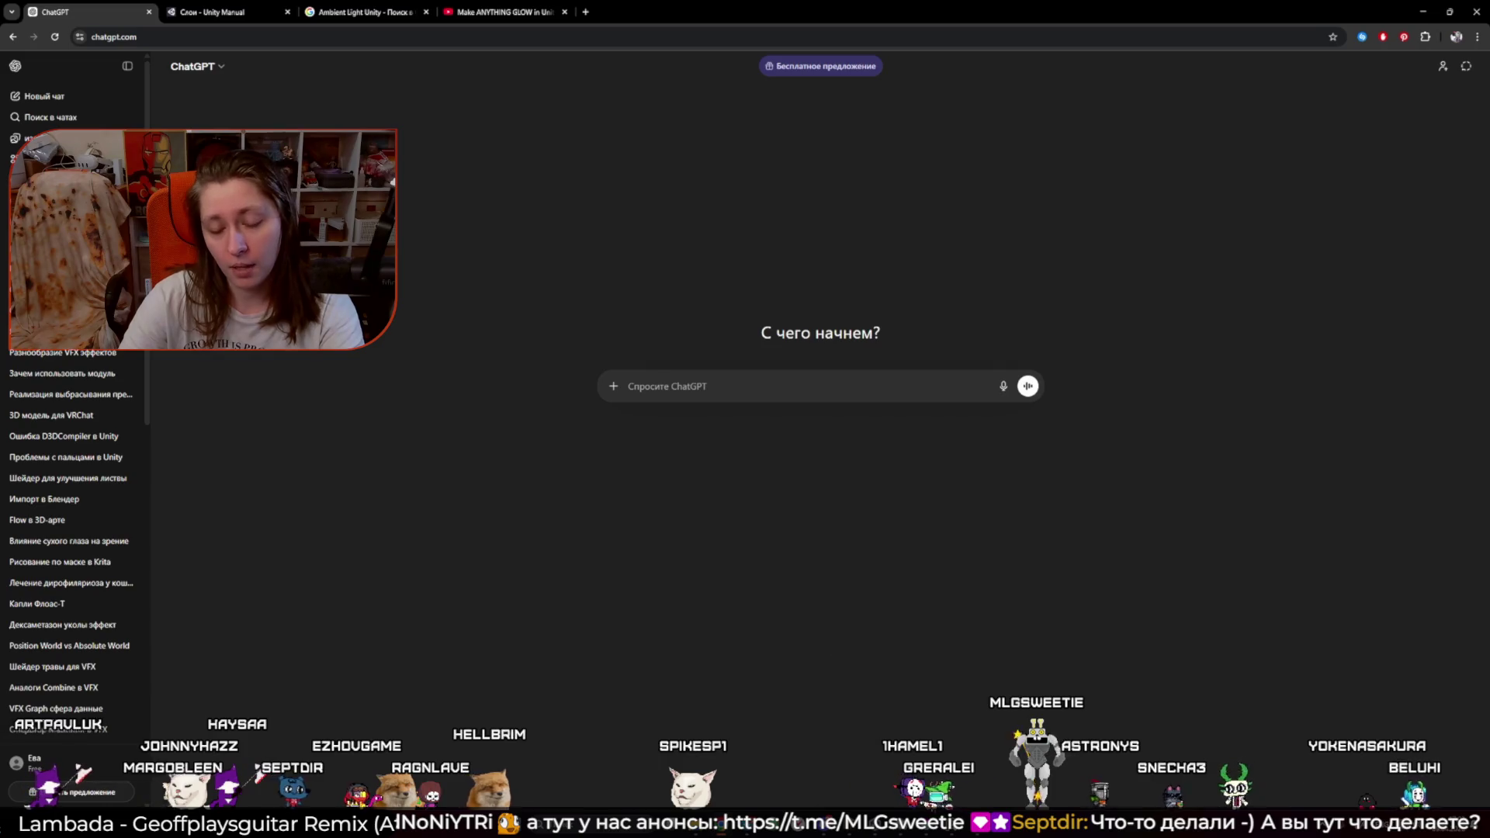
pyautogui.click(900, 761)
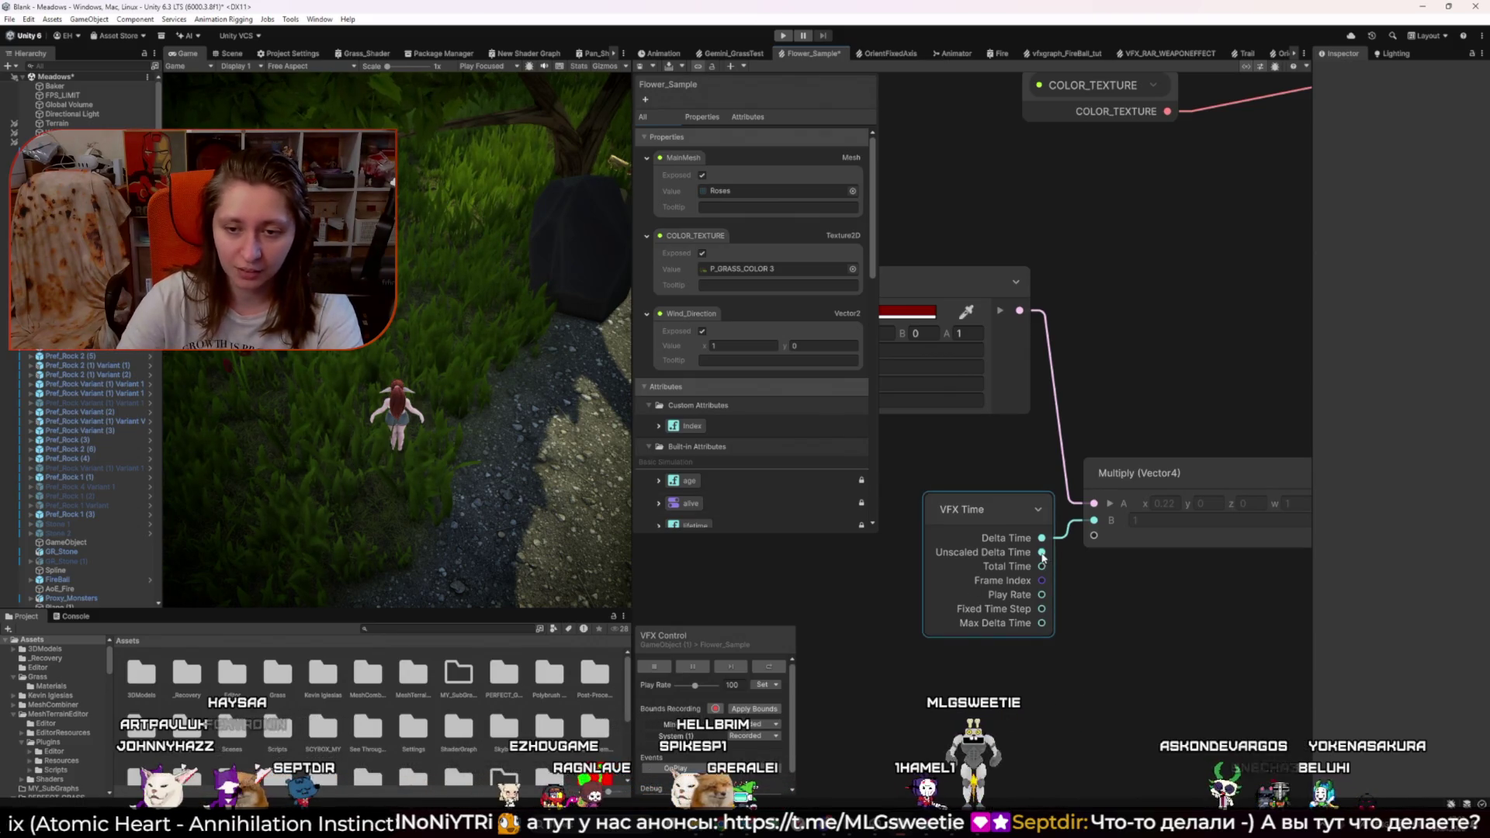
pyautogui.moveTo(1041, 566); pyautogui.dragTo(1093, 519)
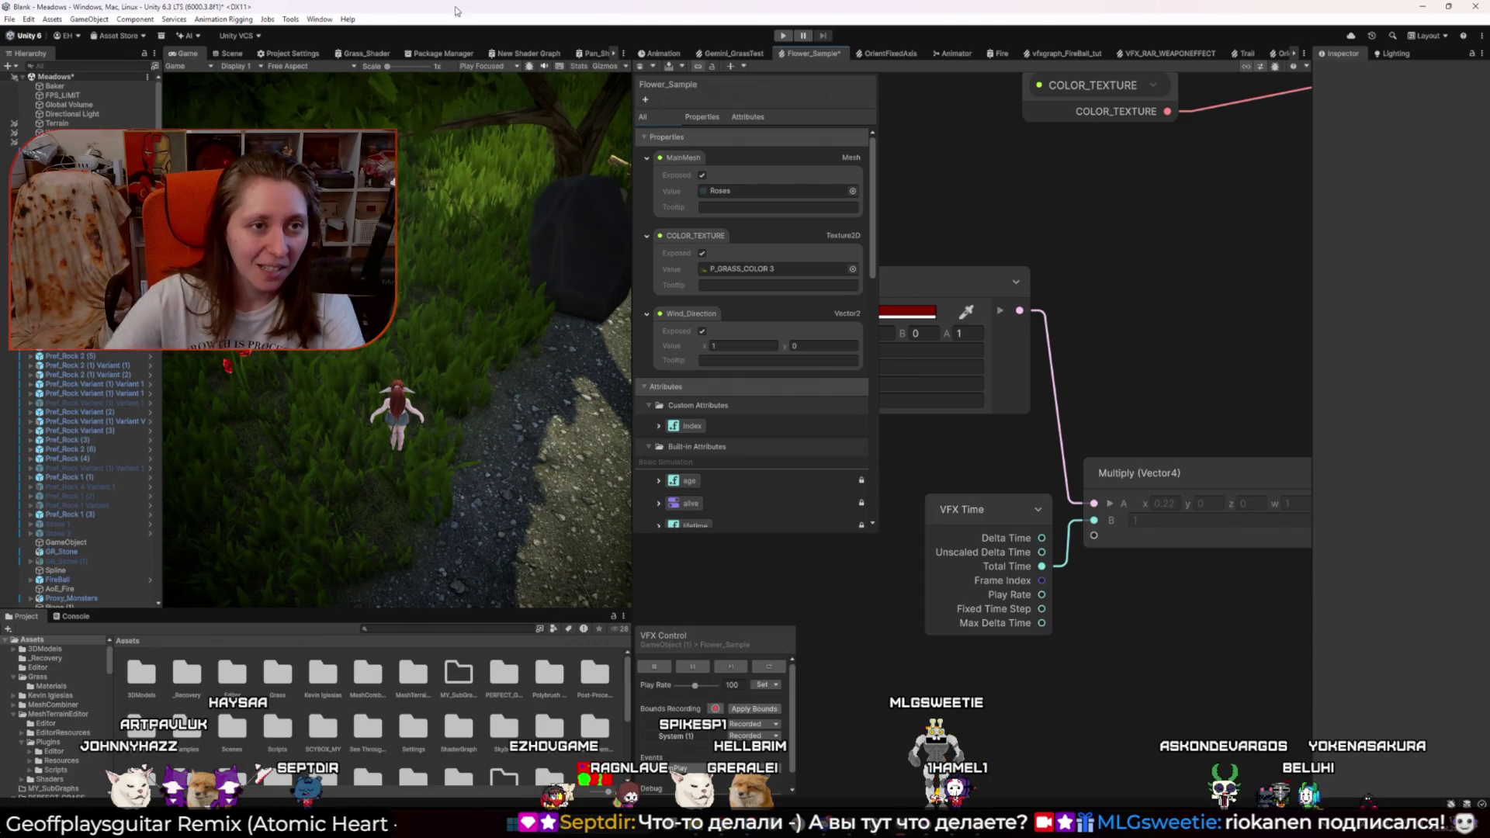
# Step: Show the Scene view close on the roses and feed Fixed Time Step into Multiply's B input
pyautogui.click(228, 53)
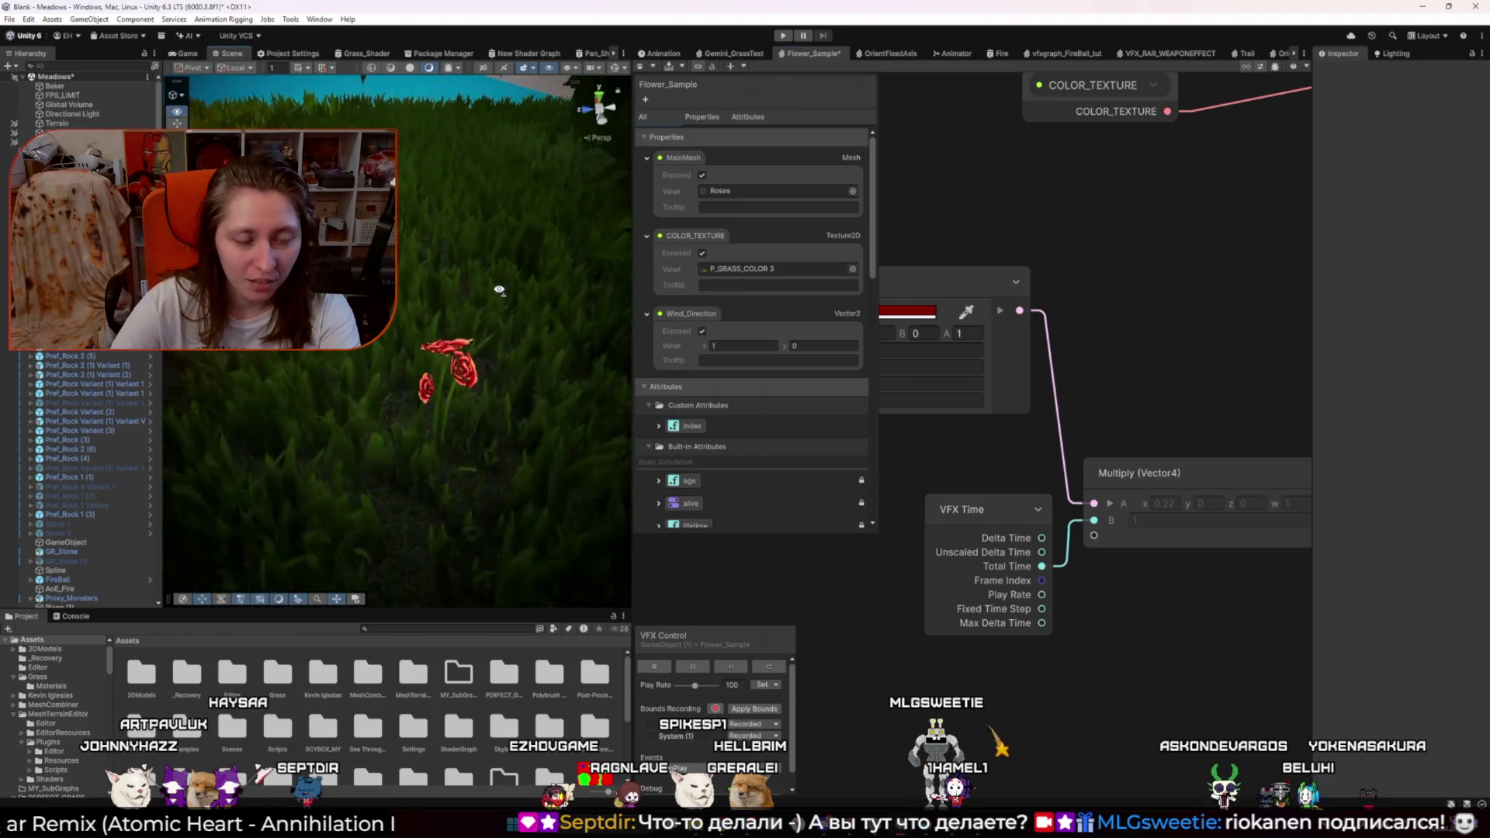
pyautogui.moveTo(497, 290); pyautogui.dragTo(528, 301)
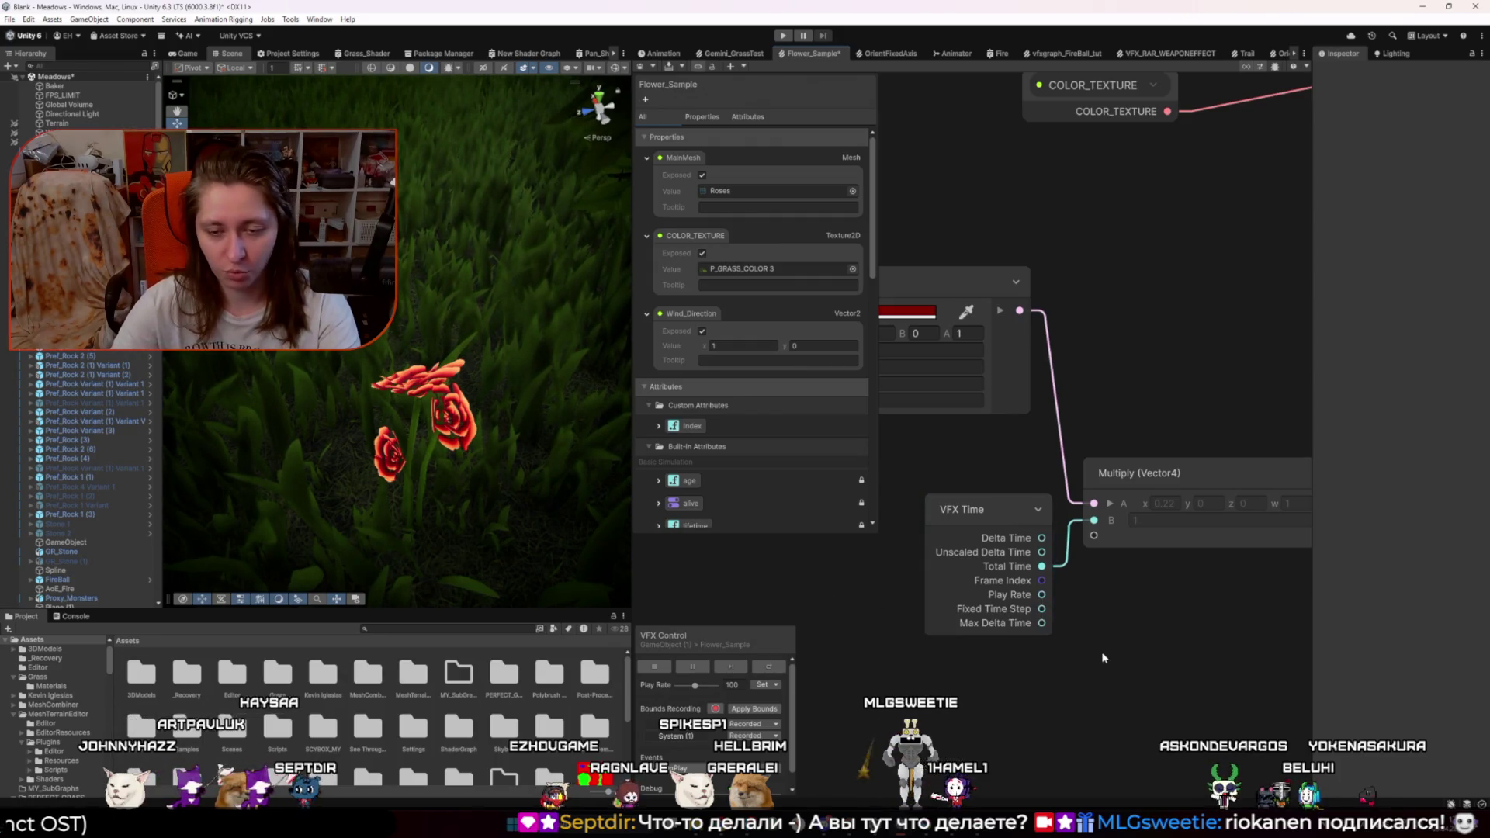
pyautogui.moveTo(1042, 609); pyautogui.dragTo(1095, 520)
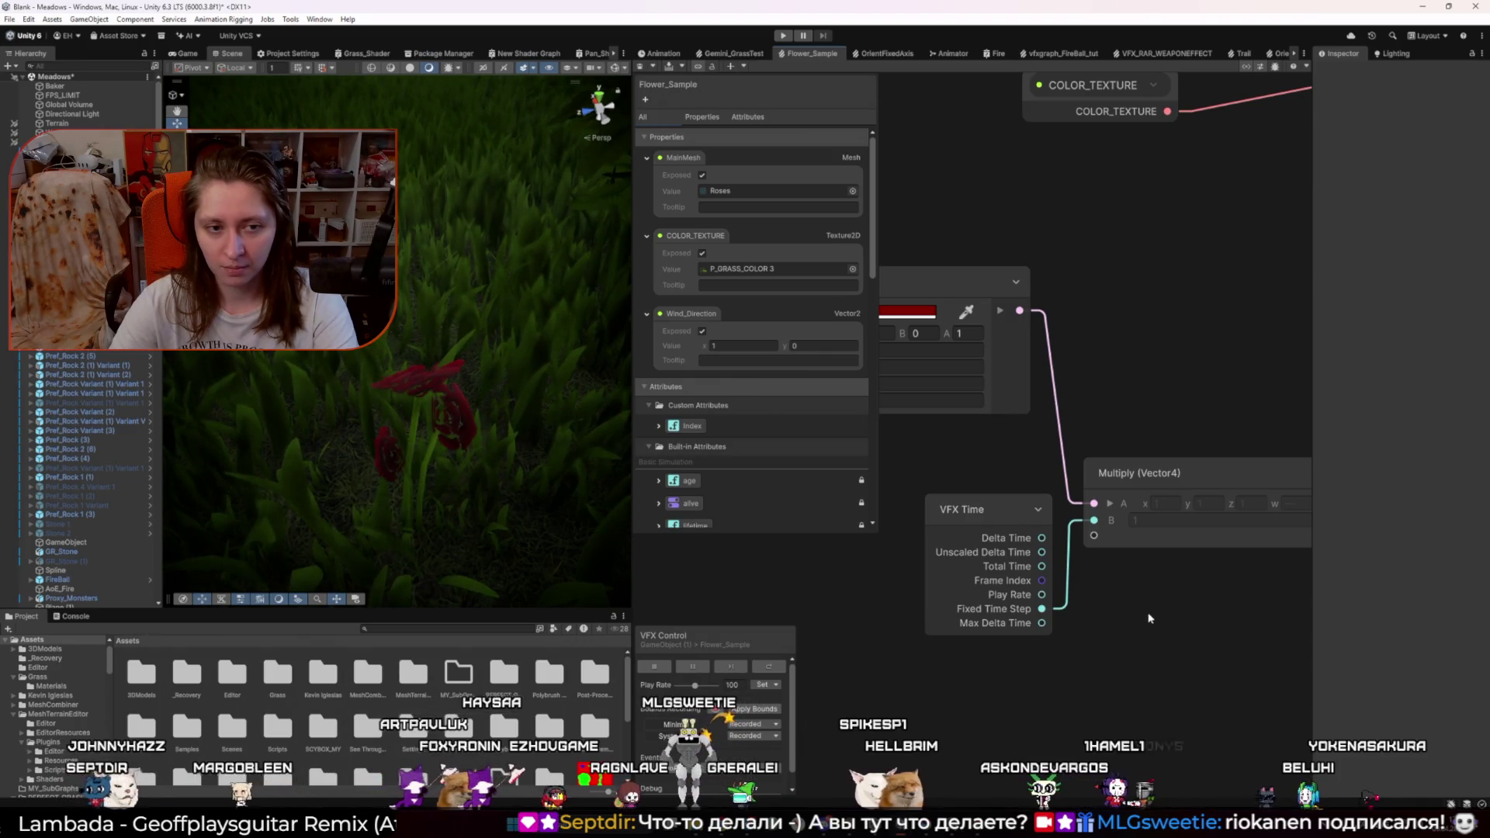
pyautogui.click(999, 619)
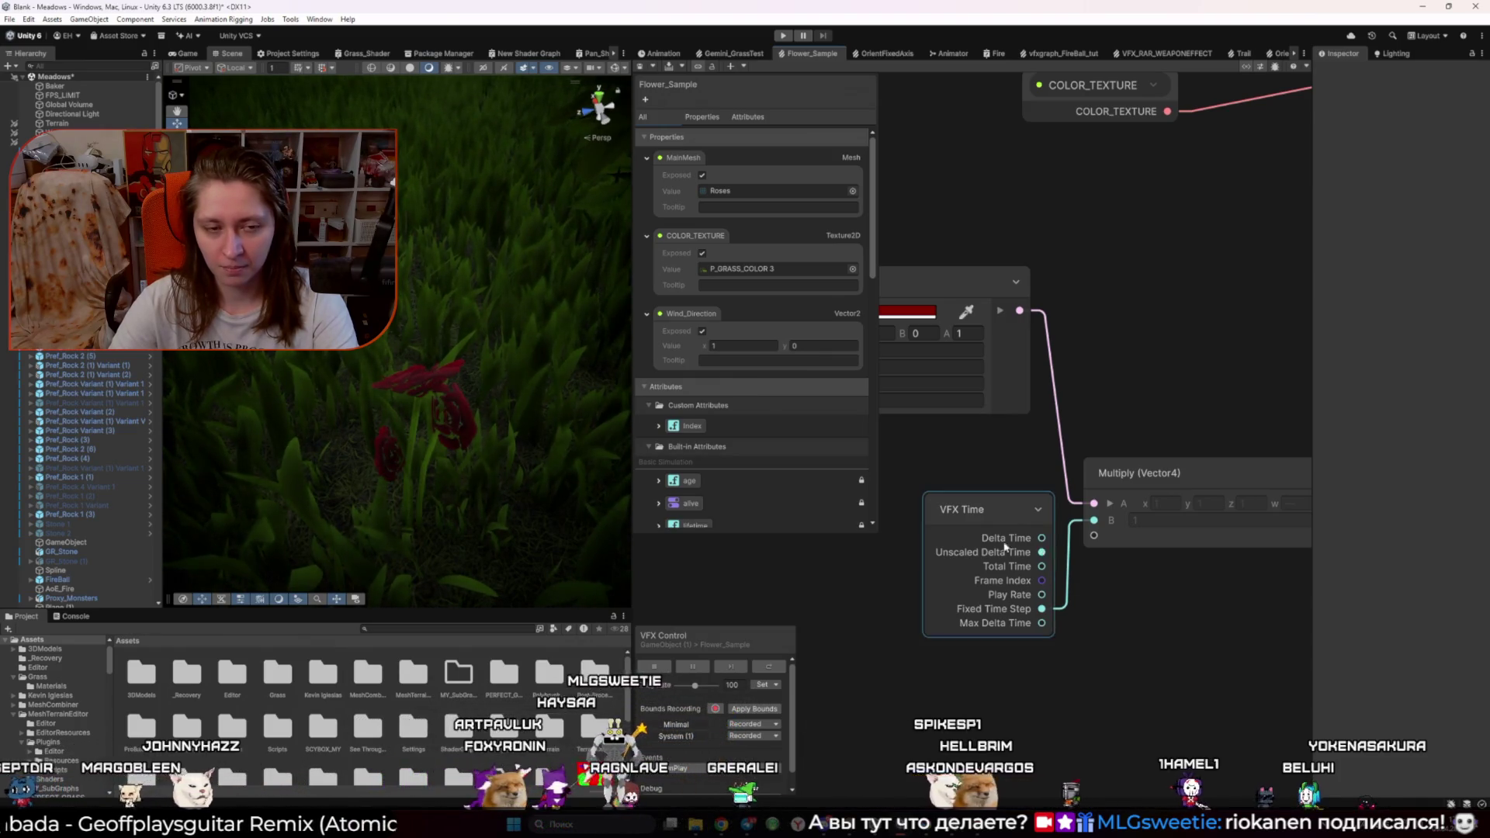
# Step: Delete VFX Time, try a Delta Time (VFX) node on Multiply's B input, then delete it
pyautogui.press('Delete')
pyautogui.press('space')
pyautogui.write('time')
pyautogui.press('Down')
pyautogui.press('Down')
pyautogui.press('Down')
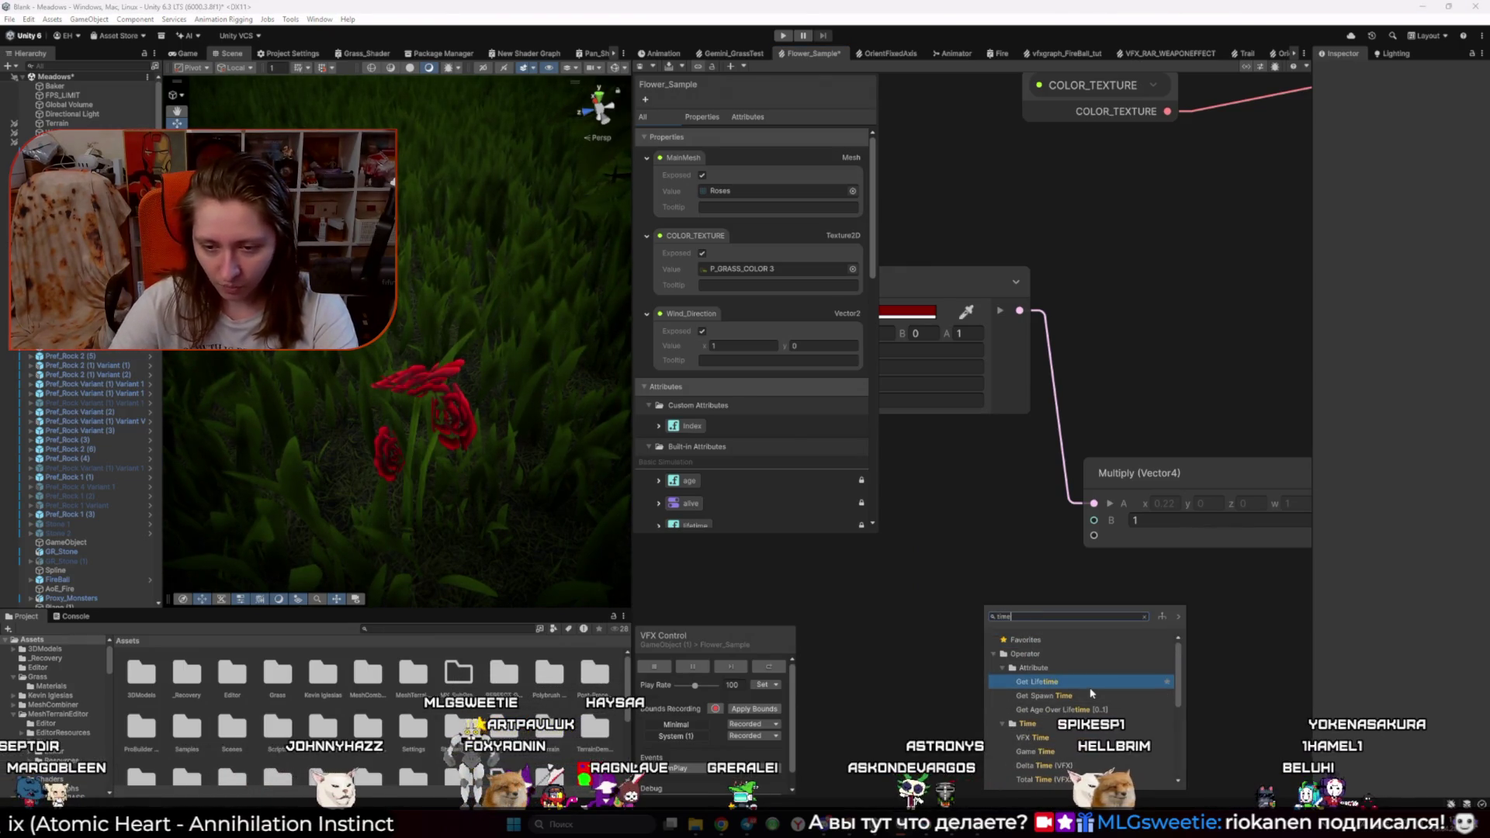
pyautogui.press('Return')
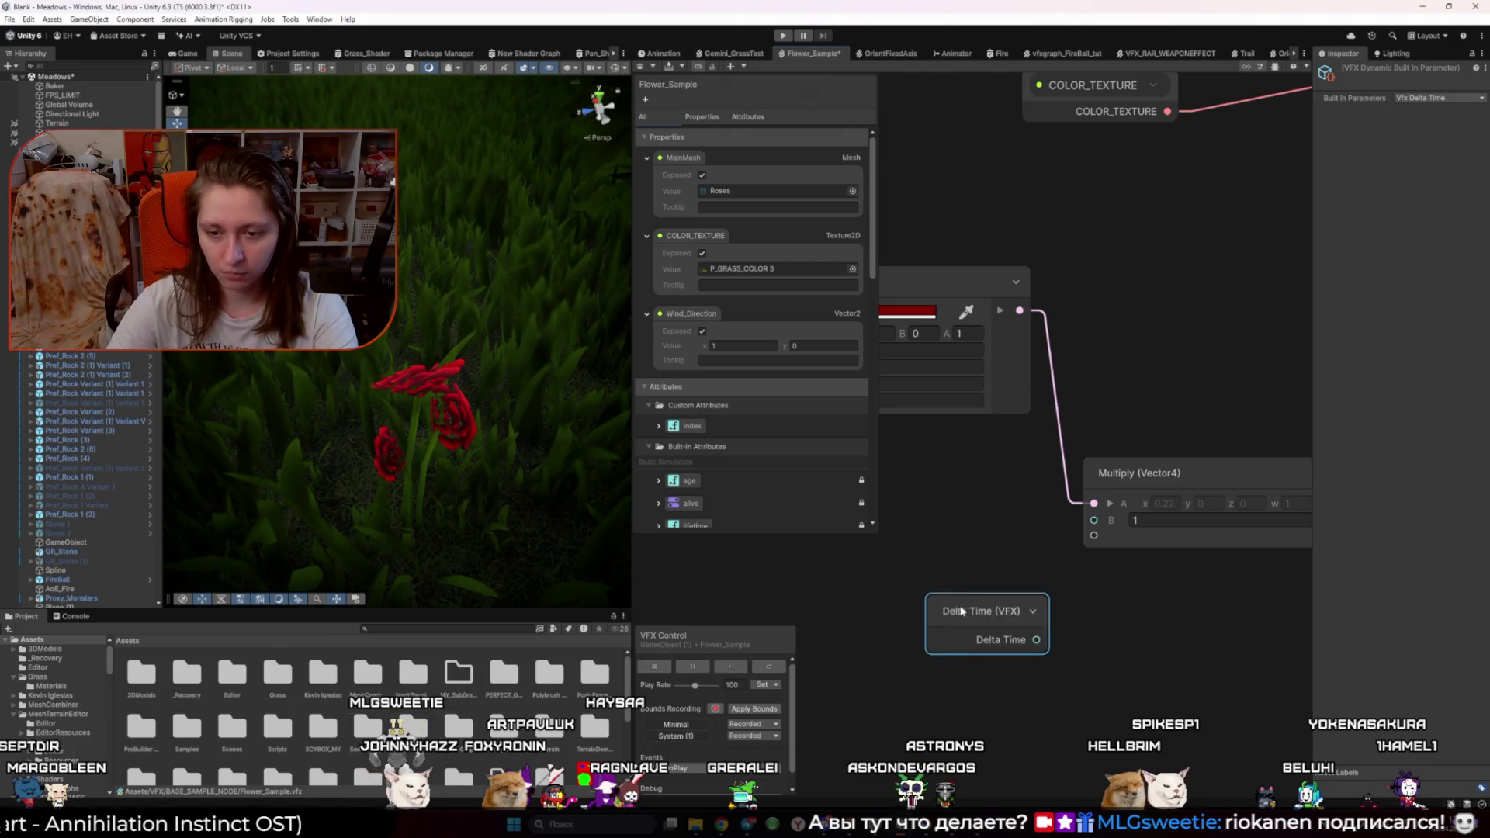
pyautogui.moveTo(1097, 525); pyautogui.dragTo(1098, 526)
pyautogui.click(1111, 682)
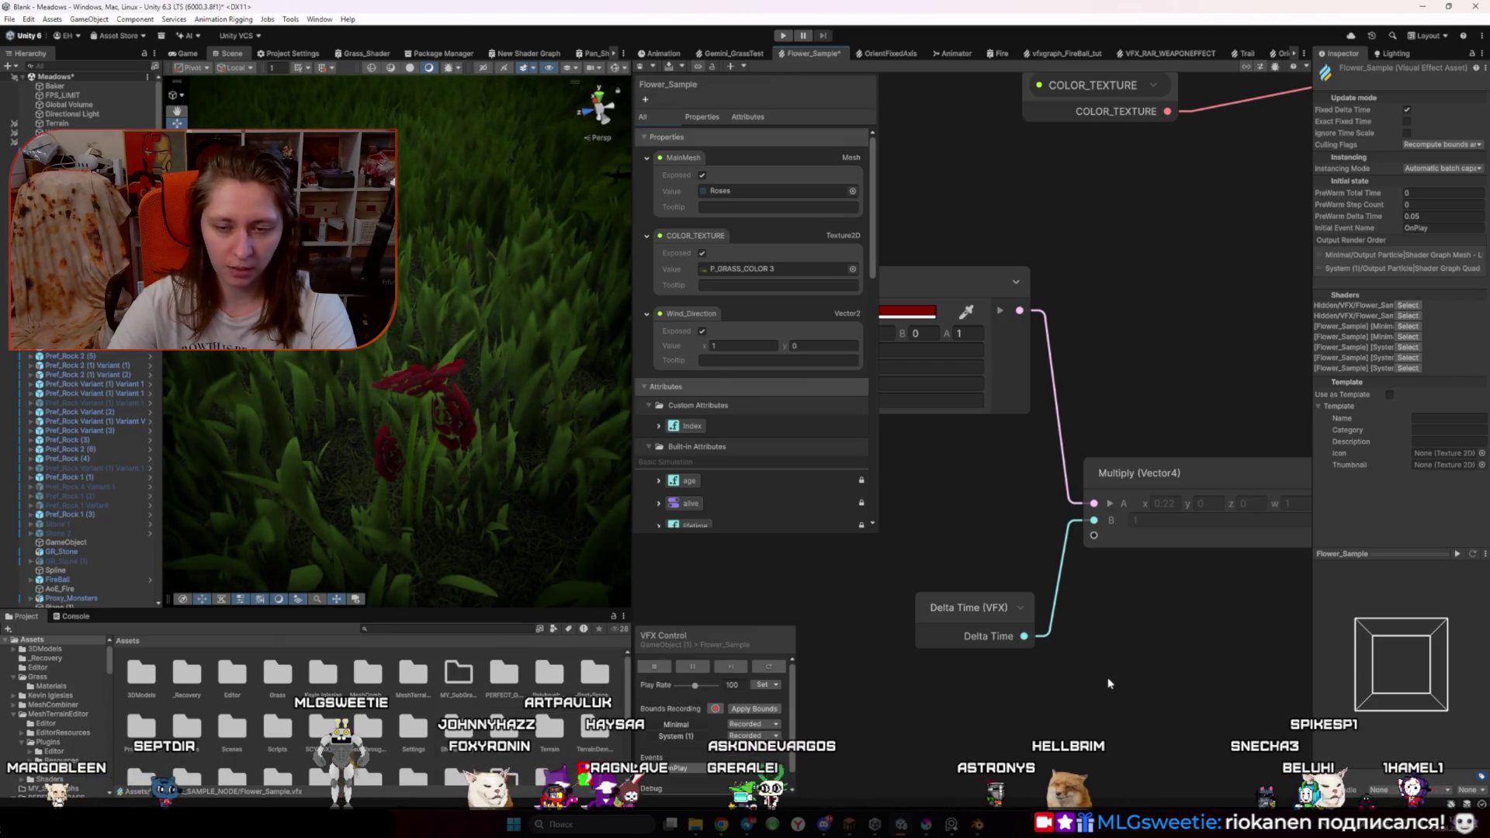
pyautogui.click(954, 635)
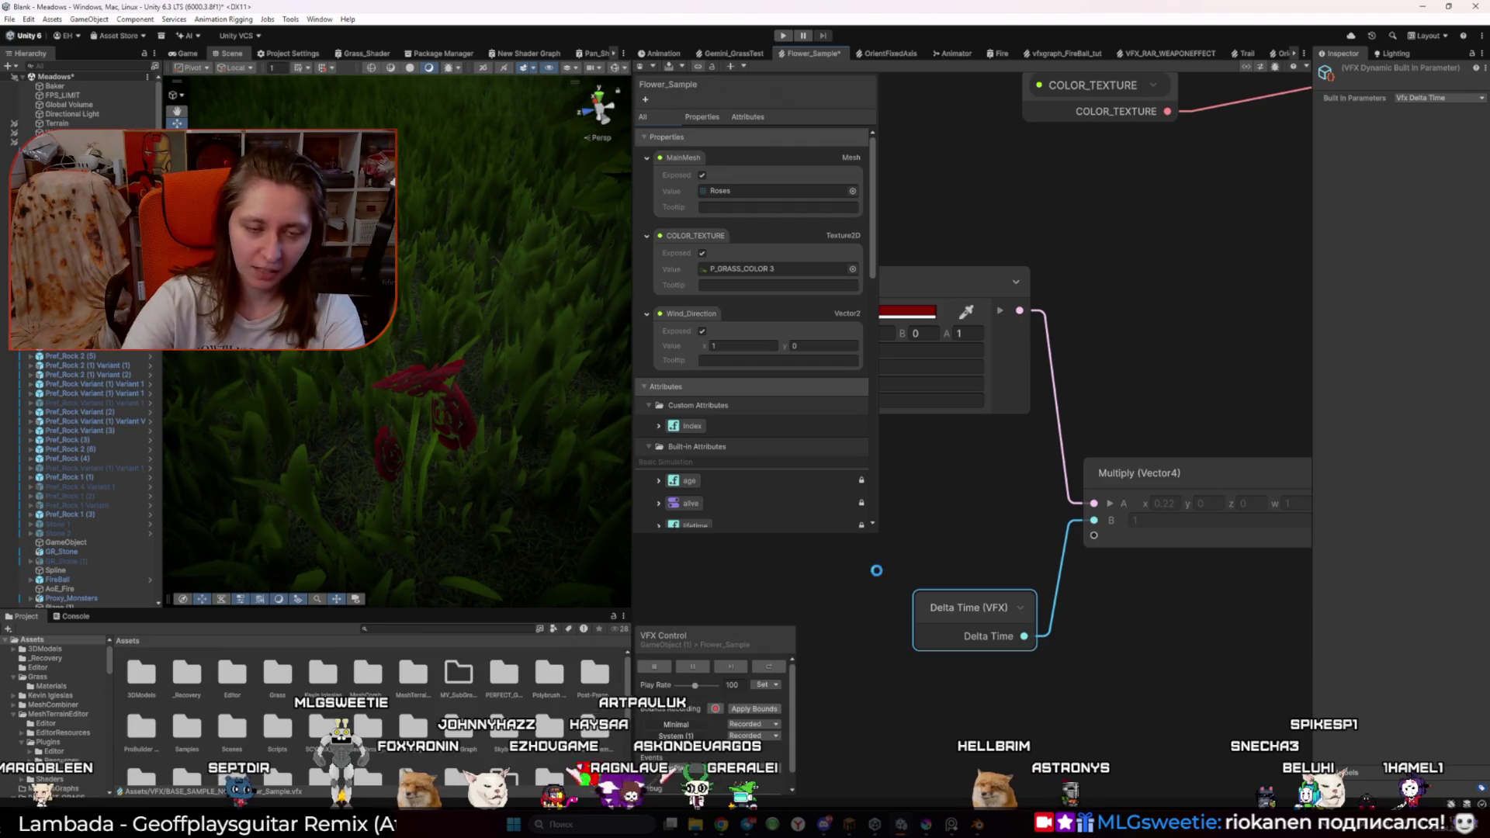
pyautogui.press('Delete')
# Step: Add Game Time and VFX Time nodes and connect Game Time's Delta Time to Multiply B
pyautogui.press('space')
pyautogui.write('time')
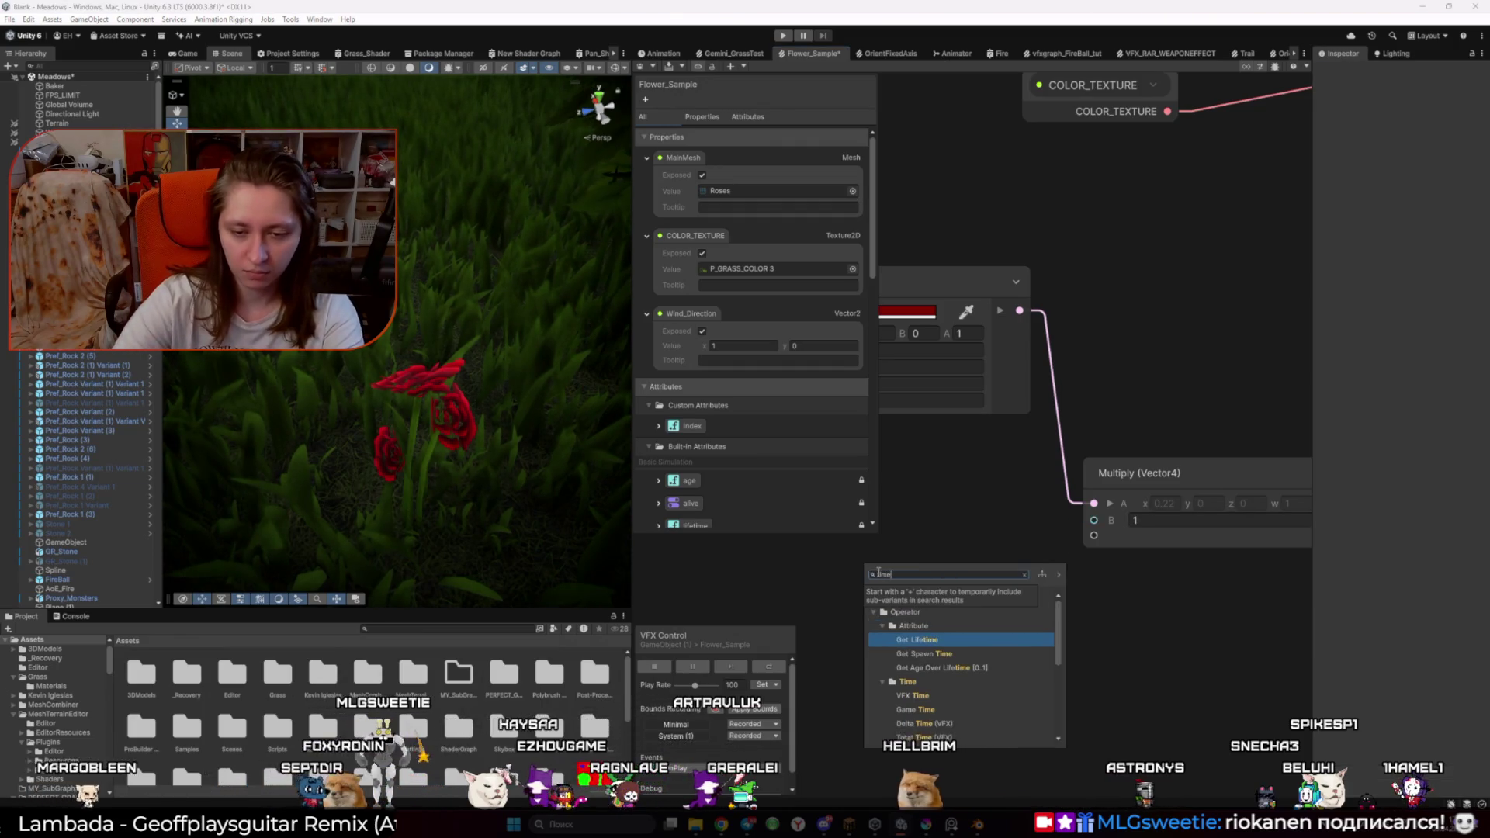
pyautogui.press('Down')
pyautogui.press('Down')
pyautogui.press('Down')
pyautogui.press('Return')
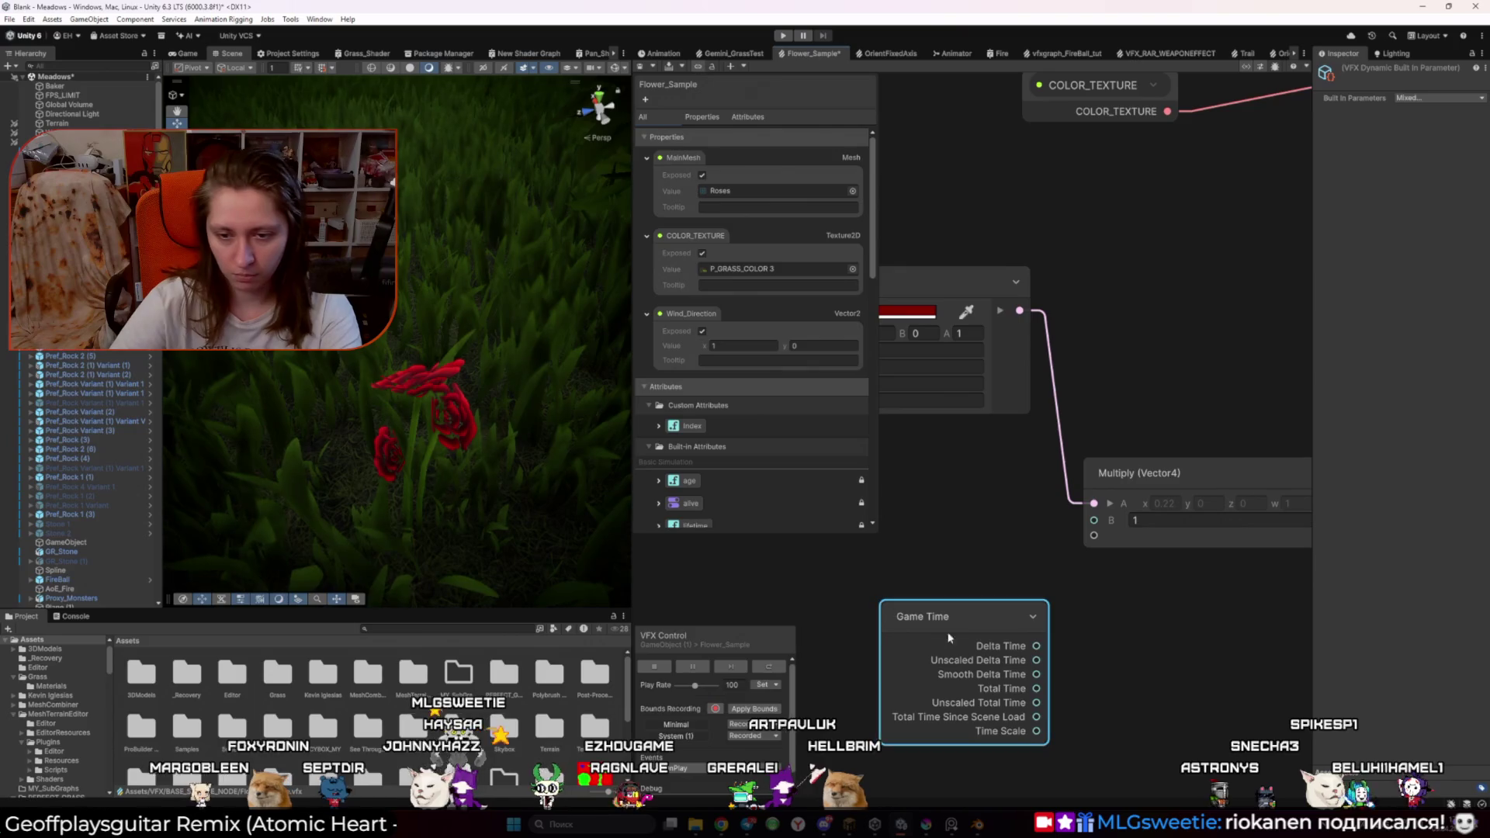
pyautogui.click(962, 519)
pyautogui.press('space')
pyautogui.write('time')
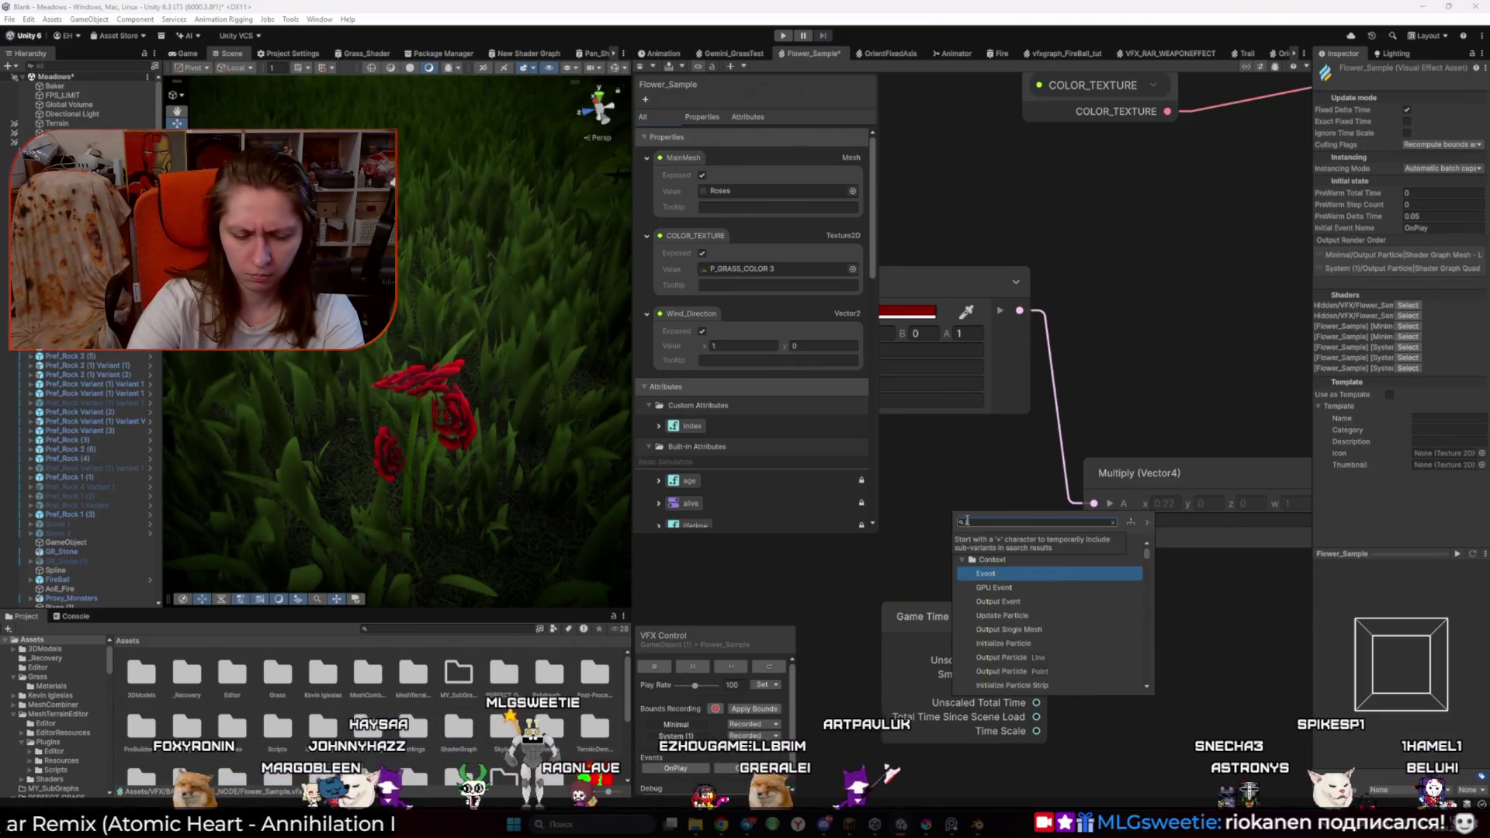
pyautogui.press('Down')
pyautogui.press('Down')
pyautogui.press('Down')
pyautogui.press('Down')
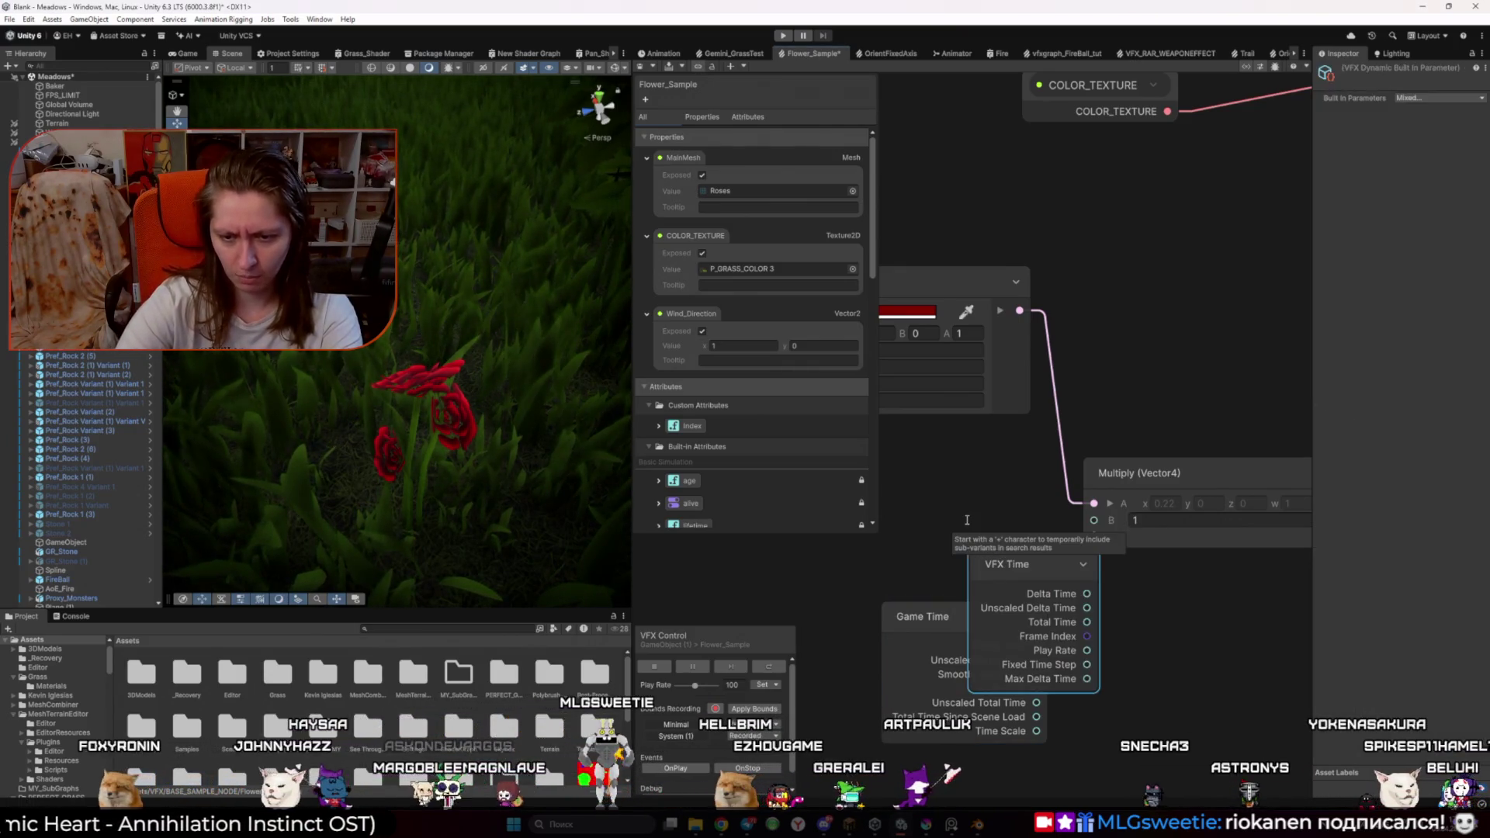
pyautogui.press('Return')
pyautogui.moveTo(1033, 568)
pyautogui.mouseDown()
pyautogui.moveTo(974, 443)
pyautogui.moveTo(952, 473)
pyautogui.mouseUp()
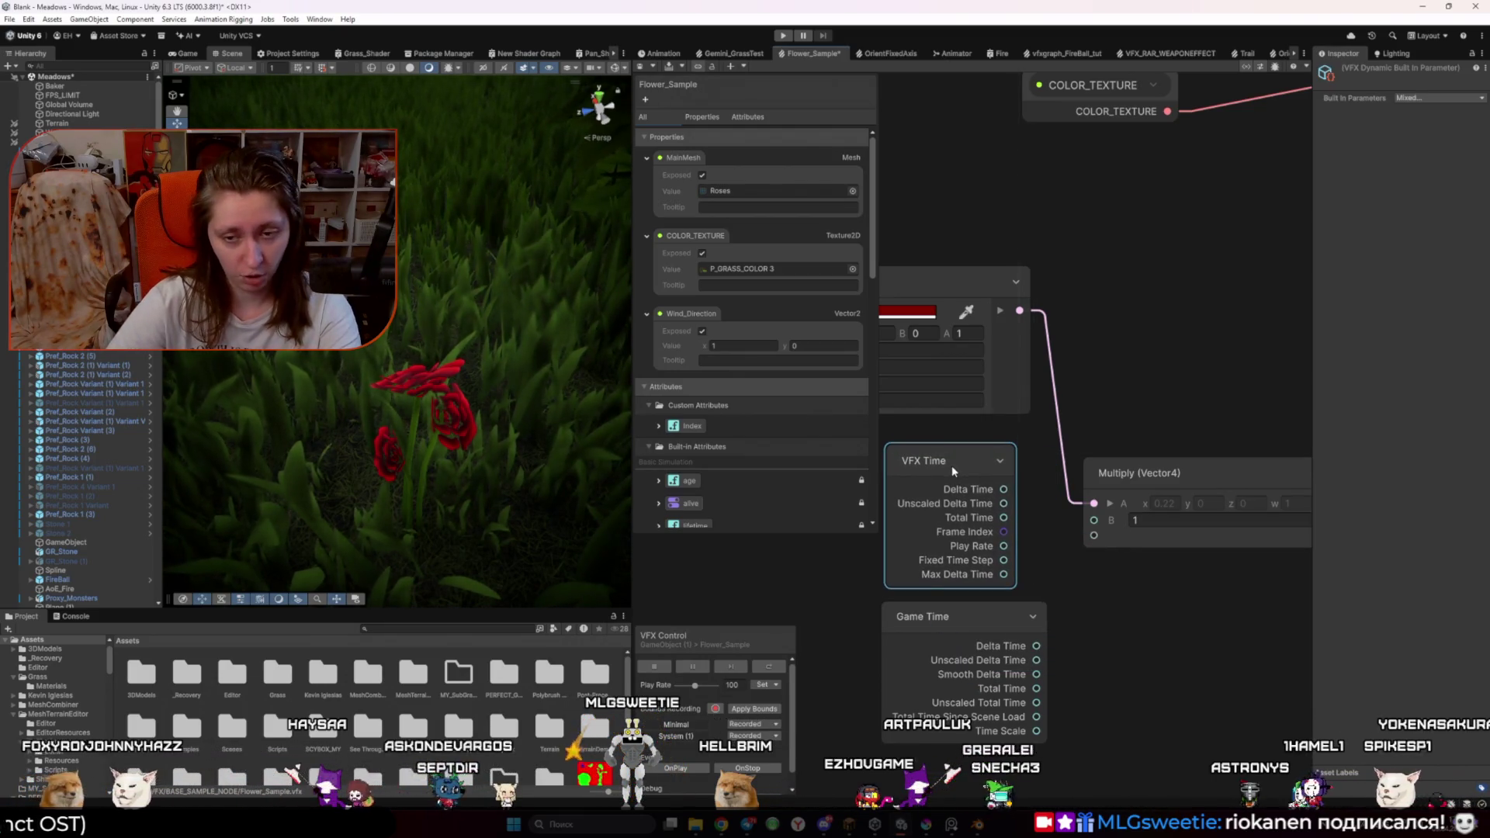
pyautogui.moveTo(1036, 646); pyautogui.dragTo(1094, 521)
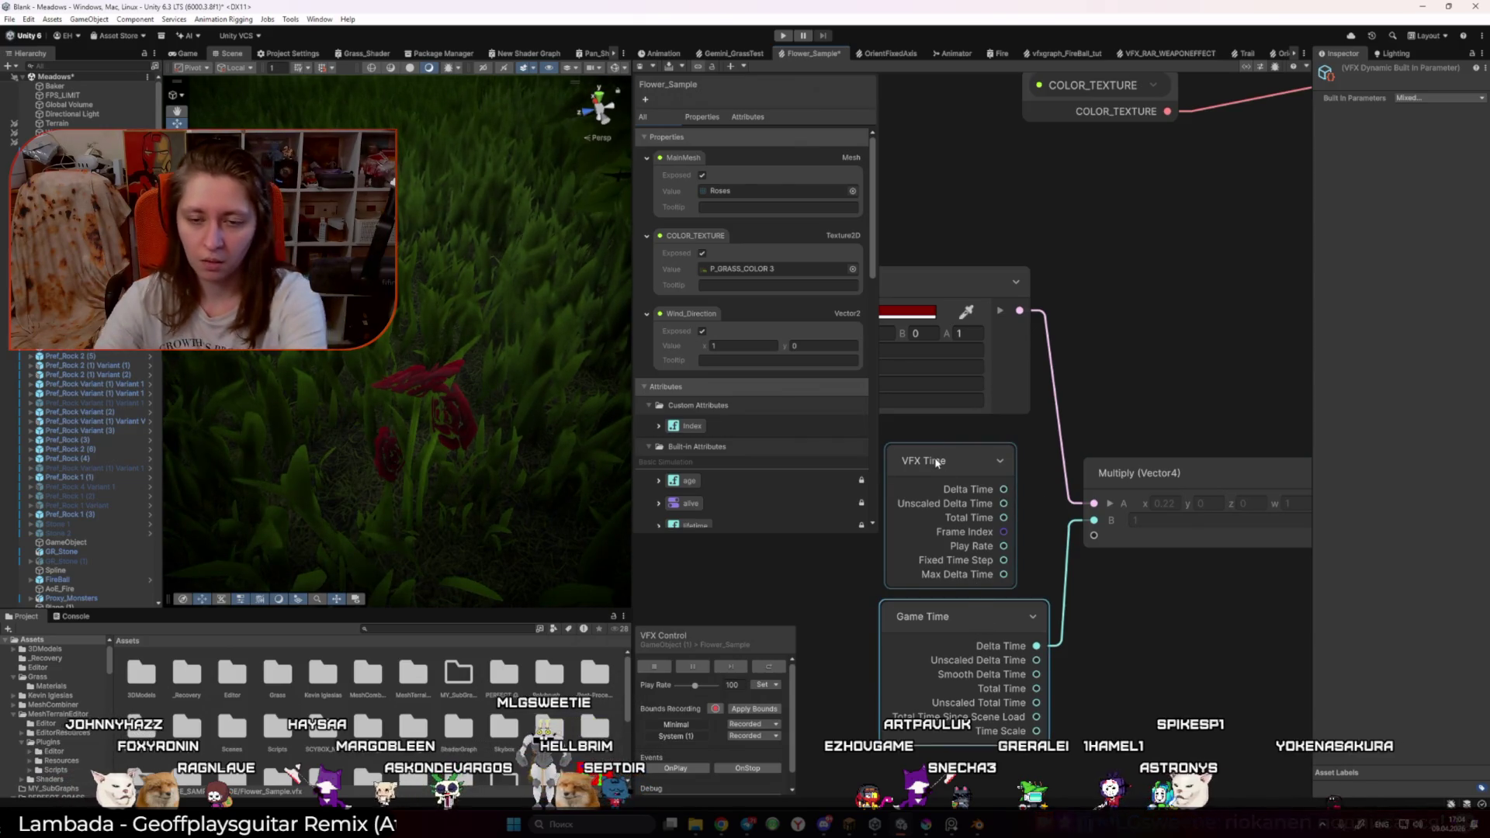
pyautogui.moveTo(937, 458); pyautogui.dragTo(939, 496)
# Step: Delete the remaining time nodes and switch to ChatGPT in the browser
pyautogui.press('Delete')
pyautogui.click(949, 614)
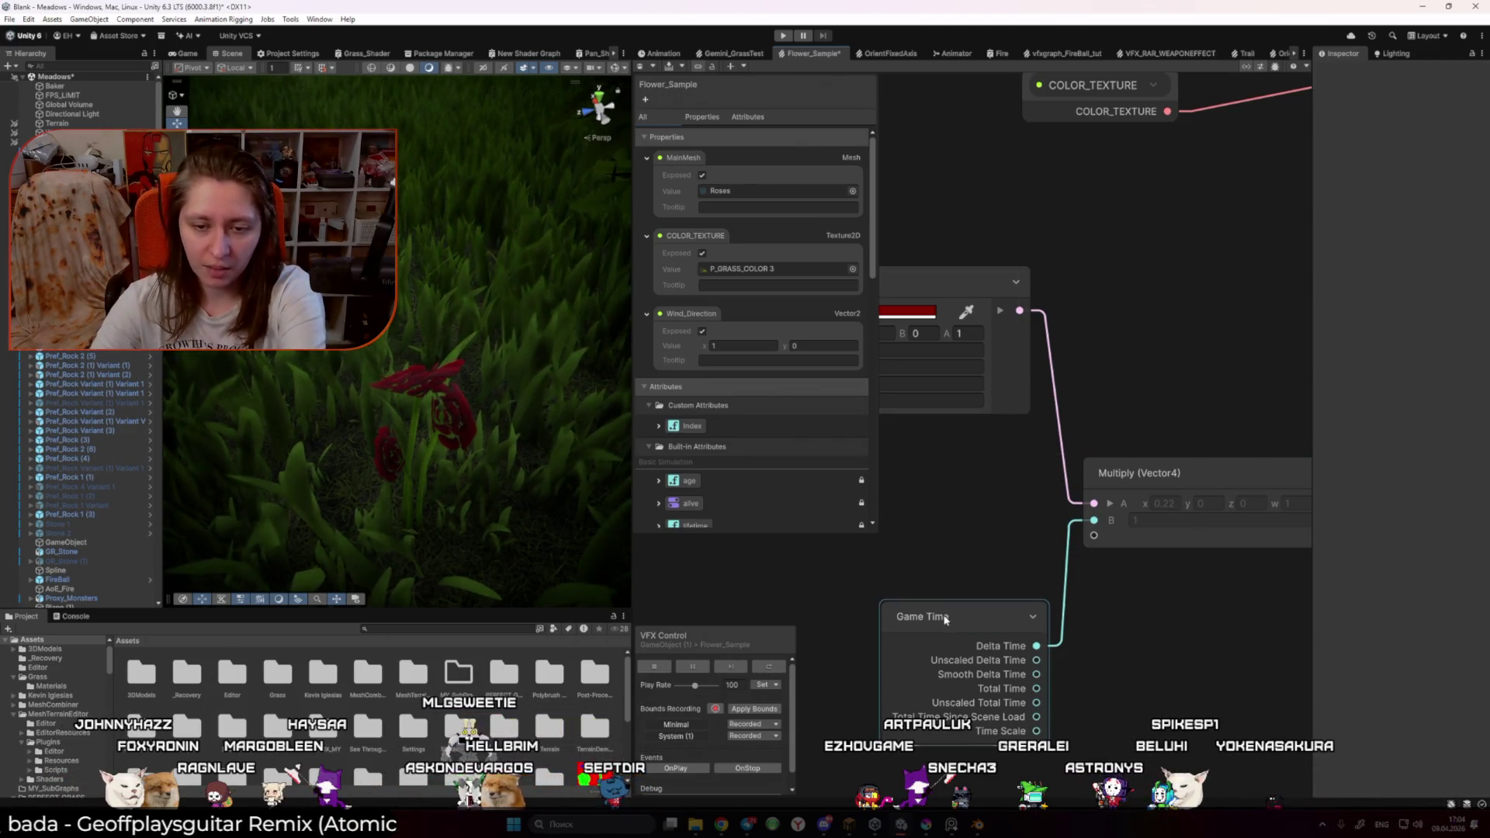
pyautogui.press('Delete')
pyautogui.click(721, 824)
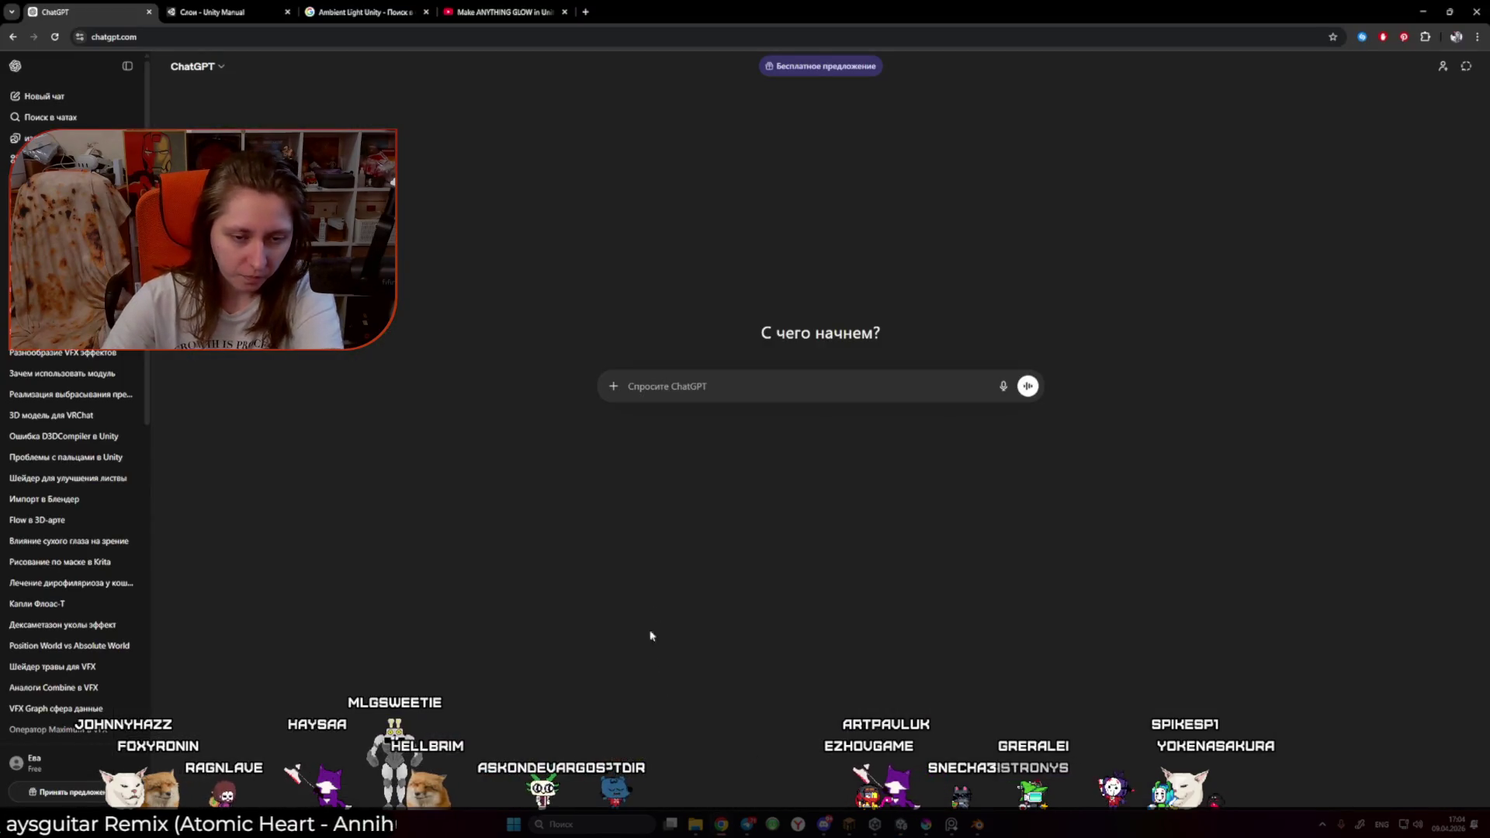
# Step: Ask ChatGPT 'Подскажи как анимировать мигание цвета', then return to Unity's node search
pyautogui.write('Прив')
pyautogui.press('BackSpace')
pyautogui.press('BackSpace')
pyautogui.press('BackSpace')
pyautogui.write('Подскажи как анимирова')
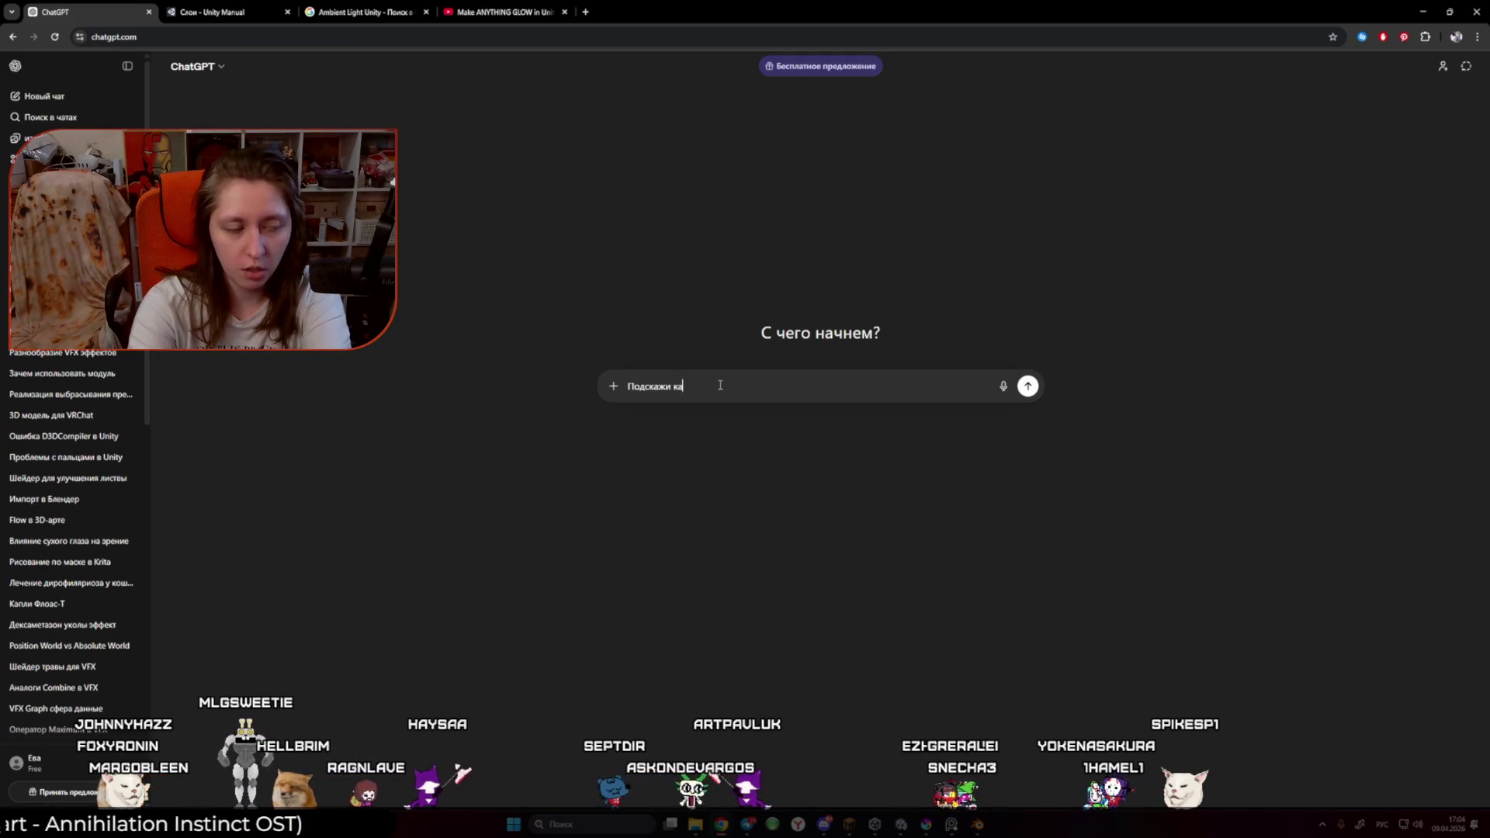
pyautogui.write('ть')
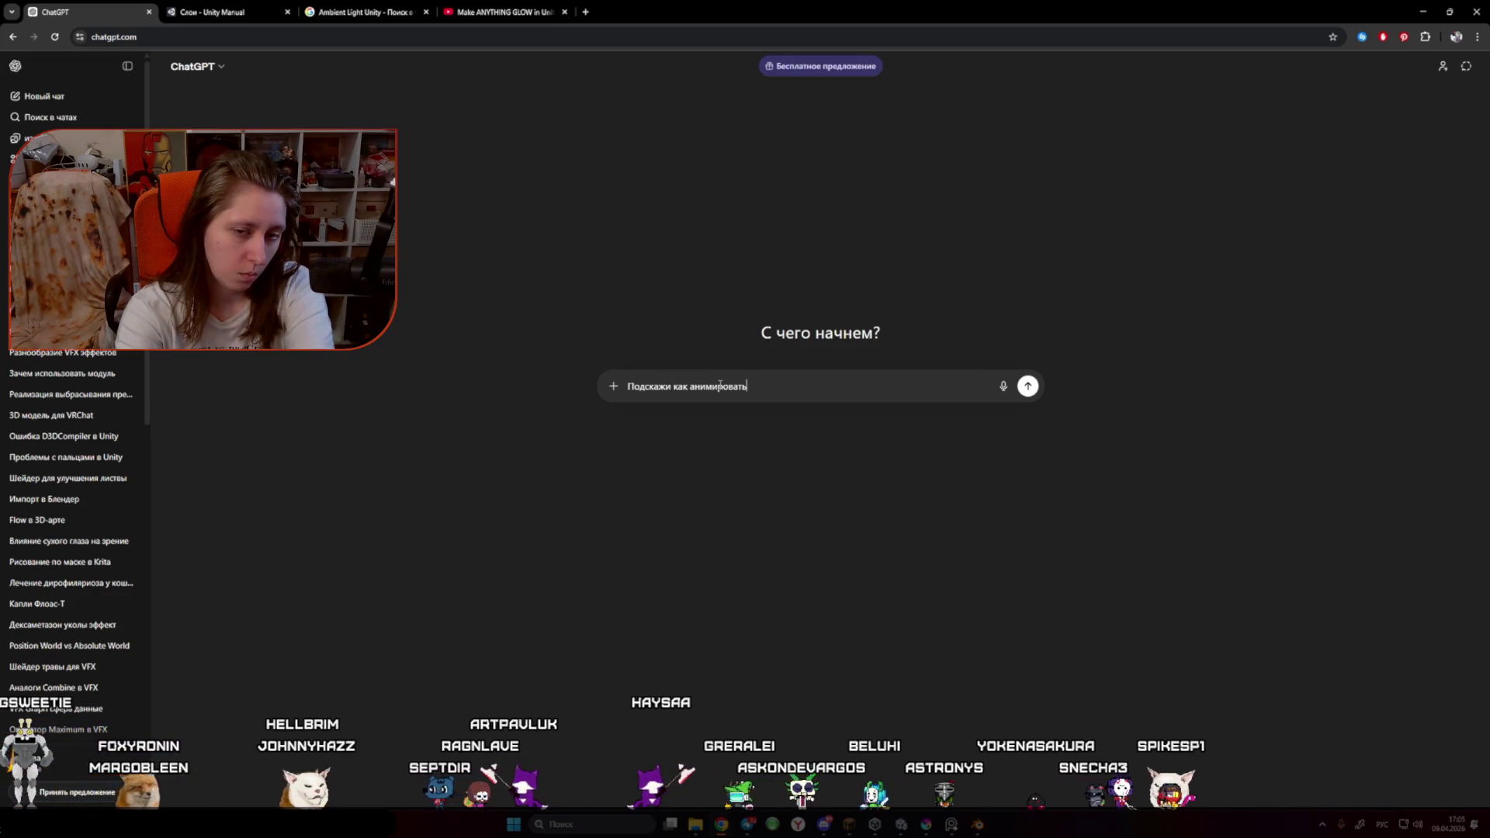
pyautogui.write('мигание цвета в VFX Graph')
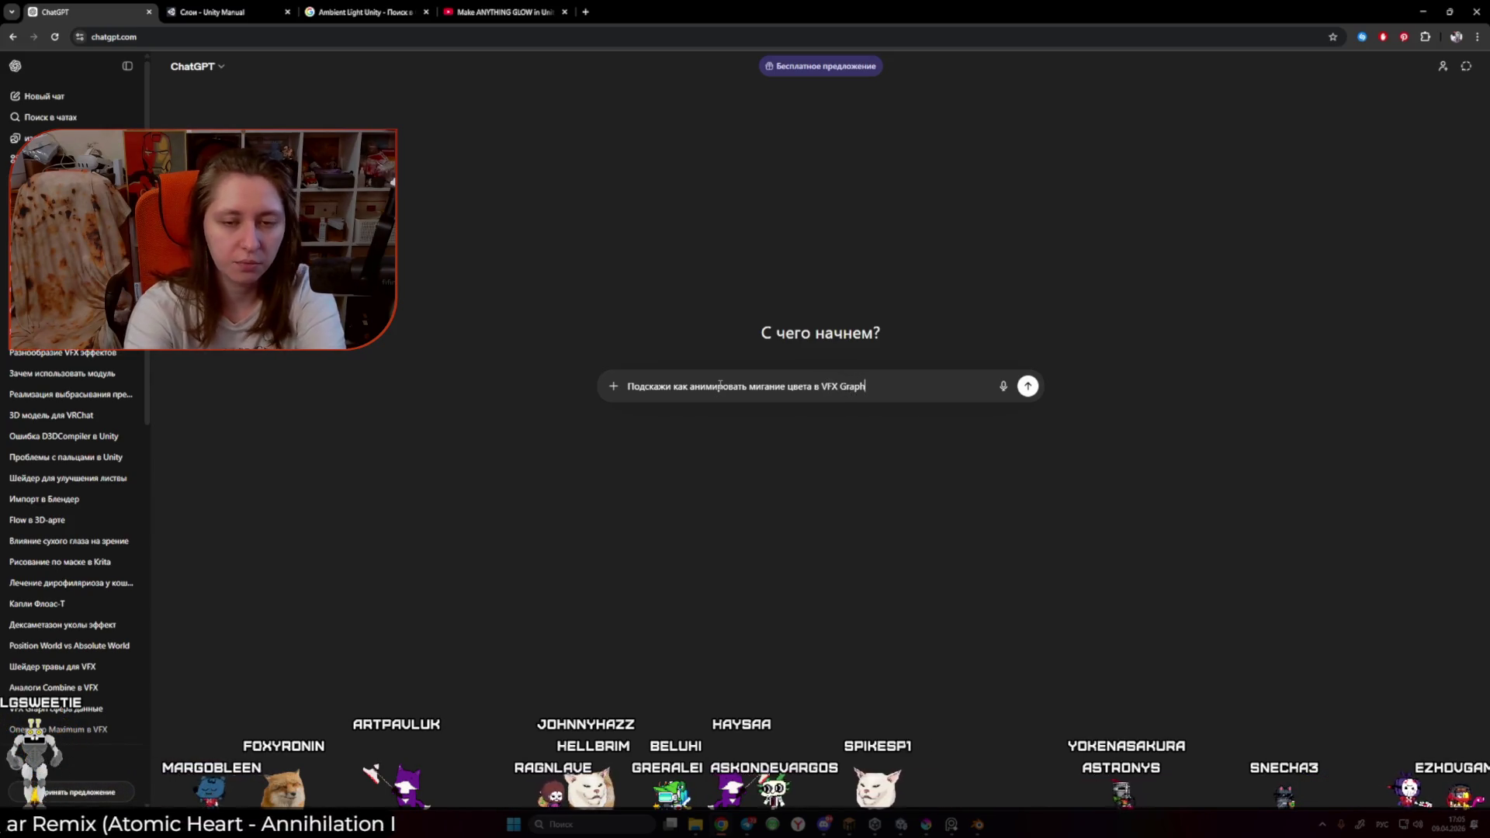
pyautogui.press('Return')
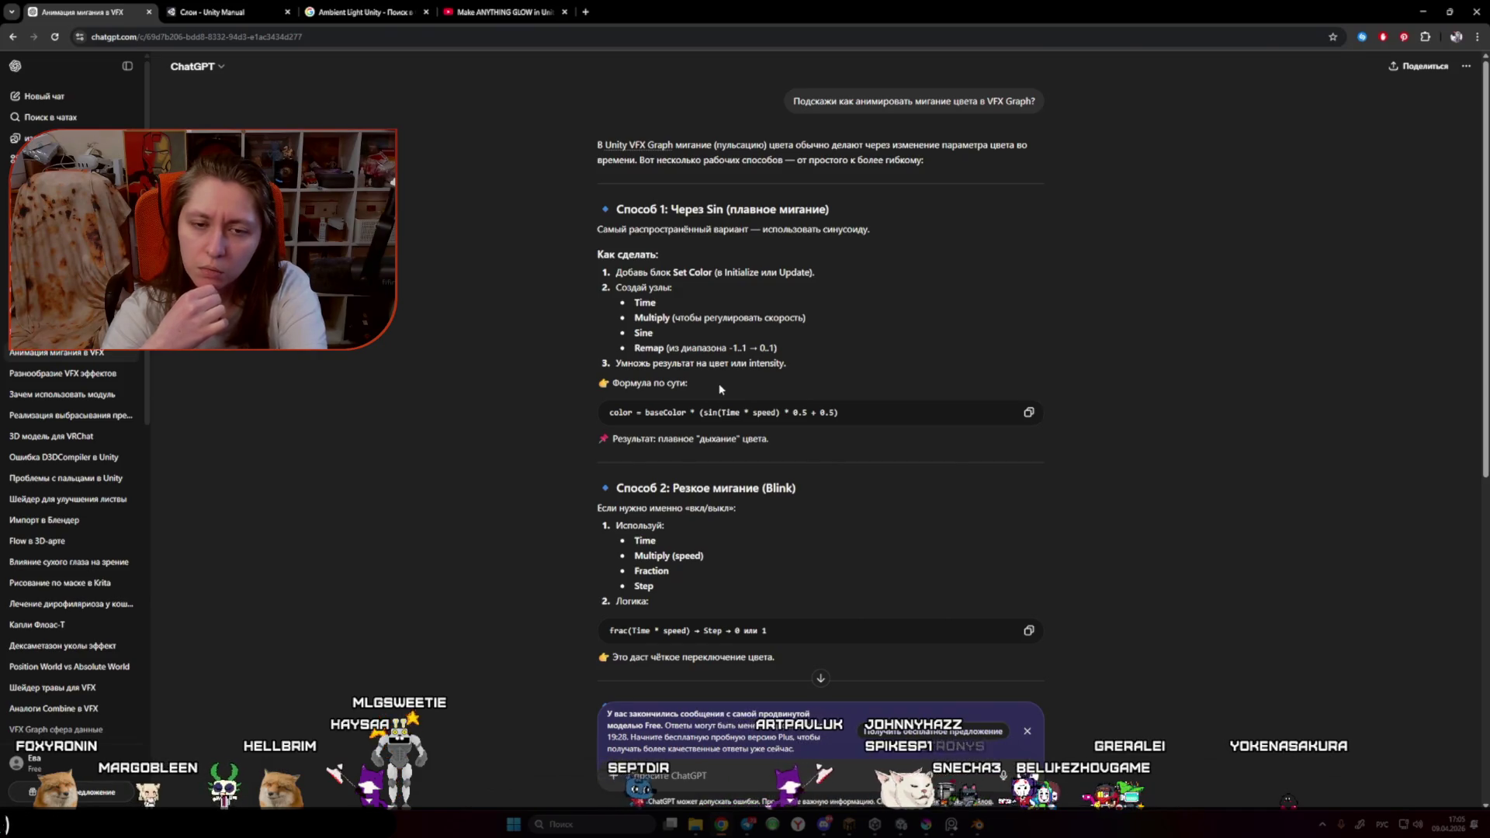
pyautogui.hotkey('alt', 'Tab')
pyautogui.press('space')
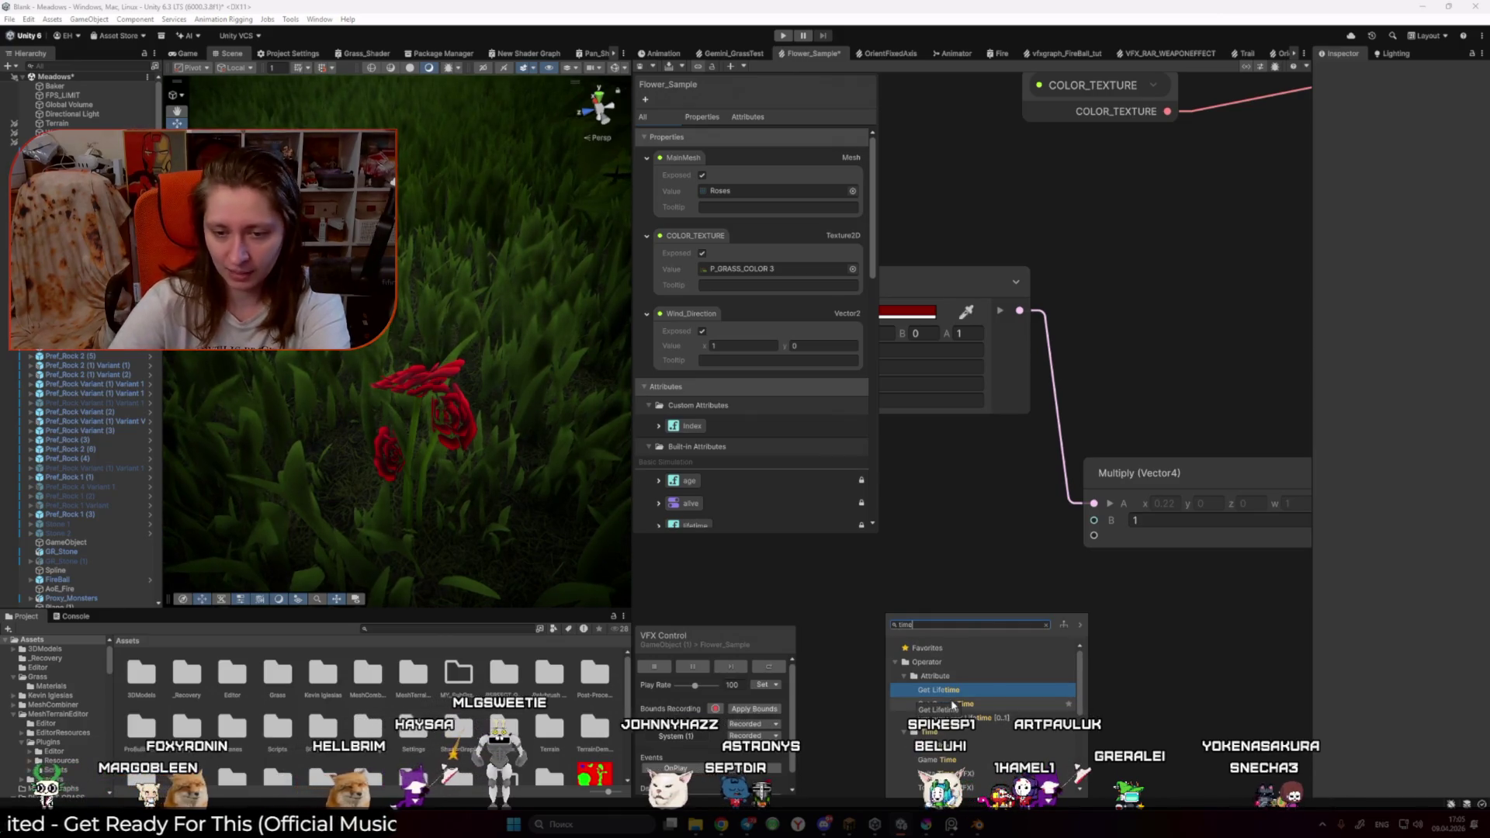
# Step: Browse the node search results for time nodes, then go back to the ChatGPT answer
pyautogui.scroll(-2, 1003, 702)
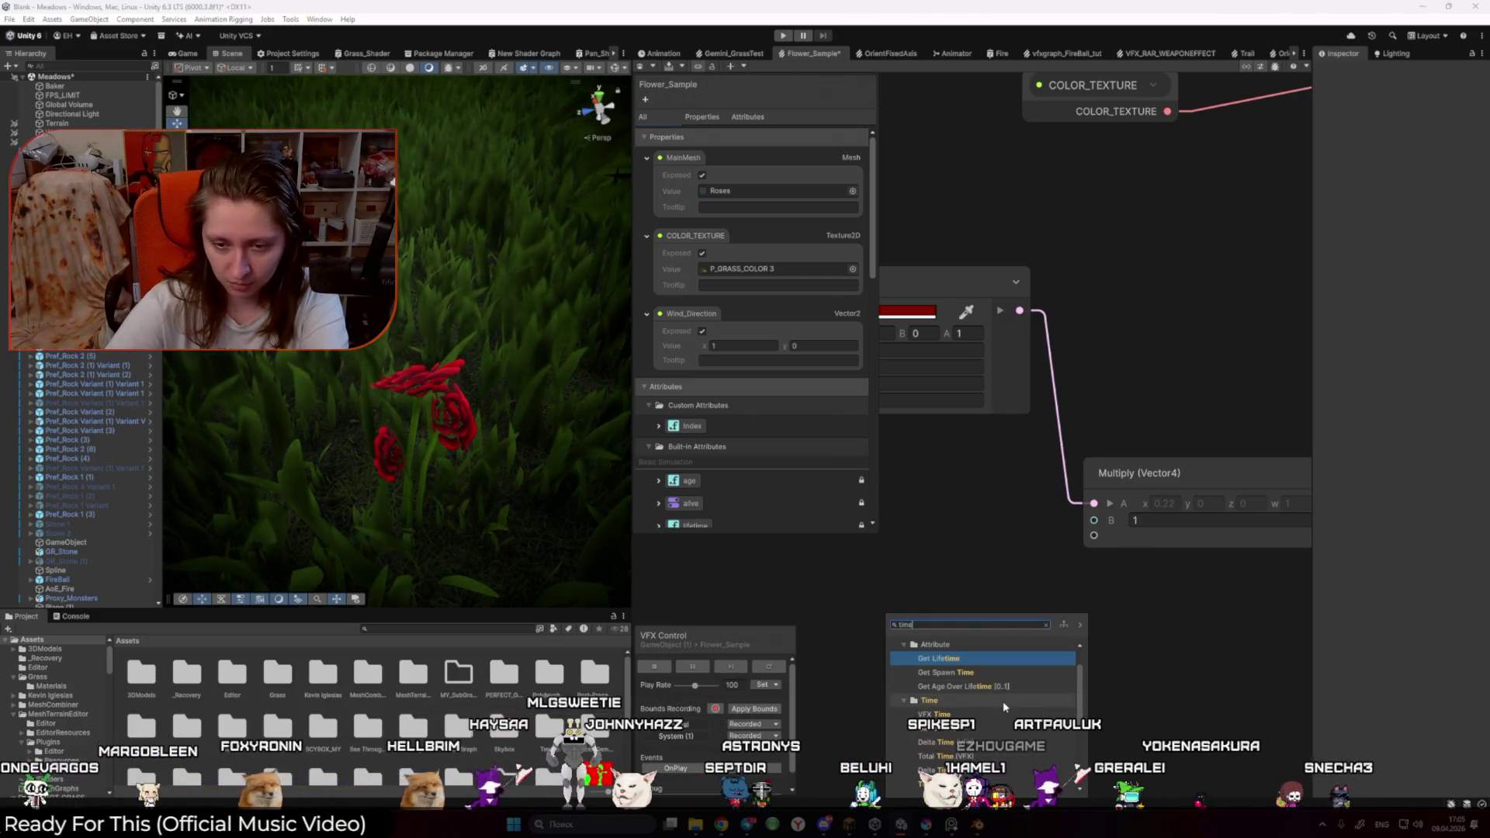
pyautogui.scroll(-3, 1003, 701)
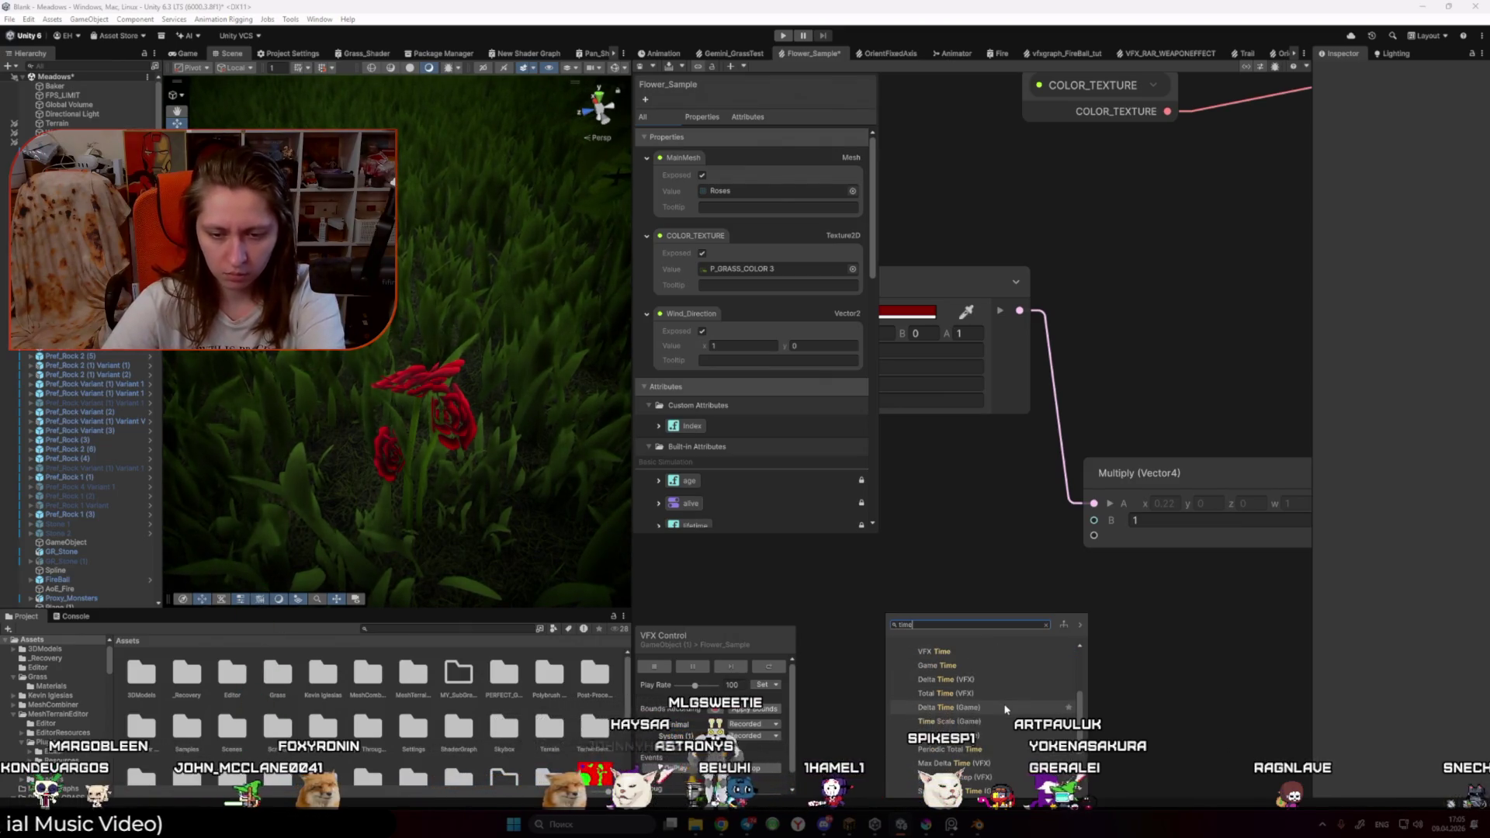
pyautogui.hotkey('alt', 'Tab')
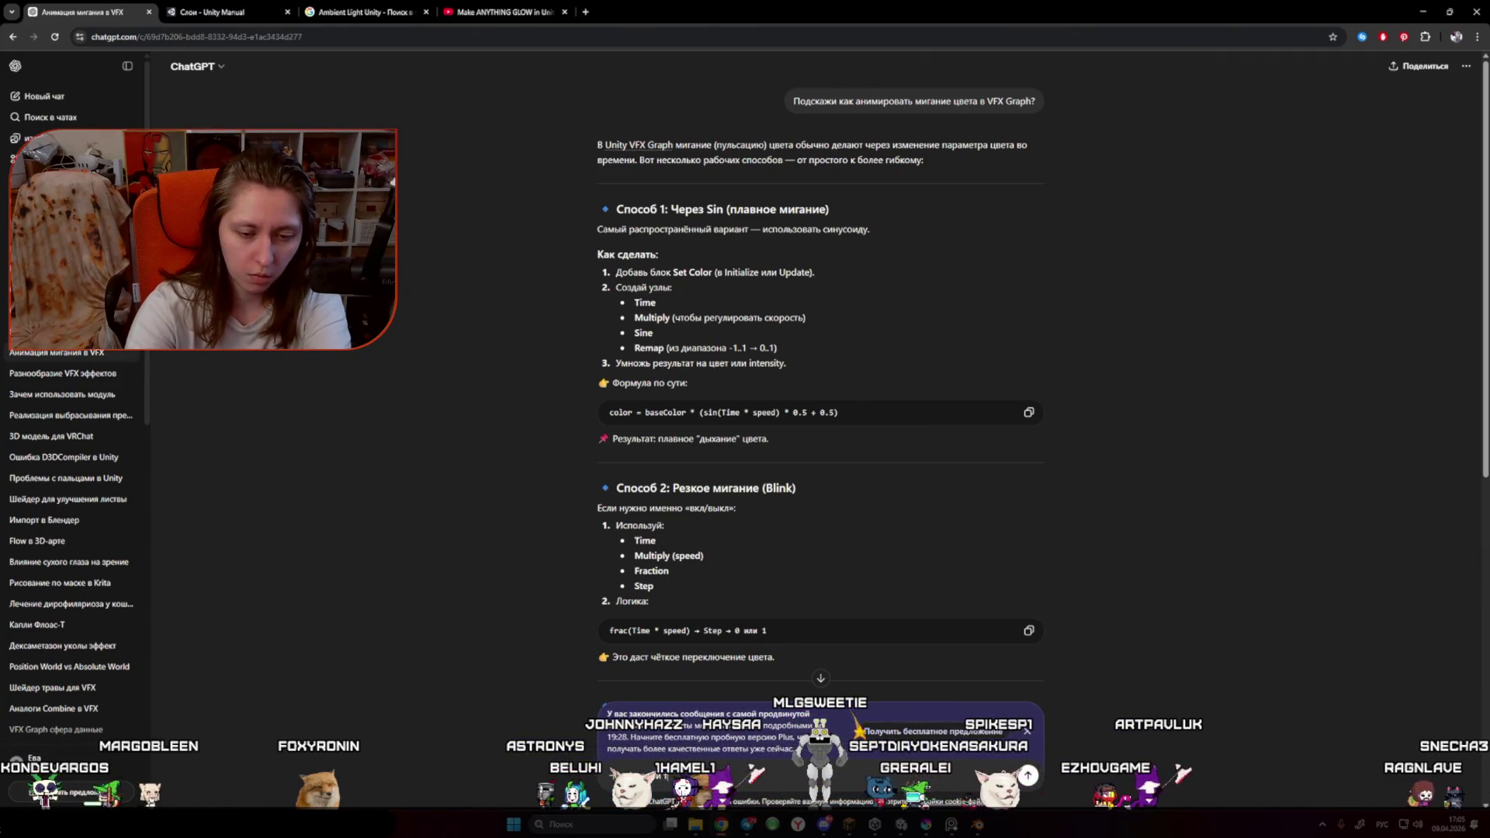
# Step: Ask ChatGPT which Time to use for smooth blinking, then return to Unity
pyautogui.hotkey('alt', 'shift')
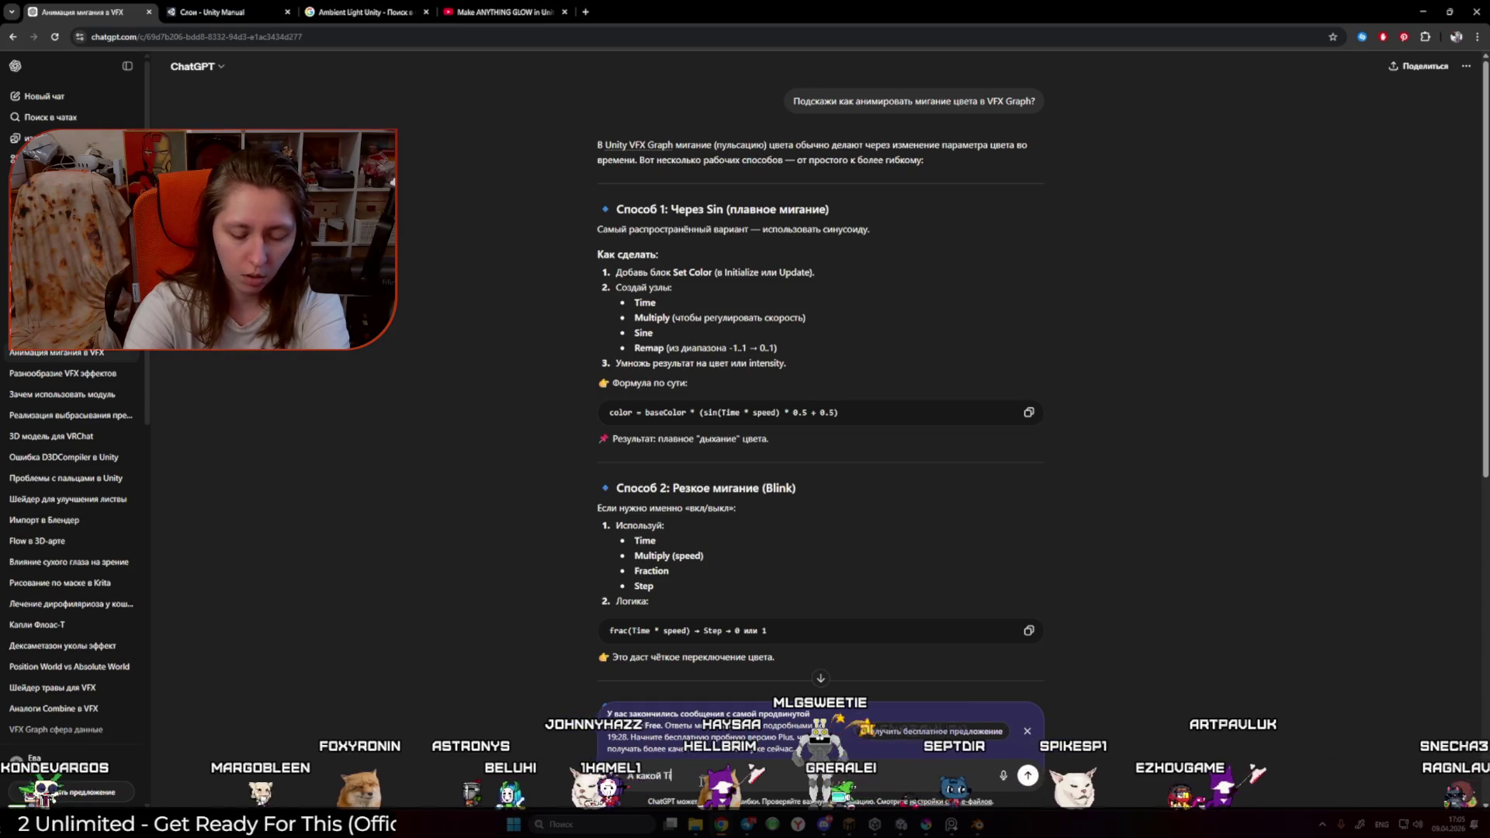
pyautogui.write('me нужно использовать')
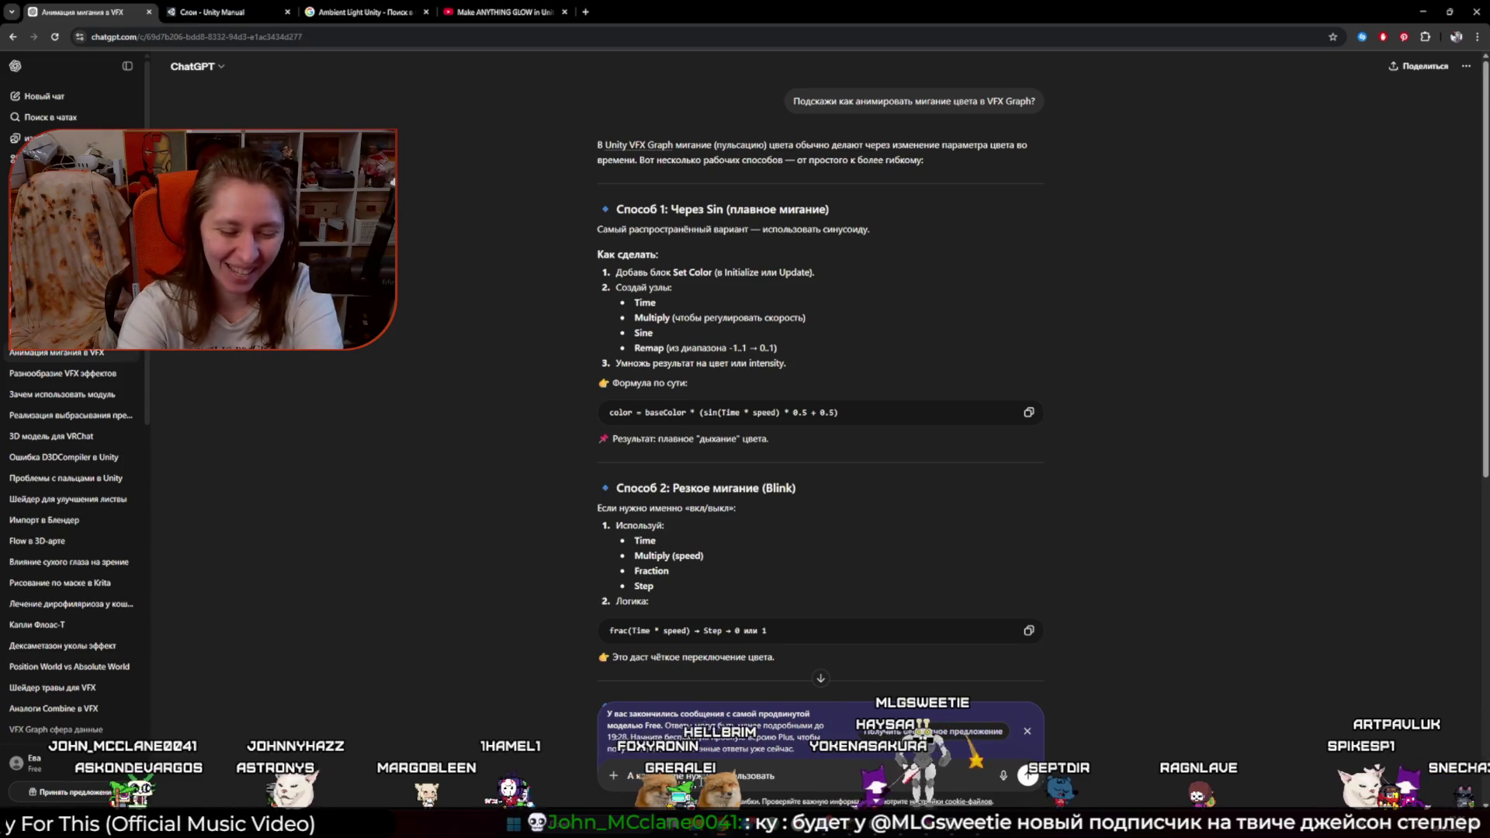
pyautogui.press('Return')
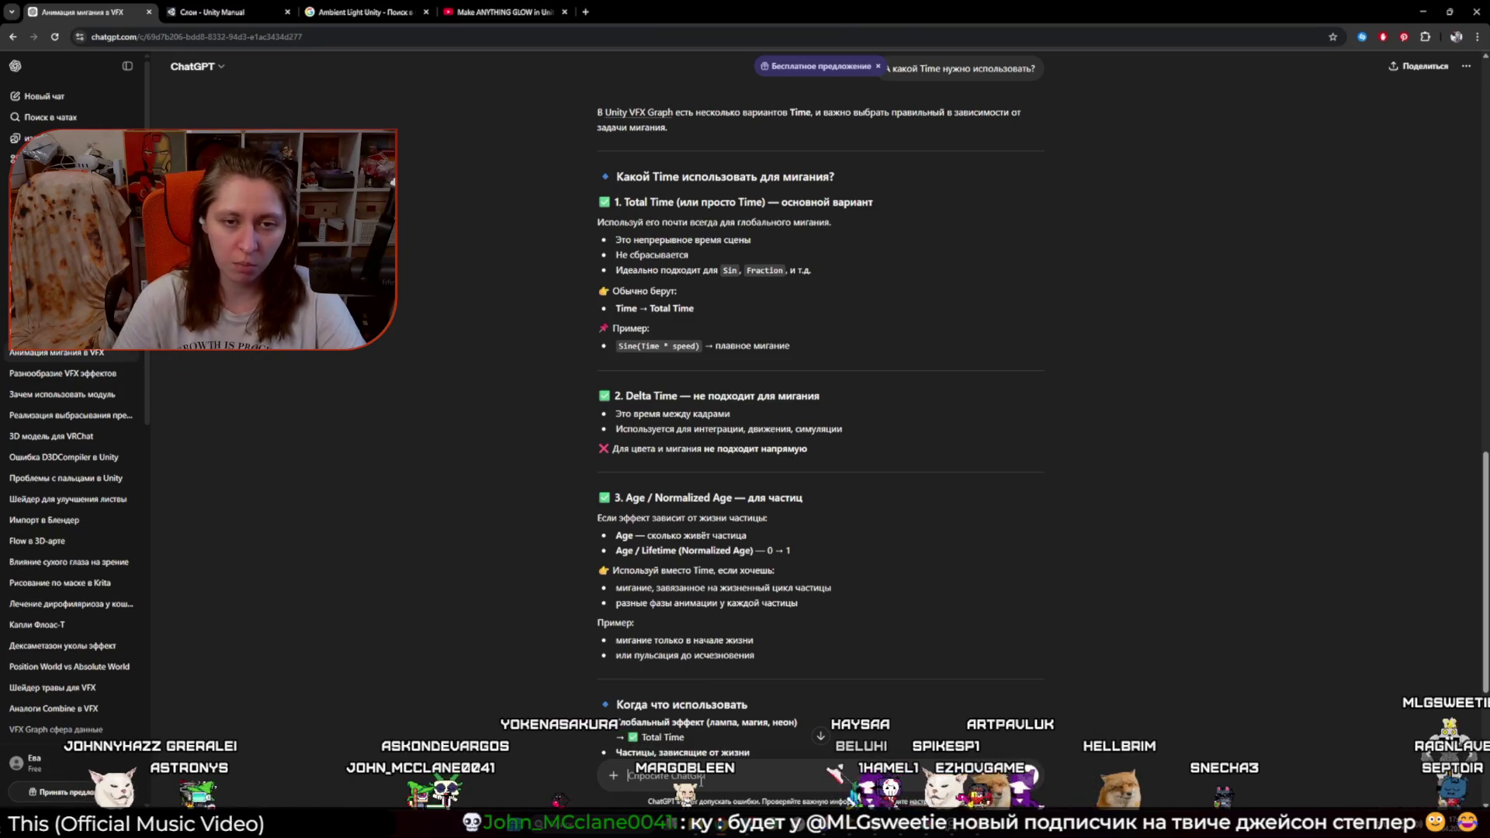
pyautogui.hotkey('alt', 'Tab')
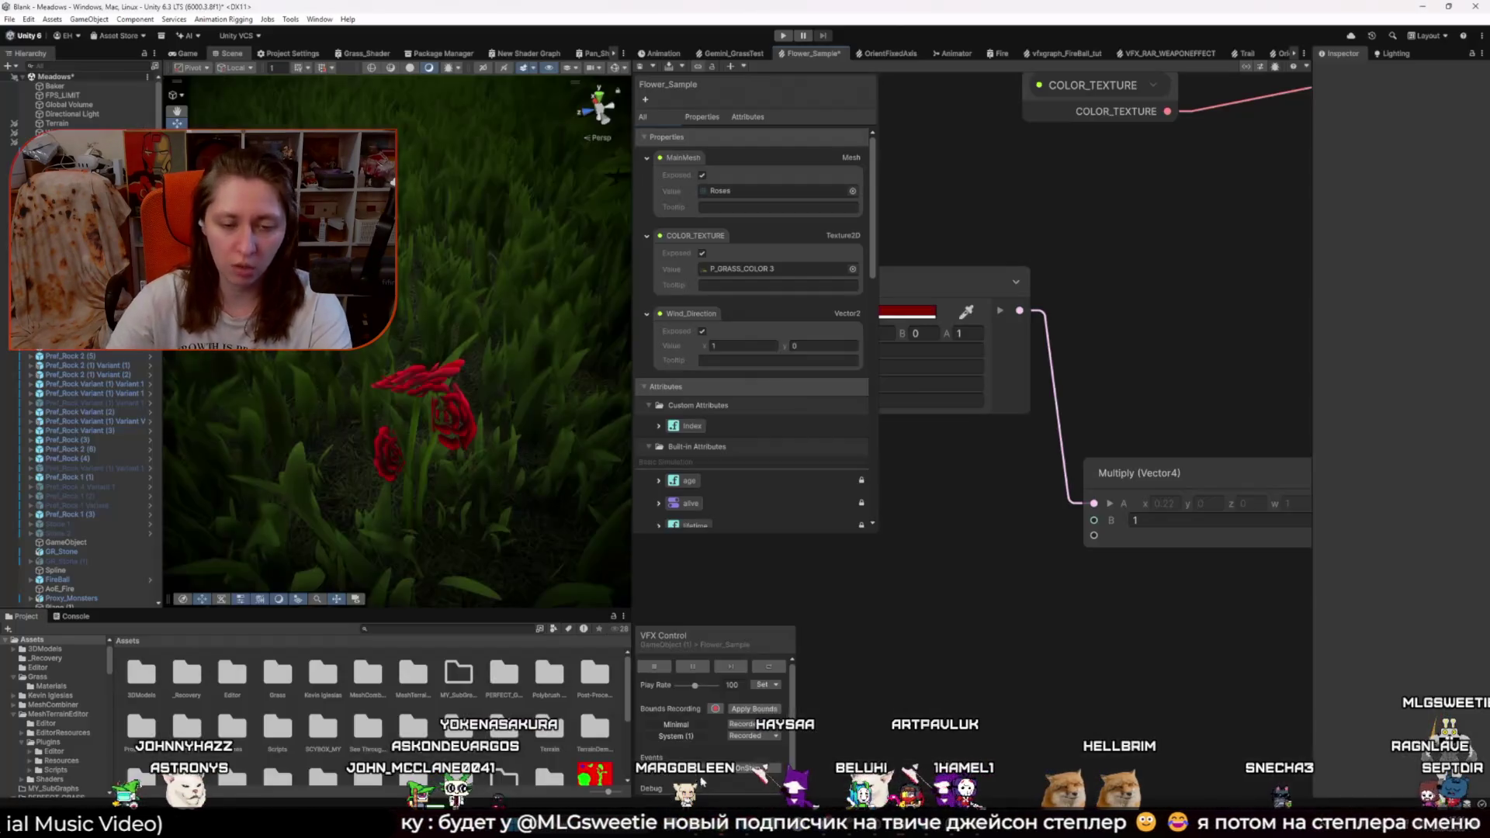
# Step: Try adding a Periodic Total Time node from search, then delete it and return to ChatGPT
pyautogui.press('space')
pyautogui.write('to')
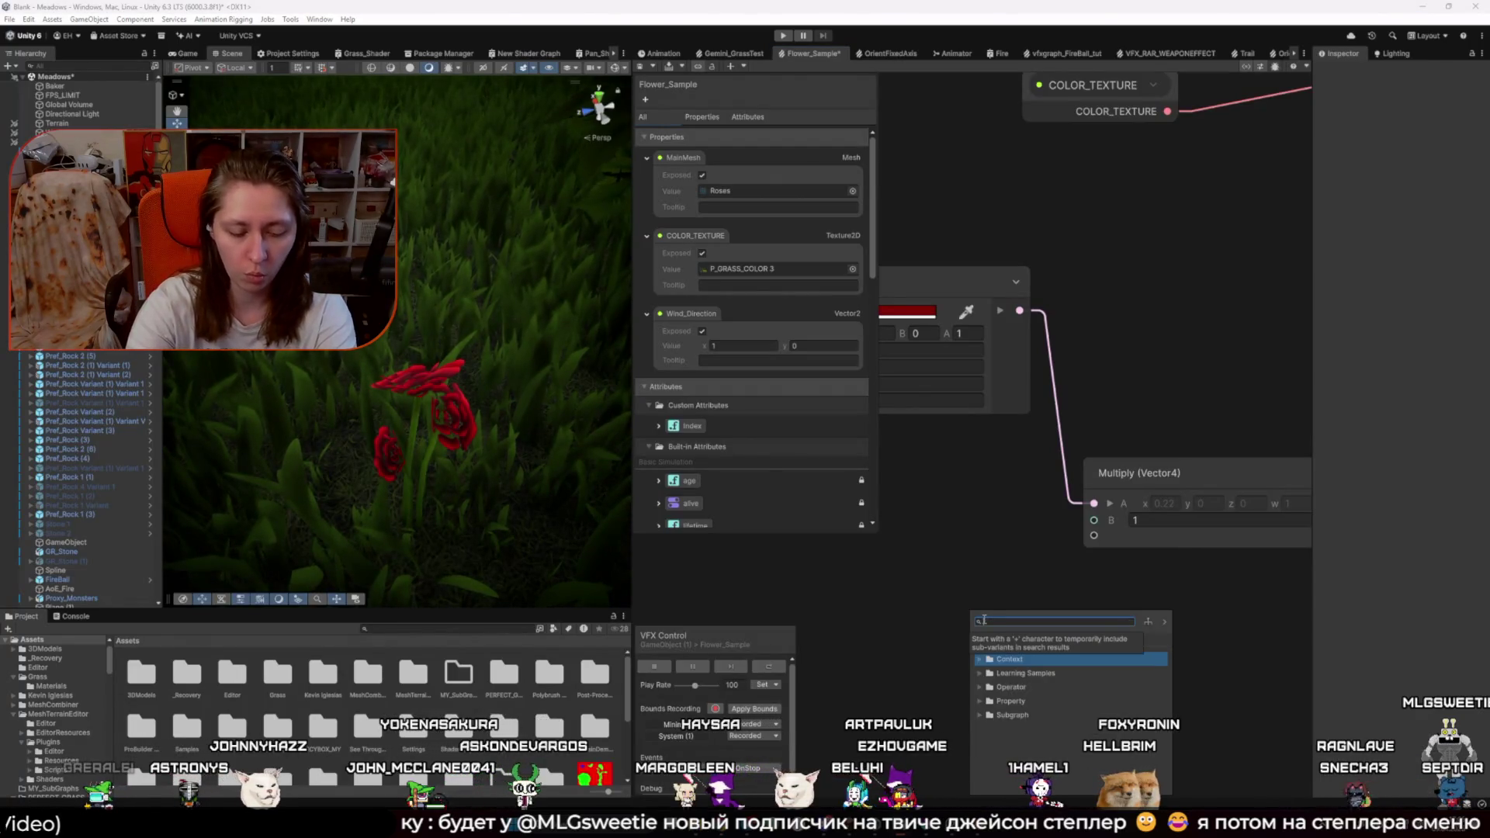
pyautogui.write('a')
pyautogui.press('BackSpace')
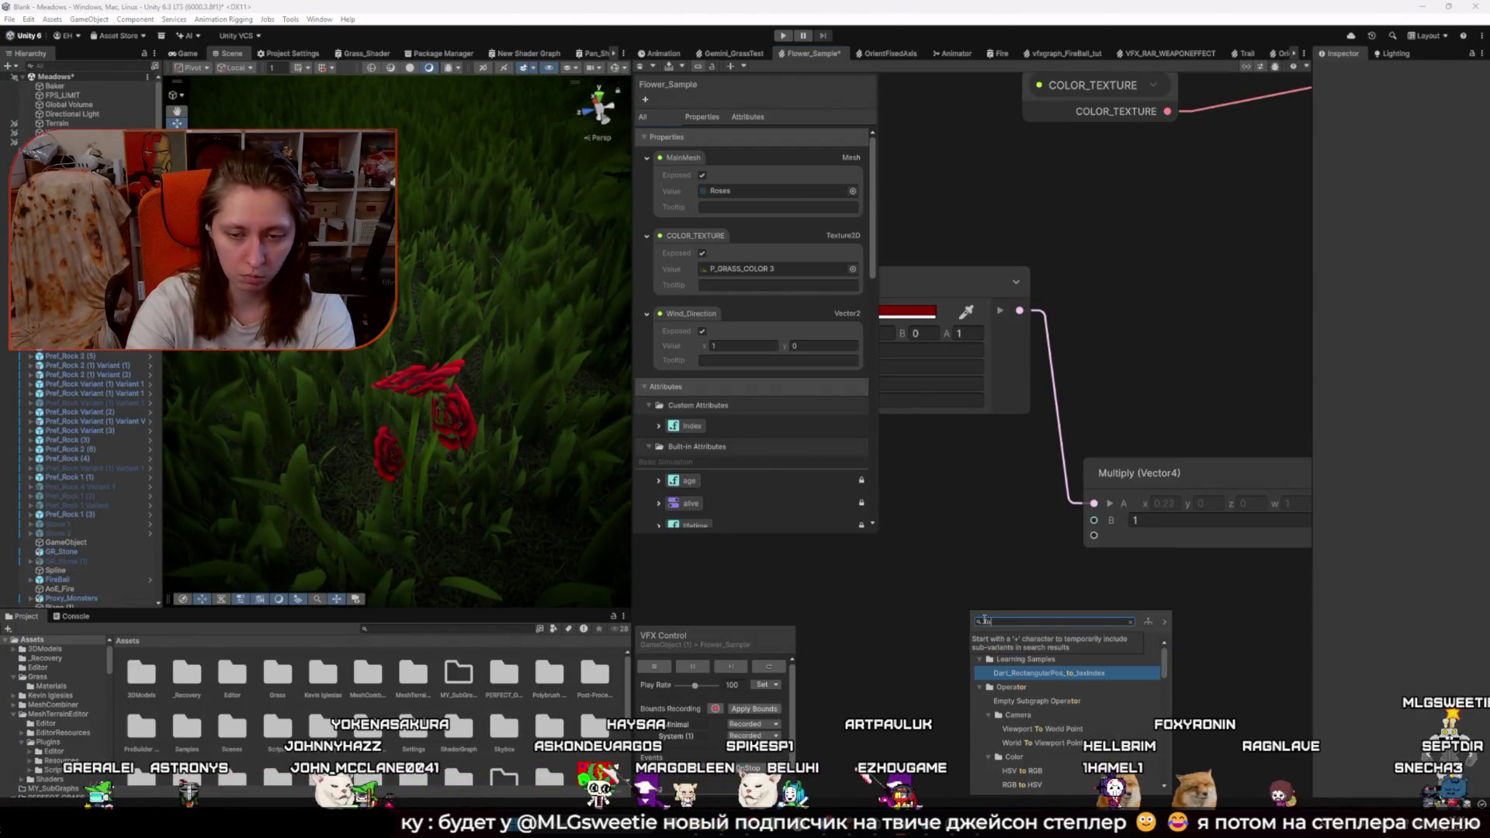
pyautogui.write('tal')
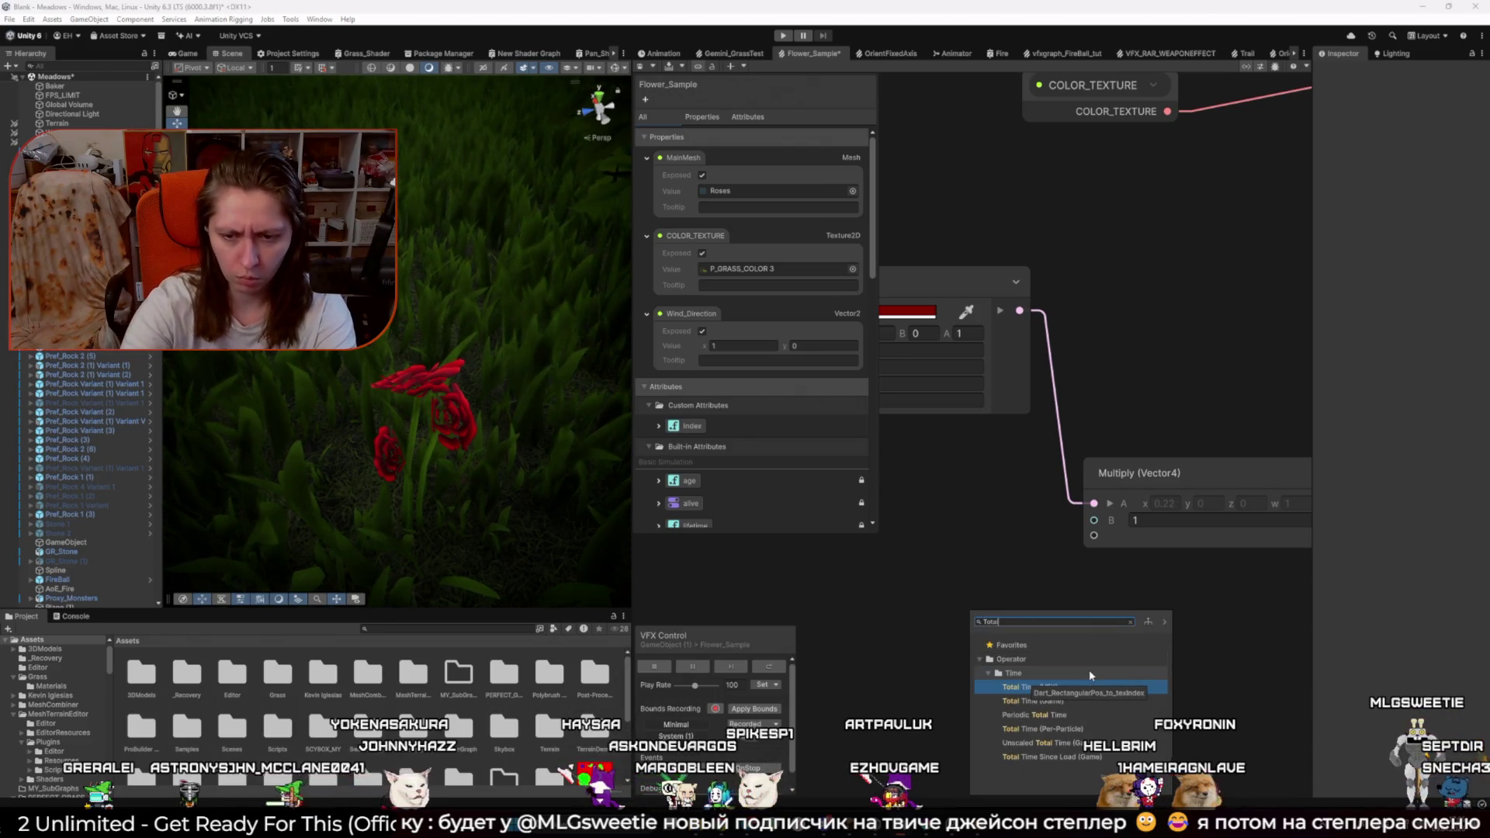
pyautogui.write(' time')
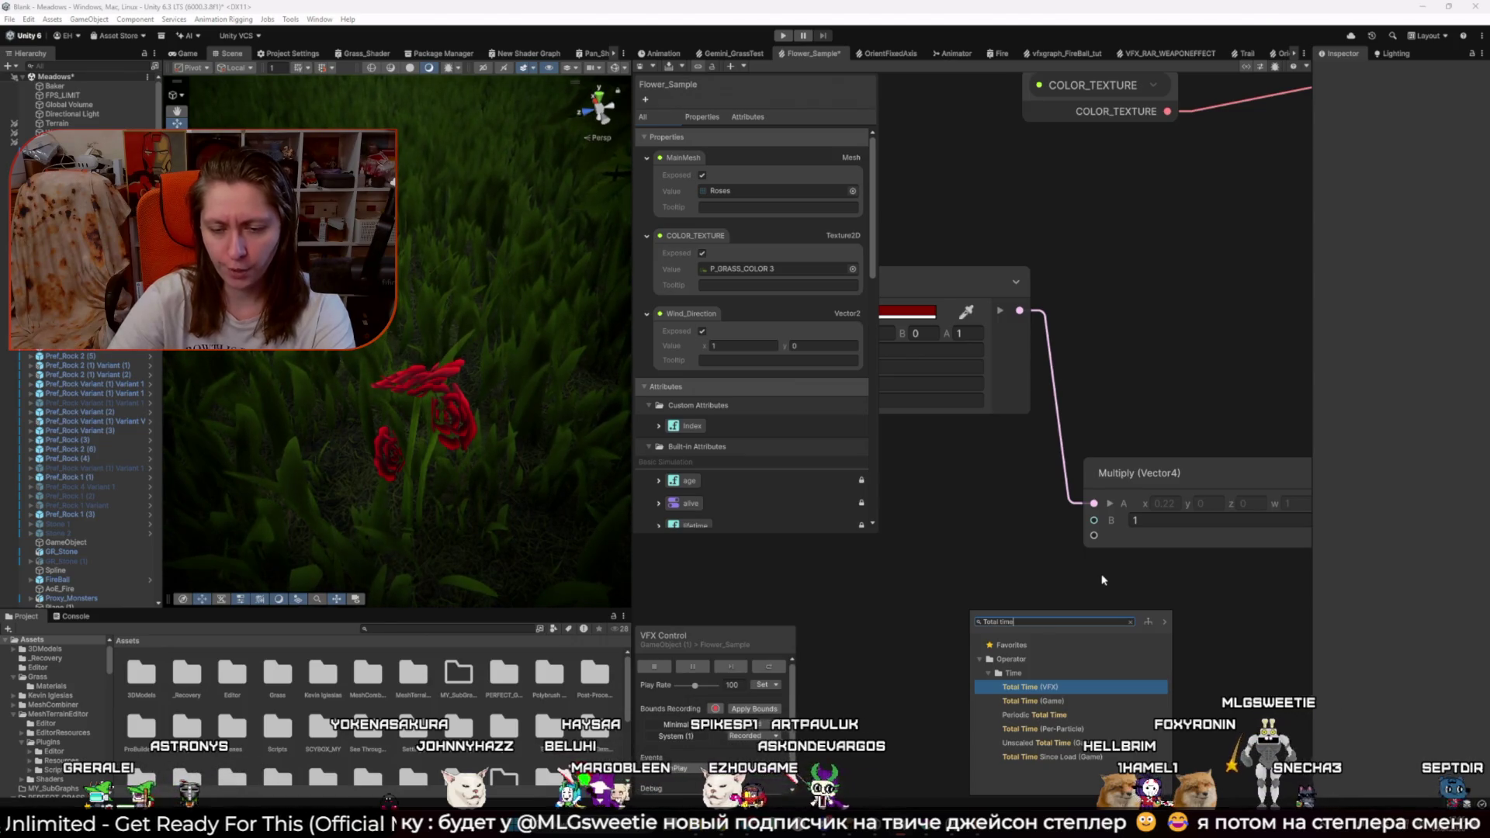
pyautogui.click(1071, 718)
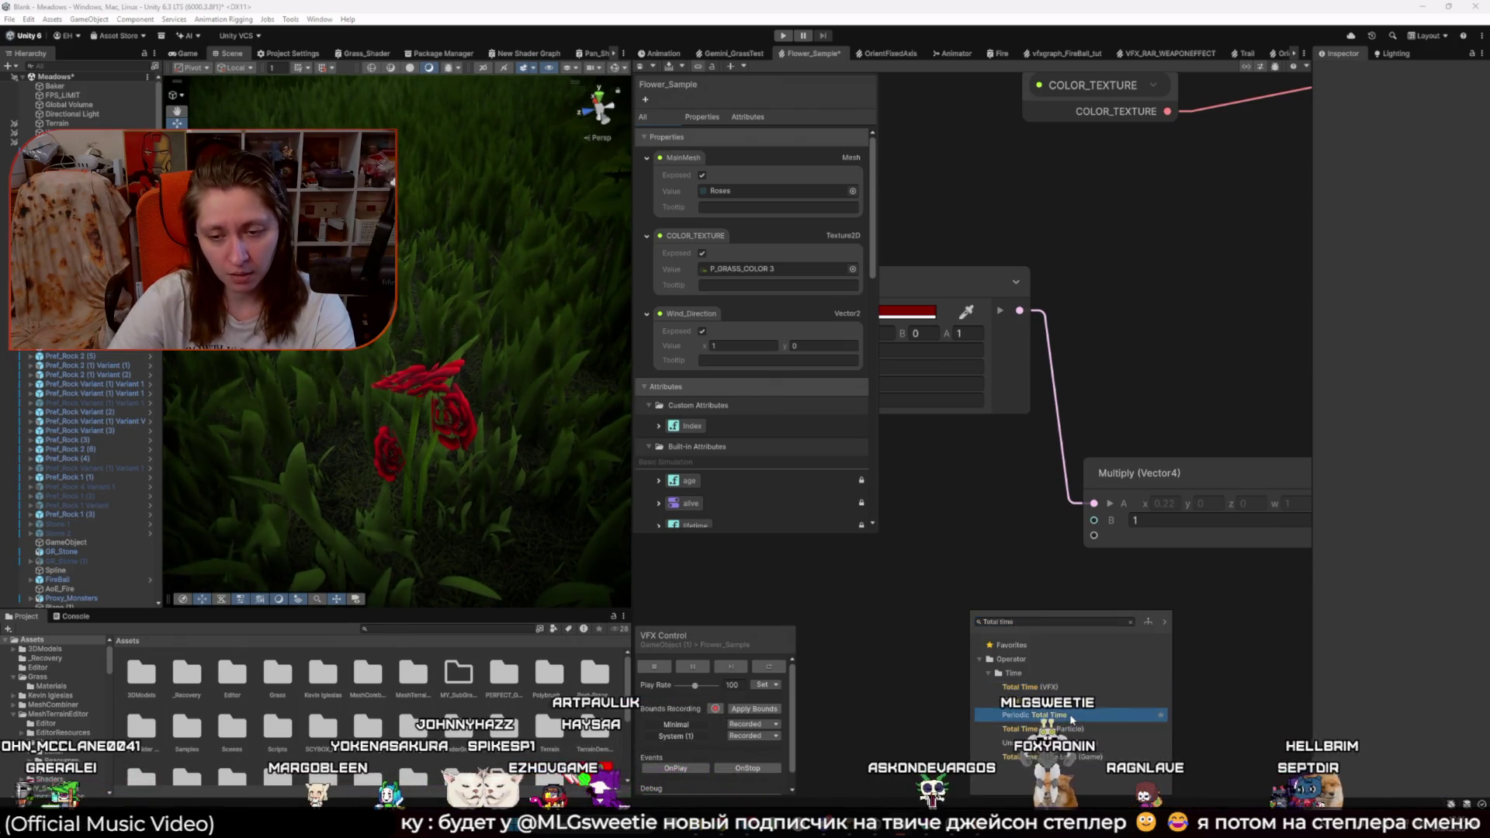
pyautogui.doubleClick(1071, 718)
pyautogui.moveTo(1105, 658); pyautogui.dragTo(1075, 661)
pyautogui.press('Delete')
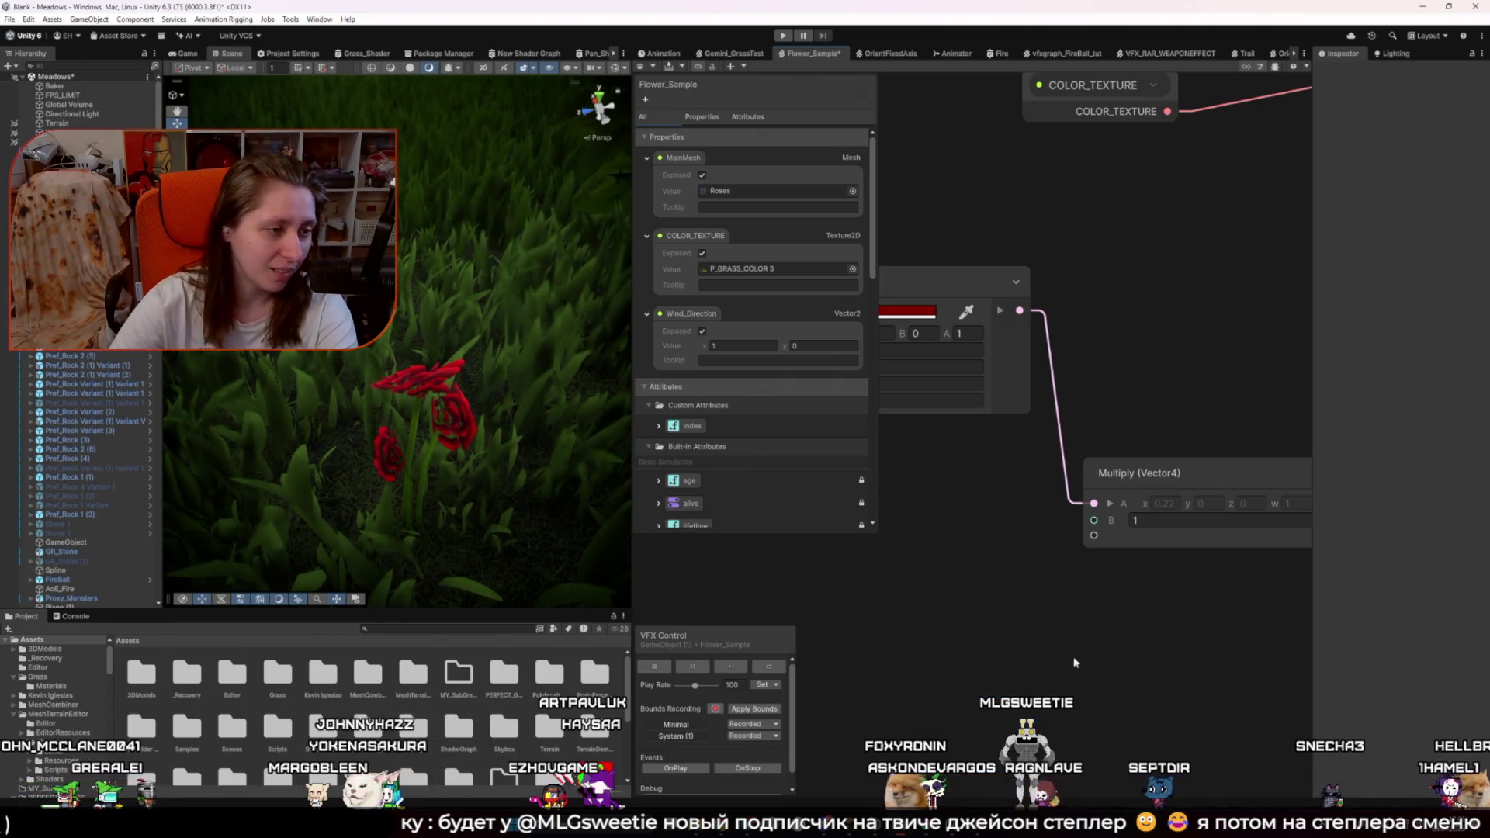
pyautogui.press('space')
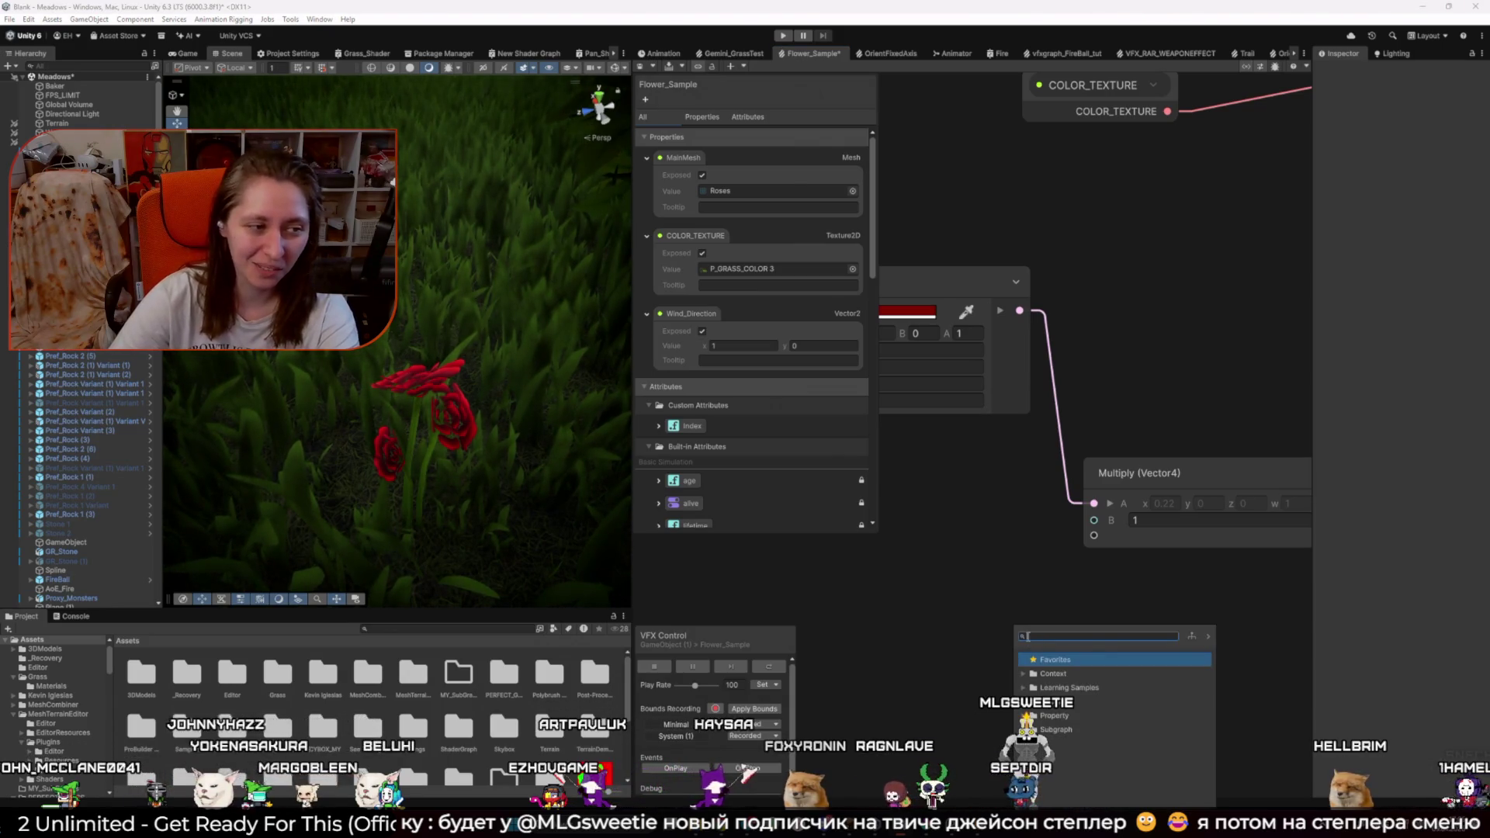
pyautogui.hotkey('alt', 'Tab')
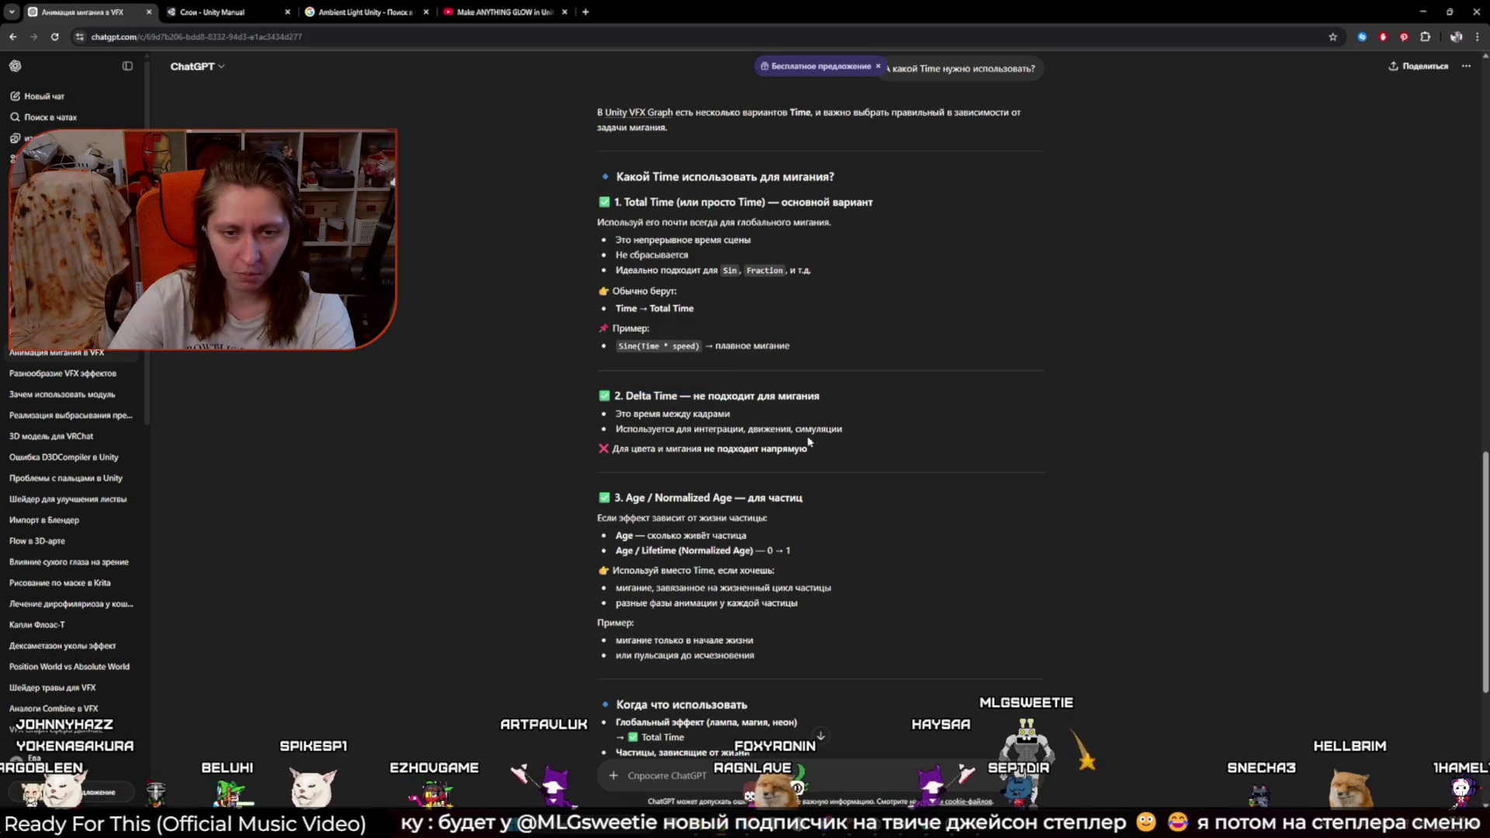
# Step: Reread ChatGPT's Delta Time note, then open the node search in Unity's graph
pyautogui.moveTo(626, 414); pyautogui.dragTo(693, 429)
pyautogui.click(749, 430)
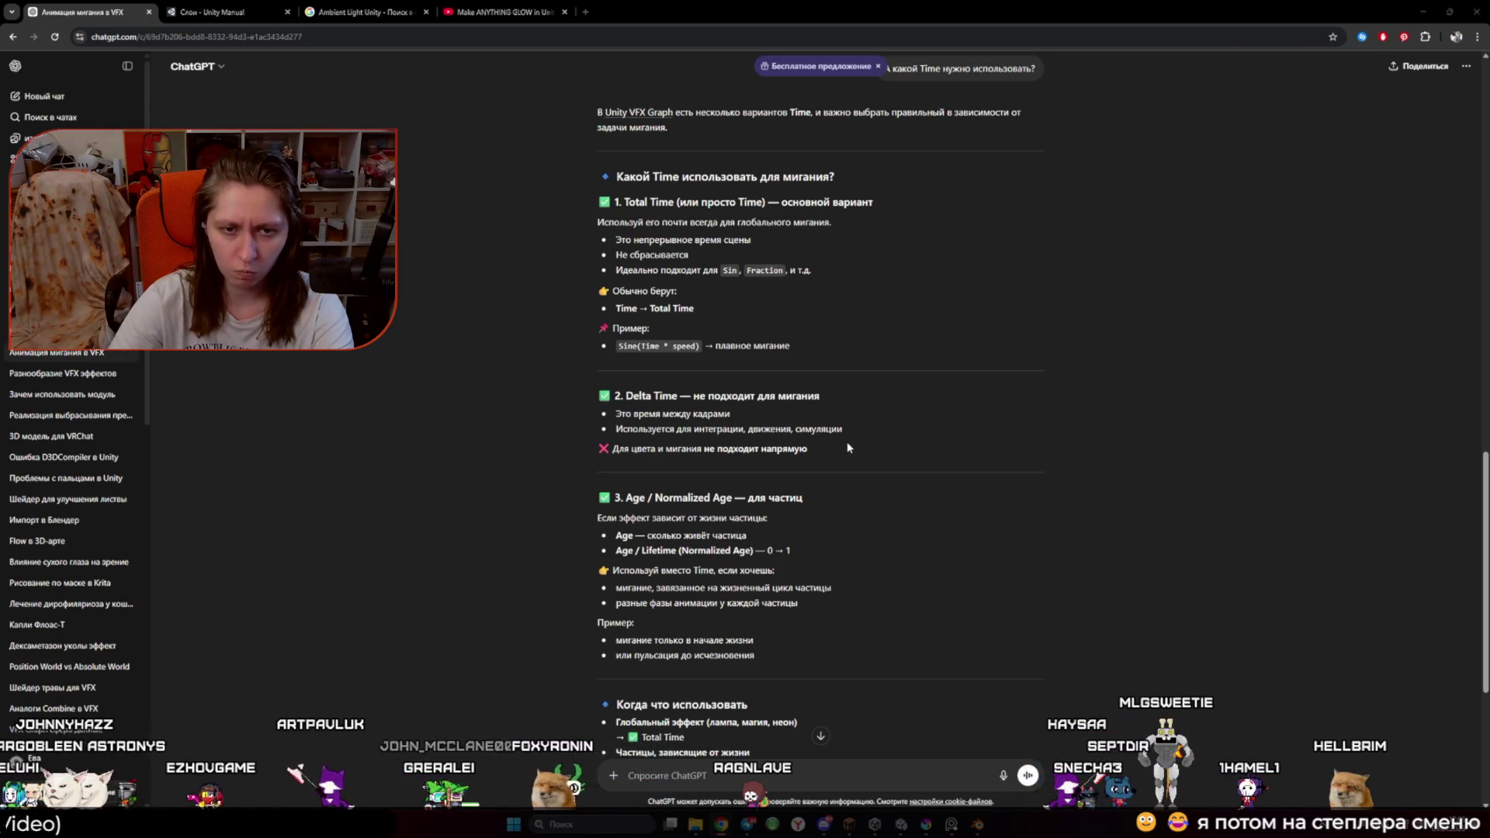
pyautogui.hotkey('alt', 'Tab')
pyautogui.press('space')
# Step: Create a Total Time (VFX) node and connect it to Multiply (Vector4) input B
pyautogui.write('total')
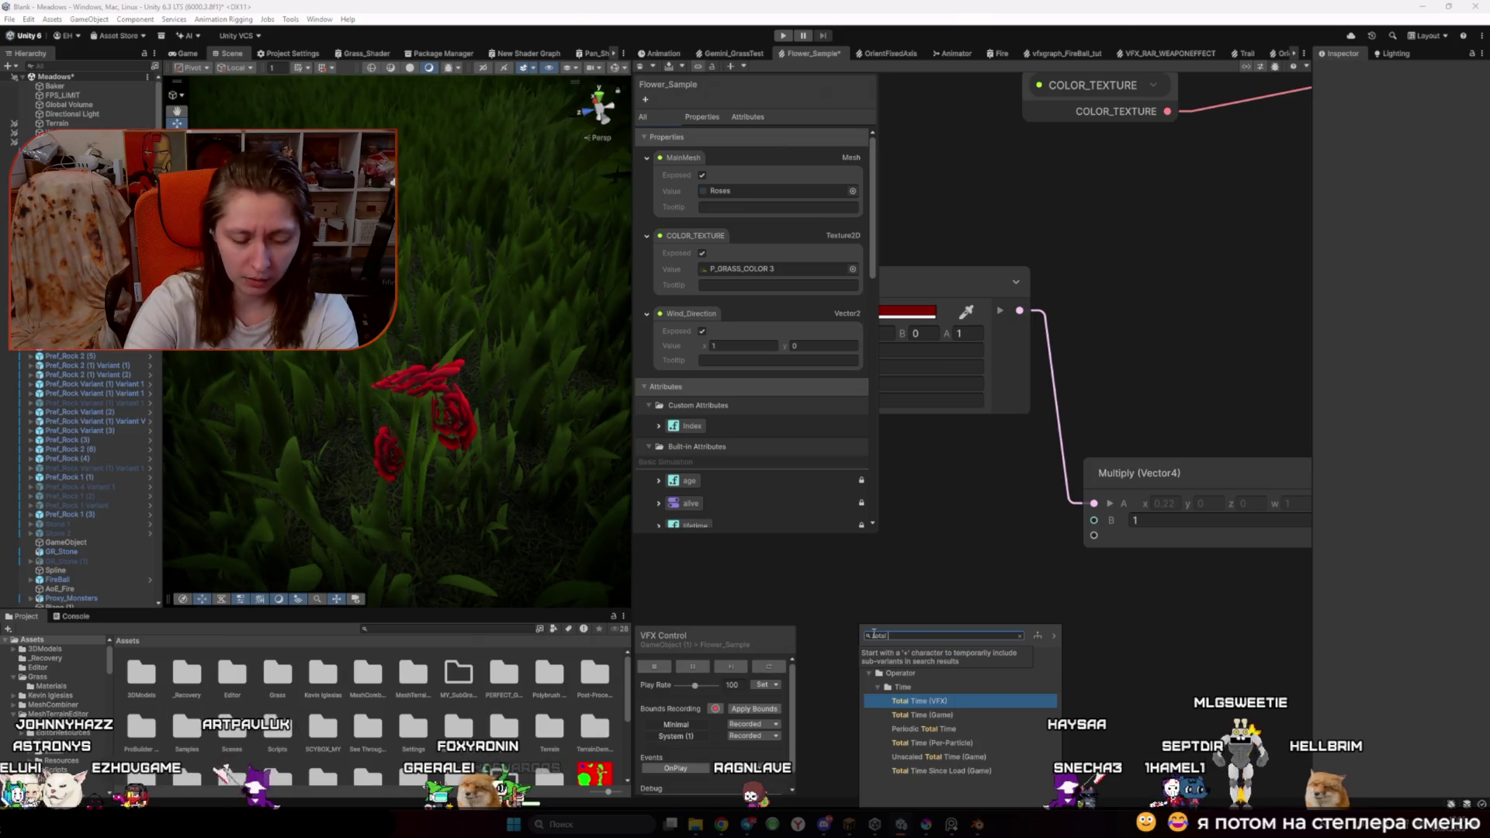
pyautogui.press('Return')
pyautogui.moveTo(948, 667); pyautogui.dragTo(1094, 520)
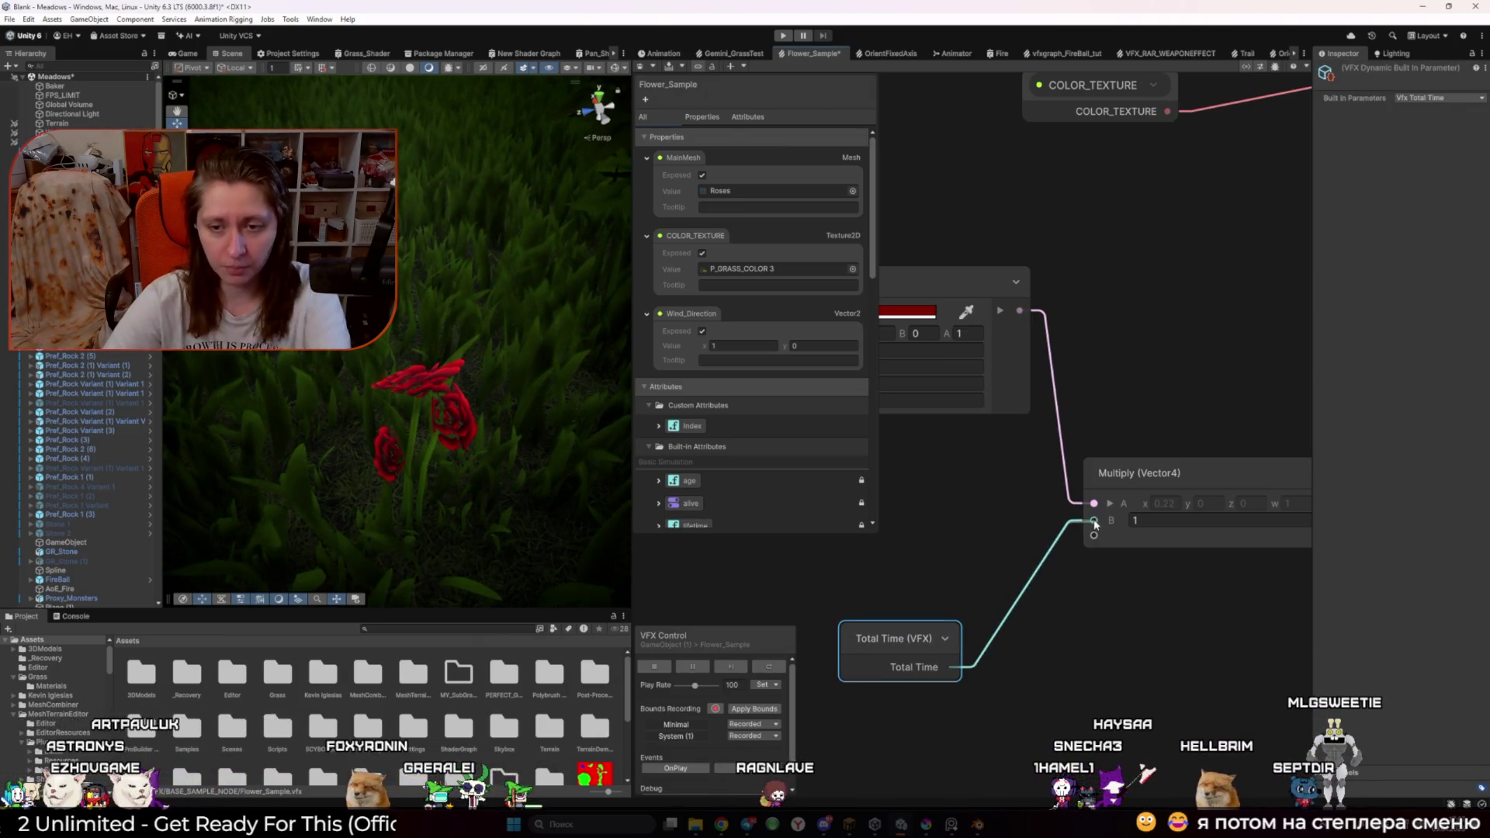
pyautogui.click(1016, 639)
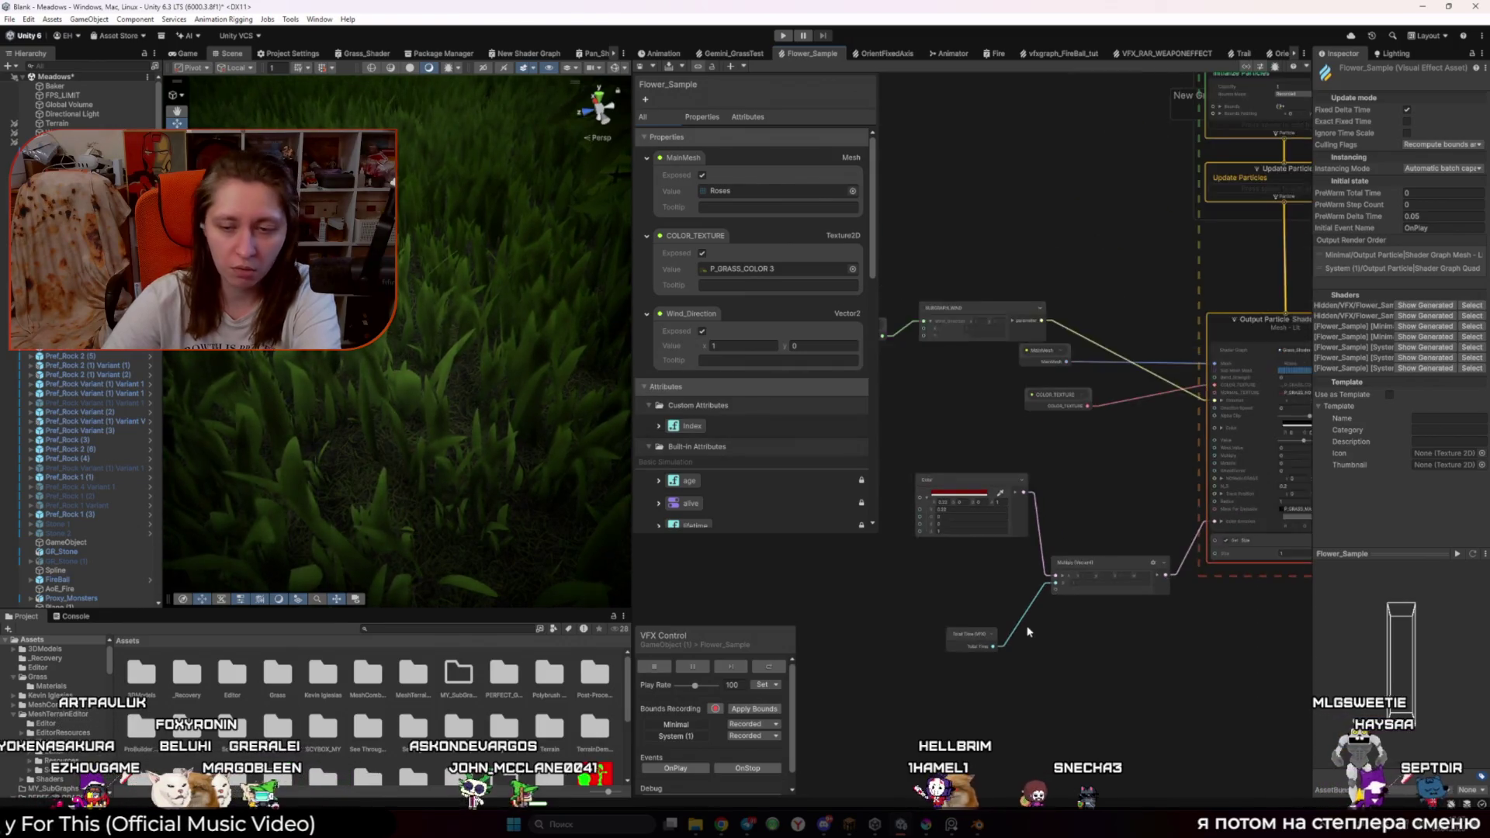
# Step: After checking ChatGPT's answer, add a Multiply (float) node after Total Time
pyautogui.hotkey('alt', 'Tab')
pyautogui.scroll(7, 1000, 614)
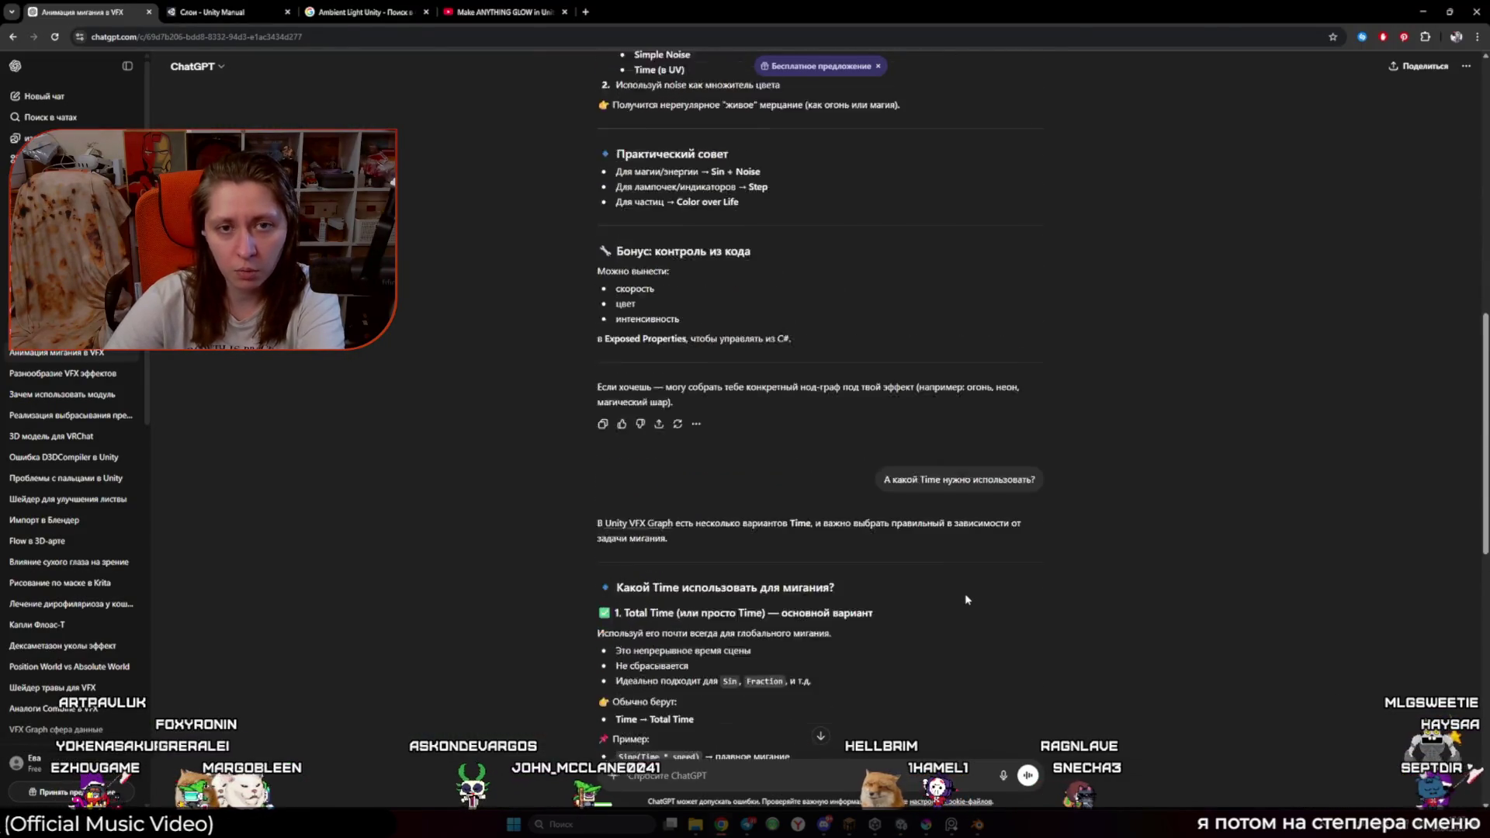
pyautogui.scroll(6, 901, 563)
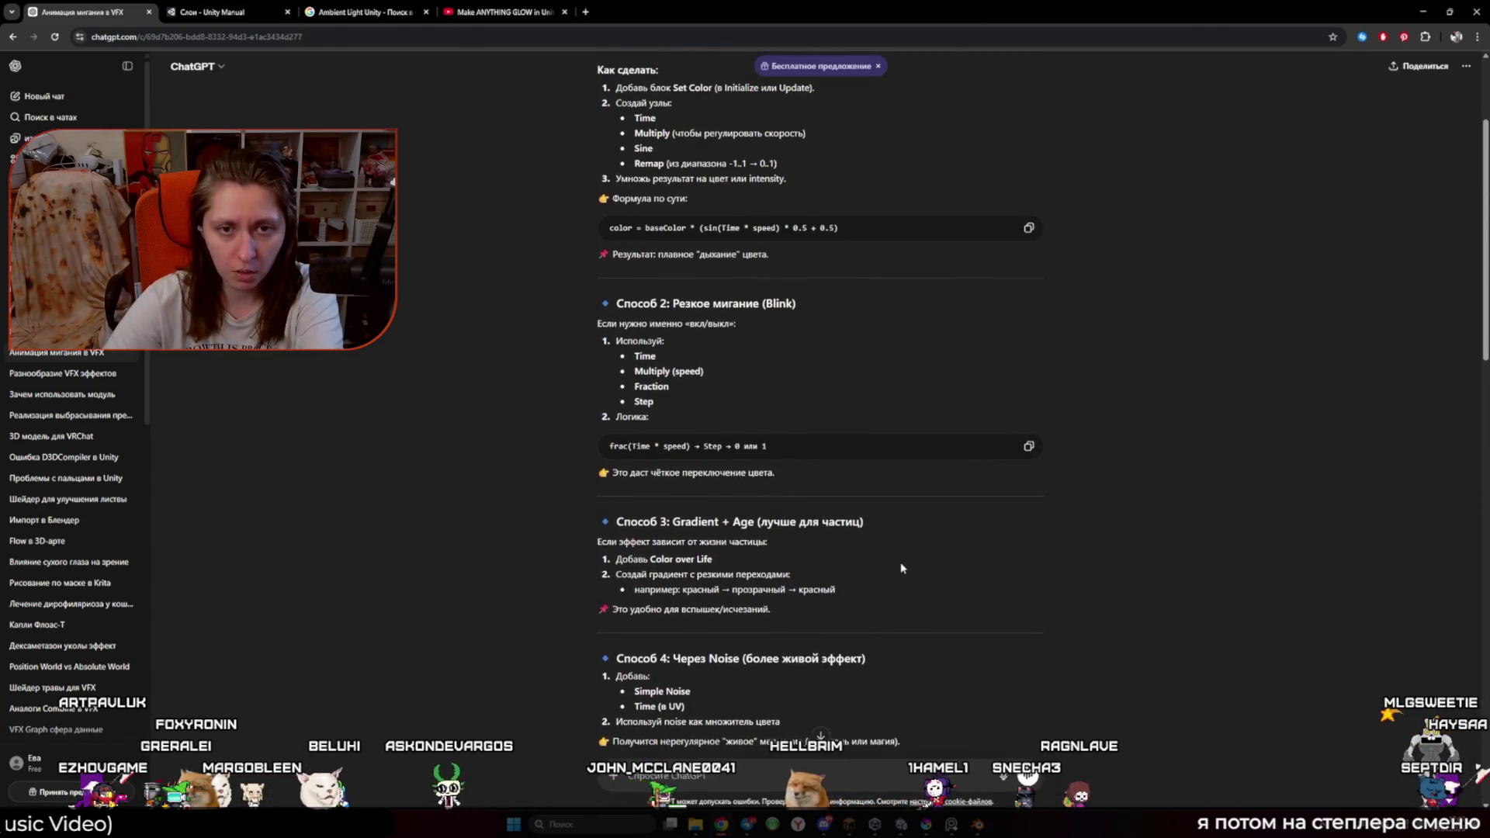
pyautogui.hotkey('alt', 'Tab')
pyautogui.click(946, 617)
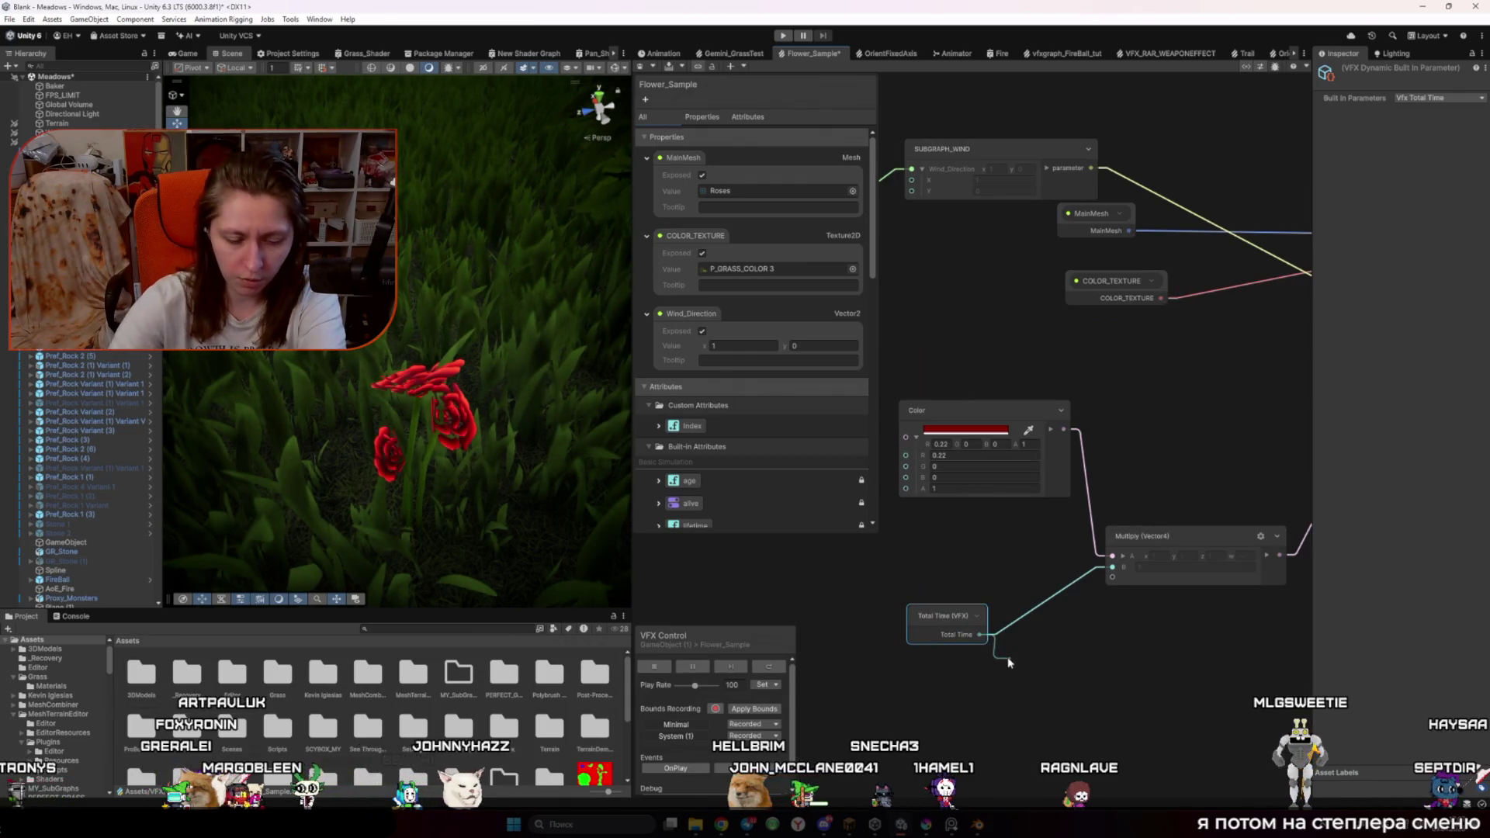
pyautogui.press('space')
pyautogui.write('mu')
pyautogui.press('Return')
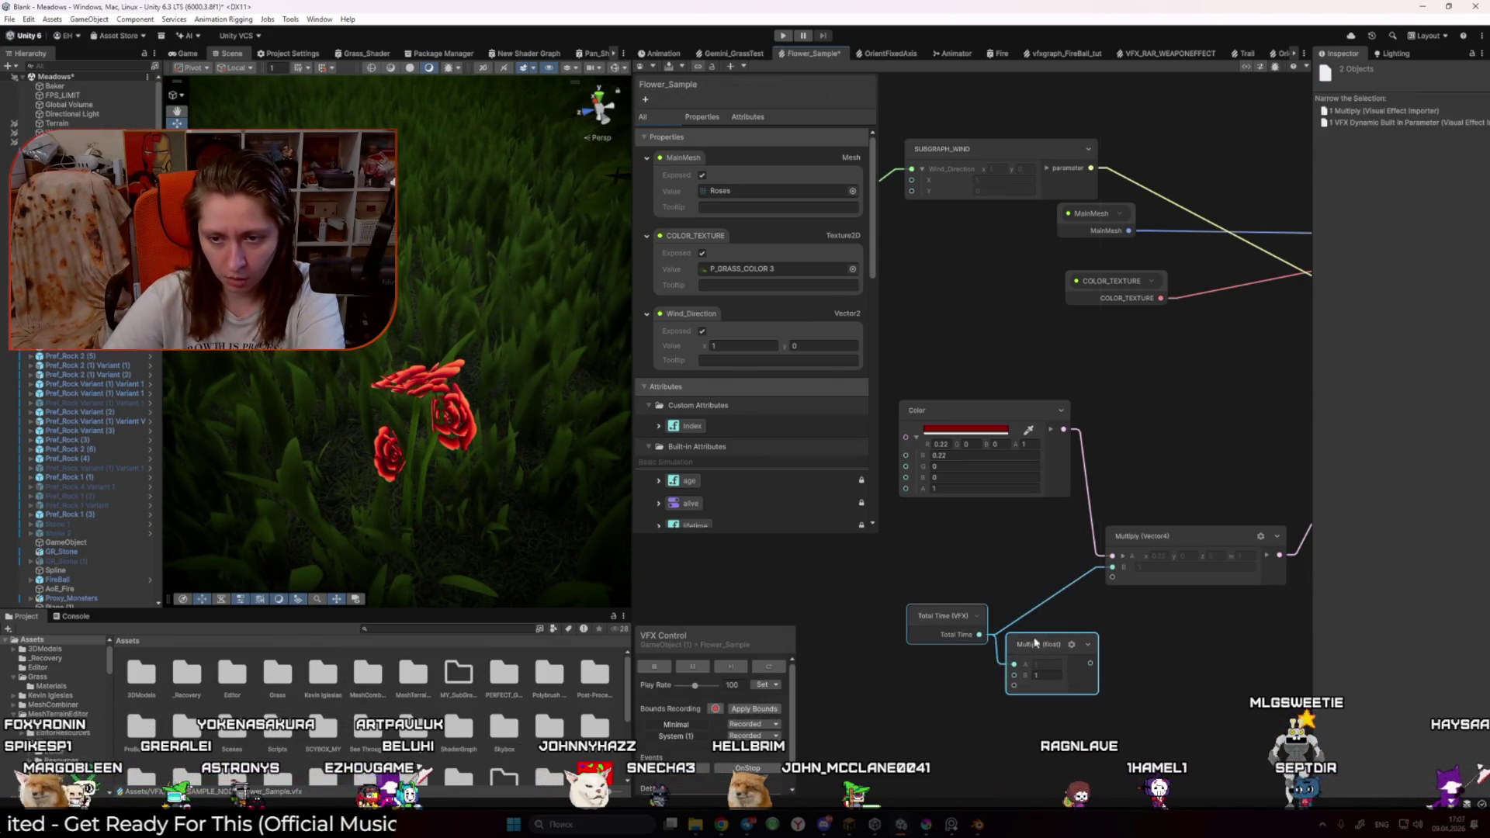
# Step: Reread the line on flashes and fading, then attach a Sine (float) node to Multiply's output
pyautogui.hotkey('alt', 'Tab')
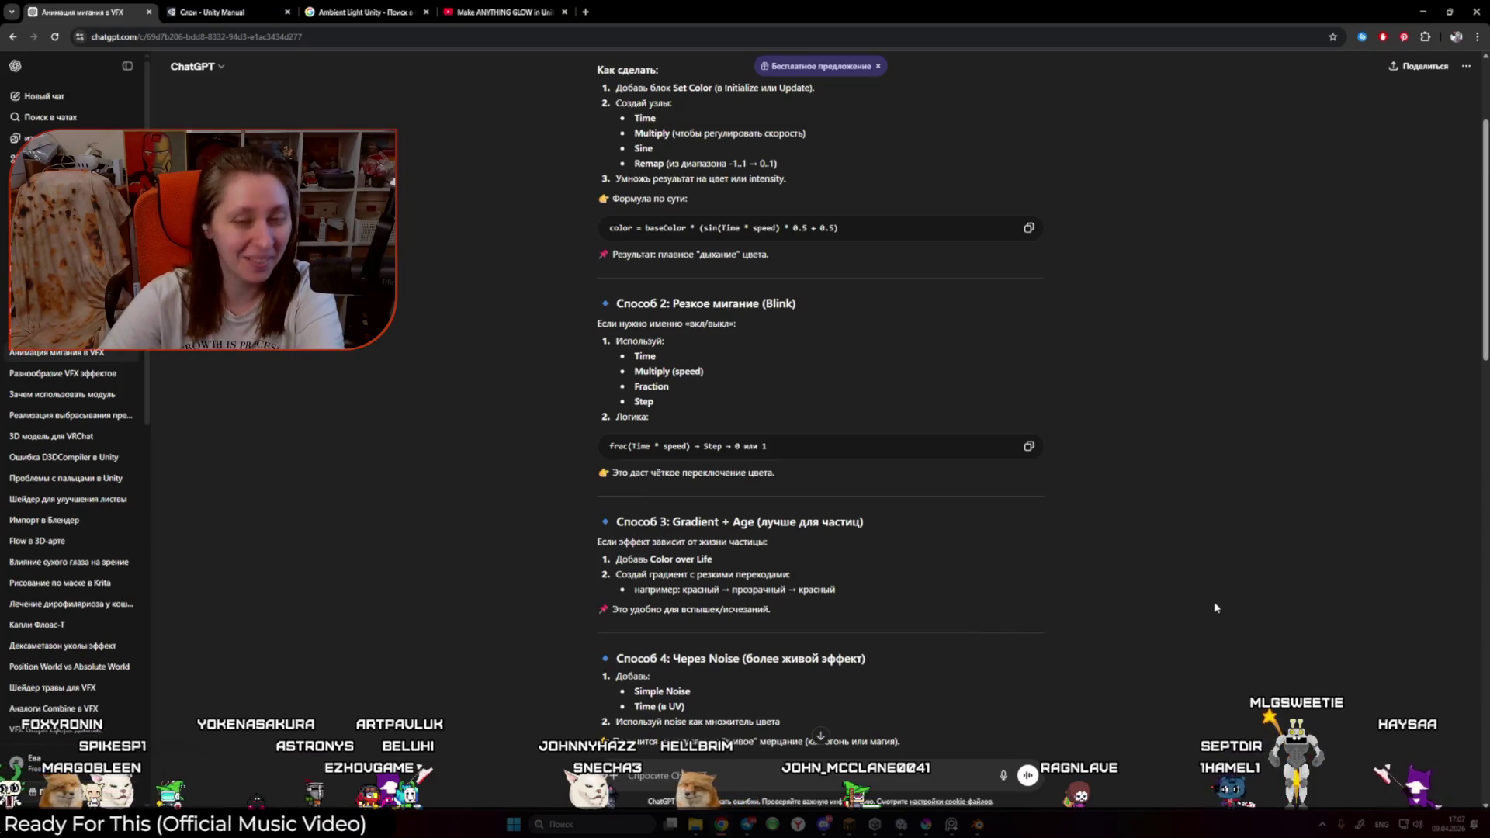
pyautogui.tripleClick(1215, 607)
pyautogui.click(1215, 607)
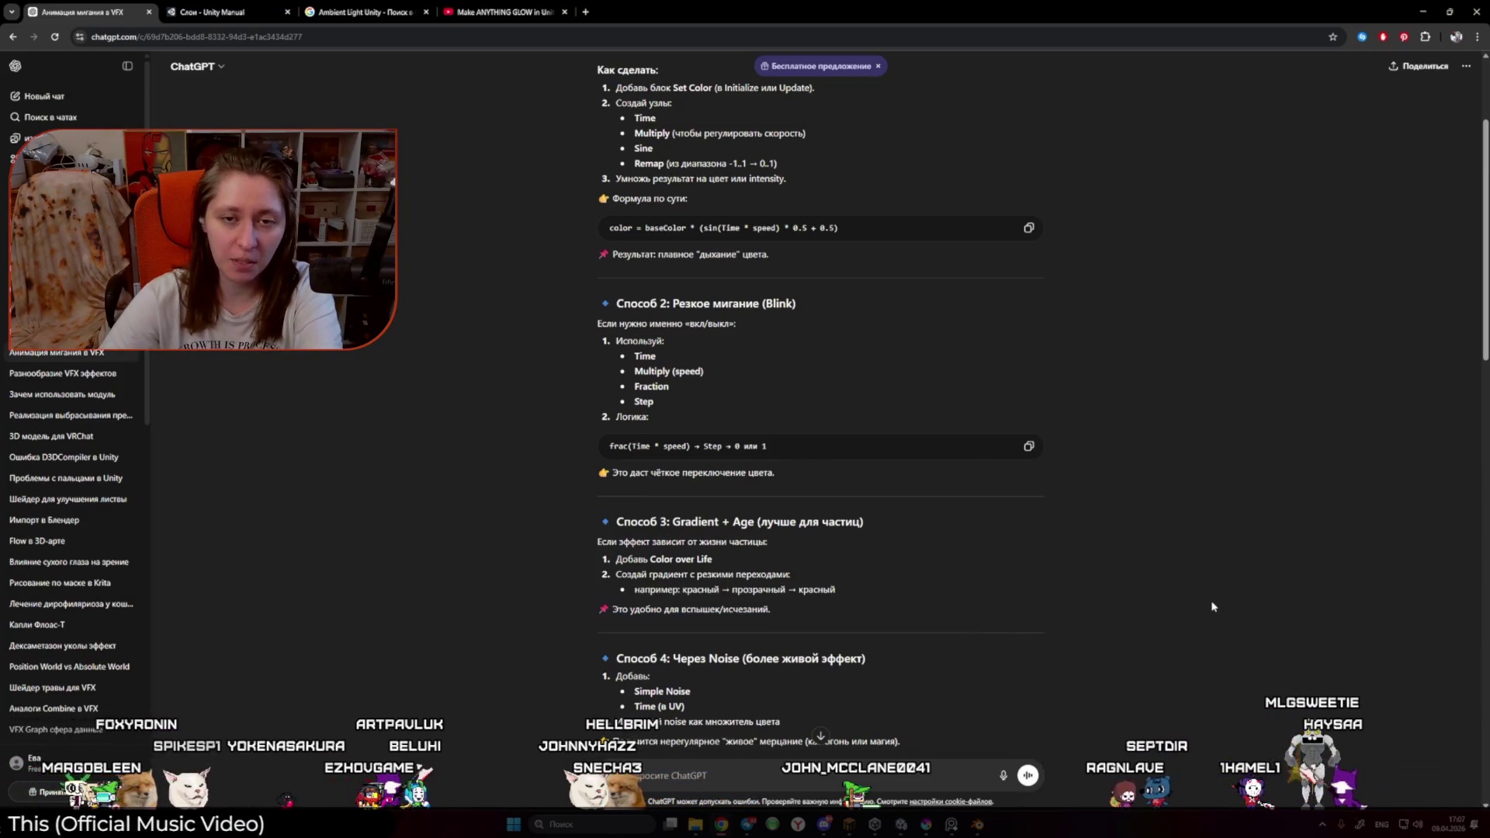
pyautogui.hotkey('alt', 'Tab')
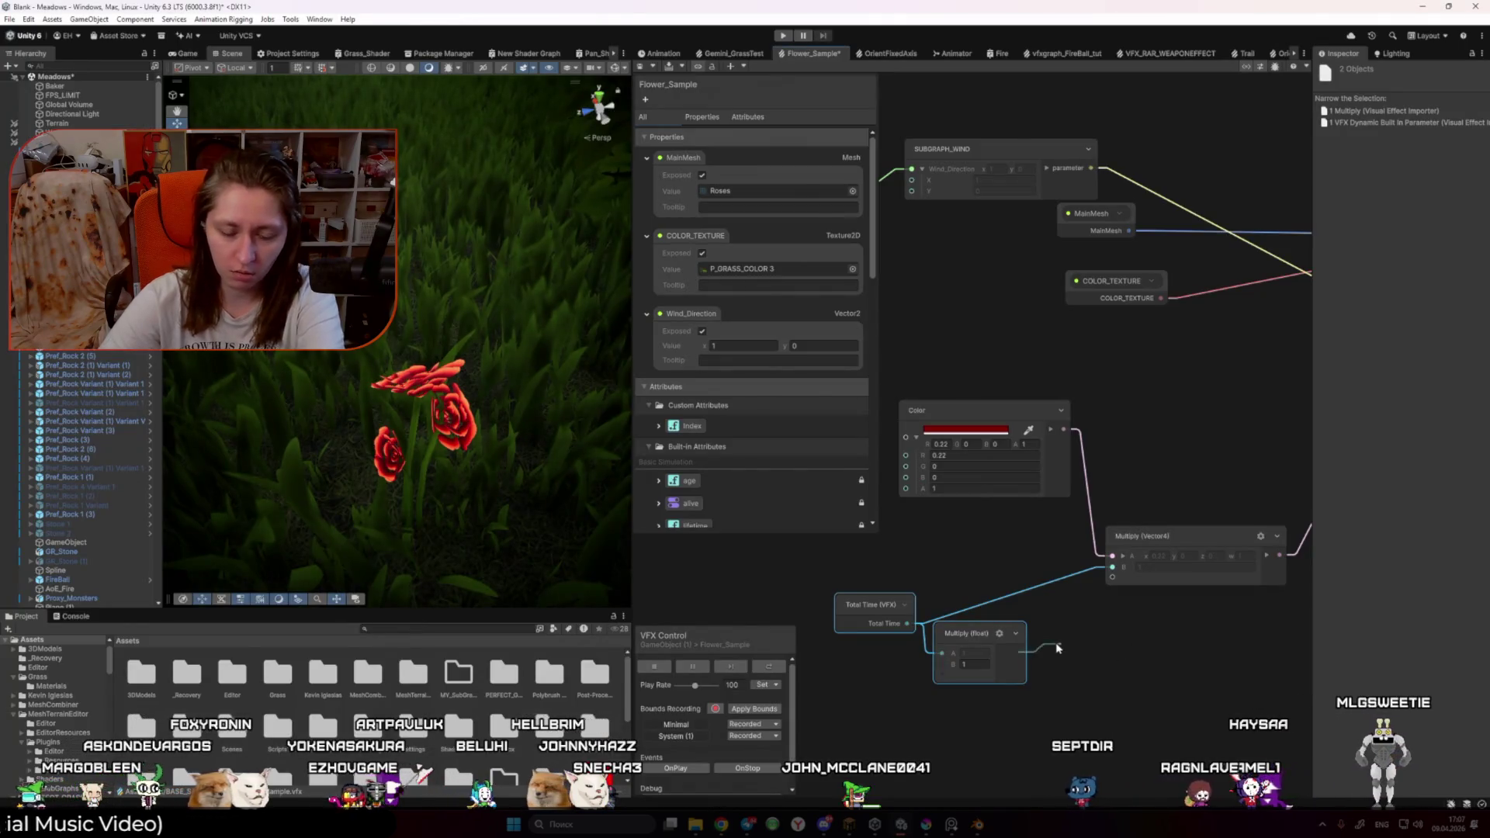
pyautogui.moveTo(1060, 649); pyautogui.dragTo(1056, 643)
pyautogui.write('sin')
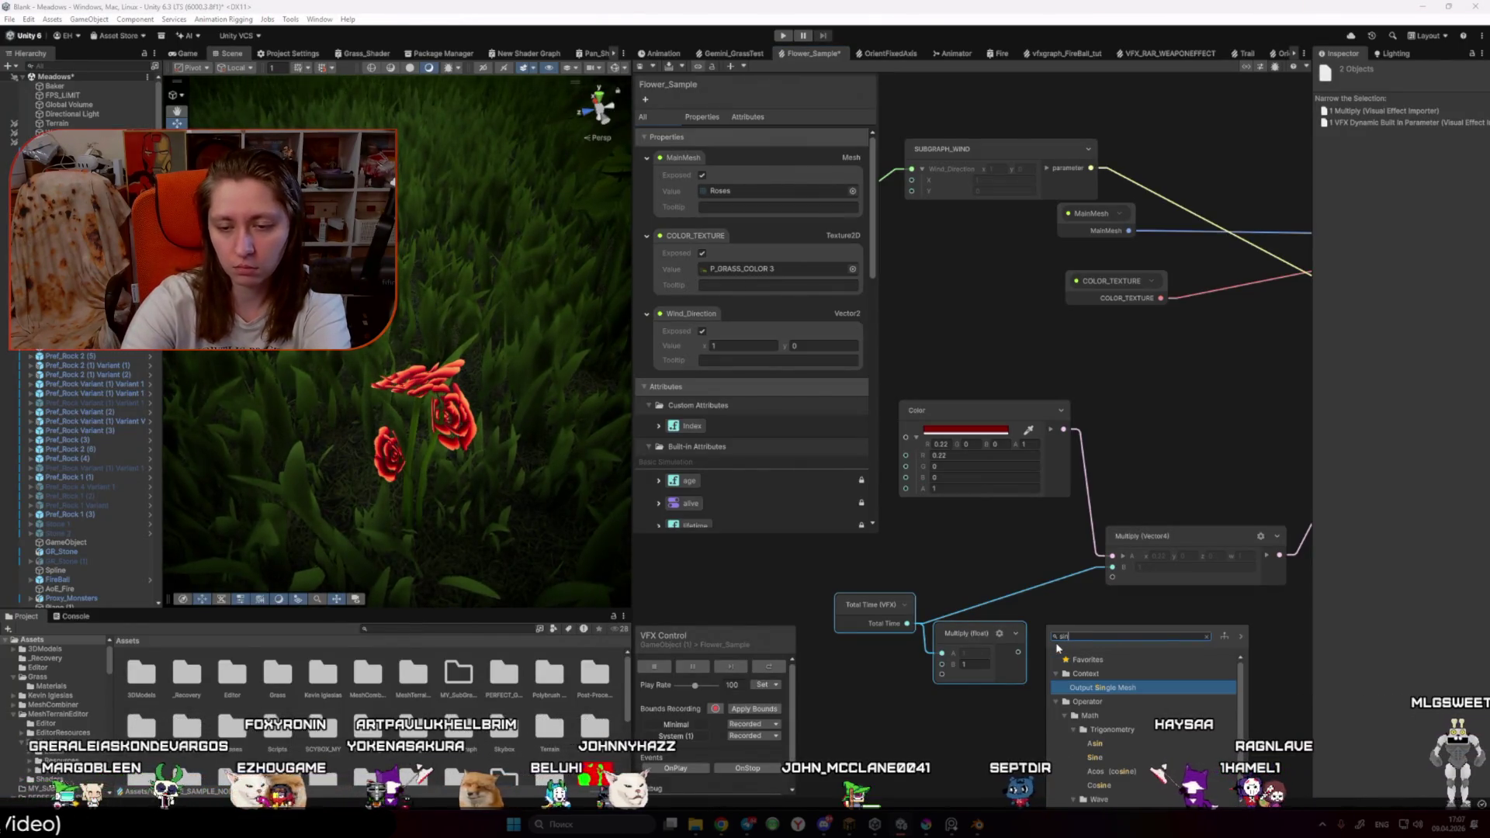
pyautogui.press('Down')
pyautogui.press('Down')
pyautogui.press('Return')
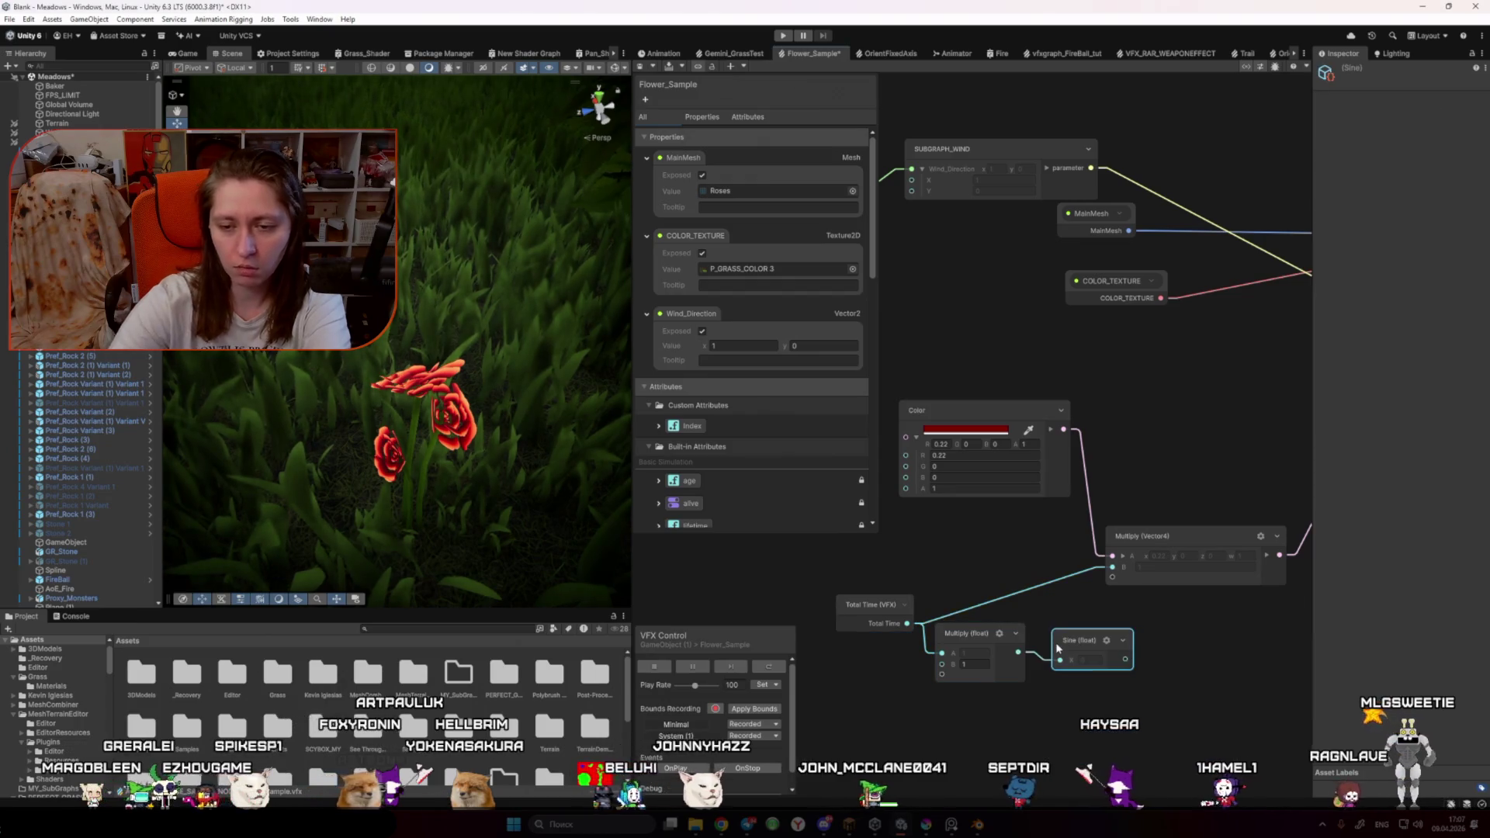
pyautogui.hotkey('alt', 'Tab')
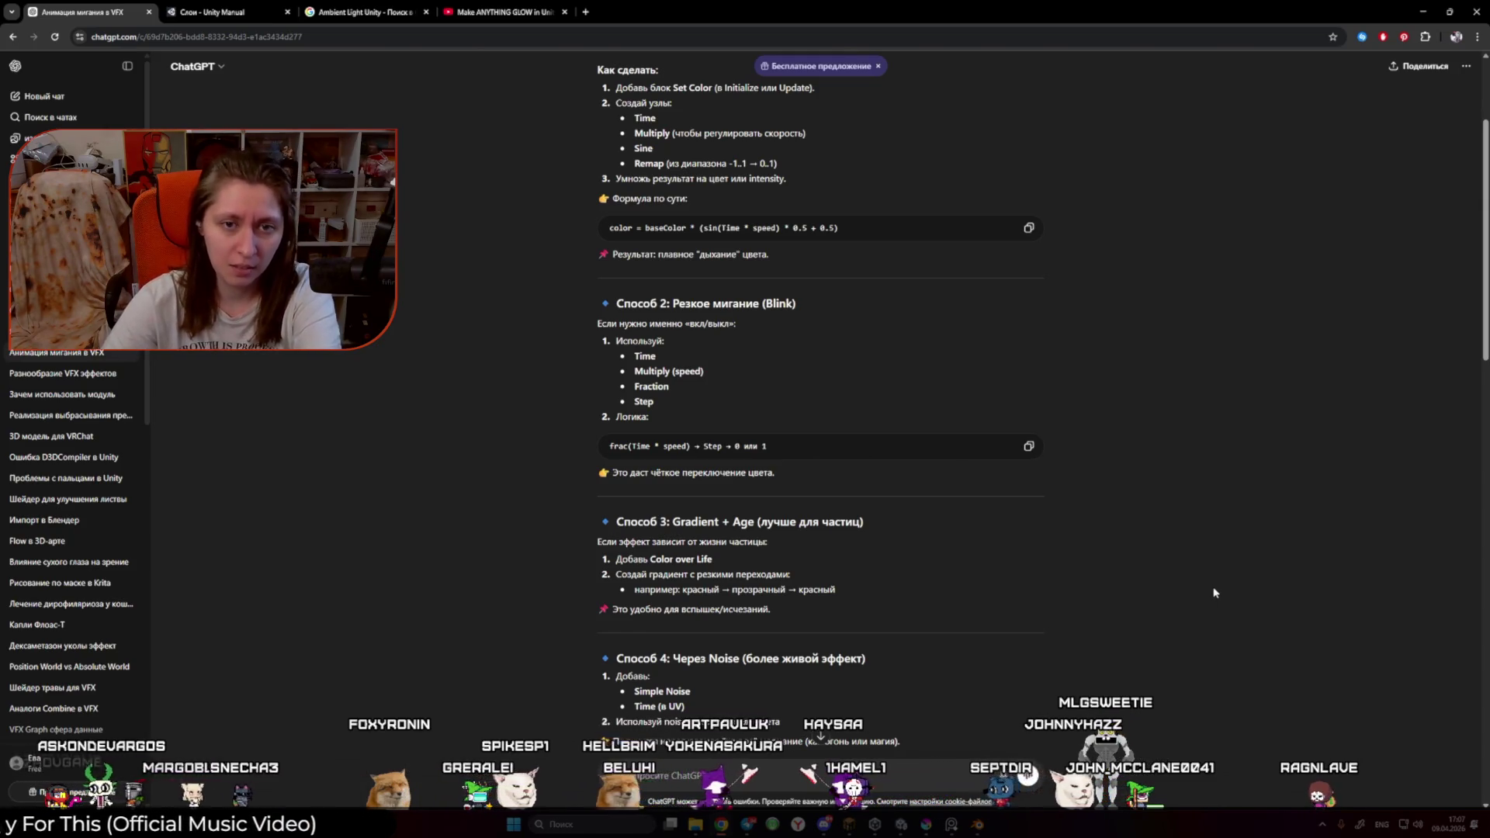
# Step: Move the Total Time, Multiply and Sine nodes up-left and wire Sine into Multiply (Vector4) B
pyautogui.hotkey('alt', 'Tab')
pyautogui.hotkey('alt', 'Tab')
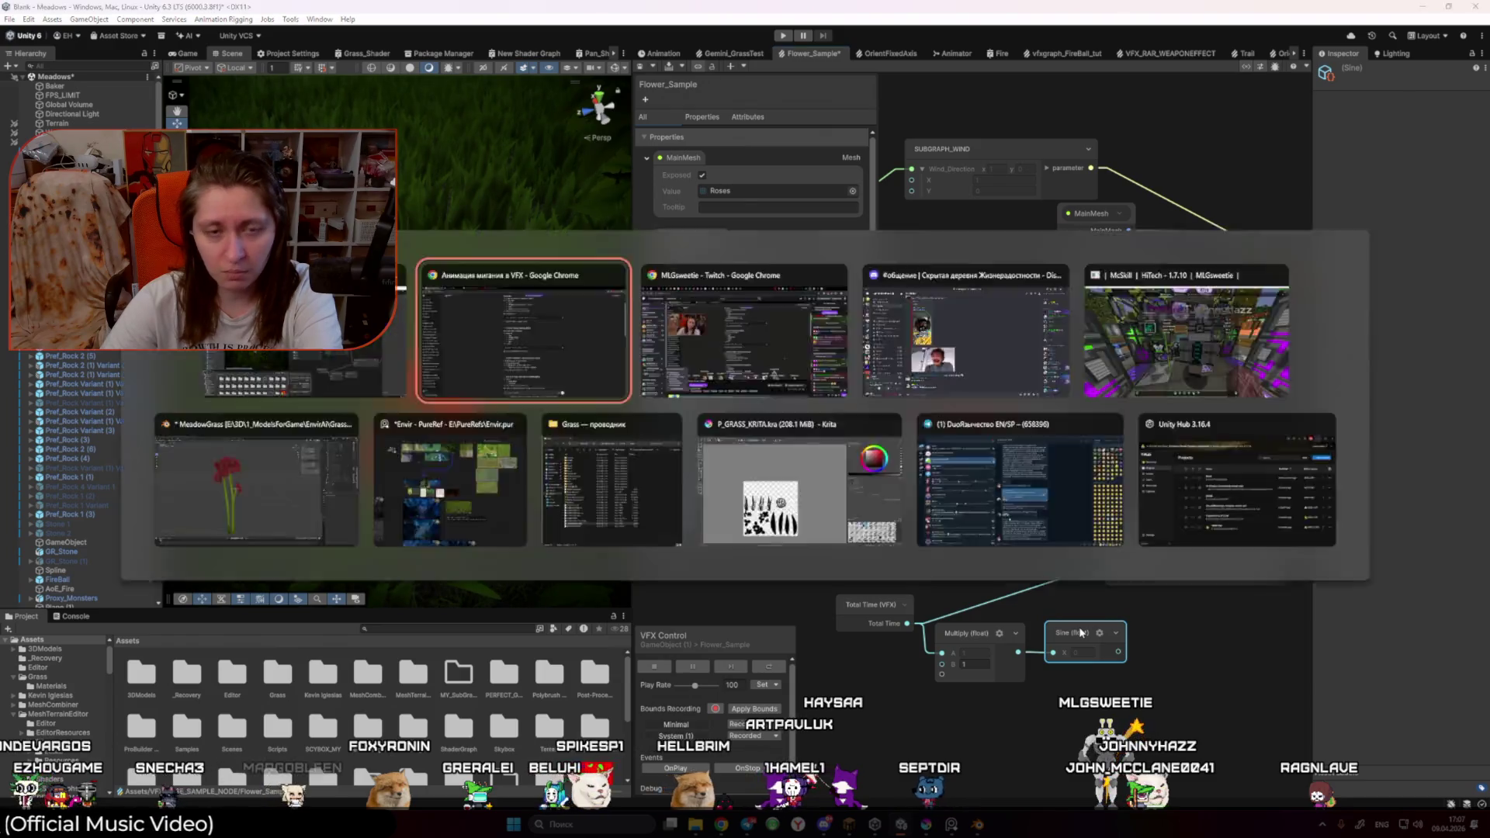
pyautogui.hotkey('alt', 'Tab')
pyautogui.moveTo(1118, 653)
pyautogui.mouseDown()
pyautogui.moveTo(1110, 566)
pyautogui.moveTo(1118, 661)
pyautogui.mouseUp()
pyautogui.moveTo(833, 588)
pyautogui.mouseDown()
pyautogui.moveTo(1057, 675)
pyautogui.moveTo(1033, 640)
pyautogui.mouseUp()
pyautogui.moveTo(1113, 572); pyautogui.dragTo(1114, 613)
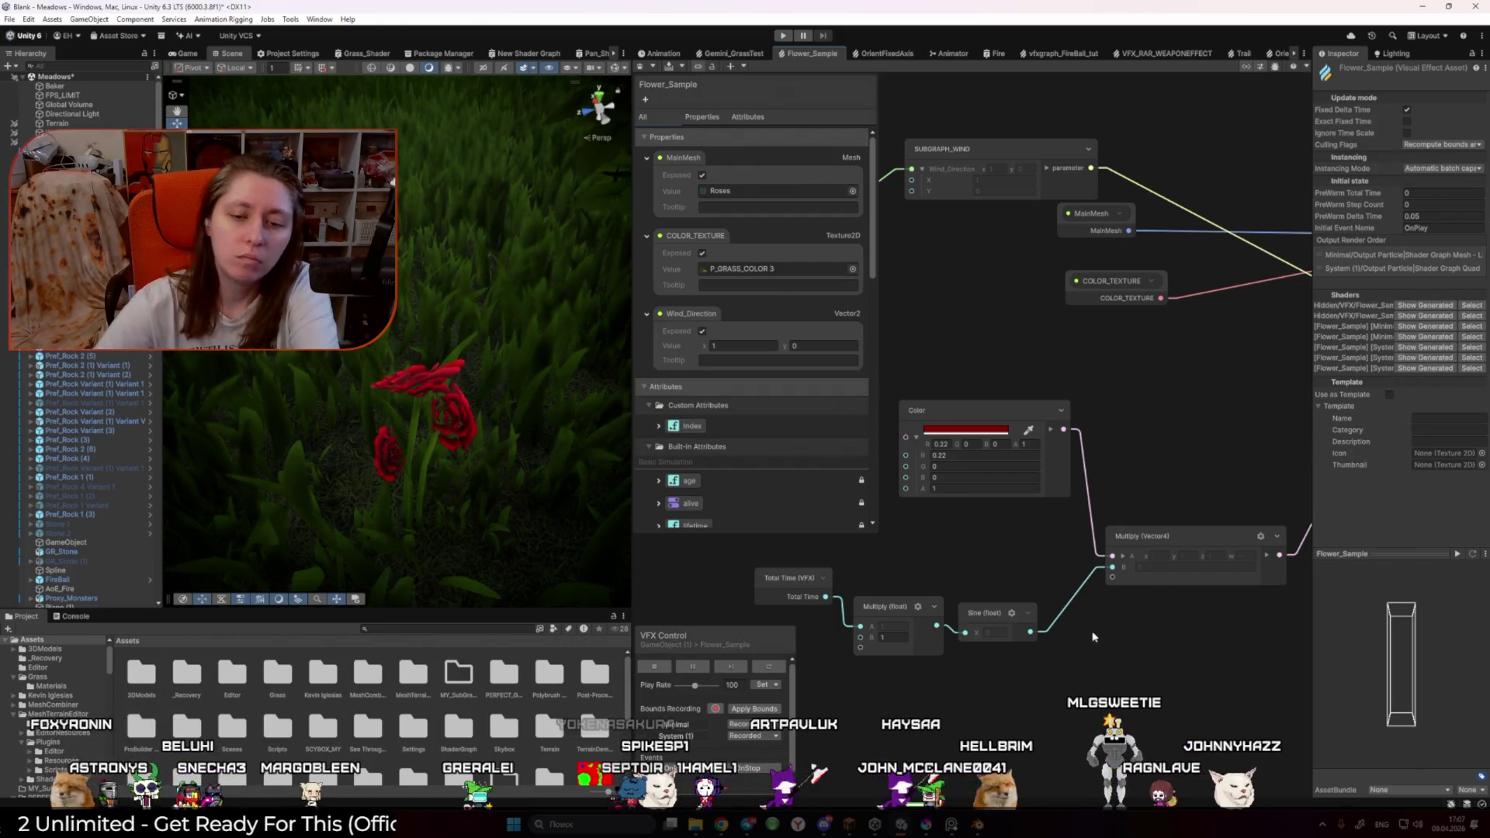
pyautogui.click(907, 639)
# Step: Try Multiply (float) B values of 3 and 10 and preview the pulsing in Play mode
pyautogui.write('3')
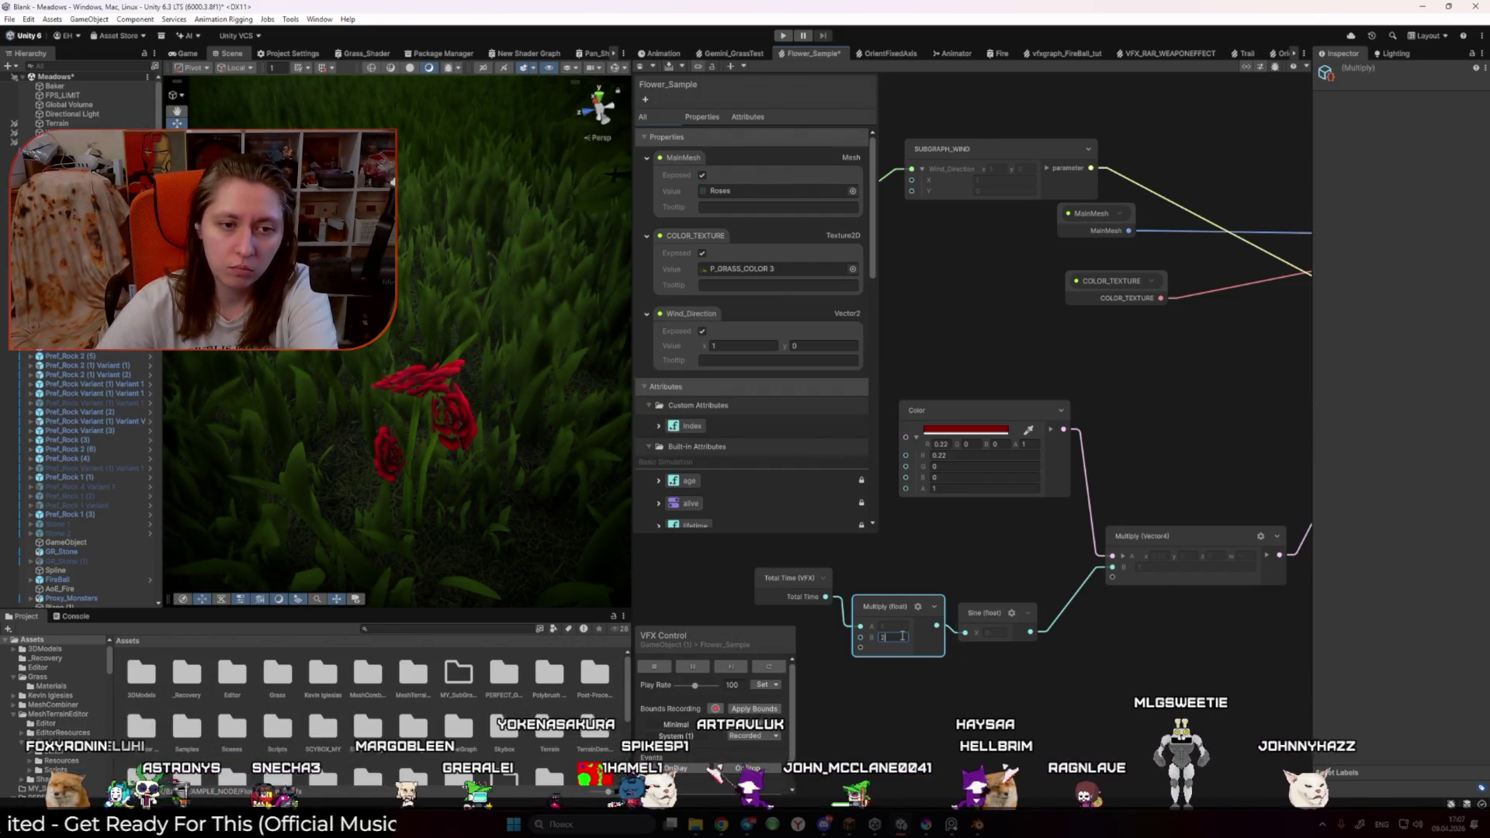
pyautogui.press('BackSpace')
pyautogui.write('10')
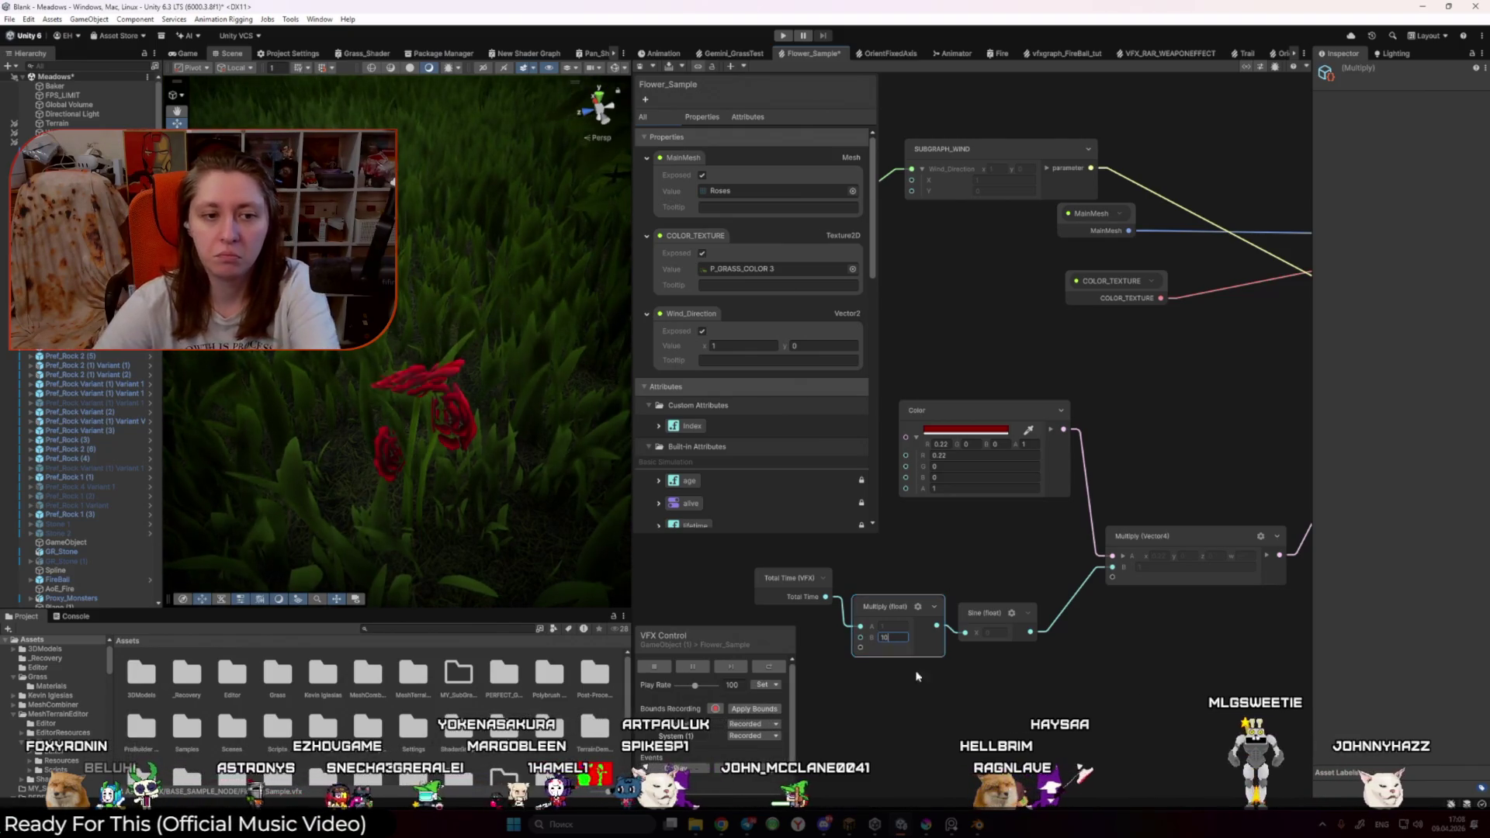
pyautogui.click(934, 684)
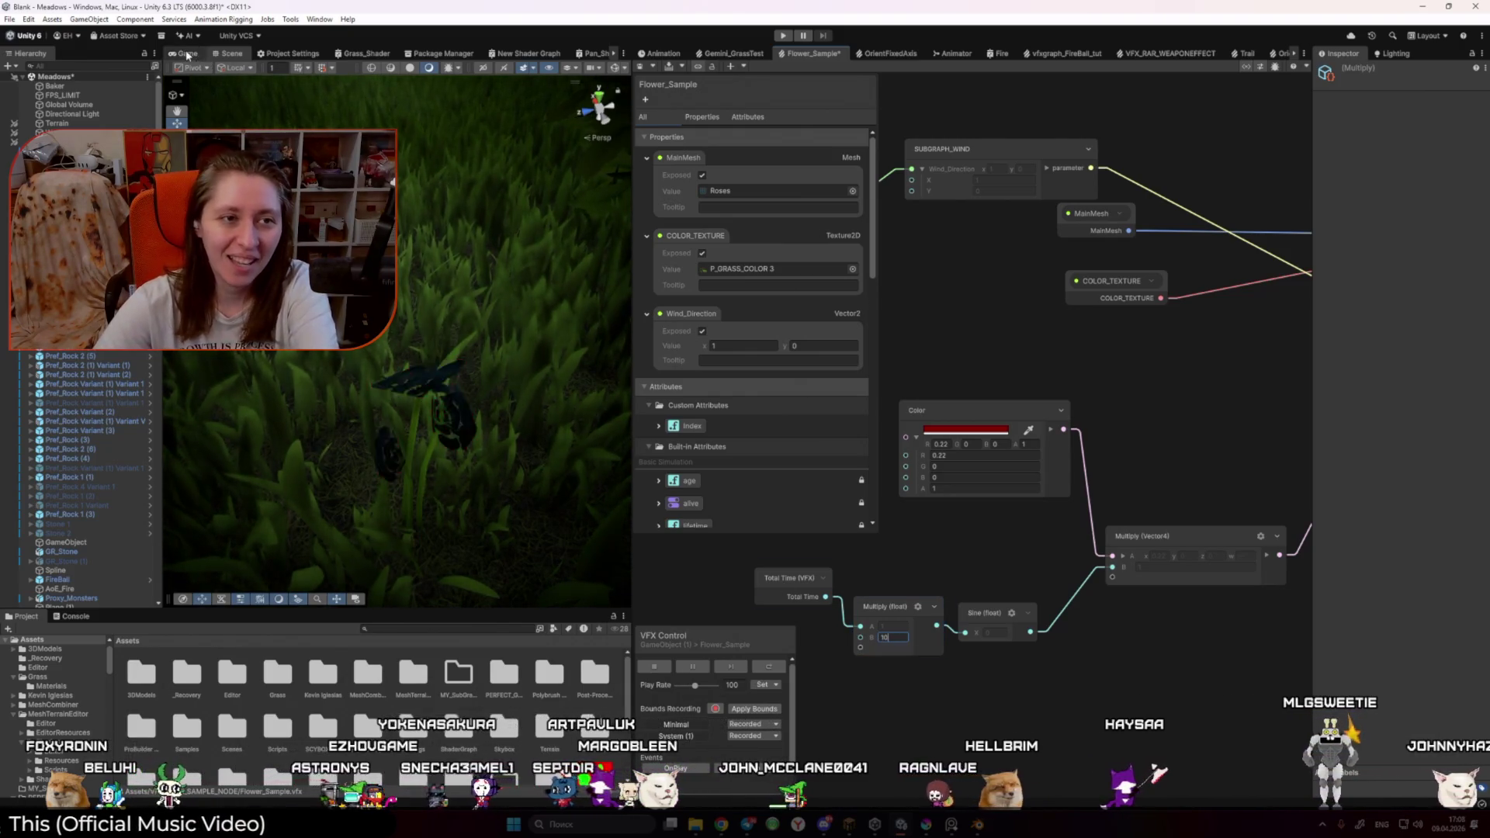
pyautogui.hotkey('ctrl', 'p')
pyautogui.click(231, 53)
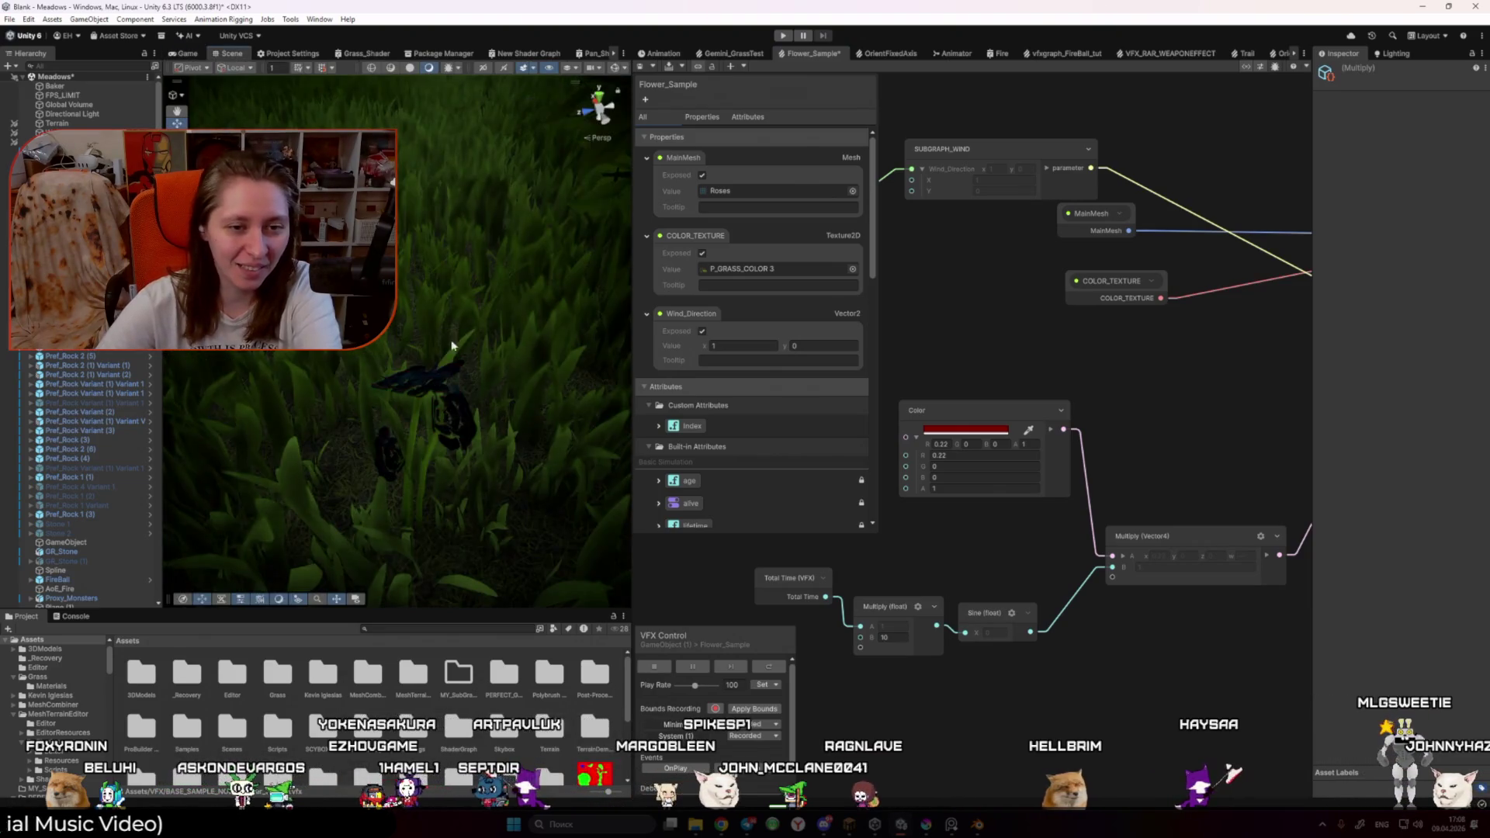
pyautogui.scroll(5, 429, 342)
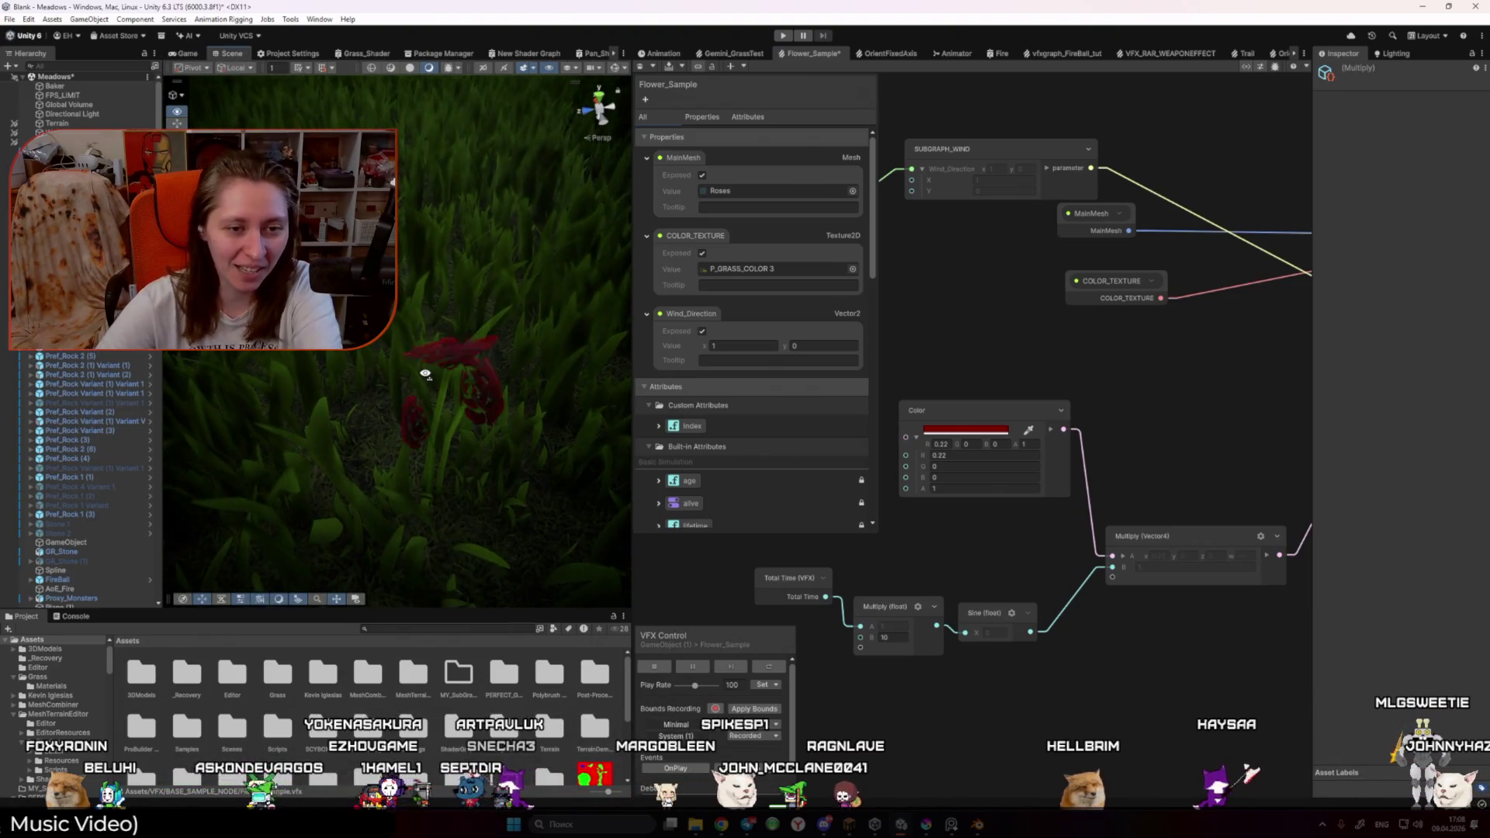
# Step: Change the B value to 2, then settle on 1 and commit it
pyautogui.doubleClick(885, 637)
pyautogui.write('2')
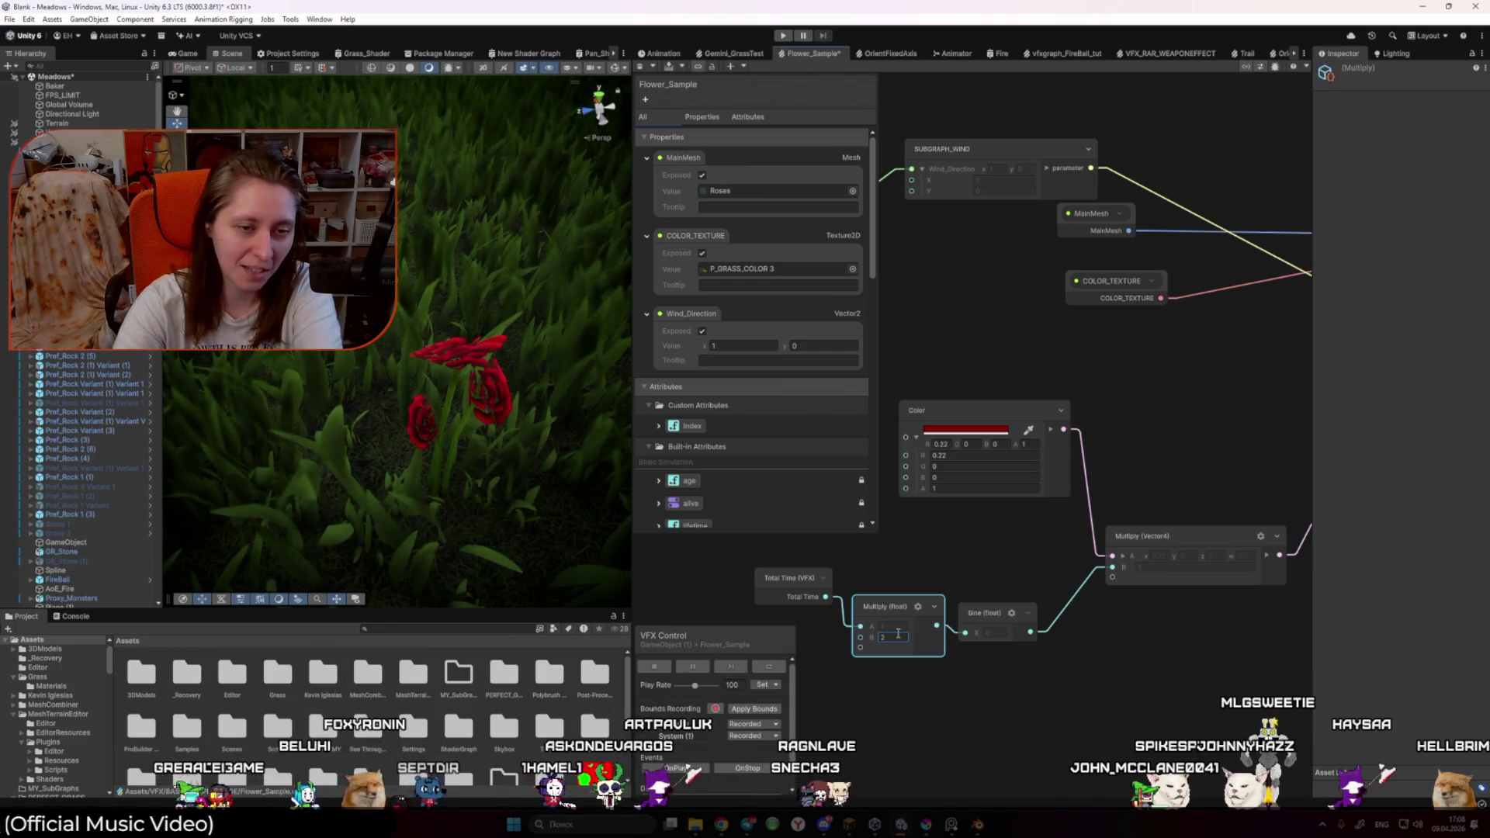
pyautogui.press('BackSpace')
pyautogui.write('1')
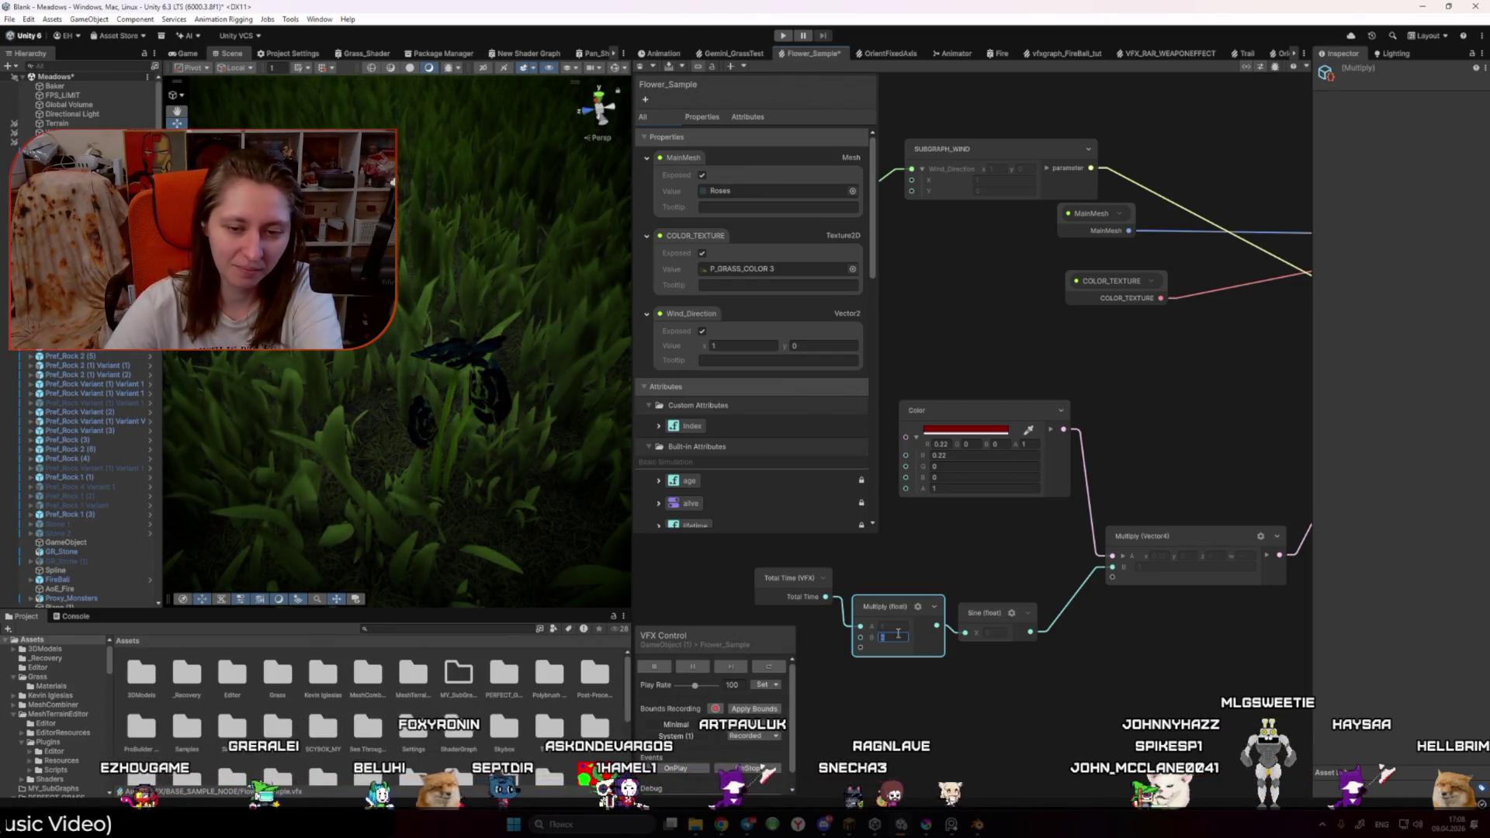
pyautogui.click(941, 695)
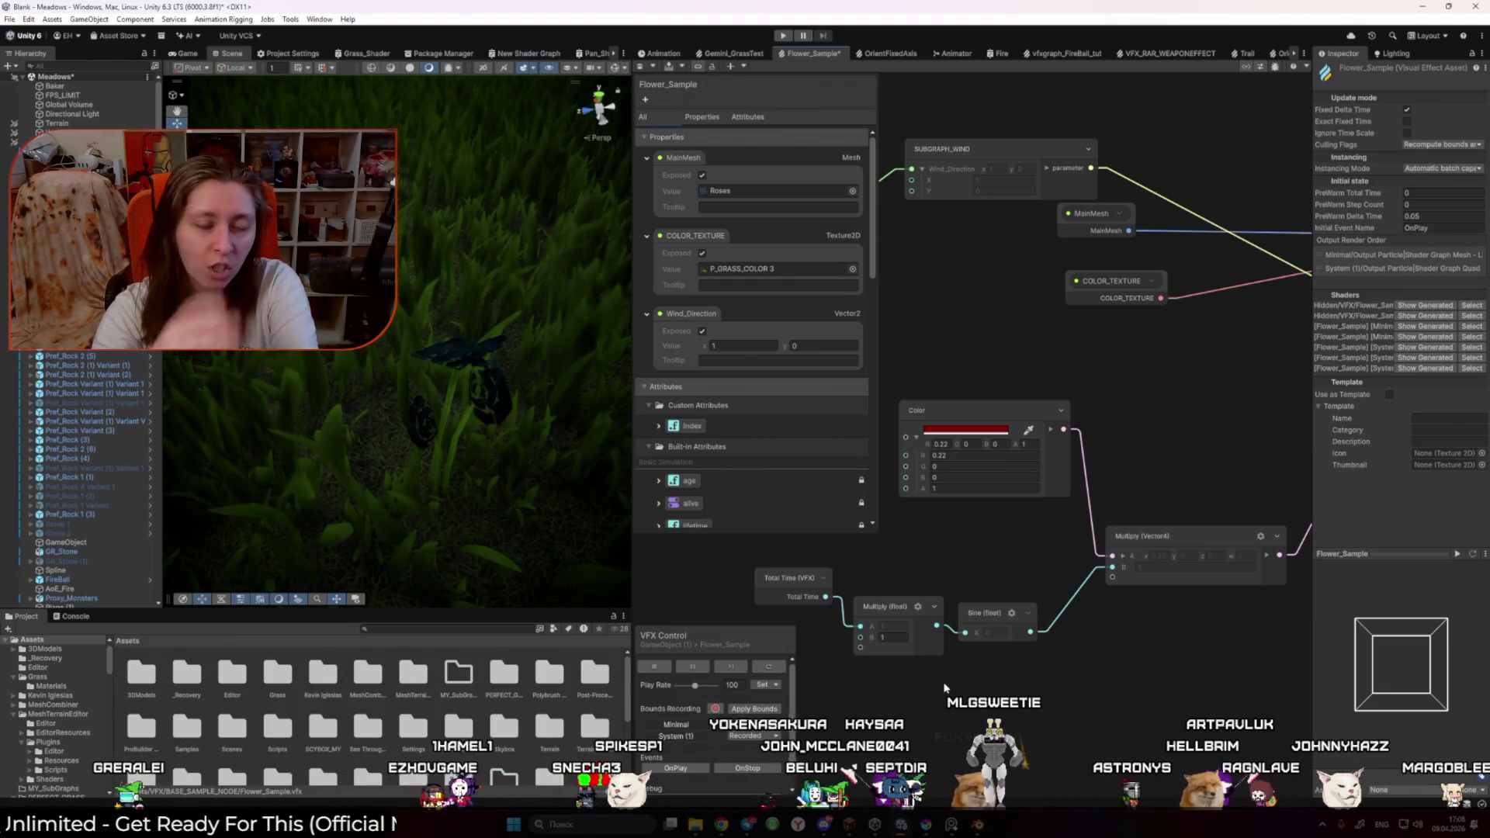
pyautogui.hotkey('alt', 'Tab')
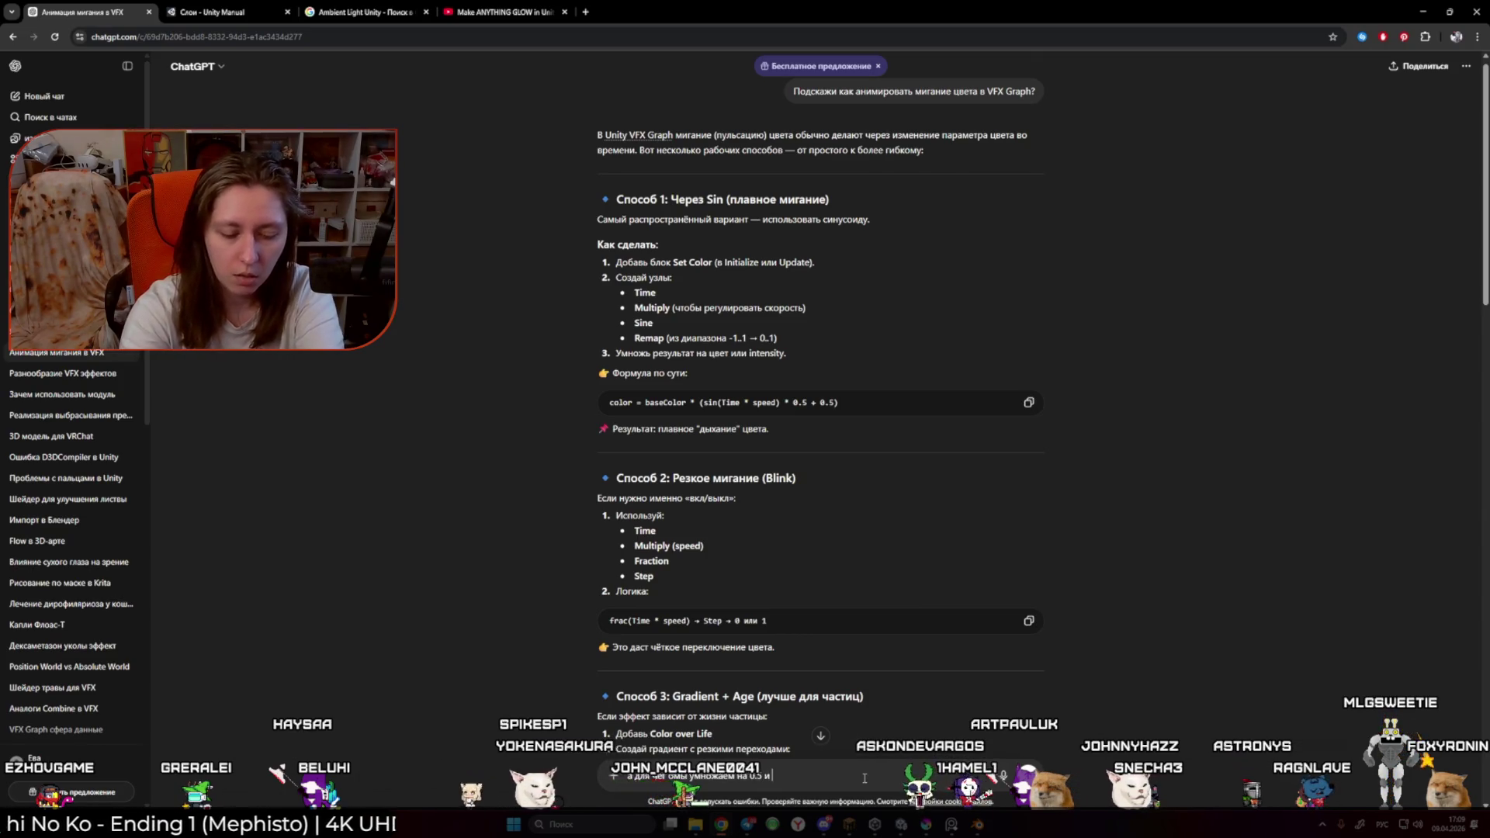
# Step: Ask ChatGPT why the formula adds 0.5 and how to vary the colour up to 1
pyautogui.write('прибавляет 0.5')
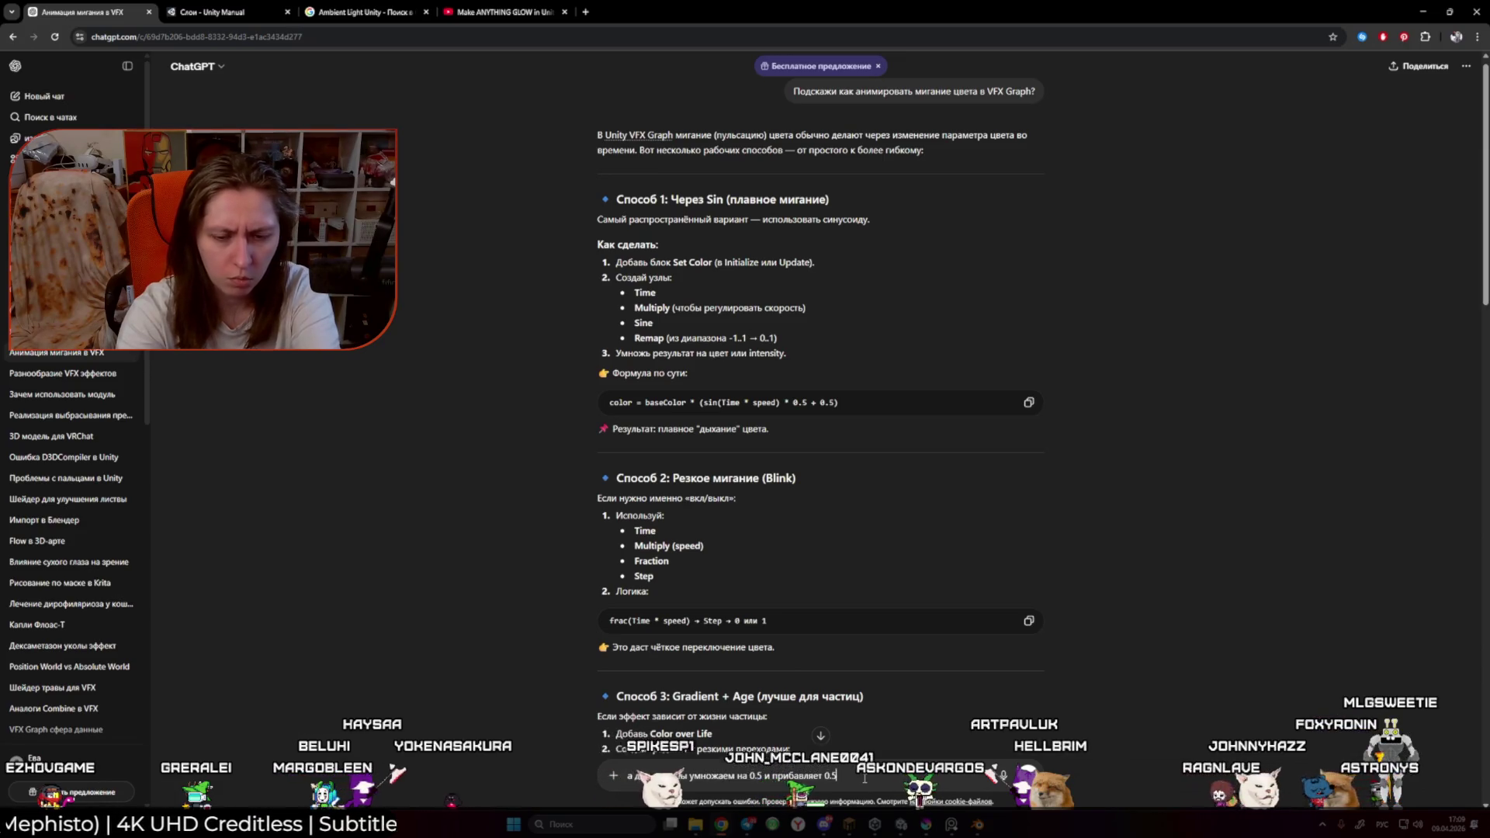
pyautogui.press('Return')
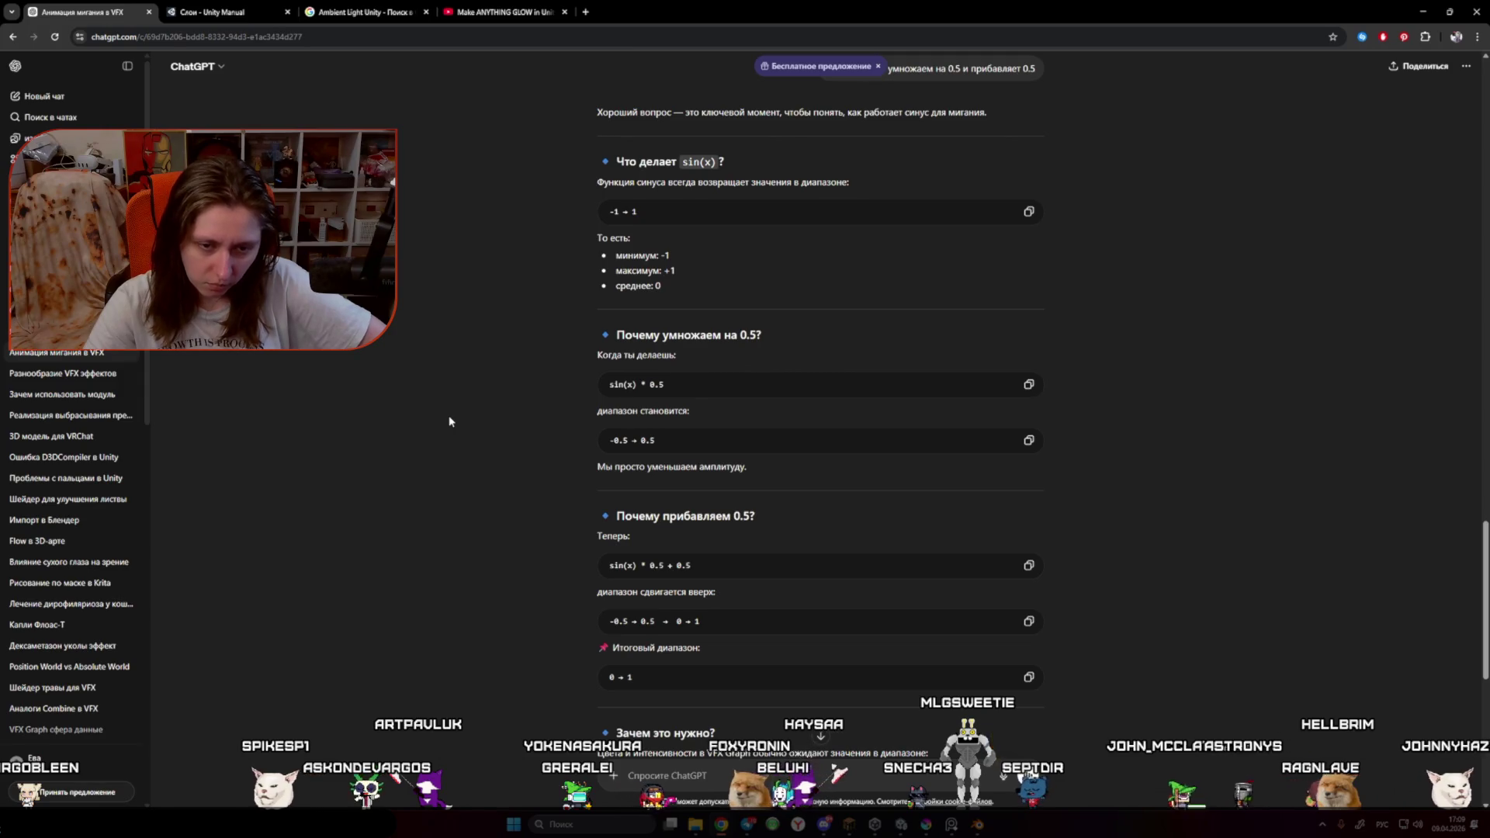
pyautogui.scroll(-2, 448, 421)
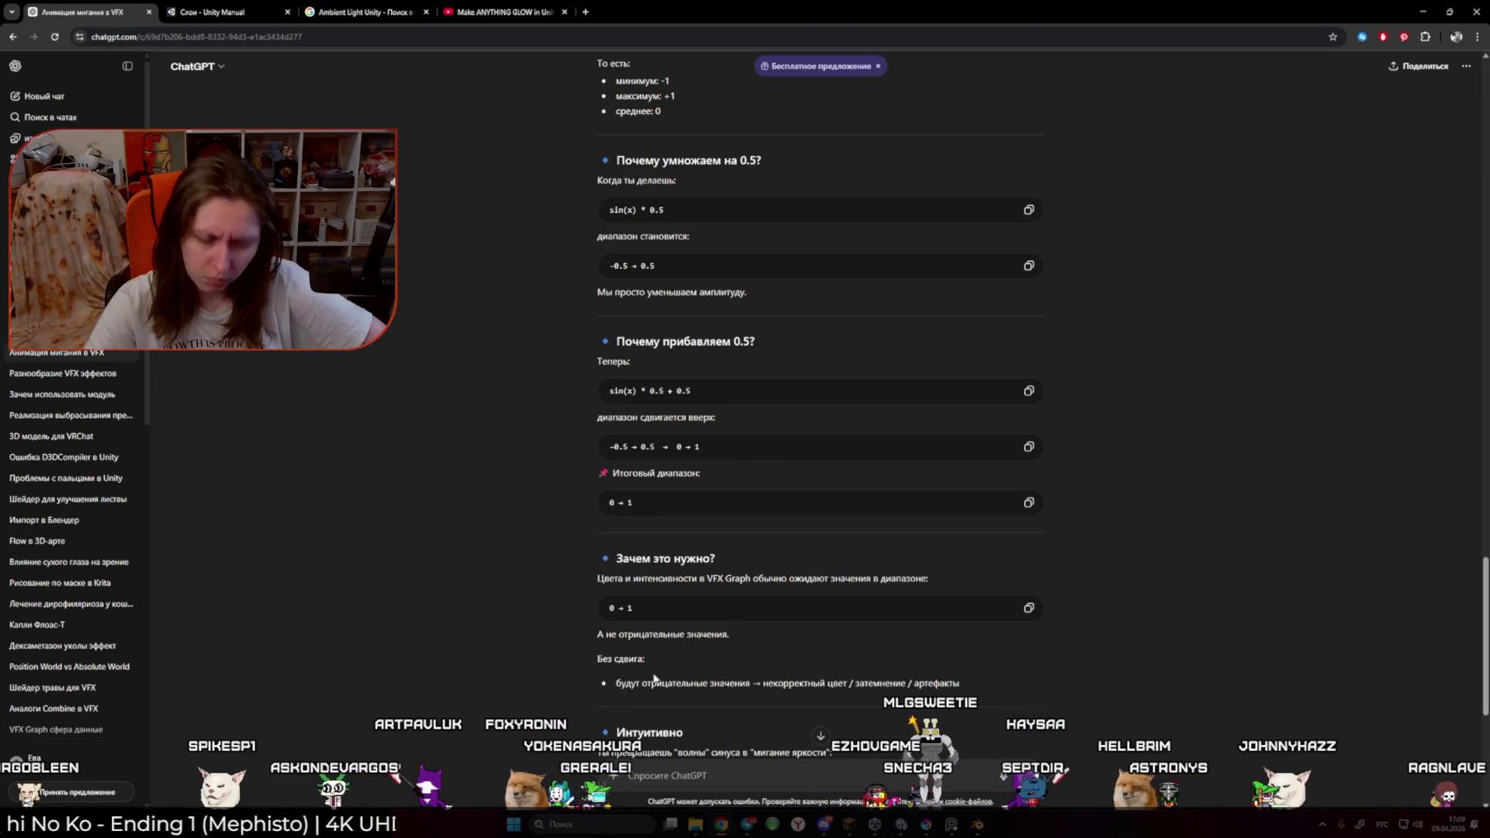
pyautogui.click(693, 776)
pyautogui.write('а мне нужно менять цвет от 0')
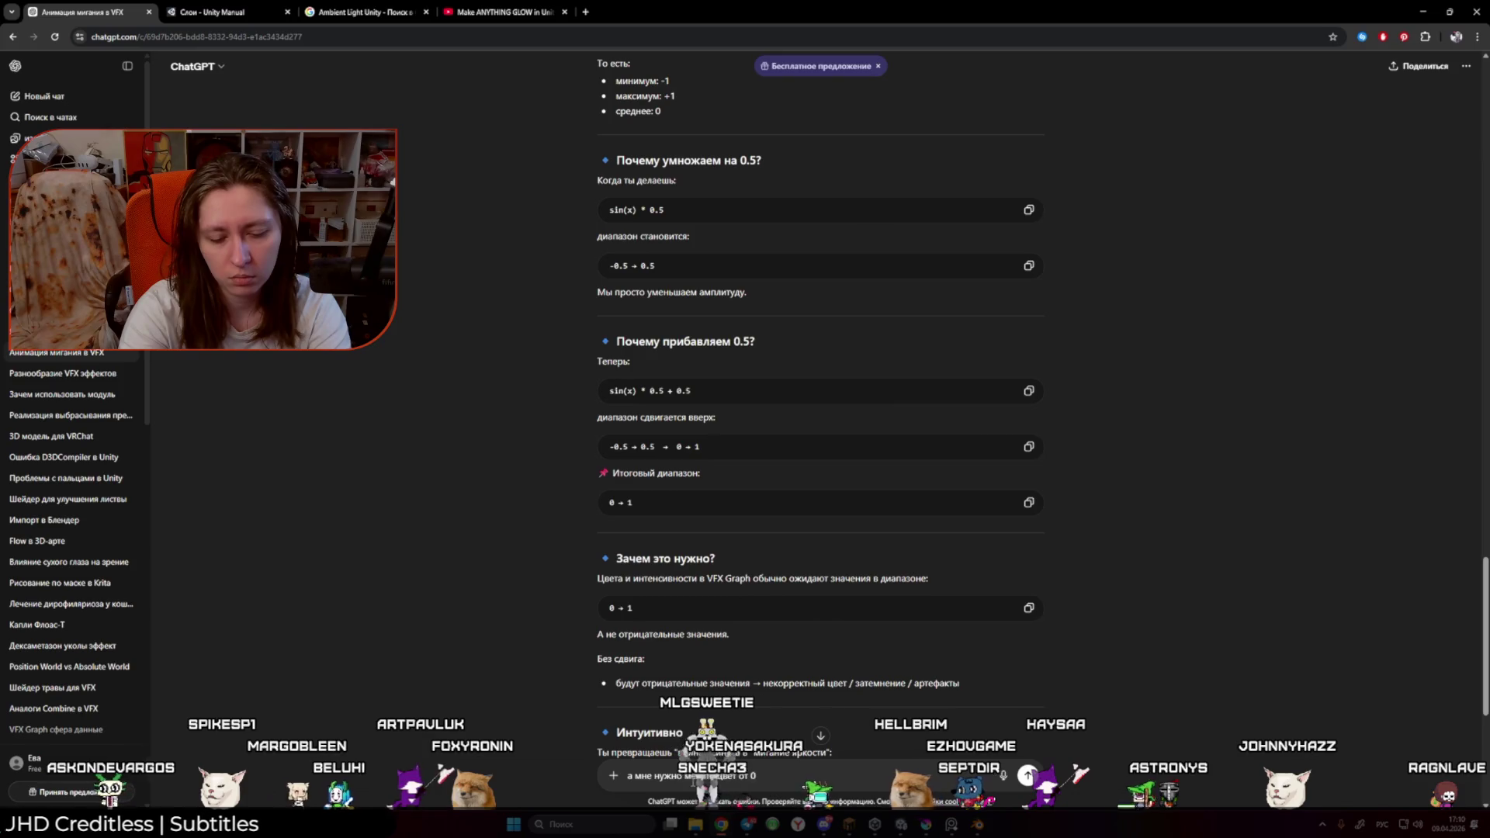
pyautogui.write('.22 до 1')
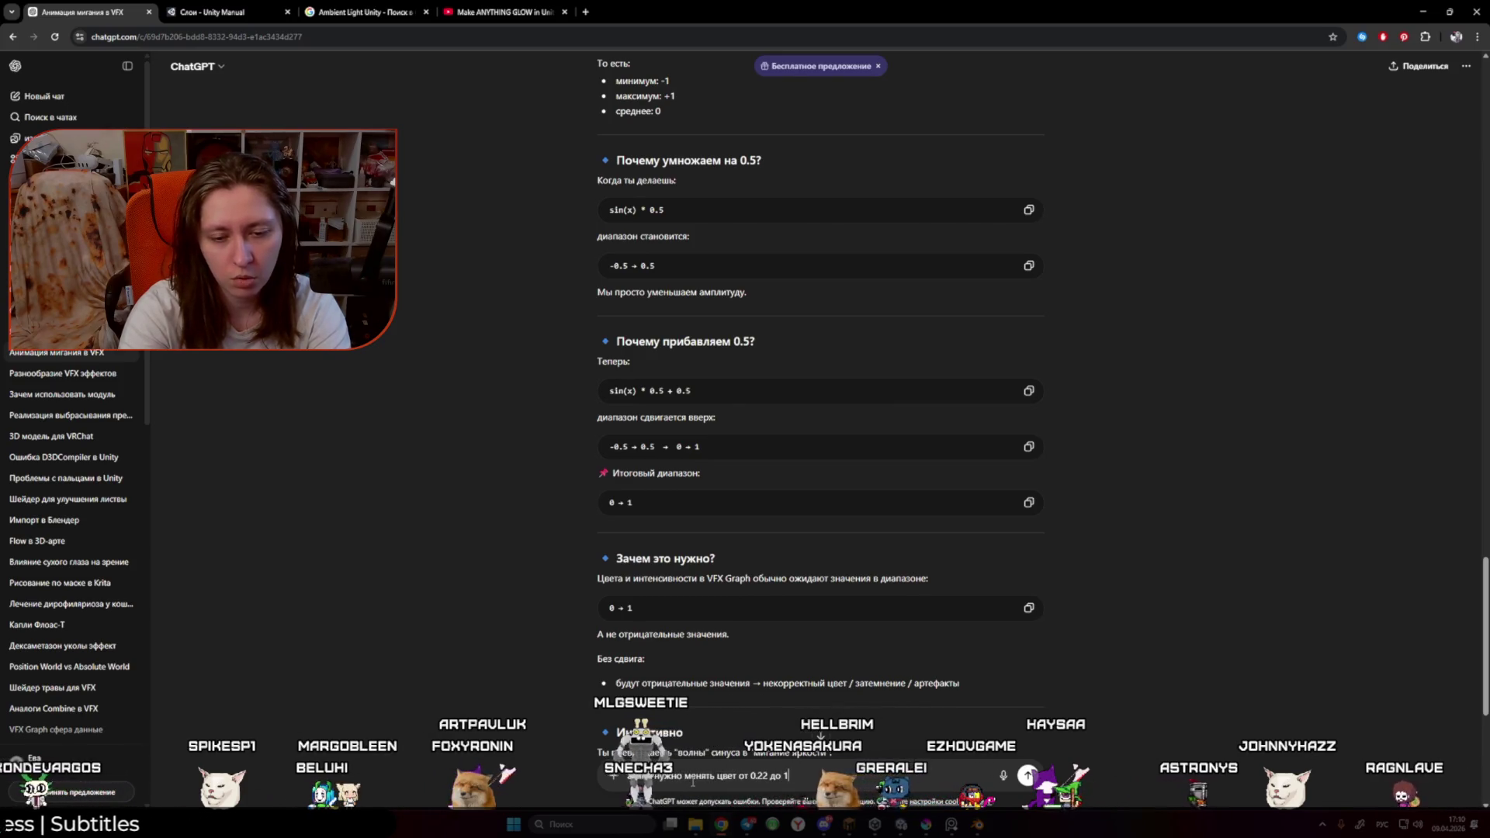
pyautogui.write(' так з')
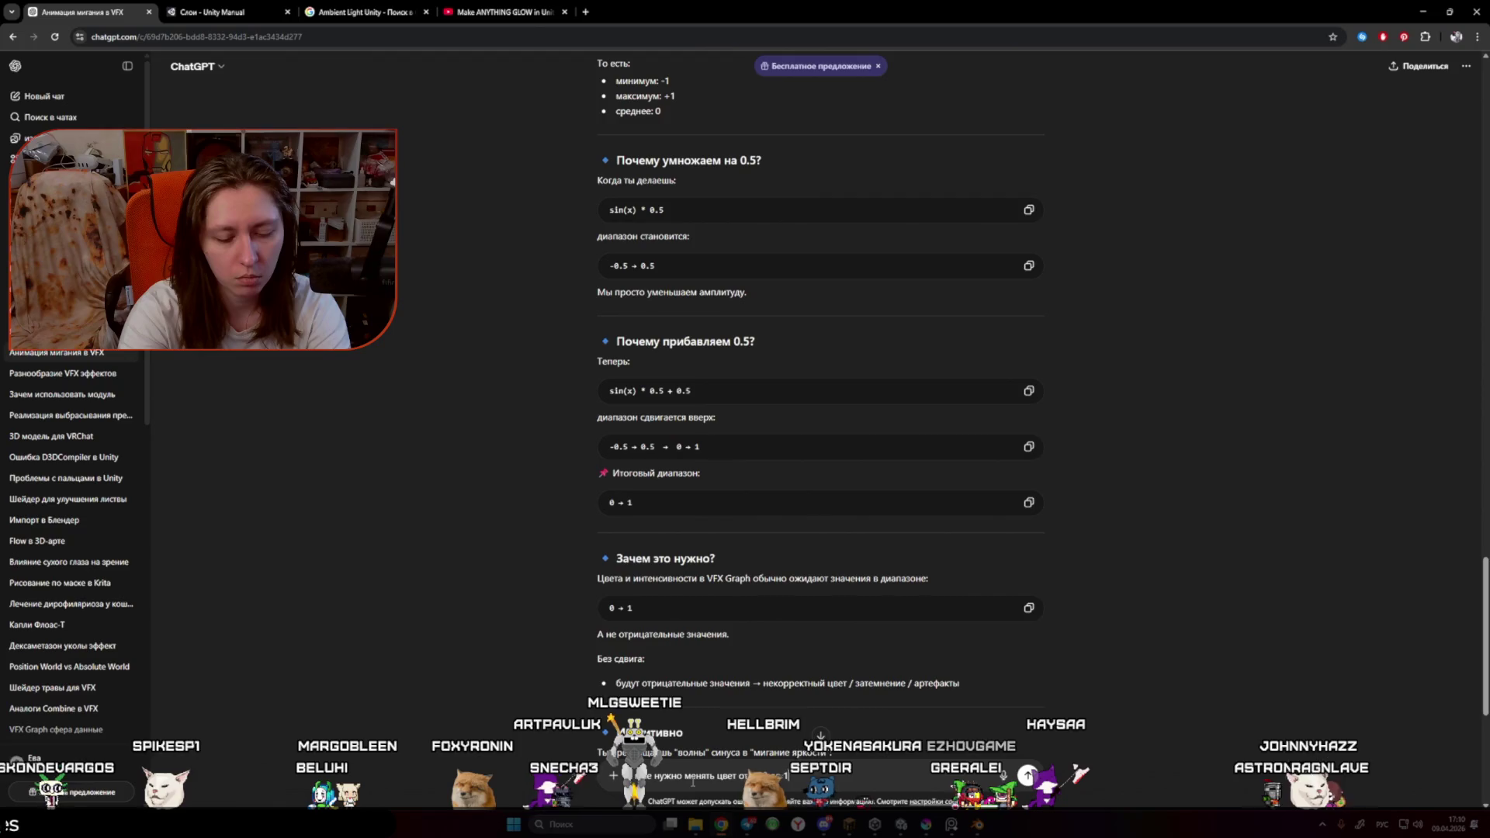
pyautogui.write('т осделать?')
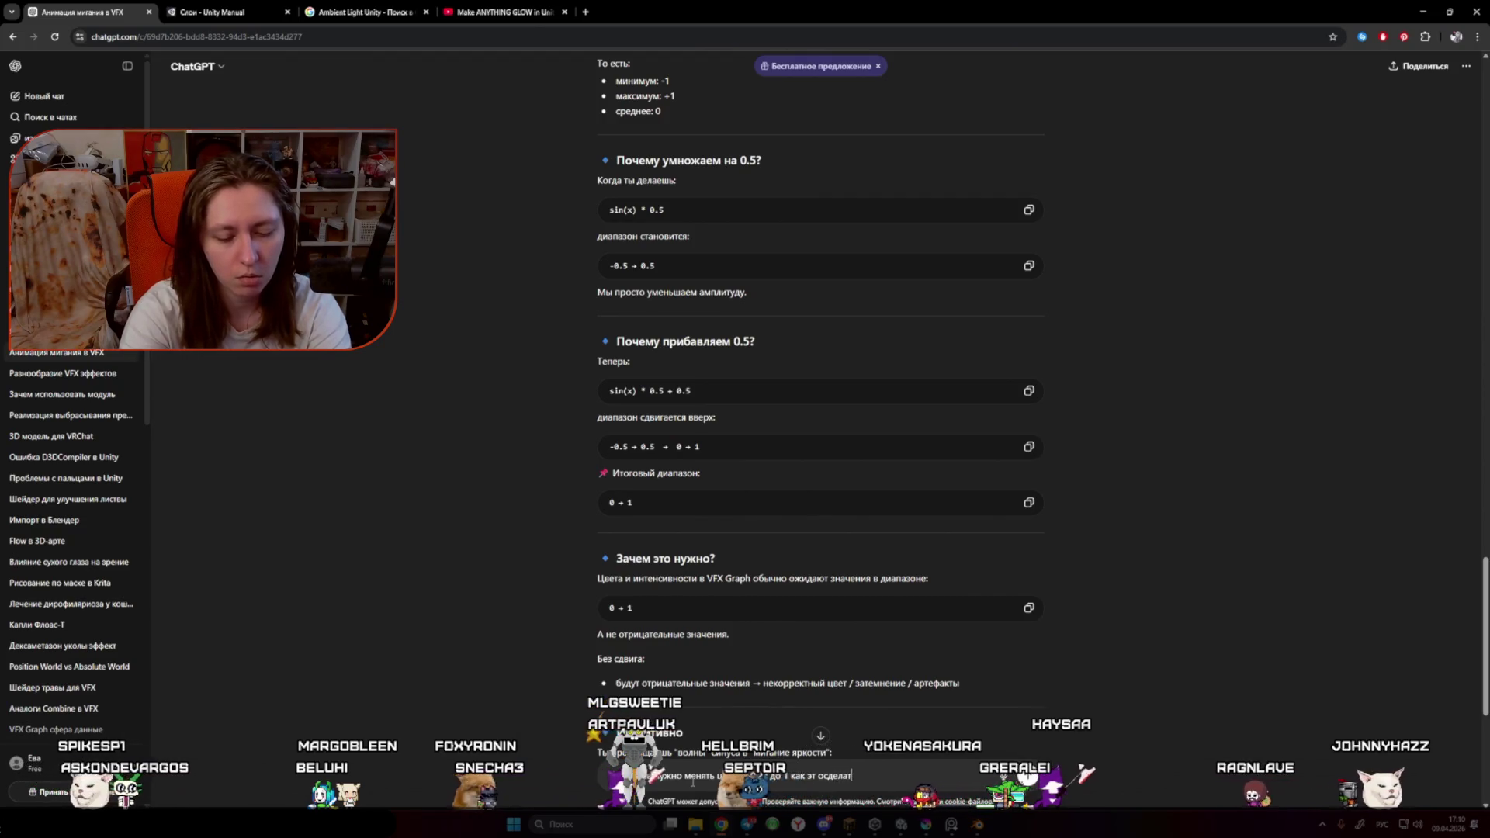
pyautogui.press('Return')
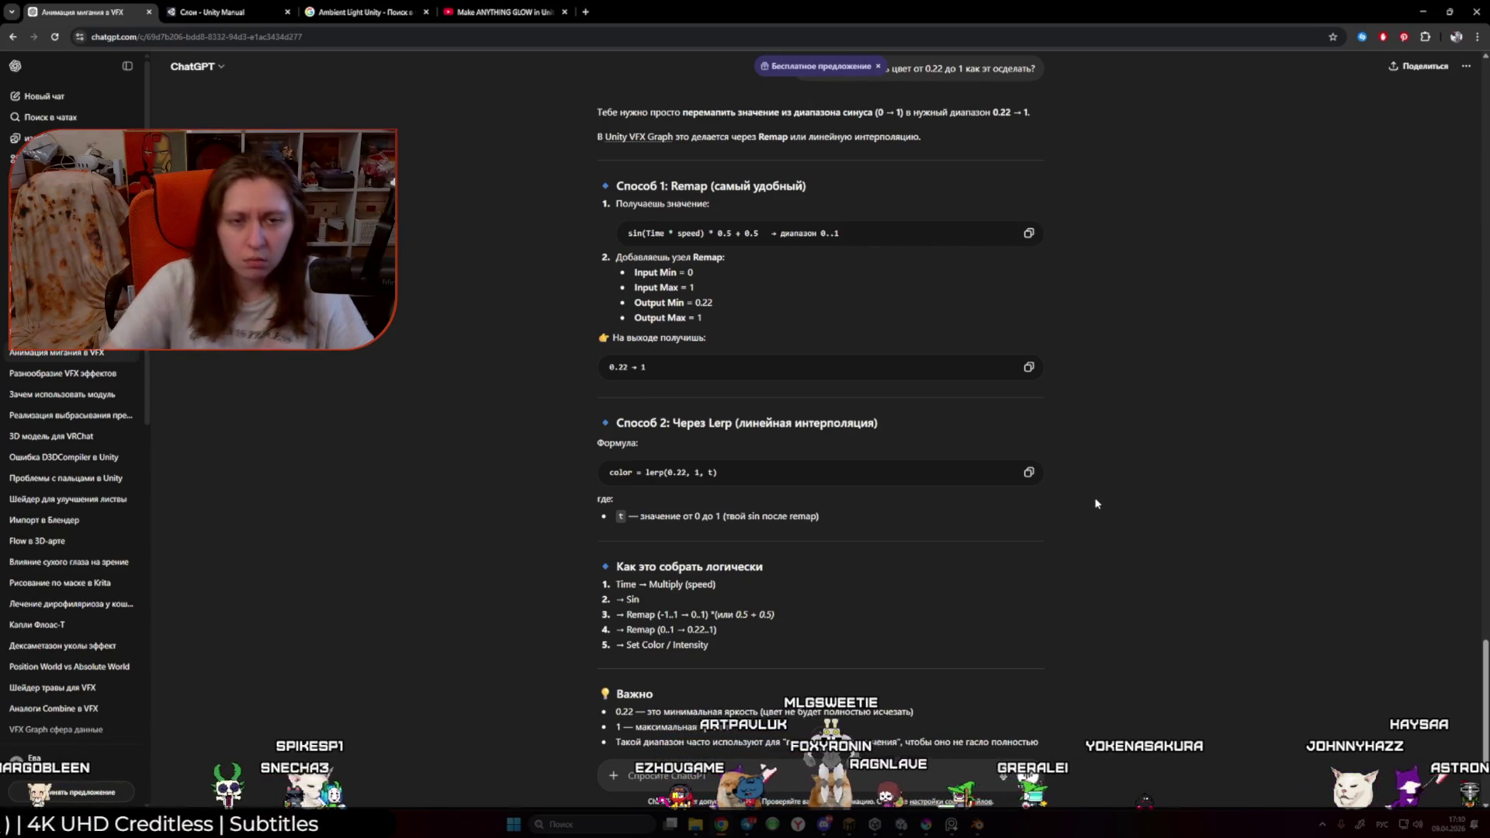
# Step: Back in Unity, pan the graph toward the output context and search for a node
pyautogui.hotkey('alt', 'Tab')
pyautogui.moveTo(1090, 611); pyautogui.dragTo(960, 590)
pyautogui.write('sys')
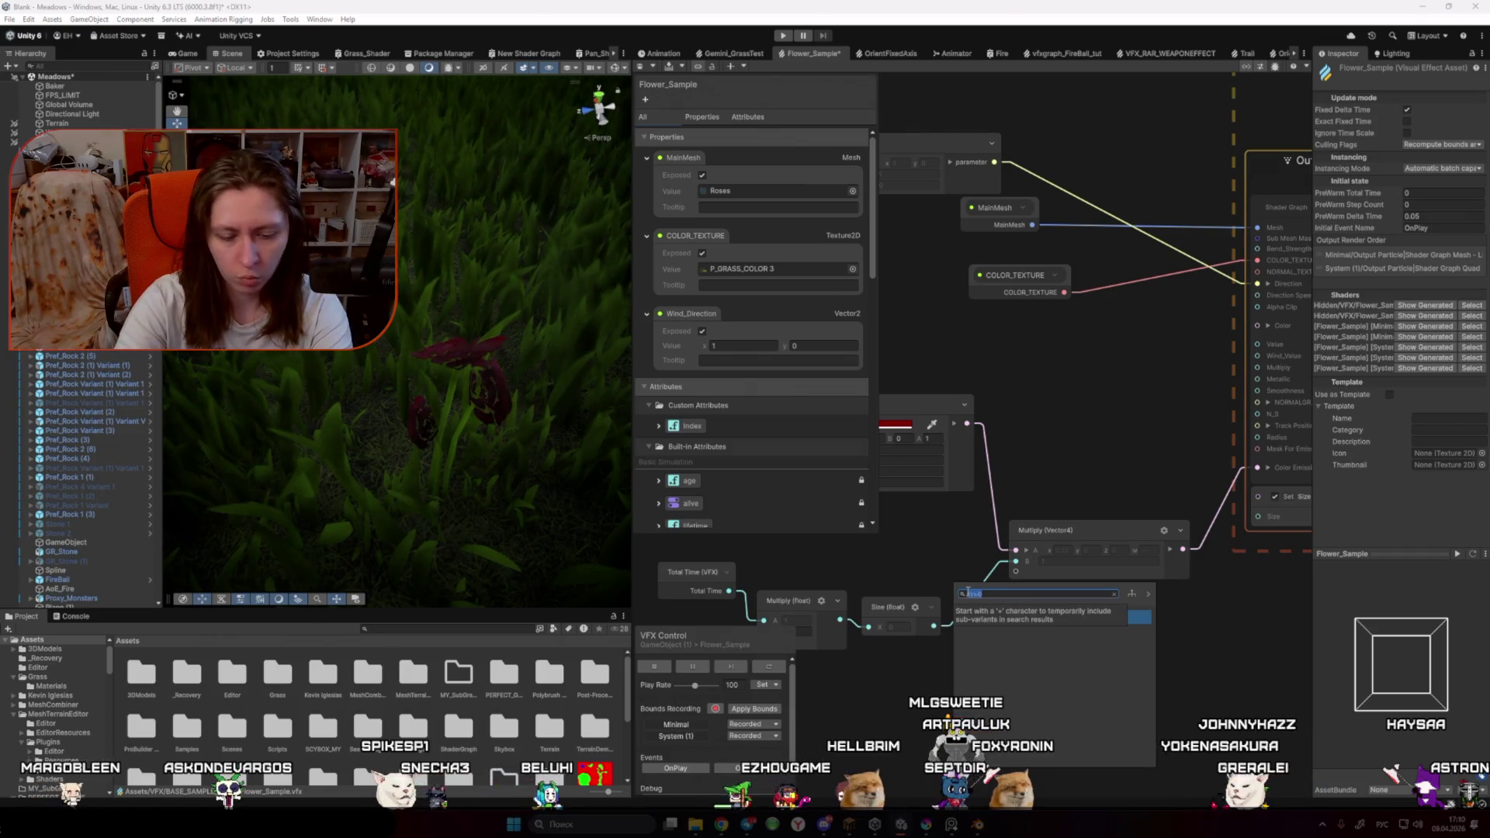
# Step: Add a Remap node with New Range Min 0.22 and connect it to Multiply's B input
pyautogui.press('Return')
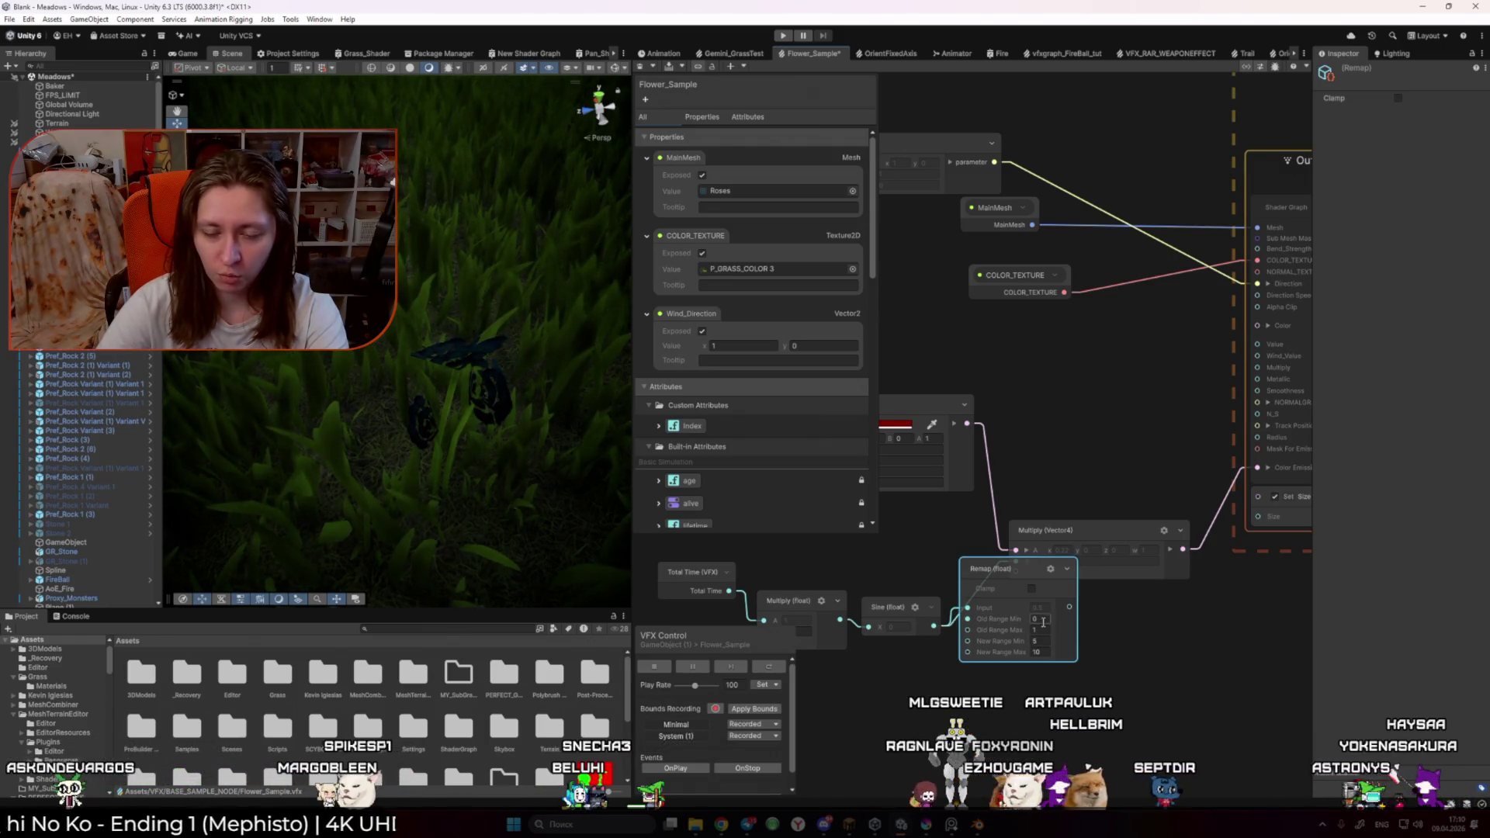
pyautogui.click(1045, 651)
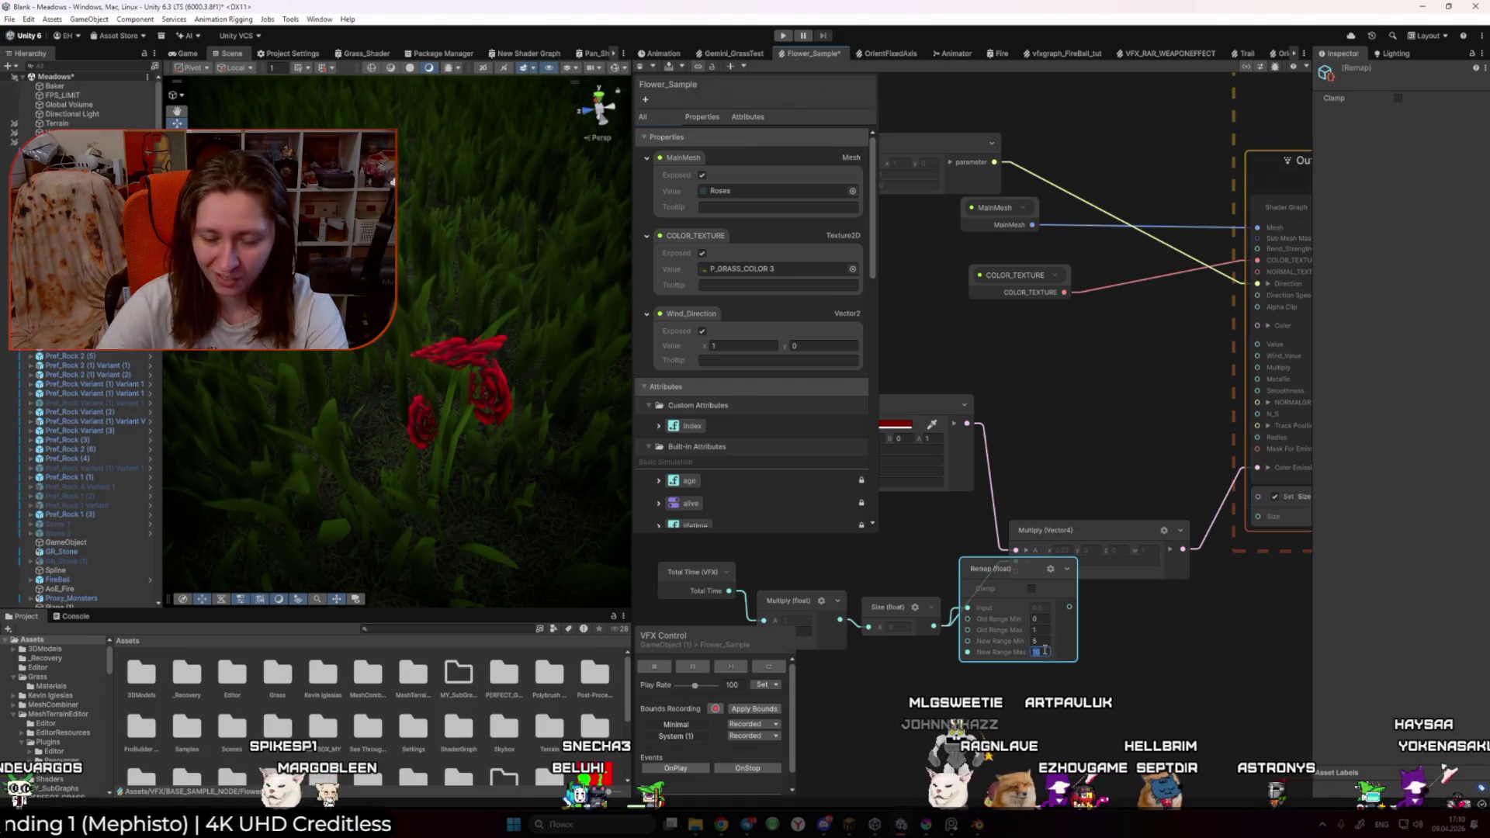
pyautogui.write('0.')
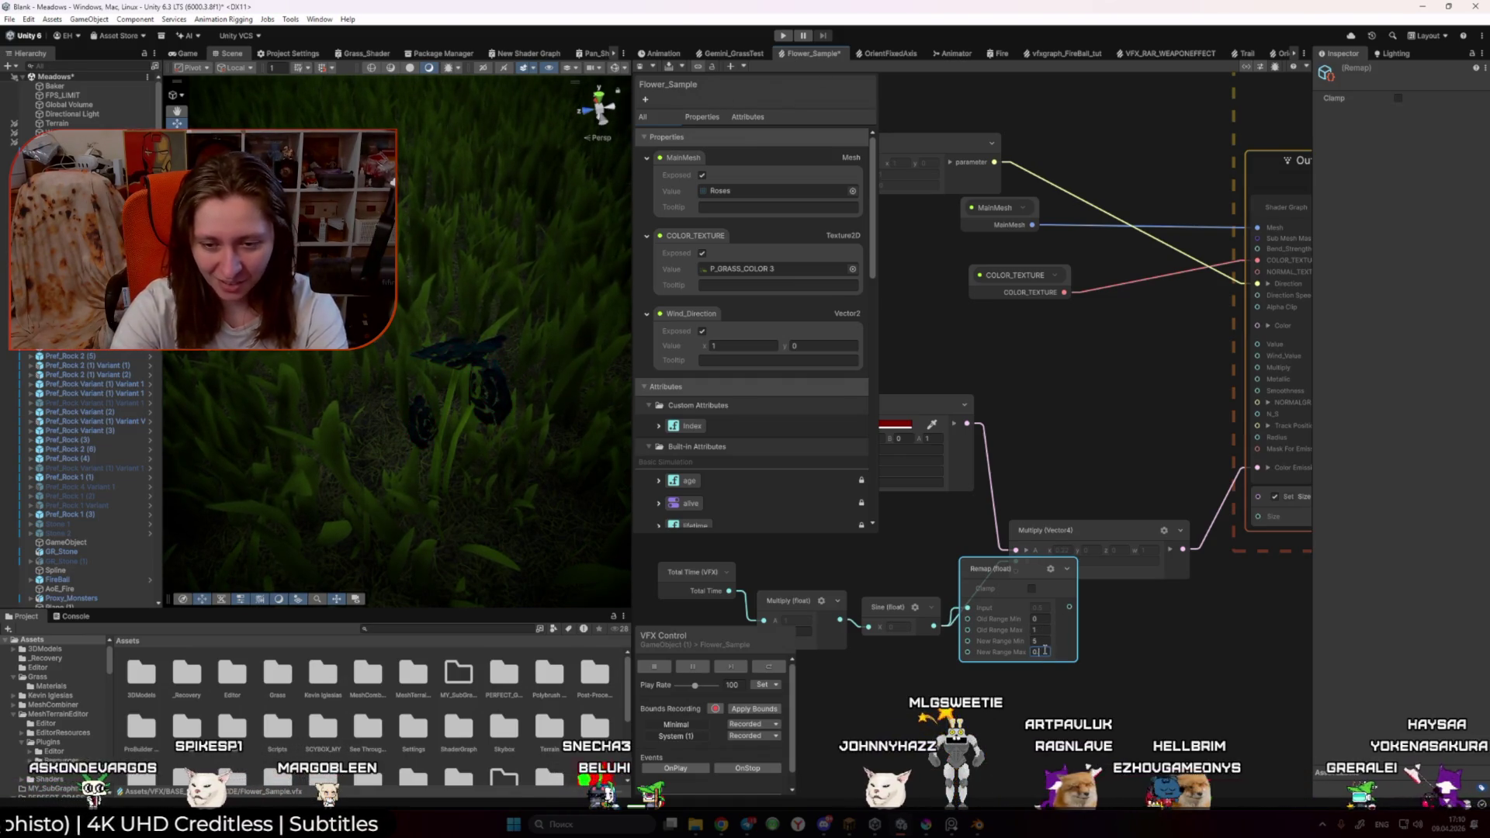
pyautogui.write('1')
pyautogui.click(1038, 642)
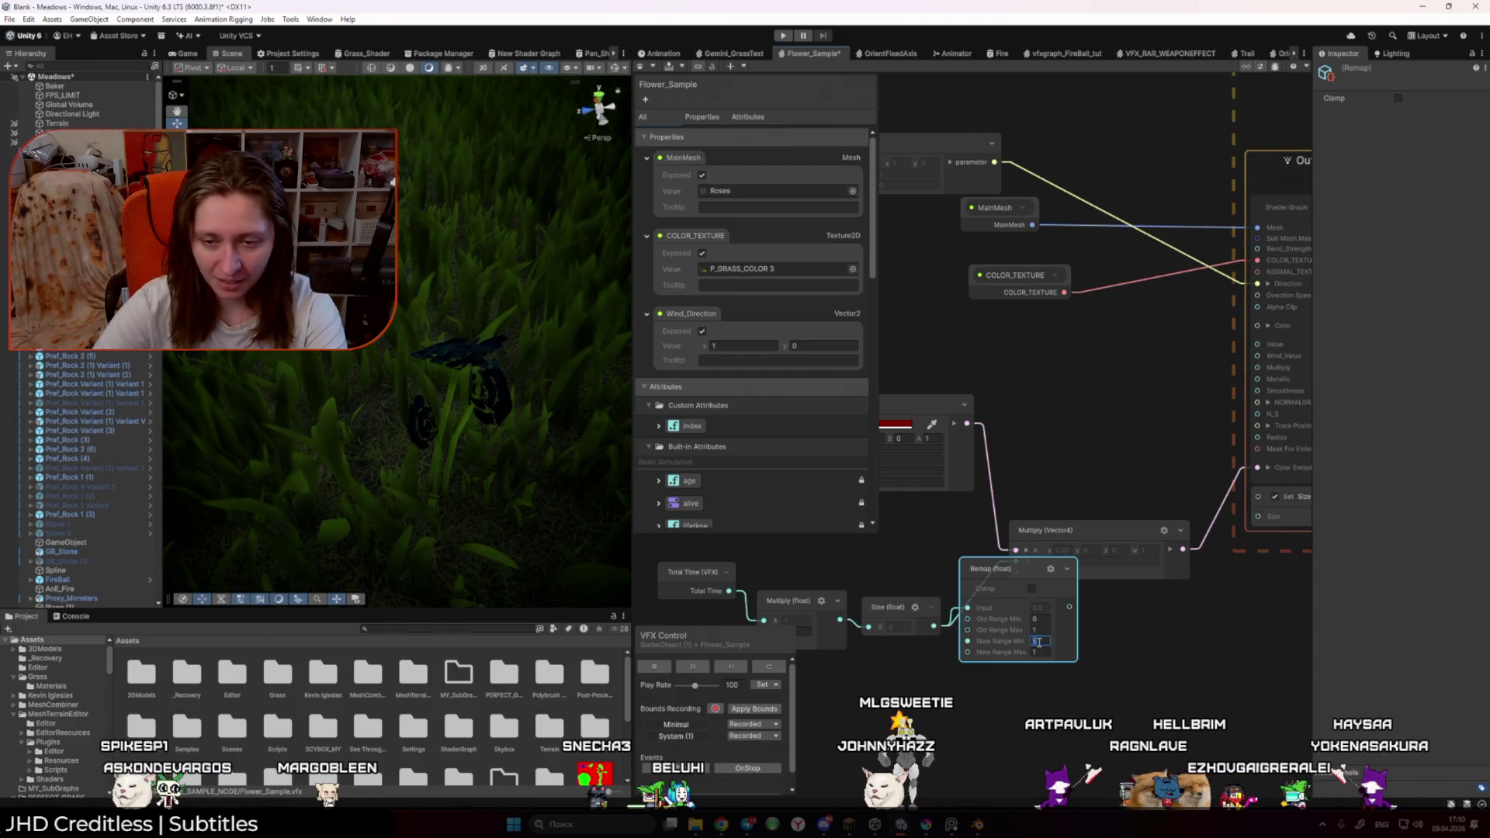
pyautogui.write('0.22')
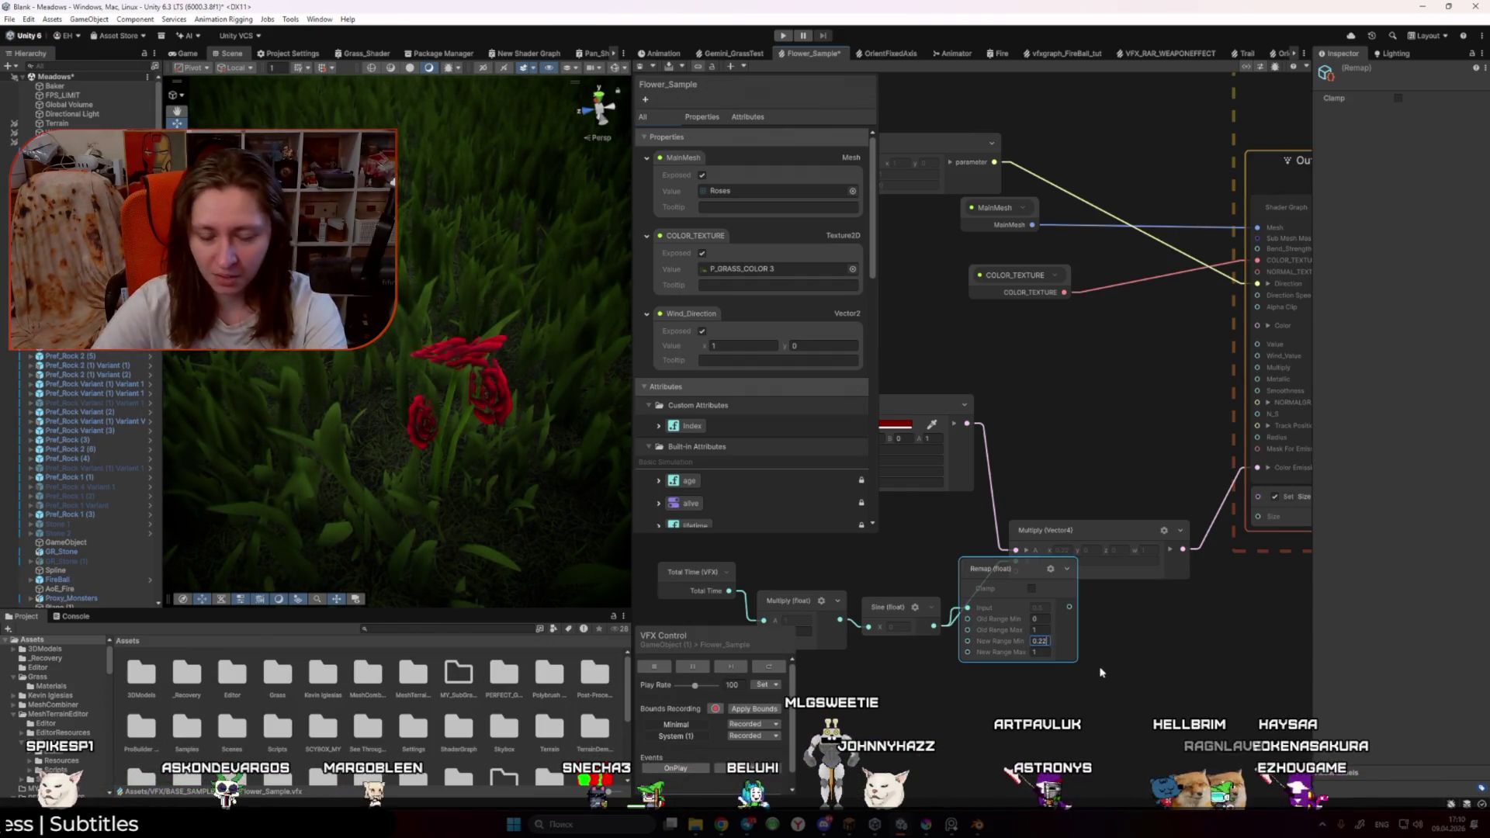
pyautogui.click(1068, 568)
pyautogui.moveTo(1013, 579); pyautogui.dragTo(1017, 562)
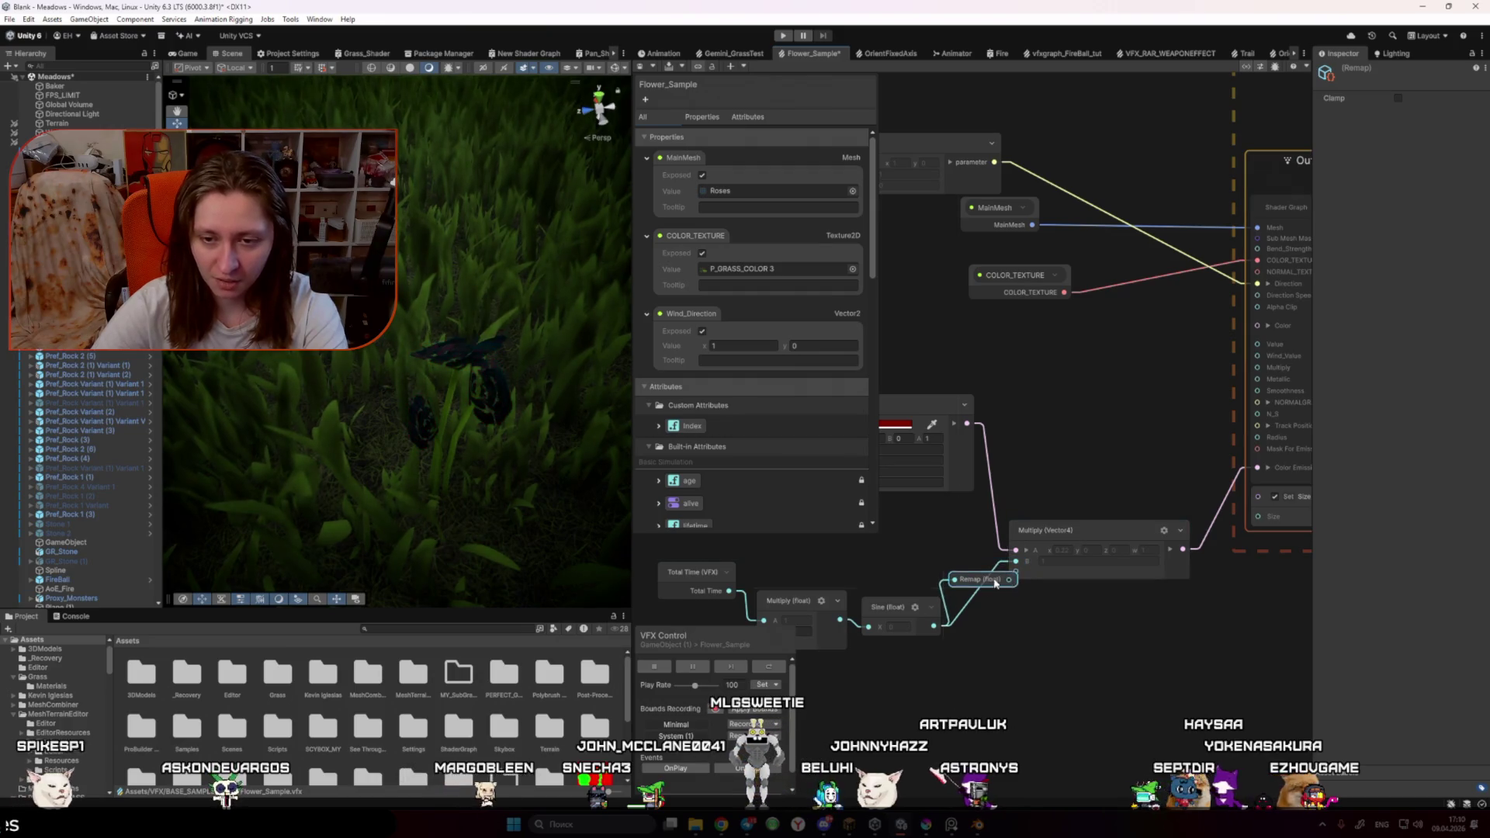
pyautogui.click(1088, 656)
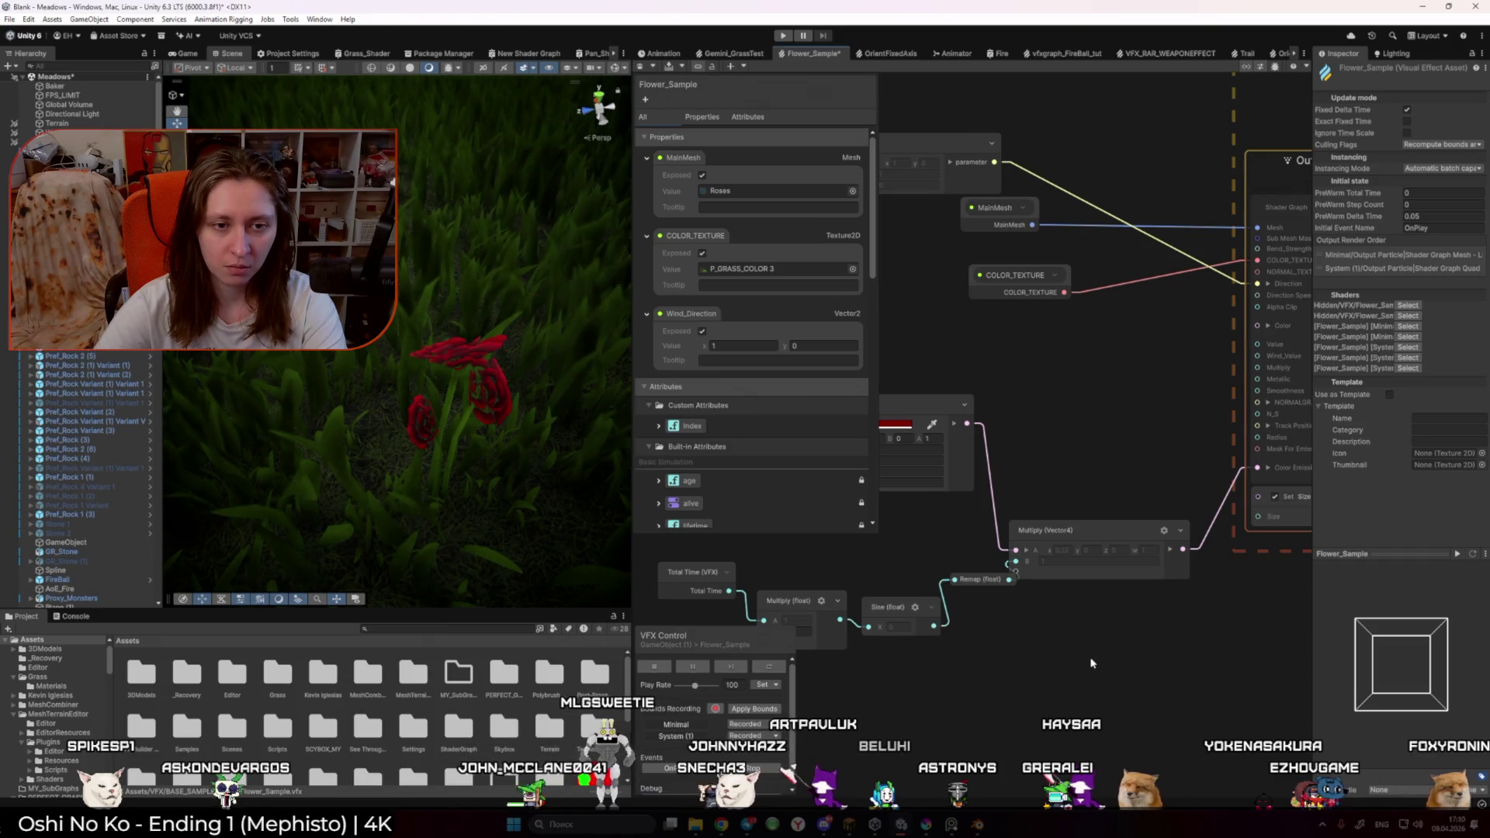
# Step: Reposition the Remap node beside the Sine node and rewire its input link
pyautogui.moveTo(1002, 581)
pyautogui.mouseDown()
pyautogui.moveTo(1117, 574)
pyautogui.moveTo(1191, 490)
pyautogui.mouseUp()
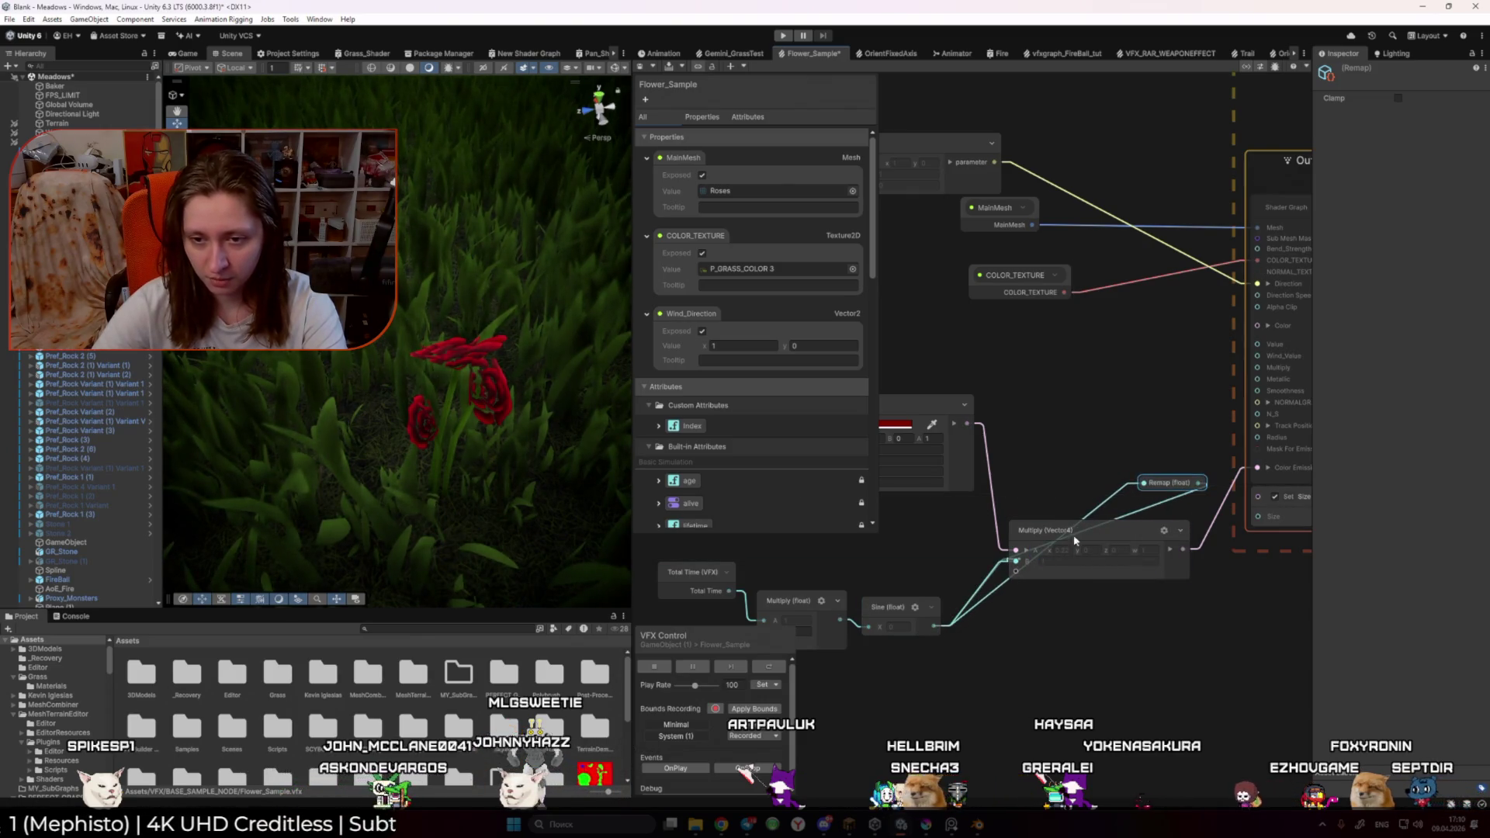
pyautogui.moveTo(1182, 550); pyautogui.dragTo(1141, 483)
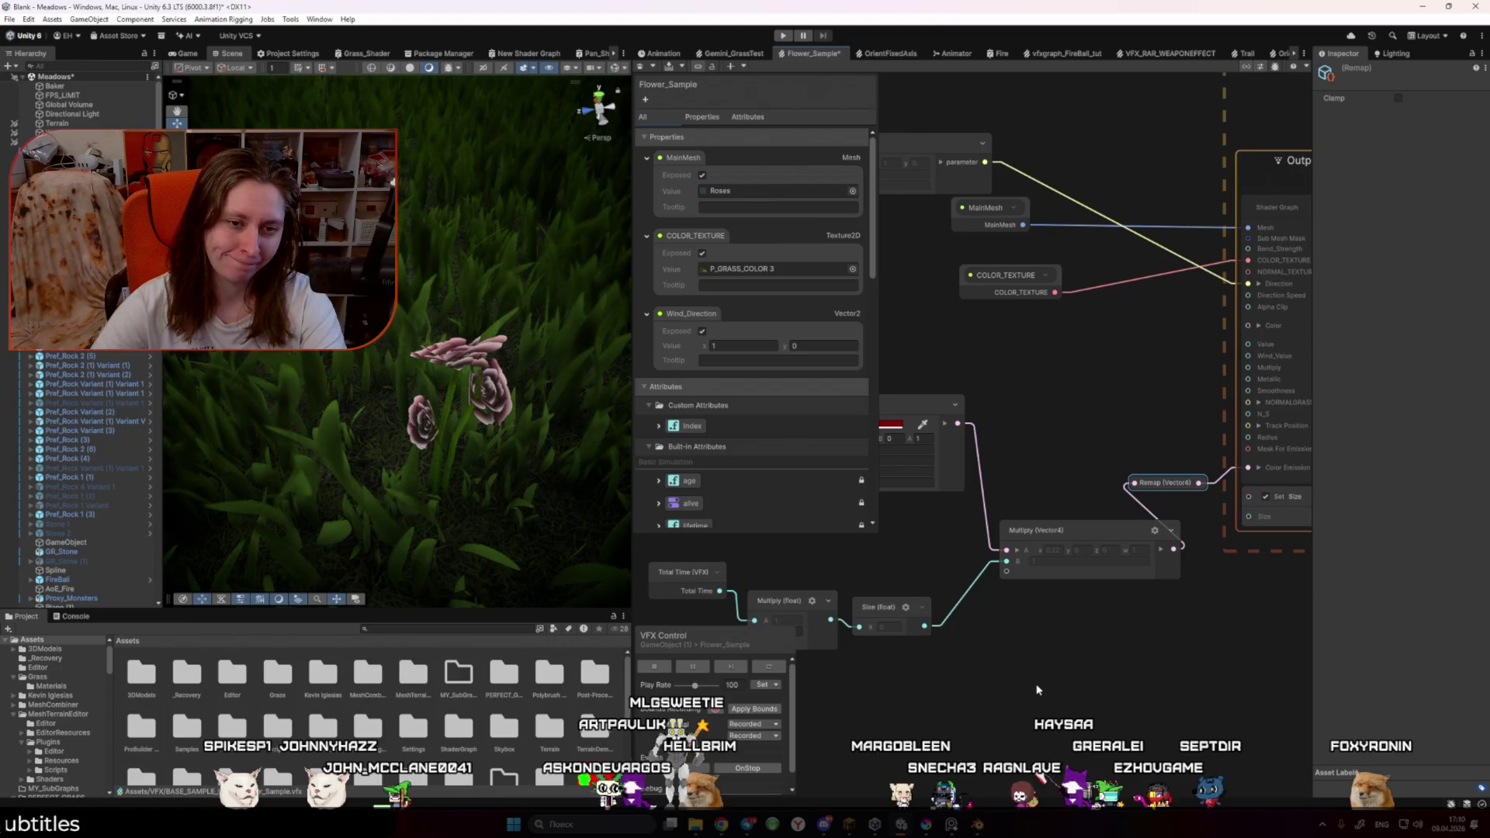
pyautogui.moveTo(998, 669); pyautogui.dragTo(1029, 659)
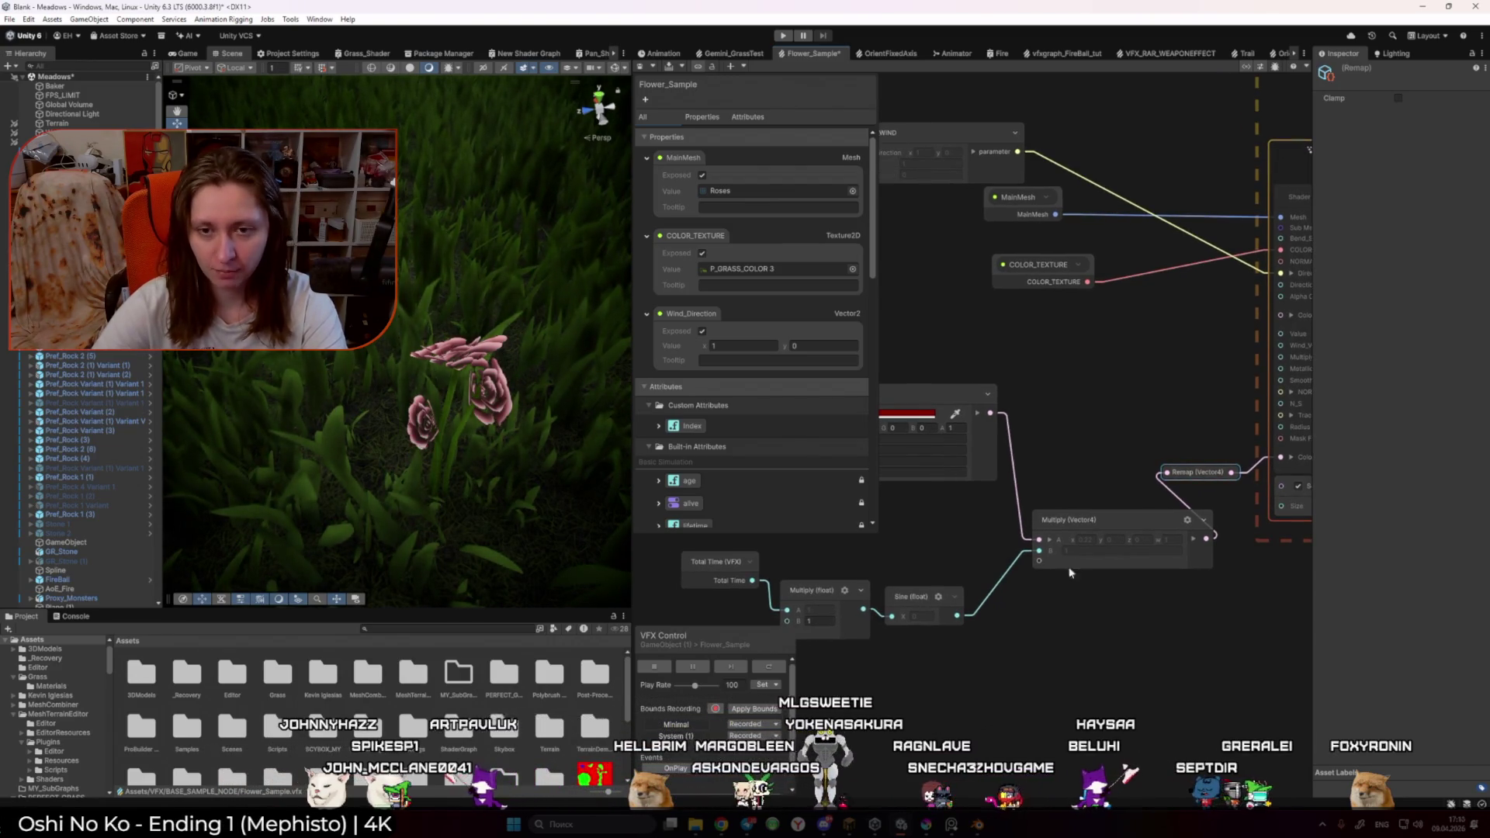
pyautogui.moveTo(1188, 471)
pyautogui.mouseDown()
pyautogui.moveTo(1026, 597)
pyautogui.moveTo(1039, 550)
pyautogui.mouseUp()
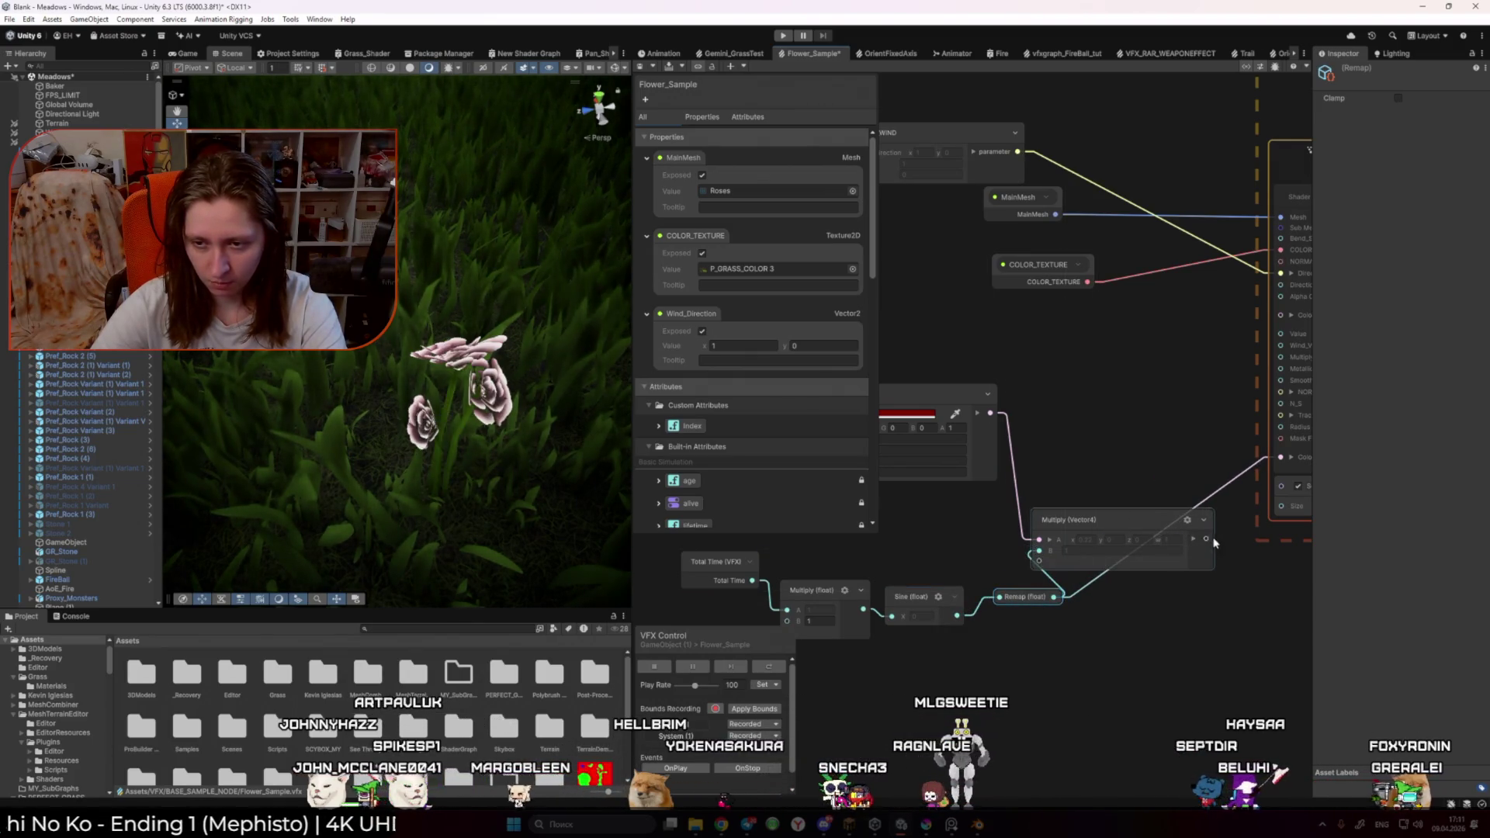
pyautogui.moveTo(1248, 483); pyautogui.dragTo(1301, 482)
pyautogui.hotkey('alt', 'Tab')
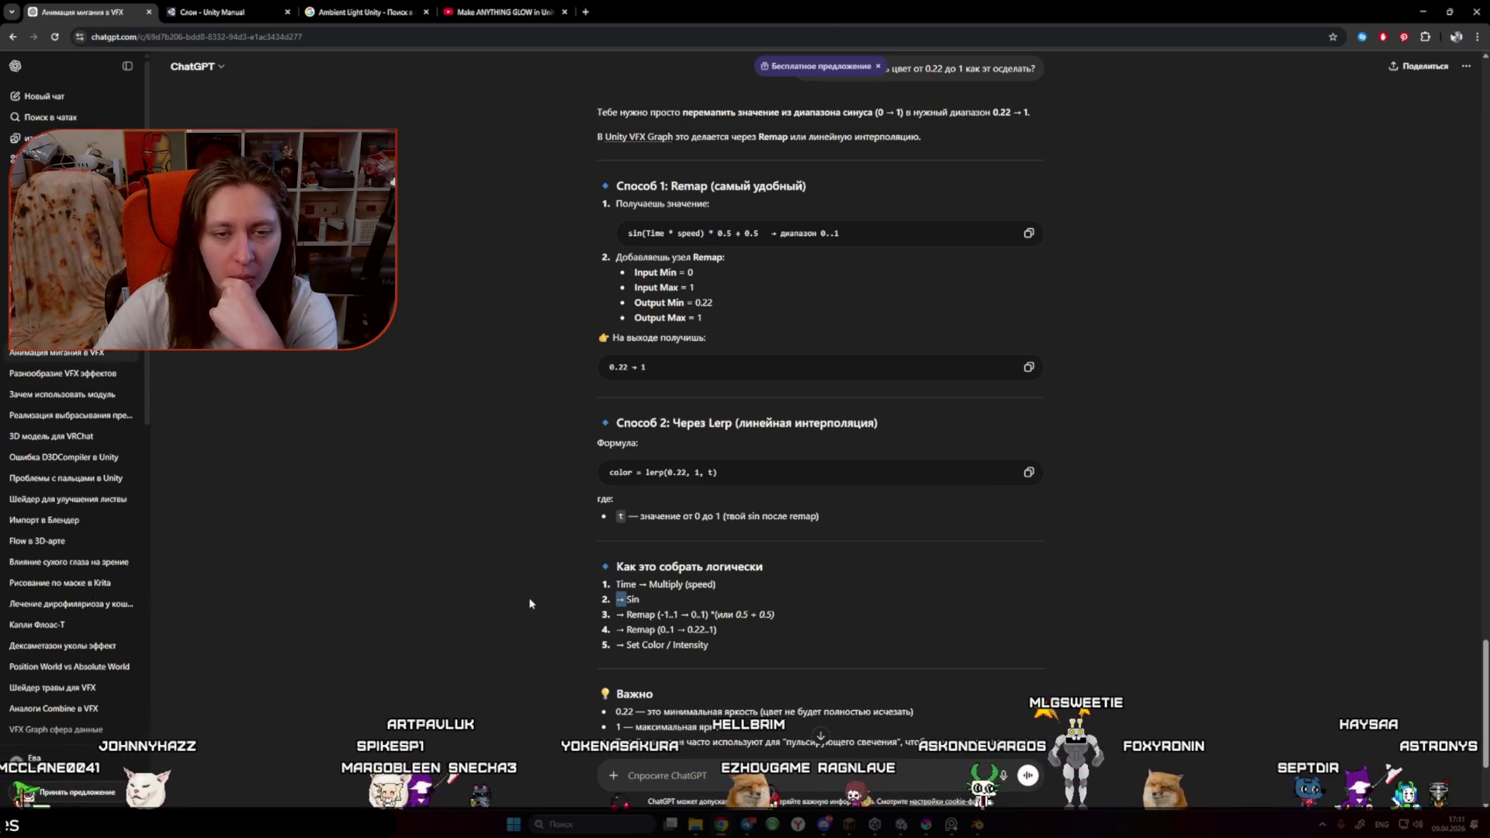
# Step: Expand the Remap node, enable clamping, and open the rose Color node's HDR picker
pyautogui.hotkey('alt', 'Tab')
pyautogui.click(980, 593)
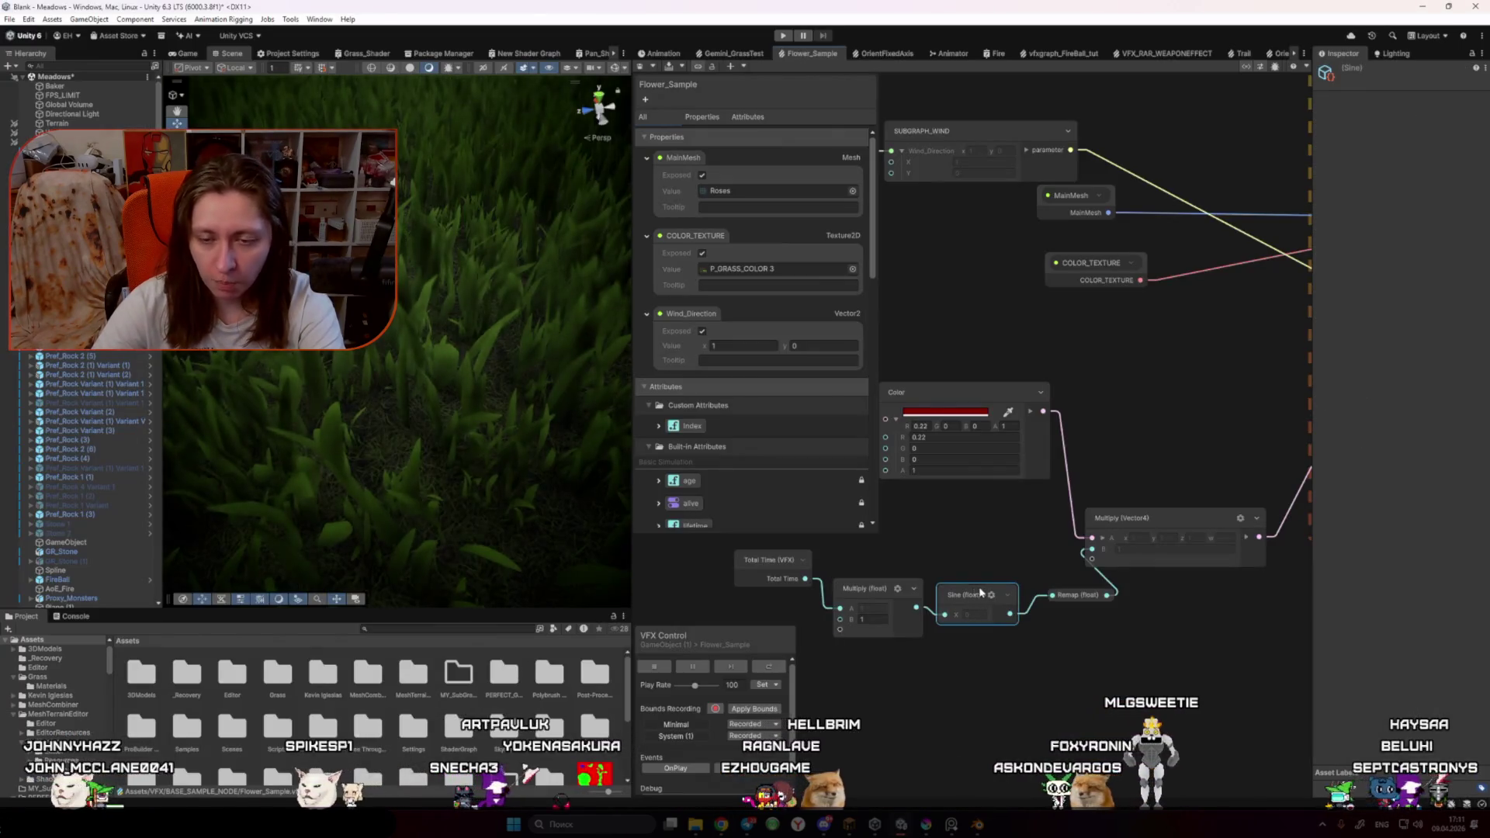
pyautogui.click(1057, 601)
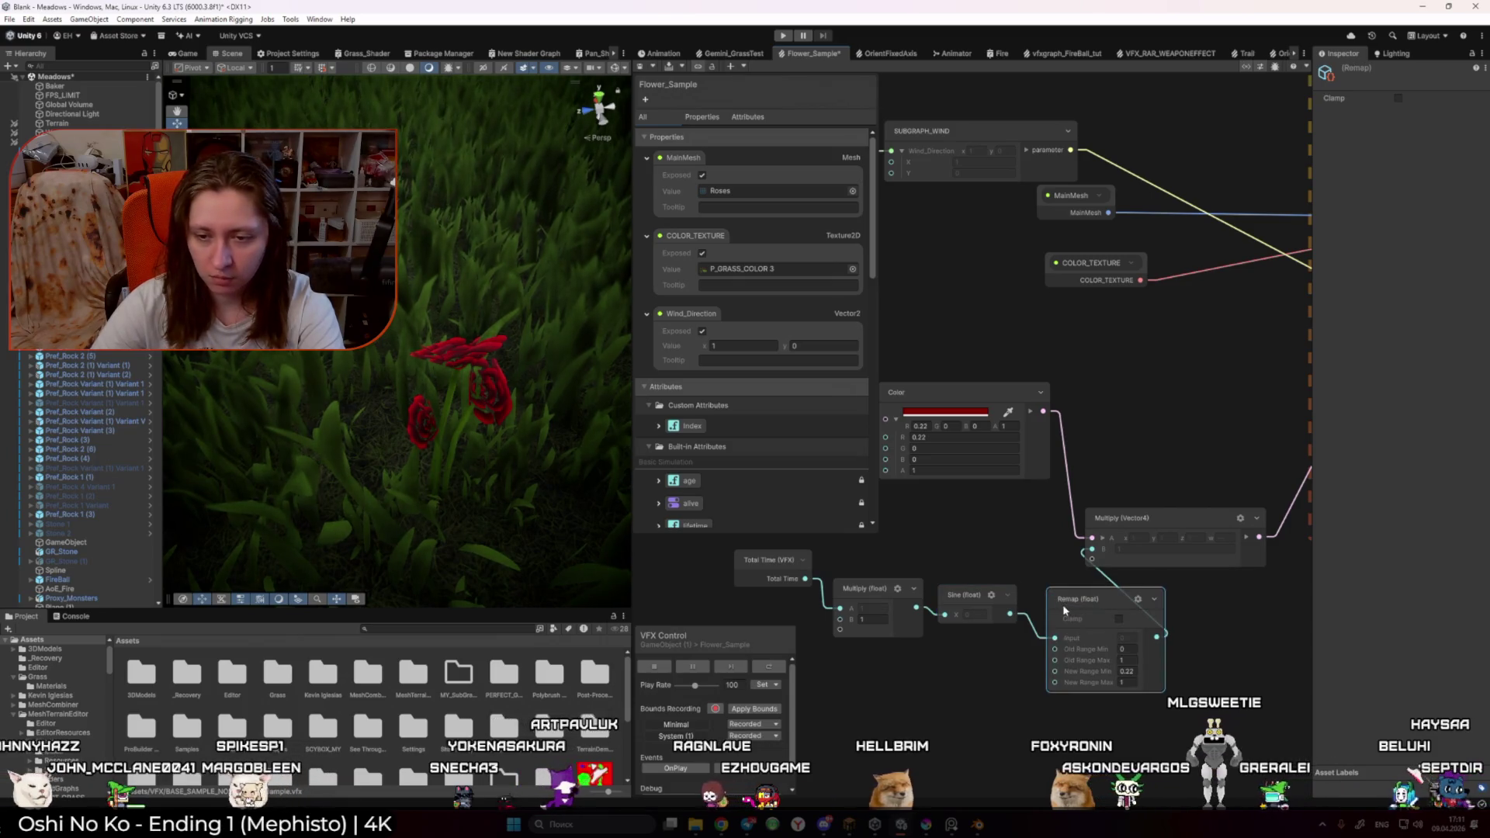
pyautogui.click(1120, 620)
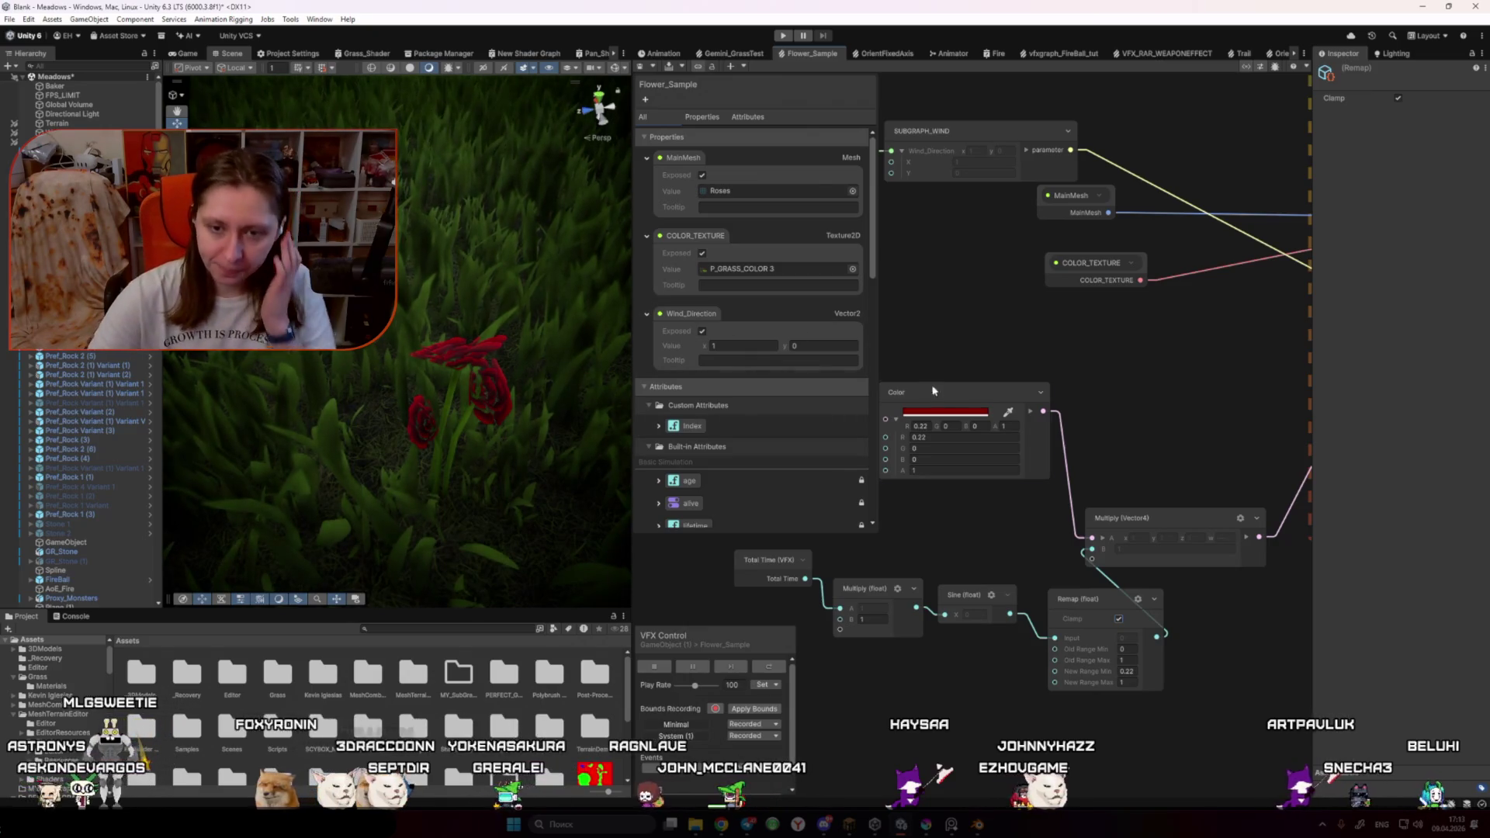
pyautogui.click(946, 415)
# Step: Raise the rose colour's HDR intensity so the roses glow, then close the picker
pyautogui.moveTo(1024, 403); pyautogui.dragTo(1173, 227)
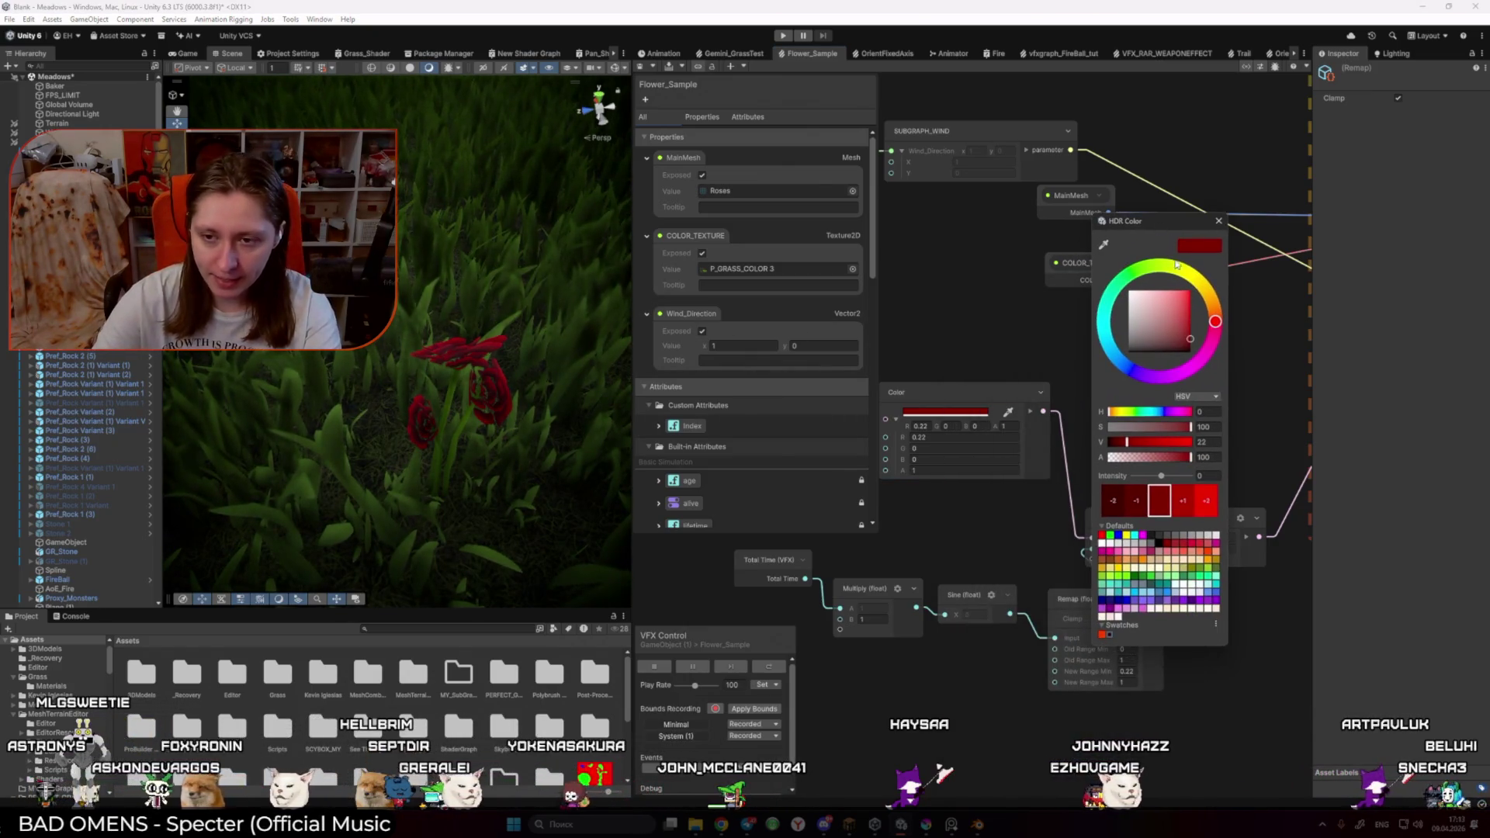
pyautogui.moveTo(1156, 476)
pyautogui.mouseDown()
pyautogui.moveTo(1176, 477)
pyautogui.moveTo(1156, 476)
pyautogui.mouseUp()
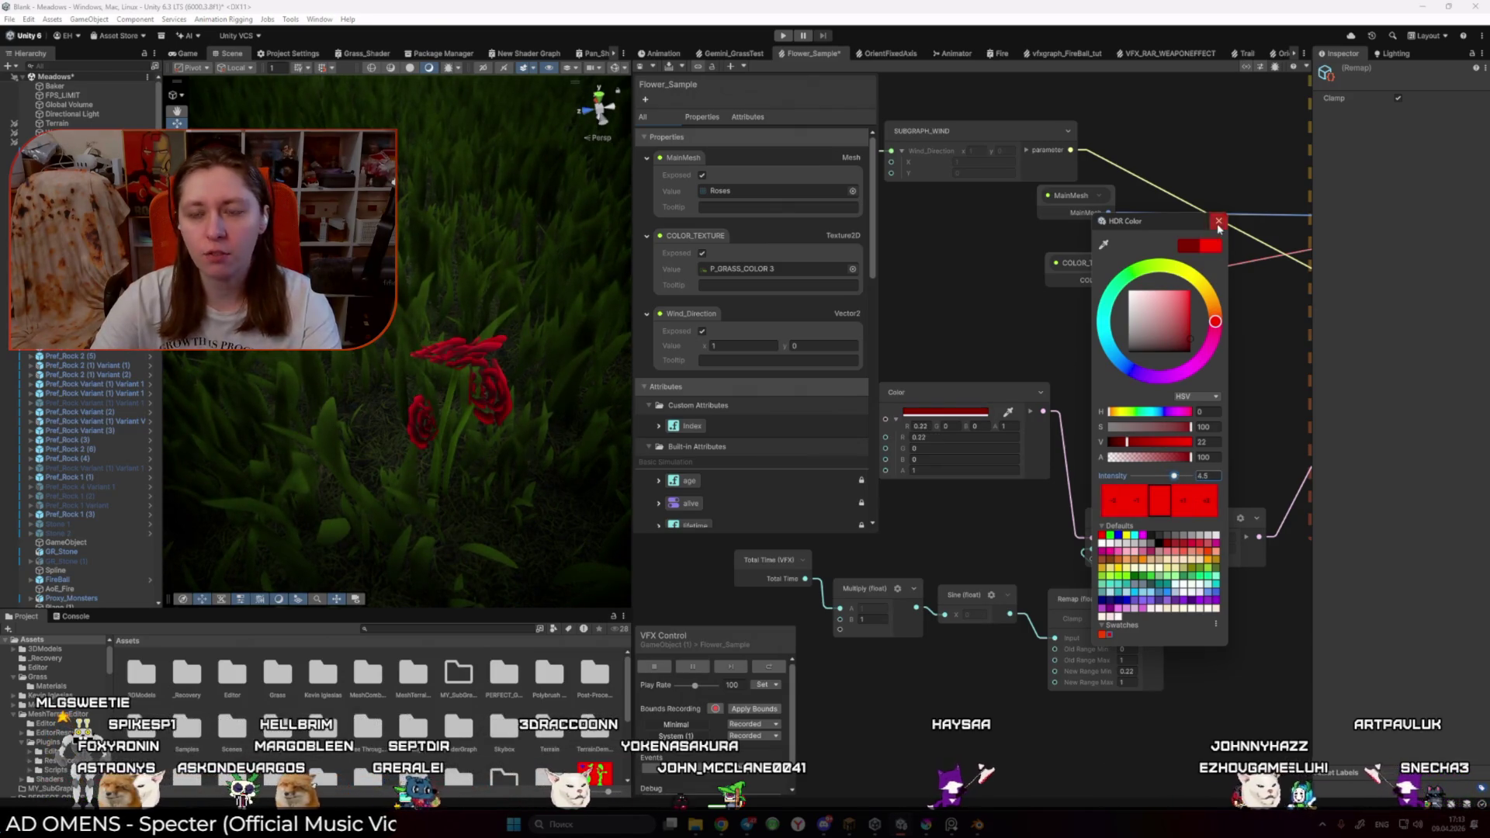
pyautogui.click(1075, 725)
# Step: Shift the Total Time-to-Remap node chain and the Color node further left
pyautogui.moveTo(1226, 648); pyautogui.dragTo(1217, 585)
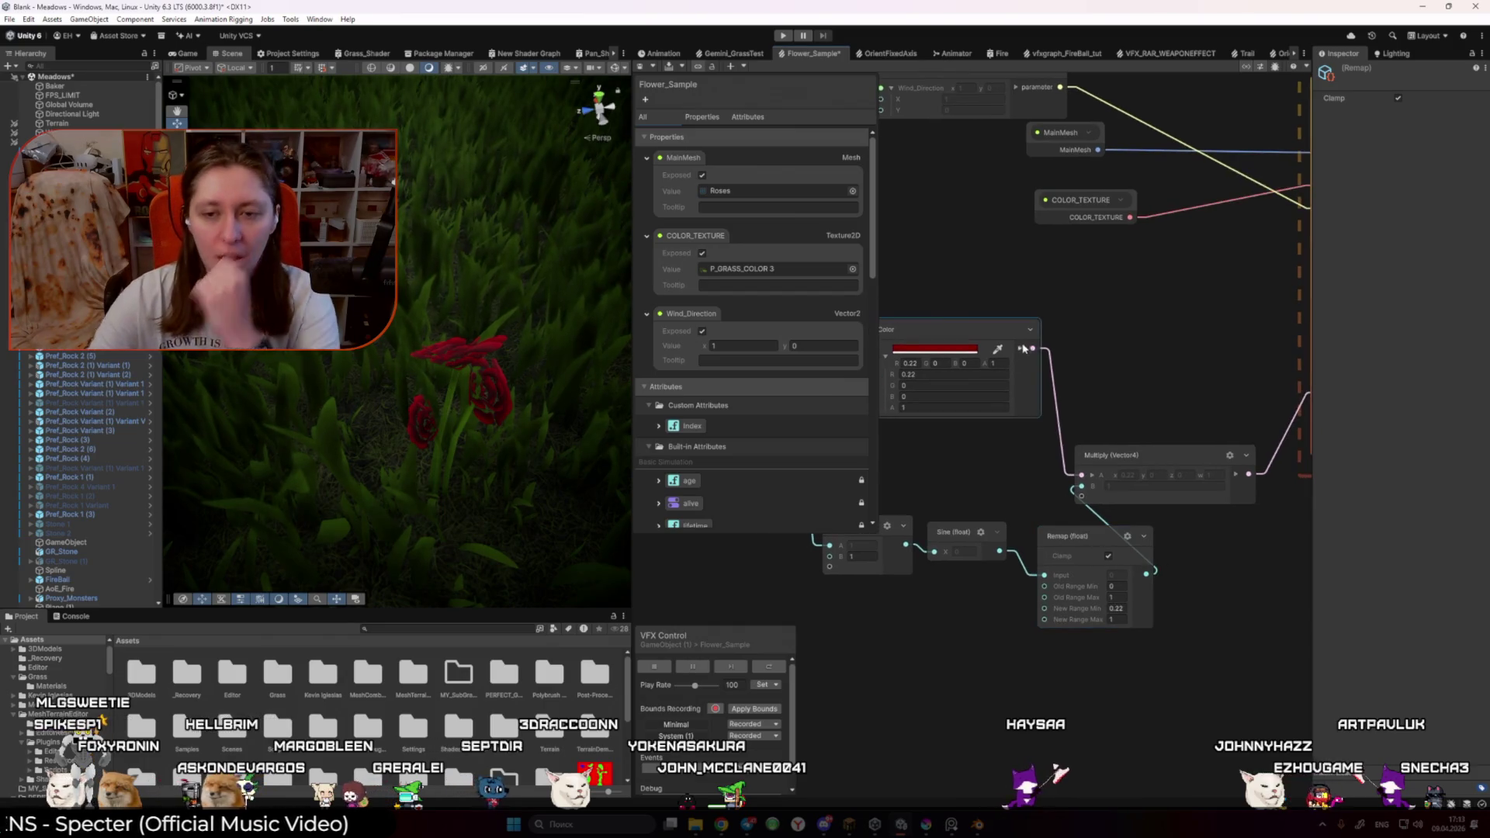
pyautogui.scroll(-3, 954, 512)
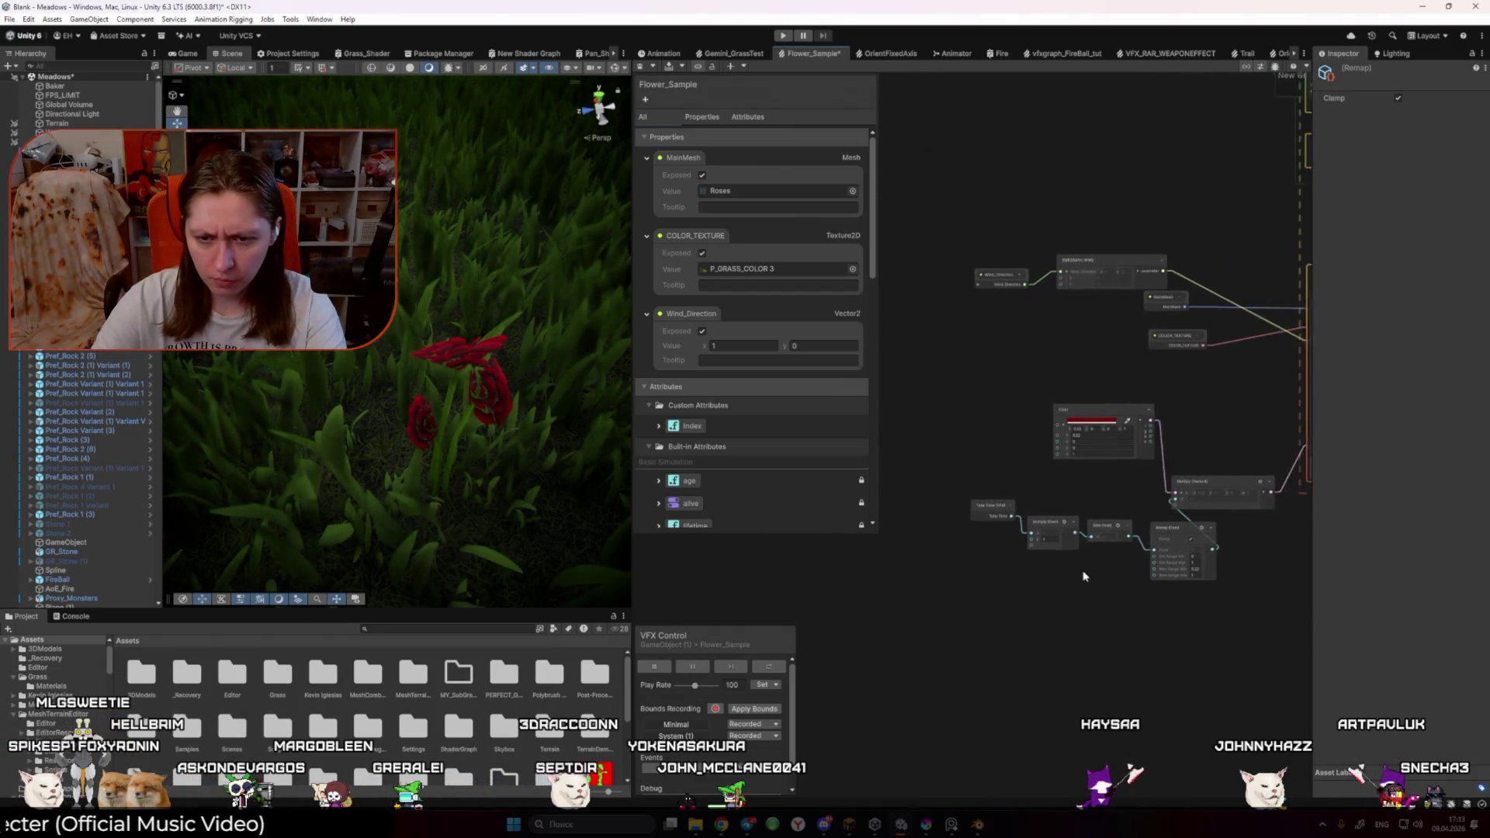
pyautogui.moveTo(954, 511); pyautogui.dragTo(1196, 596)
pyautogui.moveTo(1199, 527); pyautogui.dragTo(1063, 527)
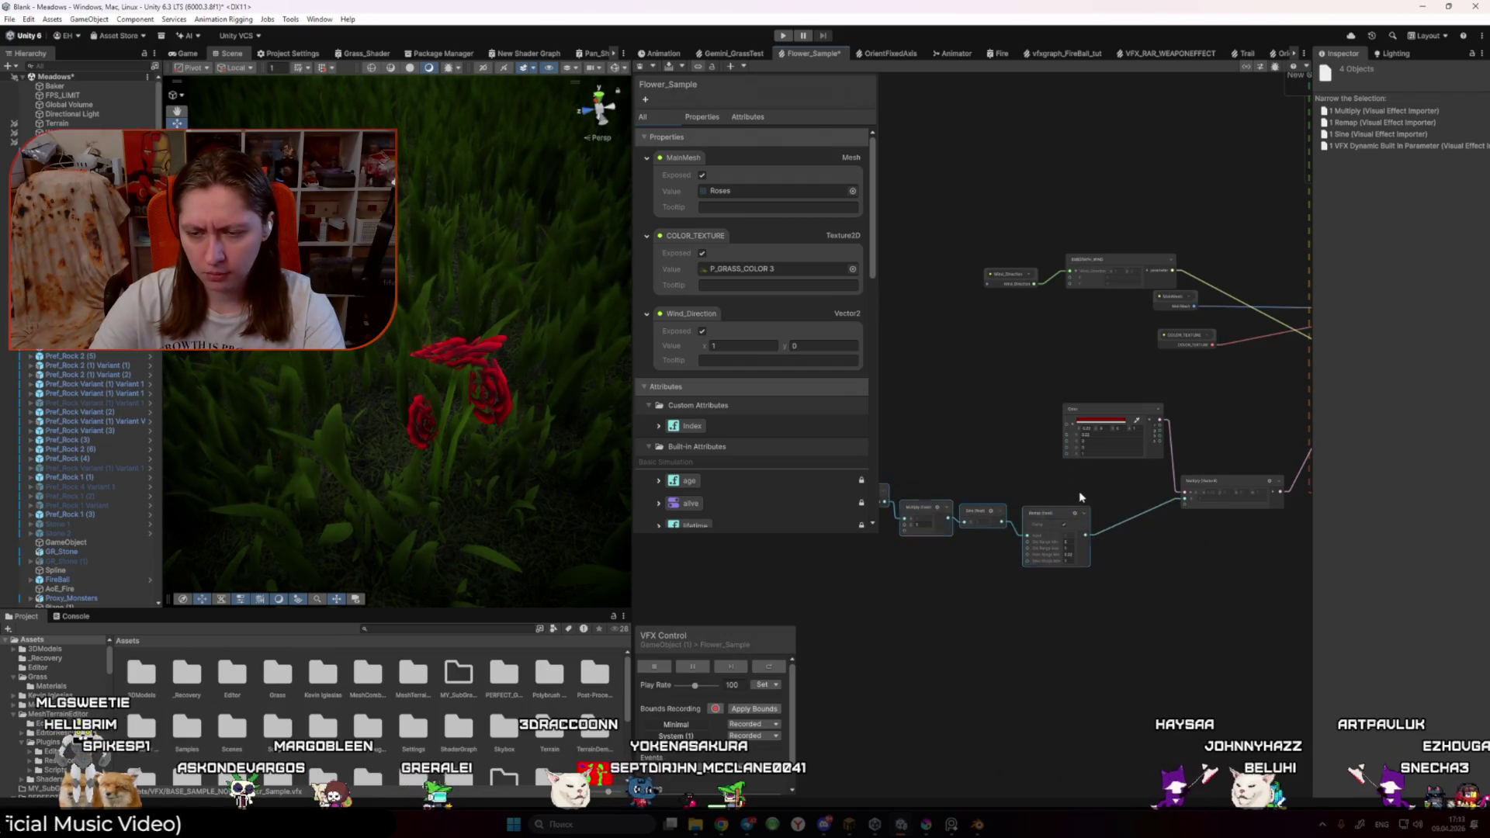
pyautogui.scroll(3, 1080, 497)
pyautogui.moveTo(1097, 437); pyautogui.dragTo(1020, 452)
pyautogui.press('space')
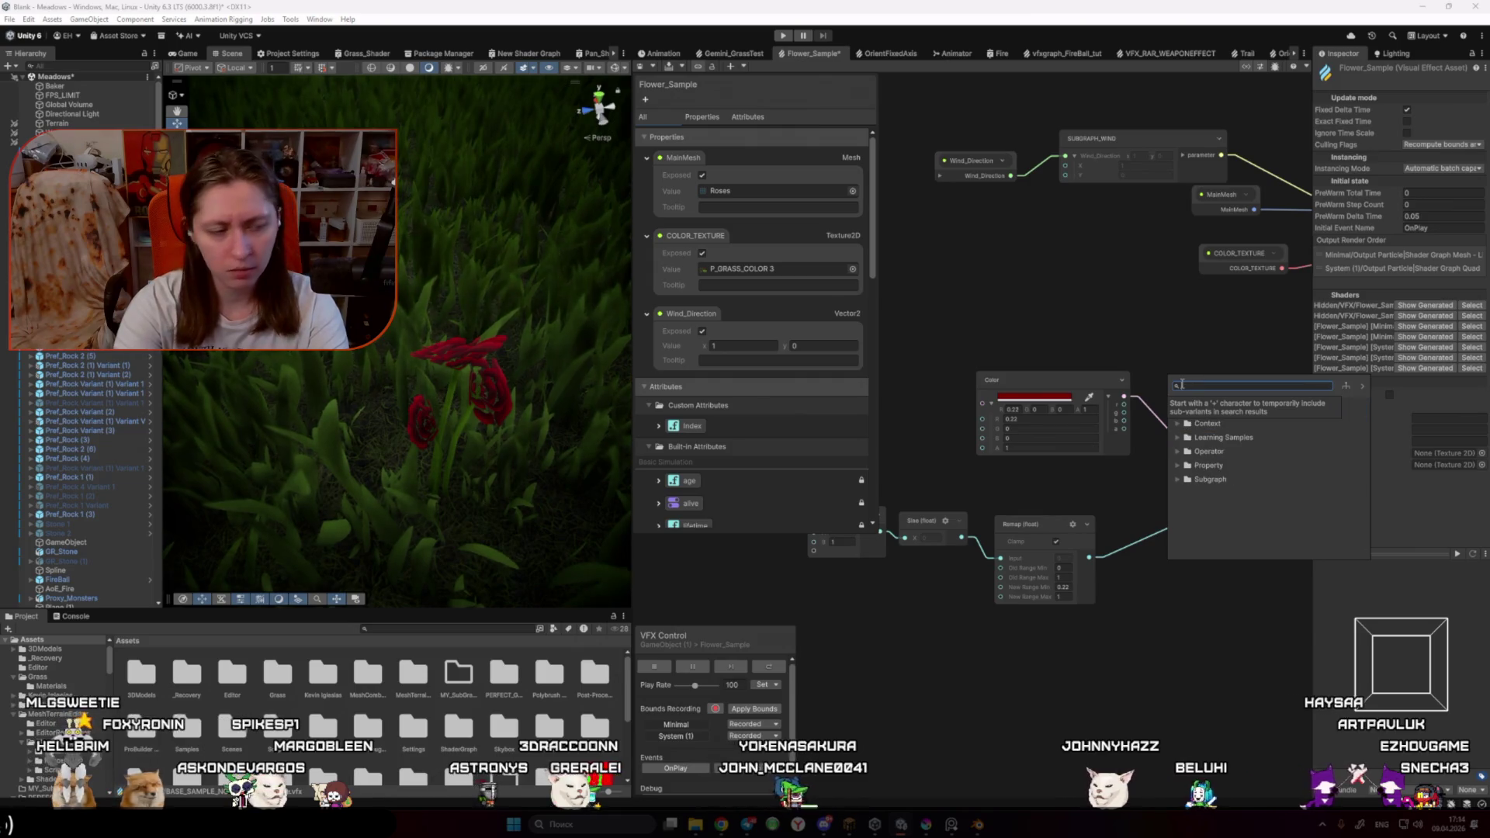
pyautogui.hotkey('alt', 'Tab')
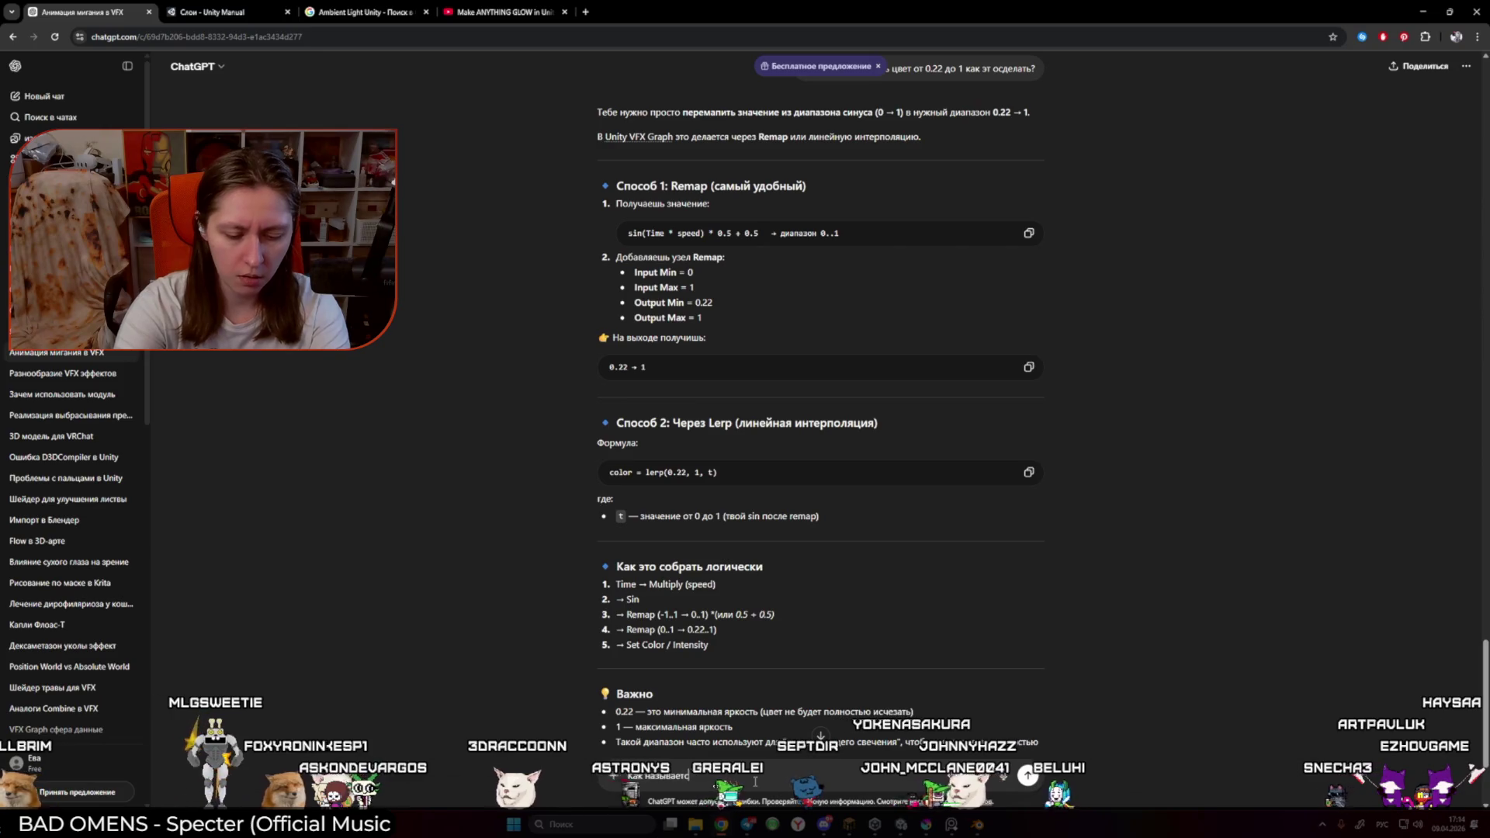
pyautogui.hotkey('alt', 'Tab')
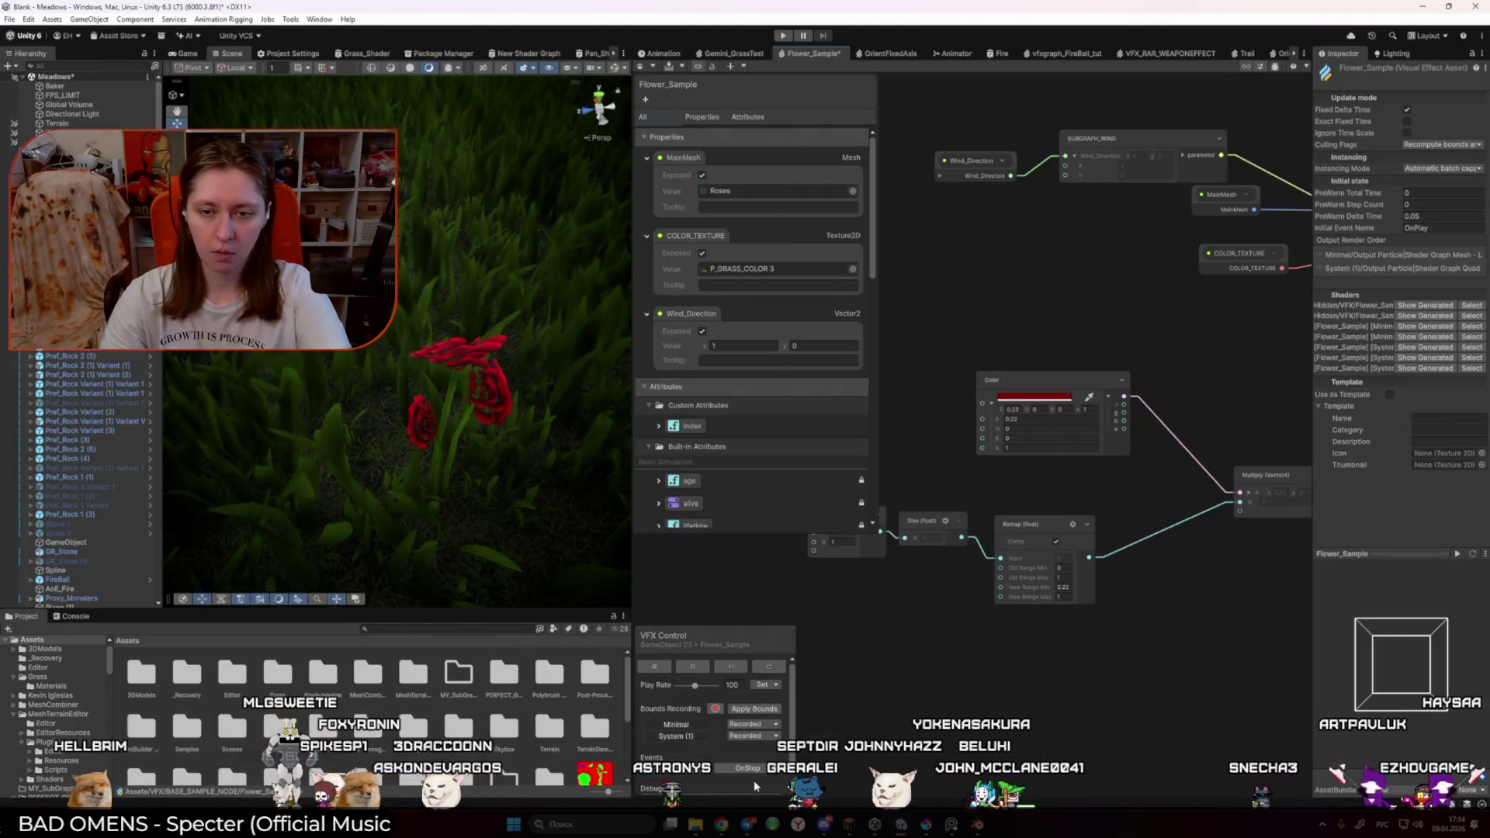
pyautogui.press('space')
pyautogui.write('swizz')
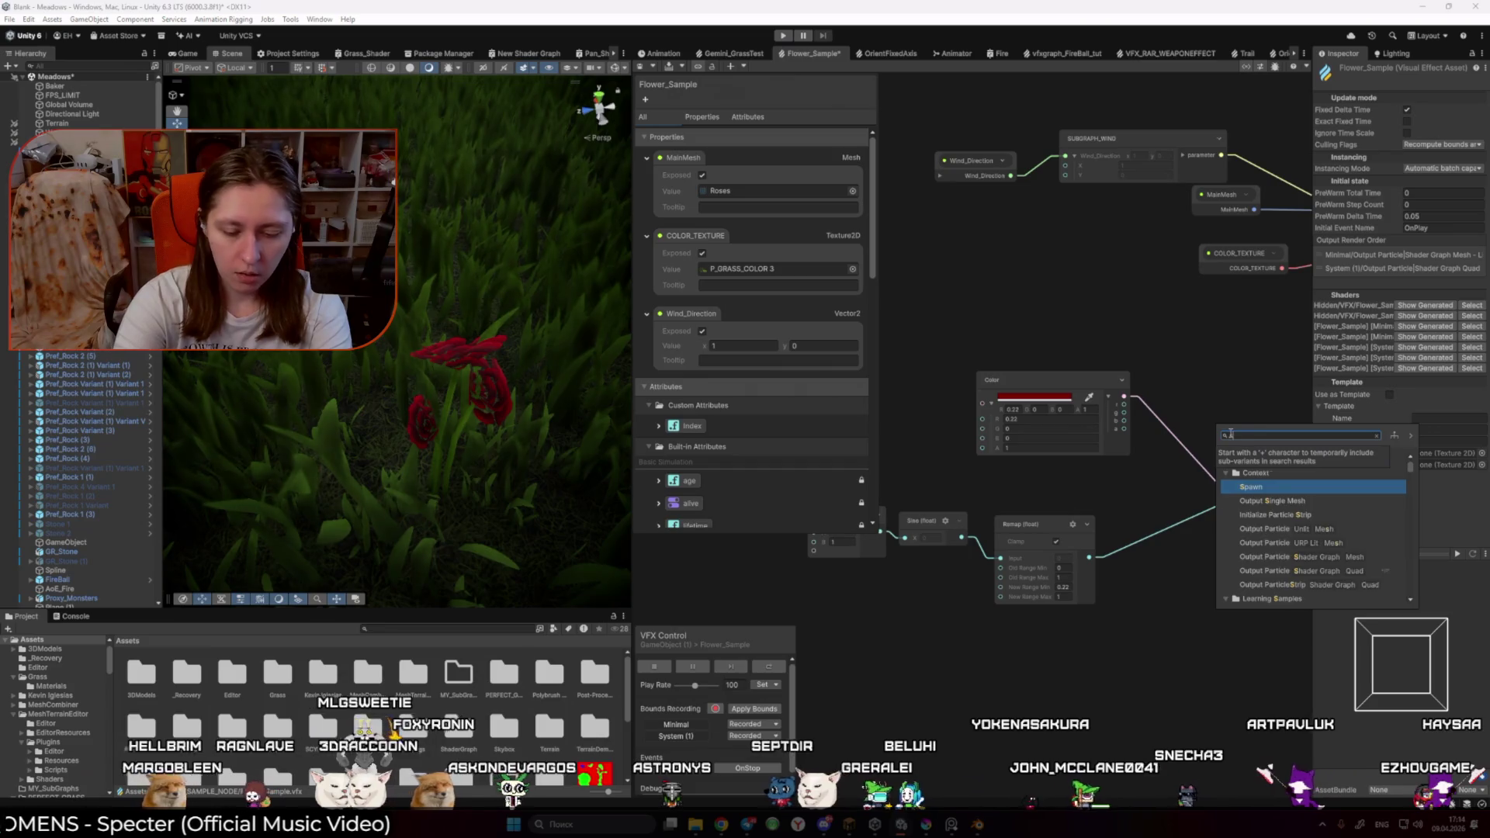
pyautogui.press('Return')
pyautogui.moveTo(1249, 419)
pyautogui.mouseDown()
pyautogui.moveTo(1152, 338)
pyautogui.moveTo(1135, 298)
pyautogui.mouseUp()
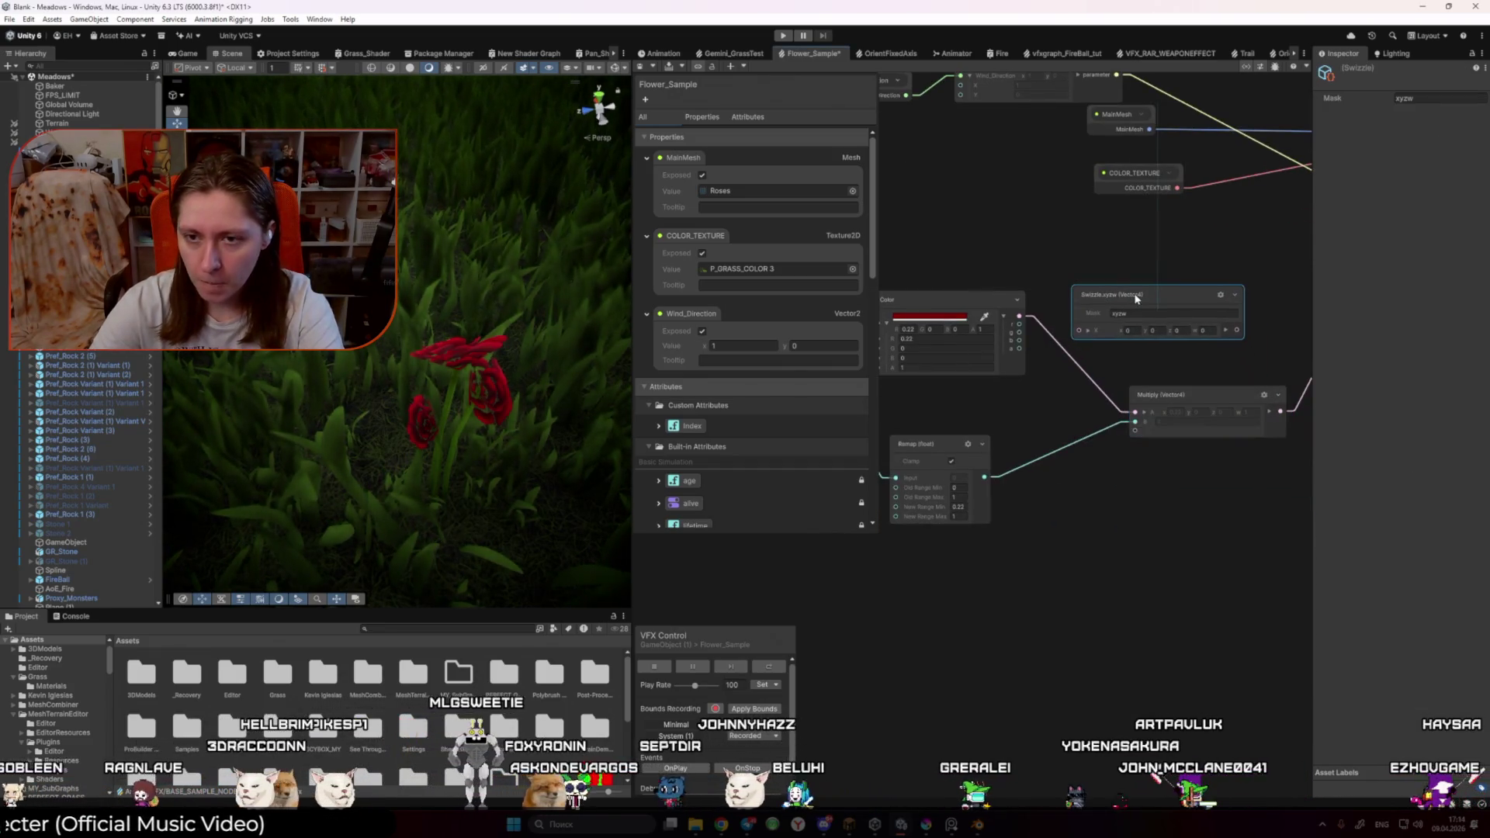
pyautogui.click(1089, 331)
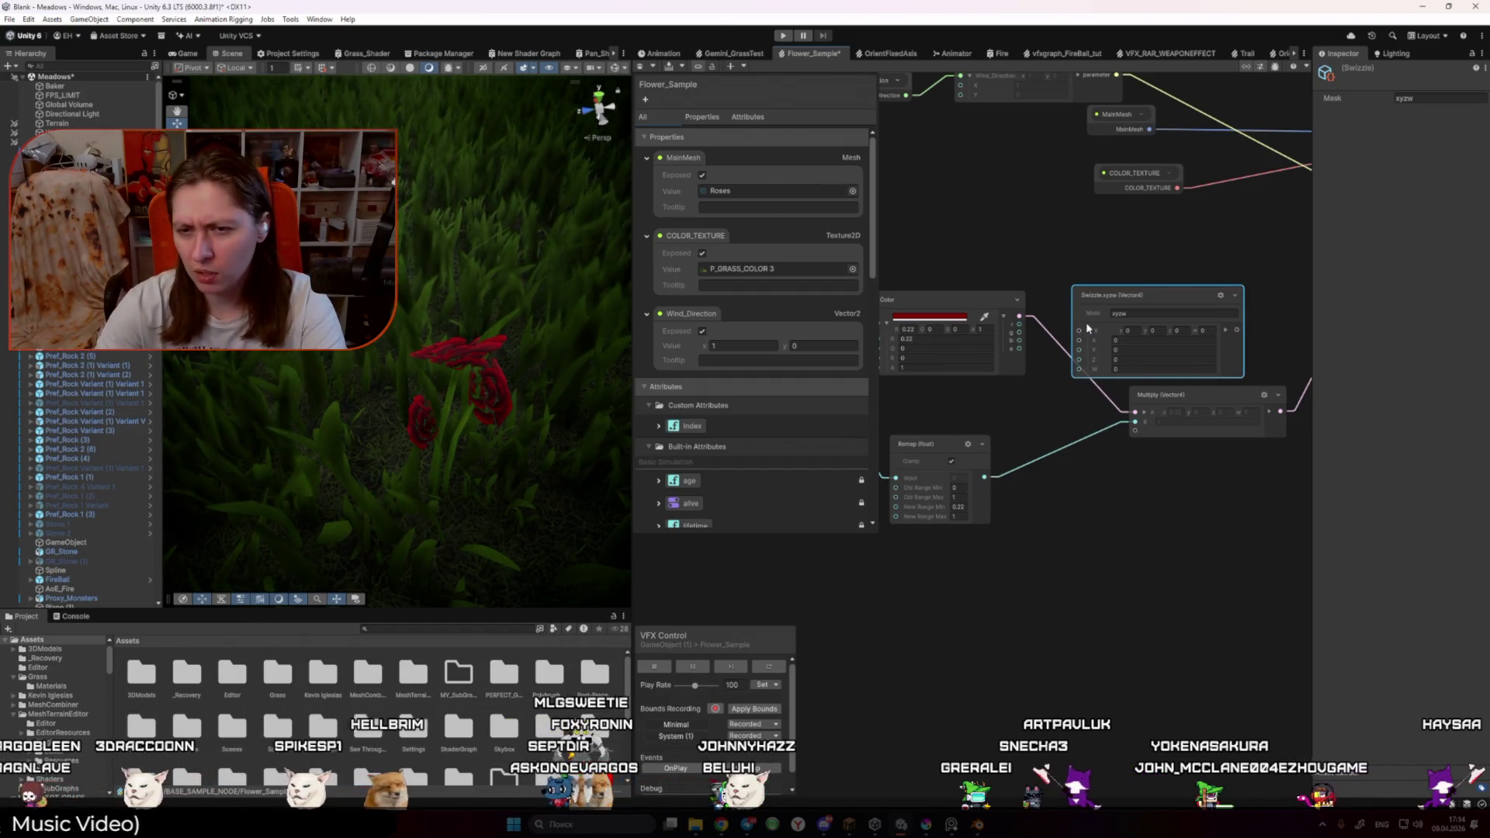
pyautogui.press('Delete')
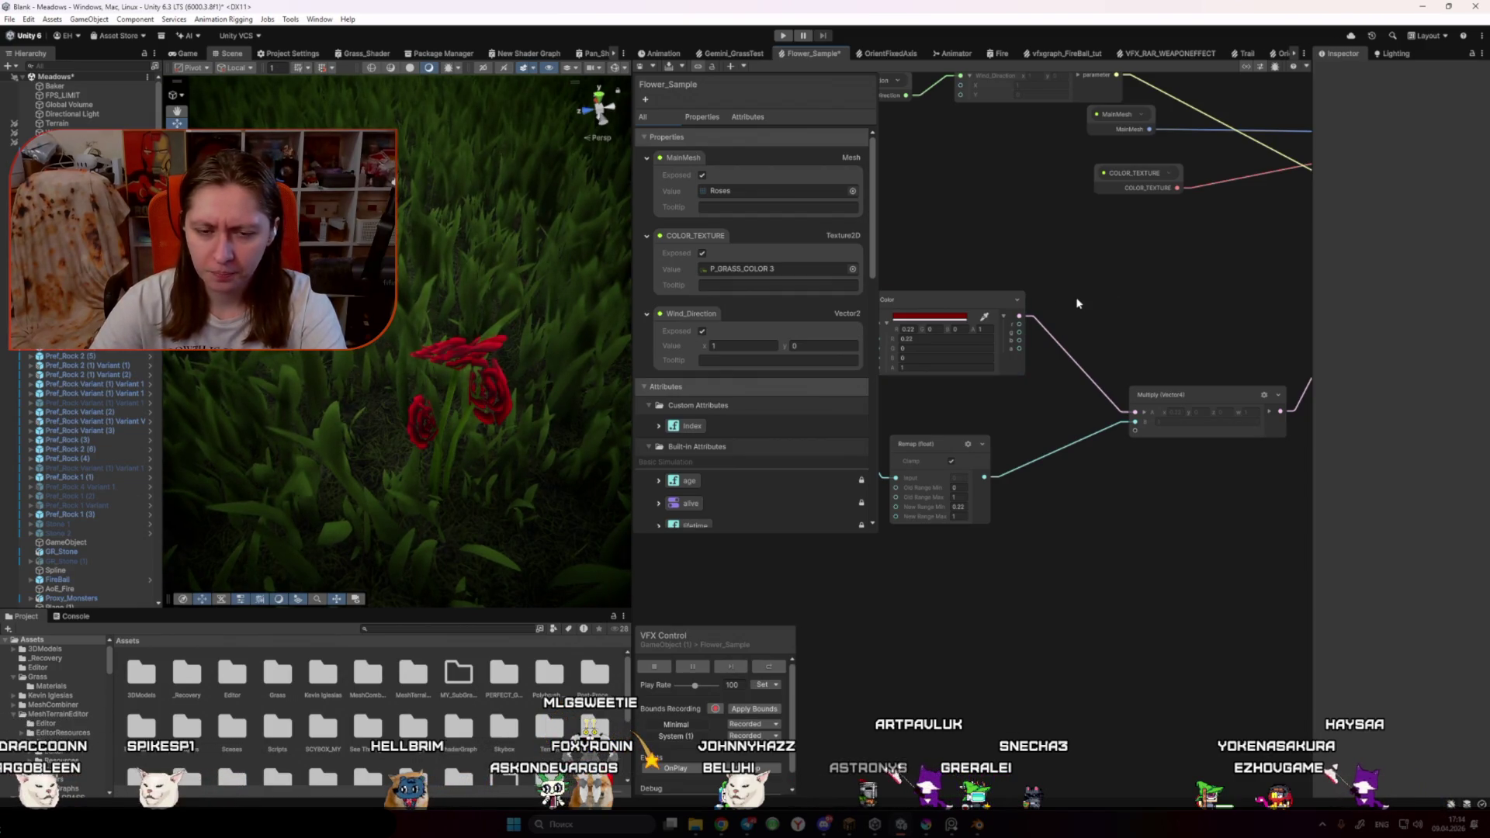
pyautogui.hotkey('alt', 'Tab')
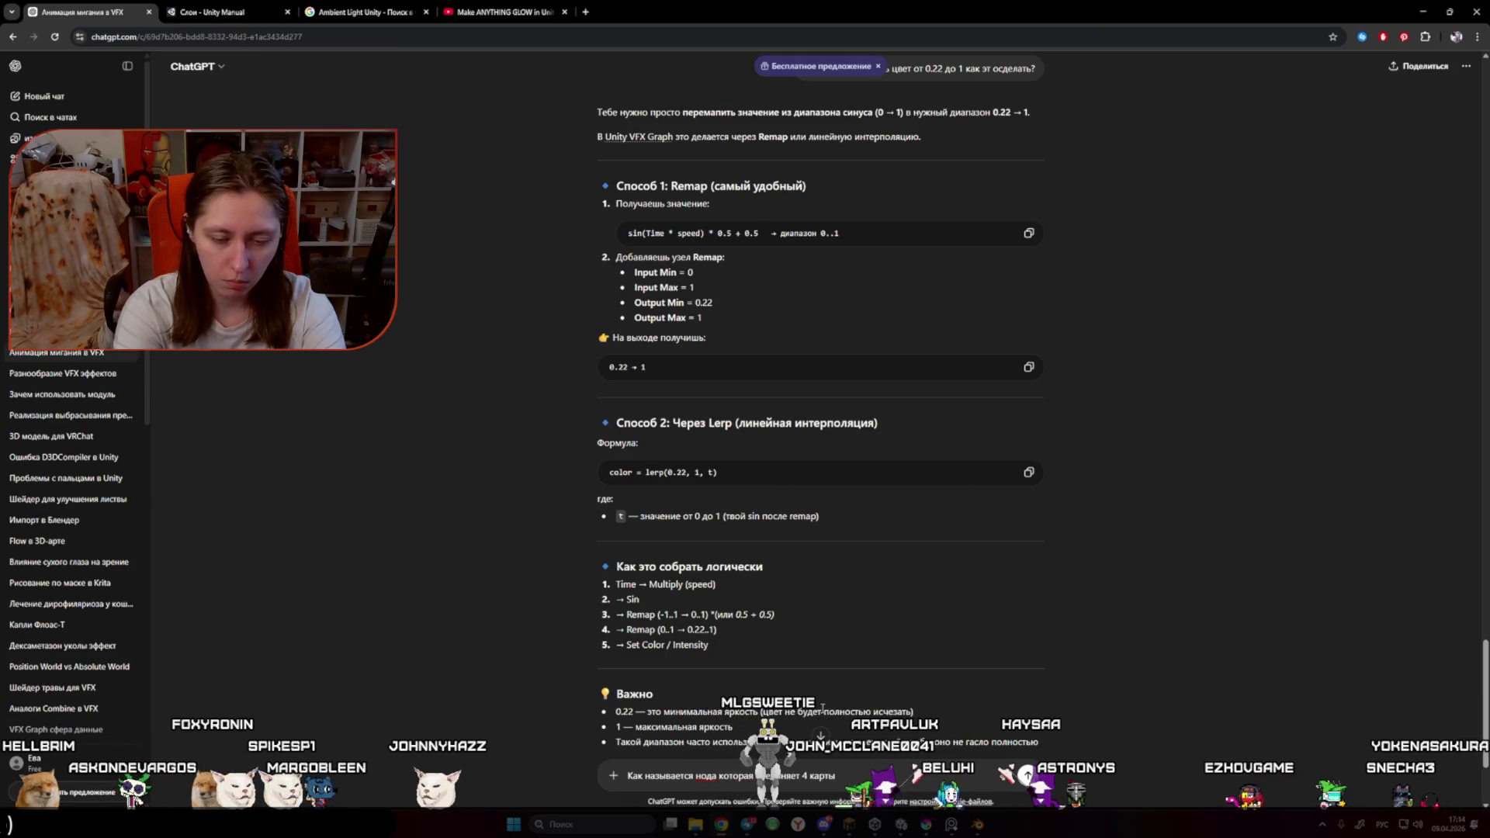
# Step: Send the trimmed question about combining four values, then add a Compare node in Unity
pyautogui.press('BackSpace')
pyautogui.press('BackSpace')
pyautogui.press('BackSpace')
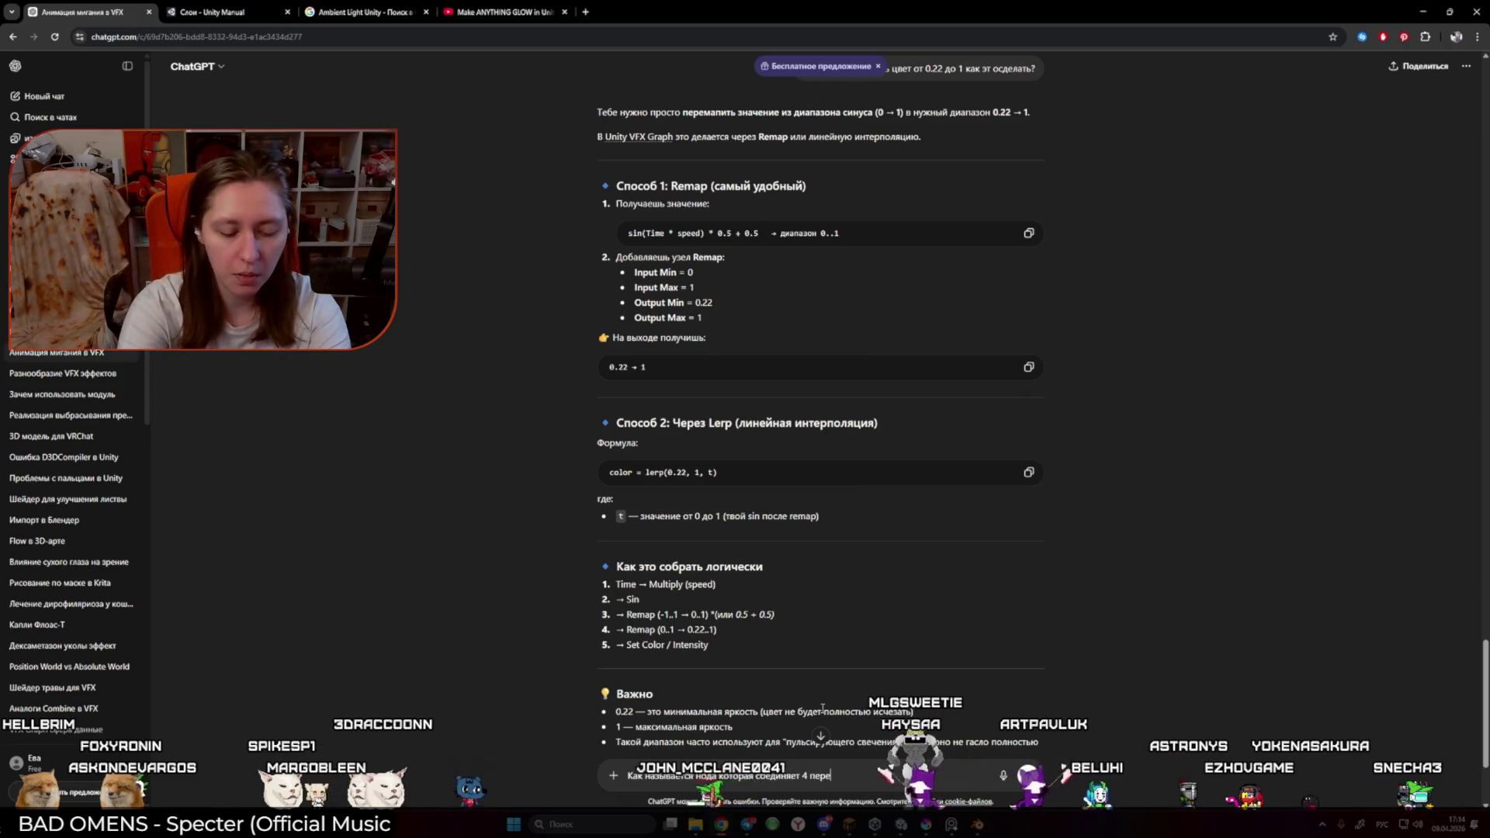
pyautogui.write('переменные в одну ноду')
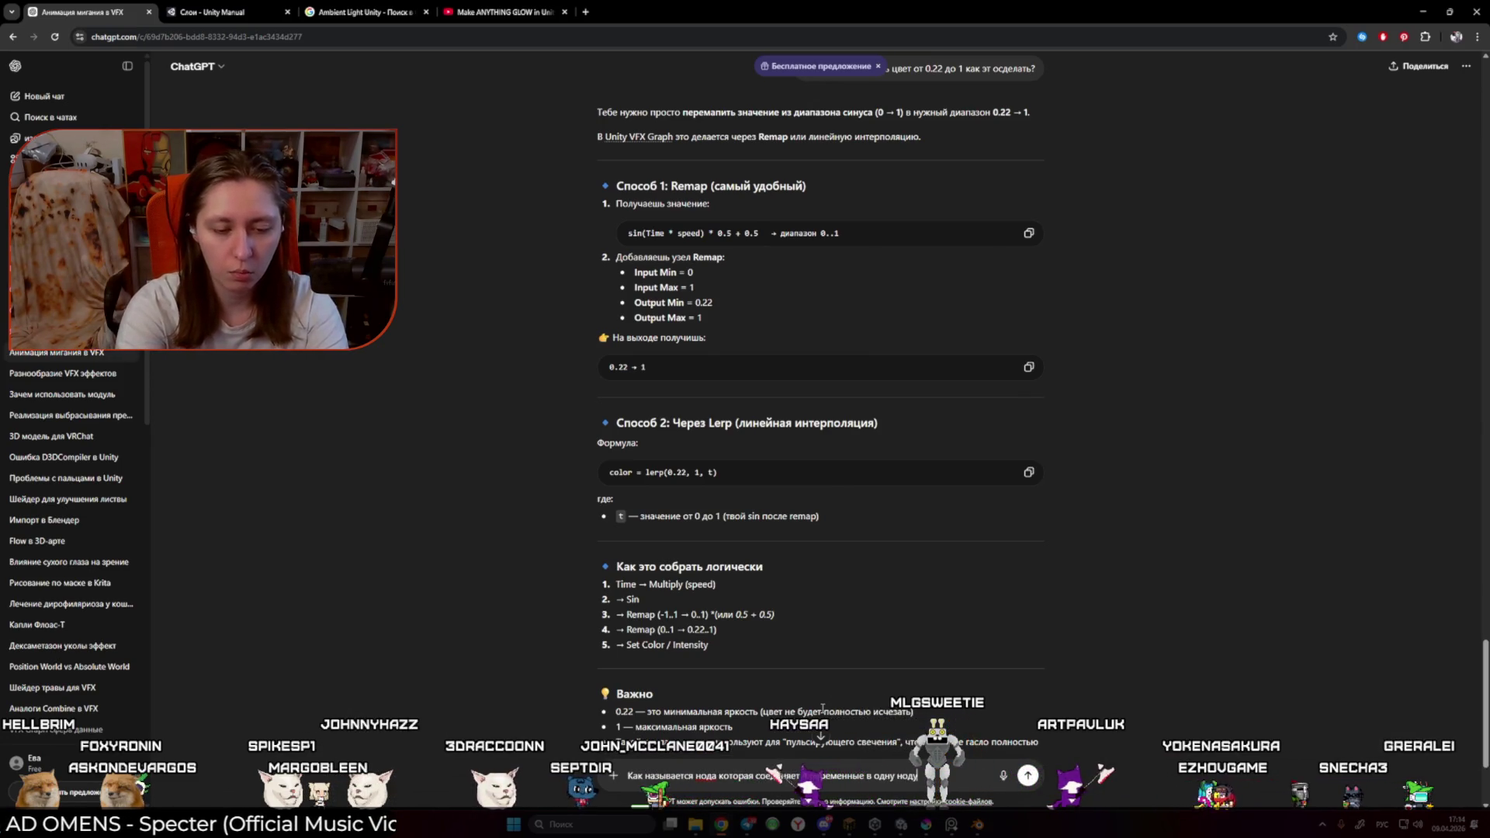
pyautogui.press('Return')
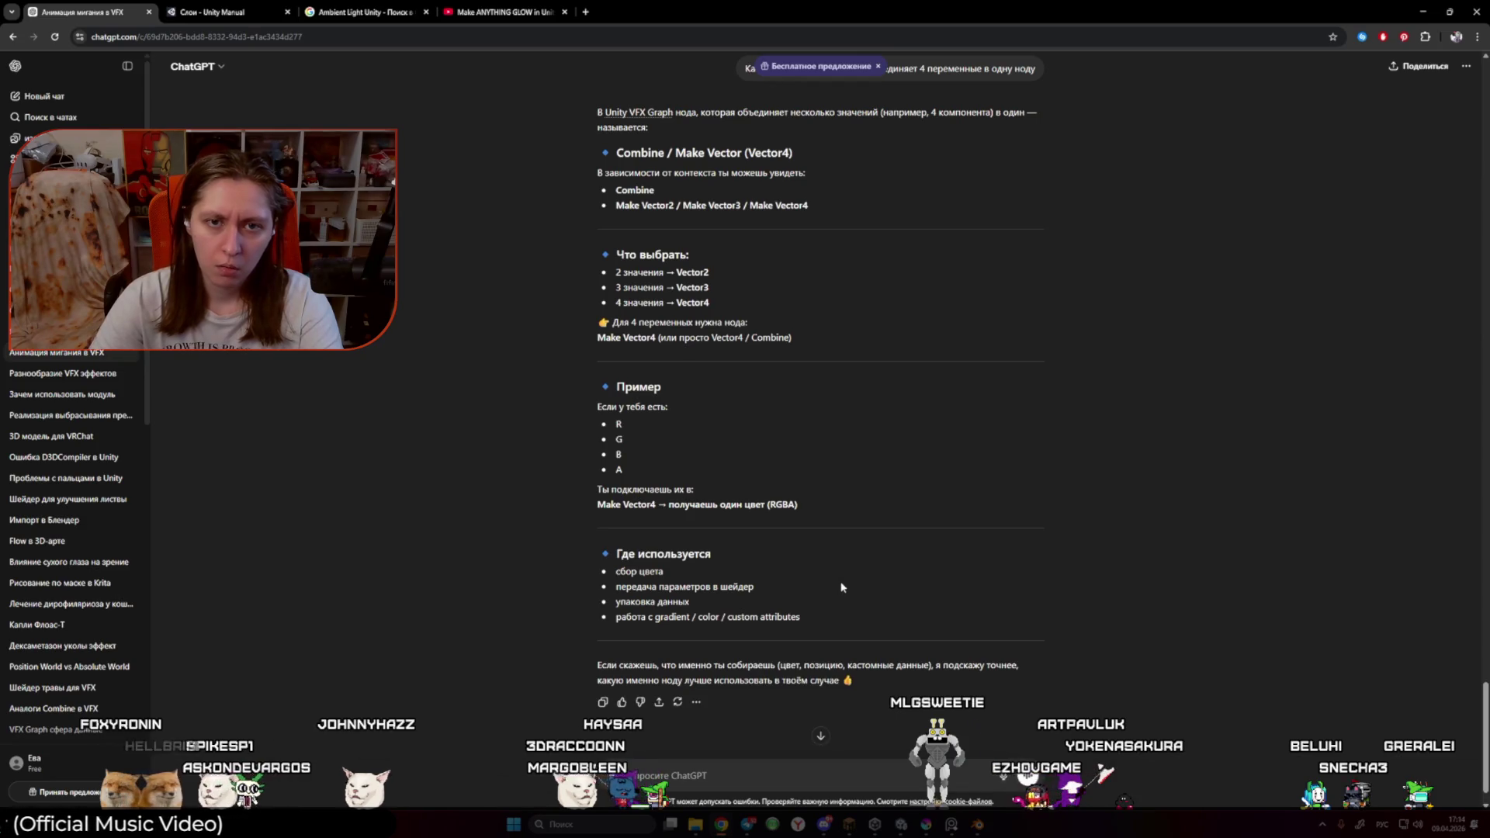
pyautogui.hotkey('alt', 'Tab')
pyautogui.press('space')
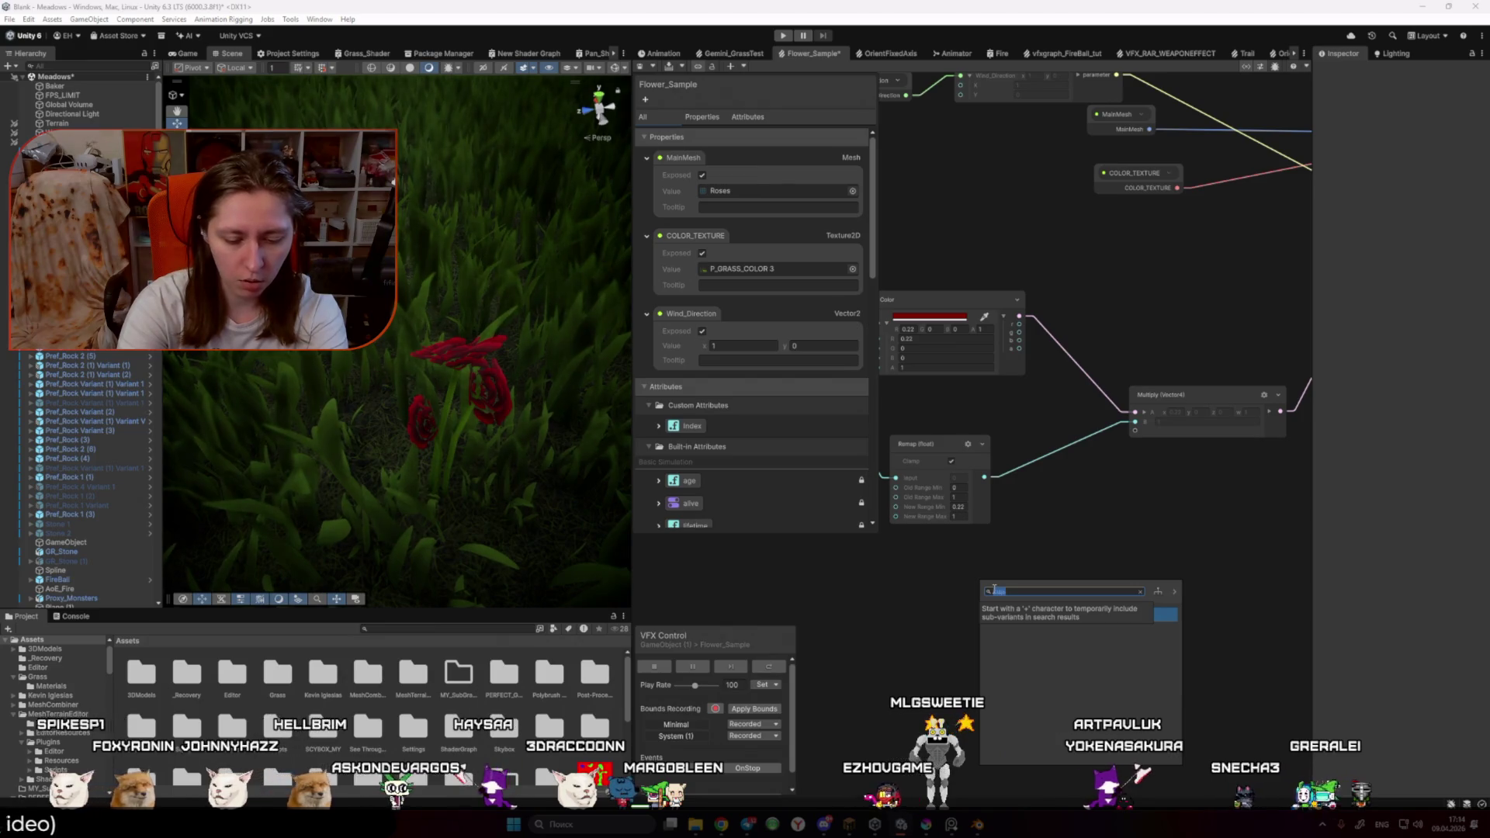
pyautogui.write('com')
pyautogui.press('Down')
pyautogui.press('Return')
# Step: Pan the graph, read ChatGPT's Make Vector4 answer, and return to Unity
pyautogui.moveTo(948, 586); pyautogui.dragTo(908, 614)
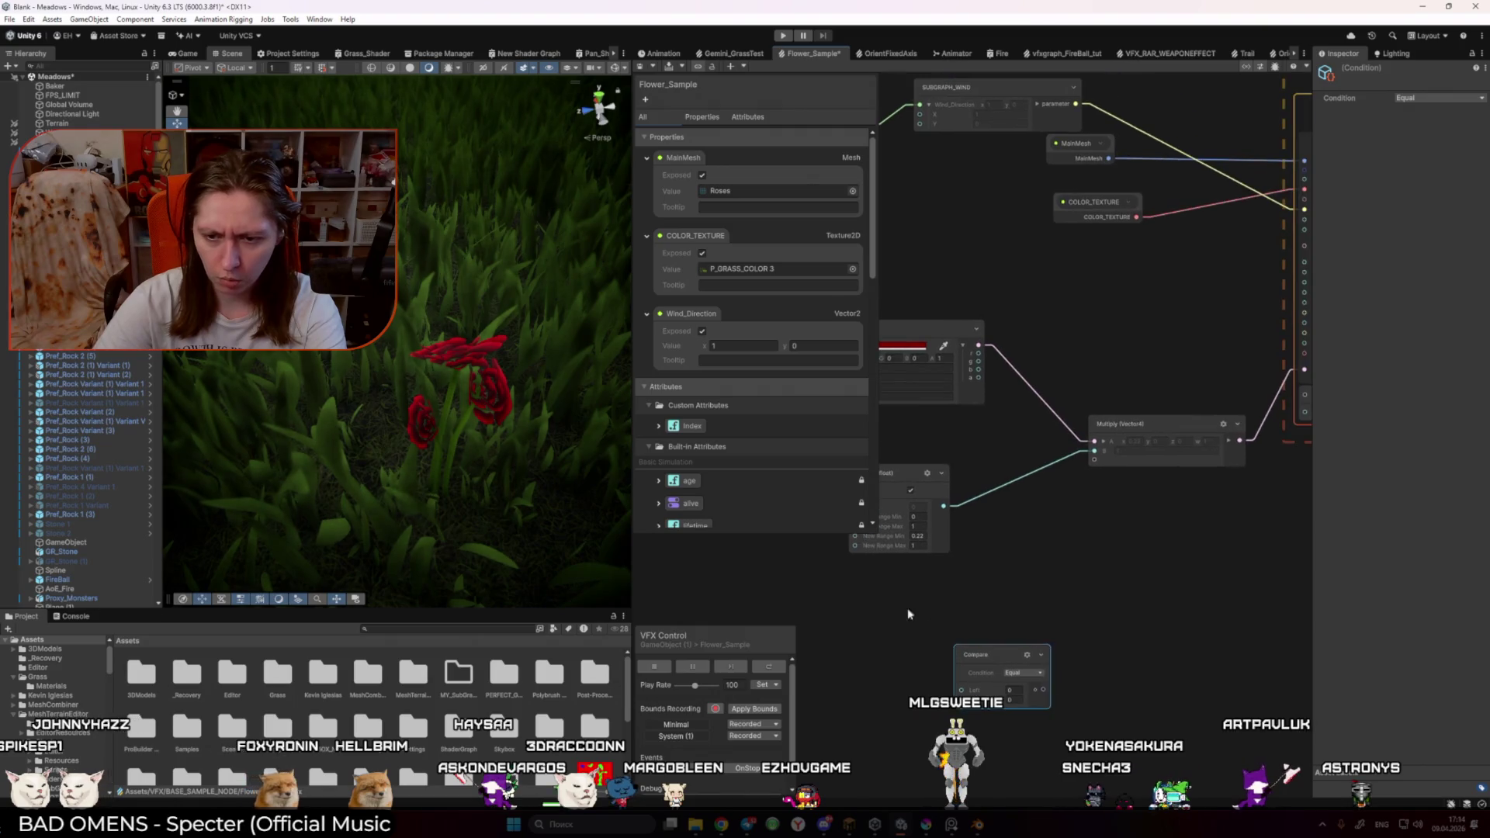
pyautogui.hotkey('alt', 'Tab')
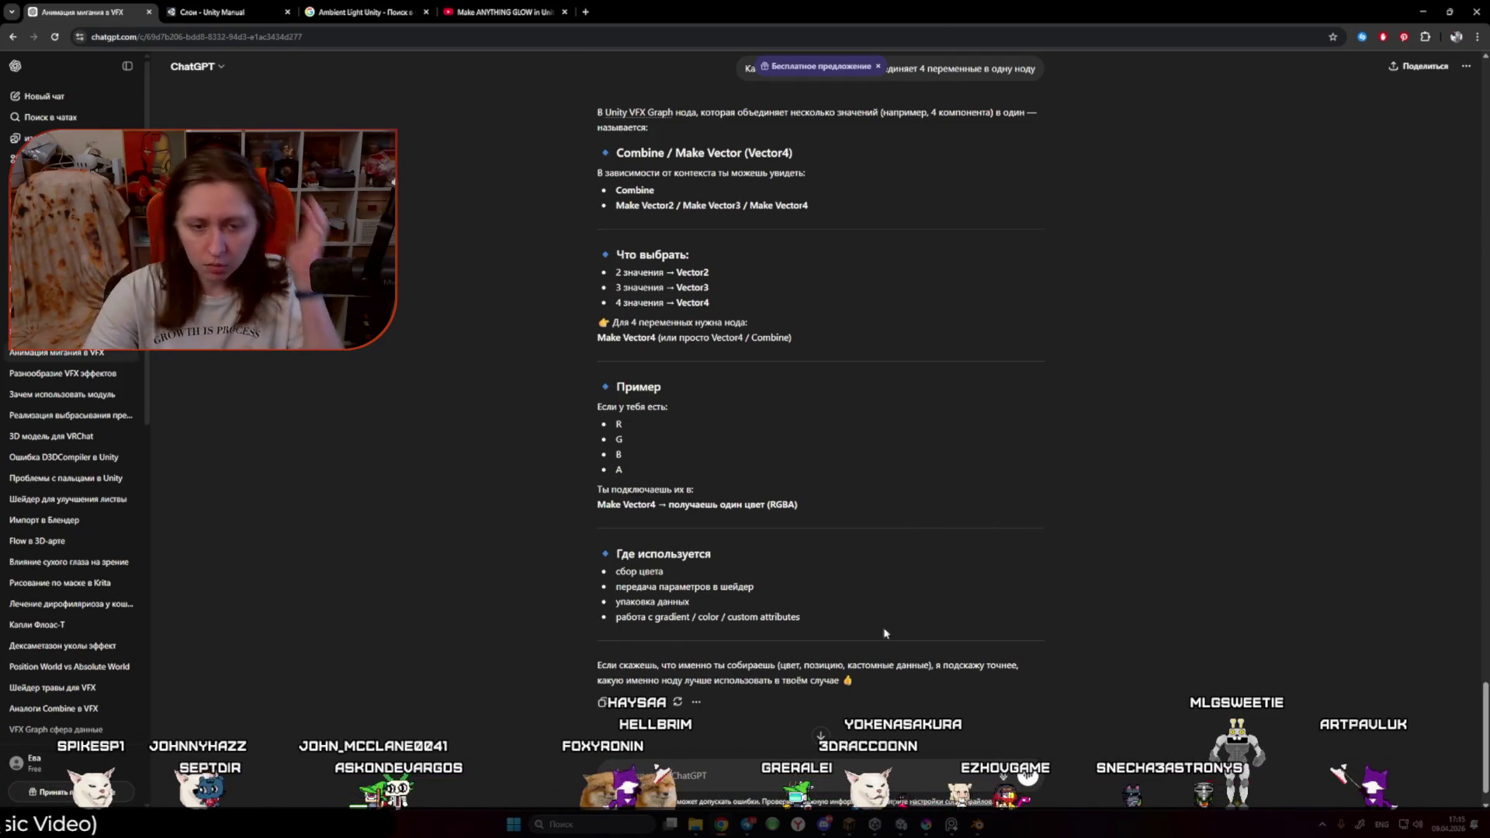
pyautogui.click(904, 824)
# Step: Raise the Color node's HDR intensity to about 8.2 so the roses glow
pyautogui.moveTo(955, 514); pyautogui.dragTo(1052, 538)
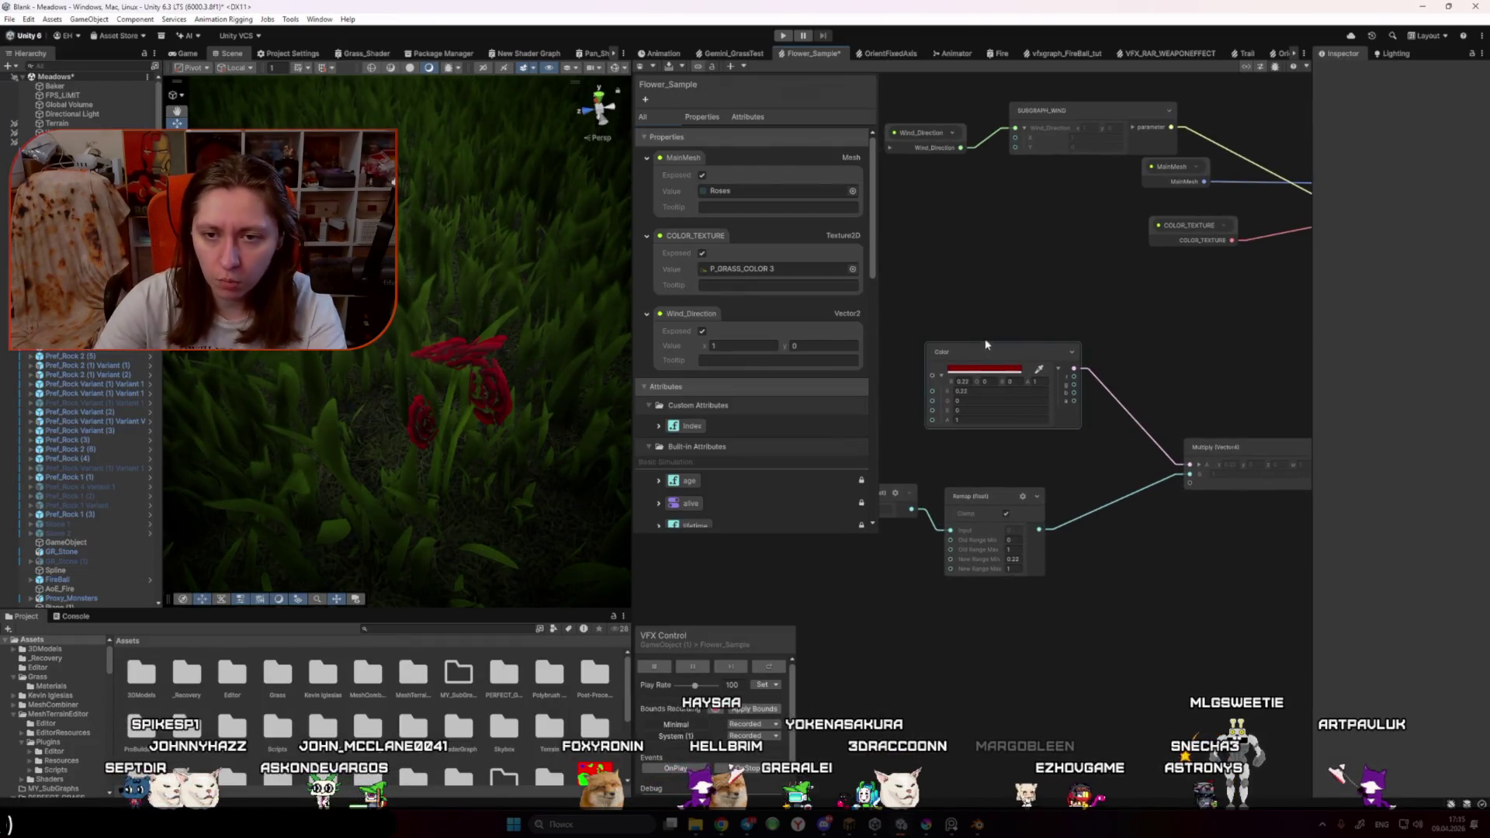
pyautogui.click(999, 422)
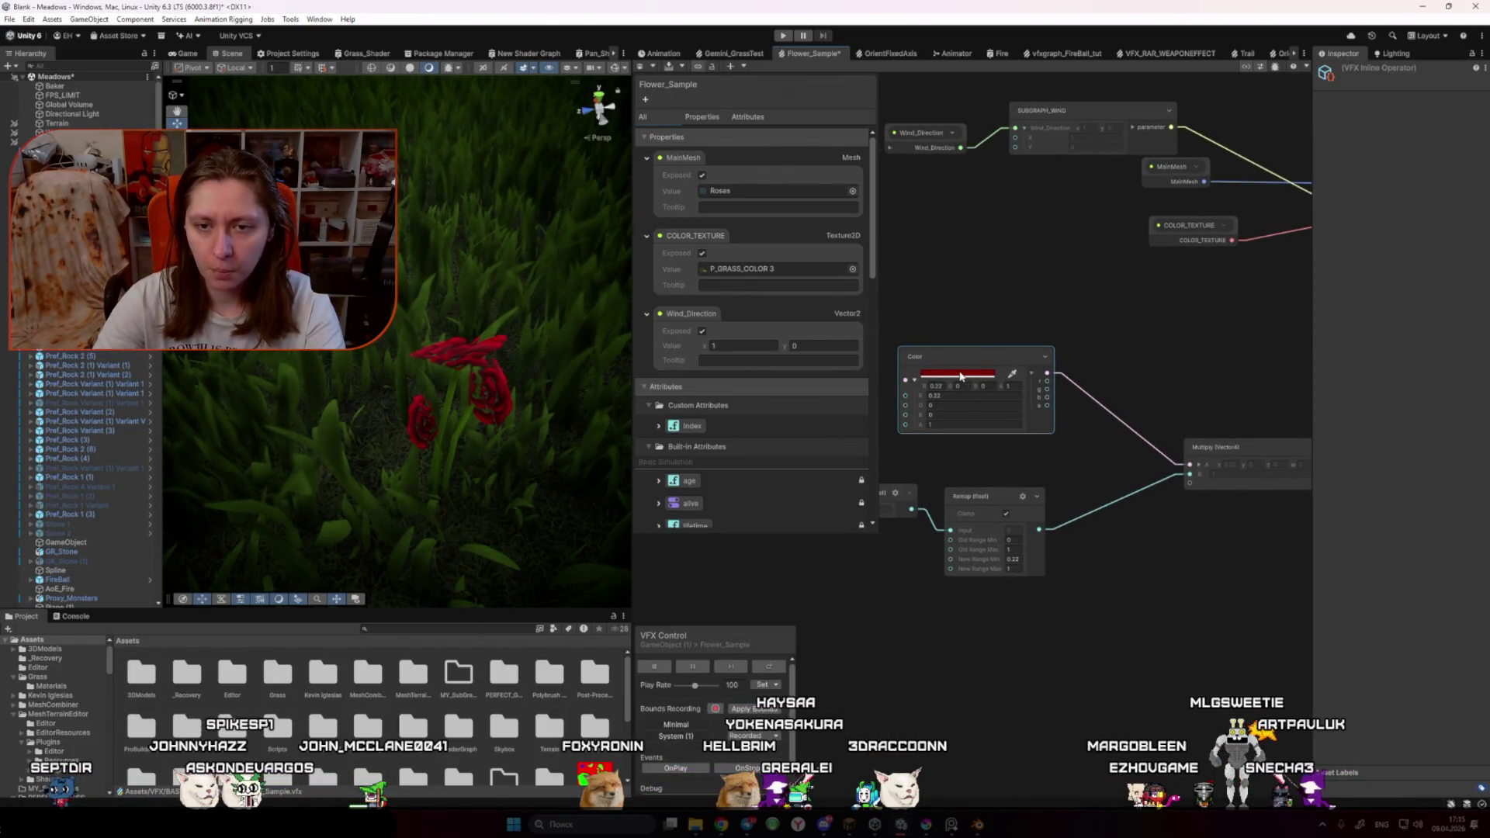
pyautogui.click(960, 377)
pyautogui.click(1054, 644)
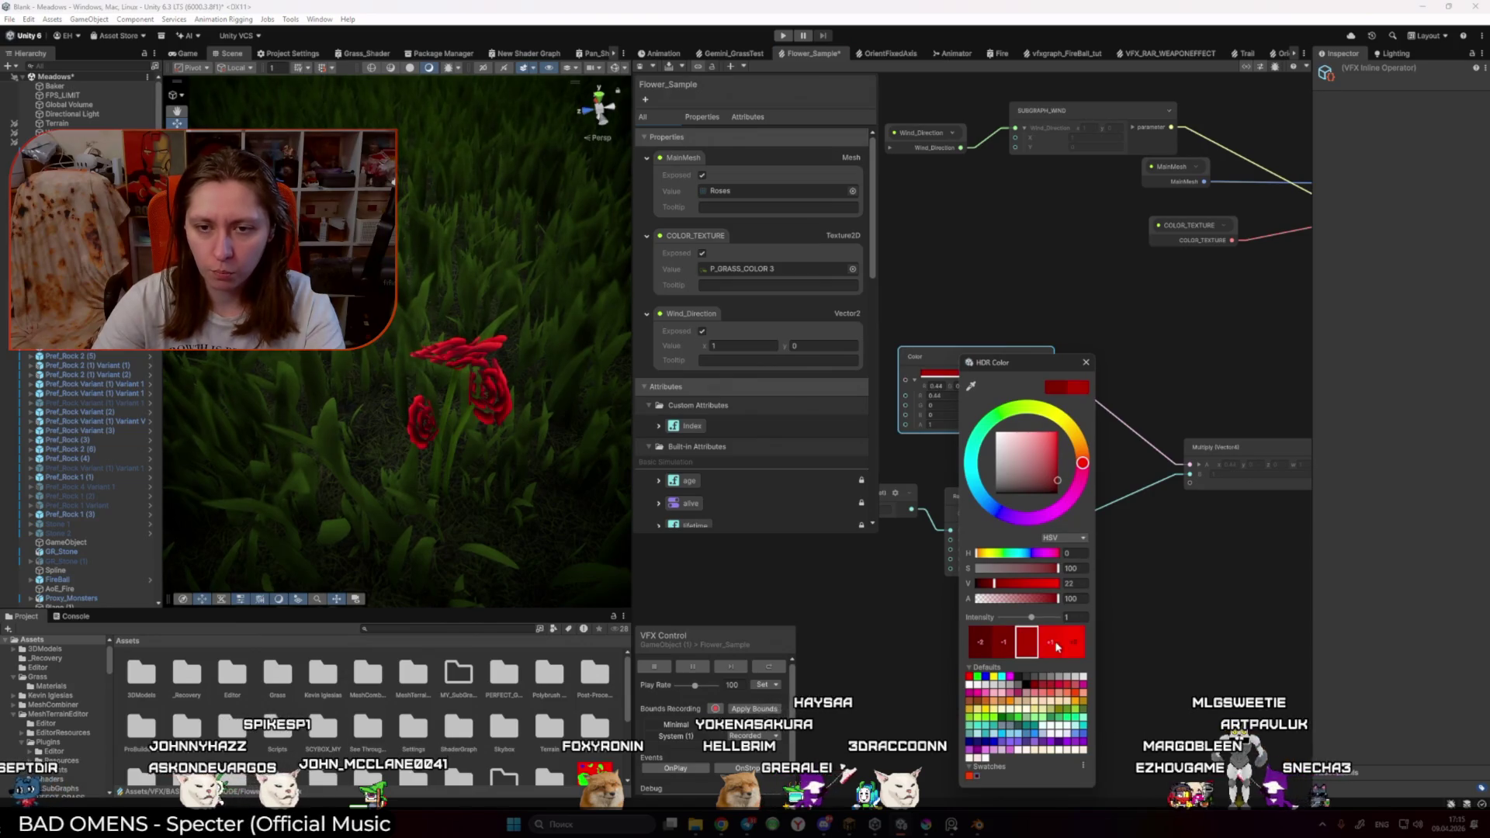
pyautogui.click(1087, 363)
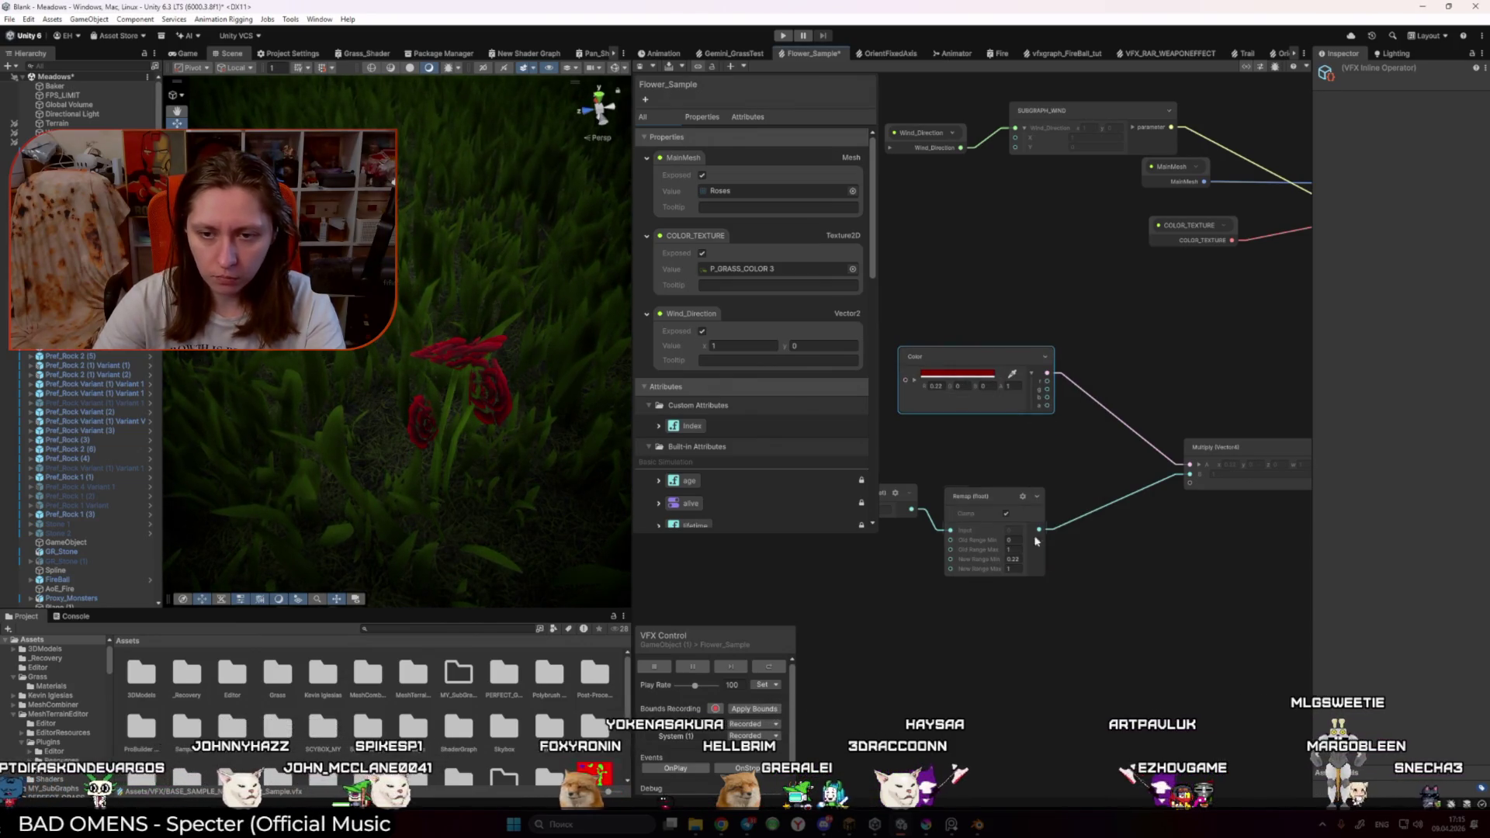
pyautogui.click(989, 374)
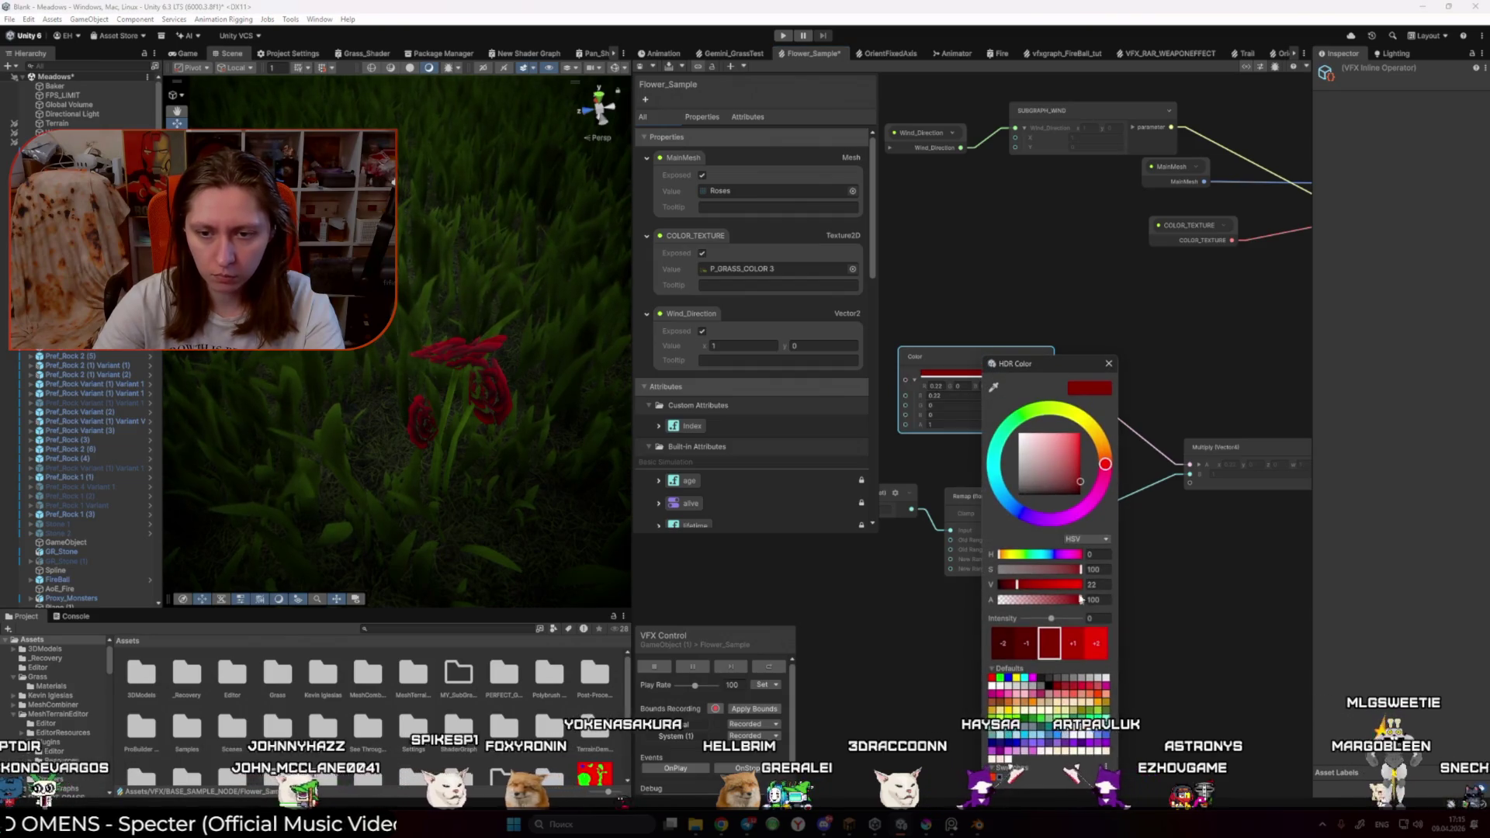
pyautogui.click(1071, 644)
pyautogui.moveTo(1058, 618); pyautogui.dragTo(1078, 621)
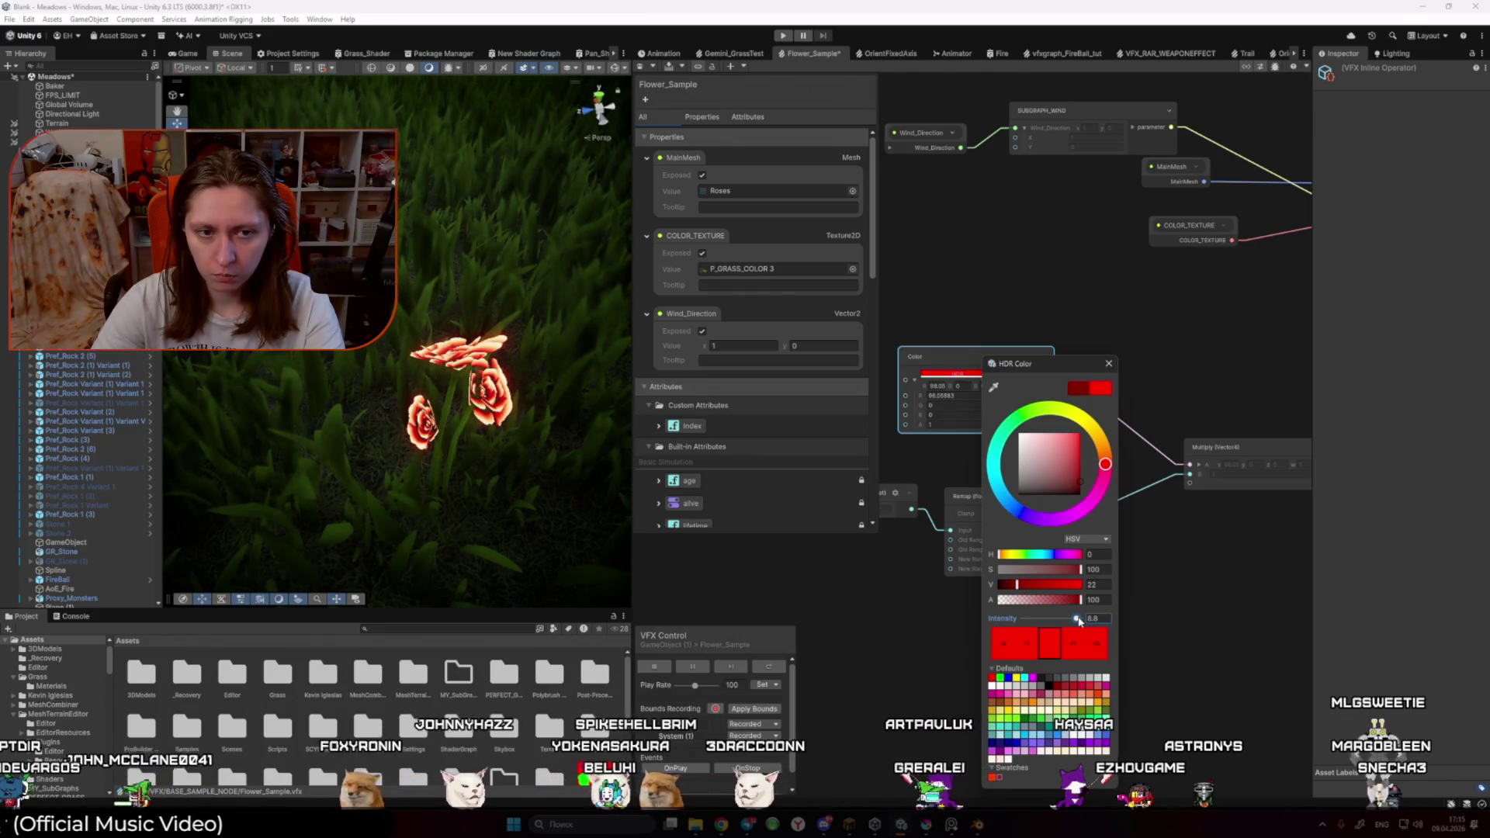
pyautogui.click(1151, 610)
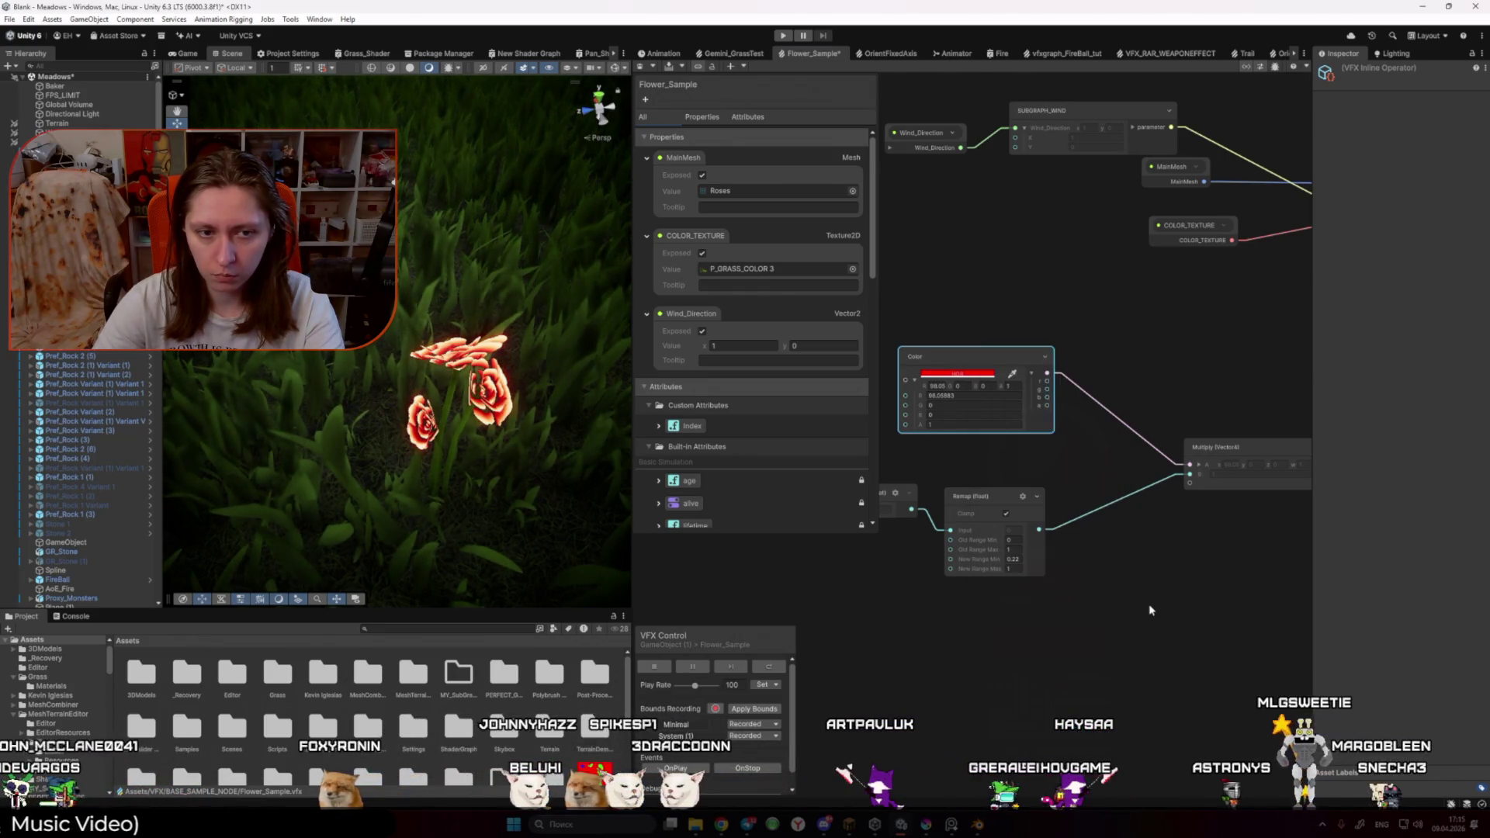
pyautogui.click(1150, 610)
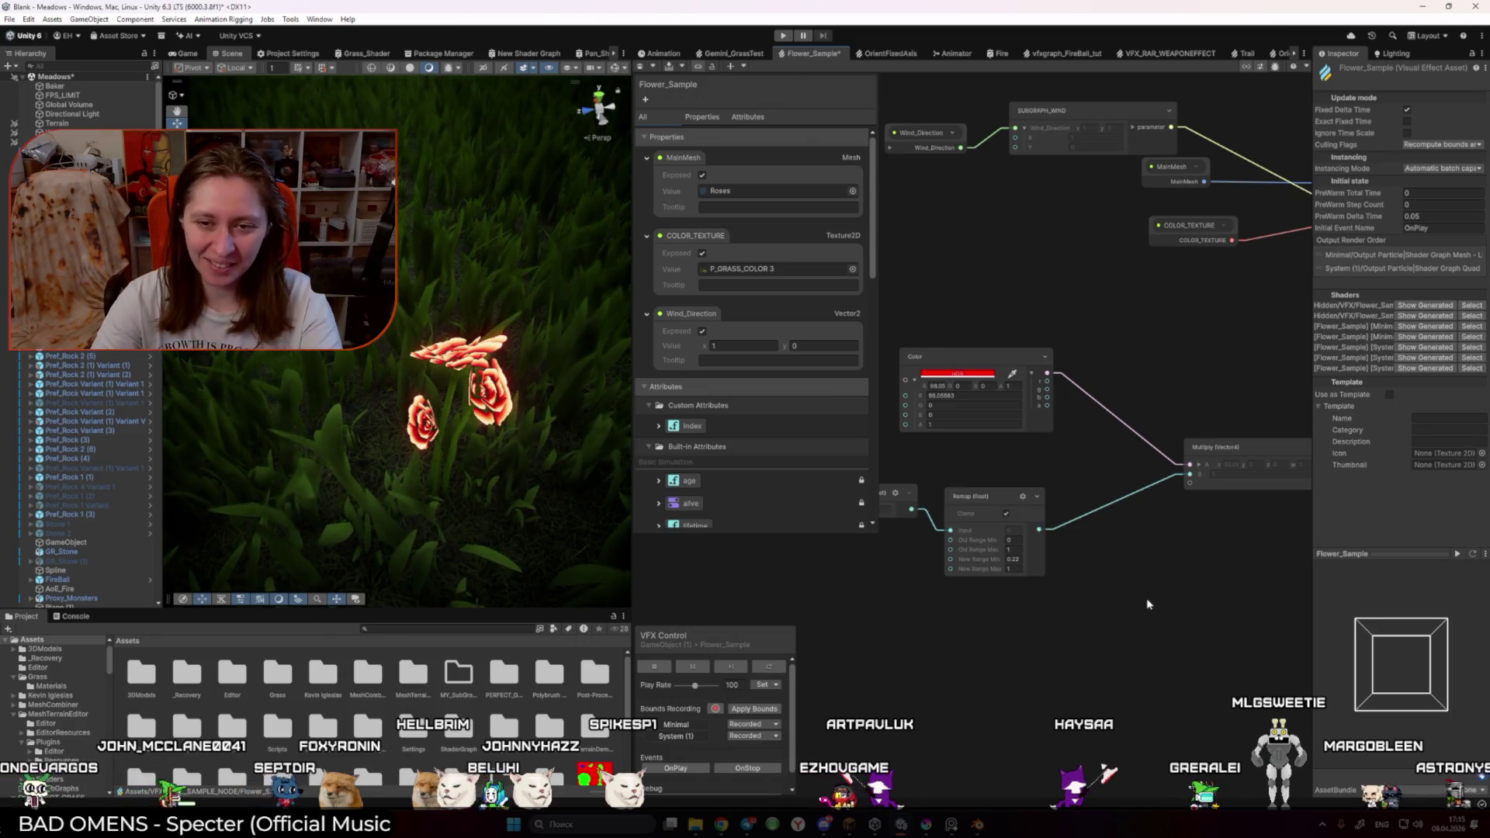
# Step: Undo the intensity change and raise the colour's value to 100 instead
pyautogui.hotkey('ctrl', 'z')
pyautogui.hotkey('ctrl', 'z')
pyautogui.click(960, 378)
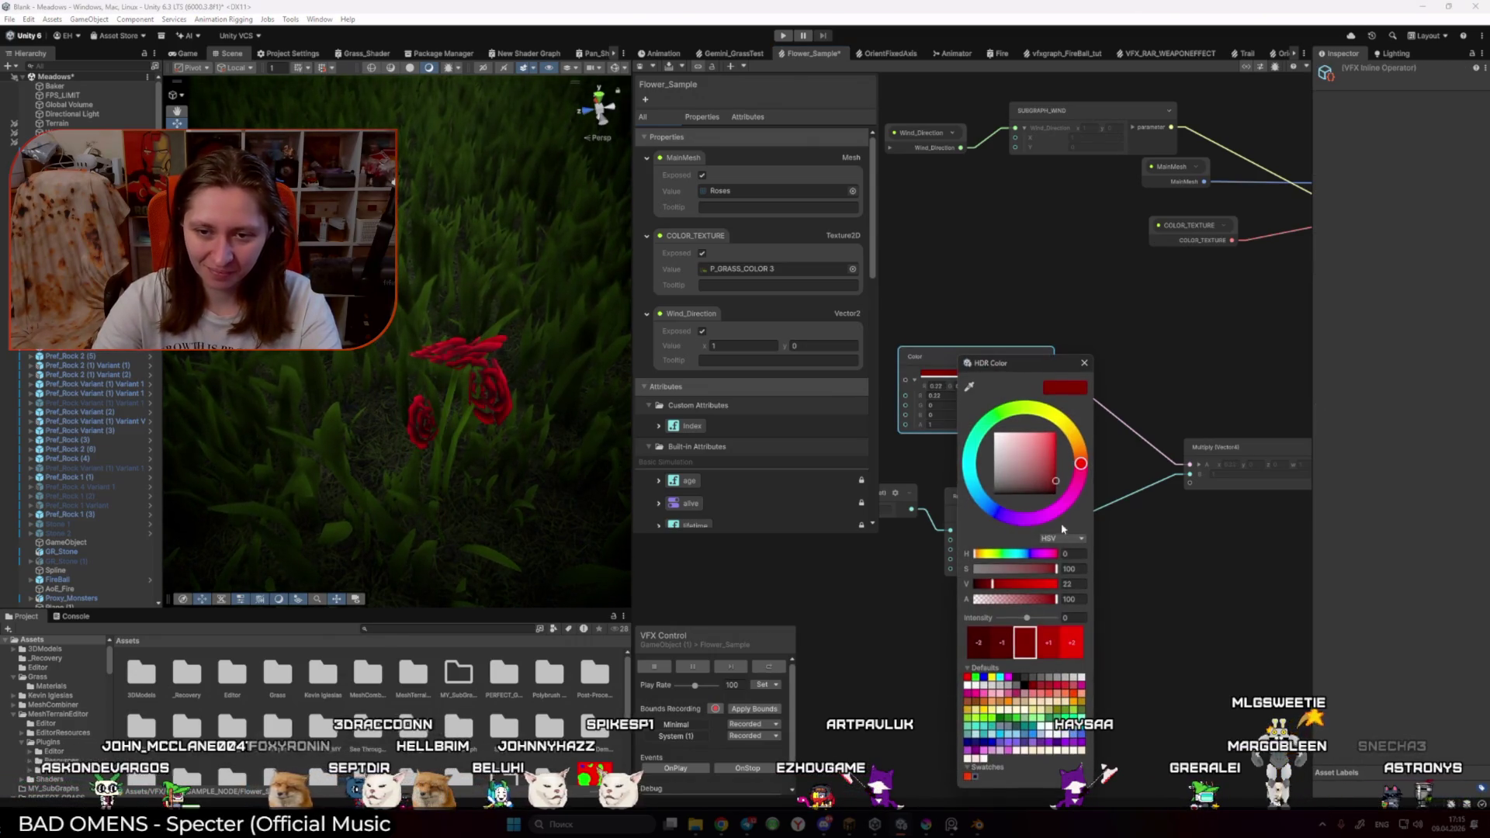
pyautogui.moveTo(999, 589)
pyautogui.mouseDown()
pyautogui.moveTo(1106, 599)
pyautogui.moveTo(1027, 619)
pyautogui.mouseUp()
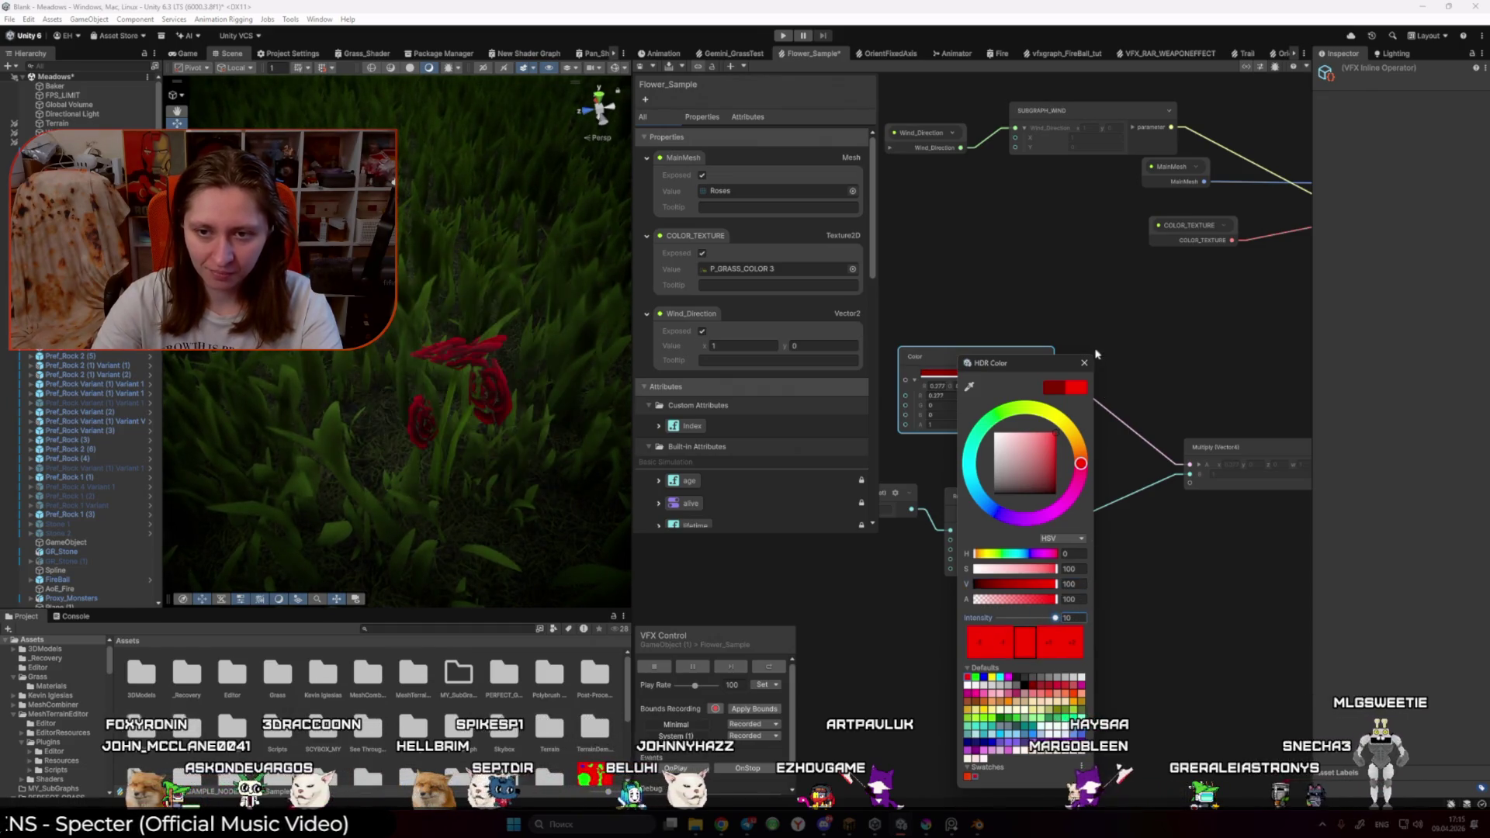
pyautogui.click(1110, 526)
# Step: Set the Remap node's New Range Max to 10 and switch to the Game view
pyautogui.moveTo(1110, 526); pyautogui.dragTo(1077, 504)
pyautogui.moveTo(958, 473); pyautogui.dragTo(955, 469)
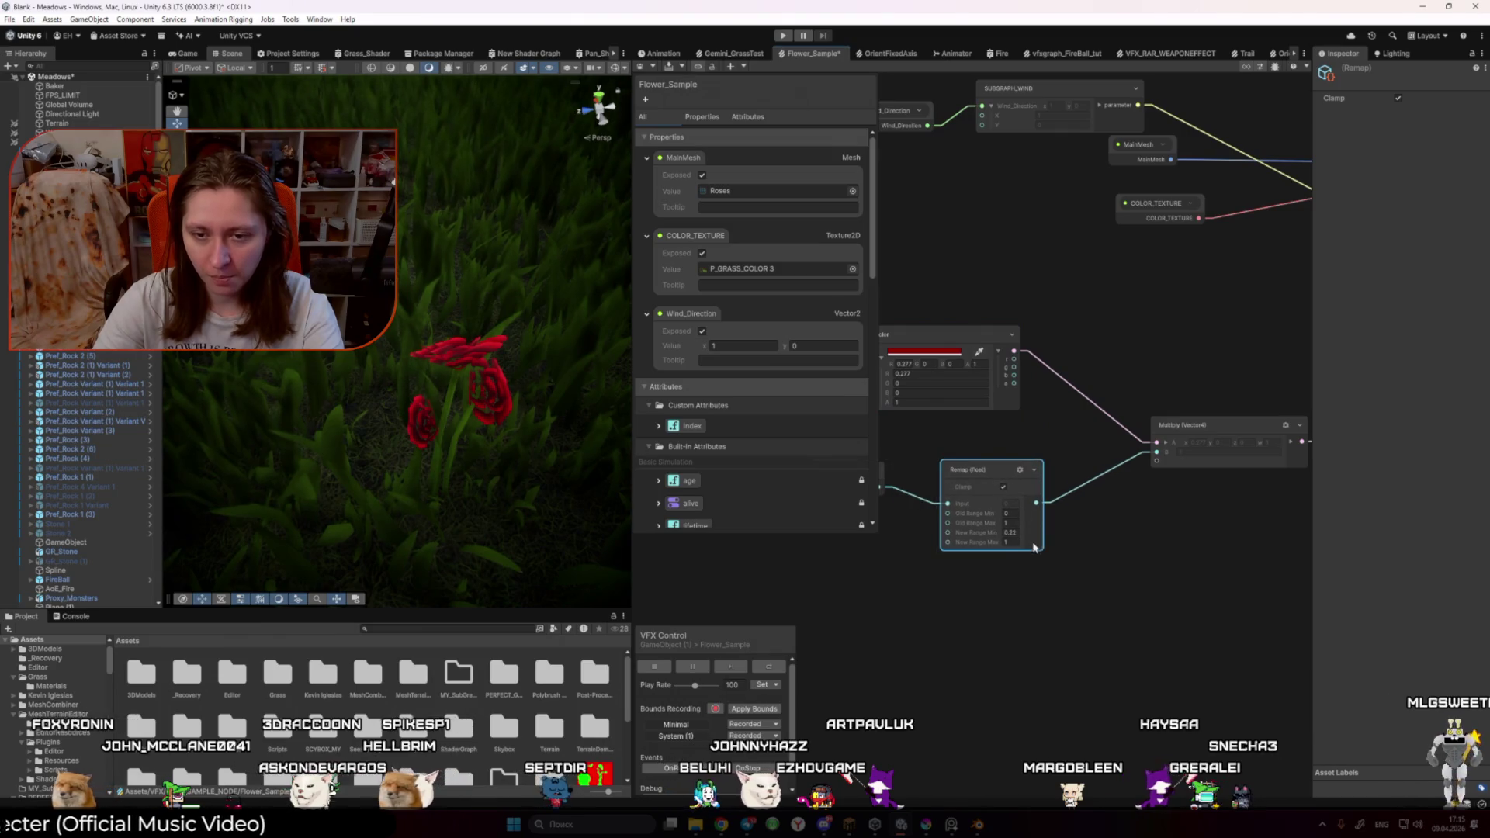
pyautogui.click(1009, 542)
pyautogui.write('10')
pyautogui.press('Return')
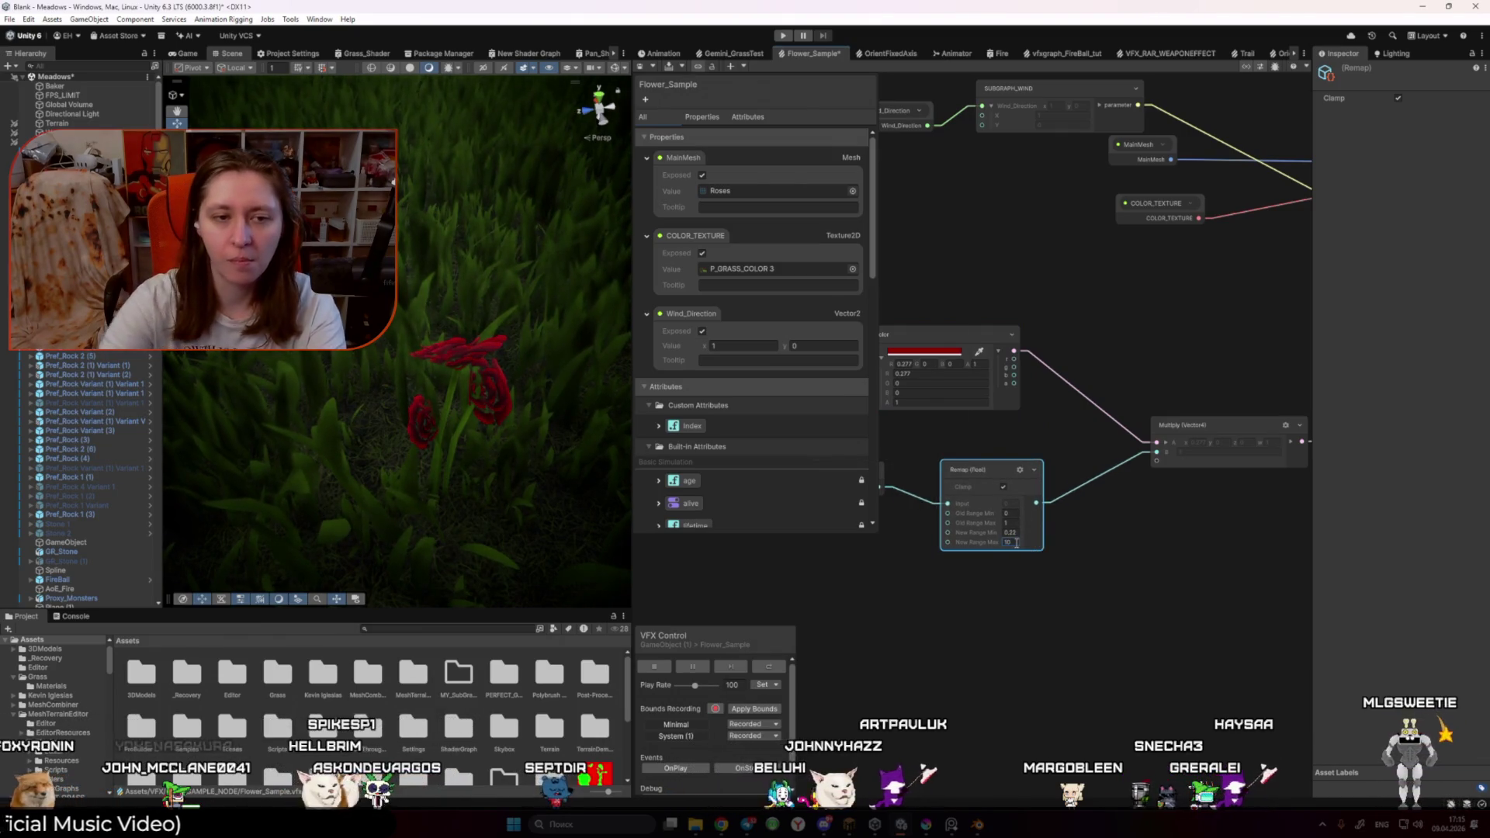
pyautogui.click(1056, 643)
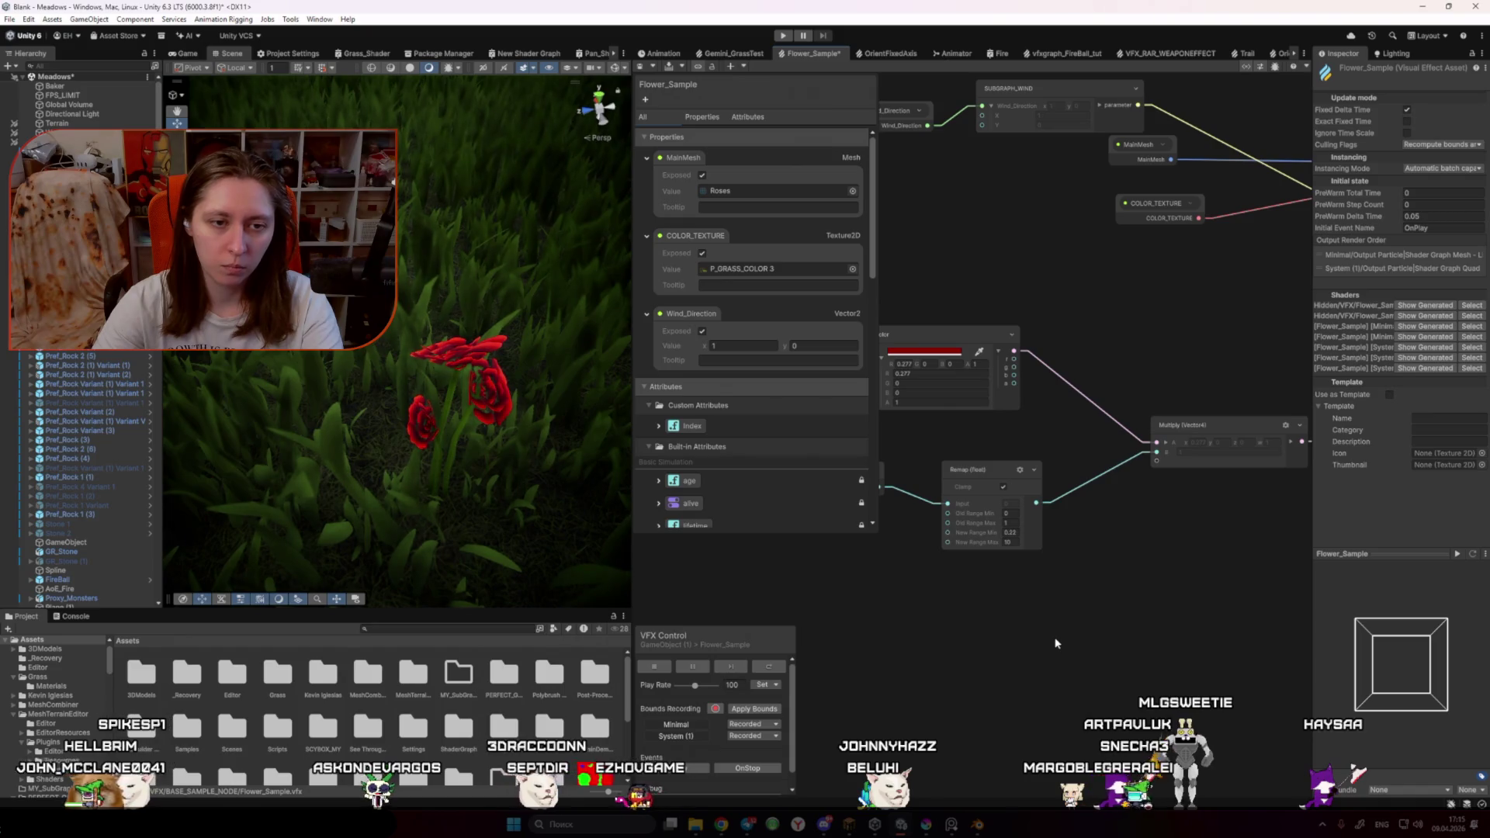
pyautogui.click(190, 54)
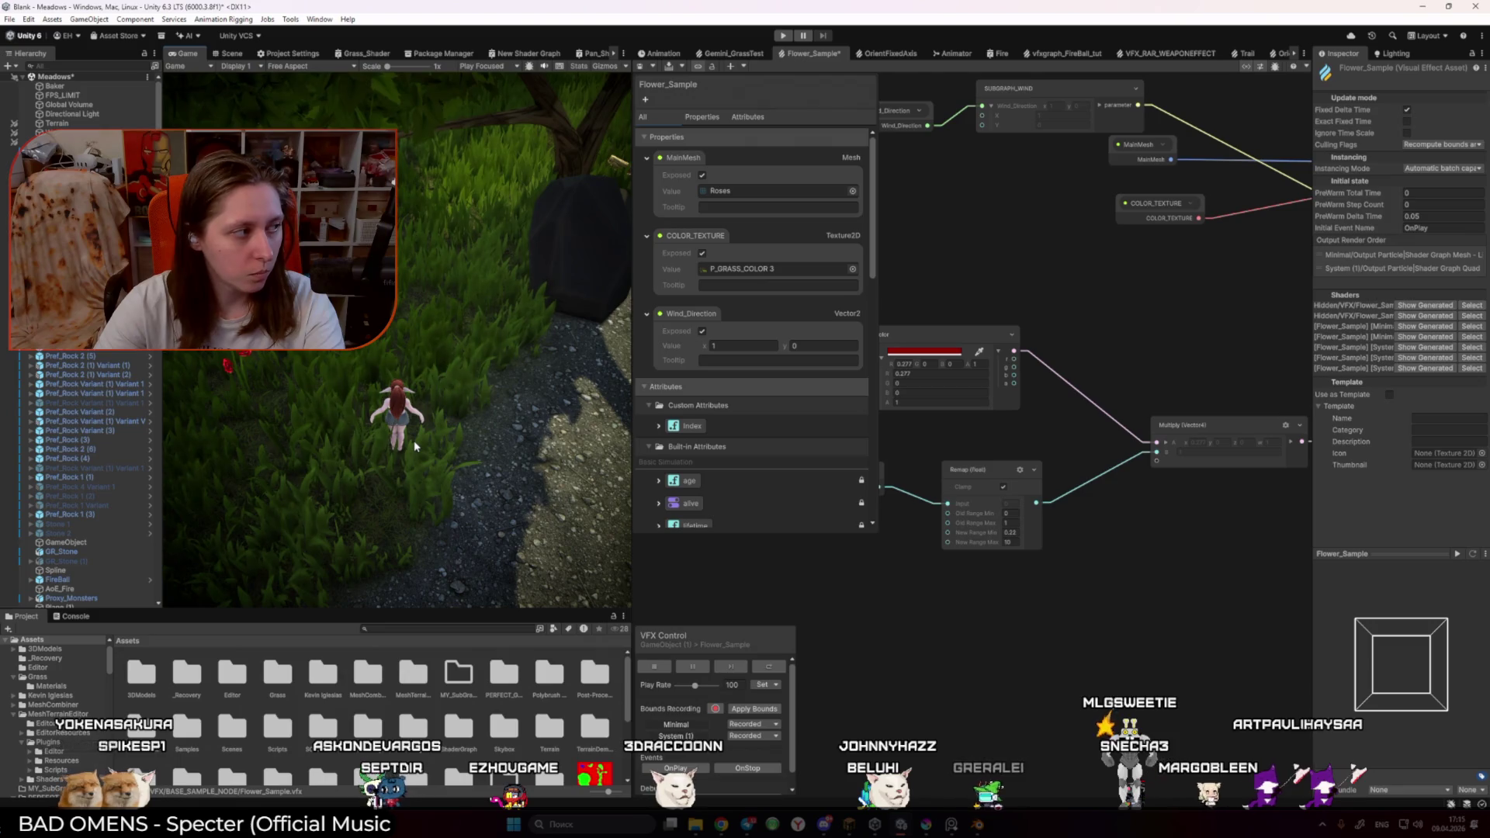
# Step: Set the Remap New Range Max to 2 and start play mode
pyautogui.click(1011, 542)
pyautogui.write('2')
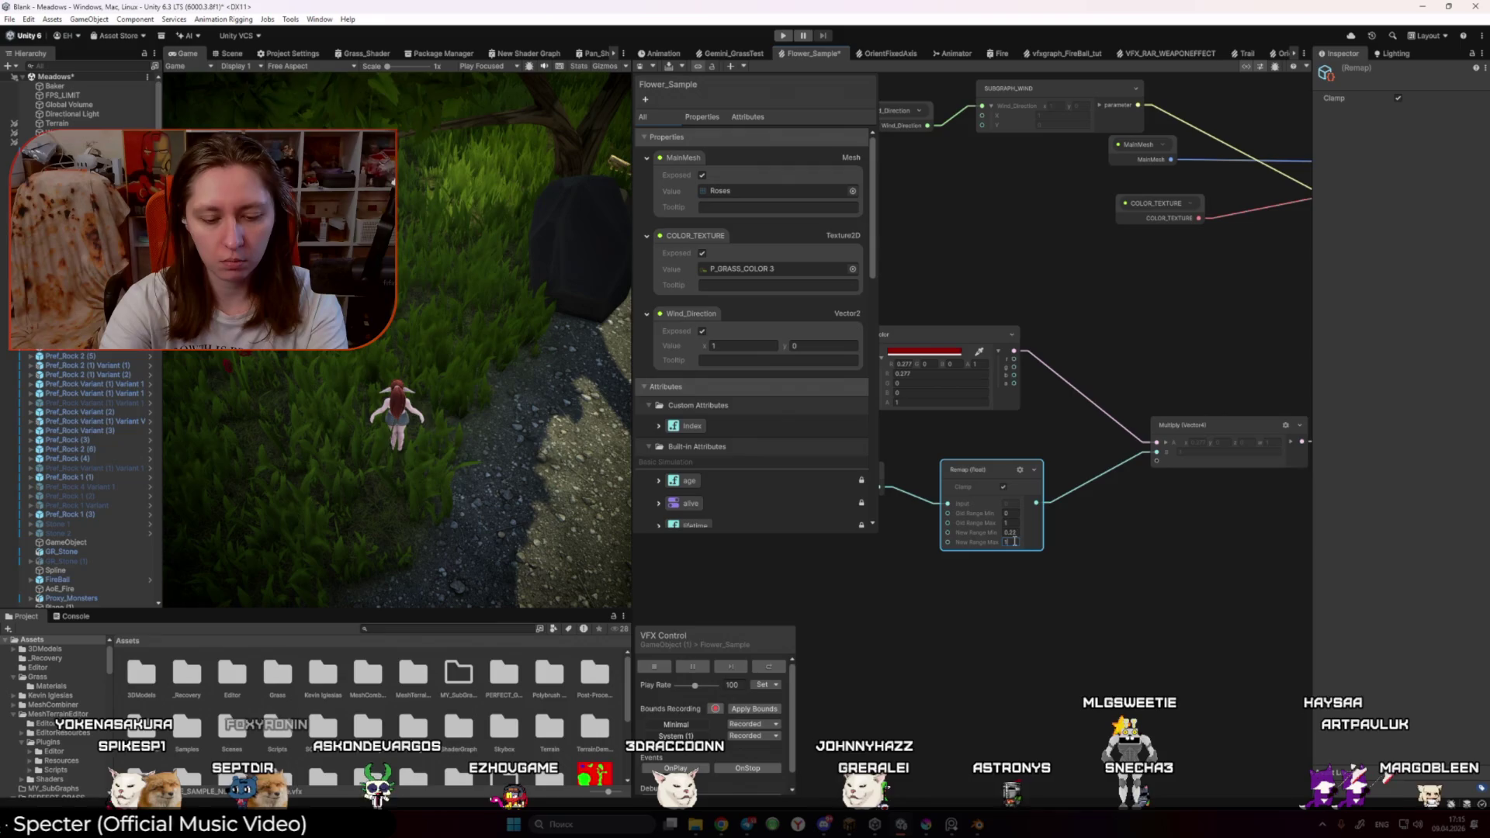
pyautogui.hotkey('ctrl', 'p')
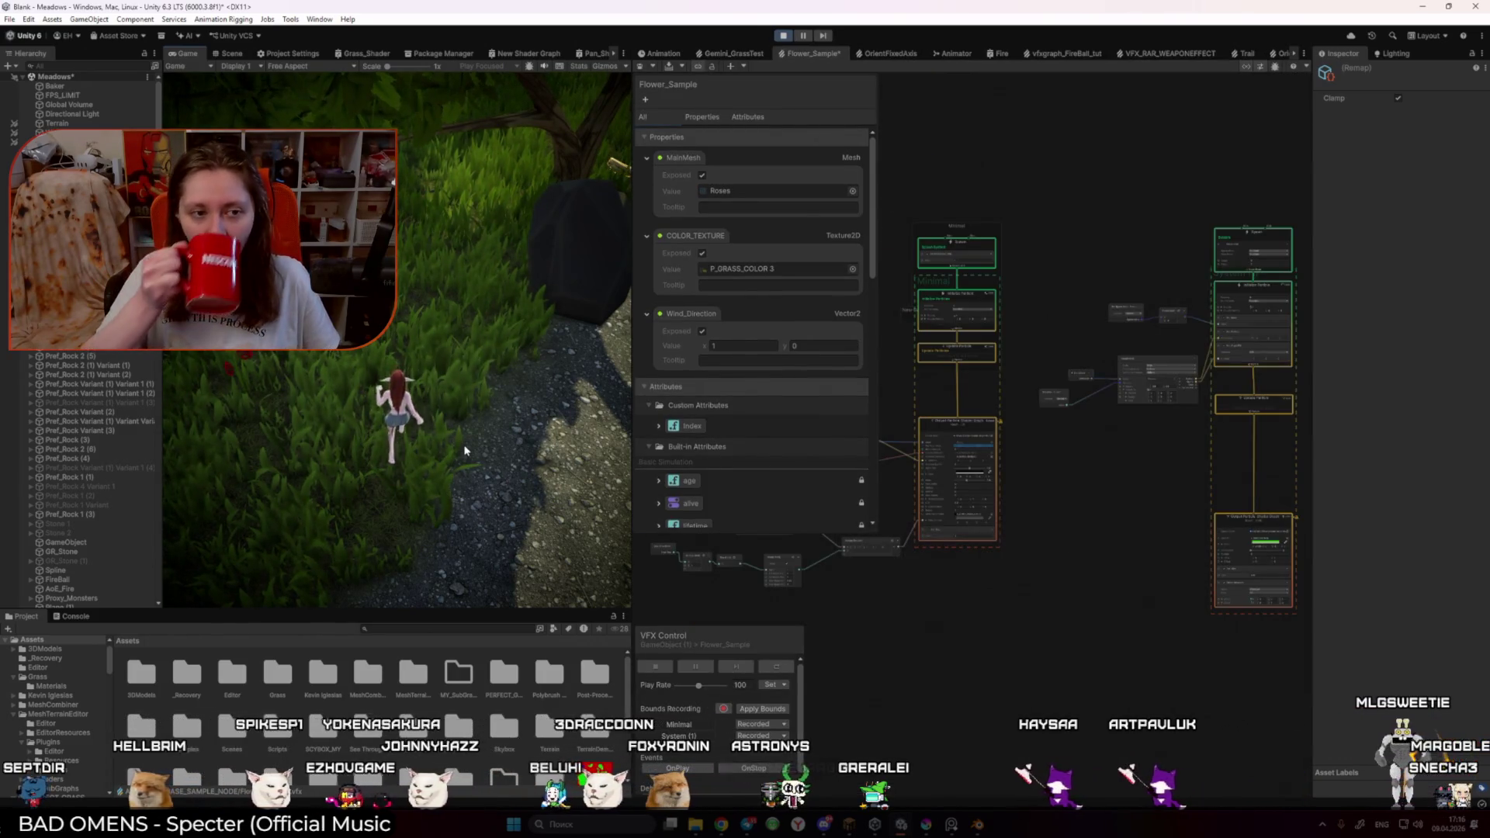
# Step: Walk the character forward through the meadow toward the roses
pyautogui.press('w')
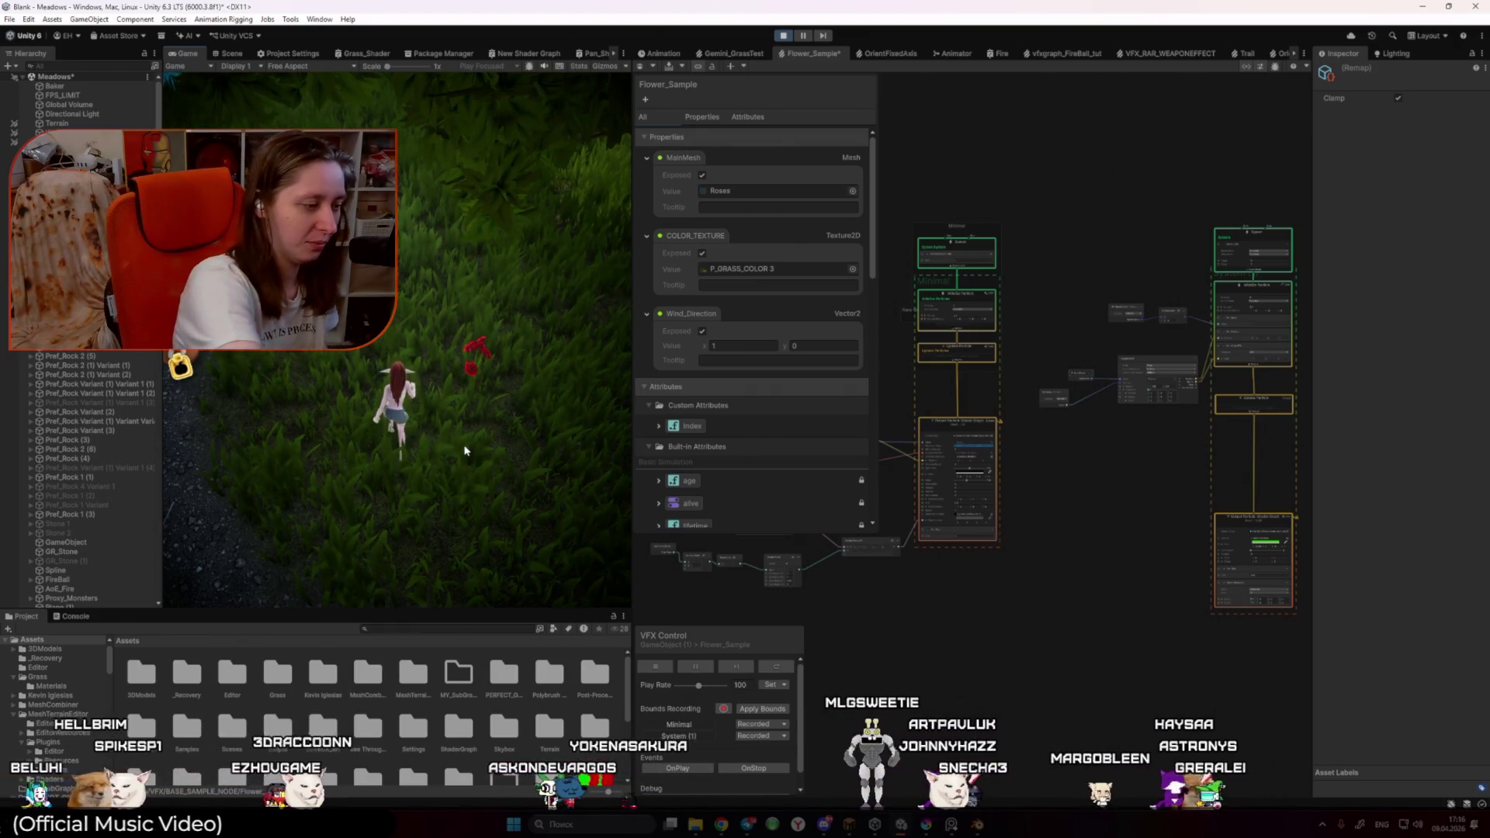
pyautogui.press('w')
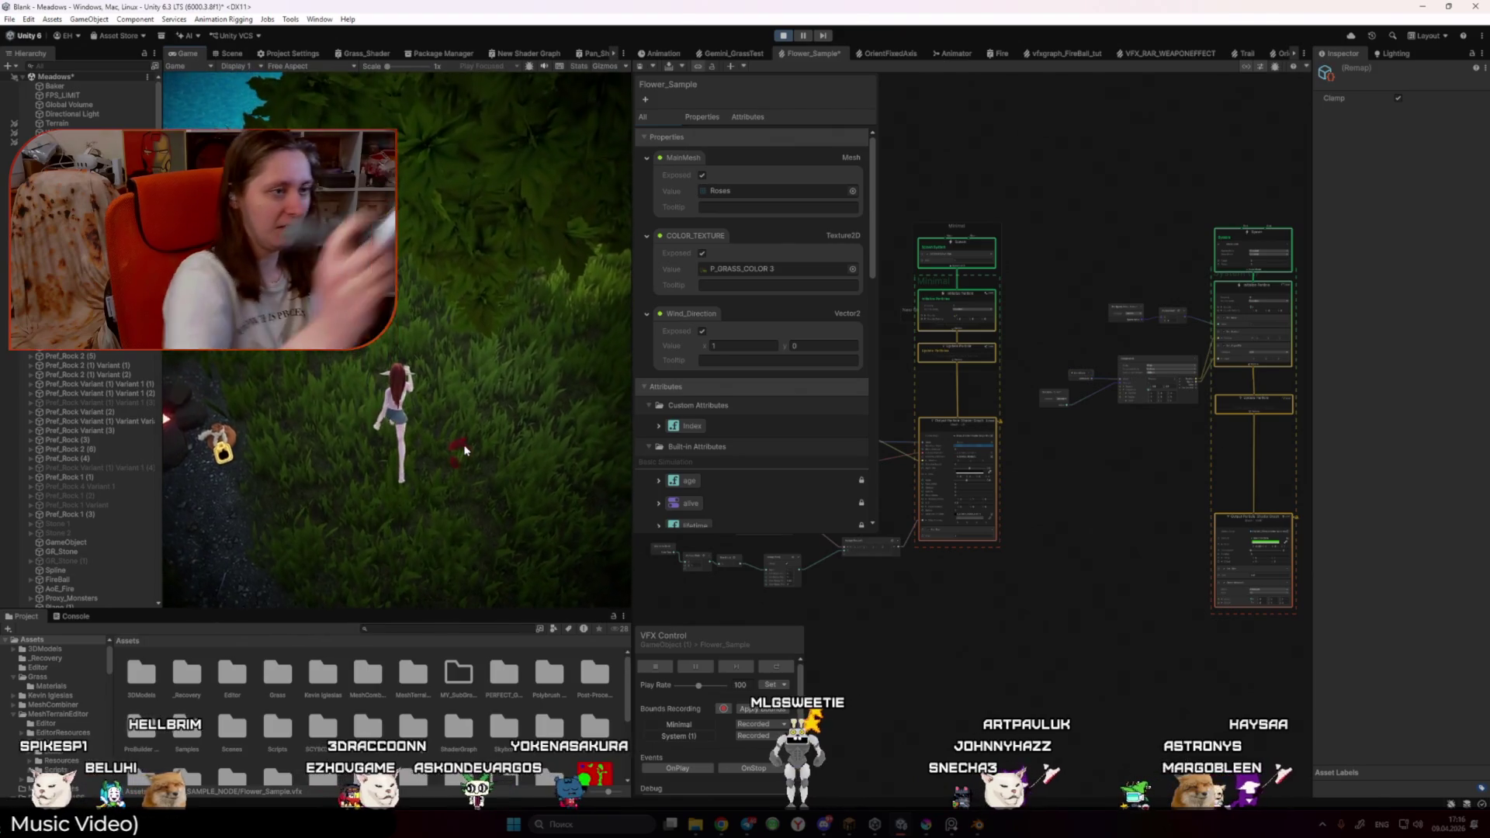
pyautogui.press('w')
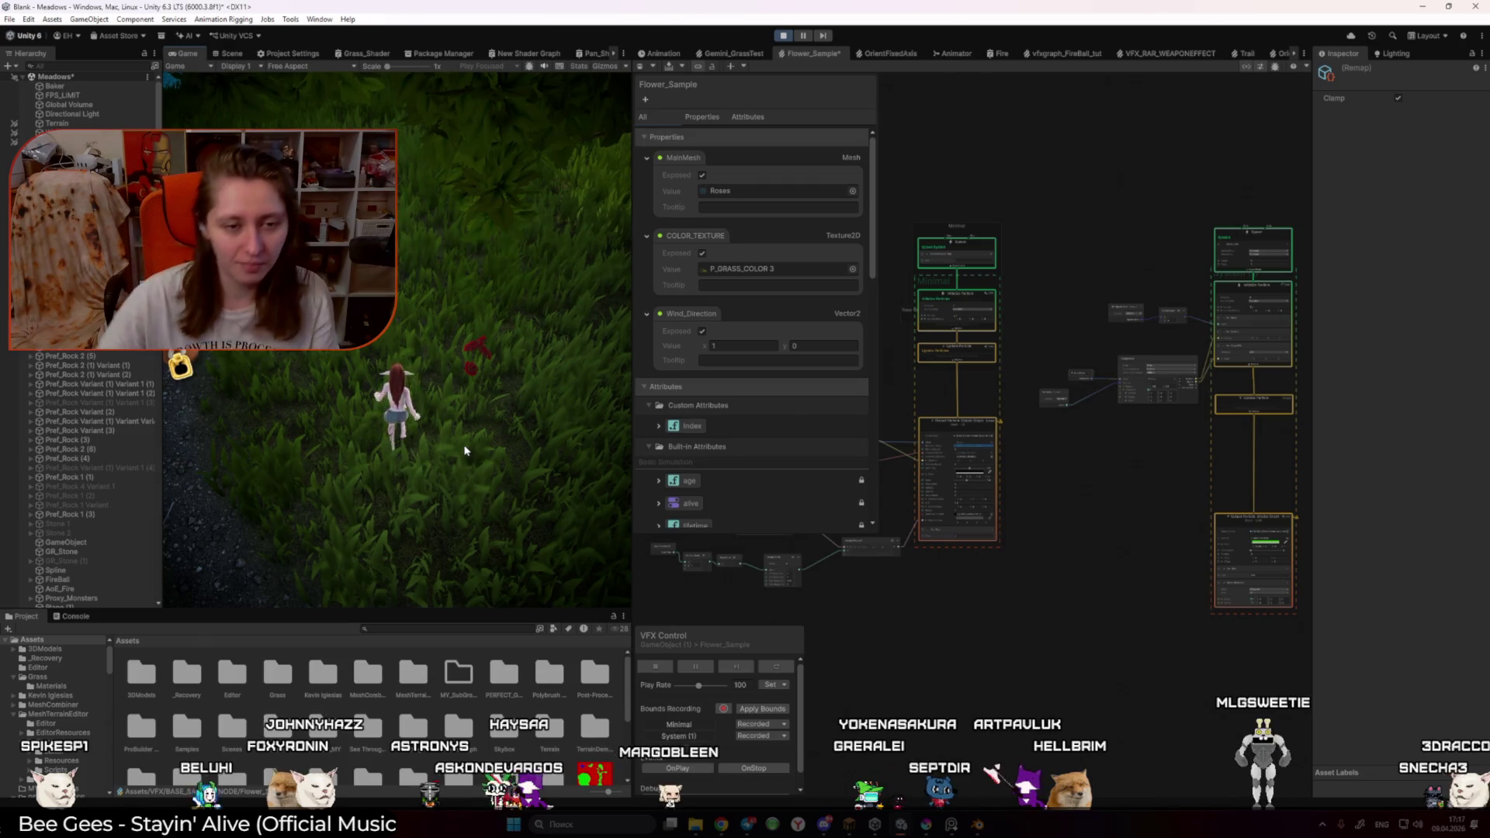
pyautogui.scroll(5, 1036, 592)
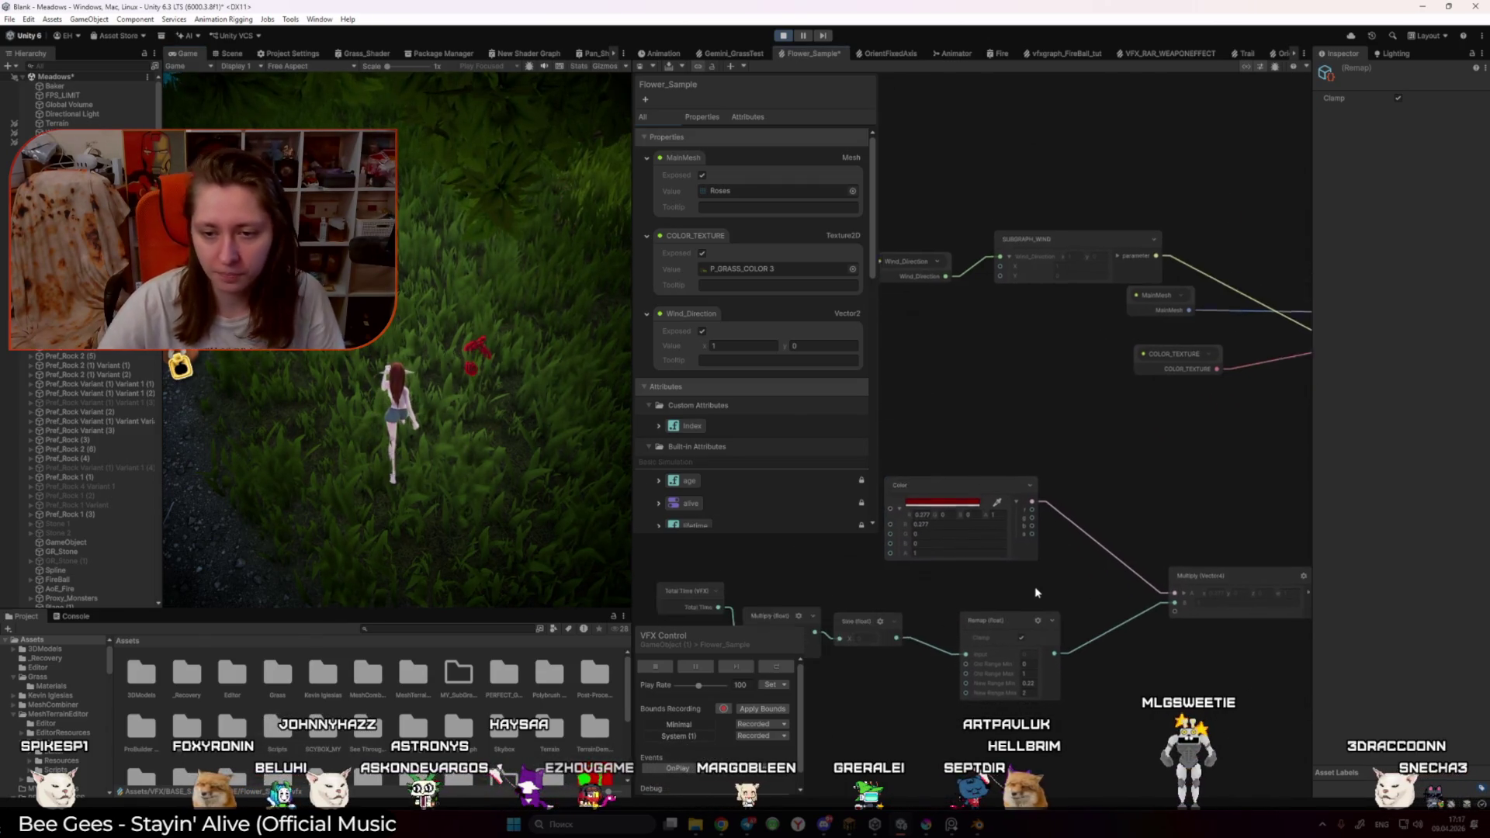
# Step: Tint the rose colour toward green and save the Flower_Sample graph
pyautogui.moveTo(1036, 592); pyautogui.dragTo(1013, 565)
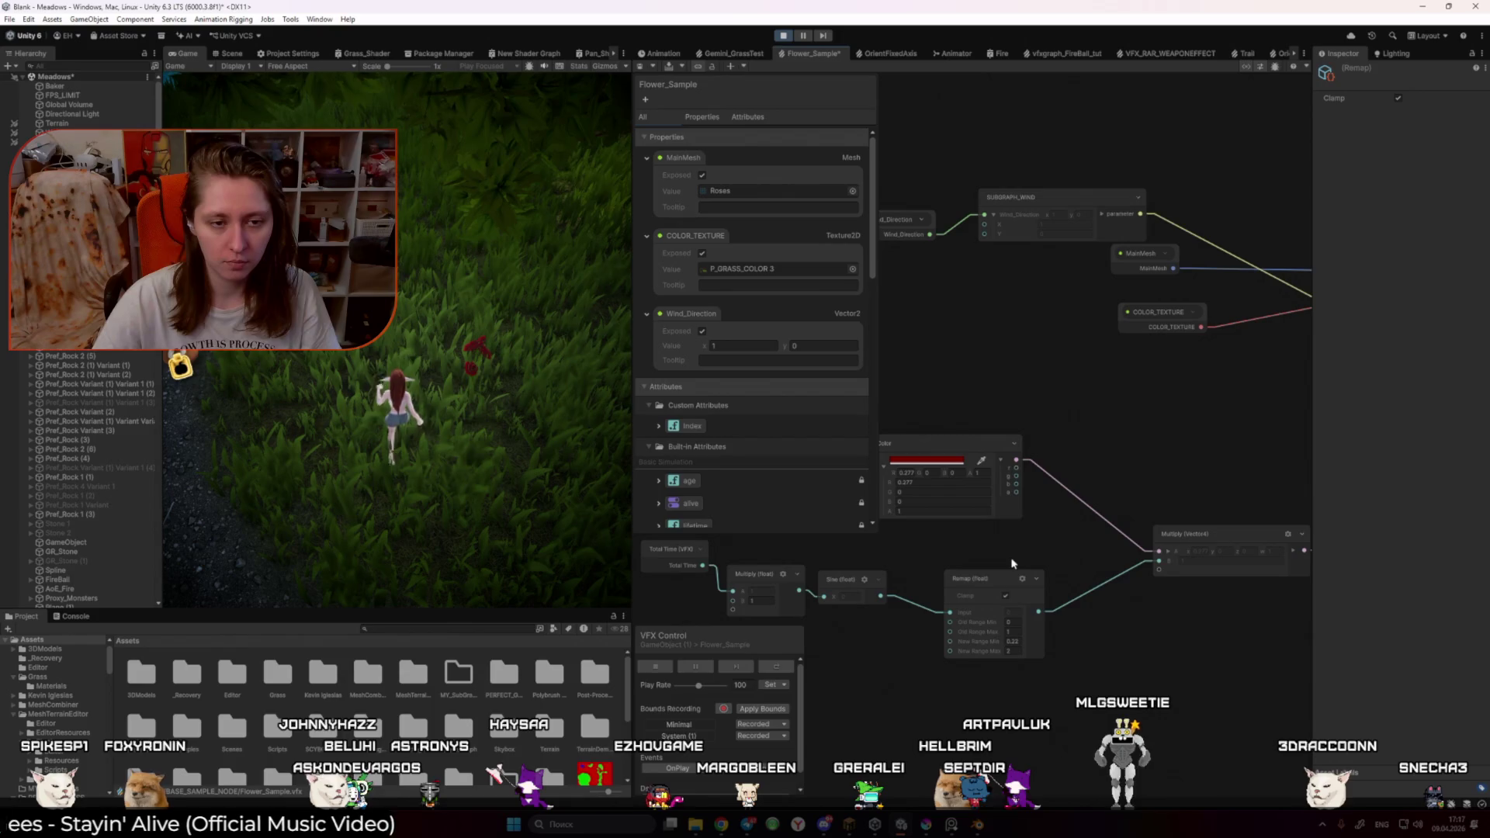
pyautogui.moveTo(892, 492); pyautogui.dragTo(904, 496)
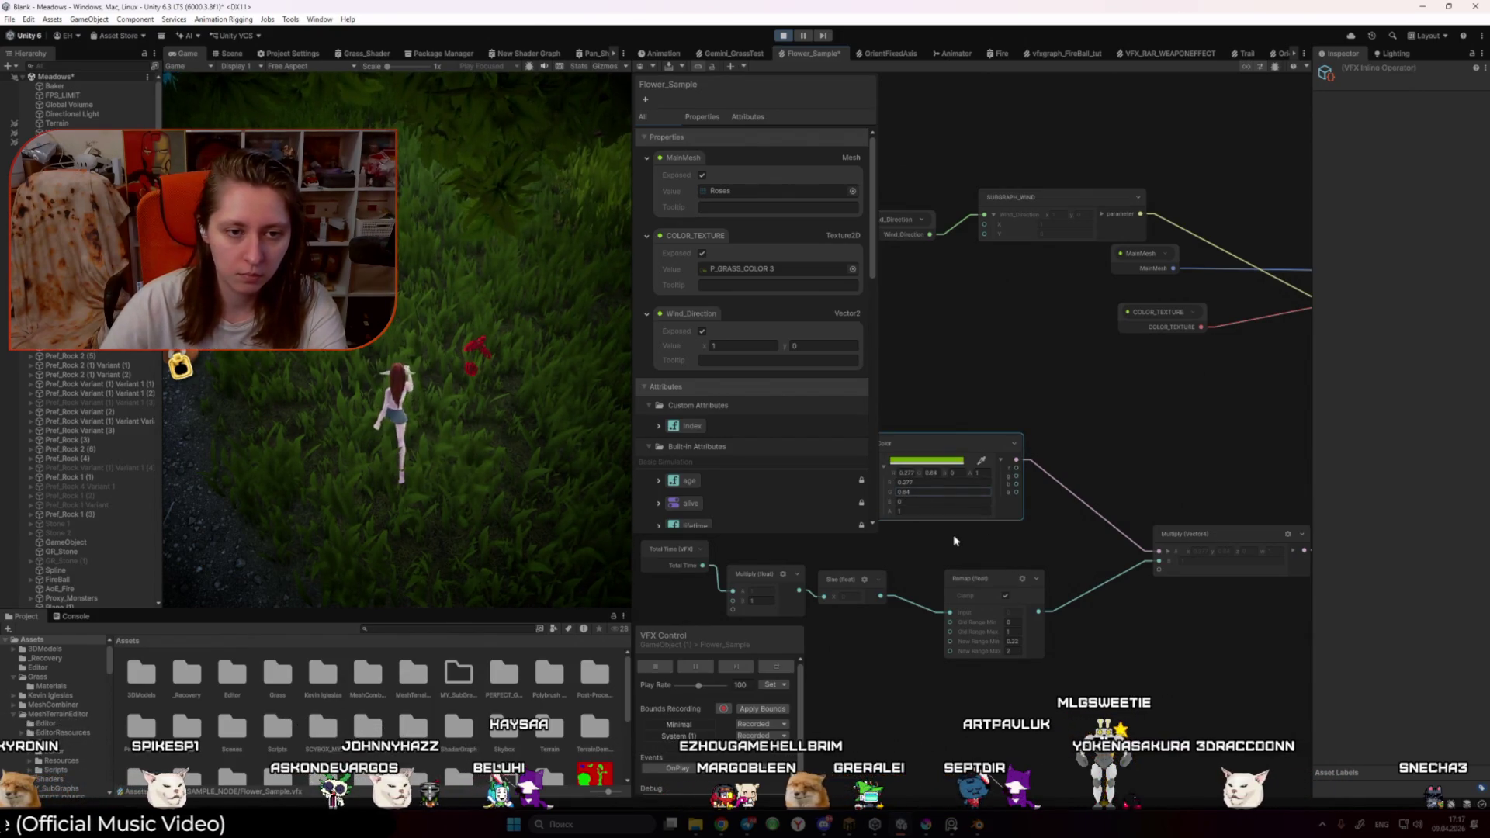
pyautogui.hotkey('ctrl', 's')
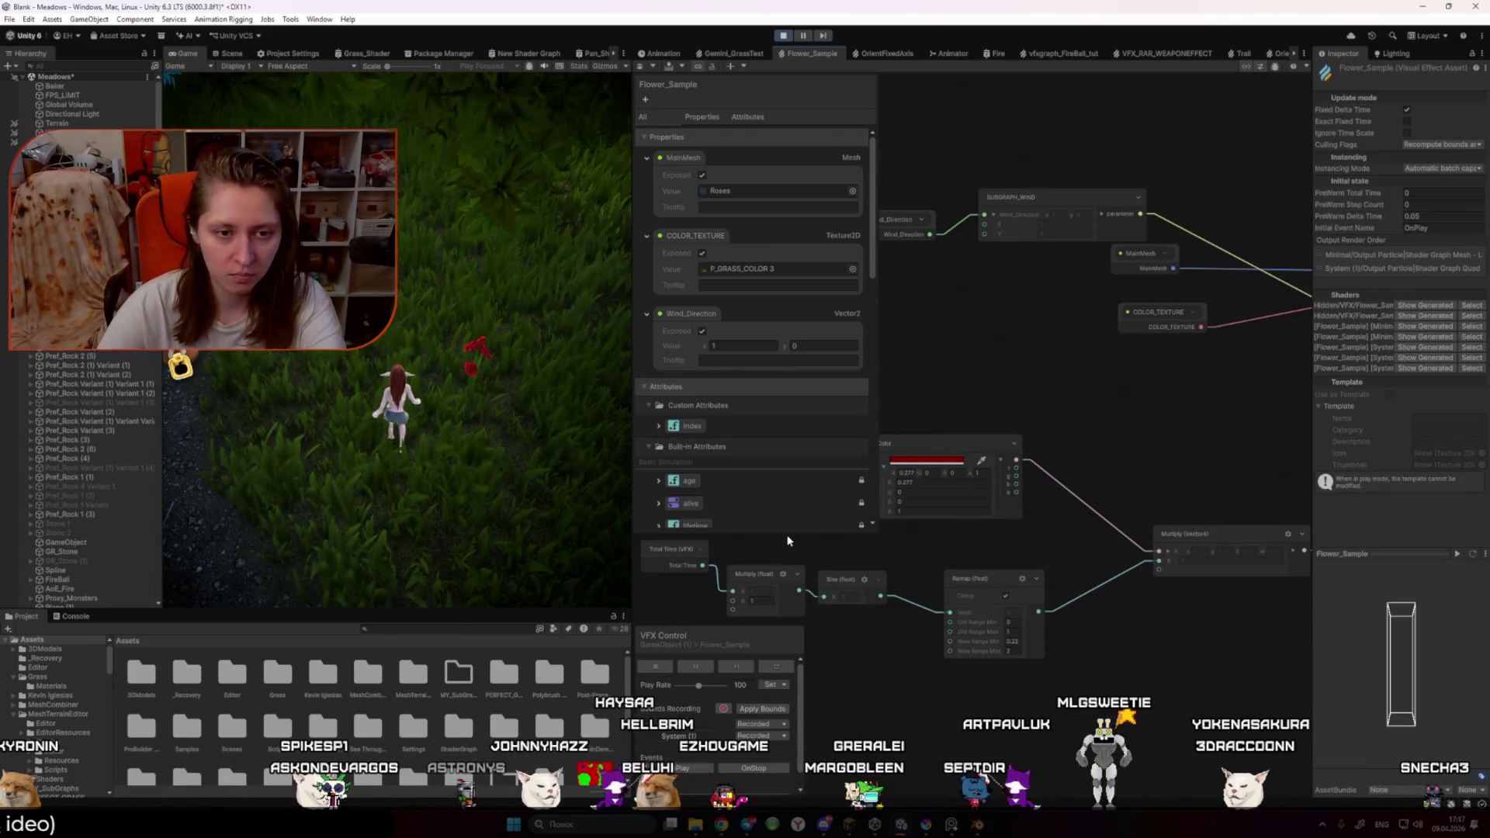
pyautogui.scroll(2, 865, 593)
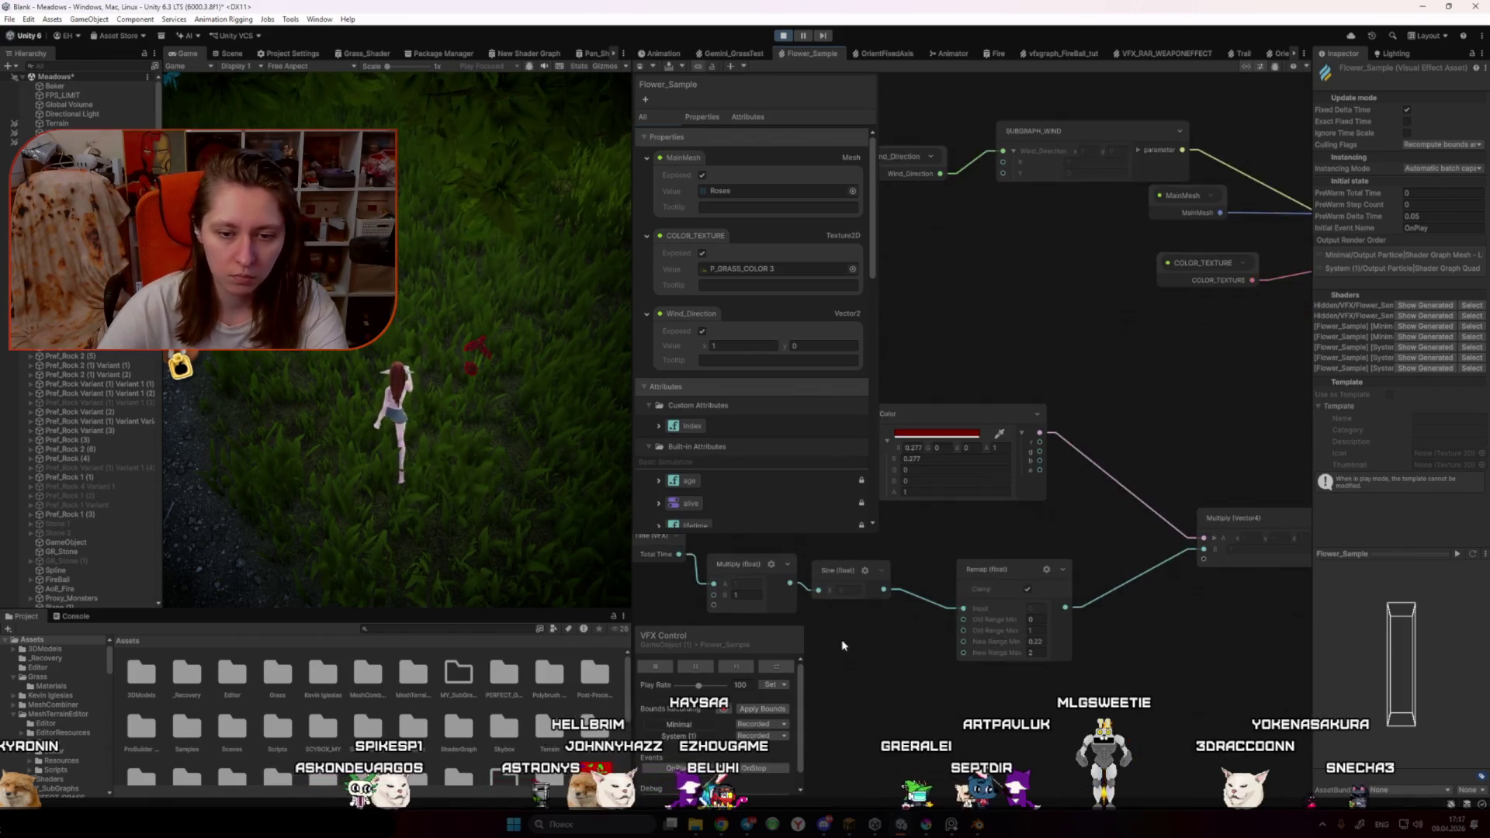
# Step: Set Multiply B to 0.8 and raise the red colour's HDR intensity to 1
pyautogui.click(844, 597)
pyautogui.write('0.5')
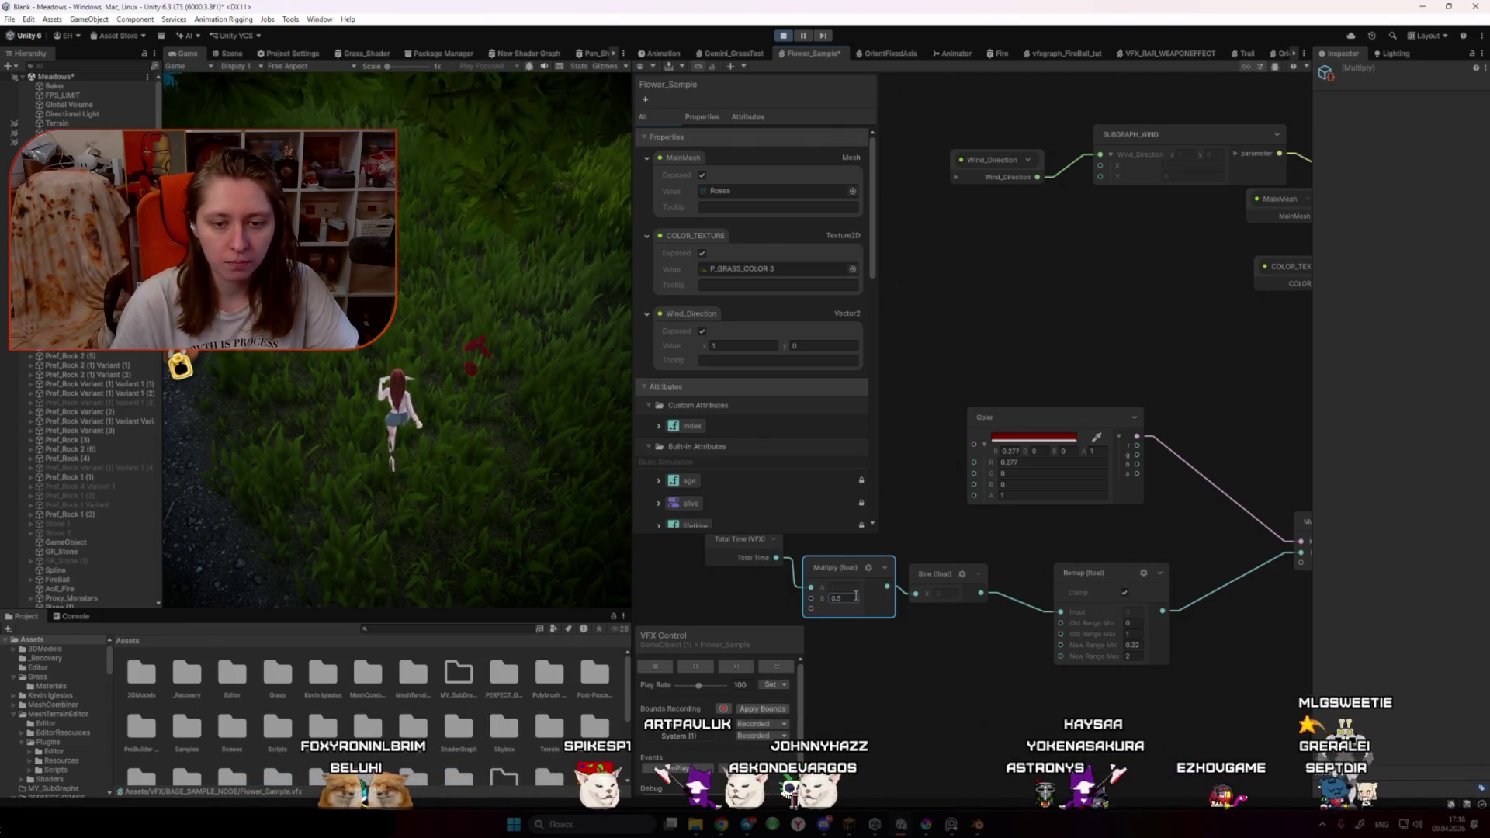
pyautogui.click(856, 597)
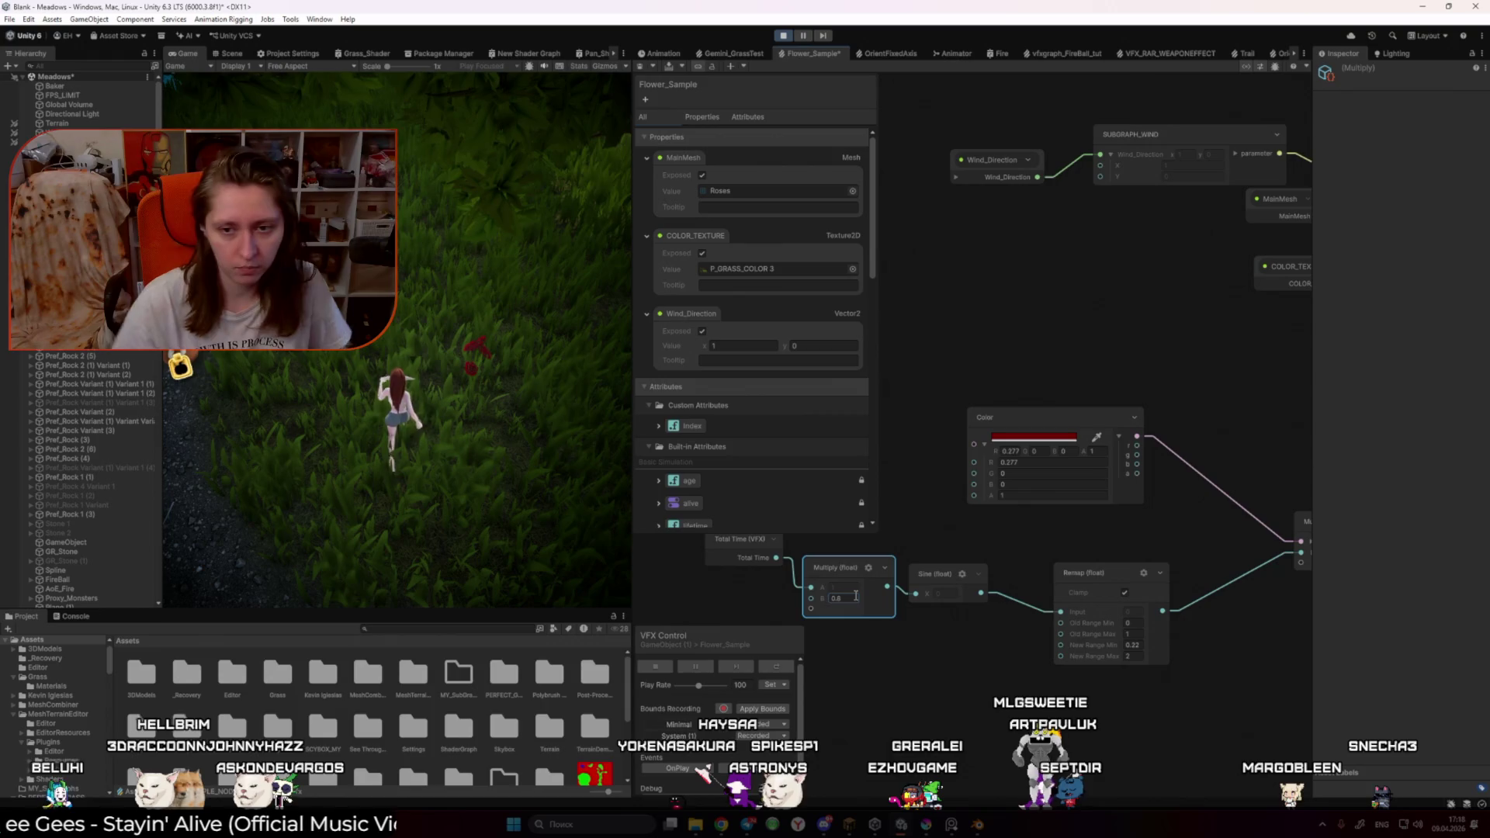
pyautogui.click(1019, 439)
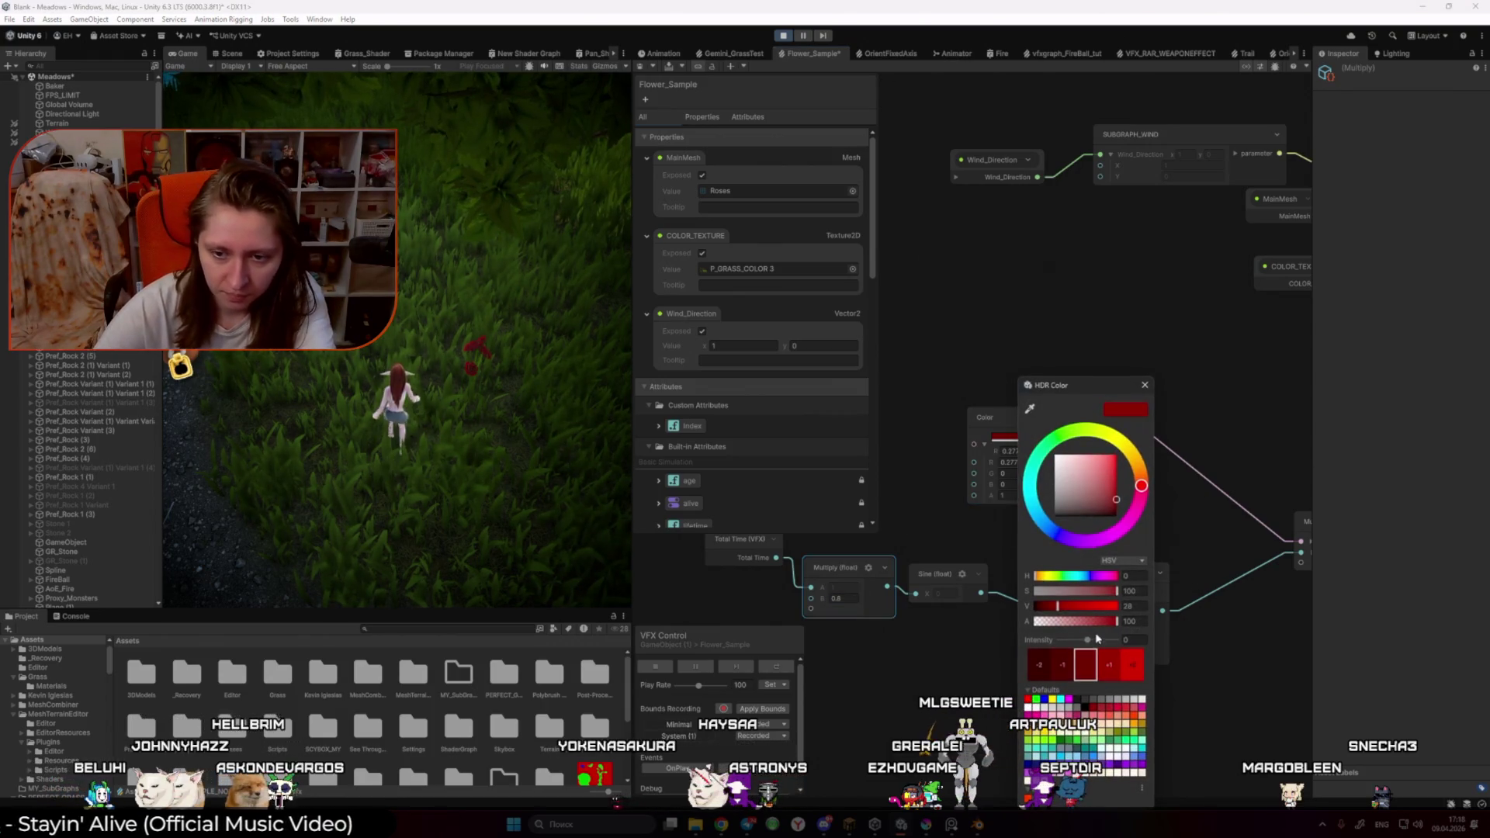
pyautogui.click(1110, 660)
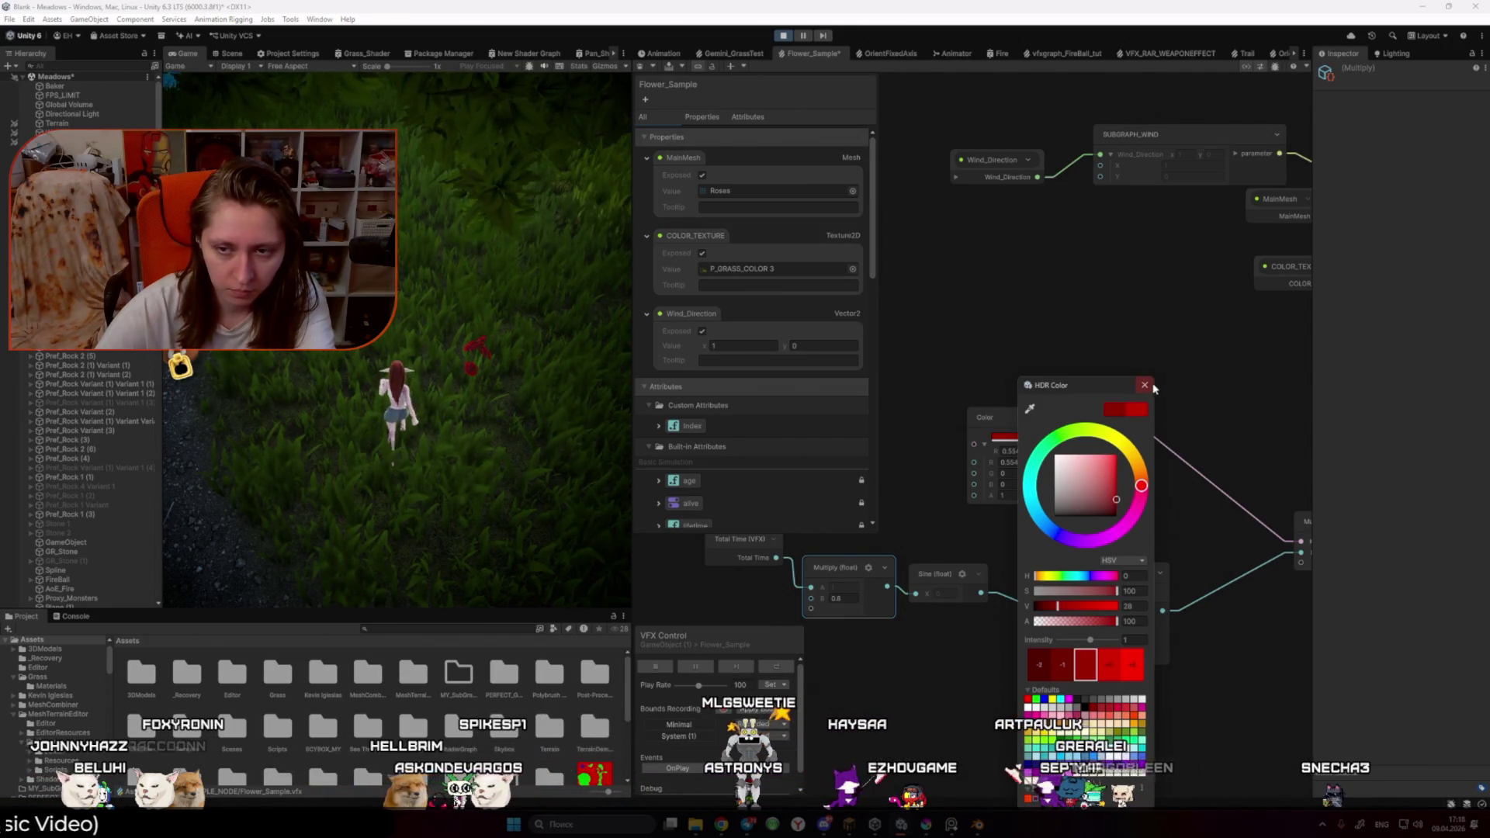
pyautogui.click(489, 432)
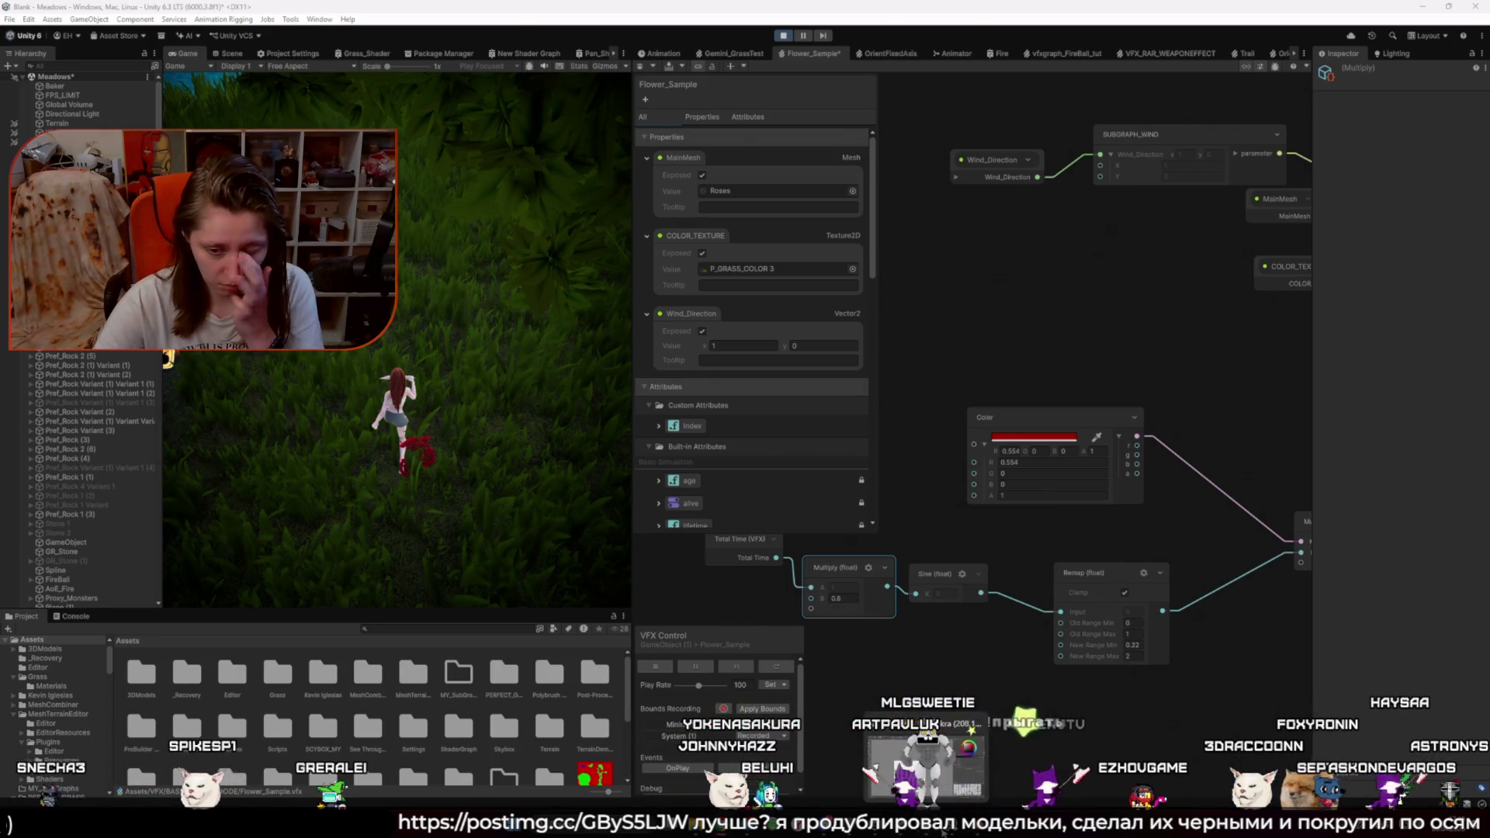
pyautogui.moveTo(913, 612); pyautogui.dragTo(599, 557)
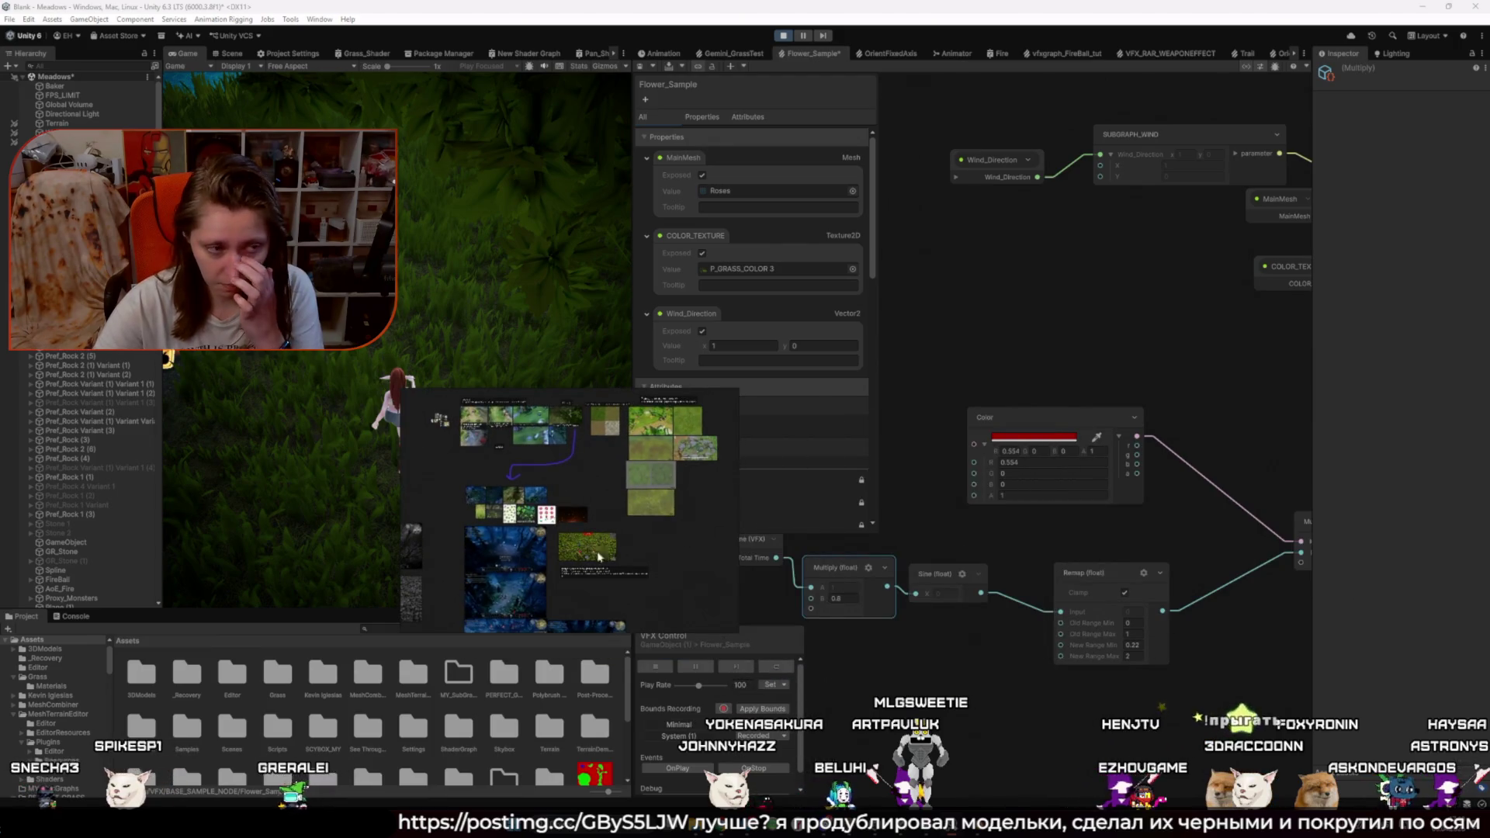
# Step: Maximise the reference board so it fills the screen
pyautogui.hotkey('ctrl', 'f')
pyautogui.scroll(3, 775, 449)
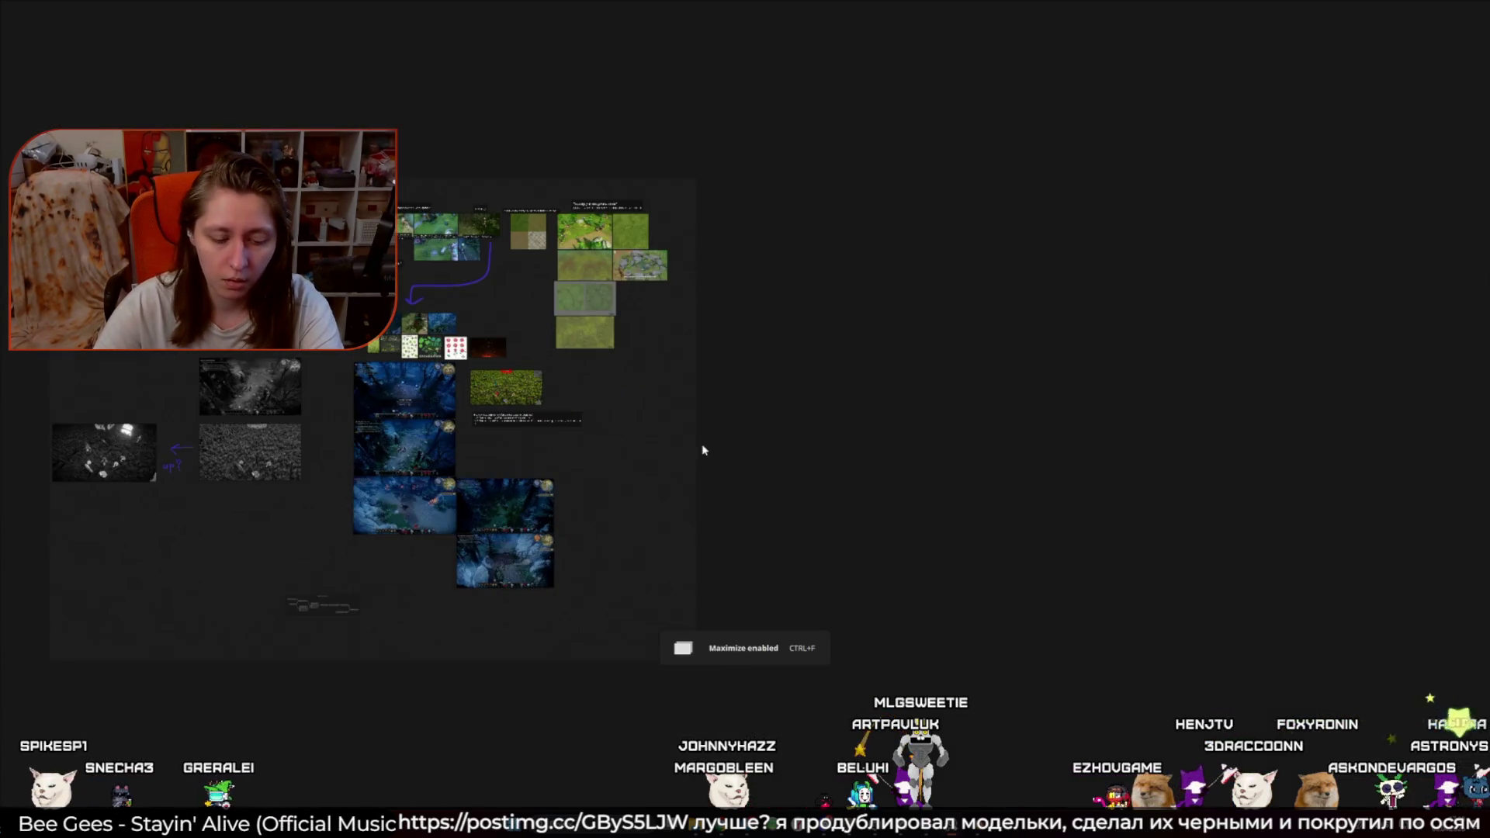
pyautogui.scroll(1, 716, 447)
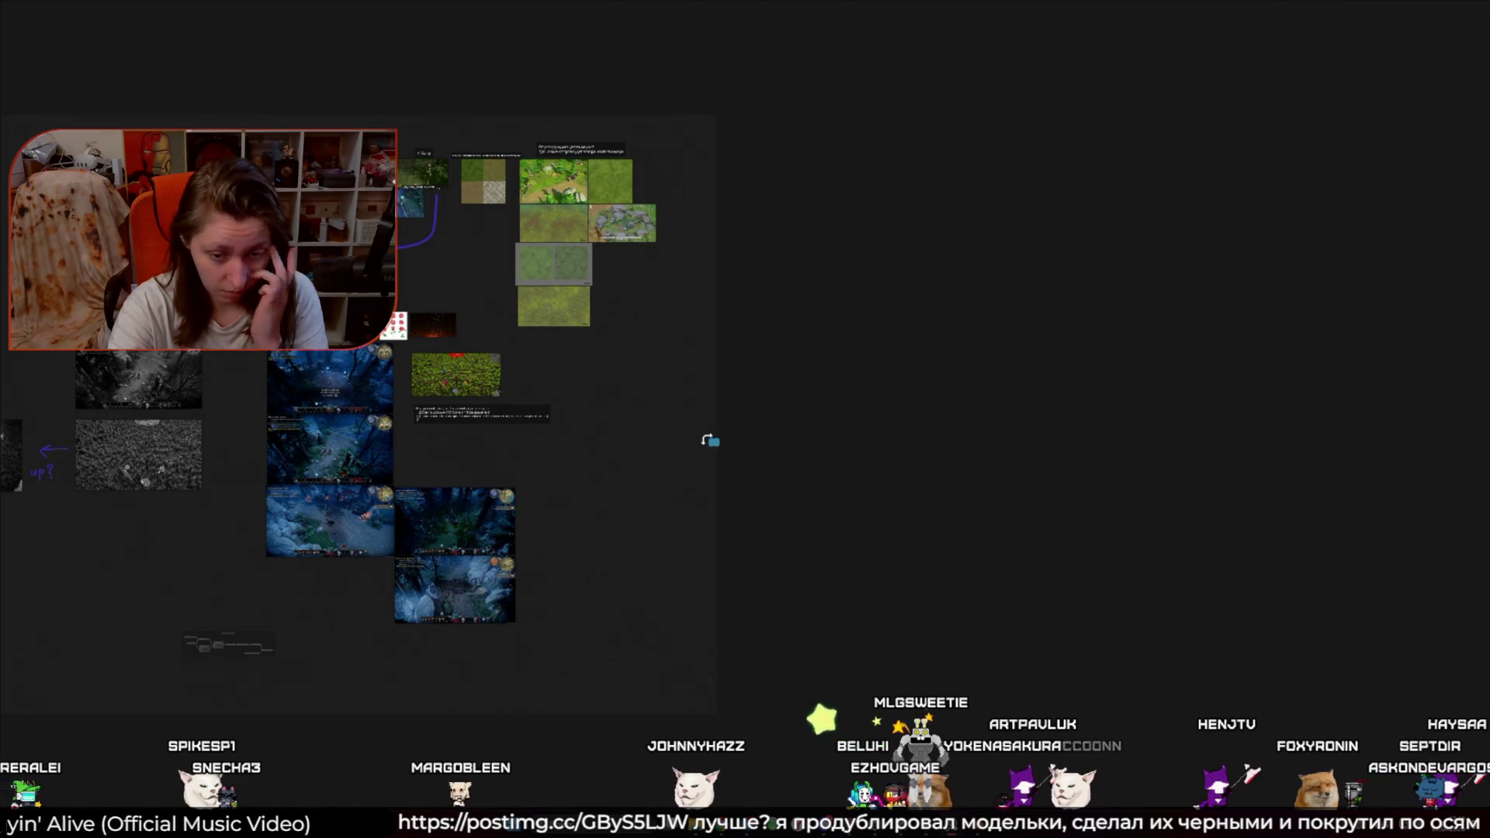
# Step: Draw purple marks under both of the left character's feet in the battle image
pyautogui.hotkey('alt', 'Tab')
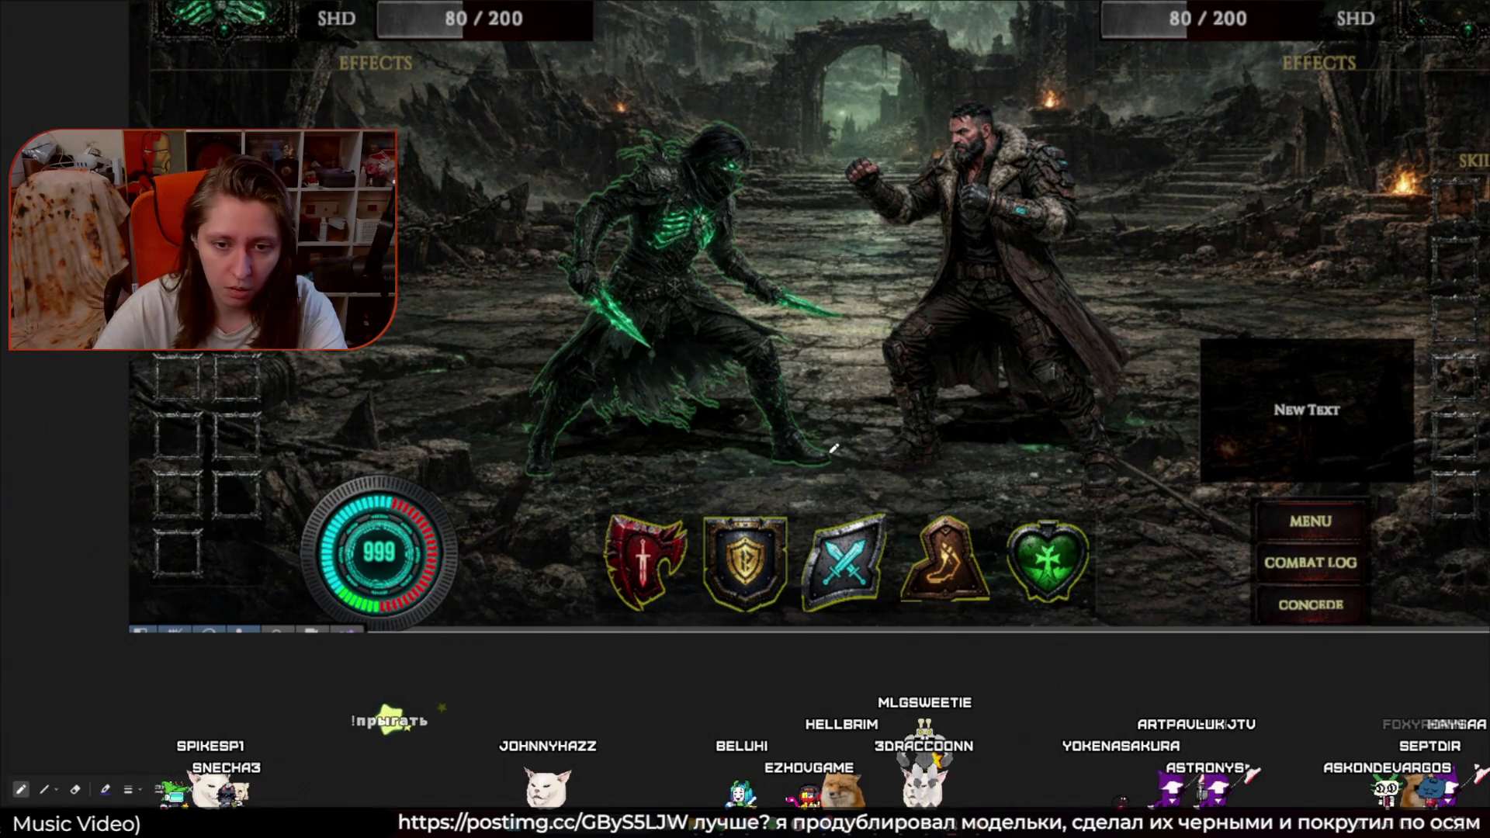
pyautogui.moveTo(840, 458); pyautogui.dragTo(759, 455)
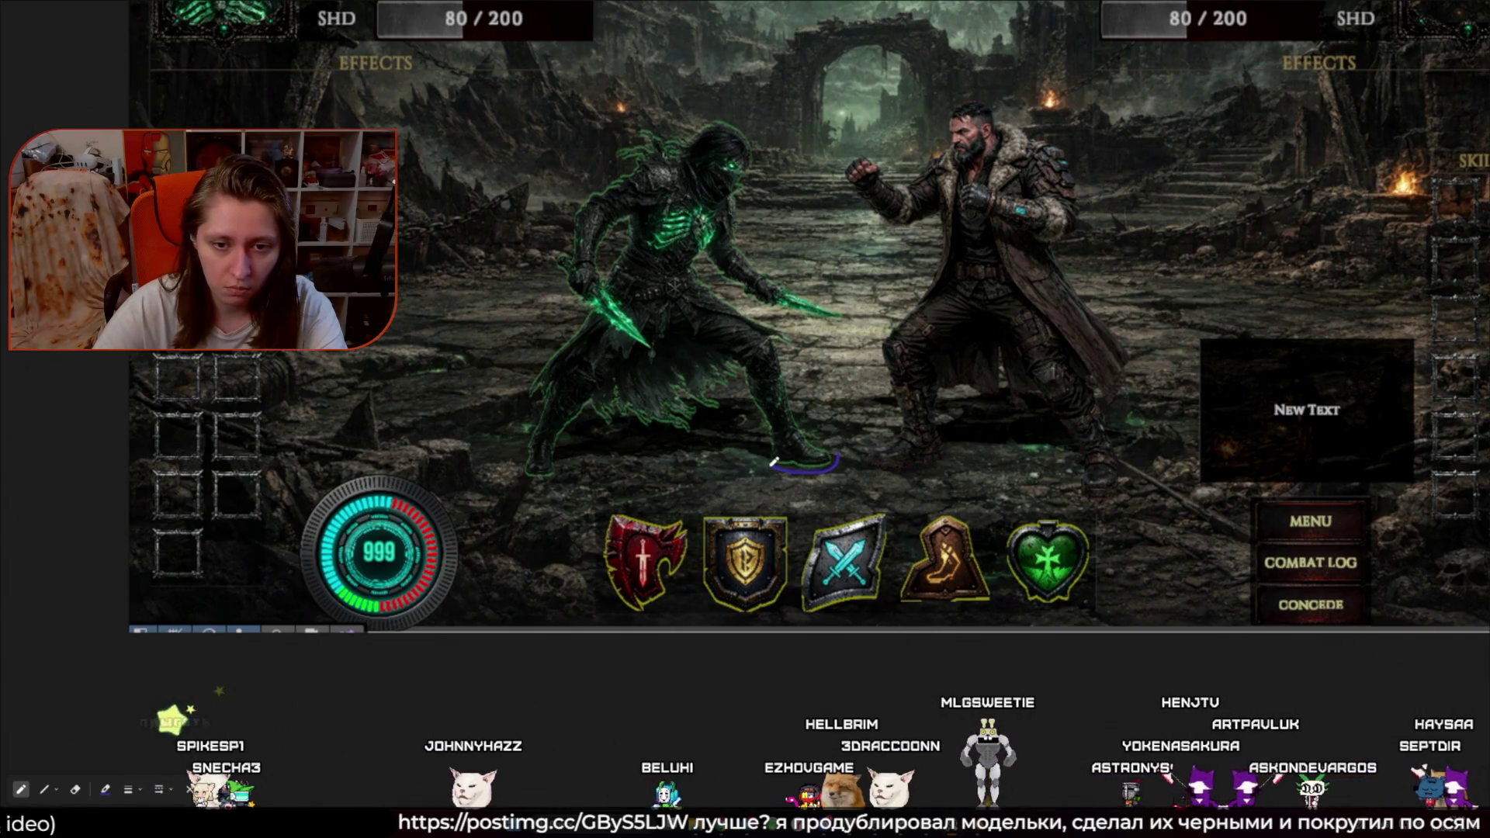
pyautogui.moveTo(562, 459); pyautogui.dragTo(518, 460)
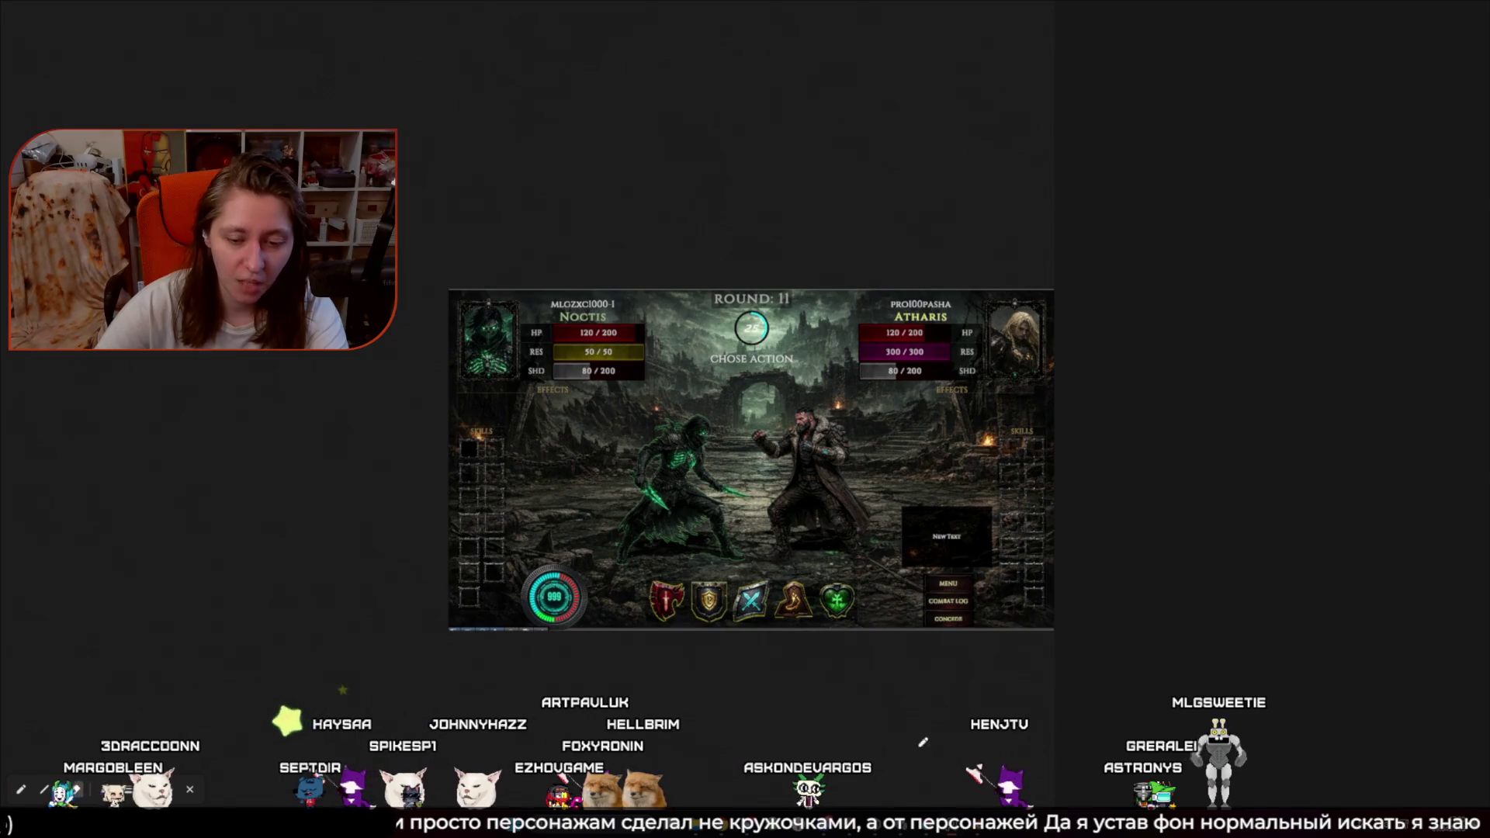
pyautogui.moveTo(909, 770)
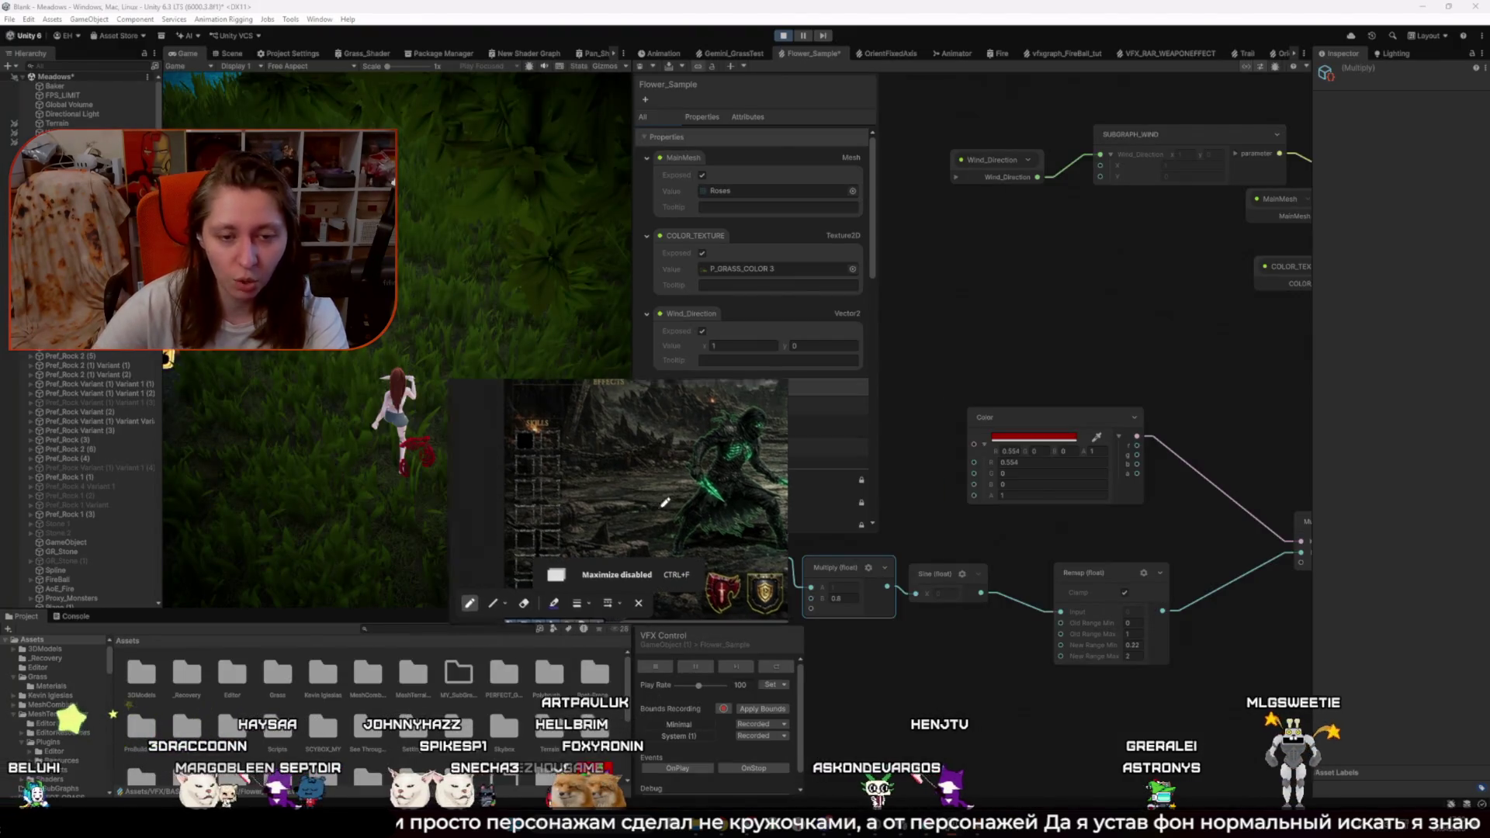
# Step: Paste the battle-screen image into Krita's VALUE_LIGHT document using the monitor colour profile
pyautogui.hotkey('alt', 'Tab')
pyautogui.press('-')
pyautogui.press('-')
pyautogui.press('-')
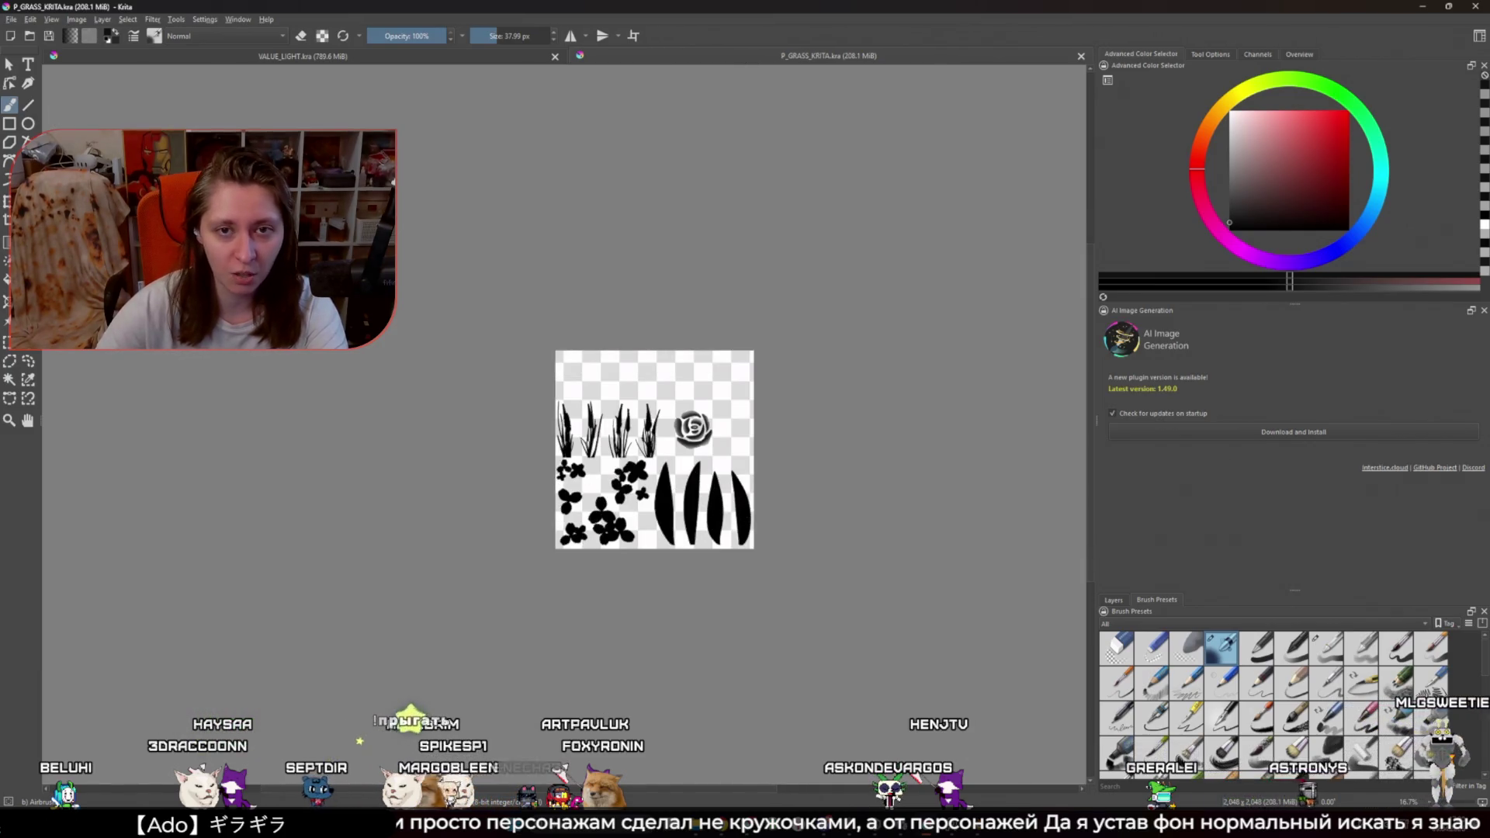
pyautogui.hotkey('ctrl', 'Tab')
pyautogui.press('-')
pyautogui.press('-')
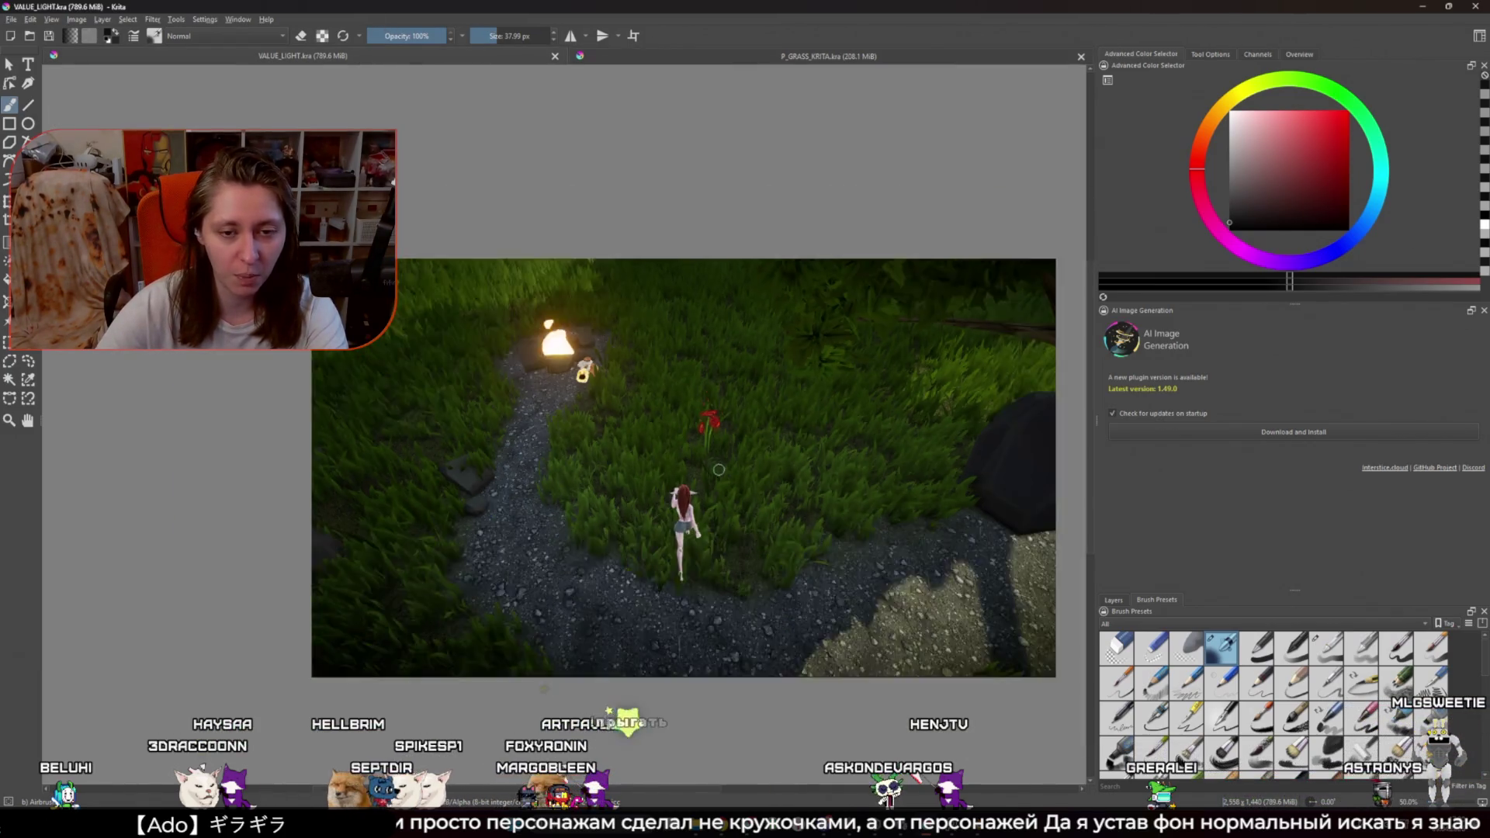
pyautogui.hotkey('ctrl', 'v')
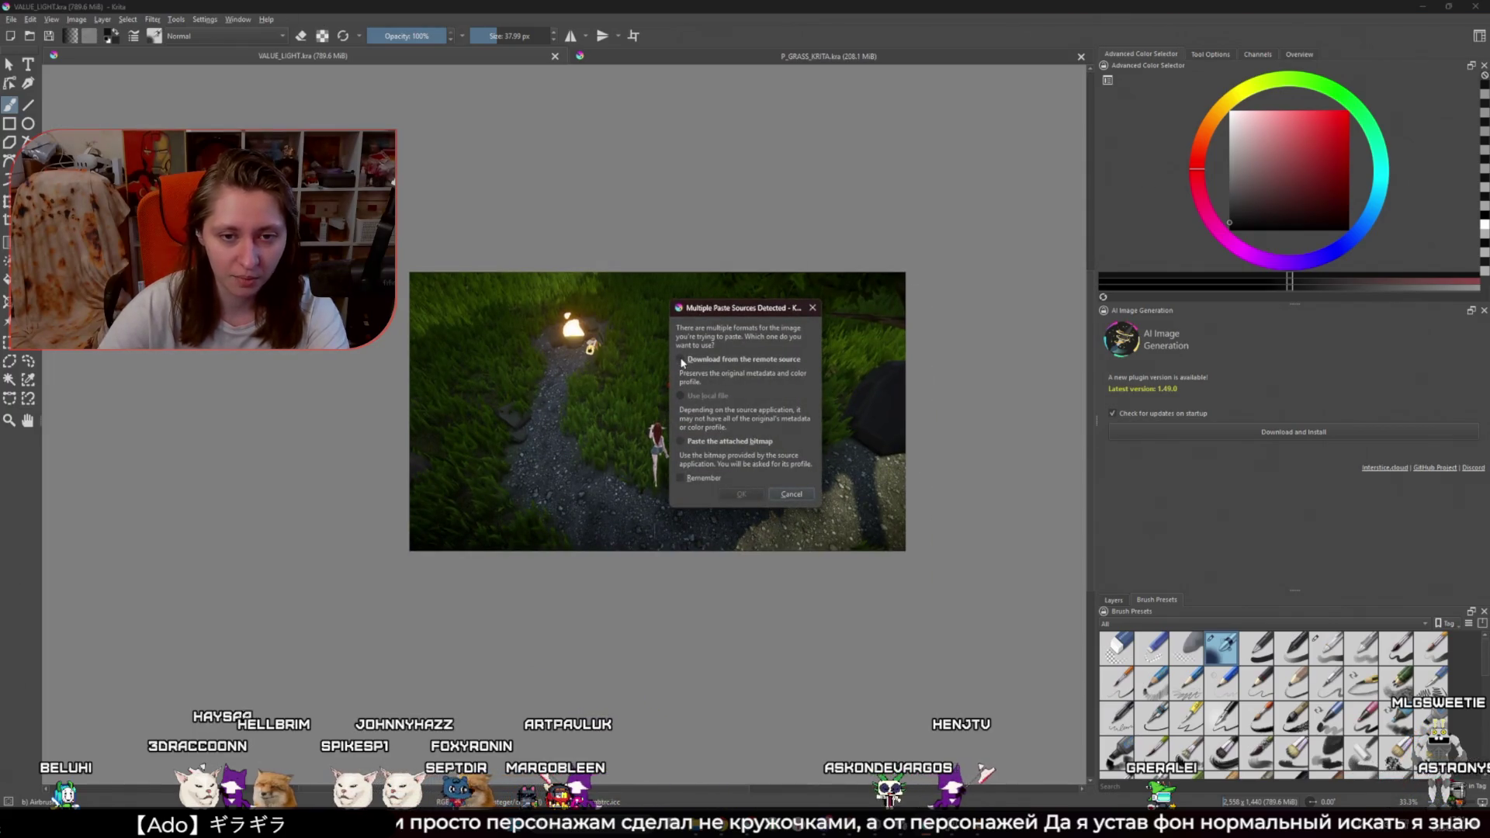
pyautogui.click(729, 440)
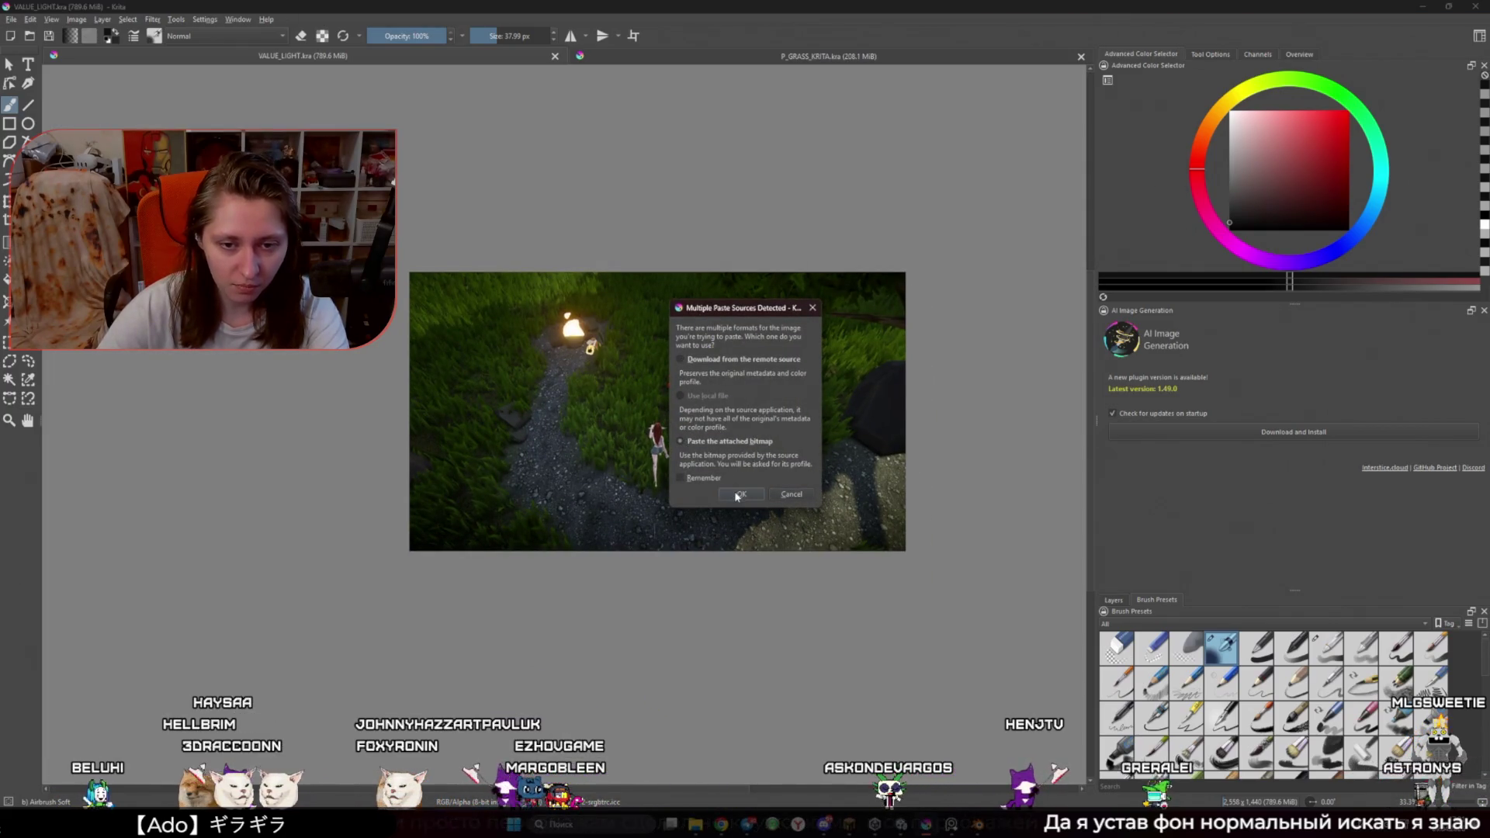
pyautogui.click(741, 494)
pyautogui.click(708, 418)
pyautogui.click(738, 480)
pyautogui.scroll(1, 656, 370)
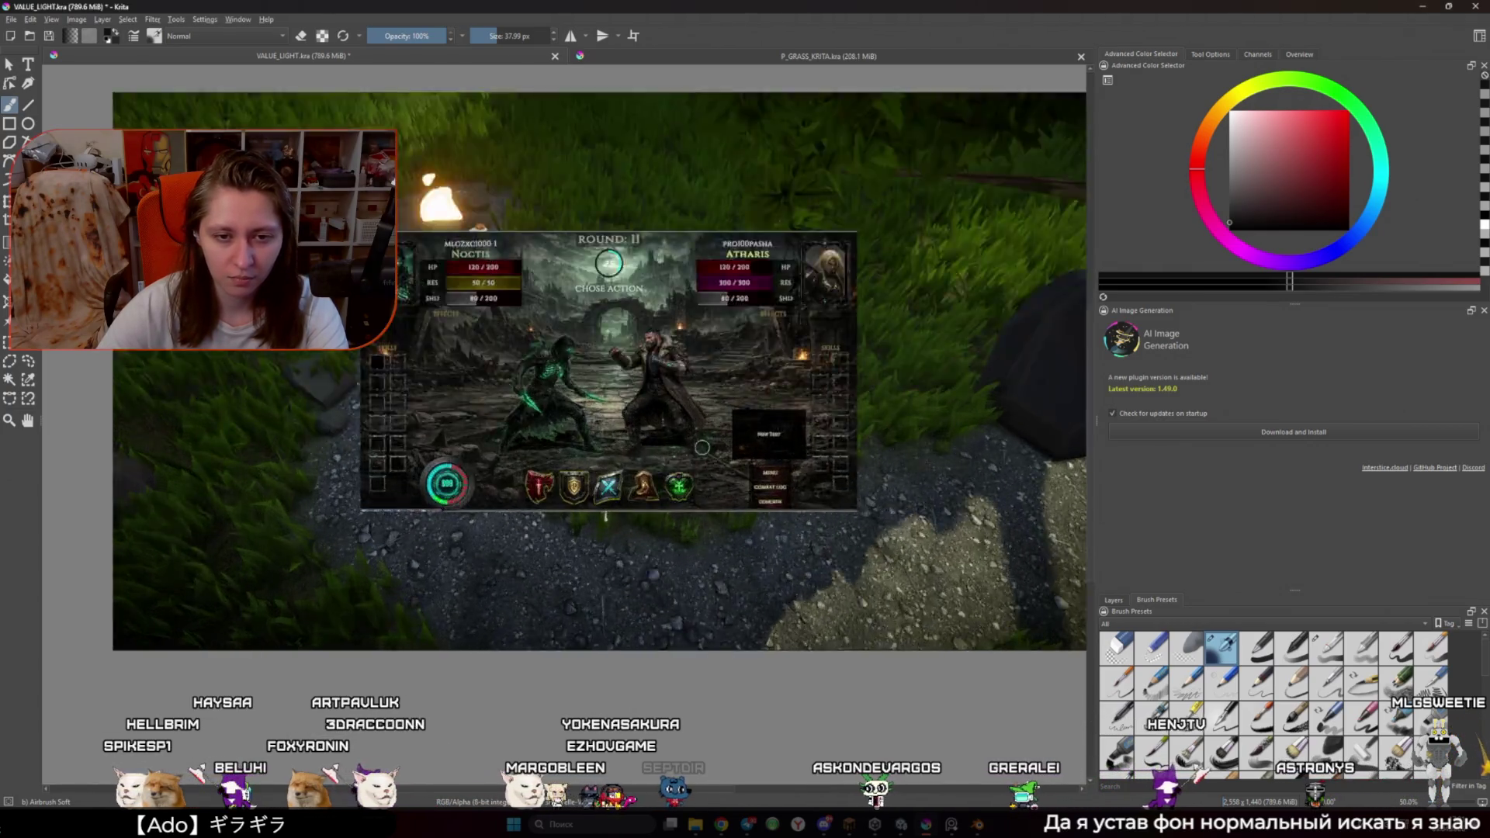
# Step: Trial-stretch the pasted layer, undo it, and desaturate the image to greyscale
pyautogui.moveTo(630, 285); pyautogui.dragTo(626, 204)
pyautogui.moveTo(630, 496); pyautogui.dragTo(638, 607)
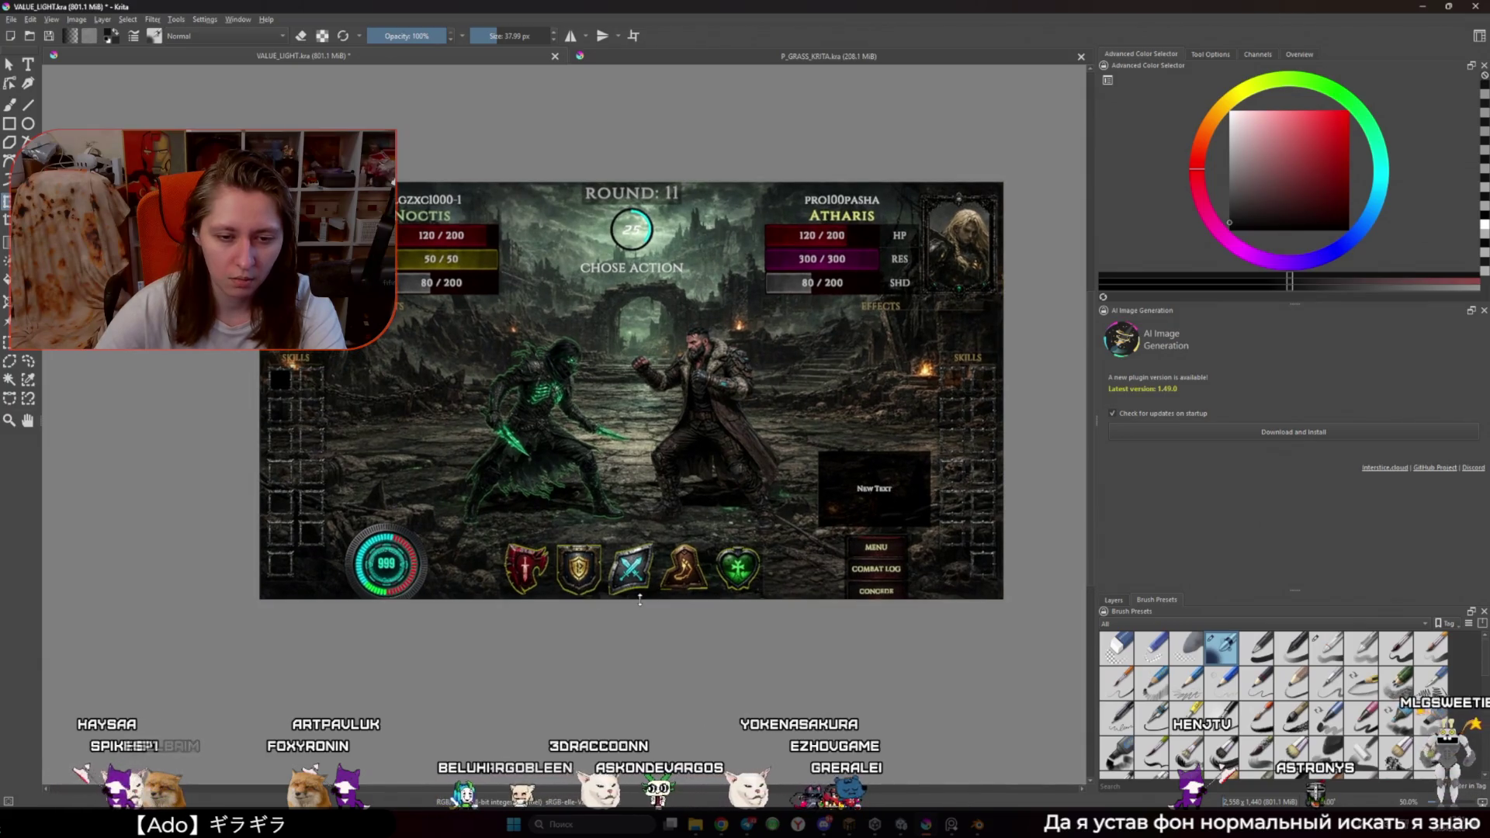
pyautogui.moveTo(641, 603); pyautogui.dragTo(636, 603)
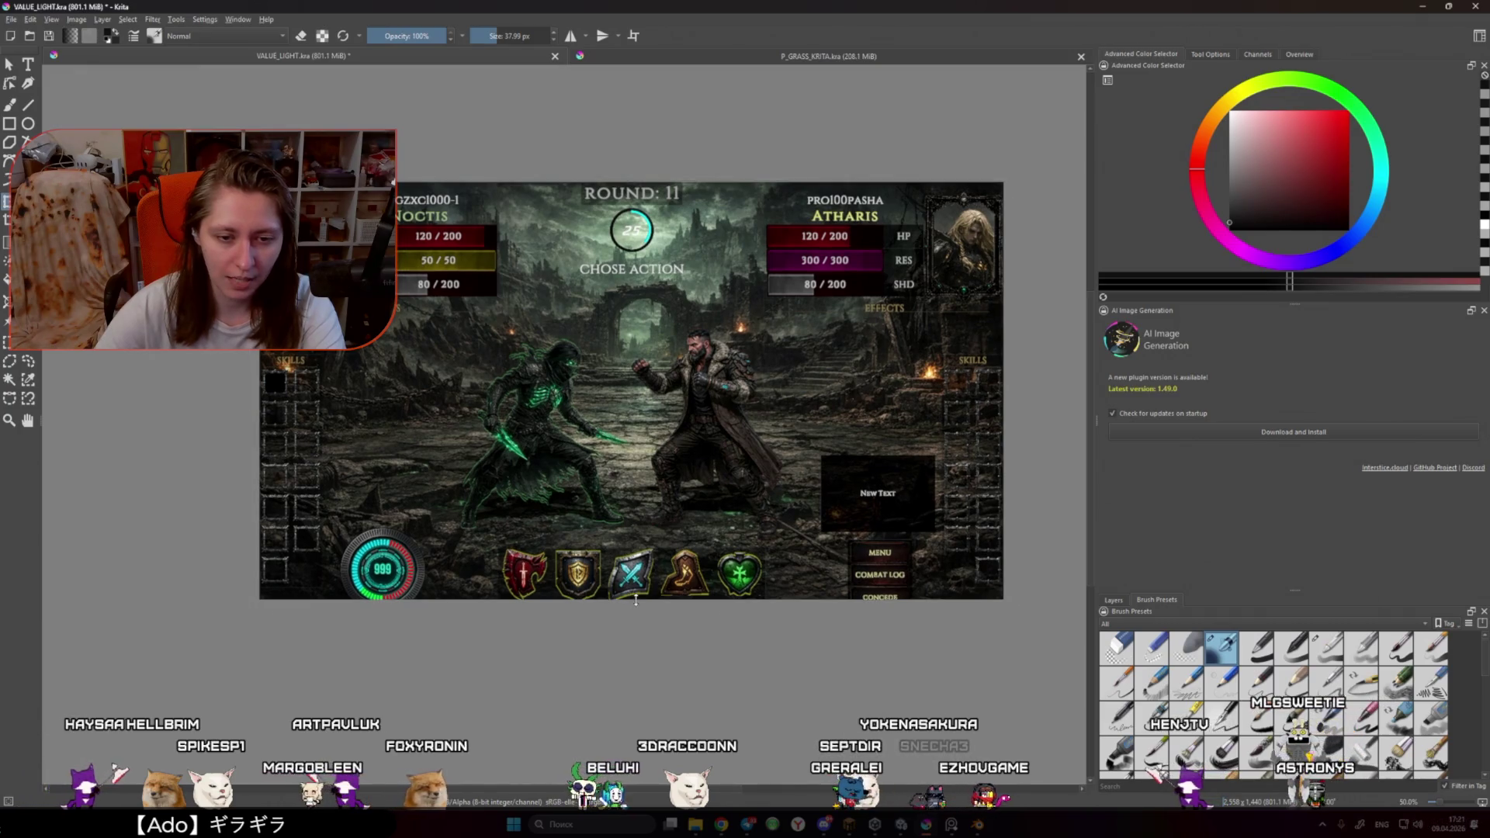
pyautogui.press('Return')
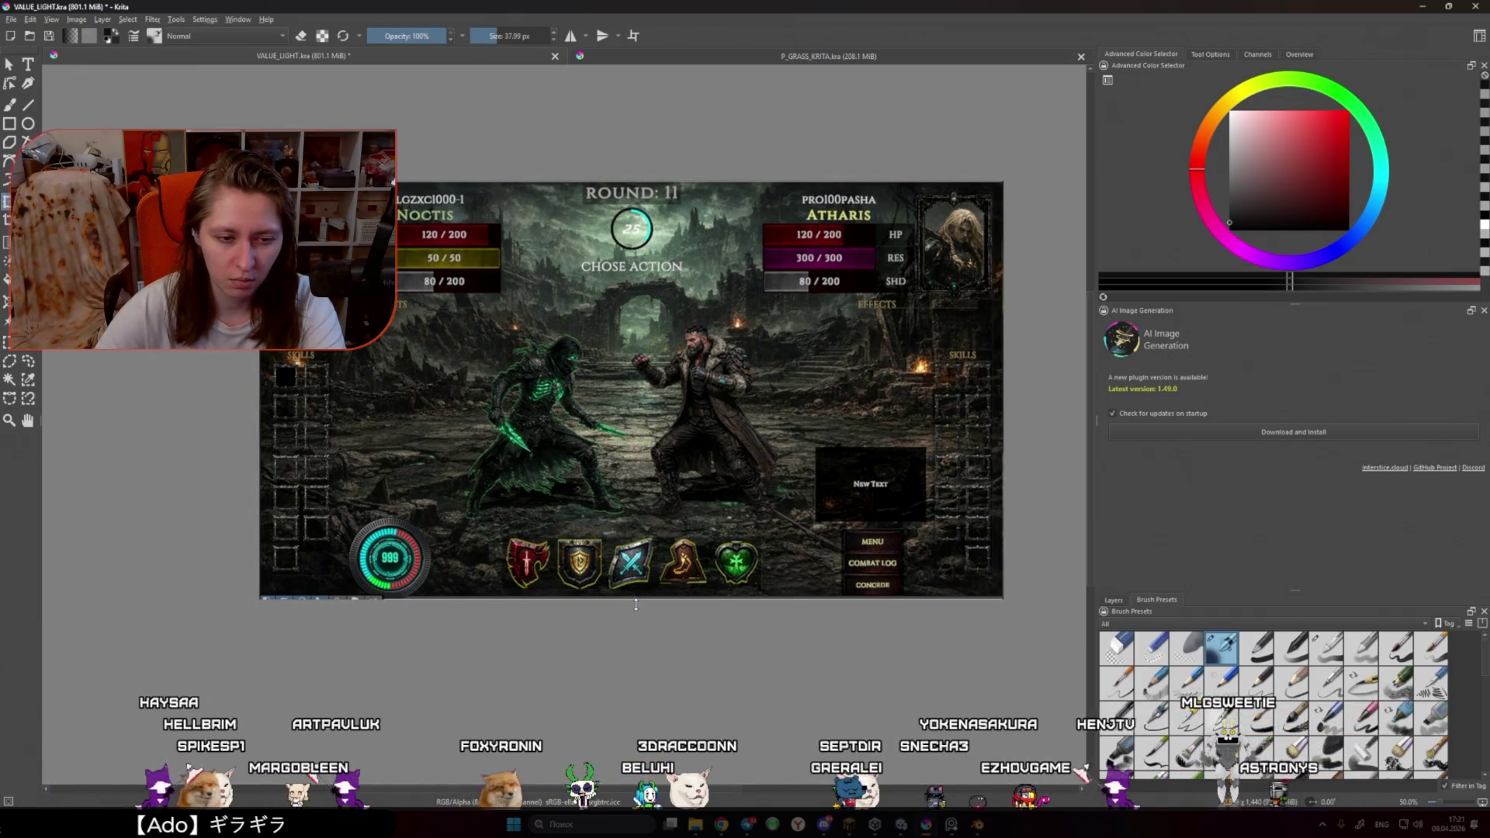
pyautogui.hotkey('ctrl', 'z')
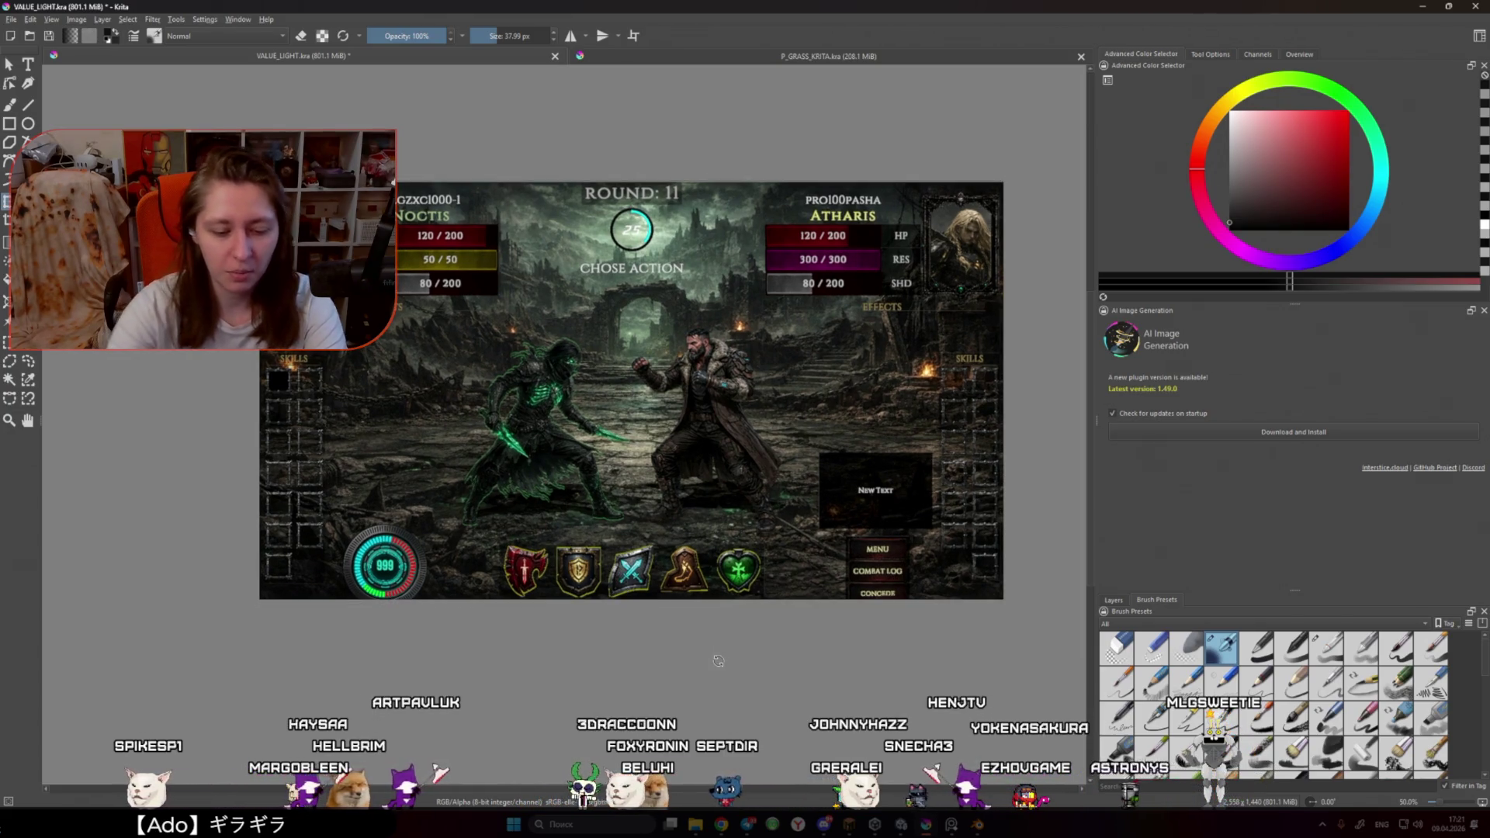
pyautogui.hotkey('ctrl', 'shift', 'u')
pyautogui.press('Return')
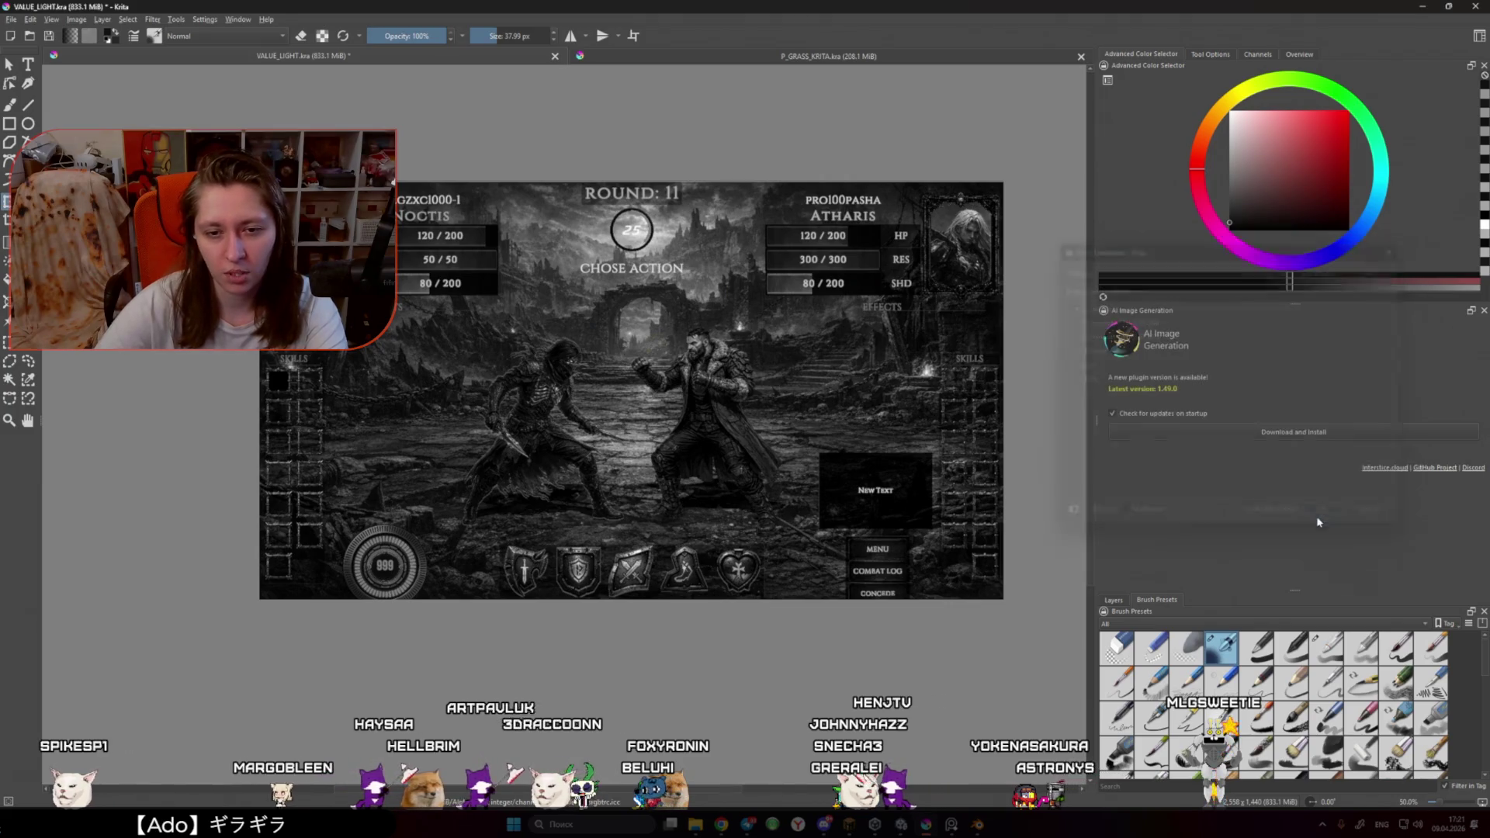
# Step: Zoom and pan around the greyscale battle screen on the Krita canvas
pyautogui.scroll(-2, 745, 590)
pyautogui.scroll(-2, 729, 591)
pyautogui.scroll(2, 732, 615)
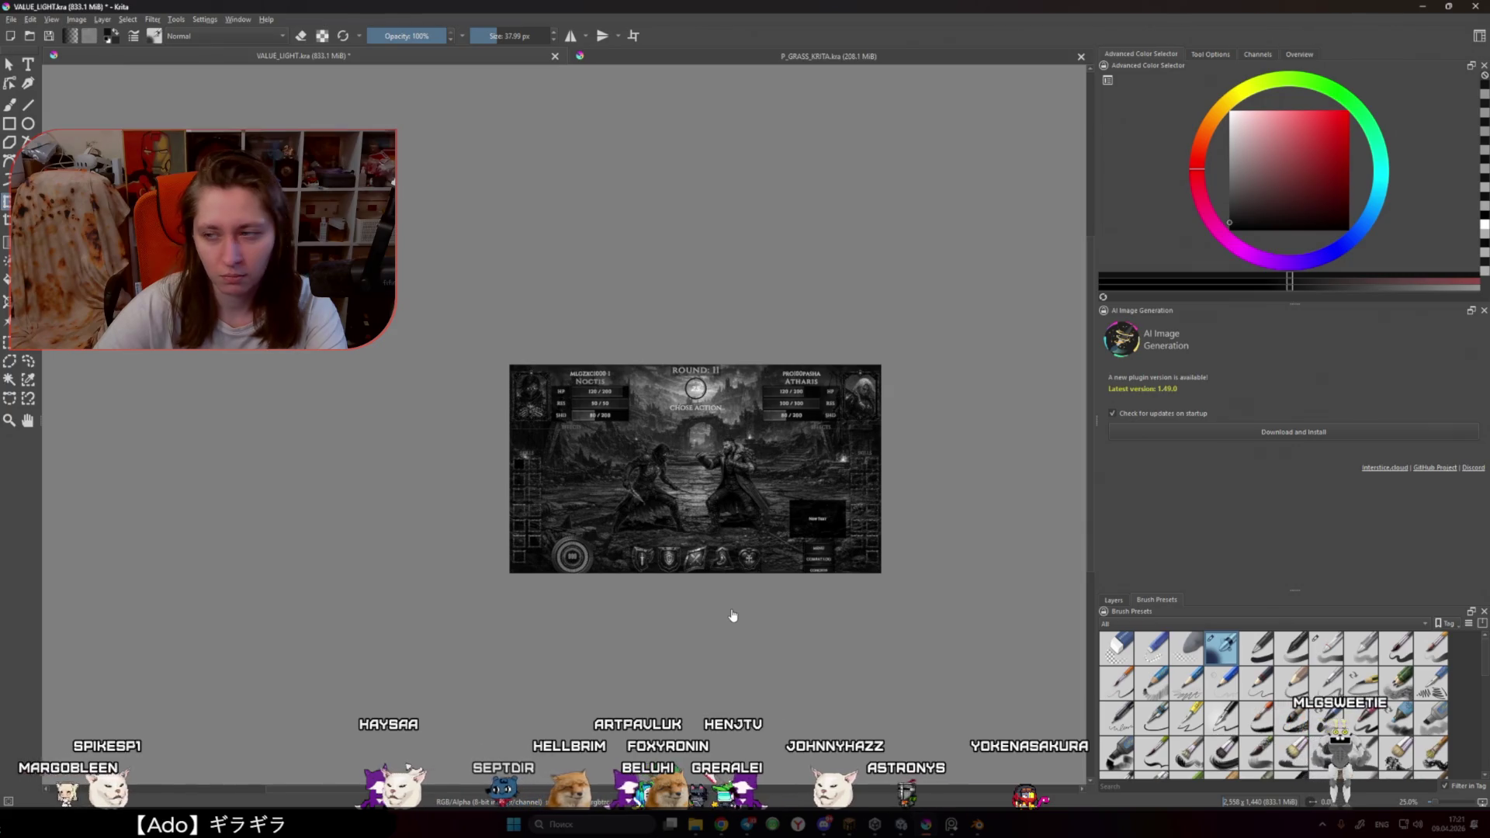
pyautogui.scroll(3, 729, 538)
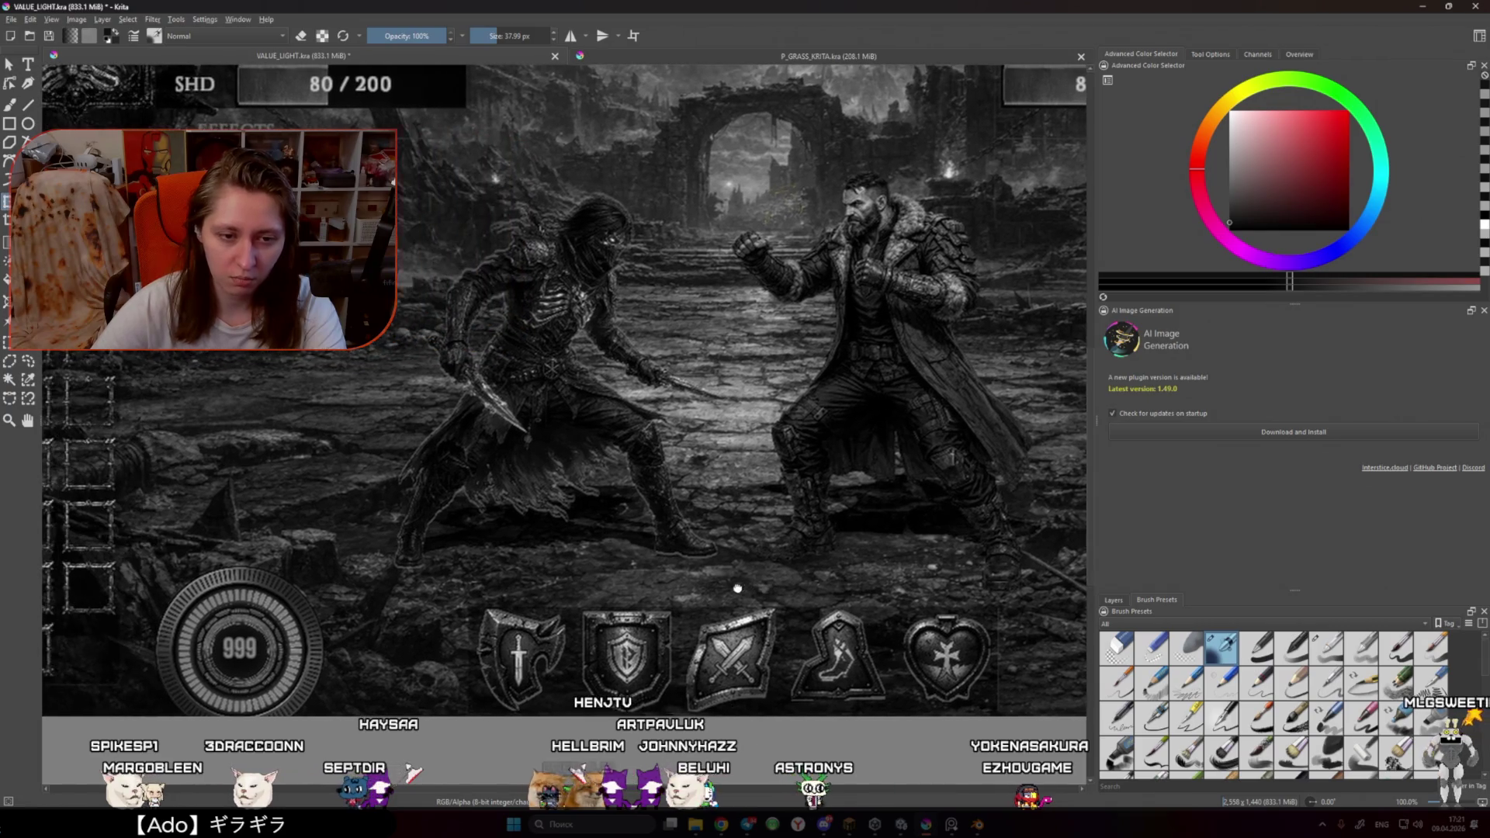
pyautogui.scroll(-3, 608, 609)
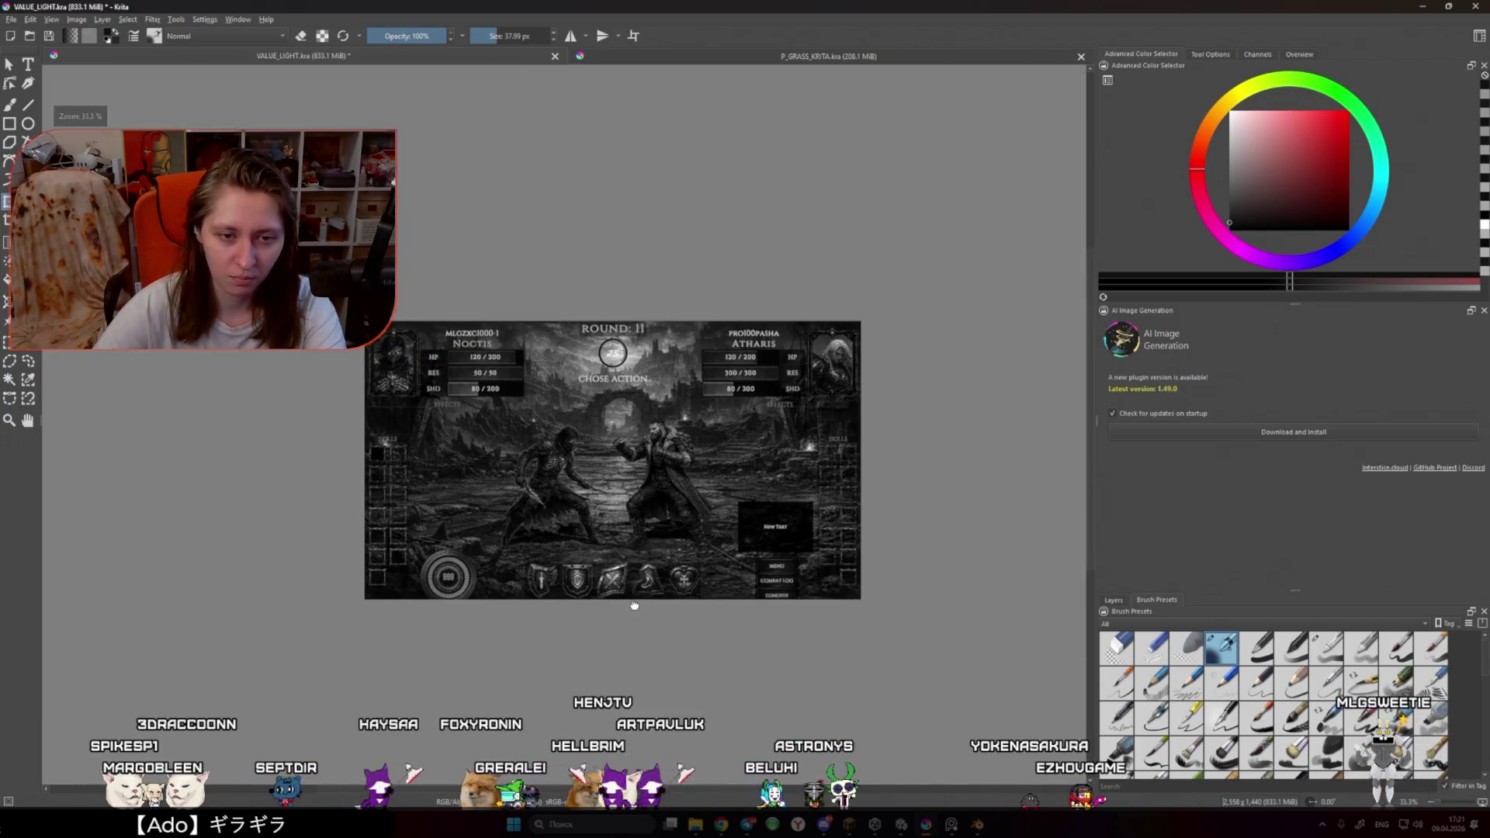
pyautogui.moveTo(634, 605); pyautogui.dragTo(672, 615)
# Step: Restore the coloured grass scene in Krita and return to Unity's running game view
pyautogui.click(1113, 600)
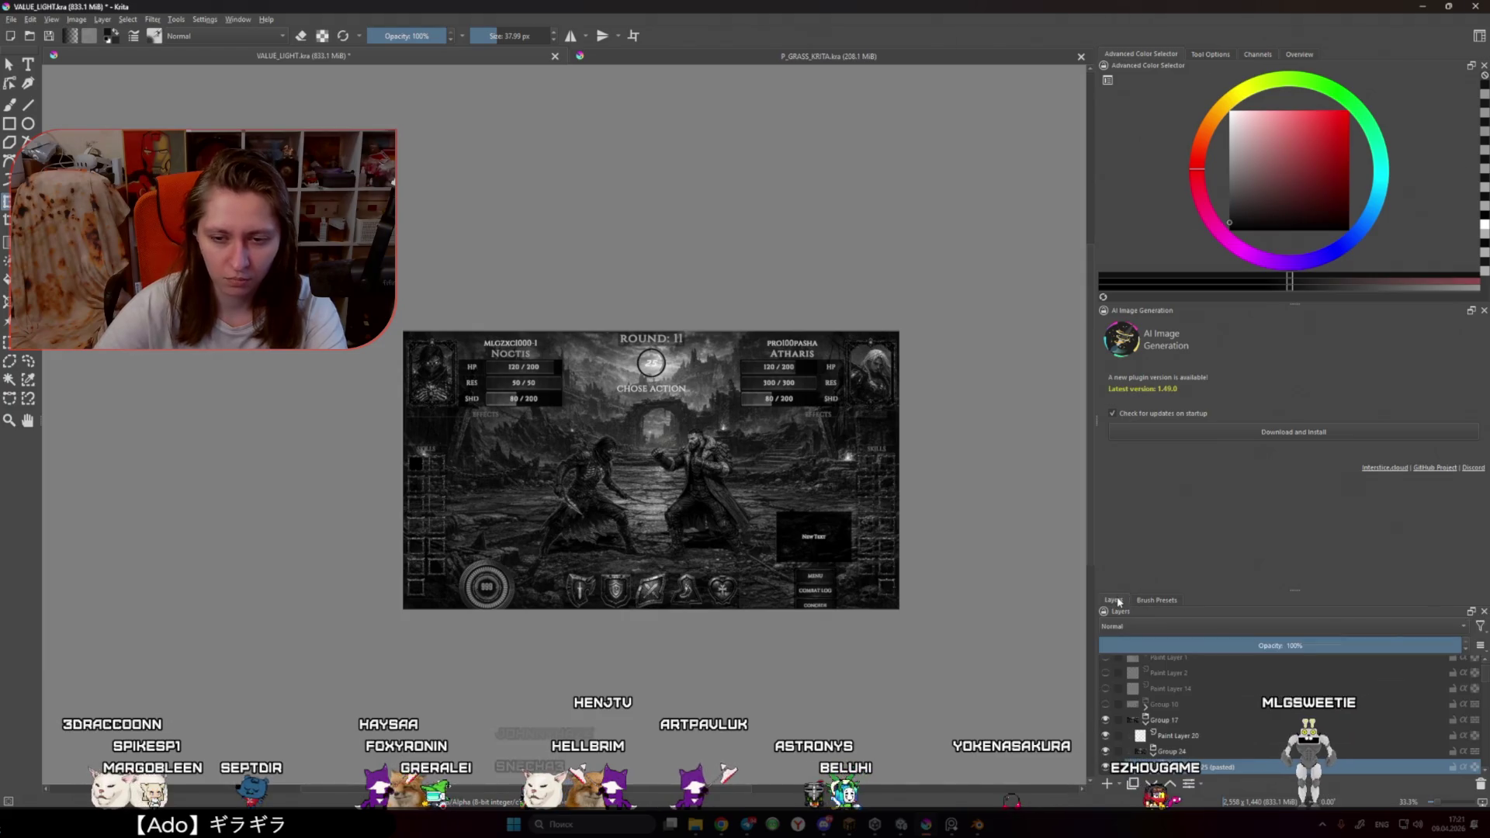
pyautogui.hotkey('ctrl', 'z')
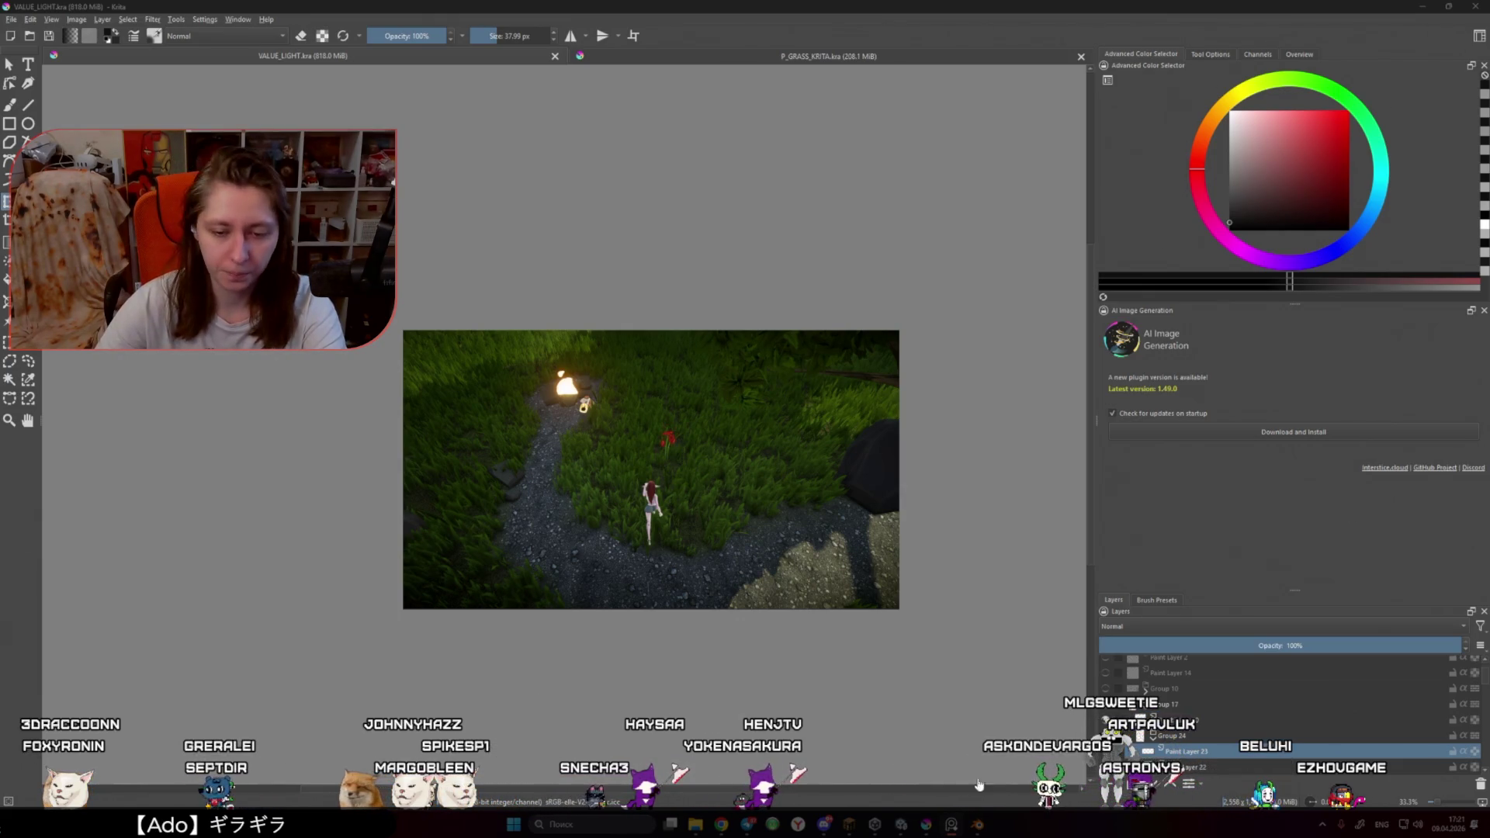
pyautogui.click(901, 824)
pyautogui.click(510, 552)
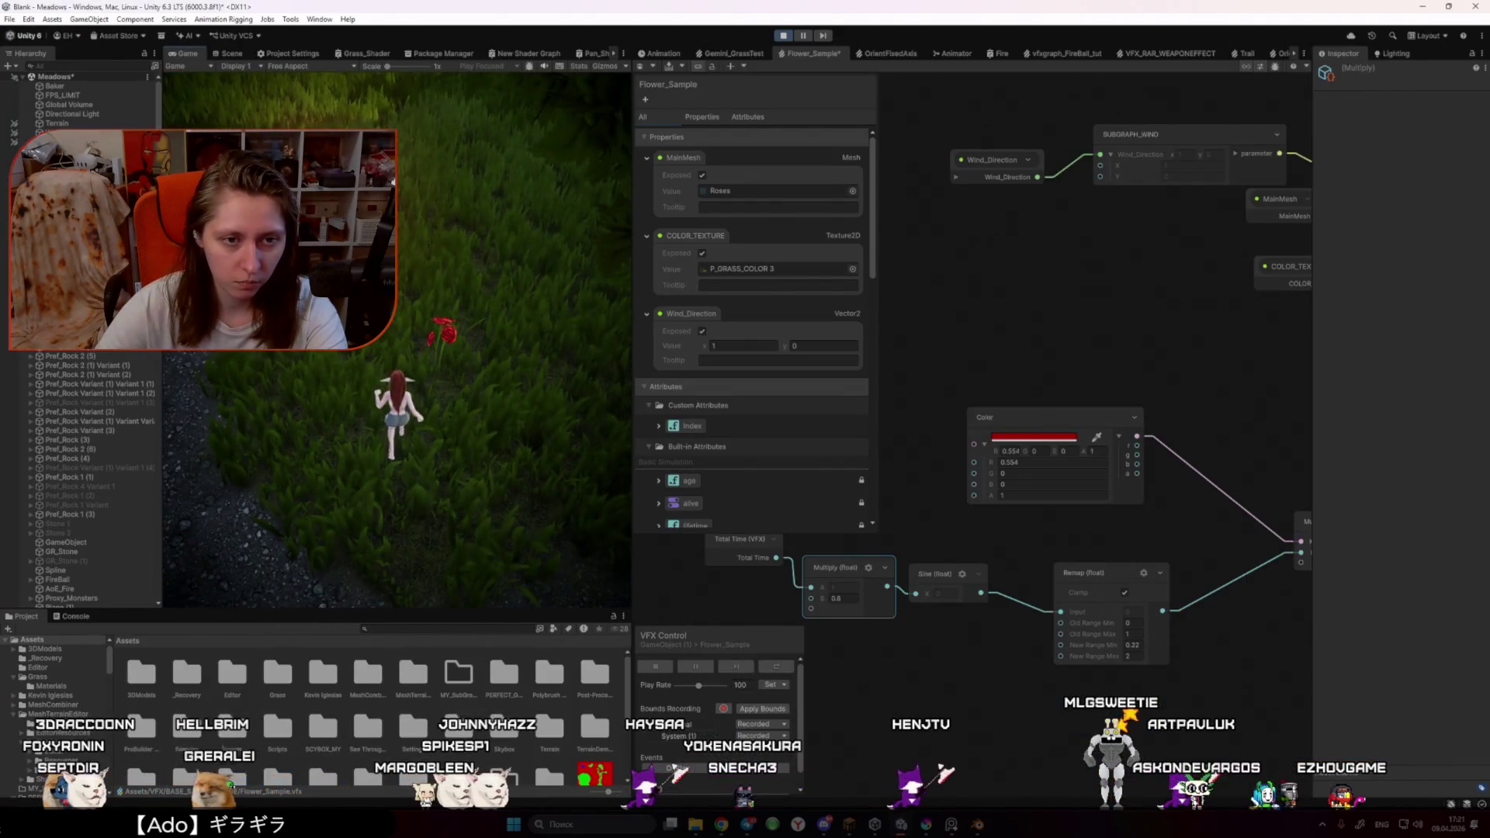
# Step: Stop play mode and set up the Scene view showing the roses
pyautogui.hotkey('ctrl', 's')
pyautogui.click(784, 35)
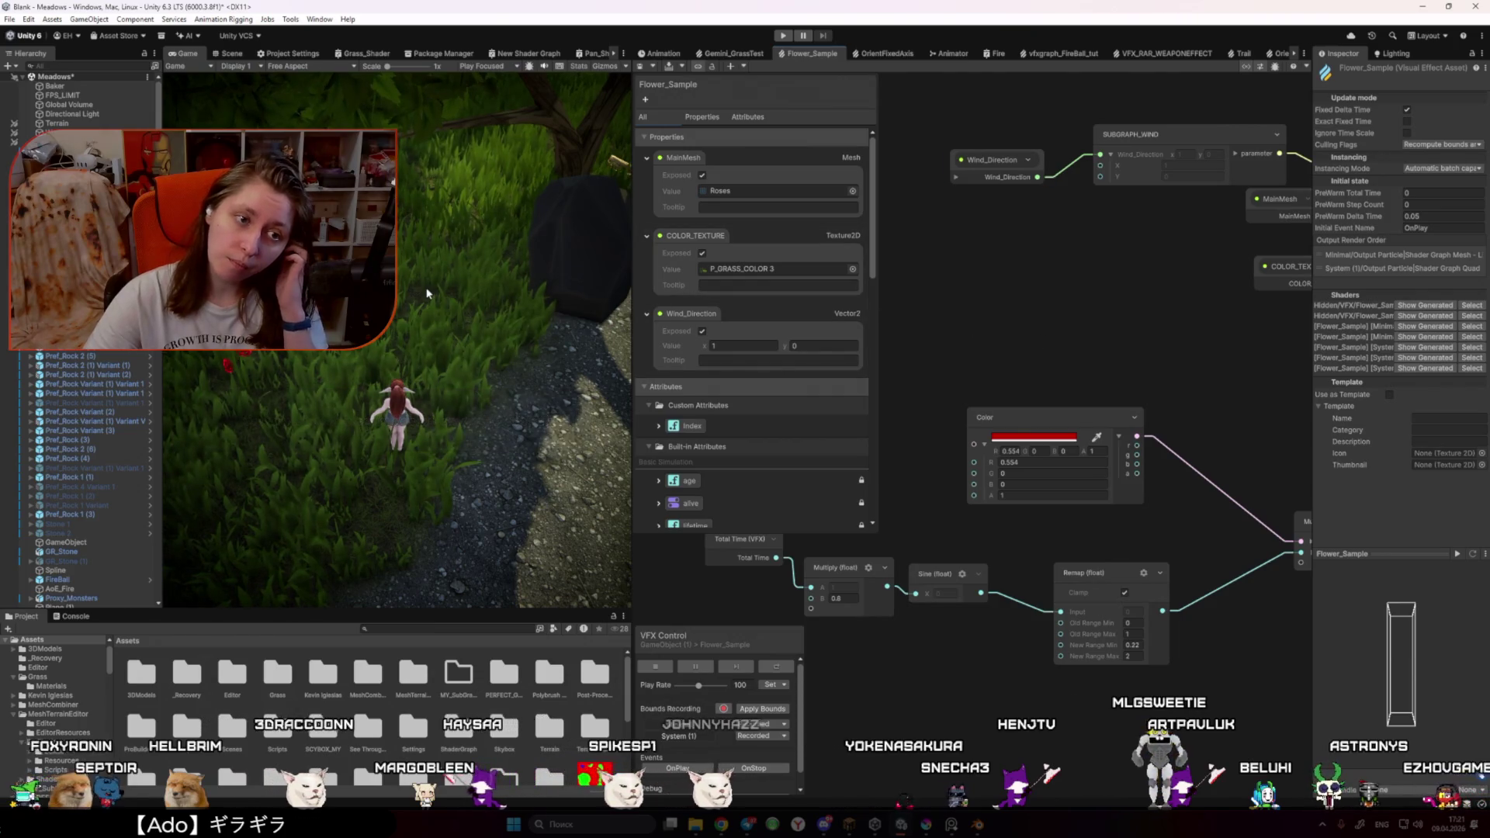
pyautogui.click(229, 54)
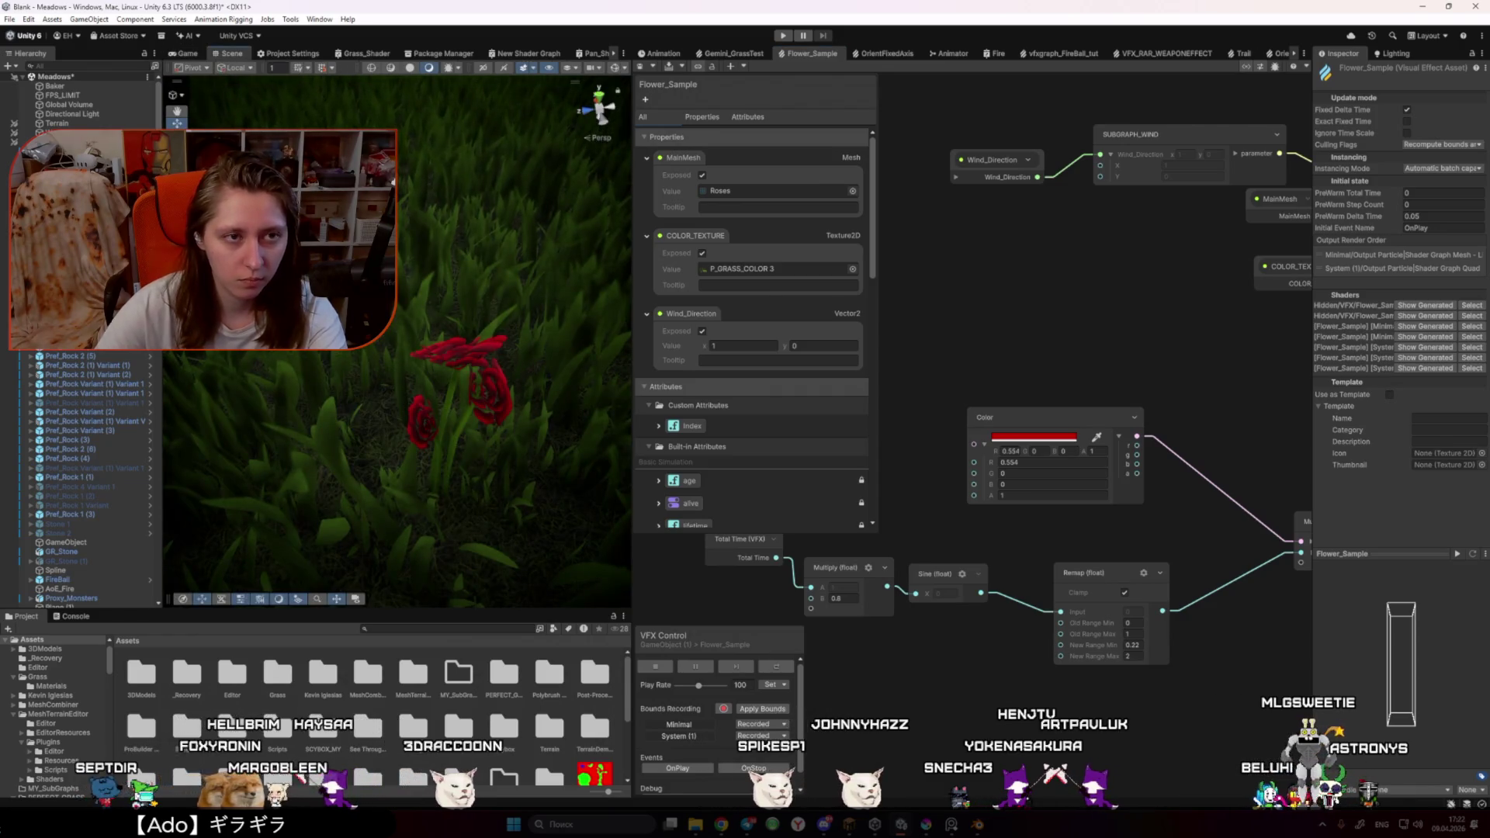
pyautogui.click(187, 54)
pyautogui.moveTo(634, 364); pyautogui.dragTo(889, 365)
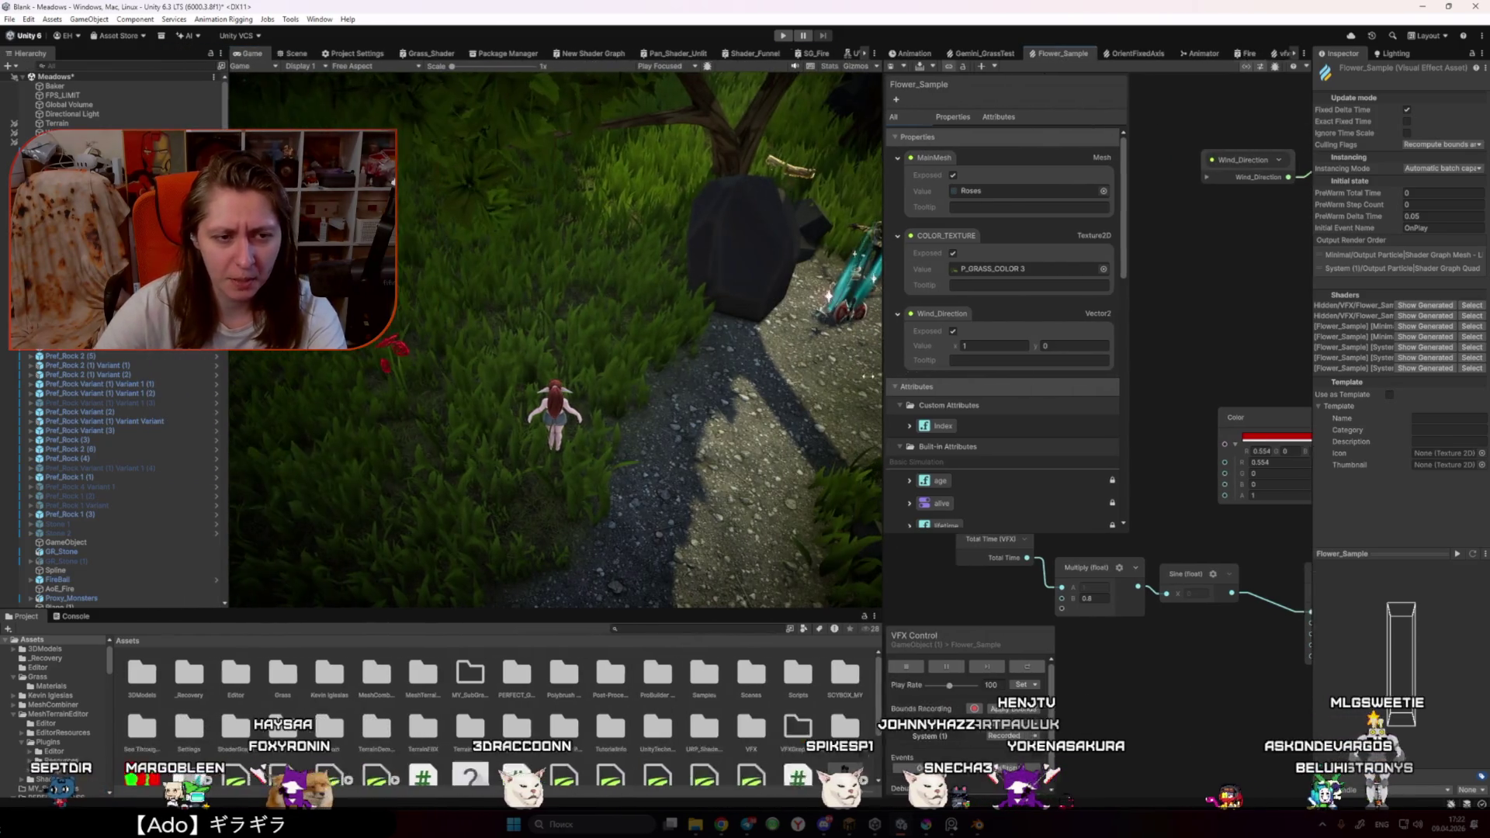
pyautogui.click(298, 53)
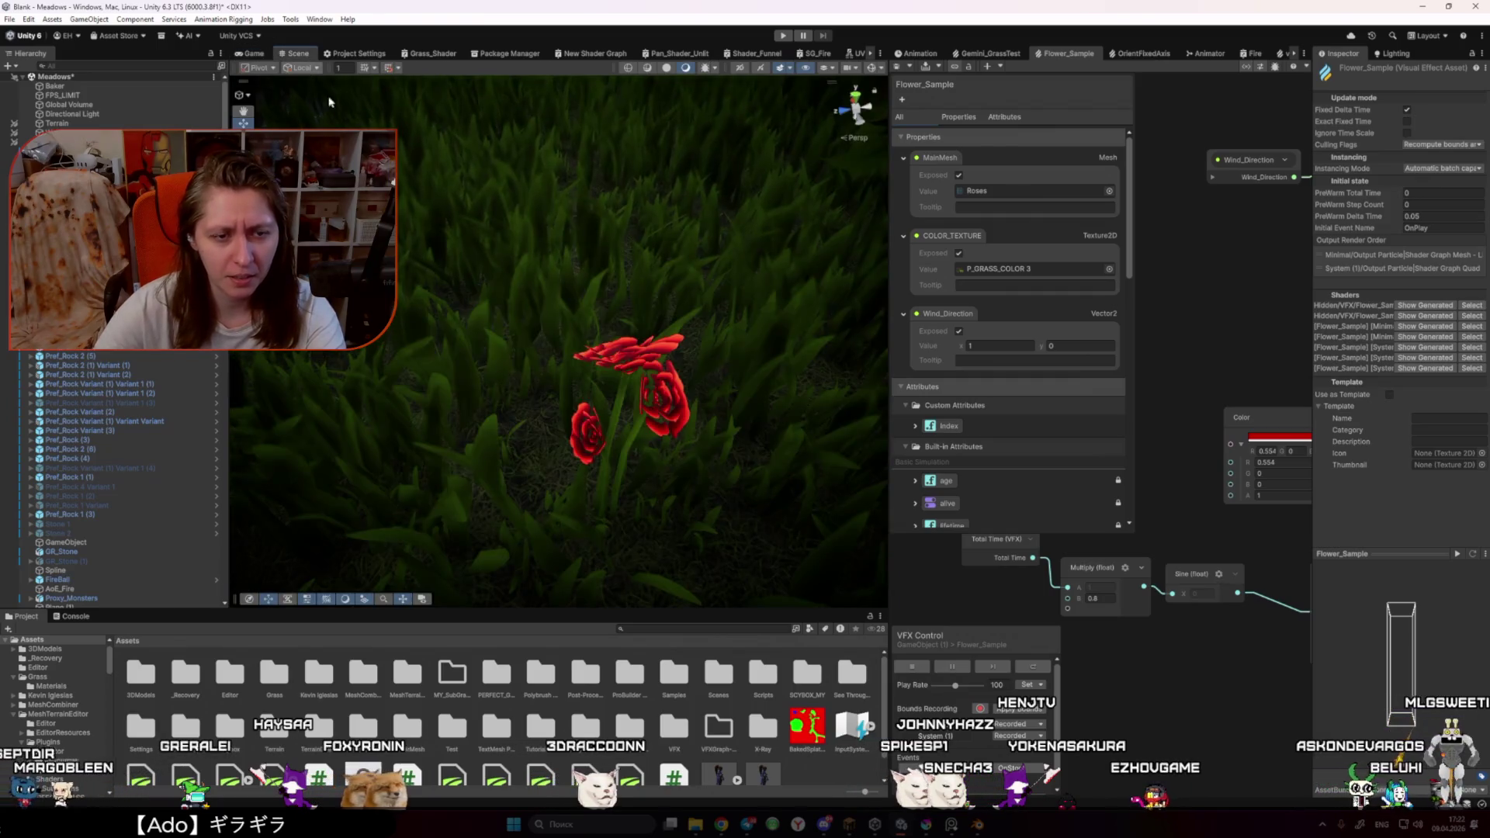
# Step: Select Flower_Sample and widen the Inspector and VFX Graph panels side by side
pyautogui.scroll(-15, 43, 571)
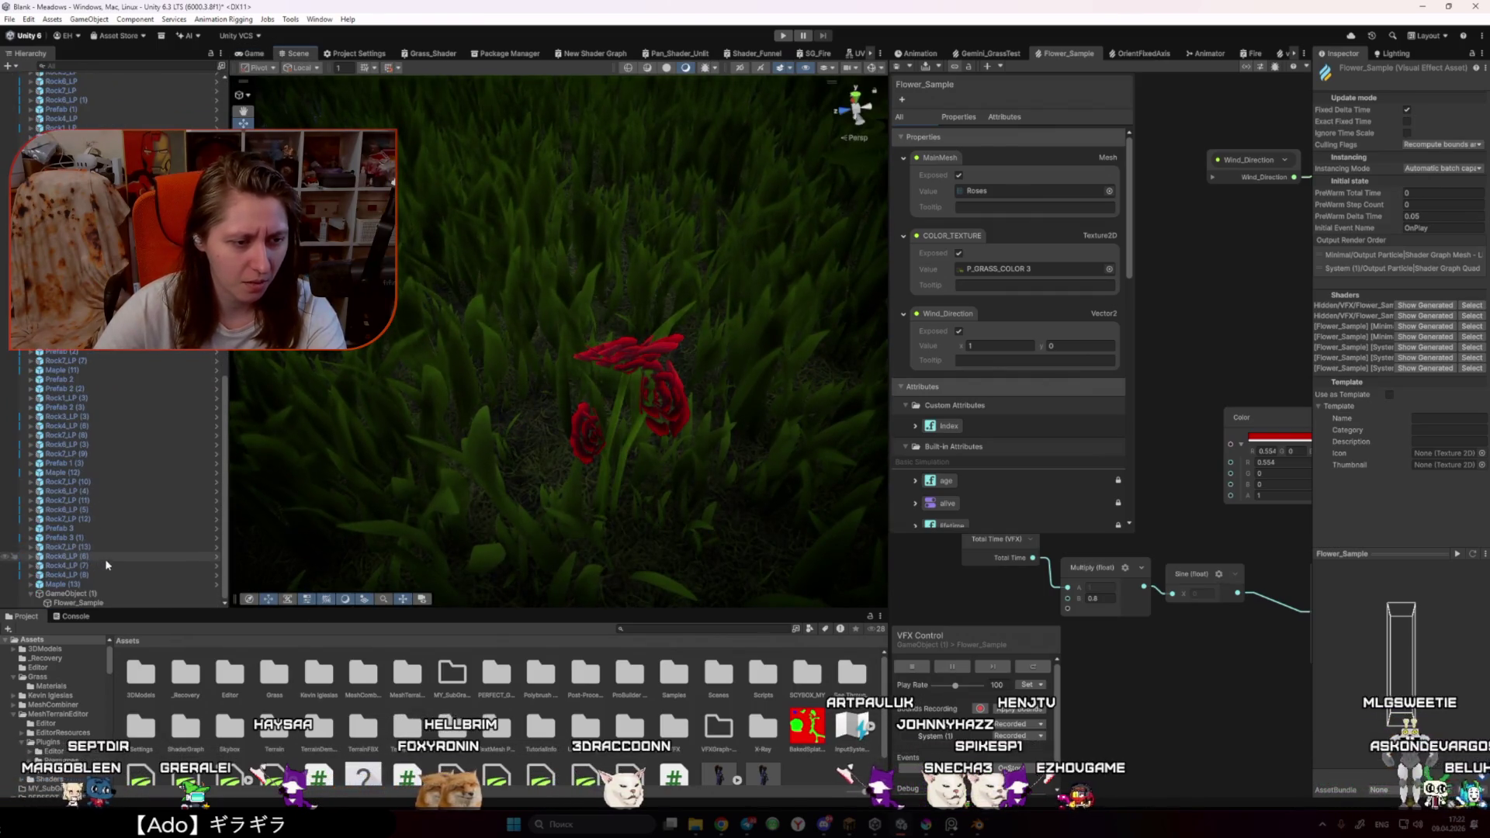
pyautogui.click(127, 604)
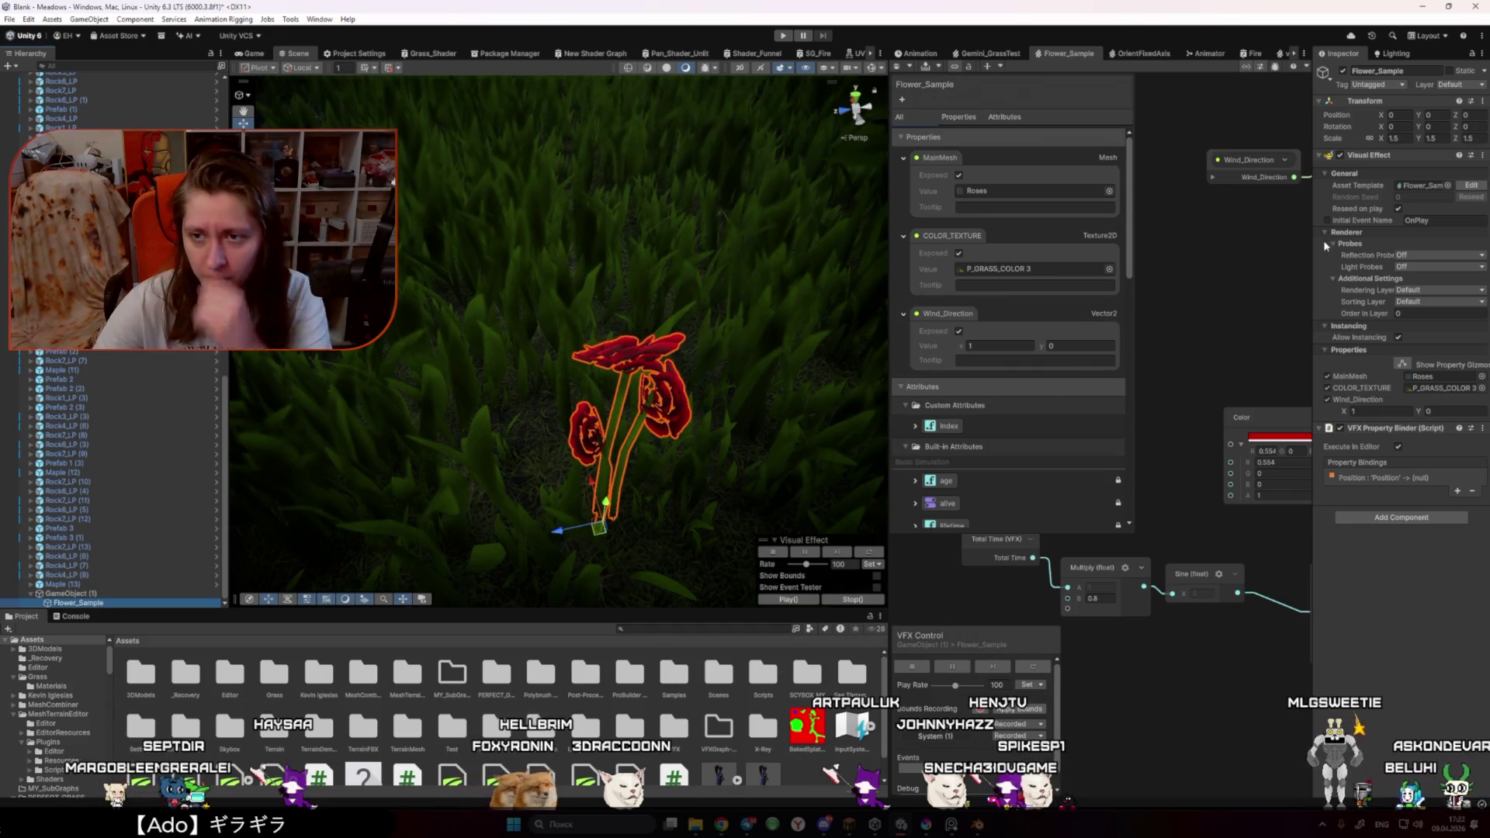
pyautogui.moveTo(1312, 241)
pyautogui.mouseDown()
pyautogui.moveTo(1063, 239)
pyautogui.moveTo(1172, 237)
pyautogui.moveTo(1134, 232)
pyautogui.mouseUp()
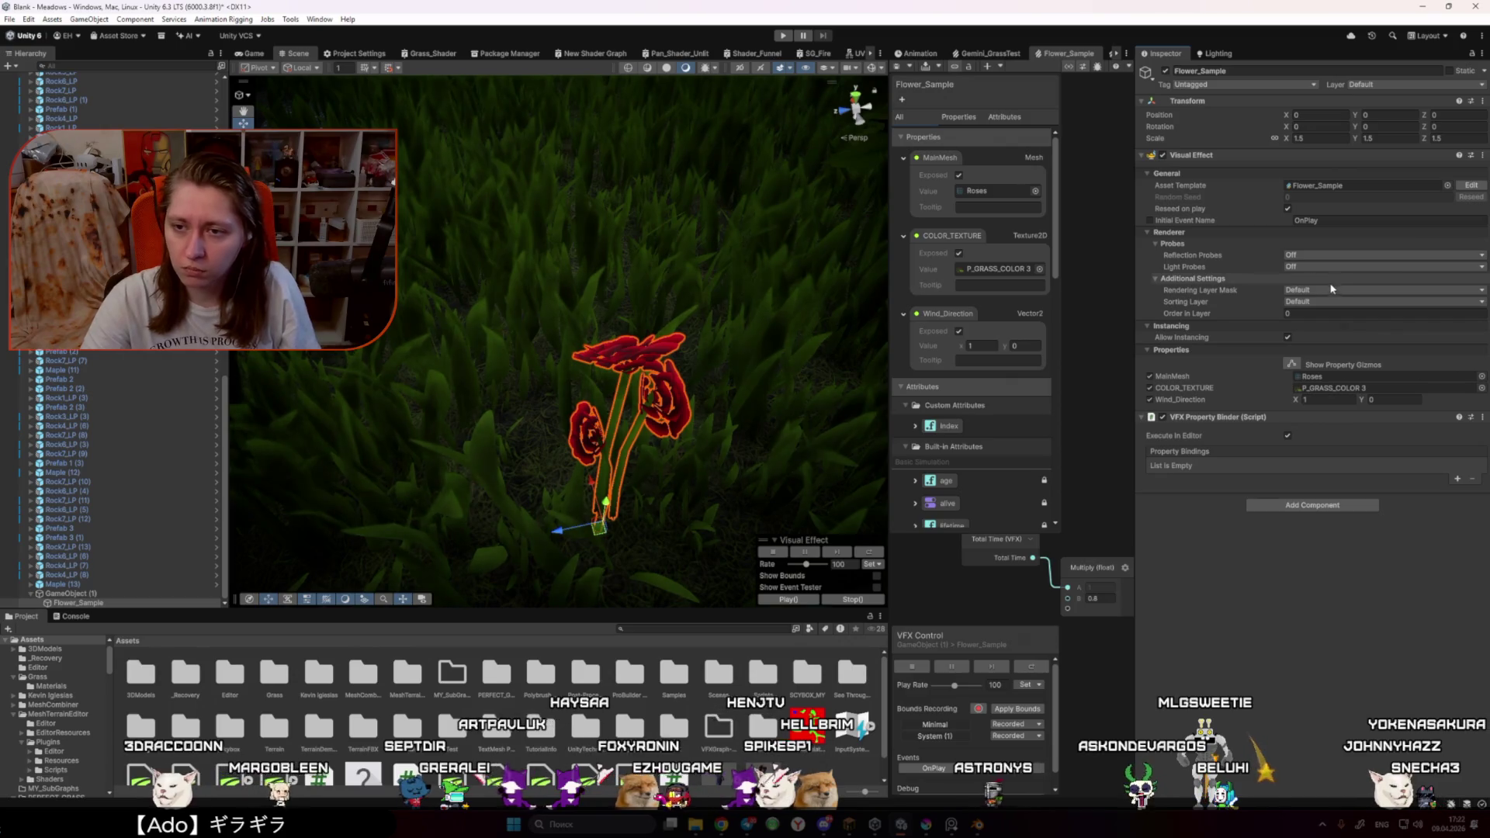
pyautogui.moveTo(890, 310); pyautogui.dragTo(365, 310)
pyautogui.scroll(-3, 764, 345)
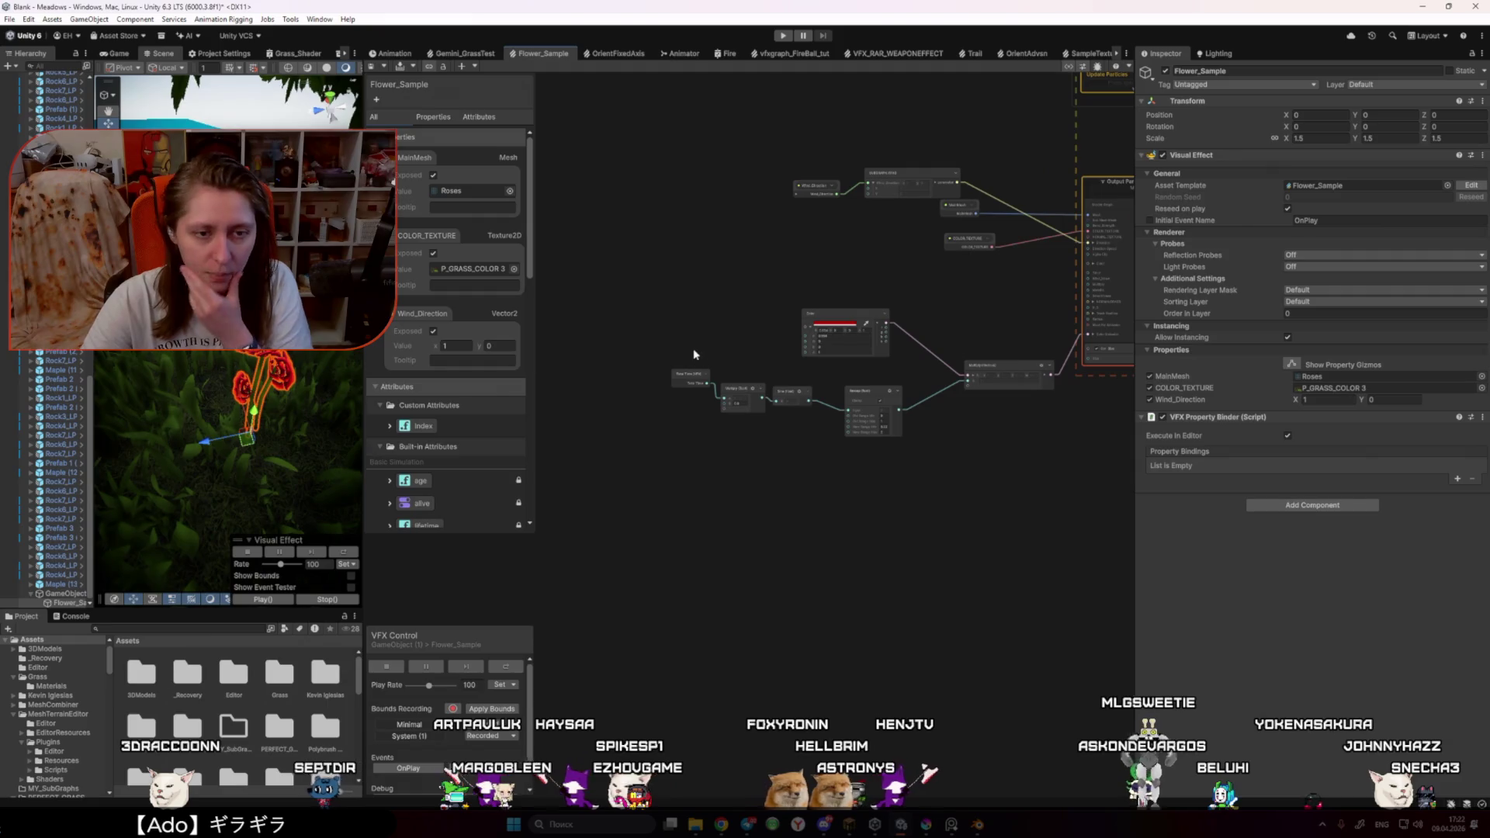
# Step: From a top-down meadow view, place two duplicated rose copies in the grass
pyautogui.moveTo(362, 347); pyautogui.dragTo(965, 347)
pyautogui.moveTo(571, 342); pyautogui.dragTo(545, 458)
pyautogui.hotkey('ctrl', 'd')
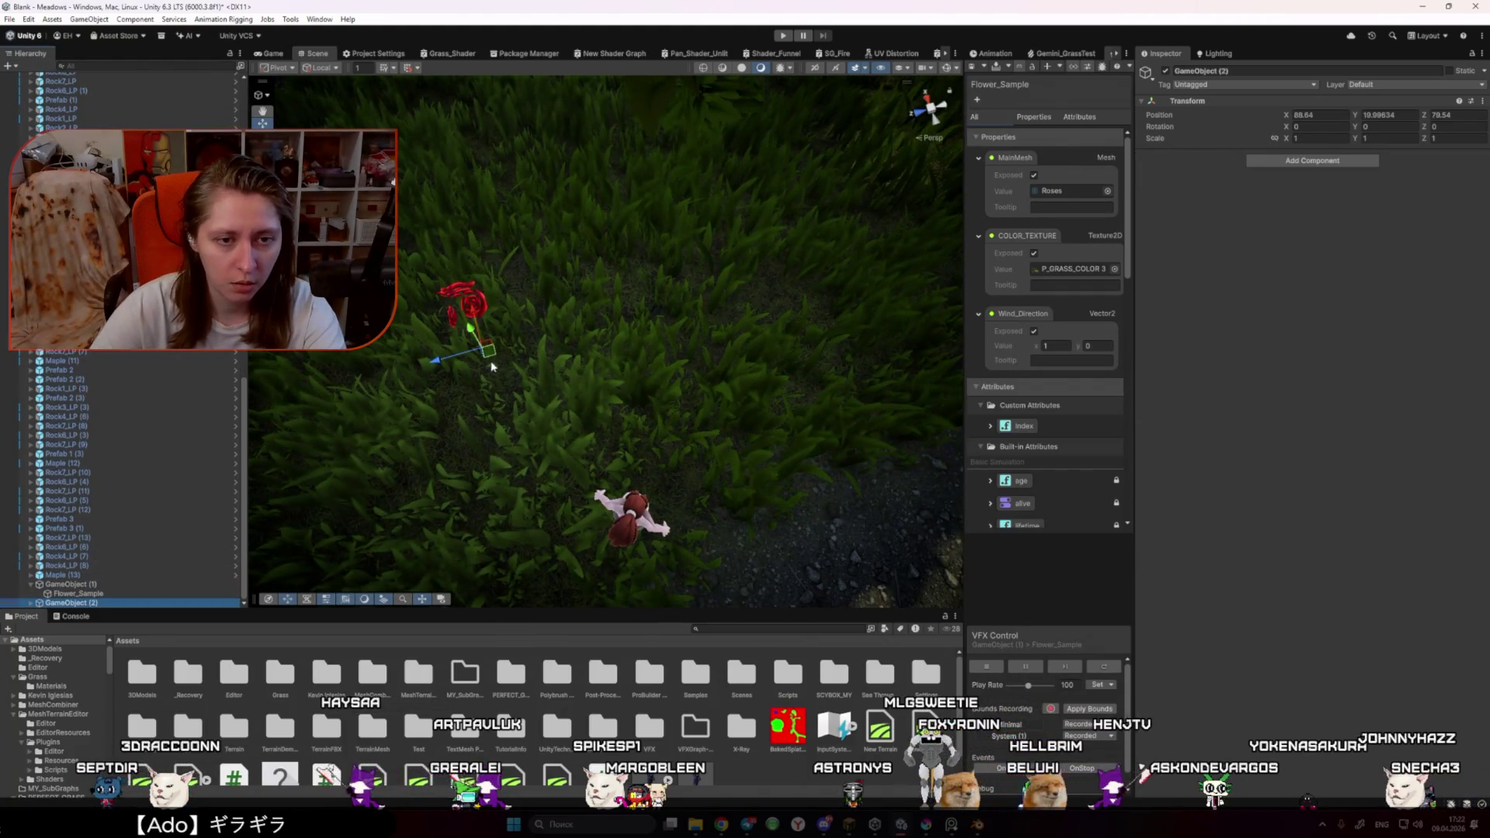
pyautogui.moveTo(491, 351)
pyautogui.mouseDown()
pyautogui.moveTo(602, 374)
pyautogui.moveTo(497, 369)
pyautogui.moveTo(580, 423)
pyautogui.mouseUp()
pyautogui.hotkey('ctrl', 'd')
pyautogui.click(580, 423)
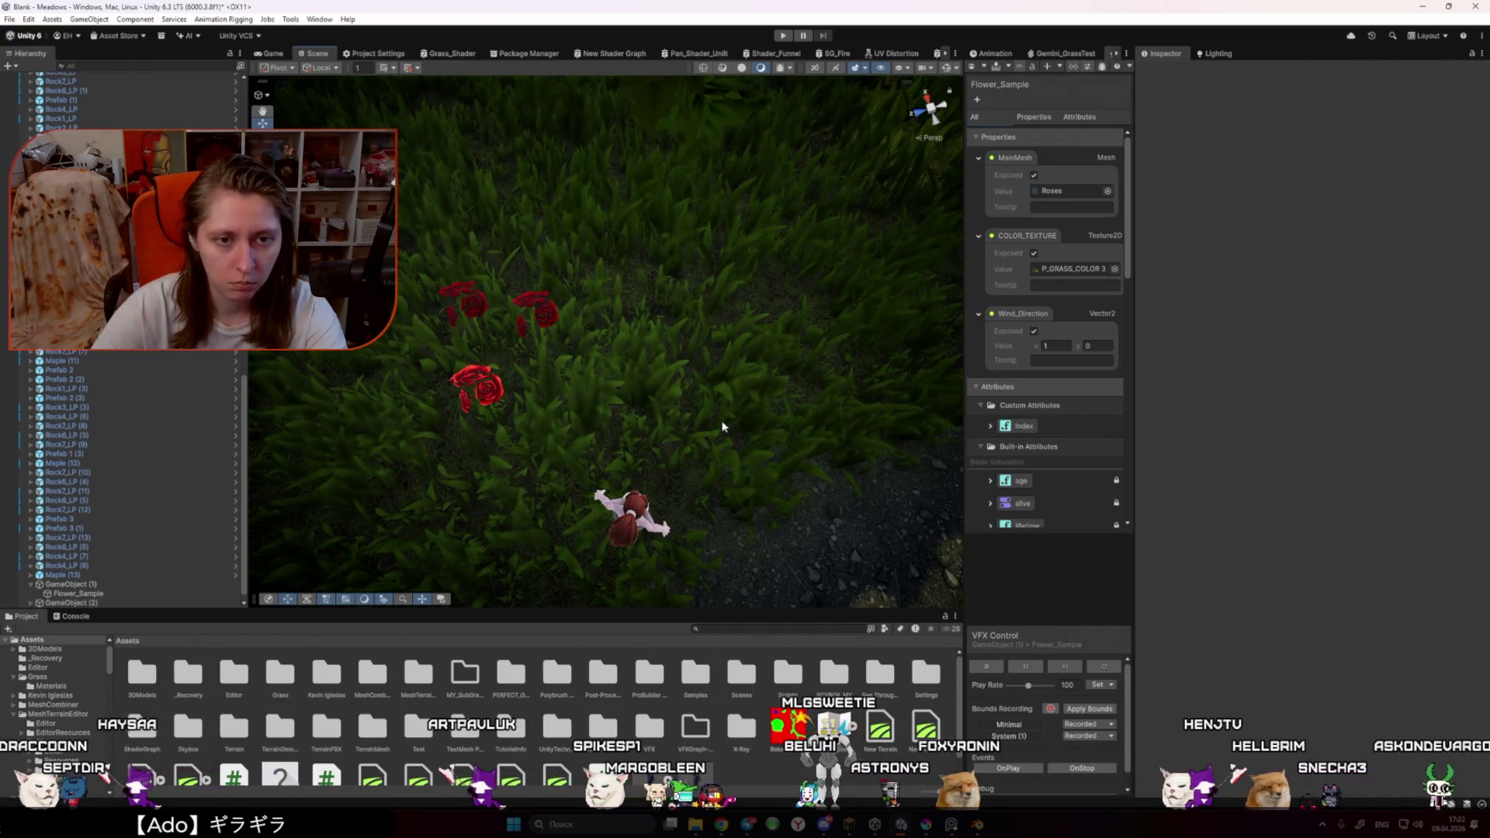
pyautogui.moveTo(722, 426); pyautogui.dragTo(662, 412)
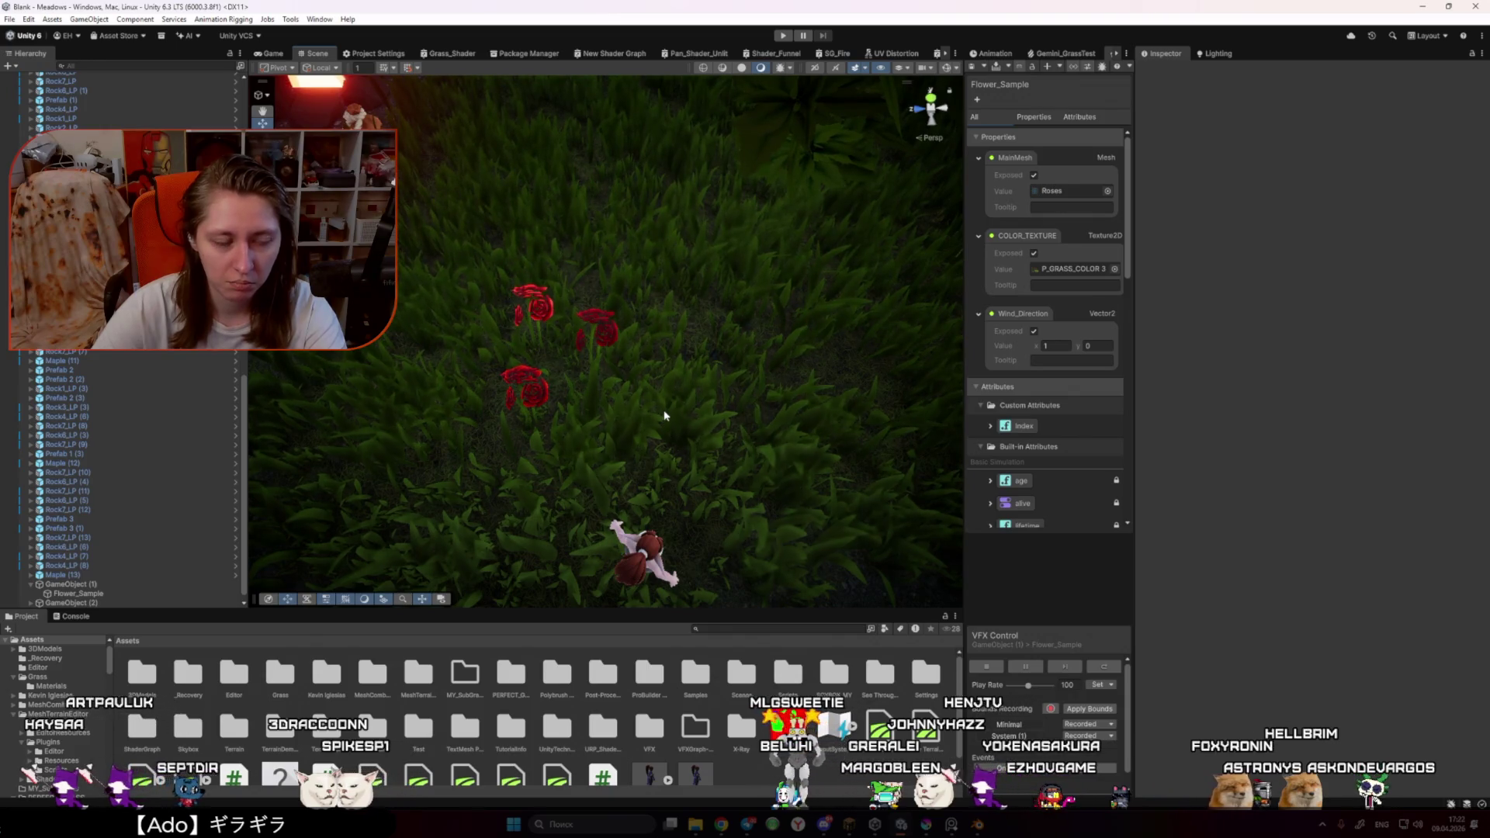
# Step: Delete both extra rose copies, leaving one rose, and bring up ChatGPT
pyautogui.click(70, 603)
pyautogui.scroll(-1, 155, 543)
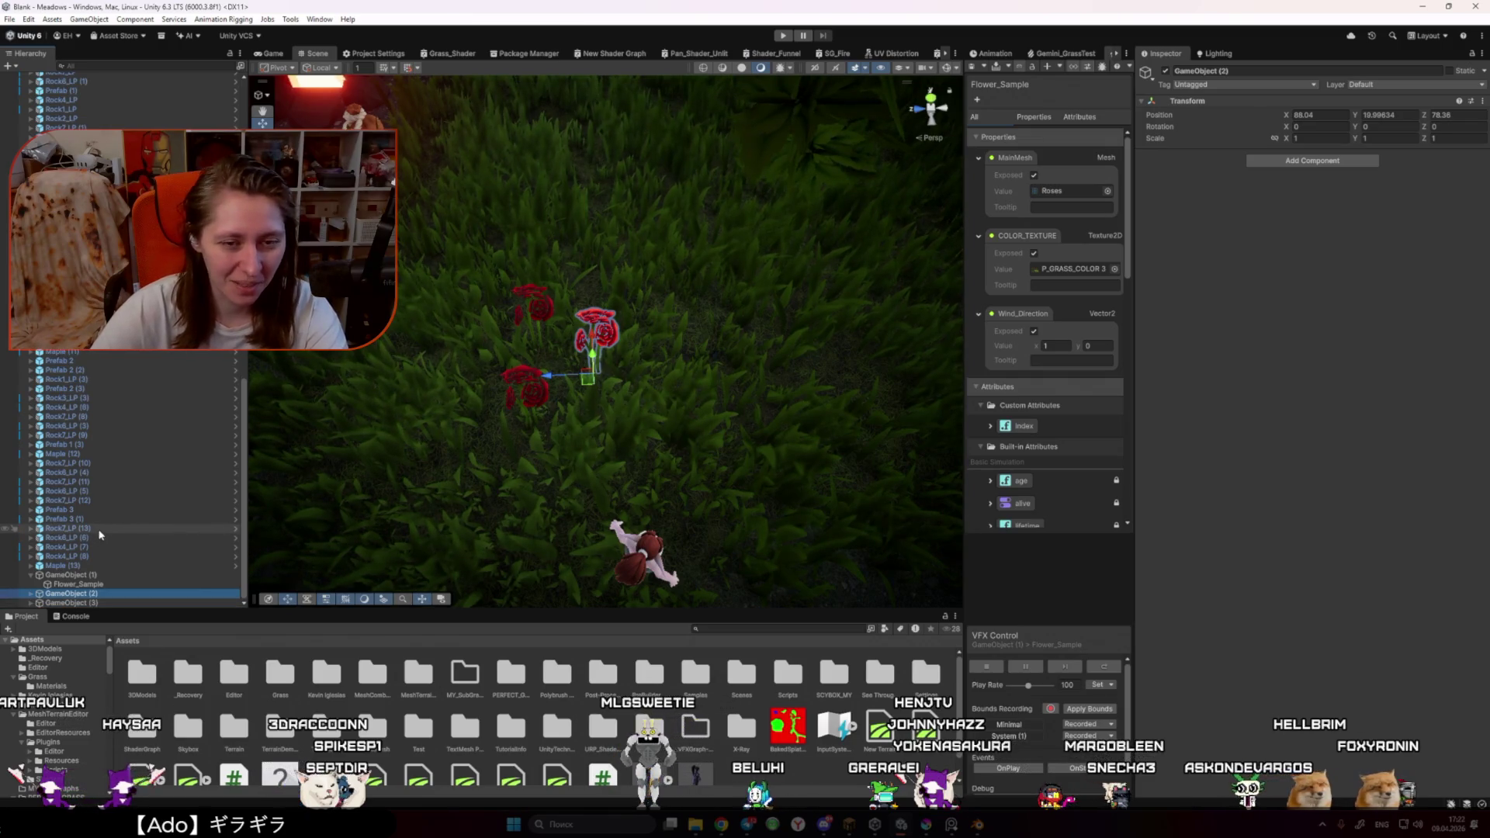
pyautogui.click(1044, 588)
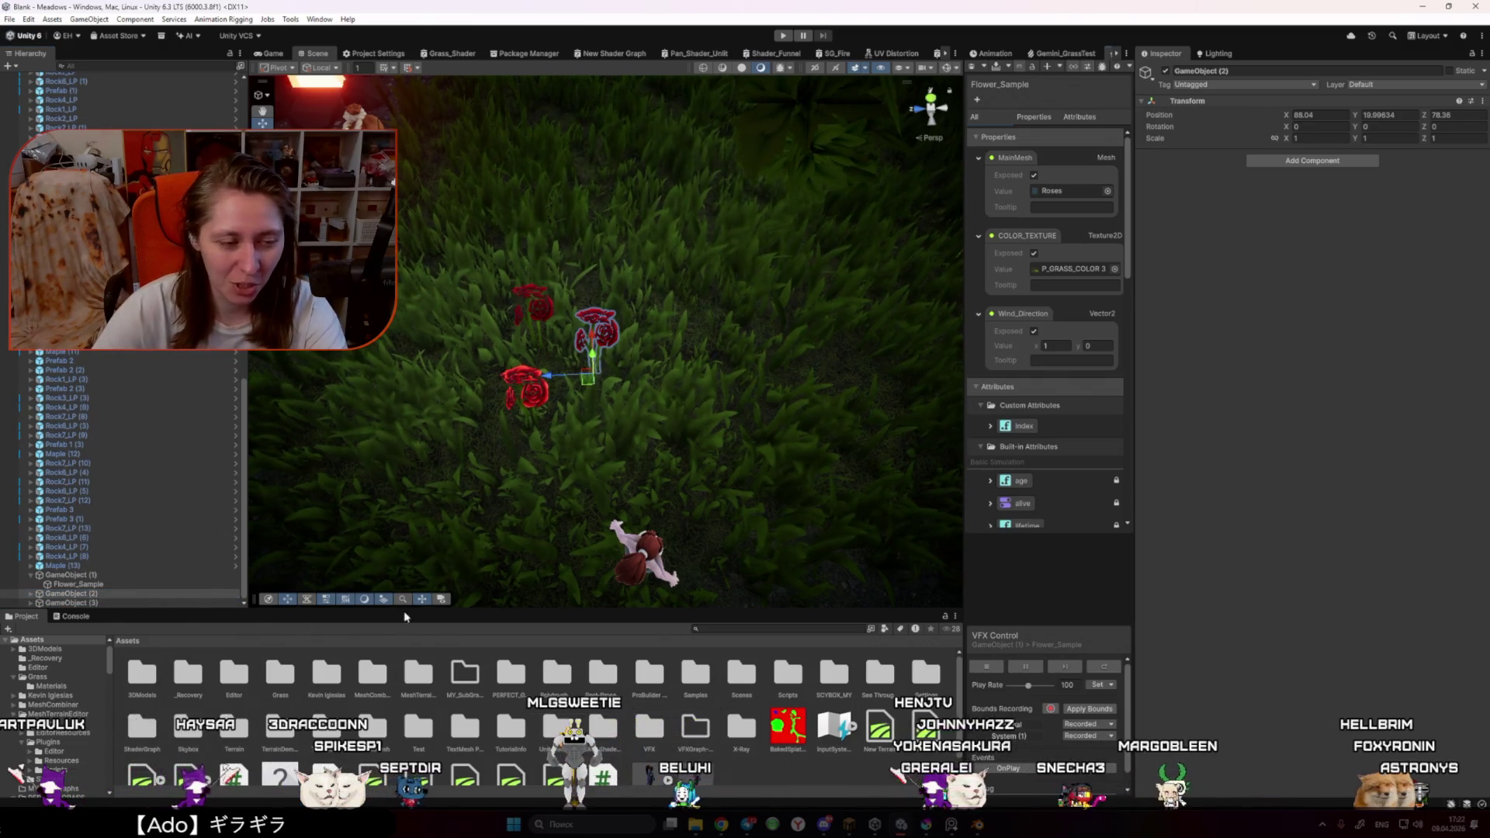
pyautogui.keyDown('shift'); pyautogui.click(85, 604); pyautogui.keyUp('shift')
pyautogui.press('Delete')
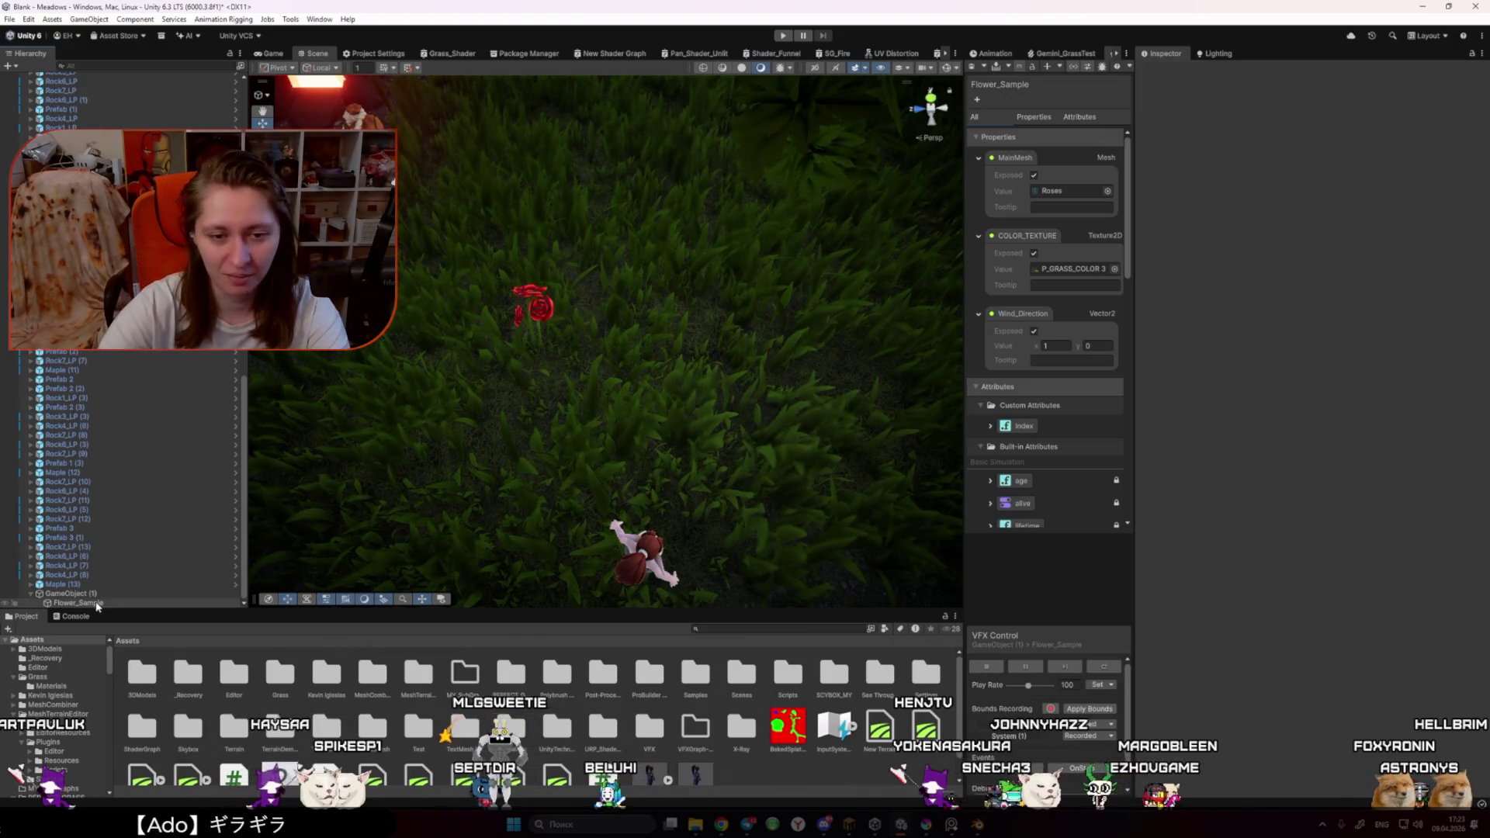
pyautogui.click(772, 775)
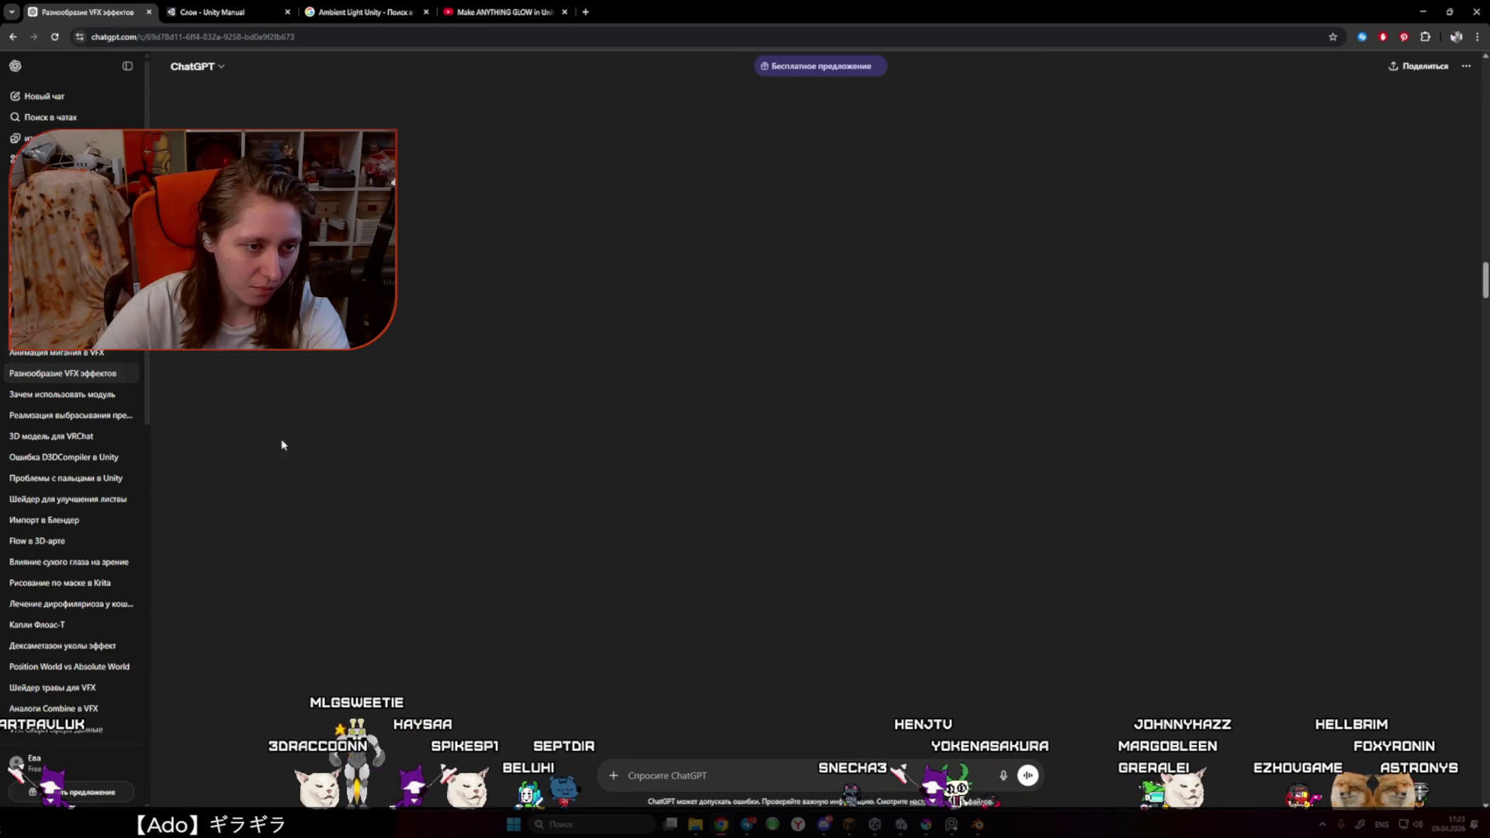
# Step: Open the 'Разнообразие VFX эффектов' chat and scroll through its shell-glow, soft-particle and Bloom advice
pyautogui.click(75, 417)
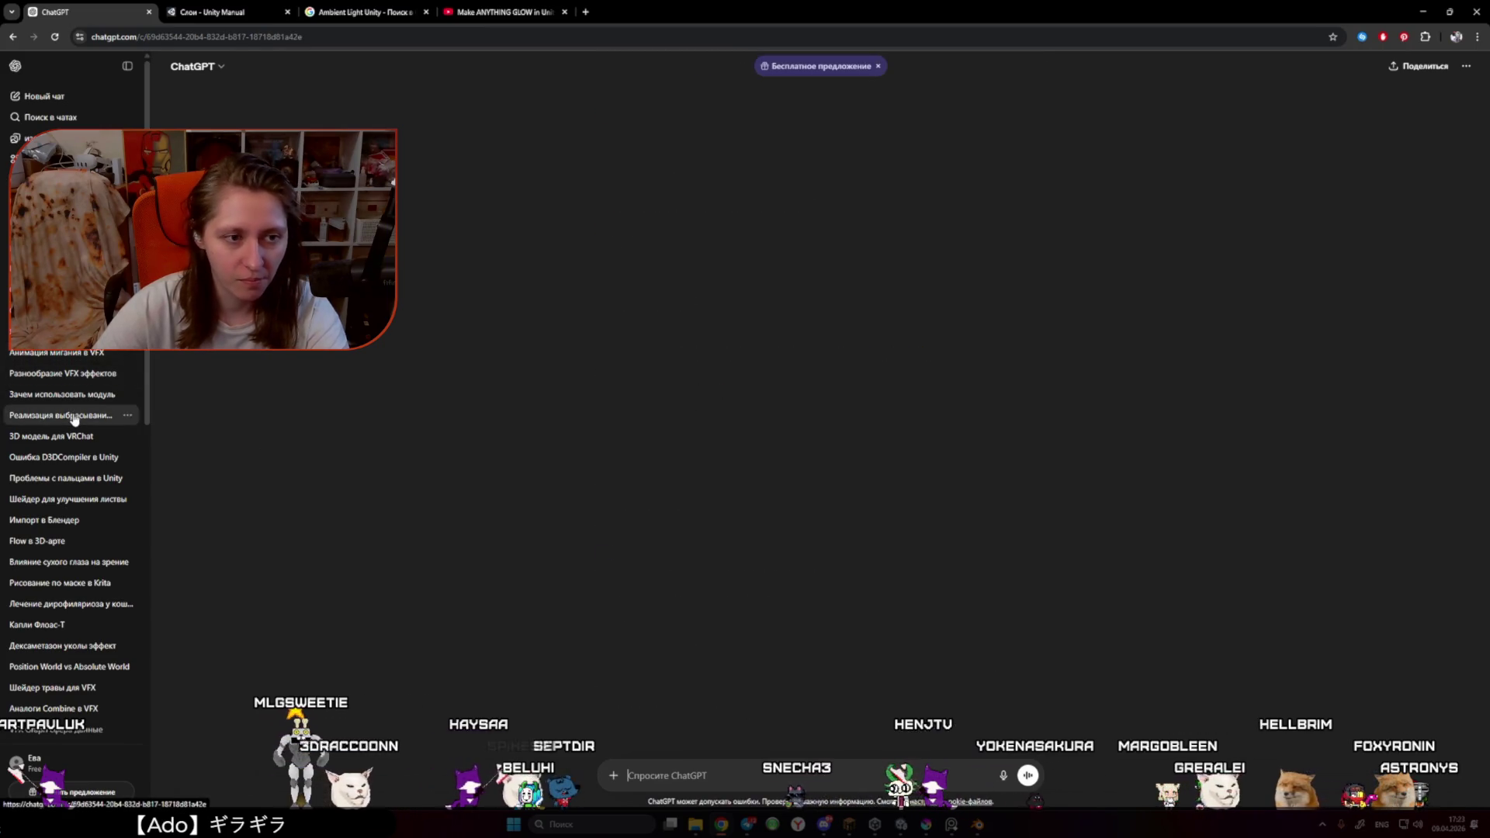
pyautogui.click(68, 374)
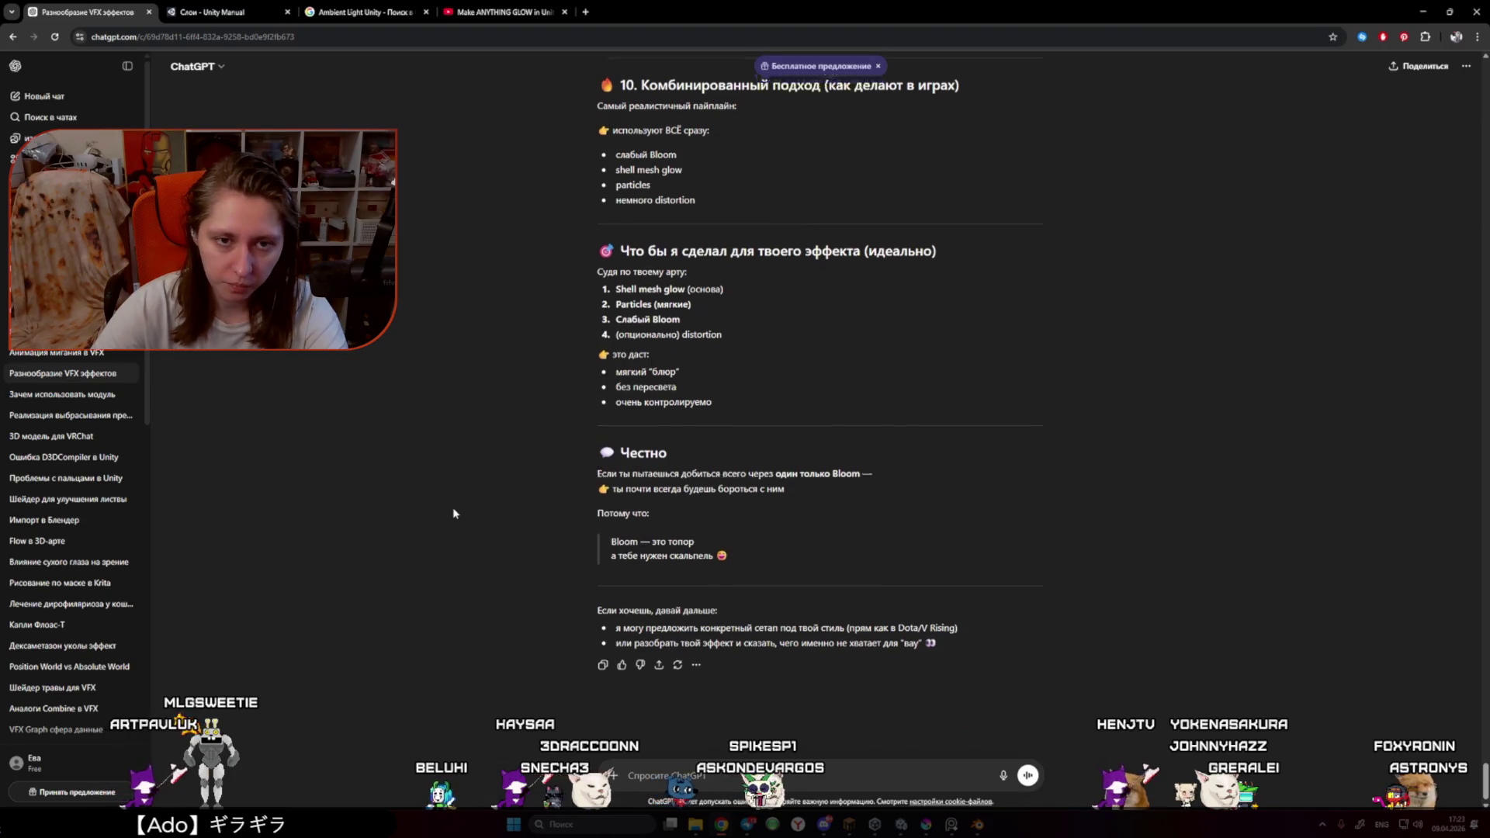
pyautogui.scroll(3, 458, 511)
pyautogui.scroll(-3, 461, 506)
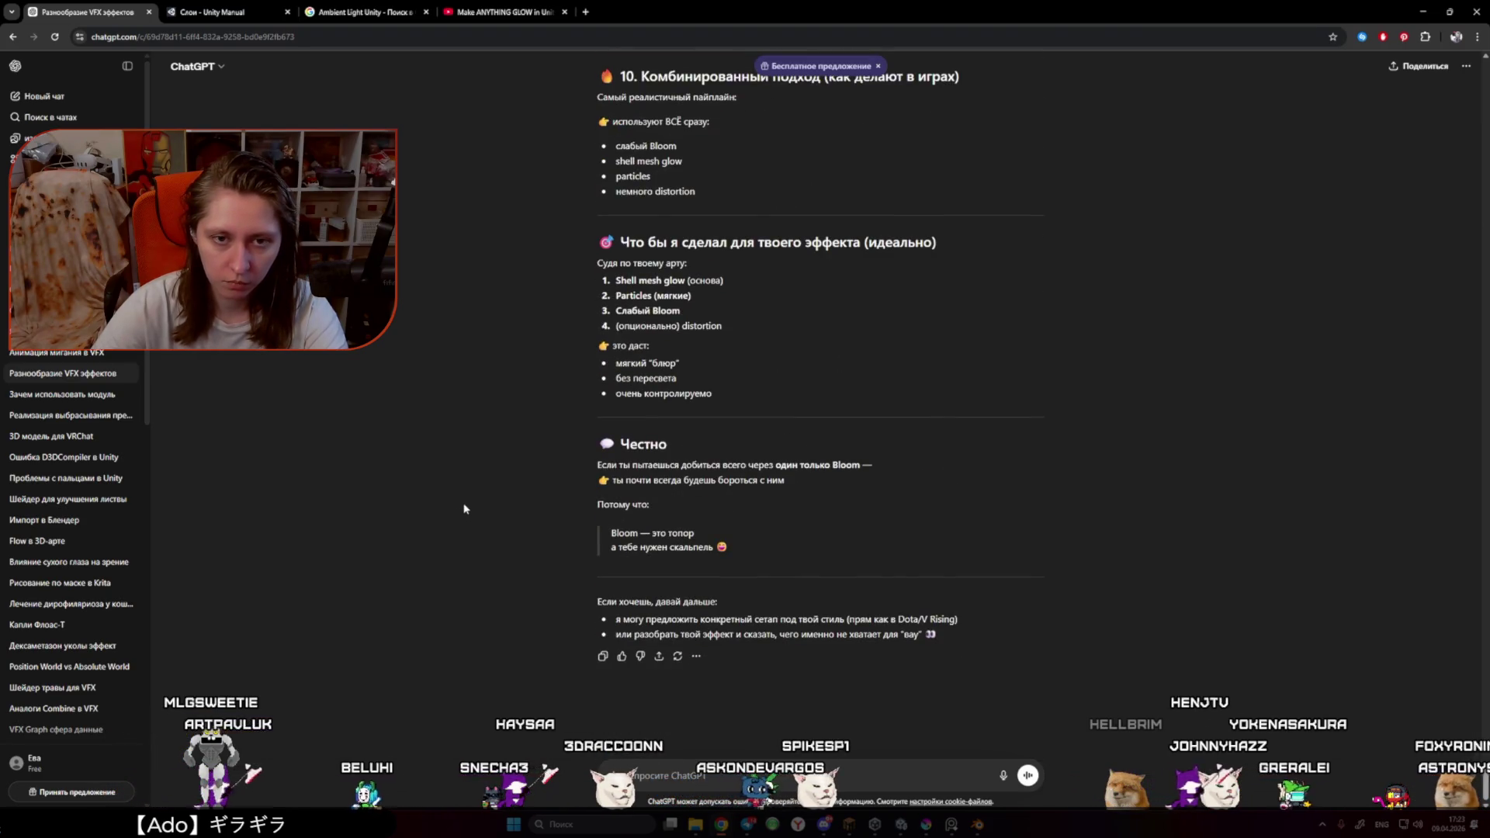